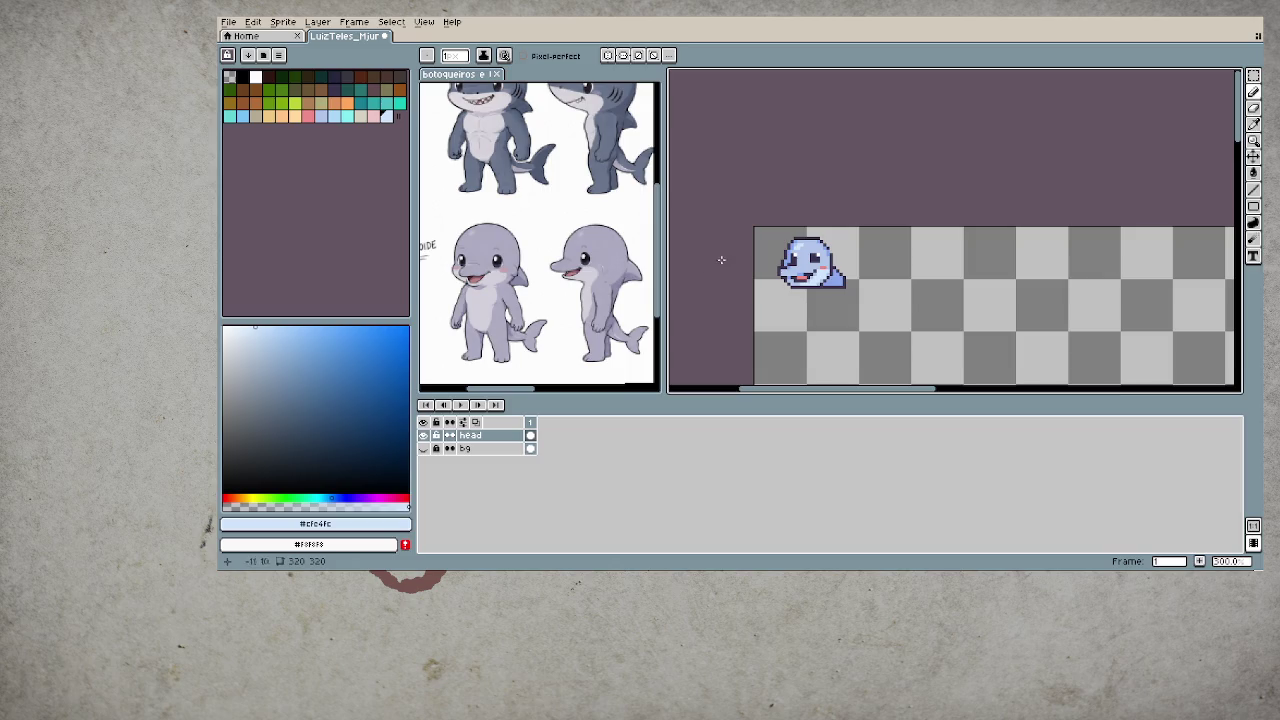
- Eyedrop the dolphin's dark purple outline so the foreground colour becomes #3a344e
{"action": "scroll", "coordinate": [806, 305], "scroll_direction": "up", "scroll_amount": 2}
{"action": "scroll", "coordinate": [806, 305], "scroll_direction": "up", "scroll_amount": 2}
{"action": "left_click", "coordinate": [784, 222], "text": "alt"}
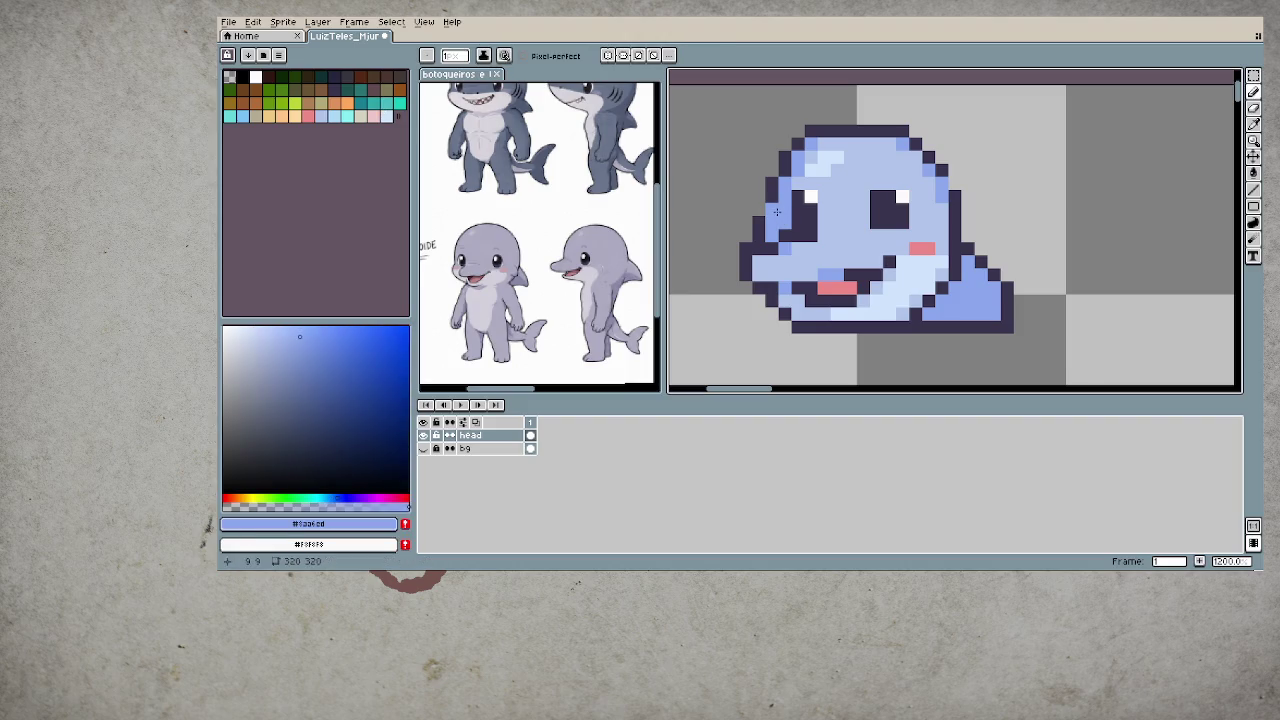
{"action": "scroll", "coordinate": [786, 230], "scroll_direction": "down", "scroll_amount": 2}
{"action": "scroll", "coordinate": [790, 250], "scroll_direction": "down", "scroll_amount": 2}
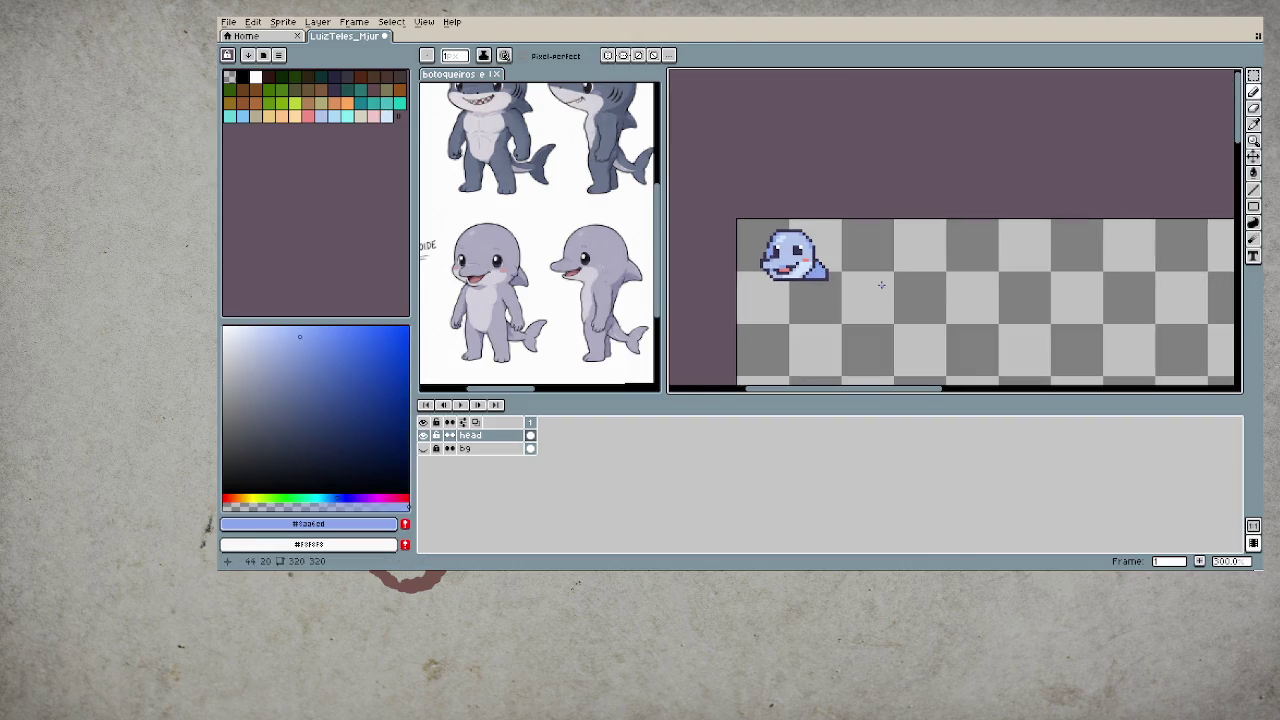
{"action": "scroll", "coordinate": [790, 256], "scroll_direction": "up", "scroll_amount": 2}
{"action": "scroll", "coordinate": [758, 238], "scroll_direction": "up", "scroll_amount": 2}
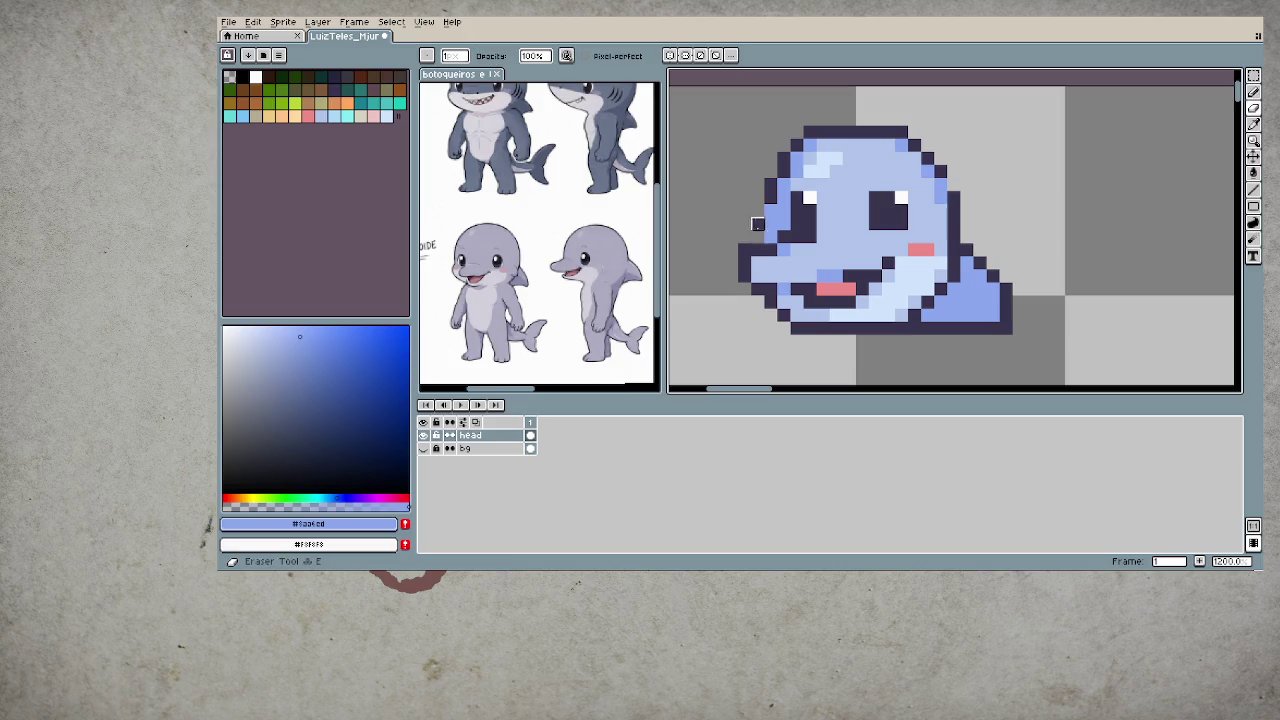
{"action": "scroll", "coordinate": [748, 250], "scroll_direction": "down", "scroll_amount": 2}
{"action": "scroll", "coordinate": [760, 252], "scroll_direction": "down", "scroll_amount": 1}
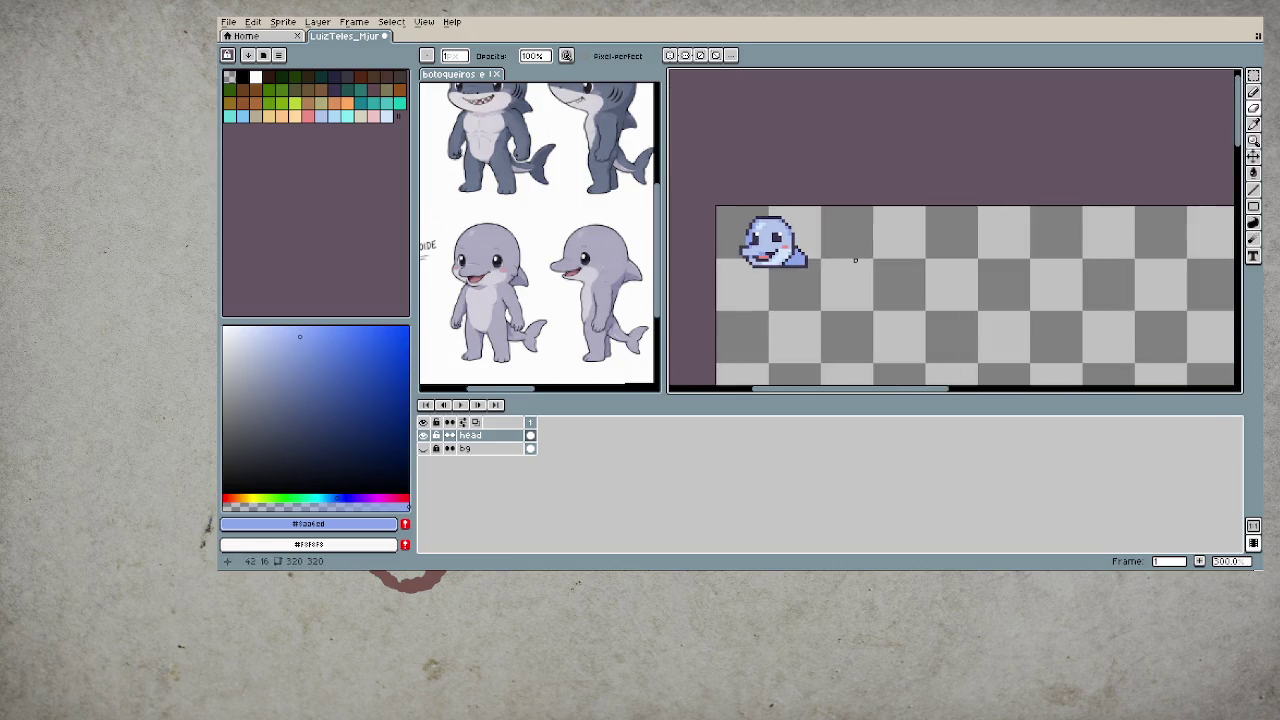
{"action": "scroll", "coordinate": [756, 242], "scroll_direction": "up", "scroll_amount": 2}
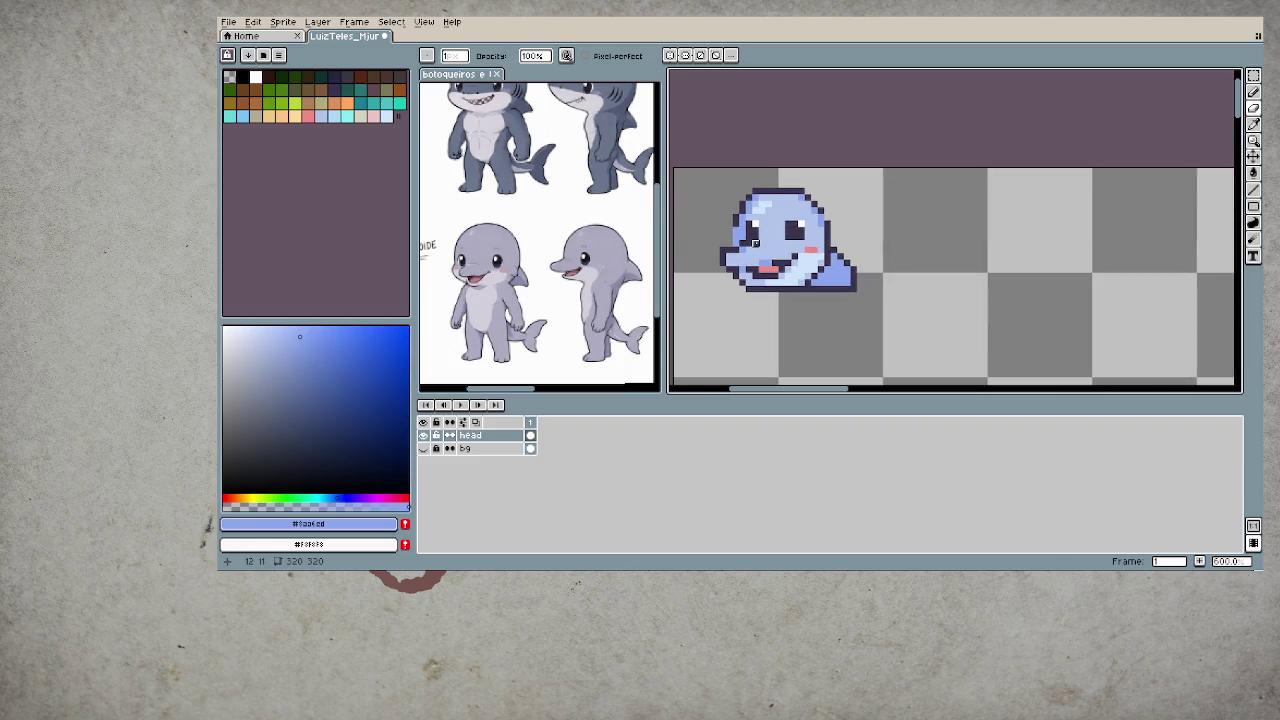
{"action": "left_click", "coordinate": [743, 230], "text": "alt"}
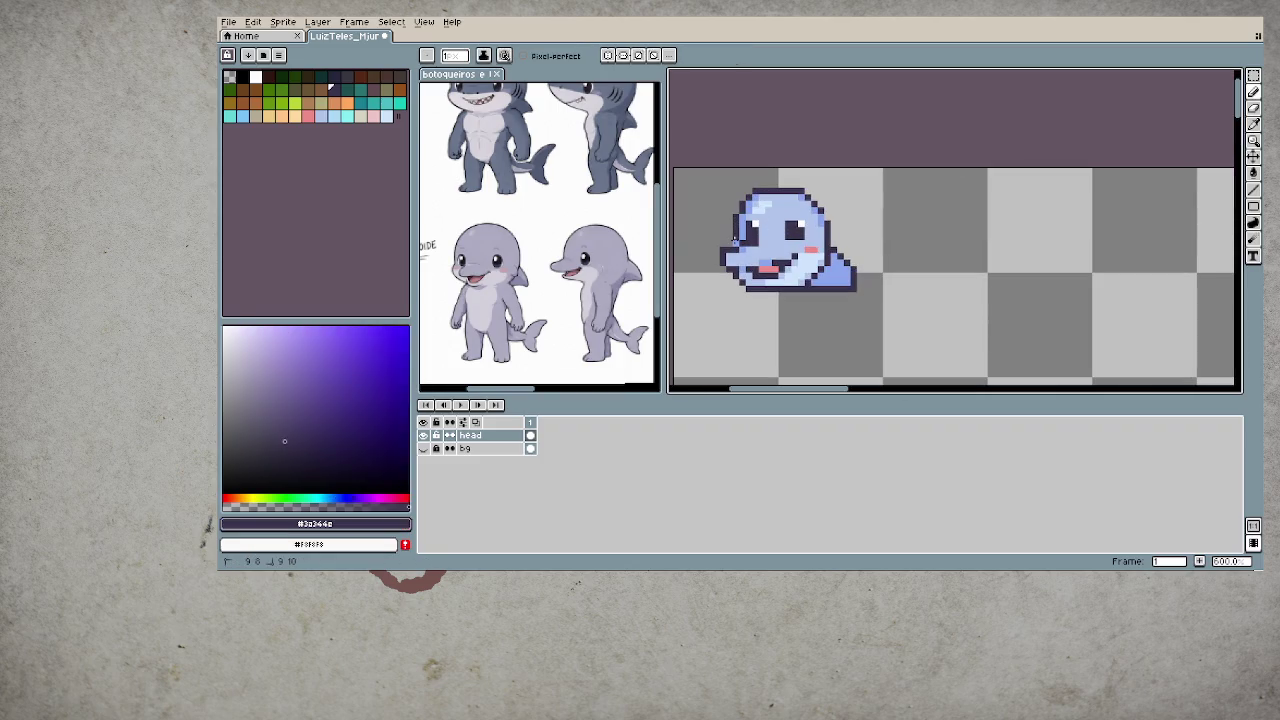
{"action": "scroll", "coordinate": [805, 287], "scroll_direction": "down", "scroll_amount": 2}
{"action": "scroll", "coordinate": [840, 298], "scroll_direction": "down", "scroll_amount": 2}
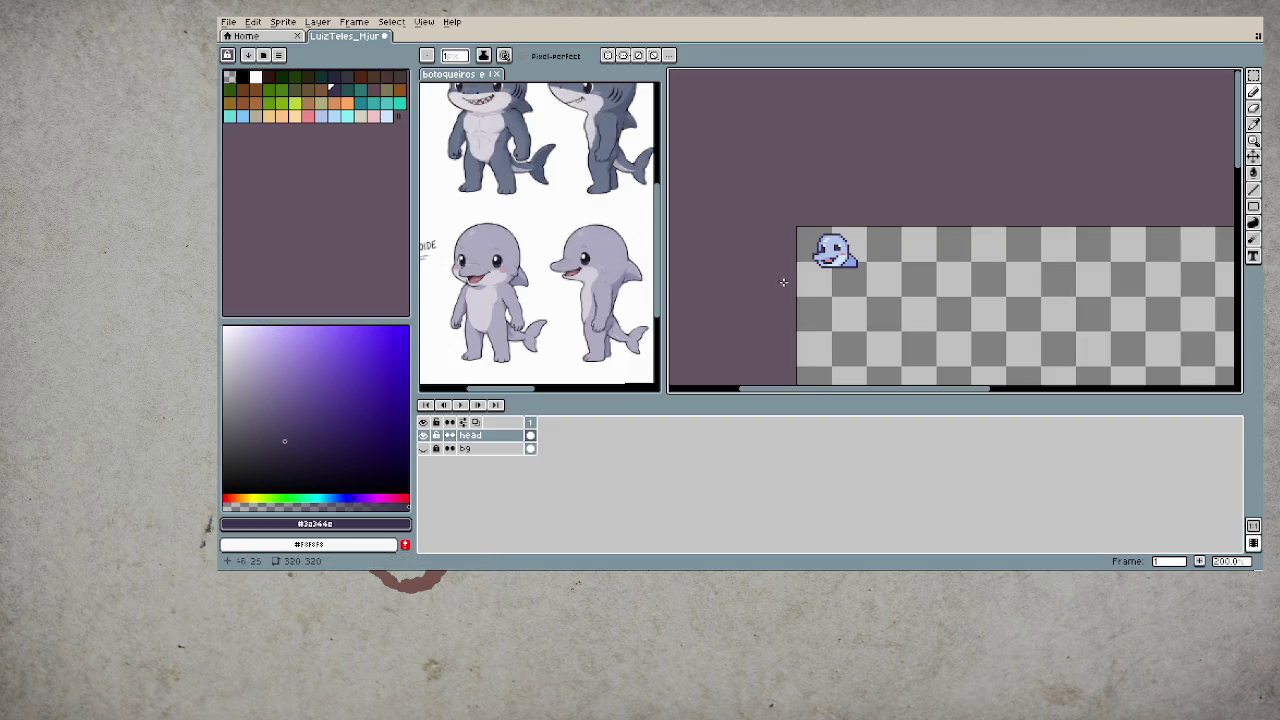
- Marquee the dolphin head, nudge it up about 2 px and commit the move
{"action": "scroll", "coordinate": [881, 254], "scroll_direction": "up", "scroll_amount": 2}
{"action": "key", "text": "m"}
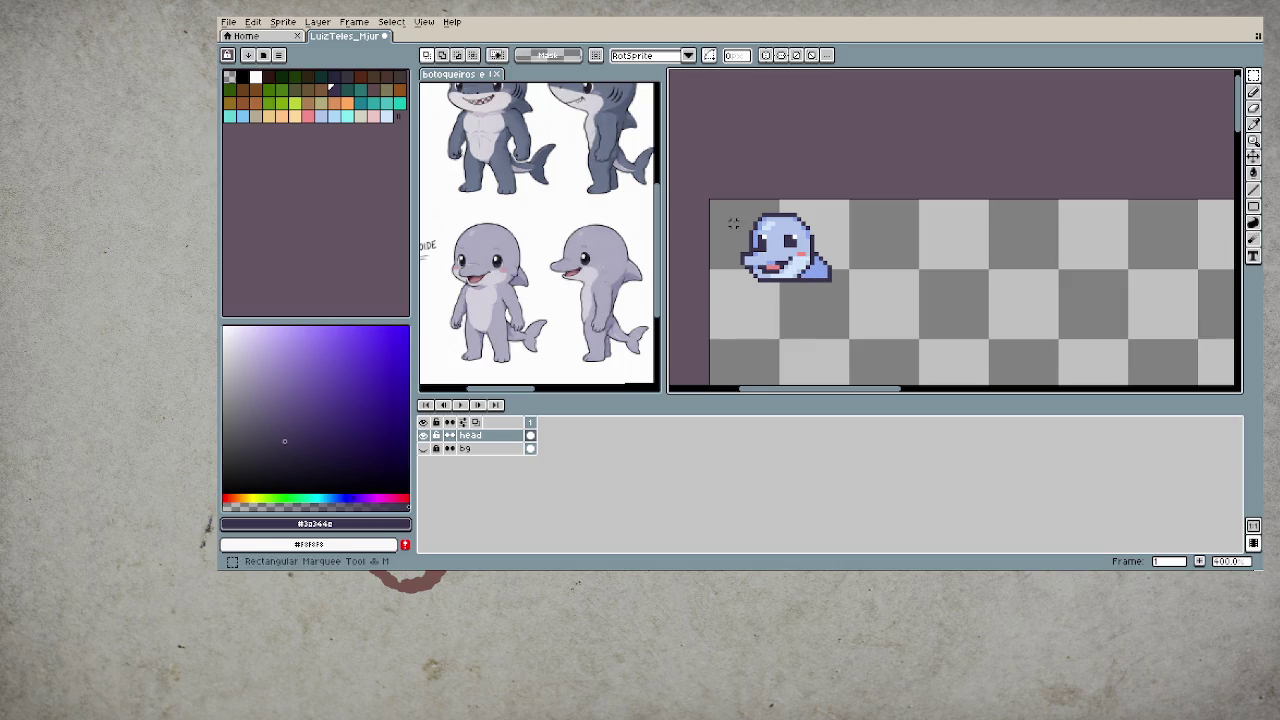
{"action": "mouse_move", "coordinate": [721, 200]}
{"action": "left_mouse_down"}
{"action": "mouse_move", "coordinate": [858, 297]}
{"action": "mouse_move", "coordinate": [842, 266]}
{"action": "left_mouse_up"}
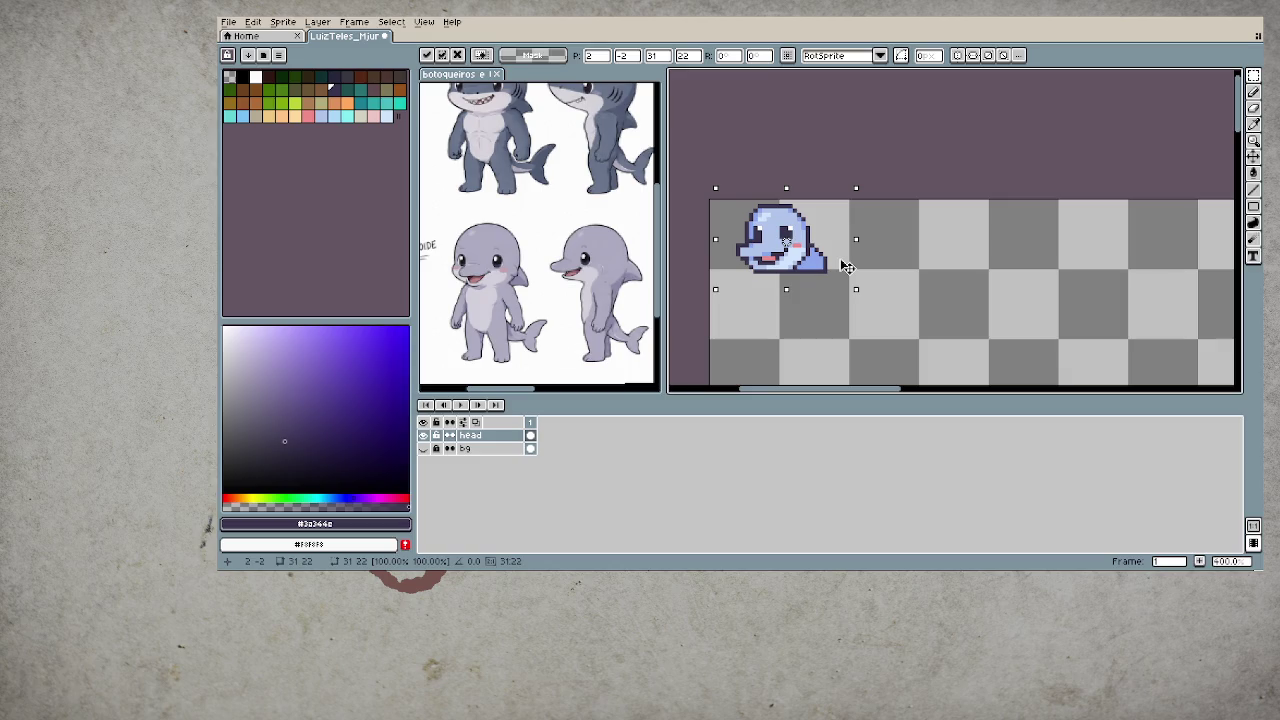
{"action": "key", "text": "ctrl+d"}
{"action": "key", "text": "1"}
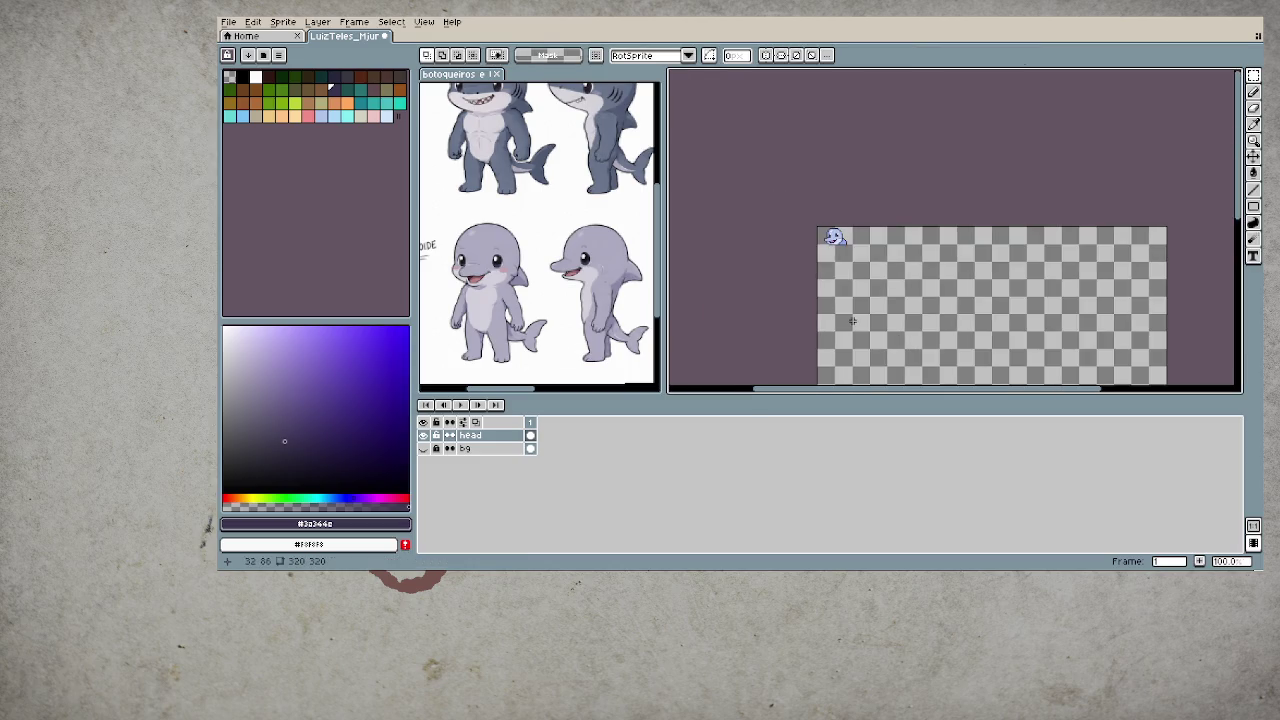
- Add a new layer directly above bg and name it 'body'
{"action": "scroll", "coordinate": [855, 300], "scroll_direction": "up", "scroll_amount": 2}
{"action": "scroll", "coordinate": [832, 198], "scroll_direction": "up", "scroll_amount": 2}
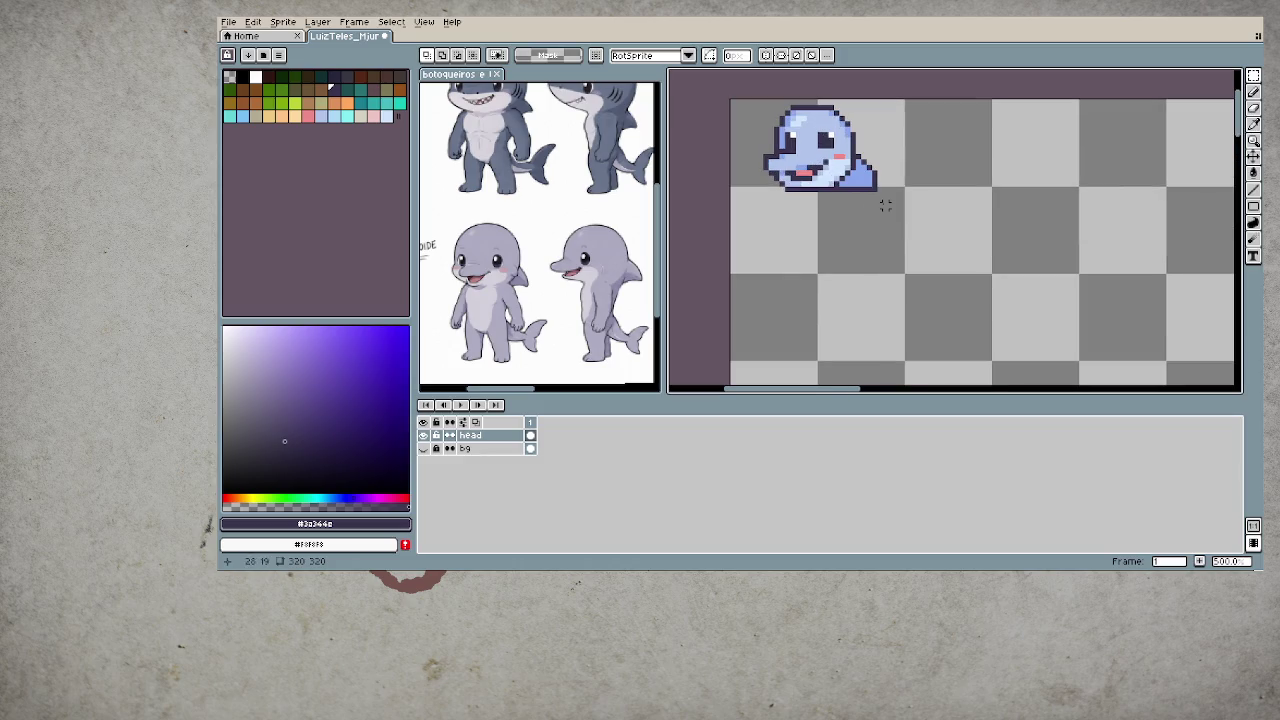
{"action": "left_click", "coordinate": [500, 449]}
{"action": "right_click", "coordinate": [502, 451]}
{"action": "left_click", "coordinate": [628, 477]}
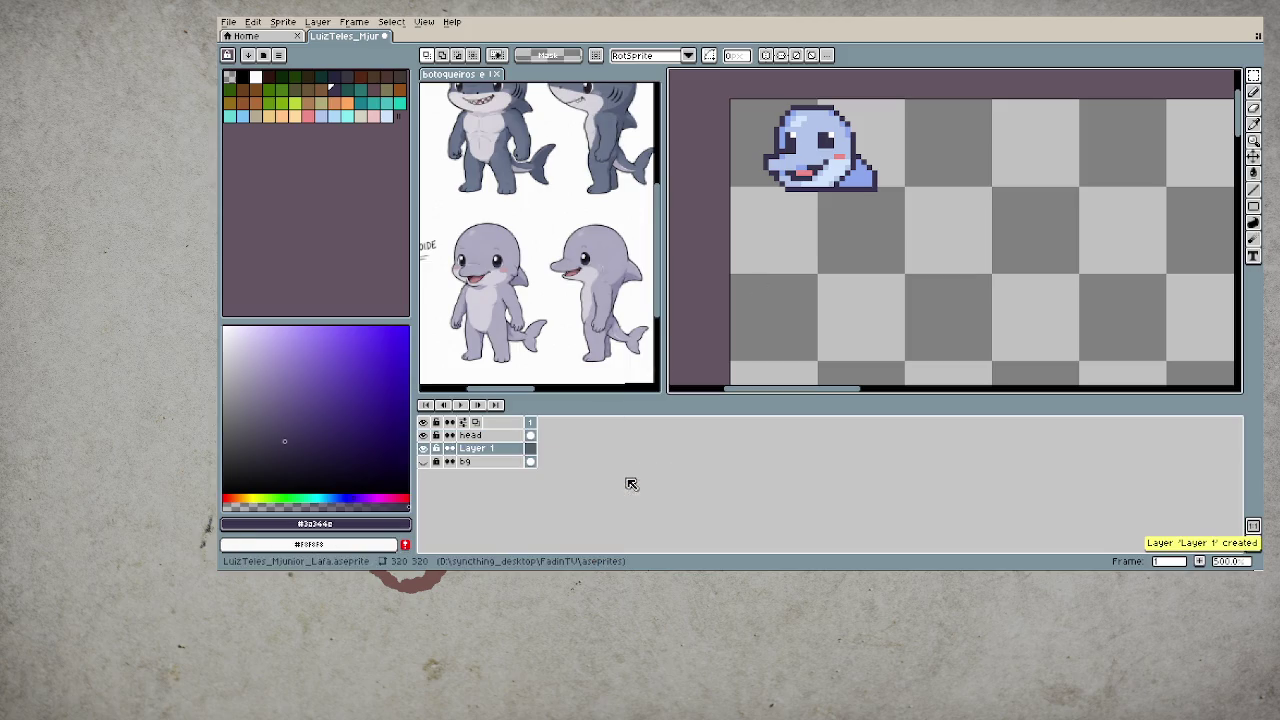
{"action": "double_click", "coordinate": [487, 451]}
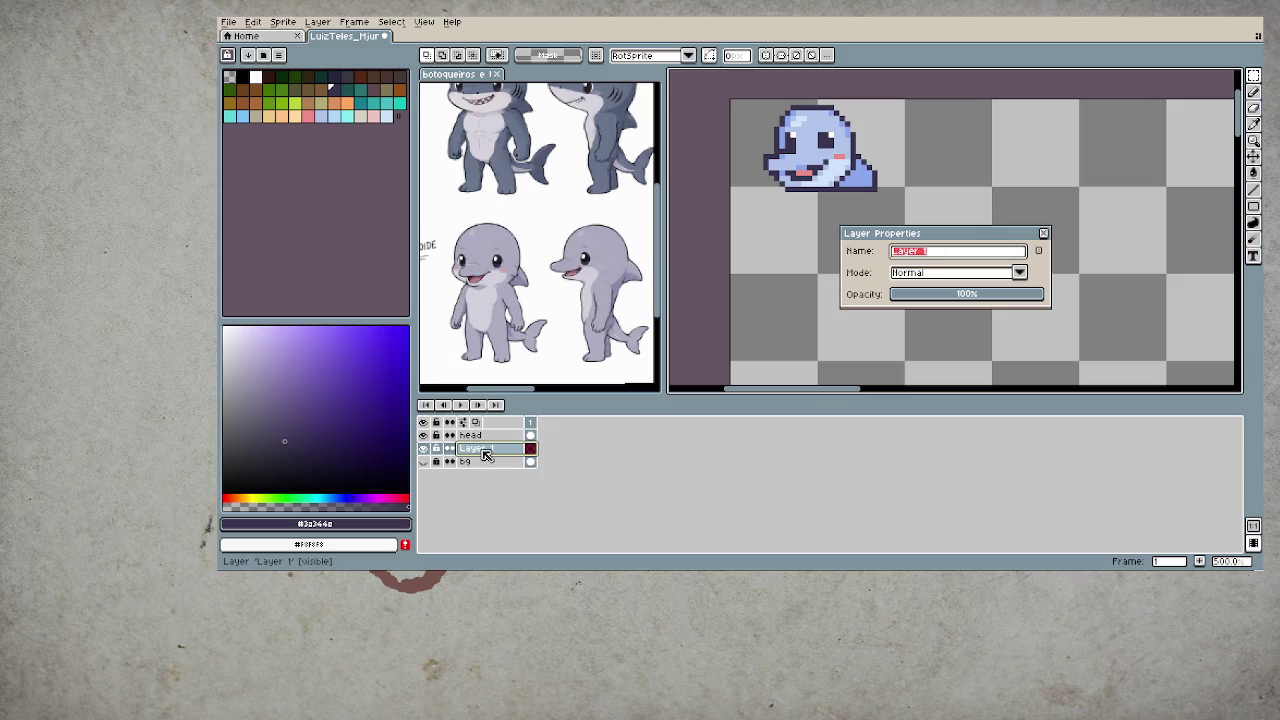
{"action": "type", "text": "body"}
{"action": "key", "text": "Return"}
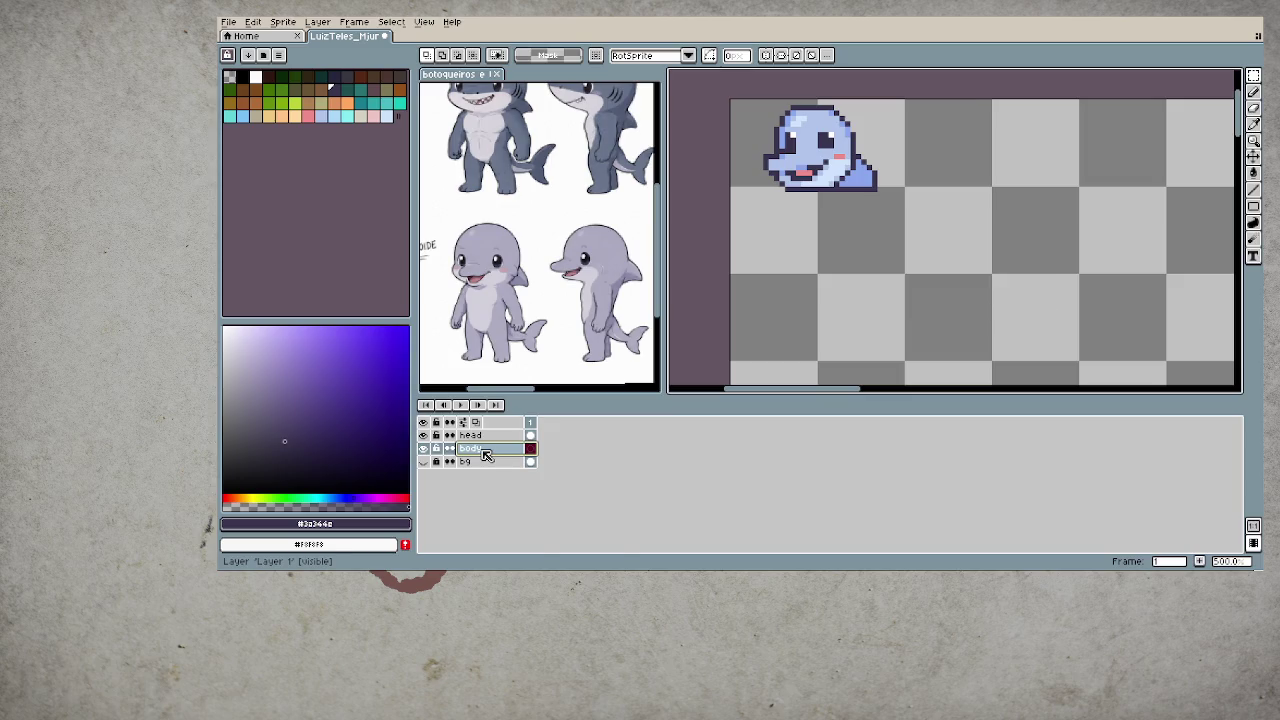
{"action": "scroll", "coordinate": [830, 195], "scroll_direction": "up", "scroll_amount": 2}
{"action": "scroll", "coordinate": [893, 178], "scroll_direction": "down", "scroll_amount": 1}
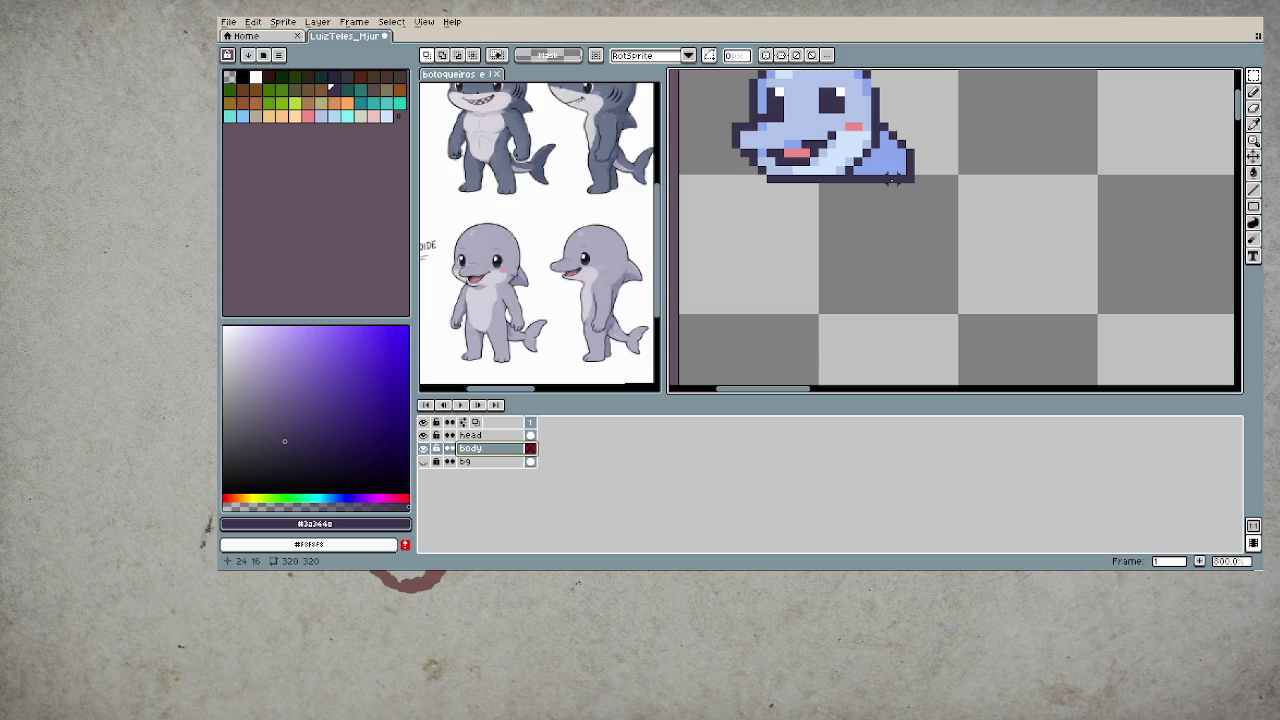
- Paint the light-blue body with its tail curl below the head, redoing it after undos
{"action": "key", "text": "b"}
{"action": "left_click", "coordinate": [897, 160], "text": "alt"}
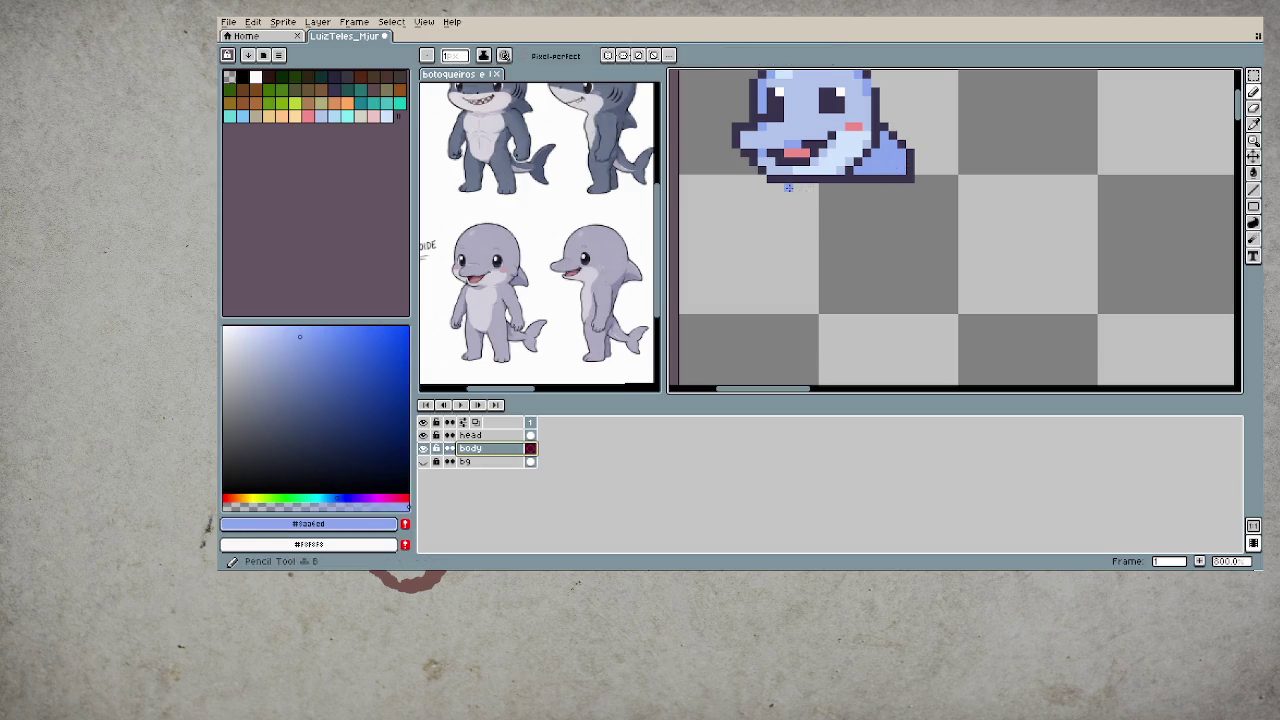
{"action": "left_click", "coordinate": [820, 218]}
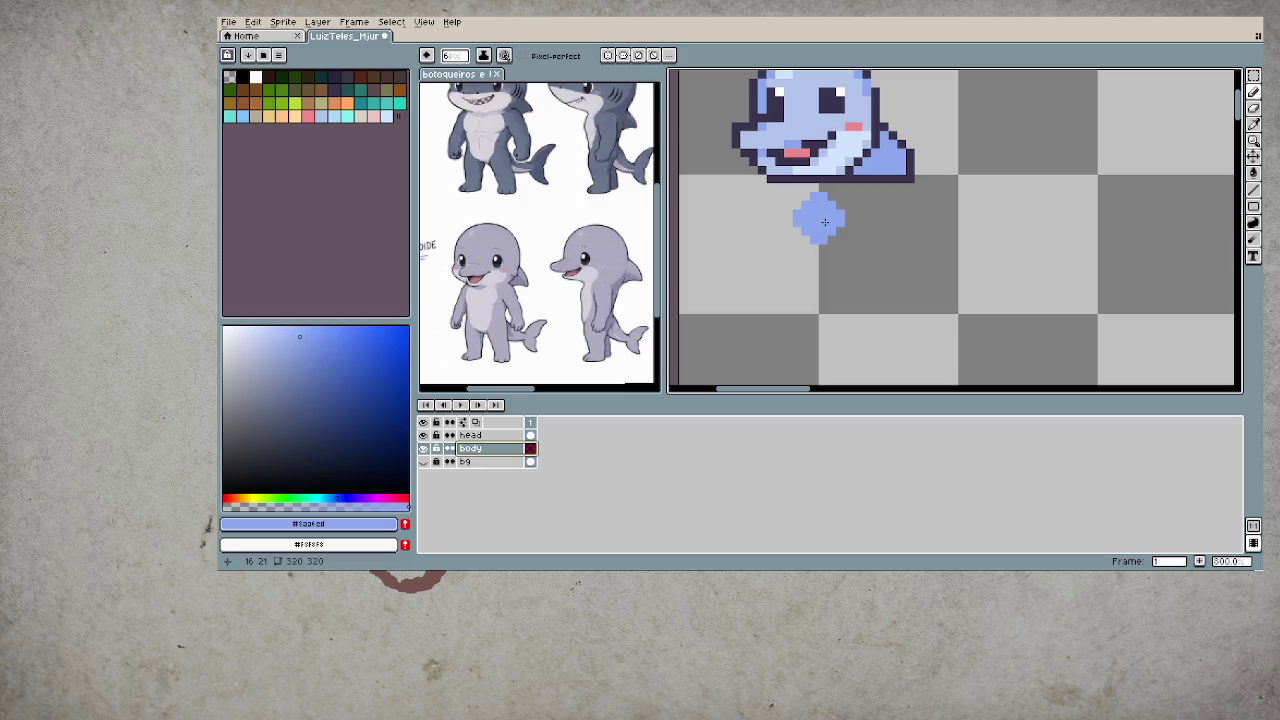
{"action": "mouse_move", "coordinate": [823, 221]}
{"action": "left_mouse_down"}
{"action": "mouse_move", "coordinate": [800, 192]}
{"action": "mouse_move", "coordinate": [790, 205]}
{"action": "mouse_move", "coordinate": [827, 269]}
{"action": "left_mouse_up"}
{"action": "key", "text": "ctrl+z"}
{"action": "mouse_move", "coordinate": [814, 205]}
{"action": "left_mouse_down"}
{"action": "mouse_move", "coordinate": [790, 210]}
{"action": "mouse_move", "coordinate": [828, 269]}
{"action": "mouse_move", "coordinate": [870, 280]}
{"action": "mouse_move", "coordinate": [885, 240]}
{"action": "left_mouse_up"}
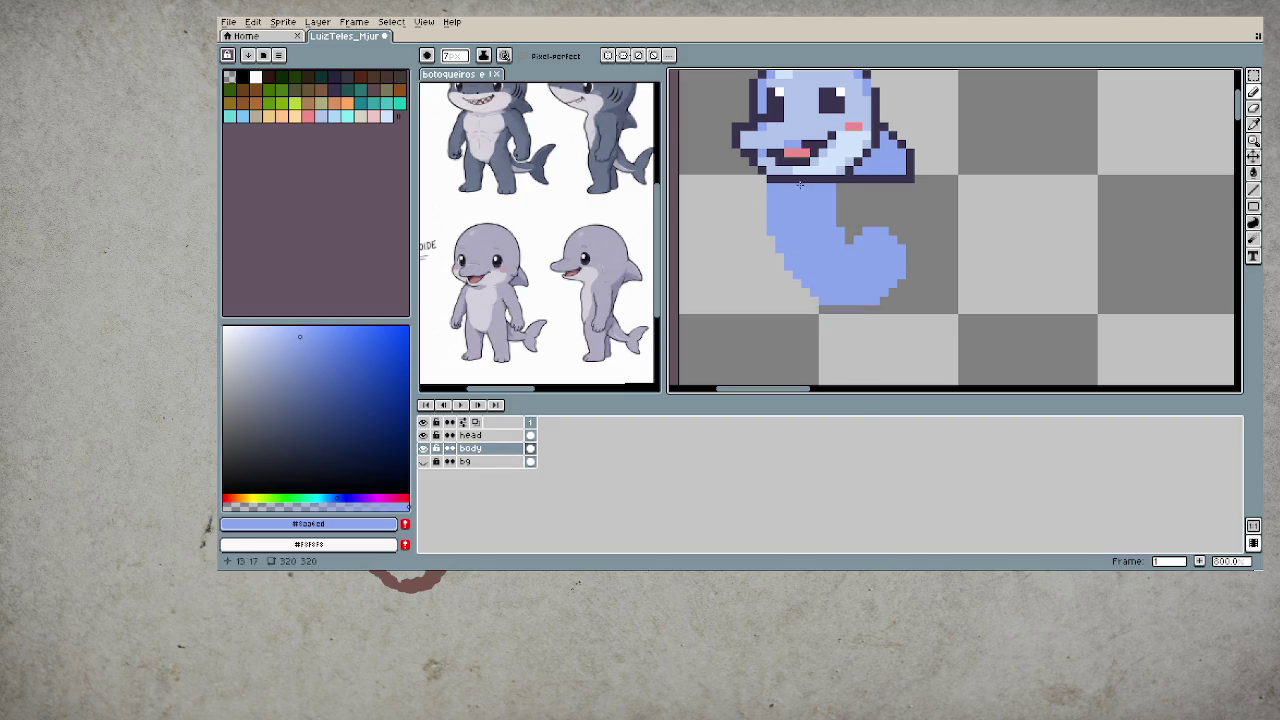
{"action": "key", "text": "ctrl+z"}
{"action": "key", "text": "v"}
{"action": "key", "text": "b"}
{"action": "mouse_move", "coordinate": [790, 195]}
{"action": "left_mouse_down"}
{"action": "mouse_move", "coordinate": [795, 235]}
{"action": "mouse_move", "coordinate": [840, 270]}
{"action": "mouse_move", "coordinate": [880, 240]}
{"action": "left_mouse_up"}
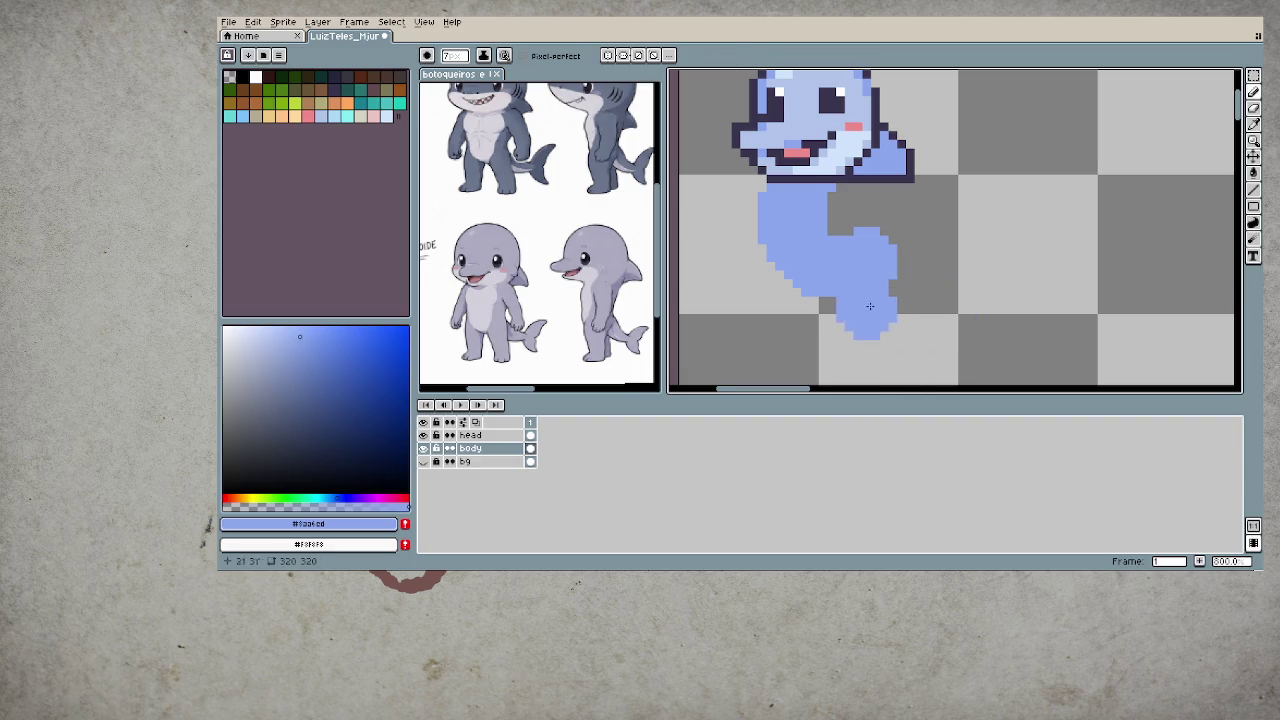
- Erase the tail curl's lower-right edge into pixel steps, then shrink the brush to 1 px
{"action": "key", "text": "e"}
{"action": "mouse_move", "coordinate": [885, 265]}
{"action": "left_mouse_down"}
{"action": "mouse_move", "coordinate": [900, 257]}
{"action": "mouse_move", "coordinate": [867, 292]}
{"action": "mouse_move", "coordinate": [818, 300]}
{"action": "mouse_move", "coordinate": [892, 250]}
{"action": "mouse_move", "coordinate": [892, 230]}
{"action": "mouse_move", "coordinate": [849, 231]}
{"action": "left_mouse_up"}
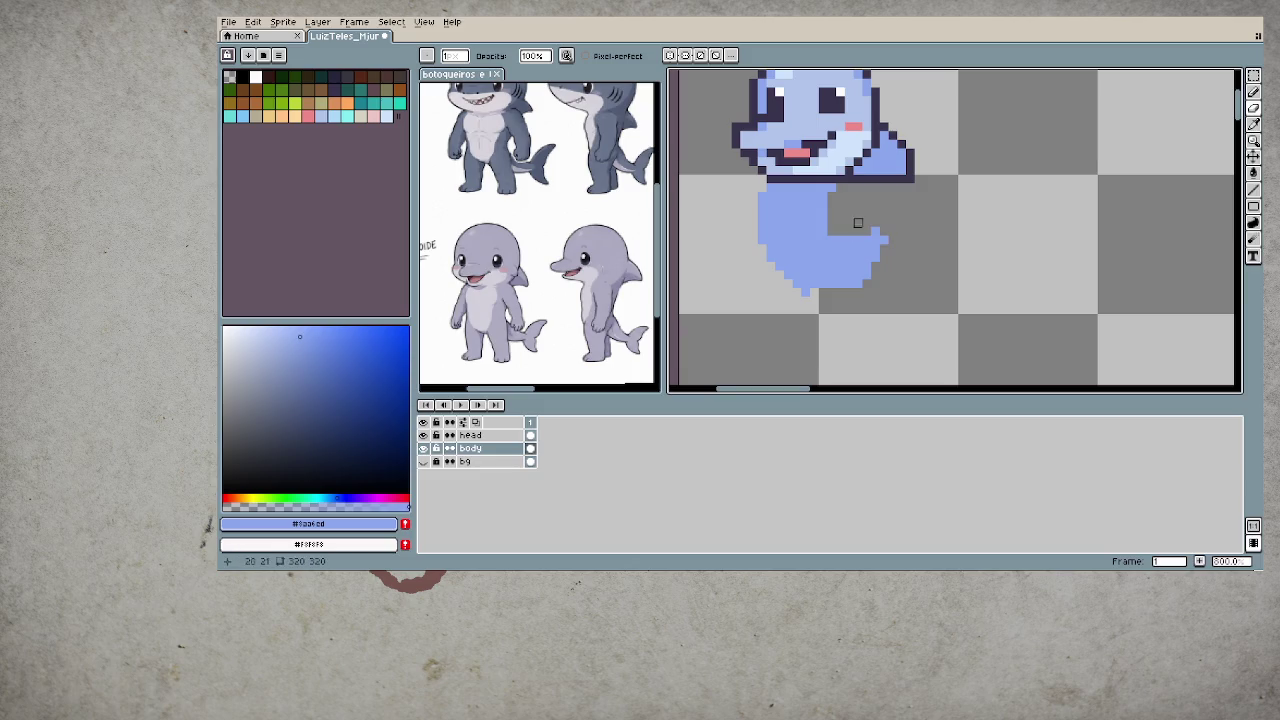
{"action": "key", "text": "b"}
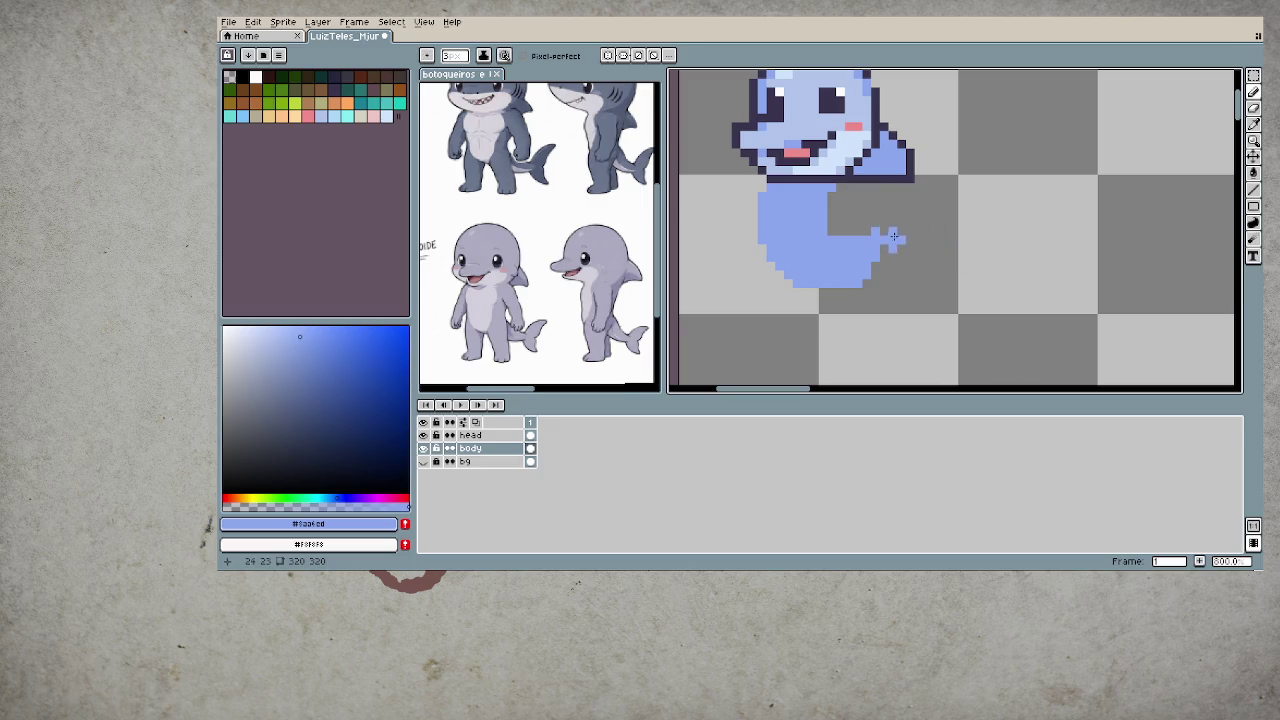
{"action": "key", "text": "minus"}
{"action": "key", "text": "minus"}
{"action": "key", "text": "minus"}
{"action": "scroll", "coordinate": [842, 231], "scroll_direction": "down", "scroll_amount": 3}
{"action": "scroll", "coordinate": [803, 321], "scroll_direction": "down", "scroll_amount": 2}
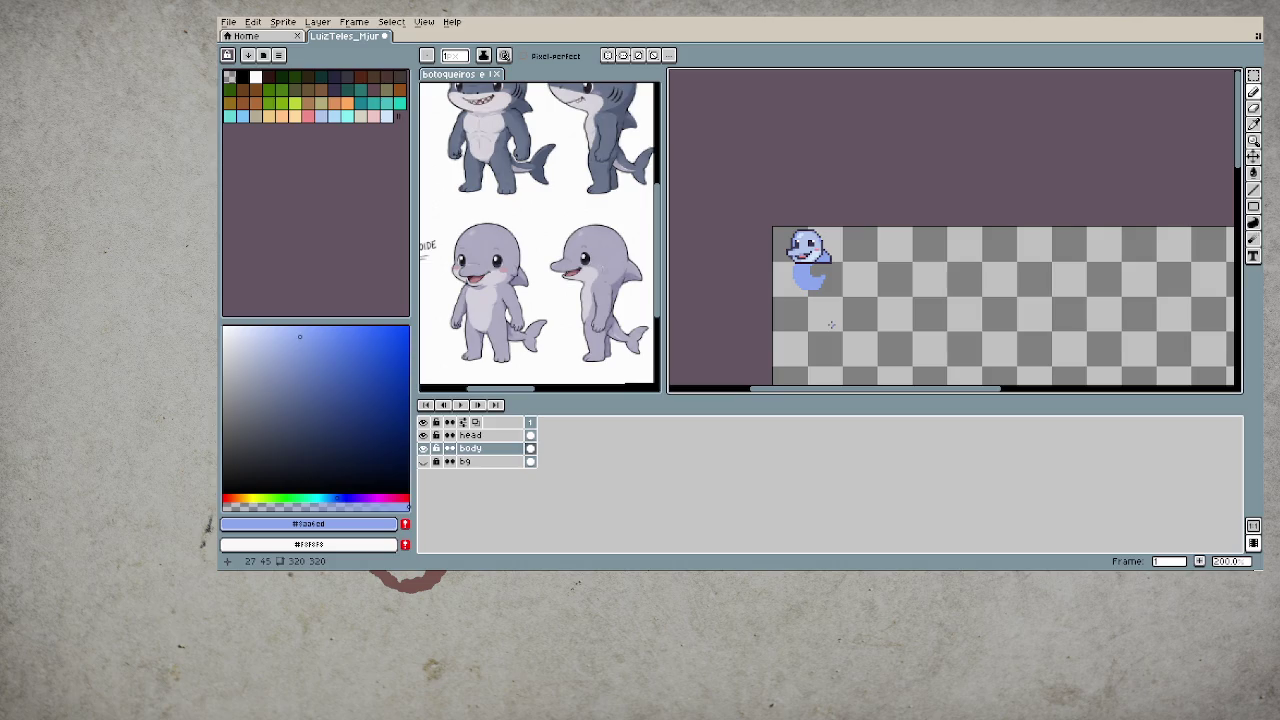
{"action": "scroll", "coordinate": [791, 316], "scroll_direction": "up", "scroll_amount": 3}
{"action": "scroll", "coordinate": [803, 272], "scroll_direction": "up", "scroll_amount": 1}
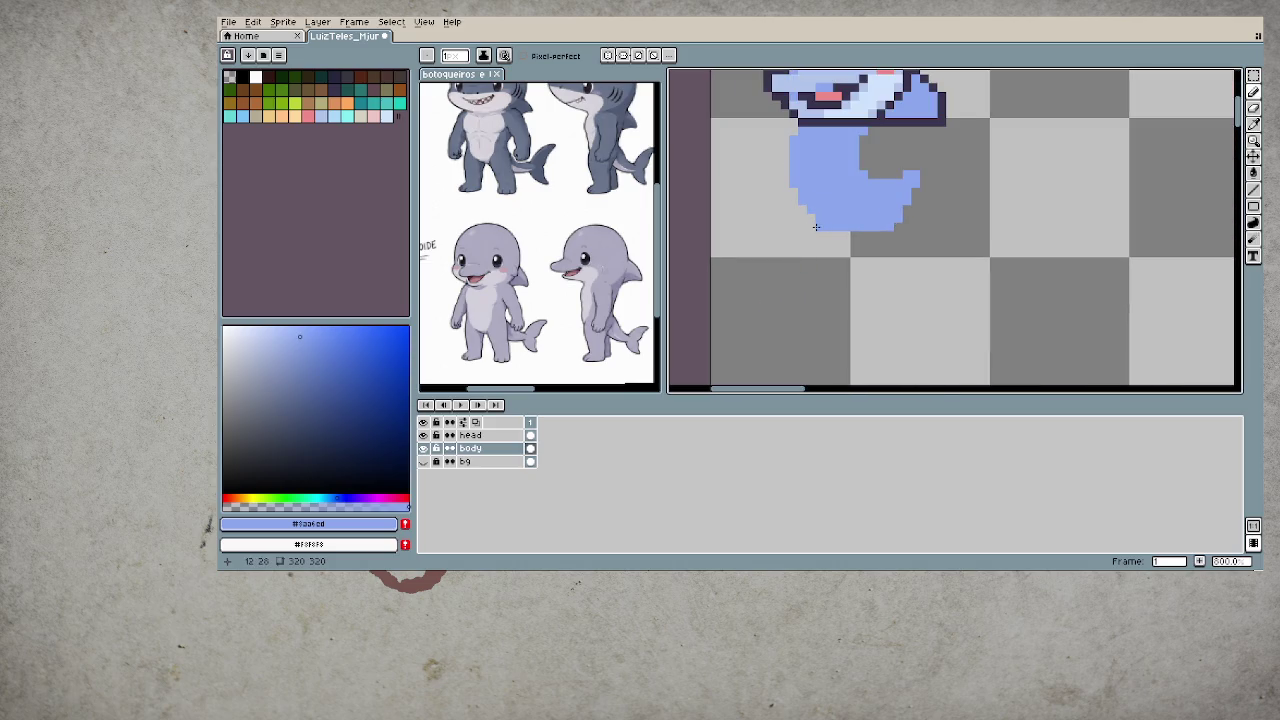
{"action": "left_click_drag", "start_coordinate": [816, 227], "coordinate": [810, 251]}
{"action": "left_click_drag", "start_coordinate": [803, 246], "coordinate": [793, 252]}
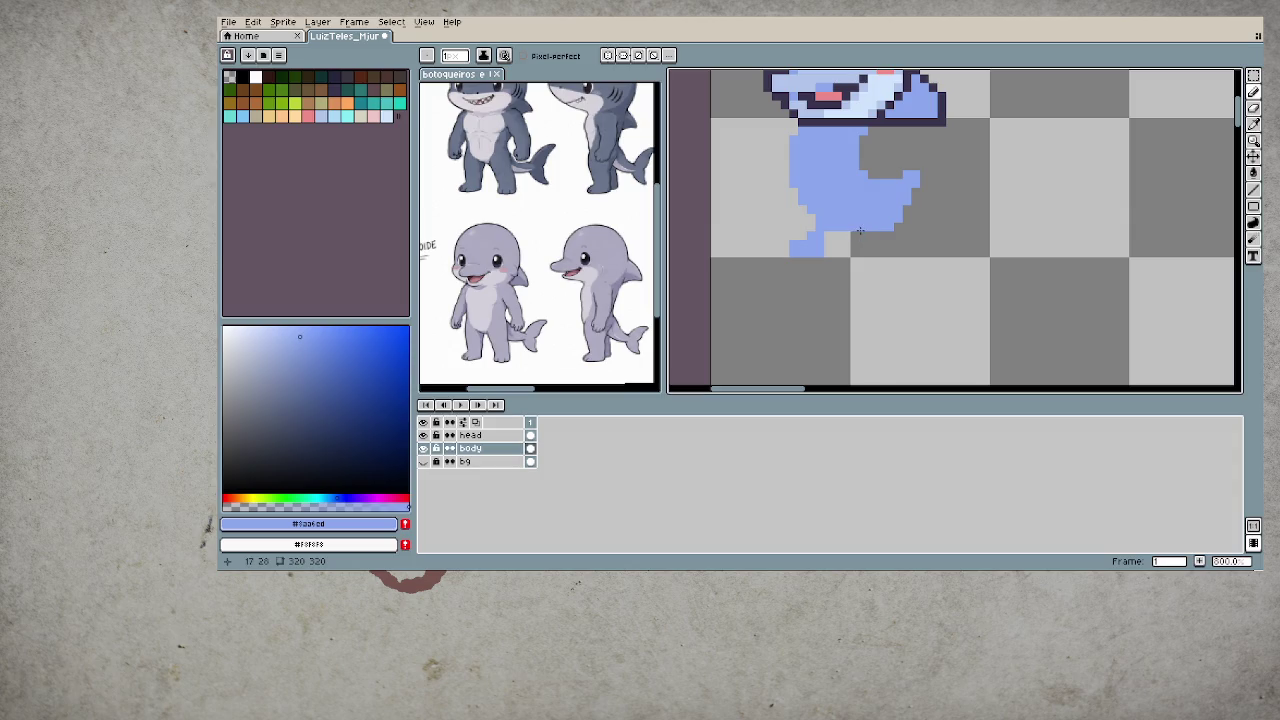
{"action": "left_click_drag", "start_coordinate": [859, 231], "coordinate": [872, 244]}
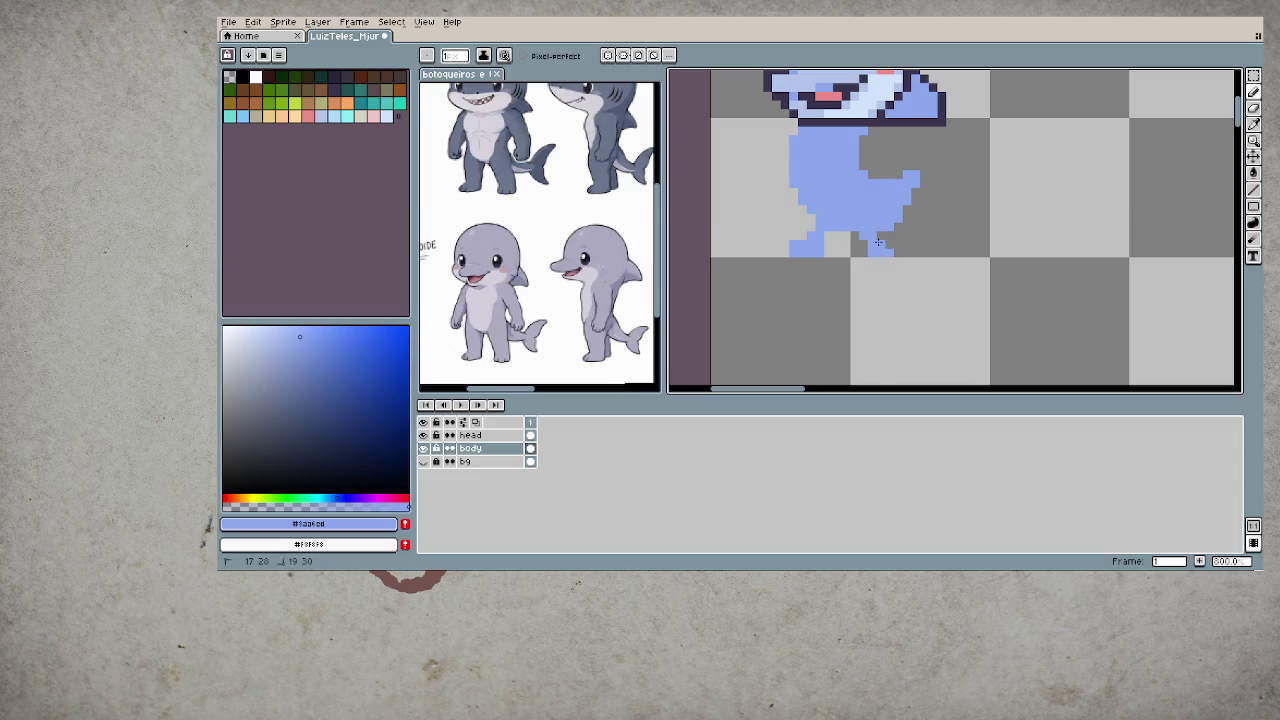
{"action": "scroll", "coordinate": [911, 288], "scroll_direction": "down", "scroll_amount": 3}
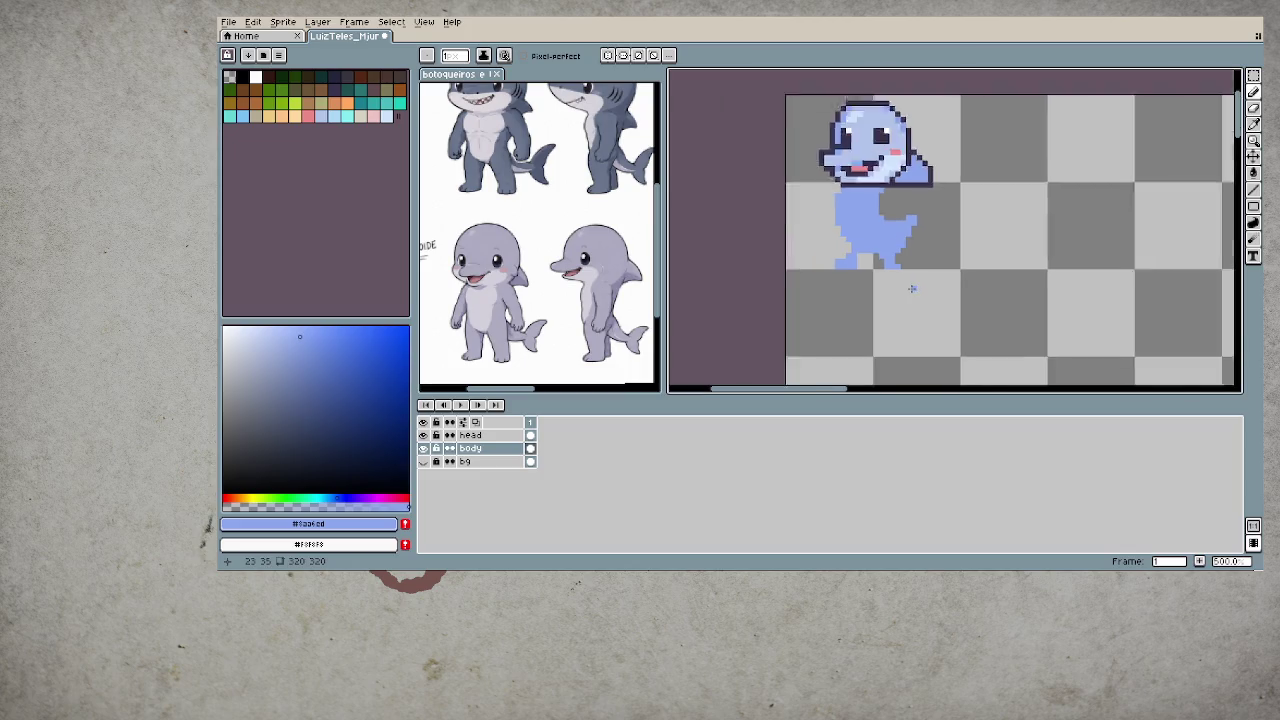
{"action": "scroll", "coordinate": [911, 288], "scroll_direction": "down", "scroll_amount": 2}
{"action": "scroll", "coordinate": [911, 280], "scroll_direction": "up", "scroll_amount": 2}
{"action": "scroll", "coordinate": [911, 280], "scroll_direction": "up", "scroll_amount": 3}
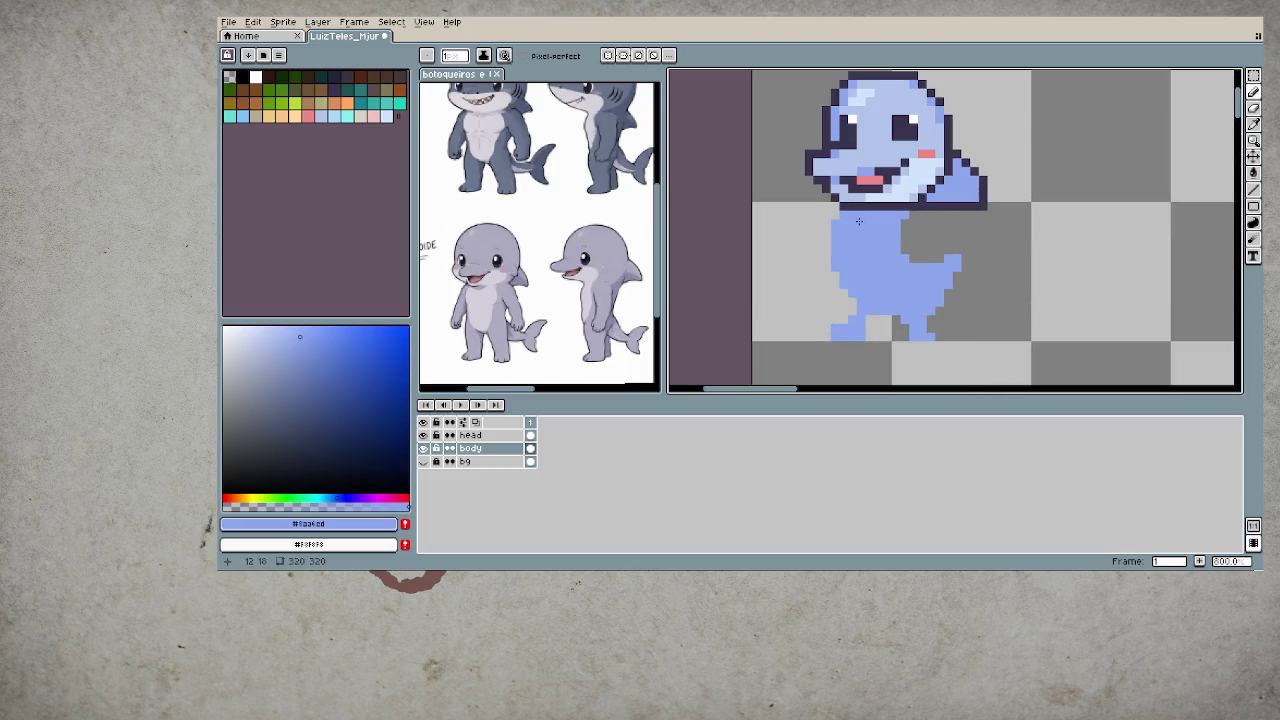
{"action": "left_click", "coordinate": [859, 197], "text": "alt"}
{"action": "left_click_drag", "start_coordinate": [834, 214], "coordinate": [826, 270]}
{"action": "key", "text": "ctrl+z"}
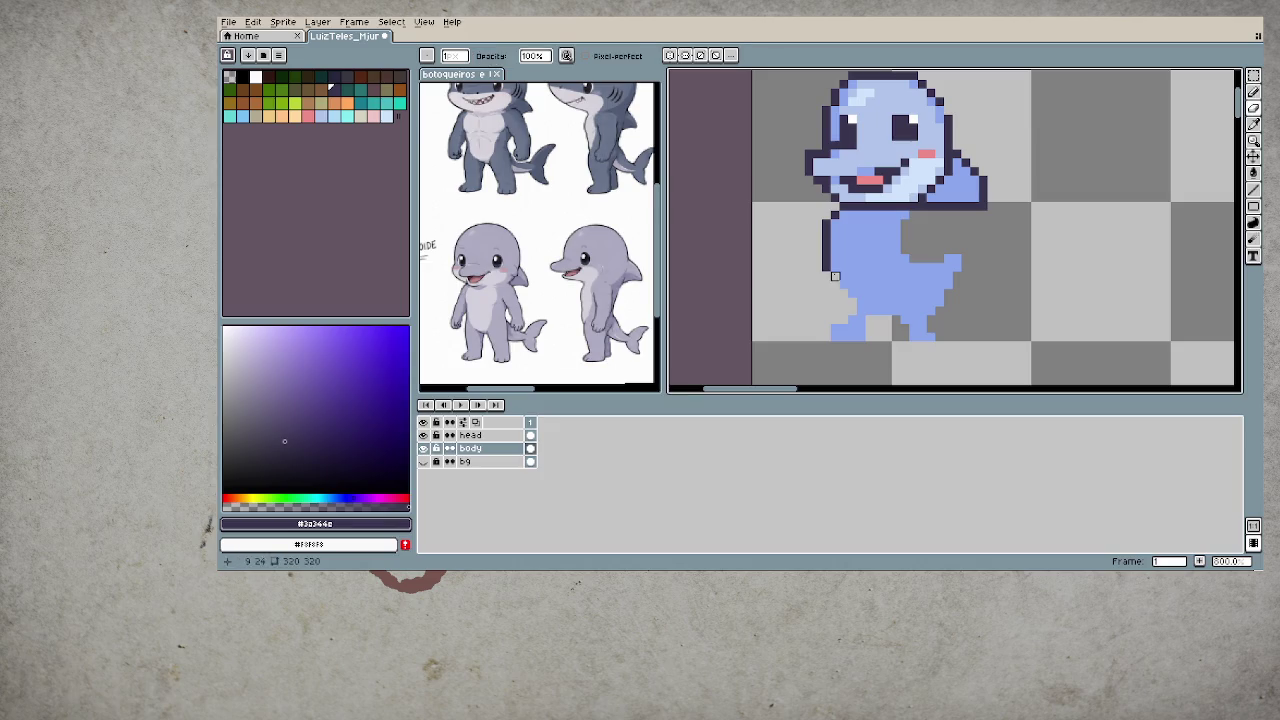
{"action": "left_click", "coordinate": [842, 284]}
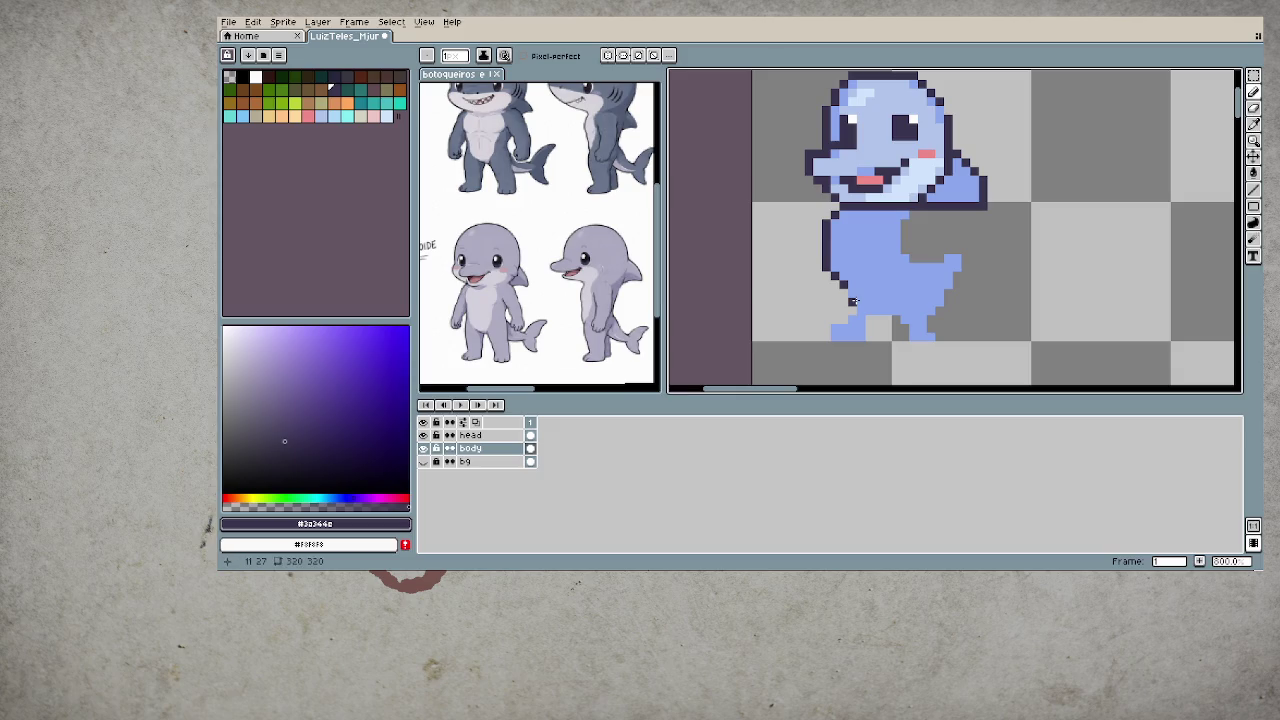
{"action": "key", "text": "b"}
{"action": "left_click", "coordinate": [852, 298]}
{"action": "scroll", "coordinate": [902, 328], "scroll_direction": "down", "scroll_amount": 3}
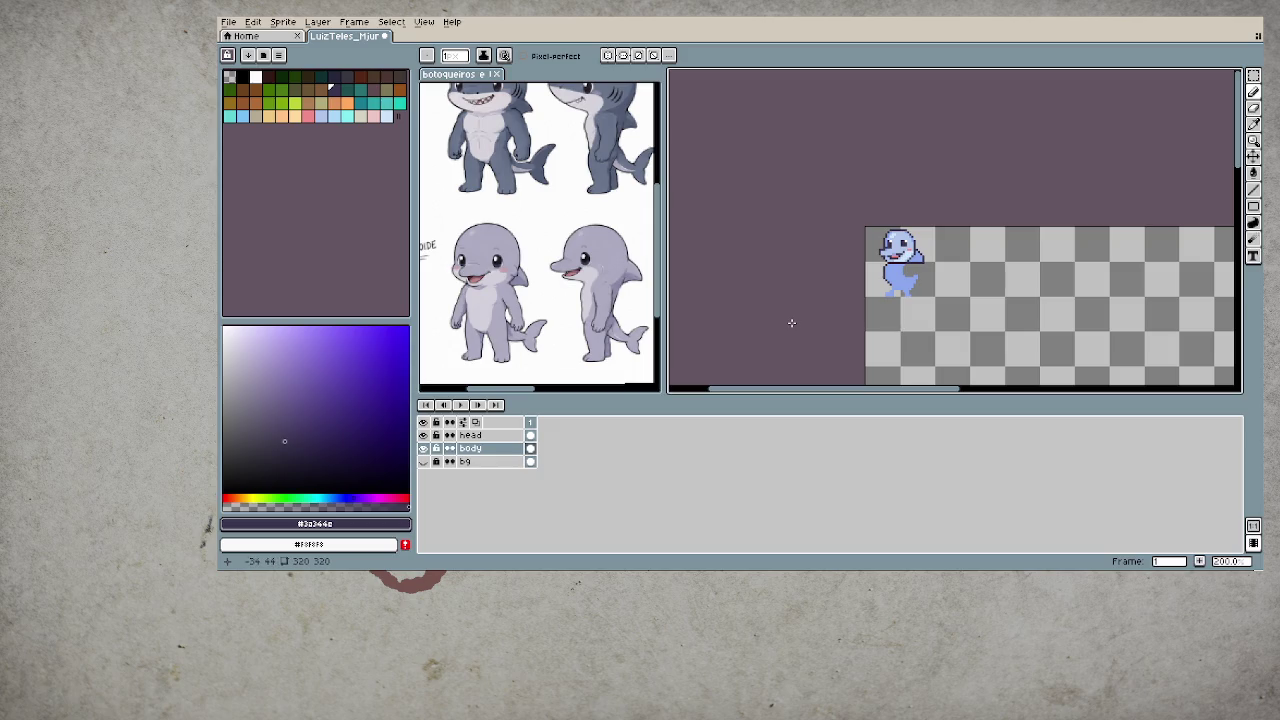
{"action": "scroll", "coordinate": [912, 314], "scroll_direction": "up", "scroll_amount": 2}
{"action": "scroll", "coordinate": [908, 290], "scroll_direction": "up", "scroll_amount": 2}
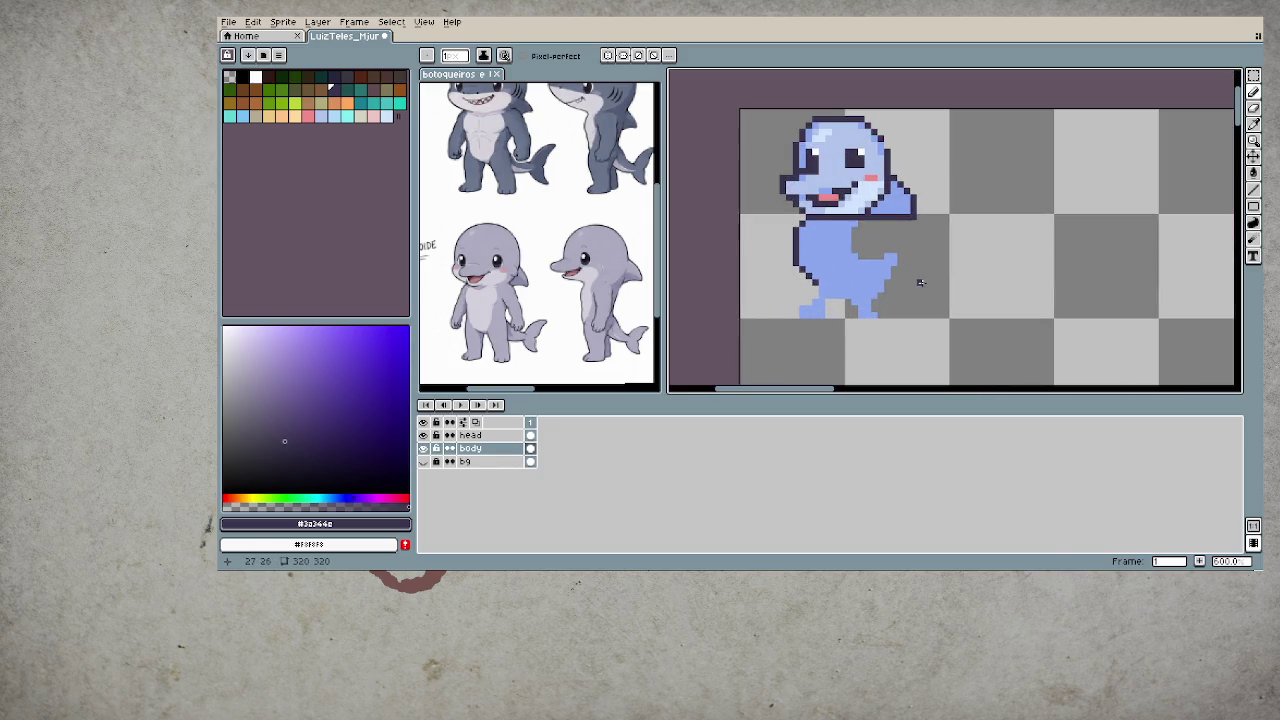
- Marquee-select the dolphin's body region and apply a transform to it
{"action": "key", "text": "m"}
{"action": "left_click_drag", "start_coordinate": [930, 346], "coordinate": [764, 217]}
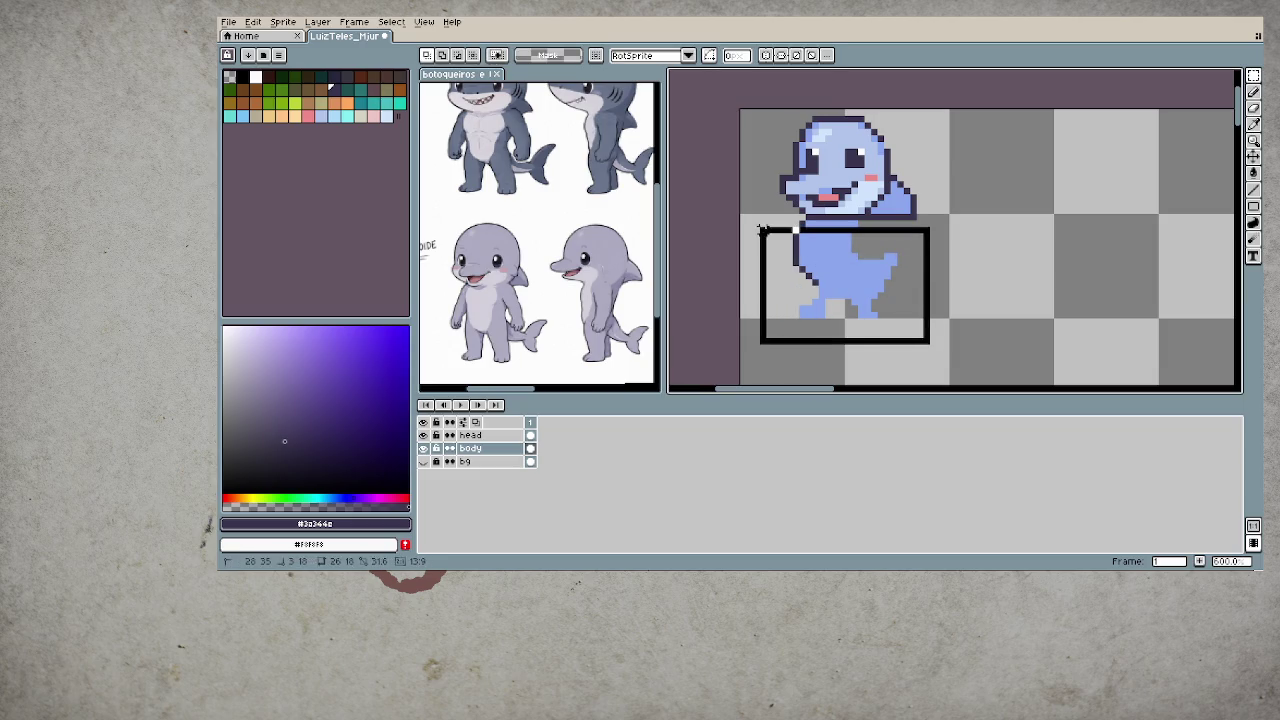
{"action": "left_click", "coordinate": [900, 272]}
{"action": "key", "text": "ctrl+d"}
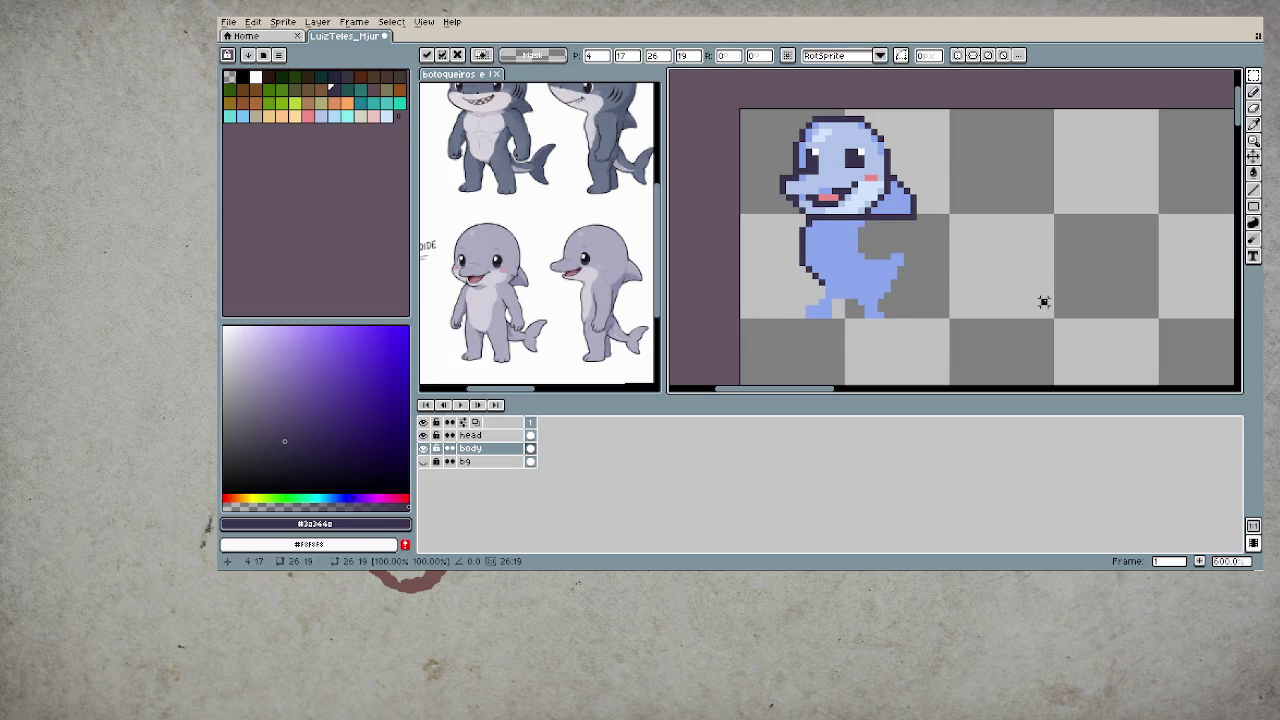
- Pencil a dark outline for a small arm and the body's bottom edge, then sample the body blue
{"action": "key", "text": "b"}
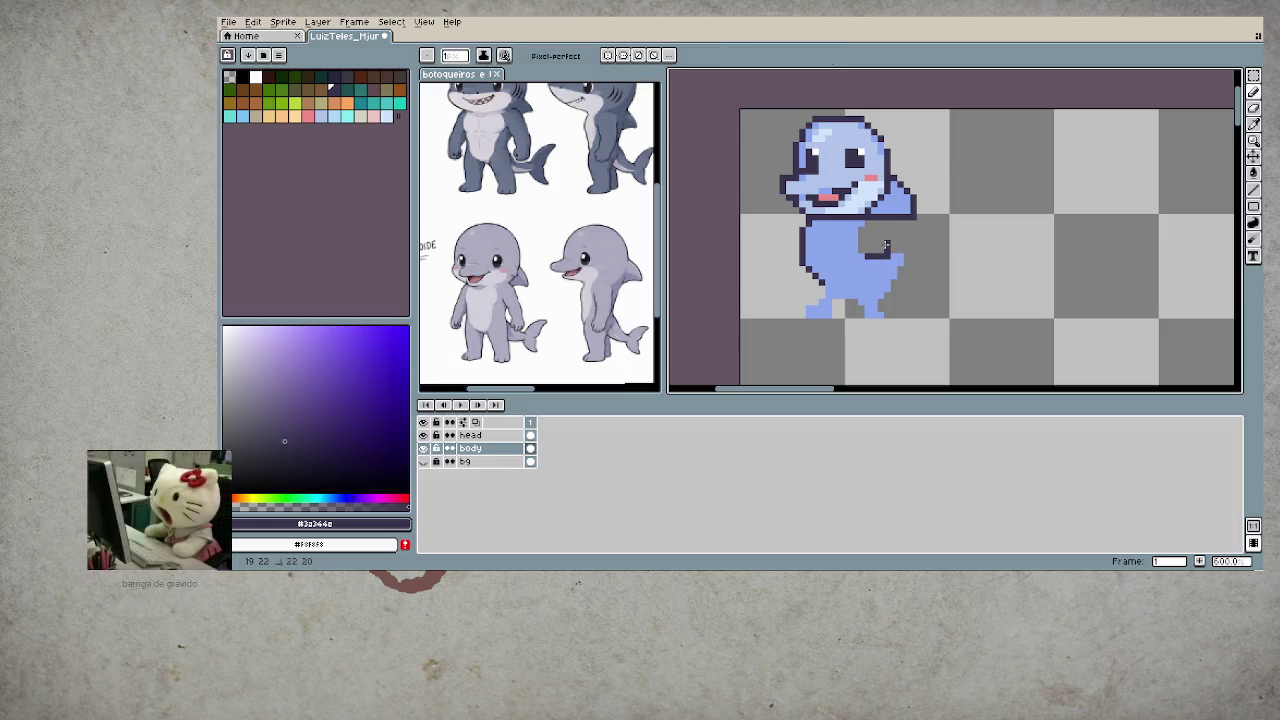
{"action": "mouse_move", "coordinate": [878, 248]}
{"action": "left_mouse_down"}
{"action": "mouse_move", "coordinate": [890, 232]}
{"action": "mouse_move", "coordinate": [900, 252]}
{"action": "left_mouse_up"}
{"action": "mouse_move", "coordinate": [893, 276]}
{"action": "left_mouse_down"}
{"action": "mouse_move", "coordinate": [864, 288]}
{"action": "mouse_move", "coordinate": [816, 280]}
{"action": "mouse_move", "coordinate": [868, 292]}
{"action": "mouse_move", "coordinate": [895, 276]}
{"action": "left_mouse_up"}
{"action": "left_click", "coordinate": [833, 280], "text": "alt"}
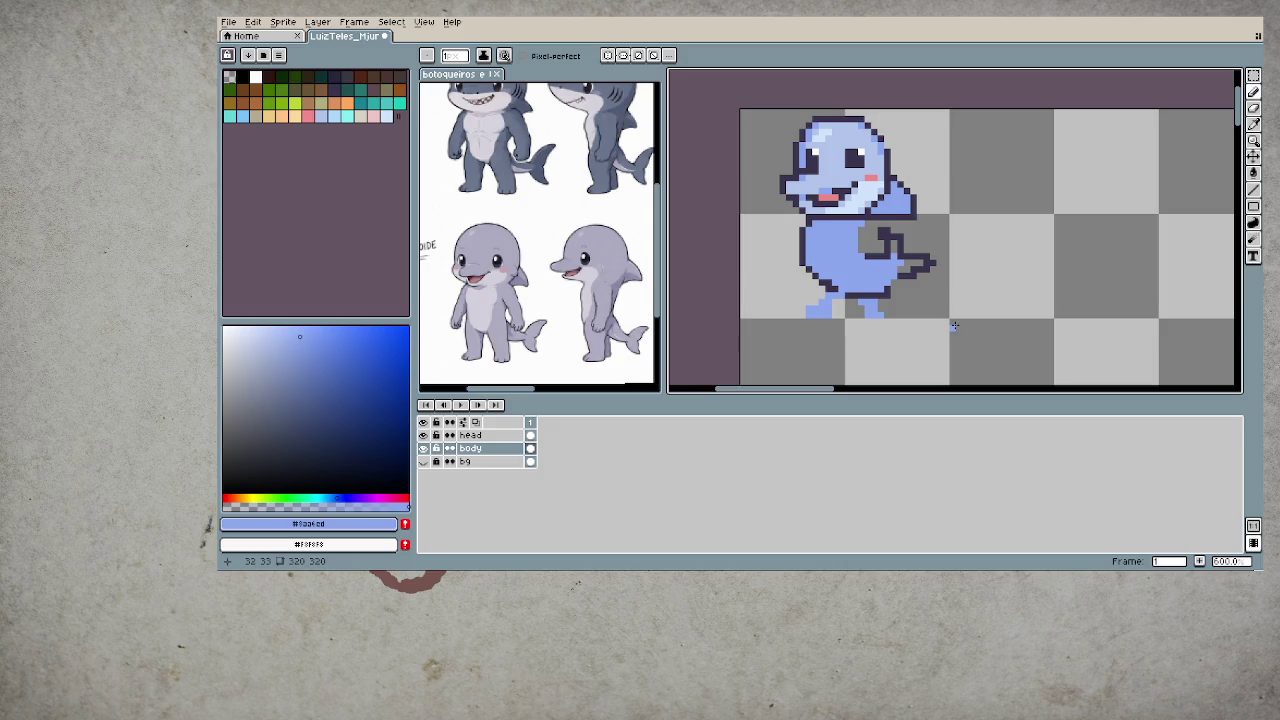
- Add dark outline pixels near the foot and along the right foot's inner edge
{"action": "scroll", "coordinate": [845, 324], "scroll_direction": "up", "scroll_amount": 3}
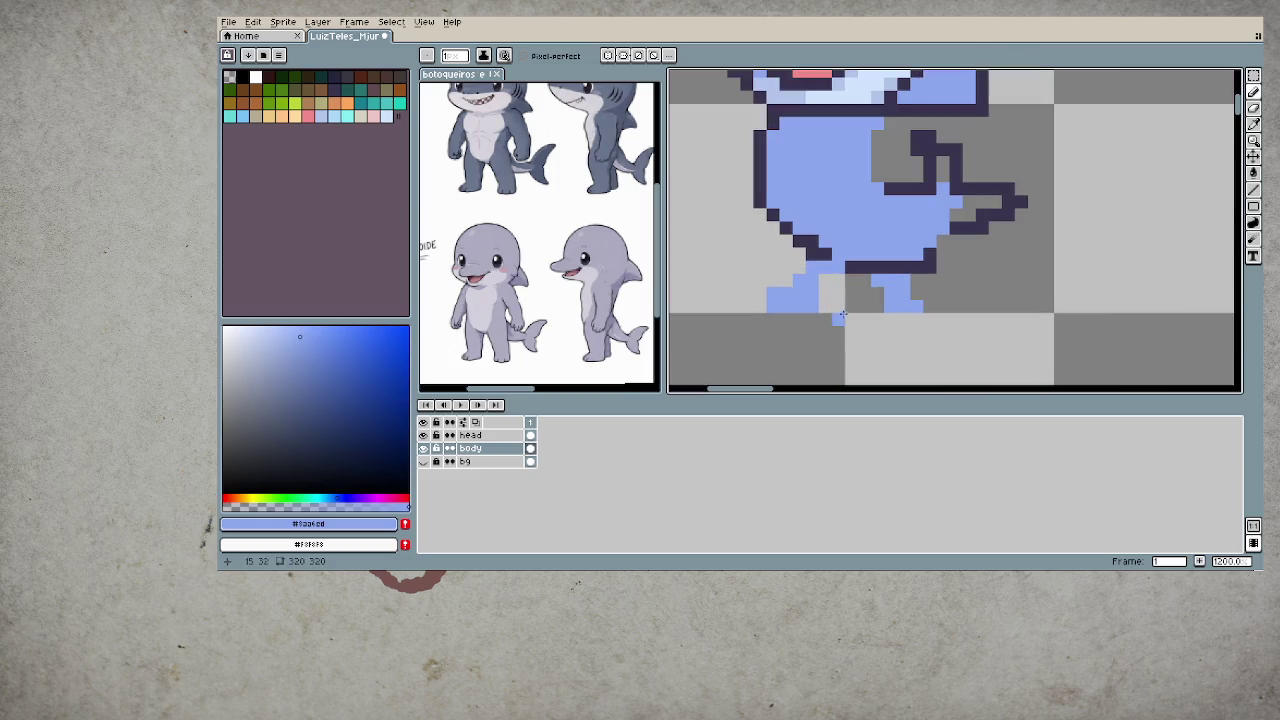
{"action": "left_click", "coordinate": [828, 278], "text": "alt"}
{"action": "left_click_drag", "start_coordinate": [825, 303], "coordinate": [760, 306]}
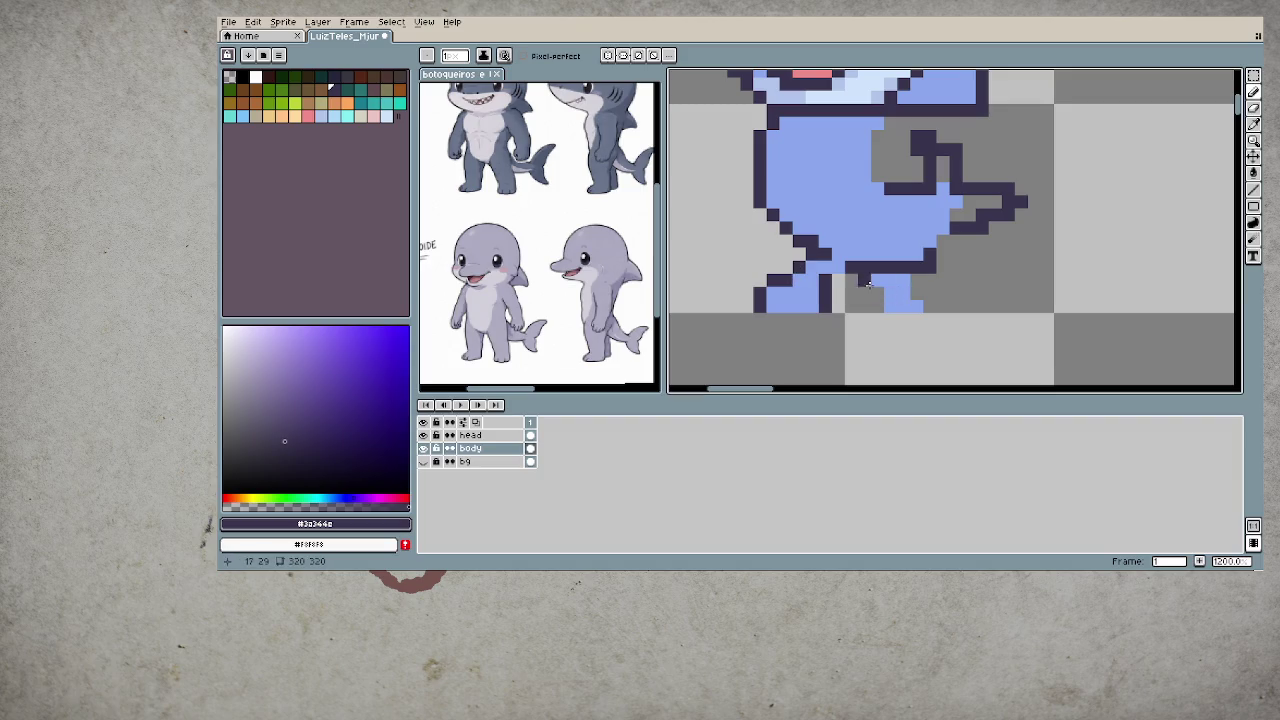
{"action": "mouse_move", "coordinate": [852, 272]}
{"action": "left_mouse_down"}
{"action": "mouse_move", "coordinate": [873, 302]}
{"action": "mouse_move", "coordinate": [904, 307]}
{"action": "mouse_move", "coordinate": [916, 282]}
{"action": "mouse_move", "coordinate": [931, 303]}
{"action": "left_mouse_up"}
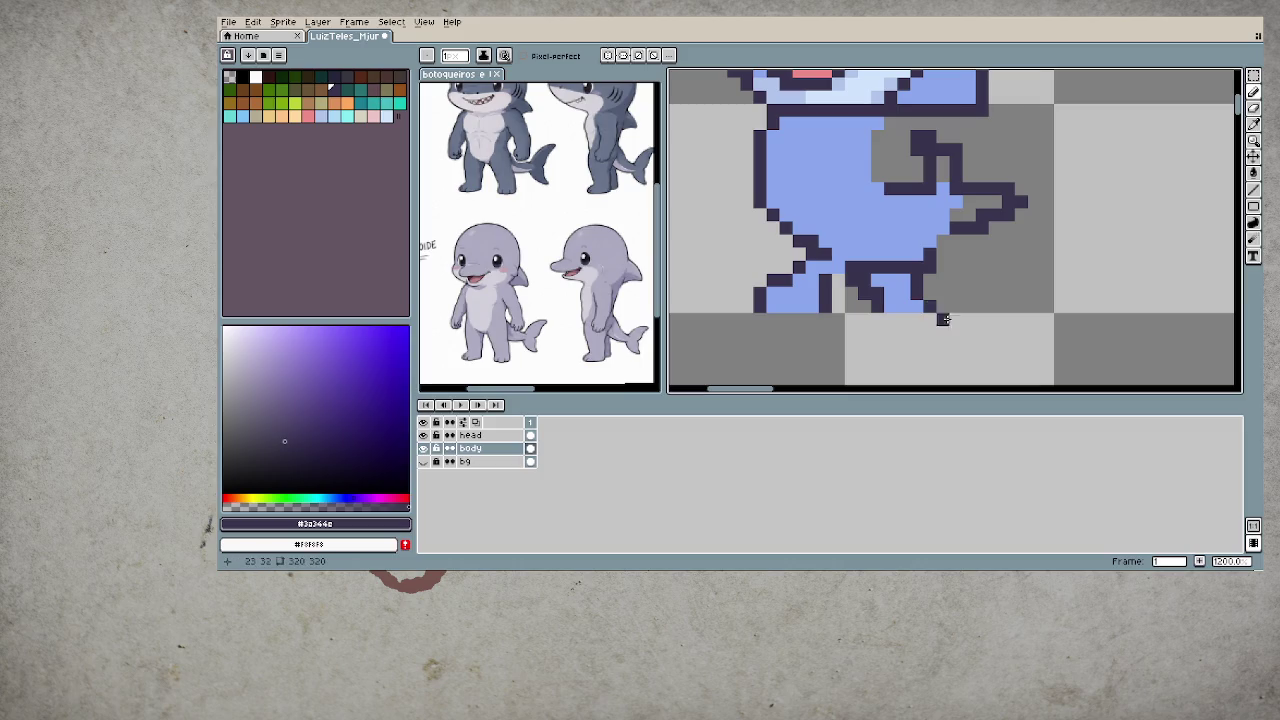
{"action": "left_click", "coordinate": [928, 300], "text": "alt"}
{"action": "left_click", "coordinate": [928, 292], "text": "alt"}
{"action": "left_click", "coordinate": [905, 292], "text": "alt"}
- Recolour the tail curl's inner outline and a row of tail pixels in body blue
{"action": "scroll", "coordinate": [894, 309], "scroll_direction": "down", "scroll_amount": 3}
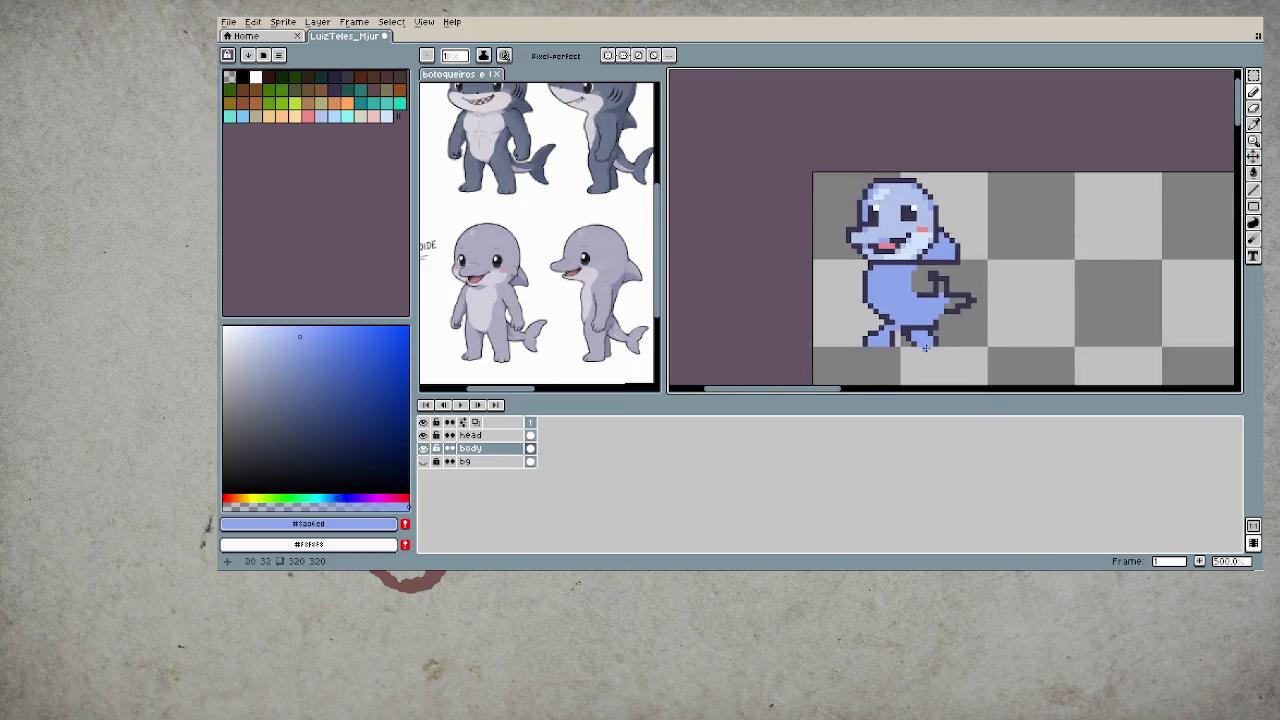
{"action": "scroll", "coordinate": [920, 320], "scroll_direction": "down", "scroll_amount": 2}
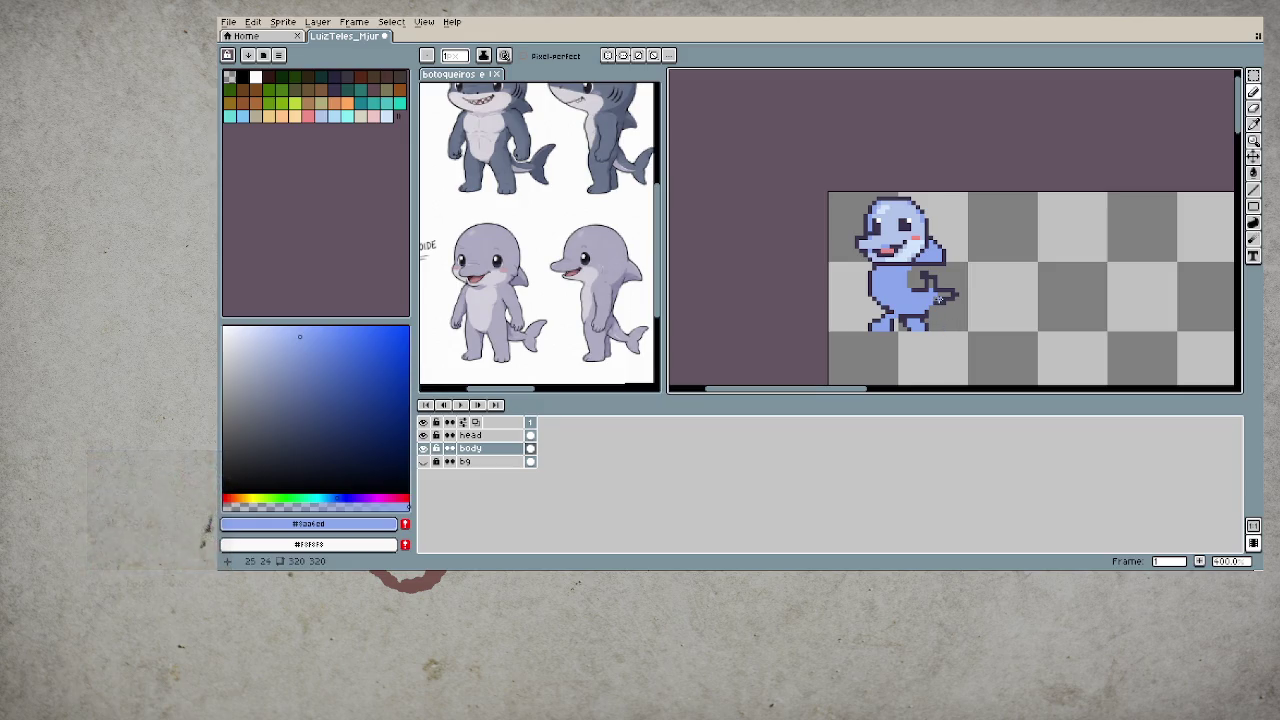
{"action": "scroll", "coordinate": [938, 300], "scroll_direction": "up", "scroll_amount": 2}
{"action": "scroll", "coordinate": [883, 301], "scroll_direction": "up", "scroll_amount": 3}
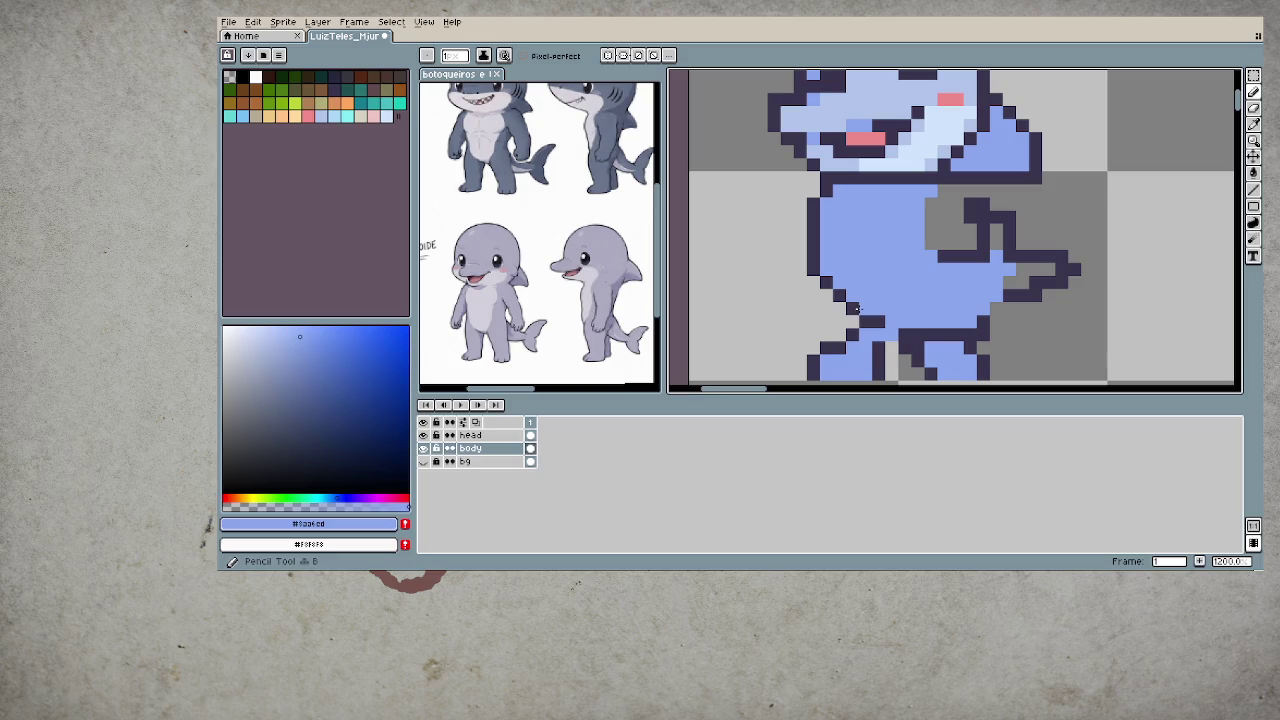
{"action": "scroll", "coordinate": [888, 320], "scroll_direction": "down", "scroll_amount": 3}
{"action": "scroll", "coordinate": [895, 333], "scroll_direction": "down", "scroll_amount": 1}
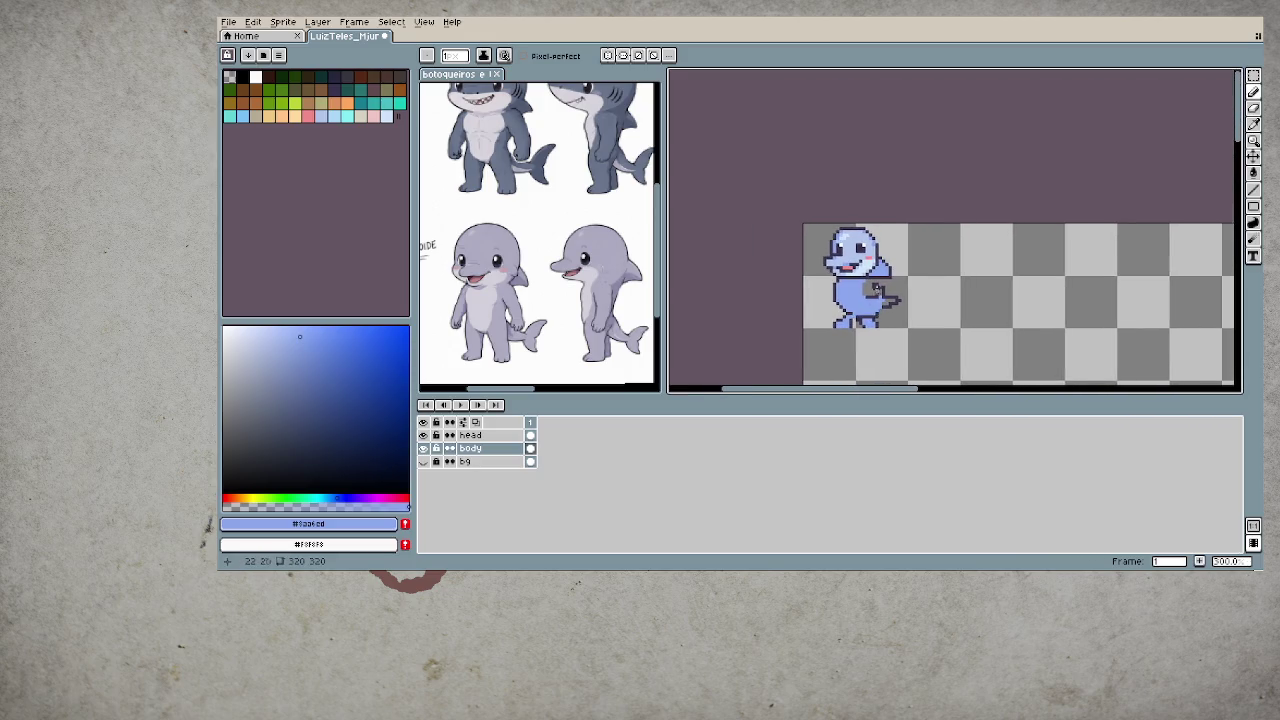
{"action": "scroll", "coordinate": [890, 310], "scroll_direction": "up", "scroll_amount": 4}
{"action": "left_click", "coordinate": [900, 283], "text": "alt"}
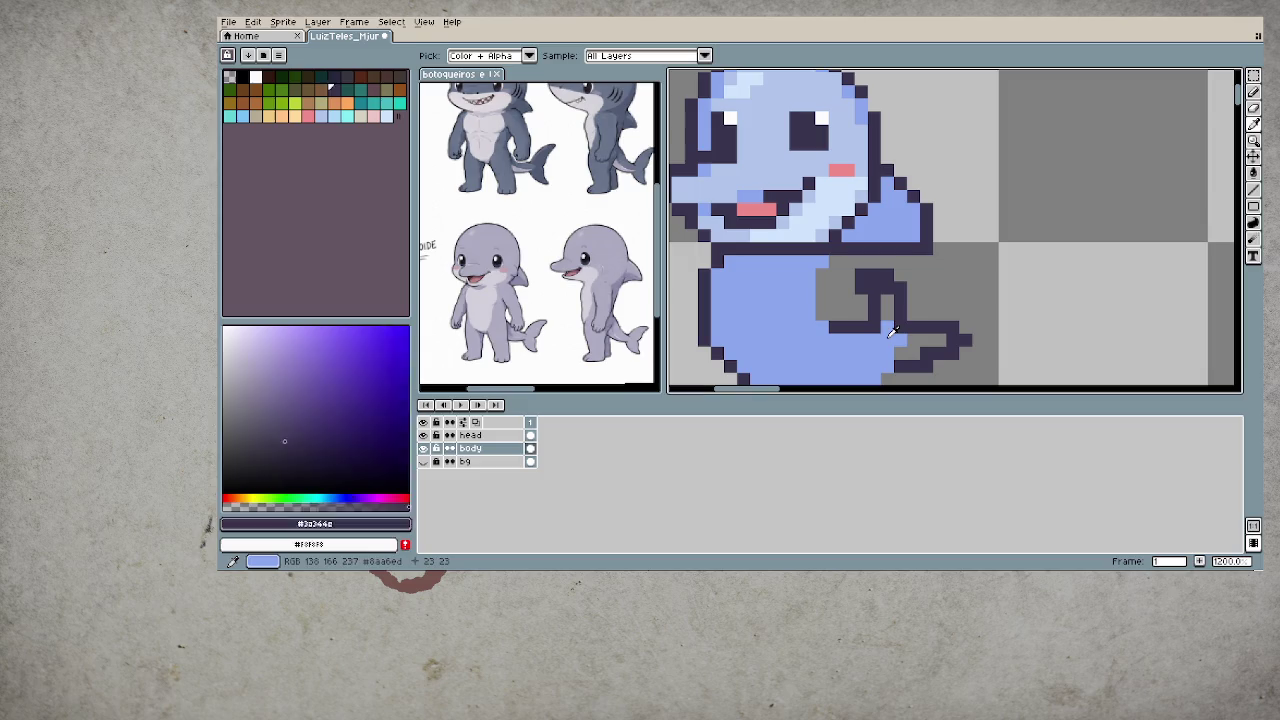
{"action": "left_click", "coordinate": [888, 330], "text": "alt"}
{"action": "left_click_drag", "start_coordinate": [886, 292], "coordinate": [872, 286]}
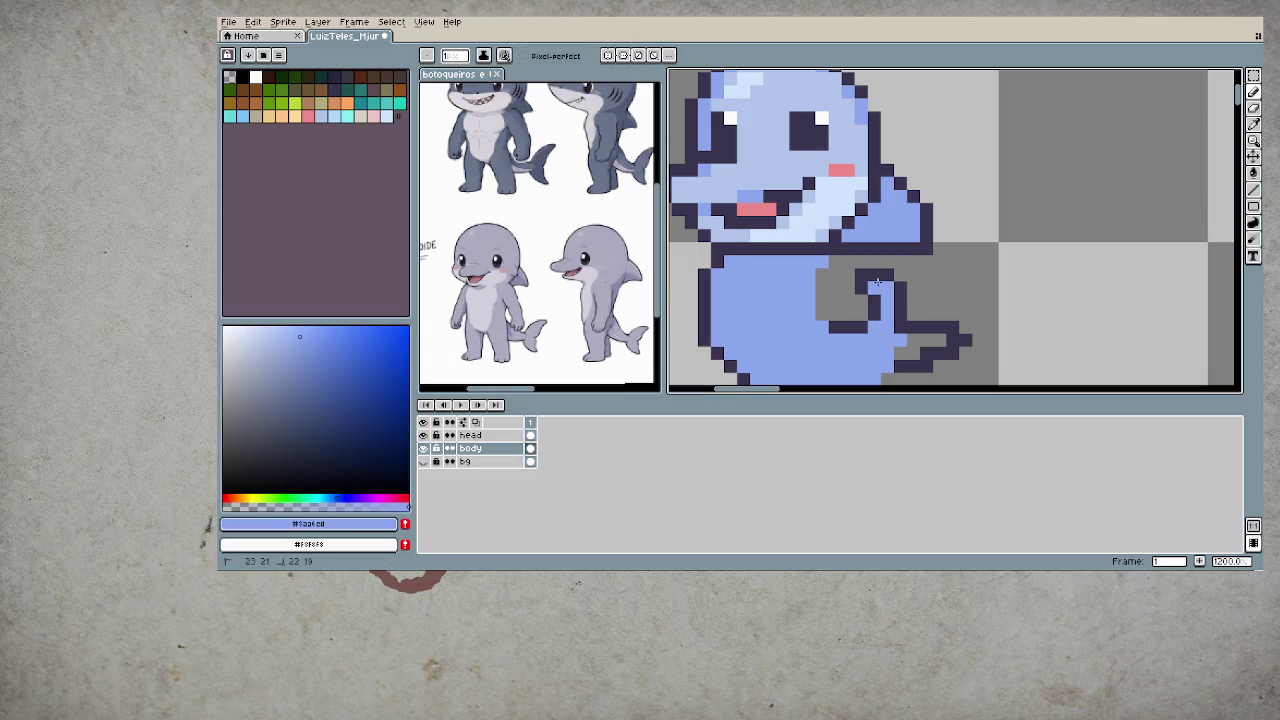
{"action": "mouse_move", "coordinate": [900, 336]}
{"action": "left_mouse_down"}
{"action": "mouse_move", "coordinate": [947, 338]}
{"action": "mouse_move", "coordinate": [913, 352]}
{"action": "left_mouse_up"}
- Add a dark outline pixel at the tail tip and erase stray outline pixels below the body
{"action": "left_click", "coordinate": [966, 334], "text": "alt"}
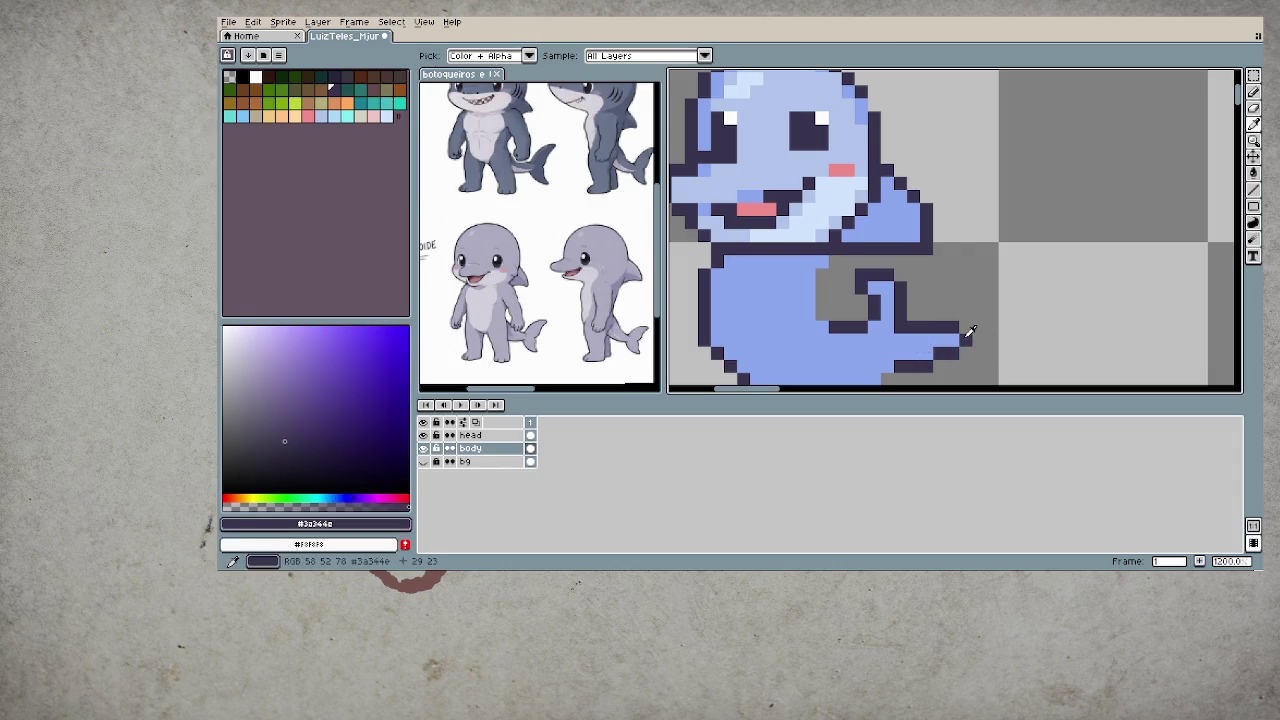
{"action": "left_click", "coordinate": [968, 323]}
{"action": "scroll", "coordinate": [886, 354], "scroll_direction": "down", "scroll_amount": 5}
{"action": "scroll", "coordinate": [1011, 325], "scroll_direction": "down", "scroll_amount": 1}
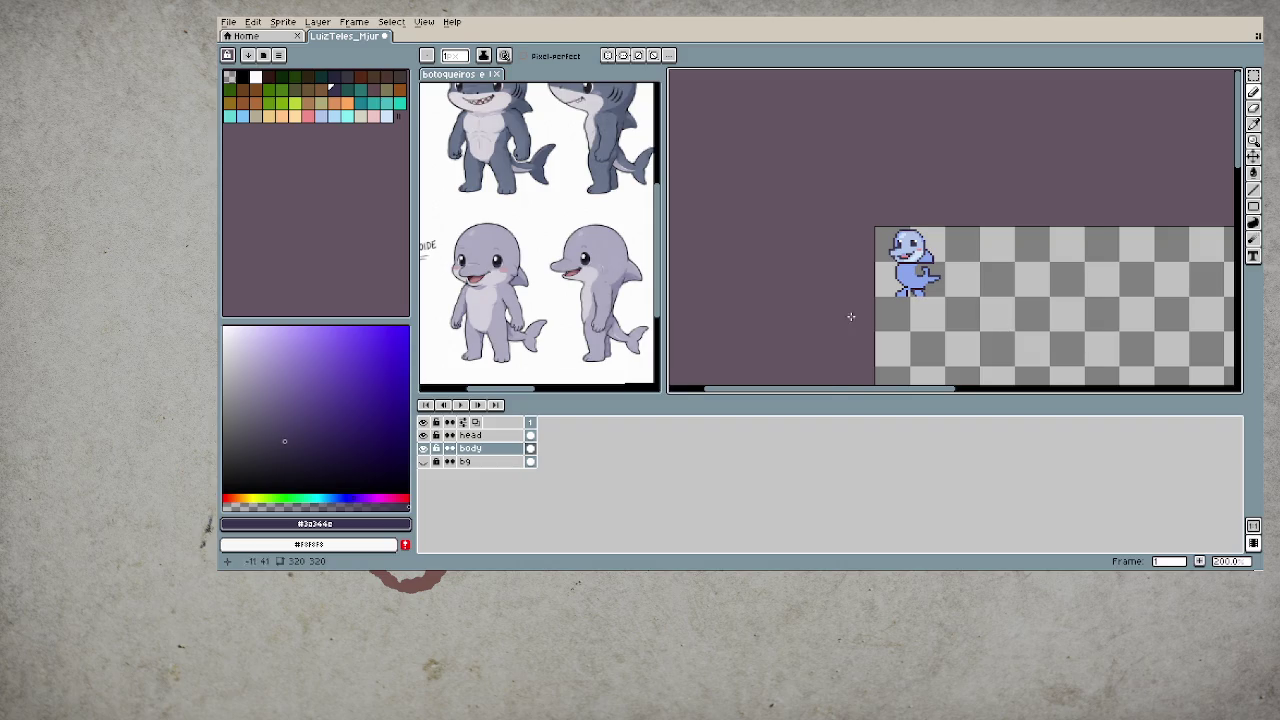
{"action": "scroll", "coordinate": [915, 275], "scroll_direction": "up", "scroll_amount": 5}
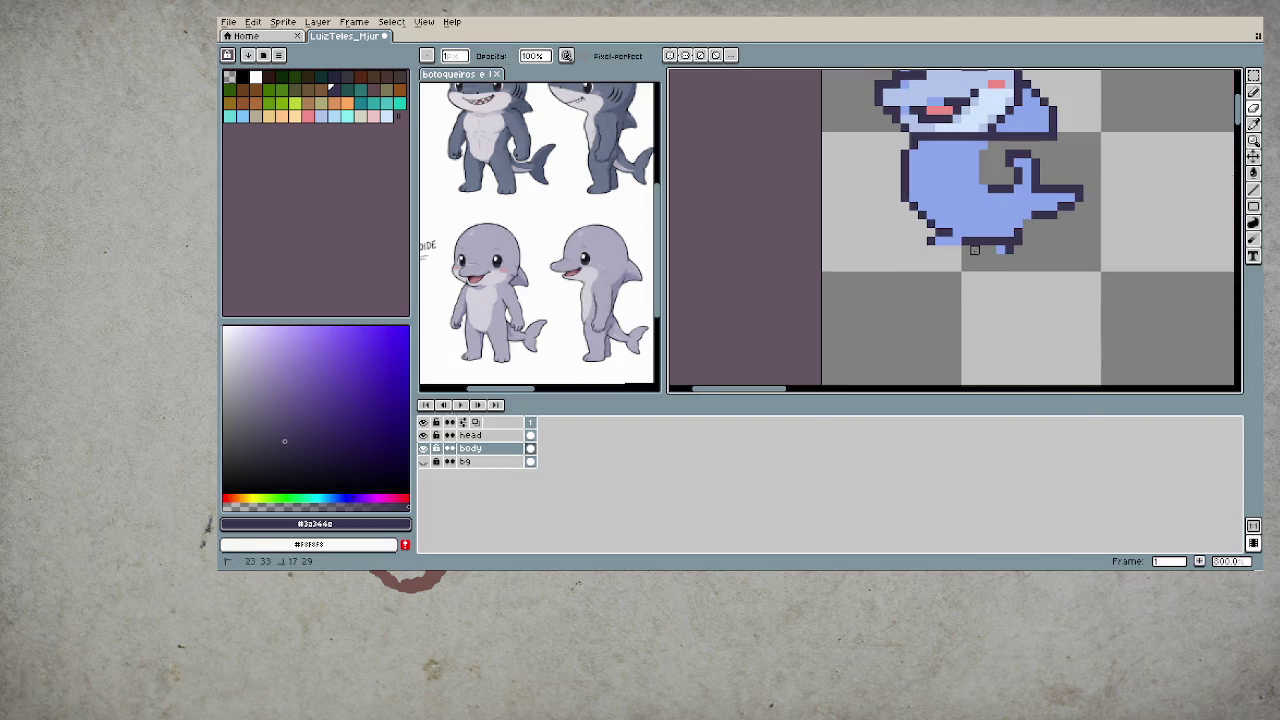
{"action": "left_click_drag", "start_coordinate": [992, 249], "coordinate": [1015, 249]}
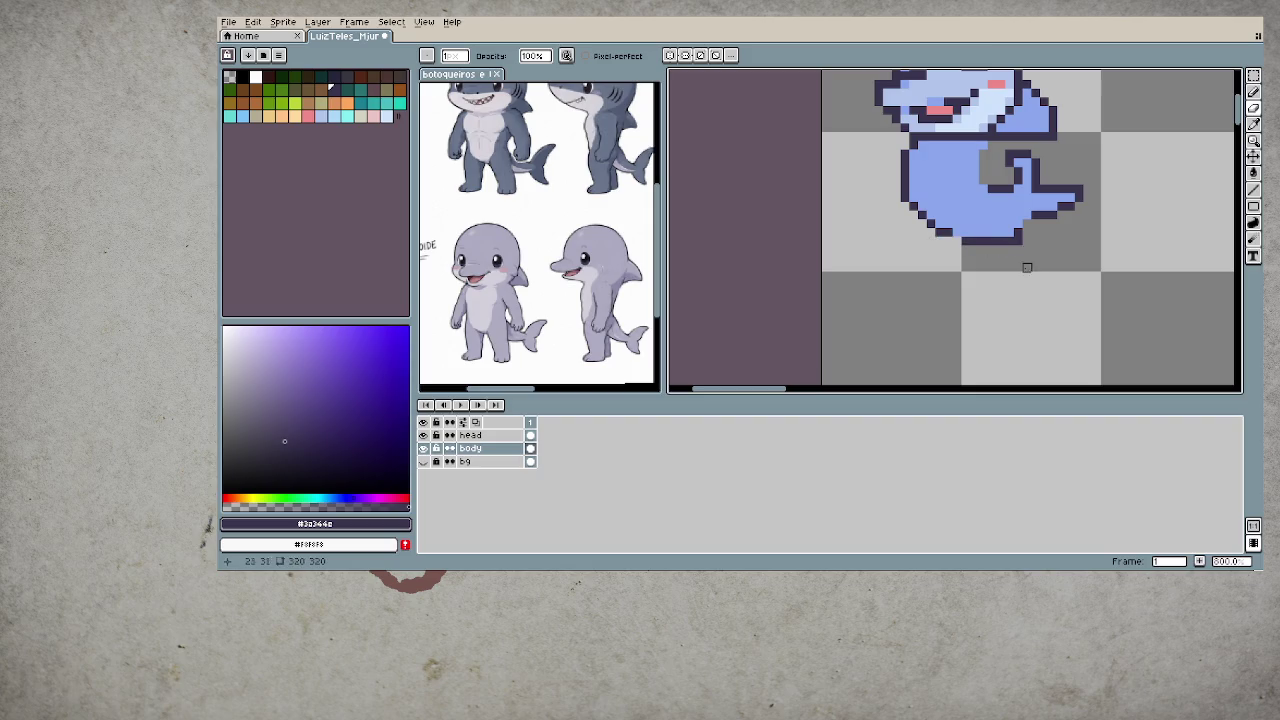
- Paint the tail tip pixel in the sprite's light blue
{"action": "scroll", "coordinate": [946, 312], "scroll_direction": "down", "scroll_amount": 3}
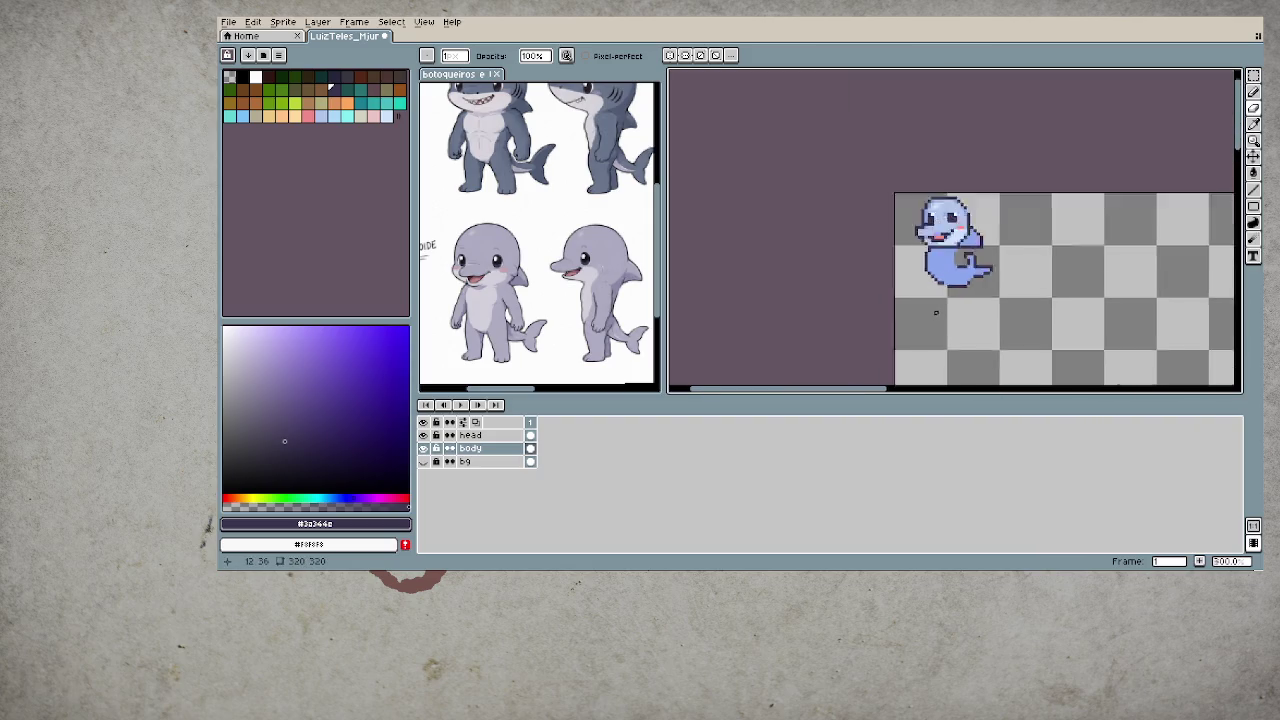
{"action": "scroll", "coordinate": [1003, 287], "scroll_direction": "down", "scroll_amount": 2}
{"action": "scroll", "coordinate": [1003, 283], "scroll_direction": "up", "scroll_amount": 1}
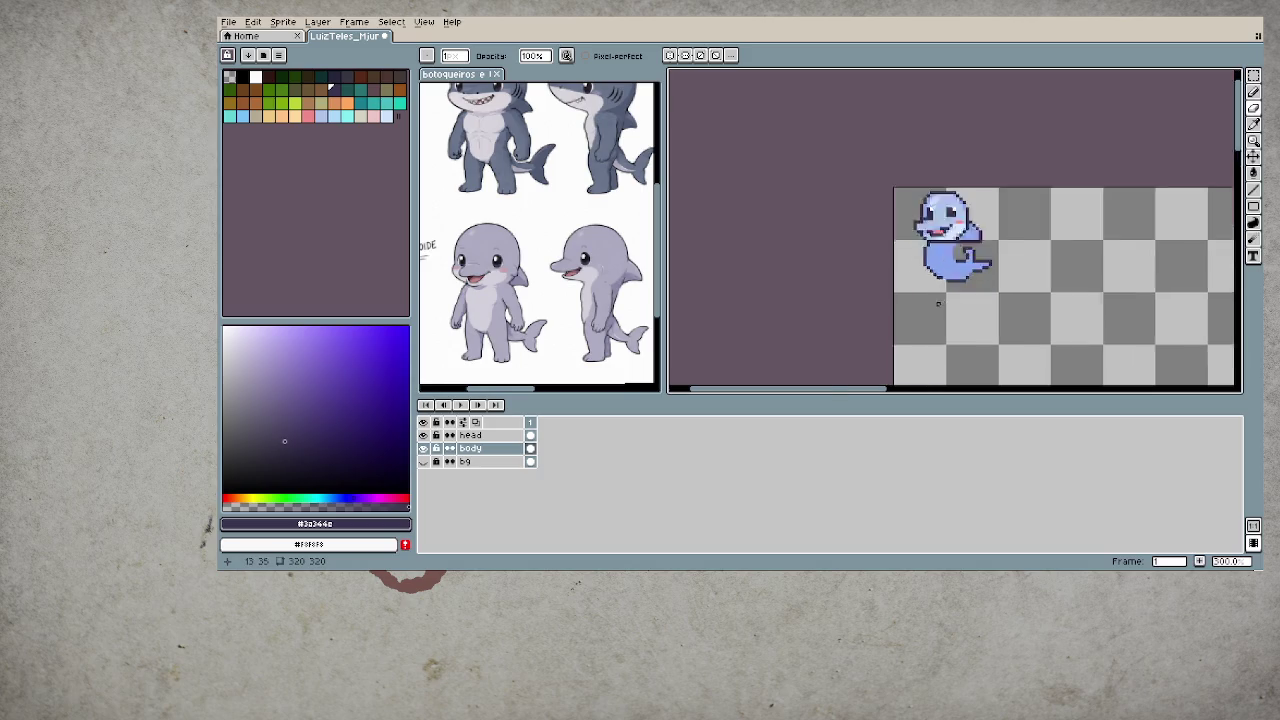
{"action": "scroll", "coordinate": [1000, 280], "scroll_direction": "up", "scroll_amount": 1}
{"action": "scroll", "coordinate": [995, 278], "scroll_direction": "up", "scroll_amount": 1}
{"action": "scroll", "coordinate": [992, 300], "scroll_direction": "up", "scroll_amount": 1}
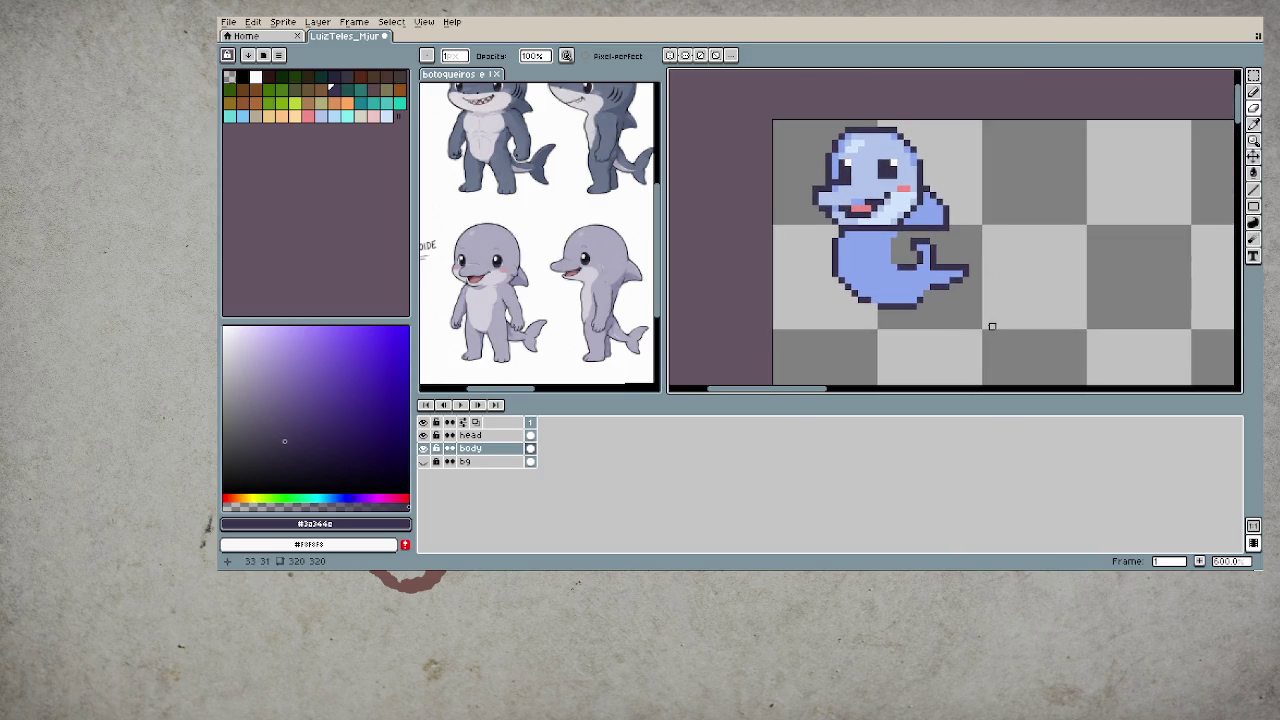
{"action": "scroll", "coordinate": [966, 313], "scroll_direction": "up", "scroll_amount": 3}
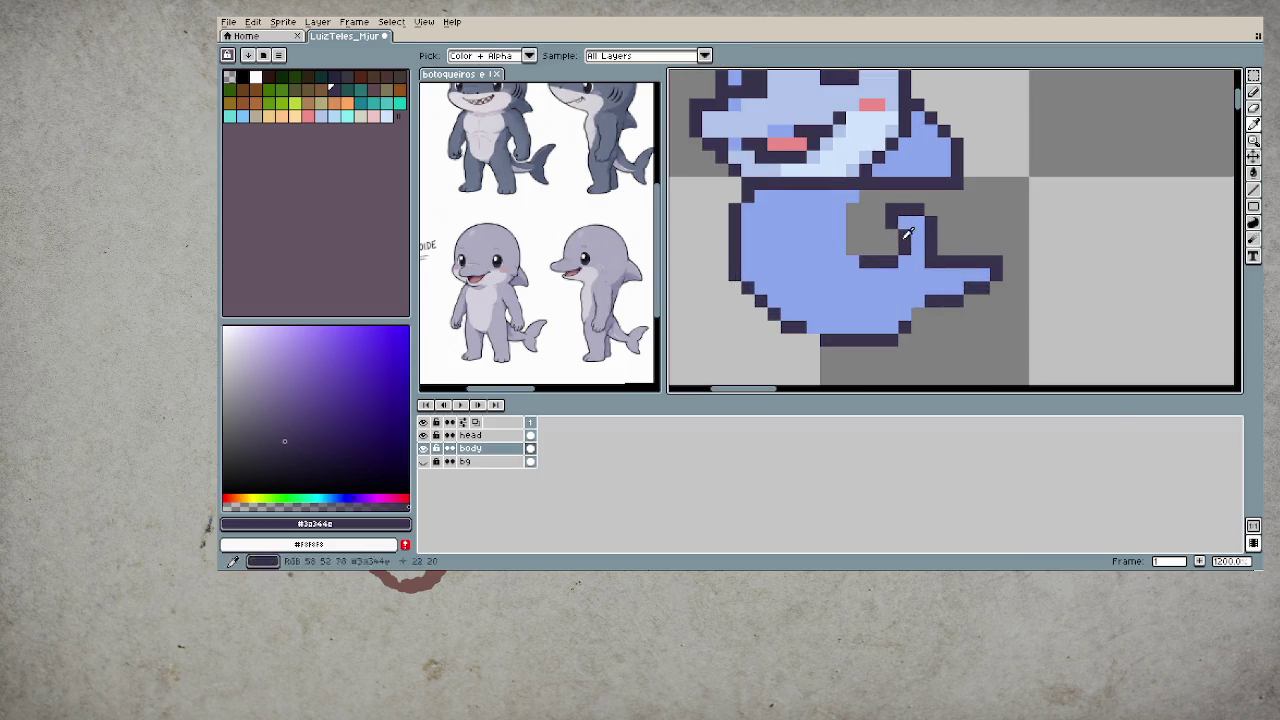
{"action": "left_click", "coordinate": [898, 240], "text": "alt"}
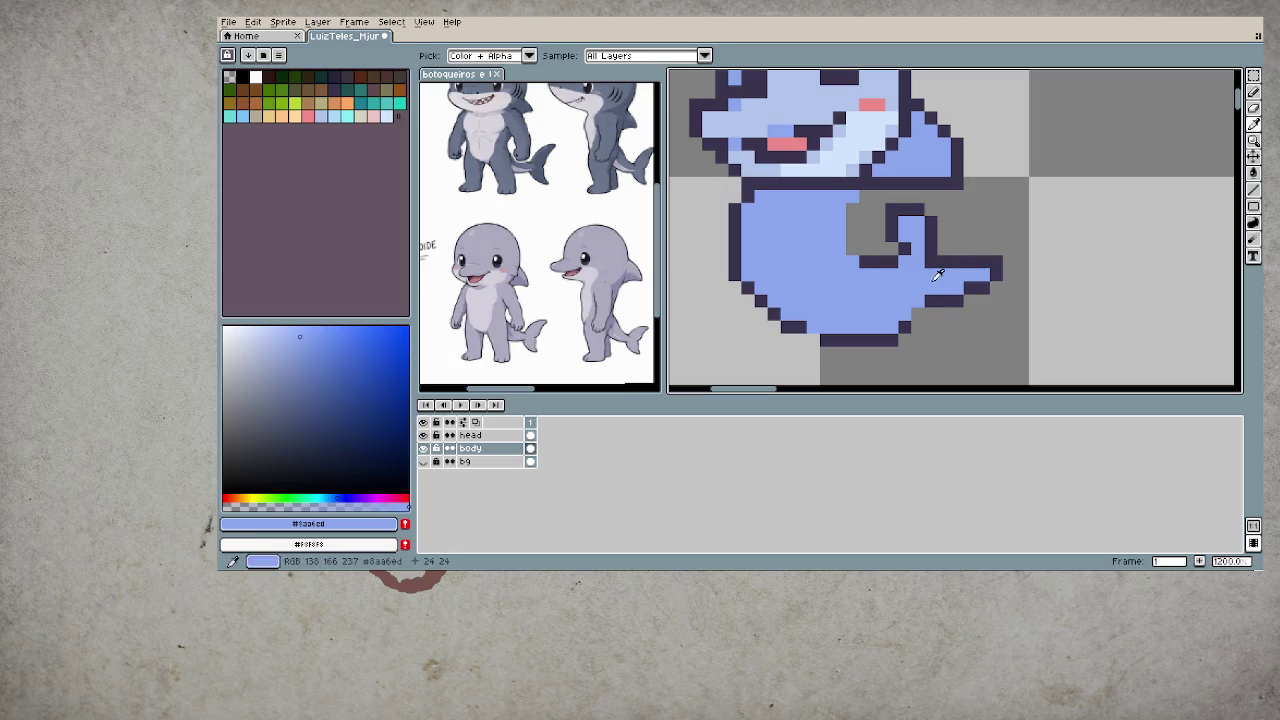
{"action": "left_click", "coordinate": [992, 276]}
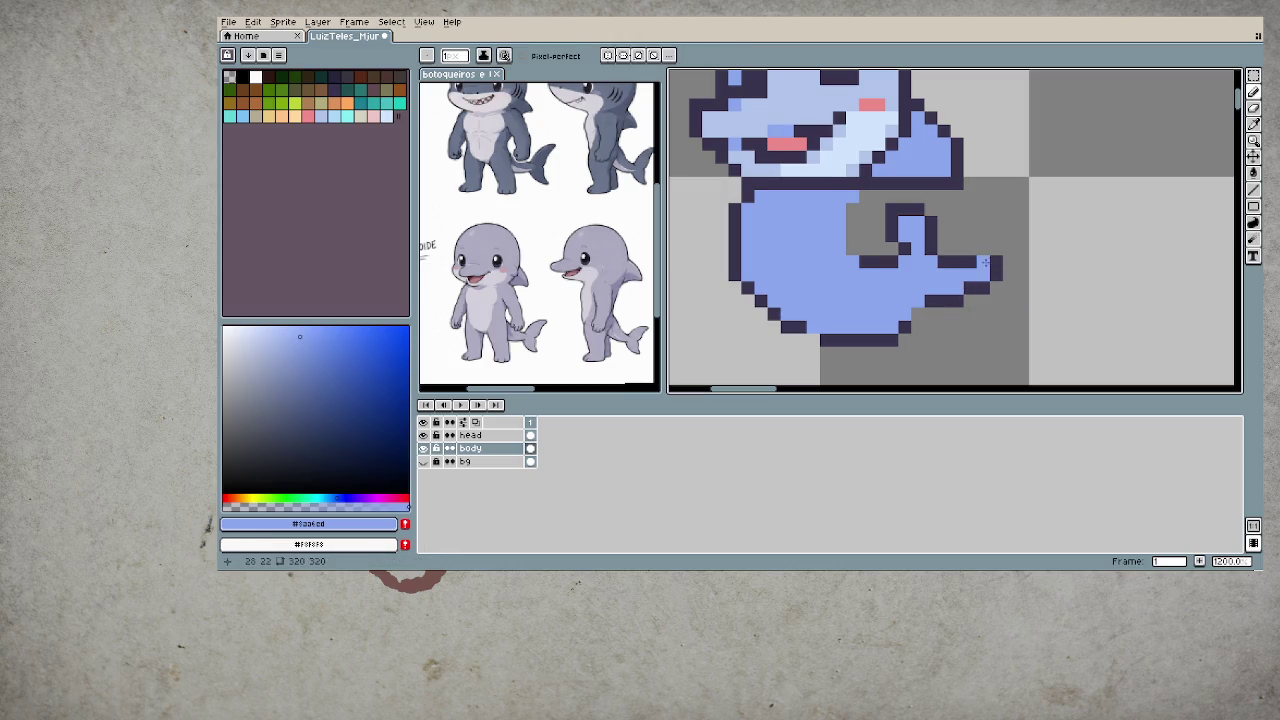
- Draw a dark purple line separating the arm from the body
{"action": "key", "text": "e"}
{"action": "key", "text": "b"}
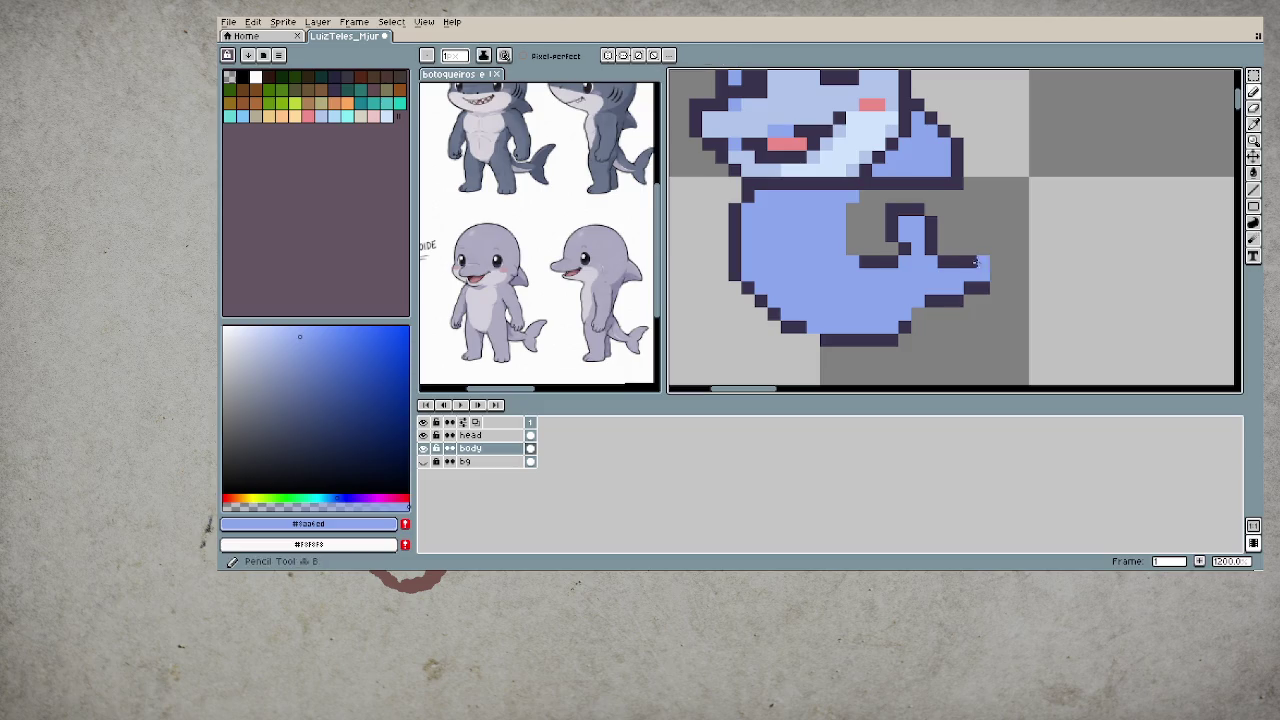
{"action": "left_click", "coordinate": [986, 263], "text": "alt"}
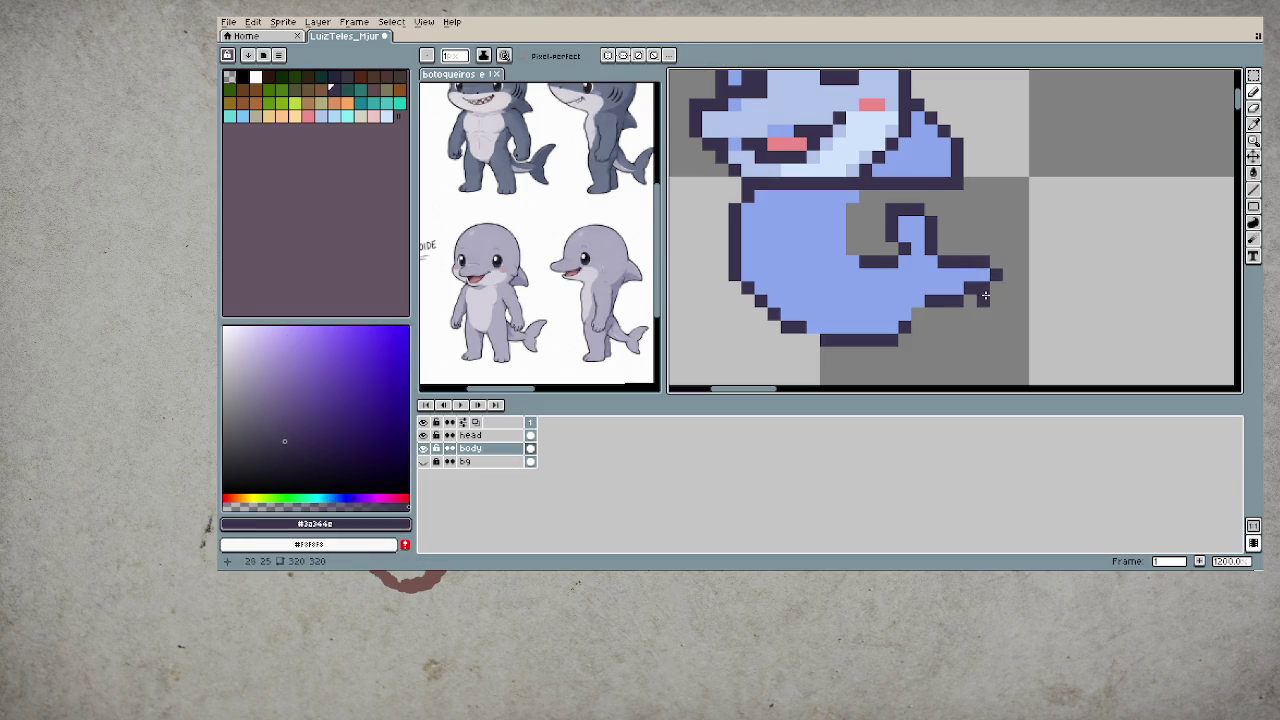
{"action": "scroll", "coordinate": [982, 346], "scroll_direction": "down", "scroll_amount": 3}
{"action": "scroll", "coordinate": [970, 345], "scroll_direction": "down", "scroll_amount": 4}
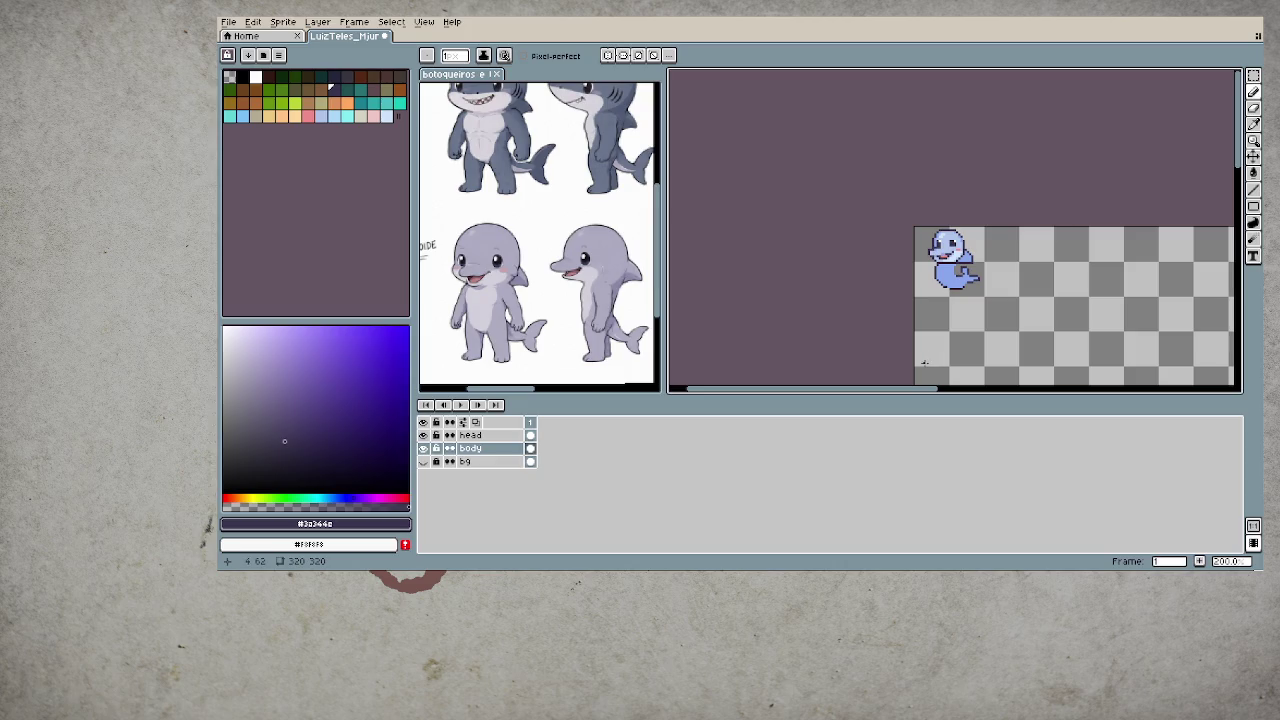
{"action": "scroll", "coordinate": [975, 283], "scroll_direction": "up", "scroll_amount": 5}
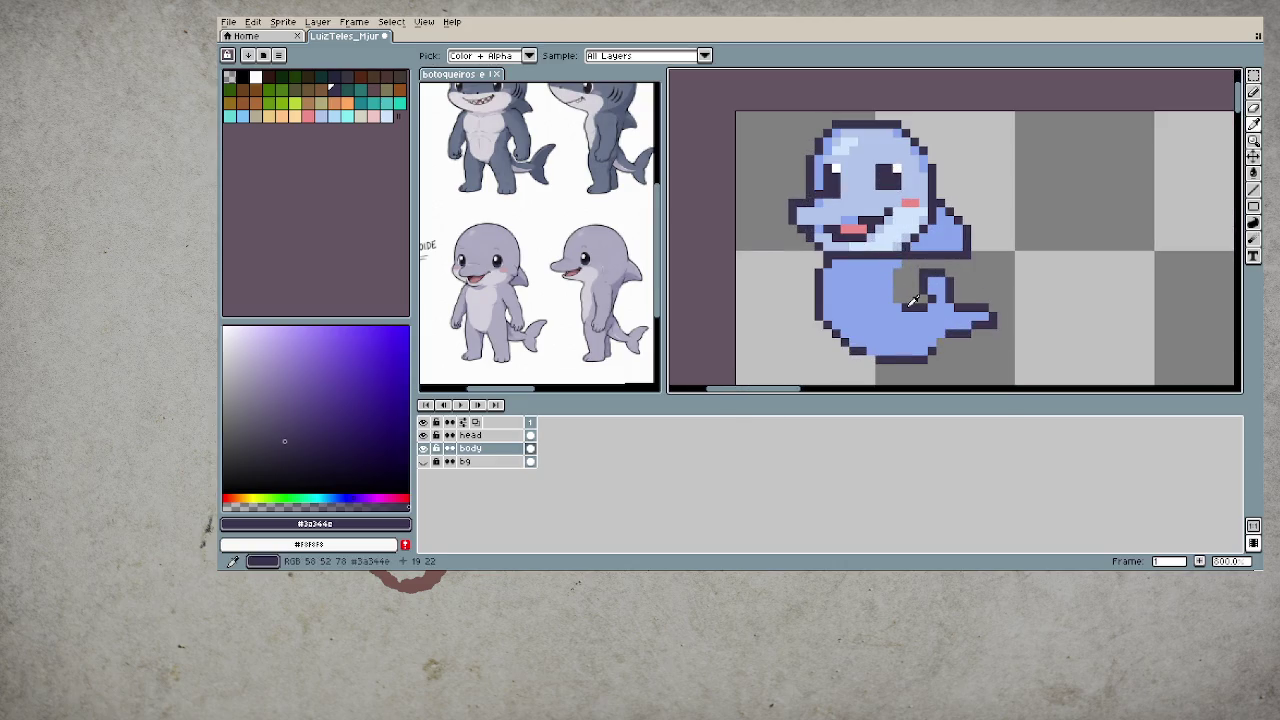
{"action": "left_click_drag", "start_coordinate": [898, 304], "coordinate": [903, 264]}
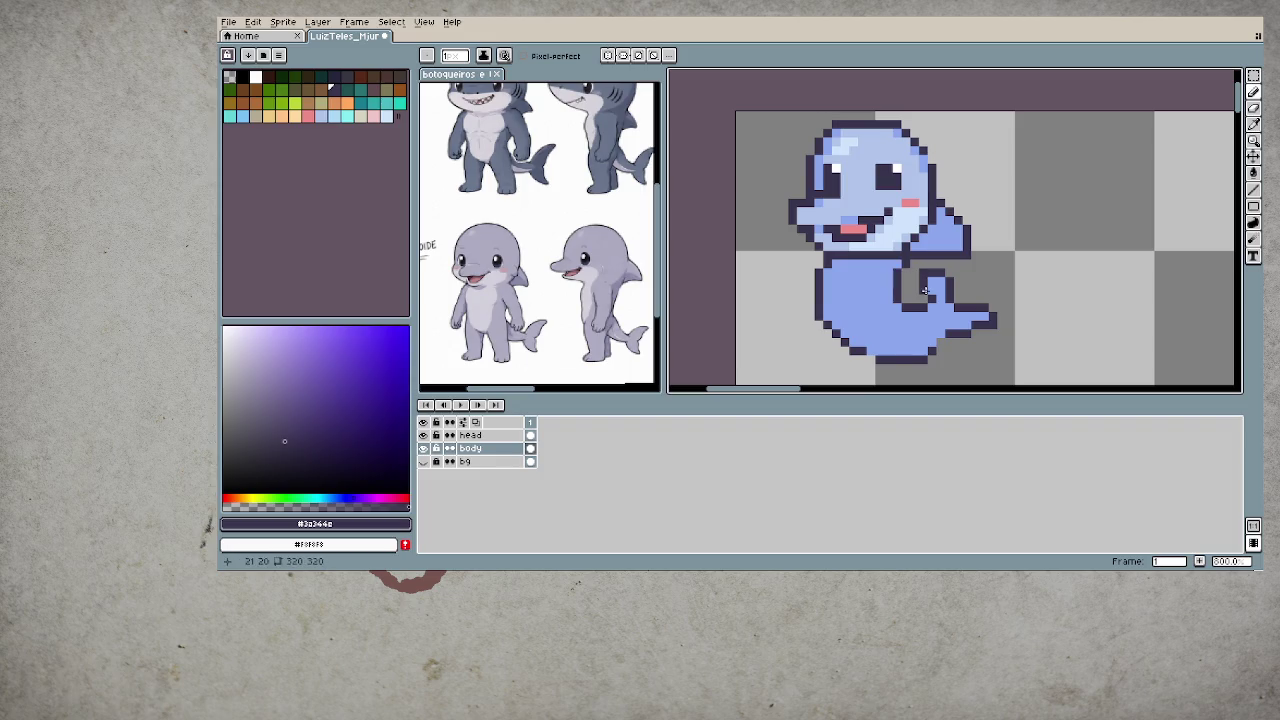
{"action": "scroll", "coordinate": [903, 264], "scroll_direction": "down", "scroll_amount": 2}
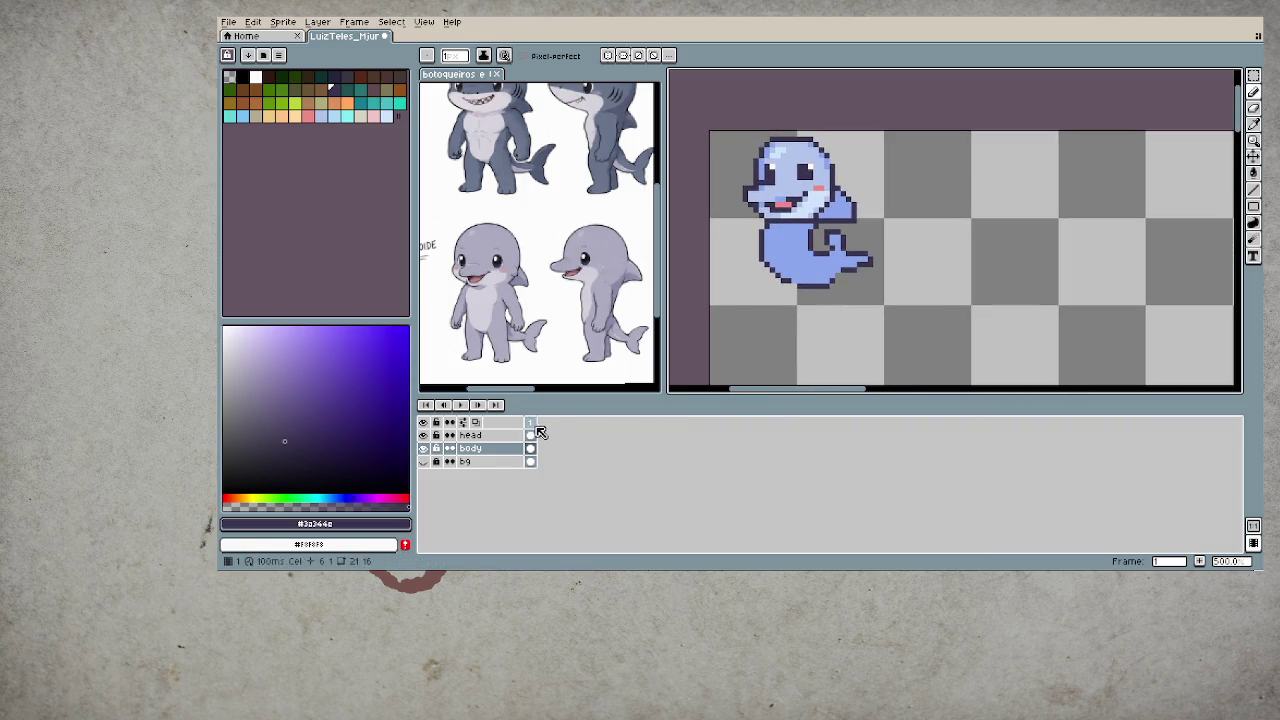
- Select the frame across all layers and move the whole dolphin down about 16 px
{"action": "left_click", "coordinate": [530, 422]}
{"action": "key", "text": "v"}
{"action": "left_click_drag", "start_coordinate": [834, 330], "coordinate": [838, 346]}
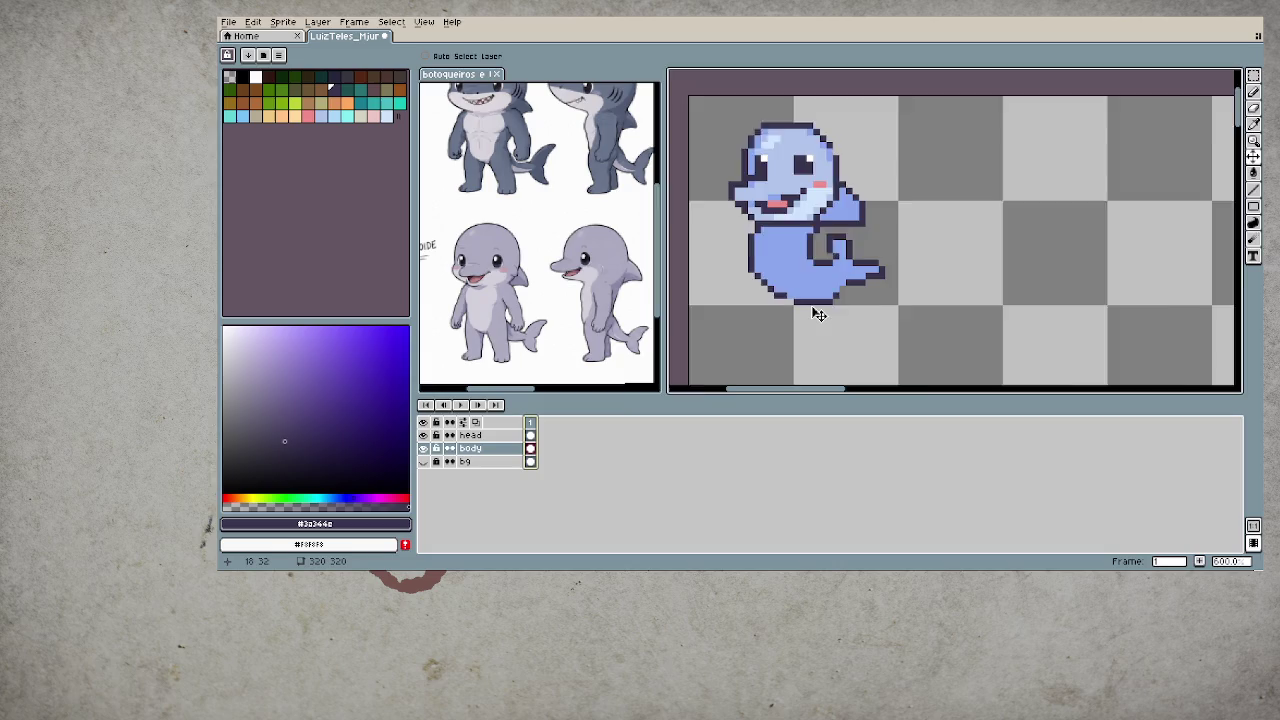
{"action": "scroll", "coordinate": [818, 309], "scroll_direction": "up", "scroll_amount": 5}
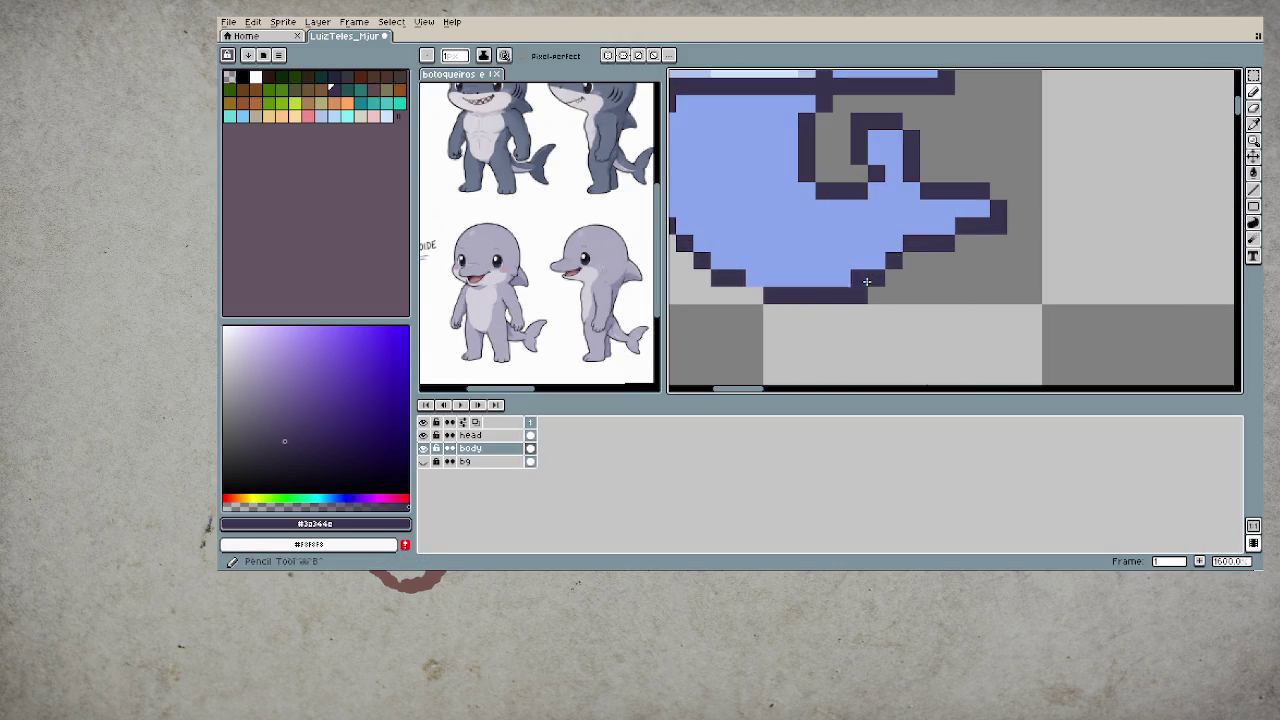
{"action": "scroll", "coordinate": [819, 313], "scroll_direction": "down", "scroll_amount": 3}
{"action": "scroll", "coordinate": [819, 313], "scroll_direction": "down", "scroll_amount": 2}
{"action": "scroll", "coordinate": [819, 313], "scroll_direction": "down", "scroll_amount": 2}
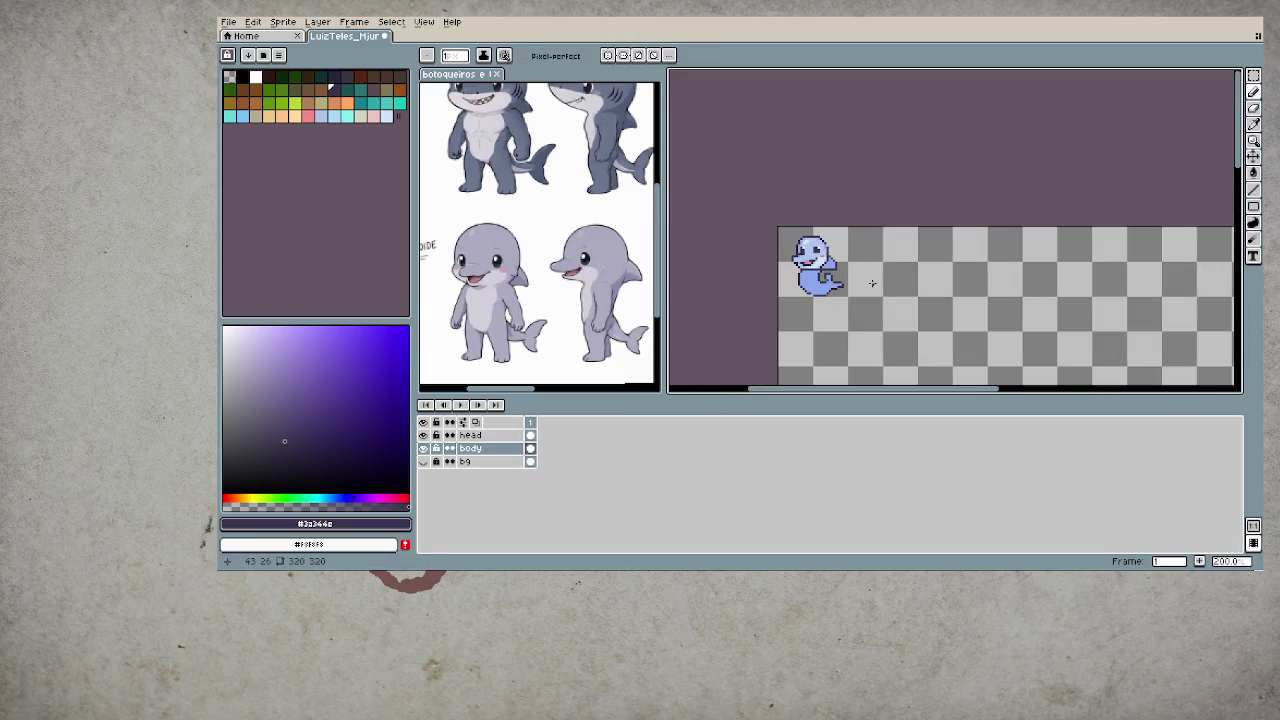
{"action": "scroll", "coordinate": [868, 284], "scroll_direction": "up", "scroll_amount": 2}
{"action": "scroll", "coordinate": [850, 280], "scroll_direction": "up", "scroll_amount": 2}
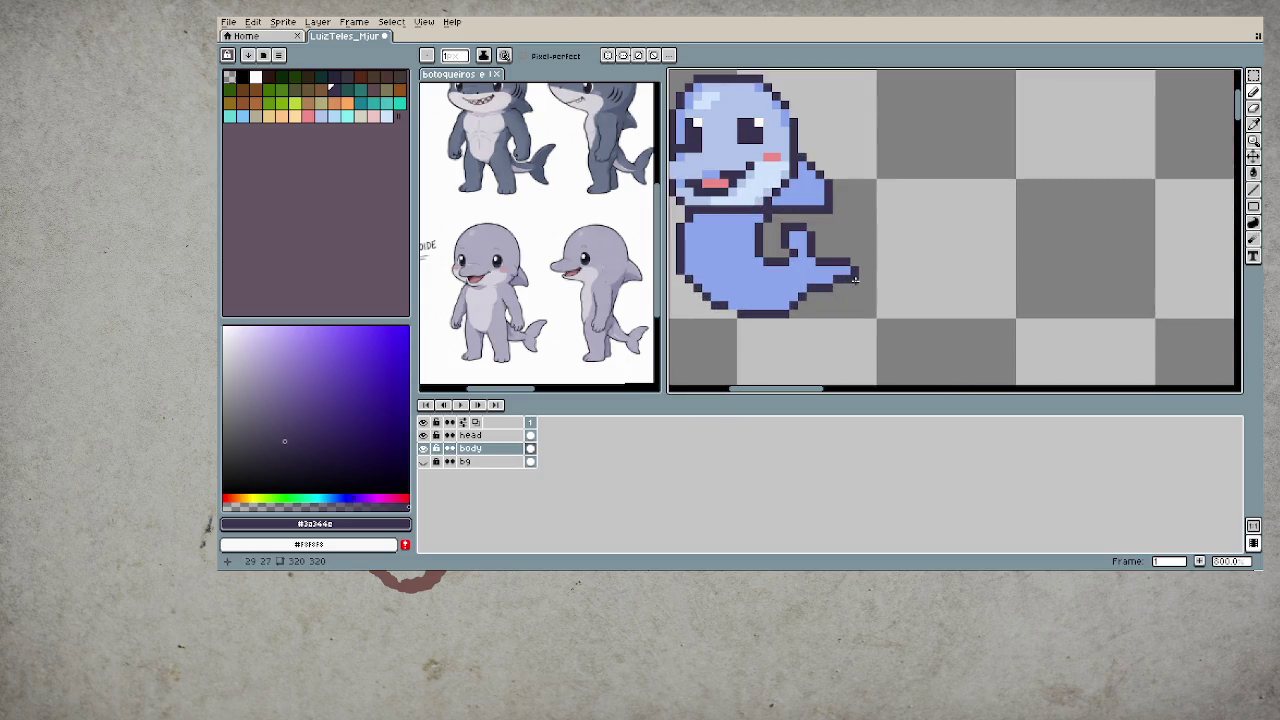
- Marquee the old tail-tip pixels and delete them
{"action": "key", "text": "m"}
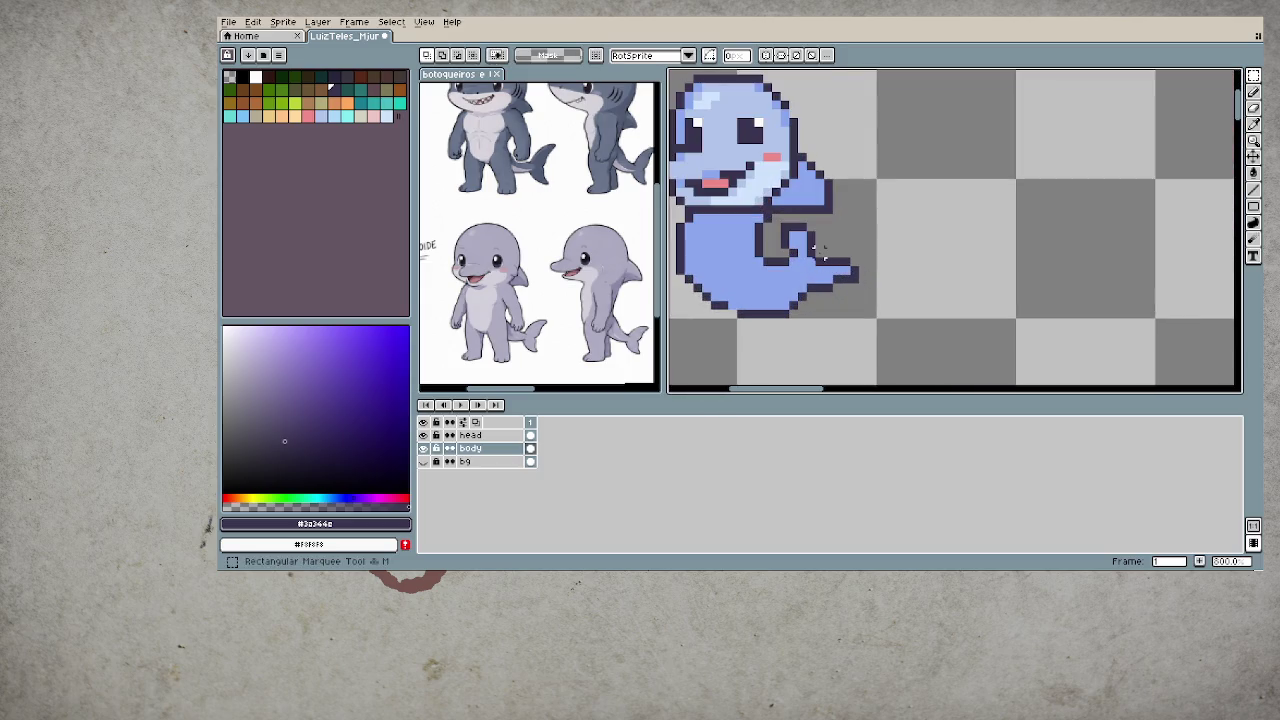
{"action": "left_click_drag", "start_coordinate": [815, 252], "coordinate": [870, 292]}
{"action": "key", "text": "Delete"}
- Select the tail curl, rotate it into its new position and apply the transform
{"action": "mouse_move", "coordinate": [779, 213]}
{"action": "left_mouse_down"}
{"action": "mouse_move", "coordinate": [828, 260]}
{"action": "mouse_move", "coordinate": [833, 207]}
{"action": "mouse_move", "coordinate": [830, 261]}
{"action": "mouse_move", "coordinate": [898, 312]}
{"action": "mouse_move", "coordinate": [829, 292]}
{"action": "left_mouse_up"}
{"action": "left_click", "coordinate": [800, 237]}
{"action": "left_click", "coordinate": [986, 314]}
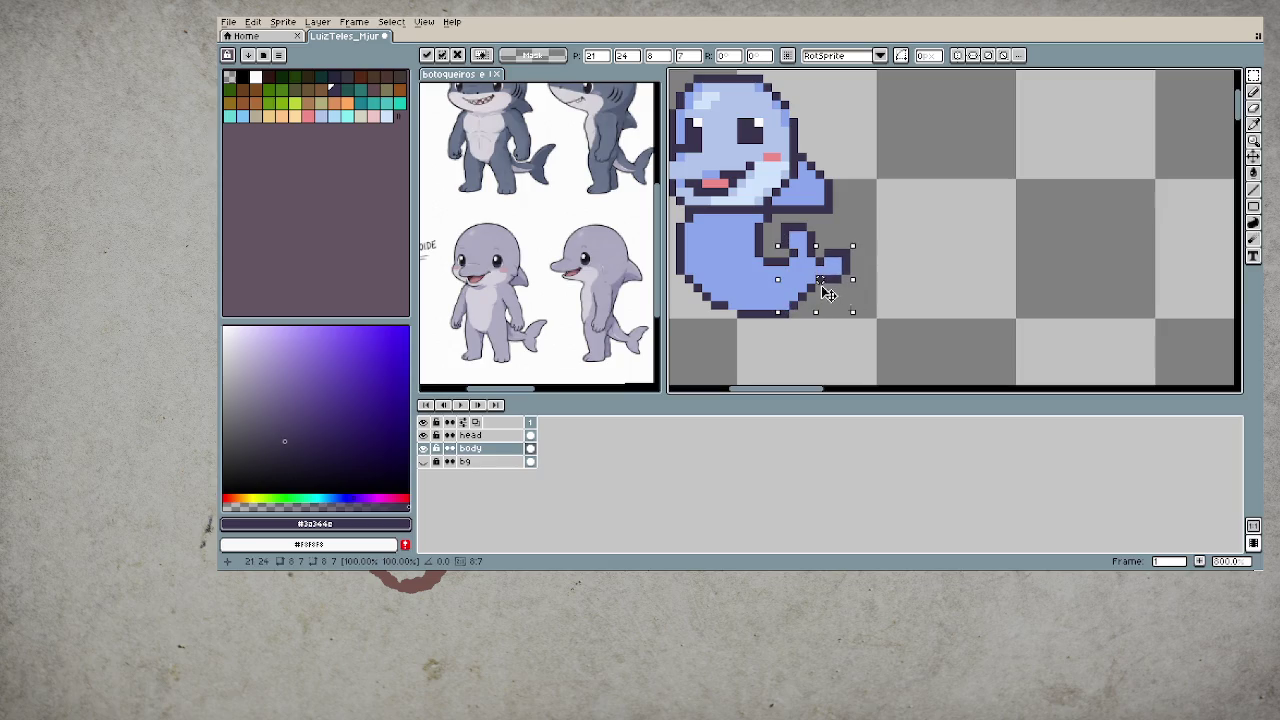
{"action": "left_click", "coordinate": [1020, 297]}
{"action": "scroll", "coordinate": [800, 329], "scroll_direction": "down", "scroll_amount": 1}
{"action": "scroll", "coordinate": [800, 329], "scroll_direction": "down", "scroll_amount": 2}
{"action": "scroll", "coordinate": [796, 330], "scroll_direction": "down", "scroll_amount": 1}
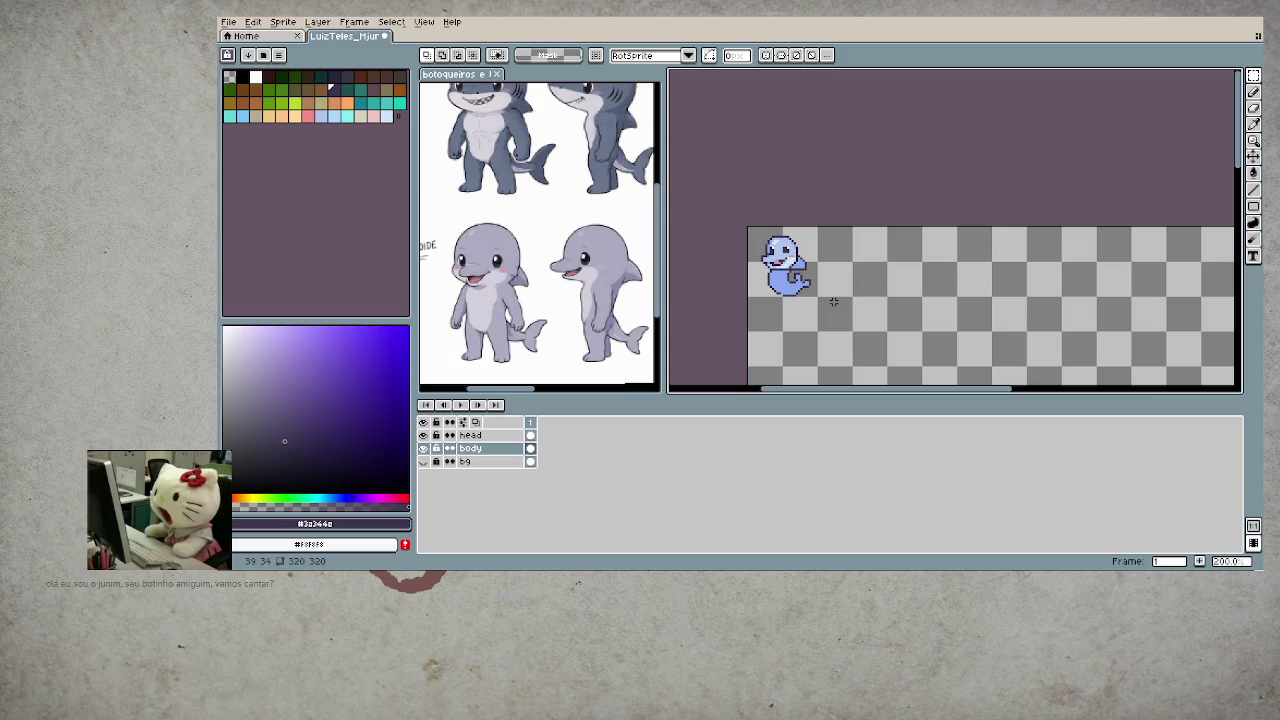
{"action": "scroll", "coordinate": [833, 301], "scroll_direction": "up", "scroll_amount": 1}
{"action": "scroll", "coordinate": [760, 310], "scroll_direction": "up", "scroll_amount": 1}
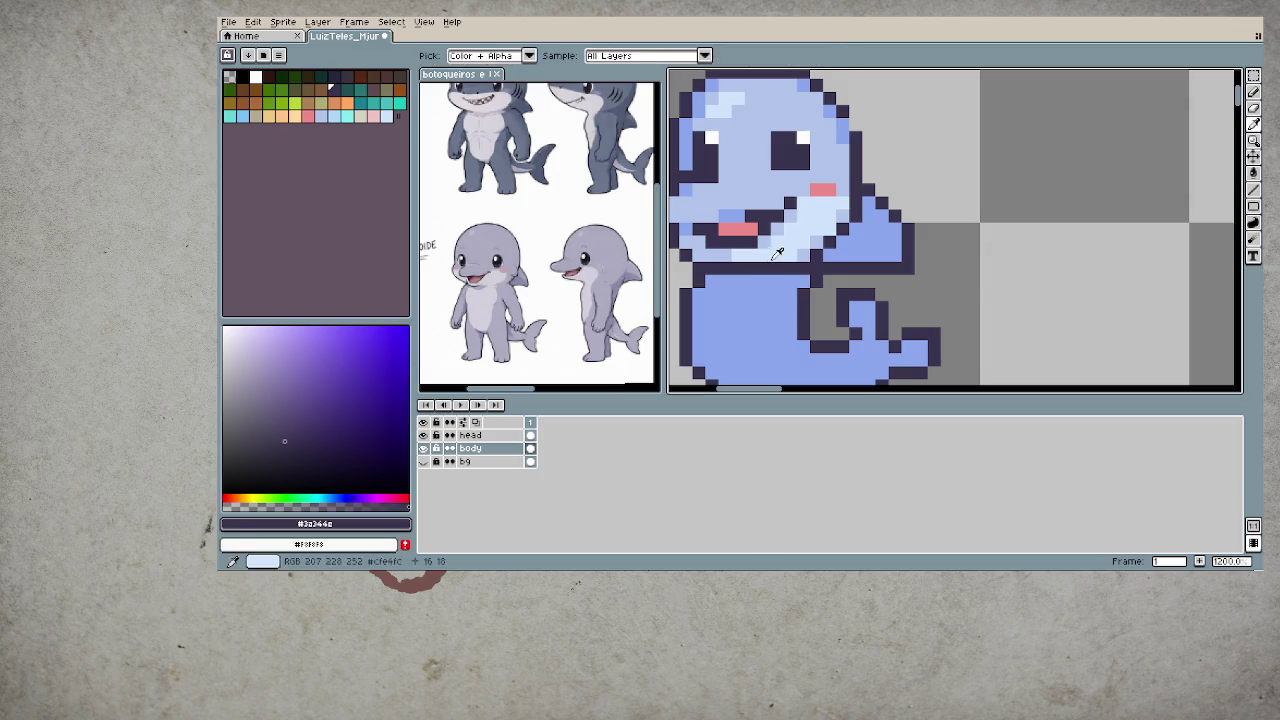
- Repaint the body's light diagonal stroke in a slightly darker light blue, undoing a trial fill
{"action": "left_click", "coordinate": [778, 255], "text": "alt"}
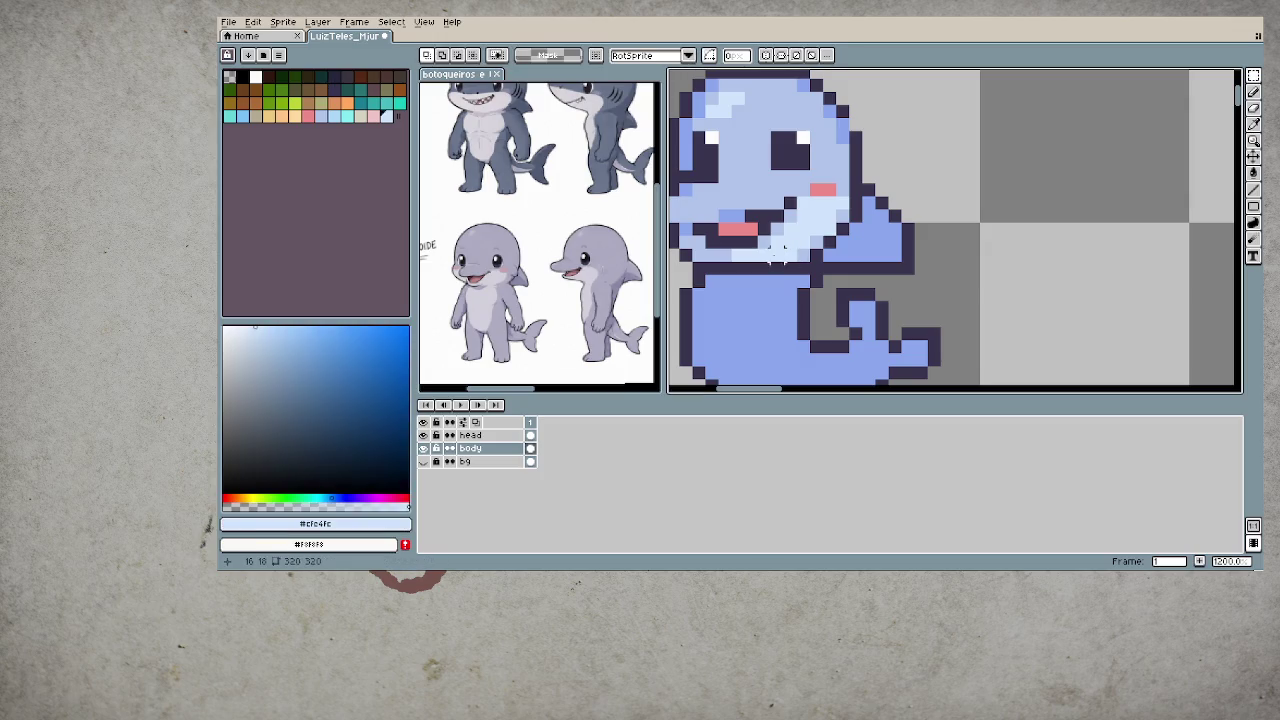
{"action": "mouse_move", "coordinate": [766, 320]}
{"action": "left_mouse_down"}
{"action": "mouse_move", "coordinate": [781, 240]}
{"action": "mouse_move", "coordinate": [743, 294]}
{"action": "left_mouse_up"}
{"action": "key", "text": "b"}
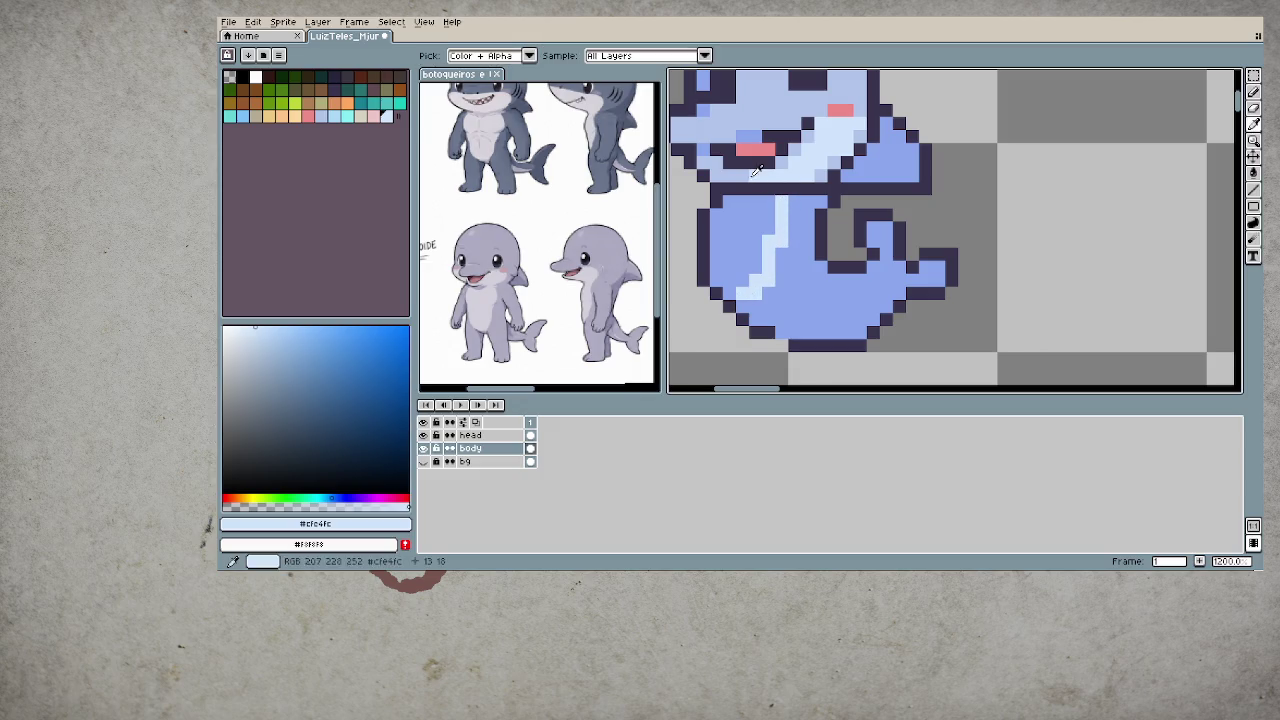
{"action": "left_click", "coordinate": [778, 200], "text": "alt"}
{"action": "left_click_drag", "start_coordinate": [776, 230], "coordinate": [745, 292]}
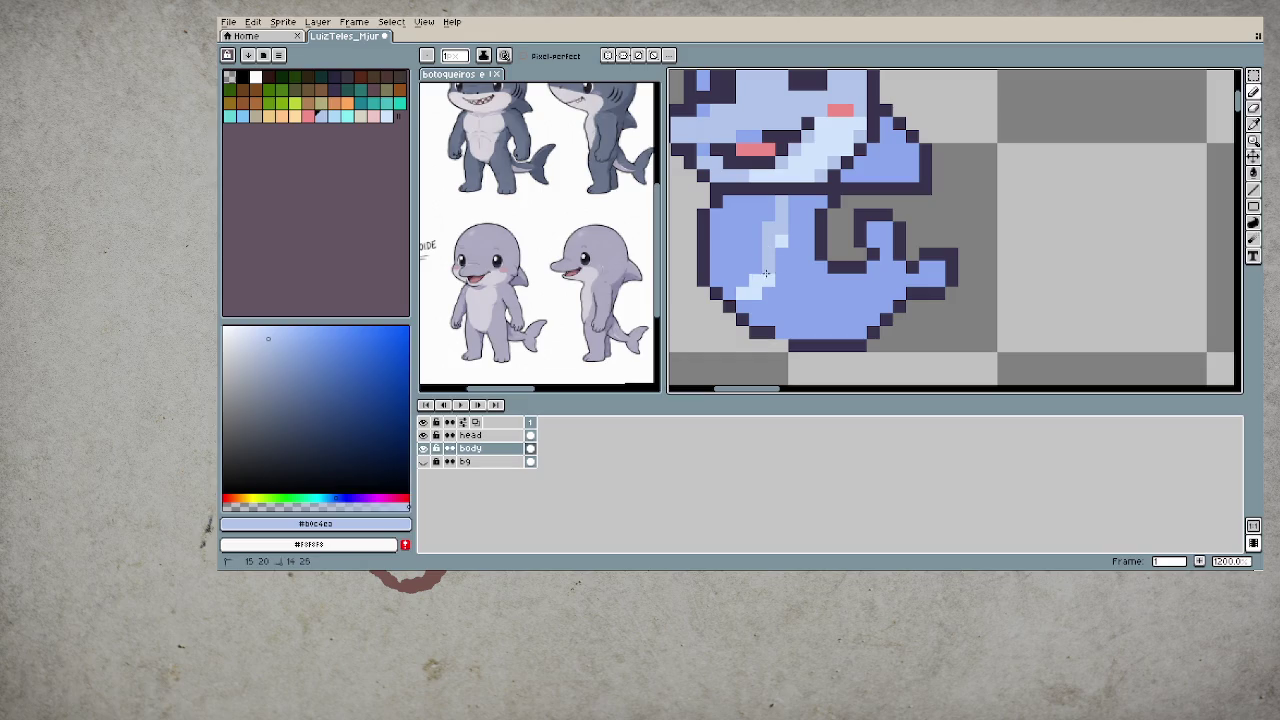
{"action": "key", "text": "g"}
{"action": "left_click", "coordinate": [750, 274]}
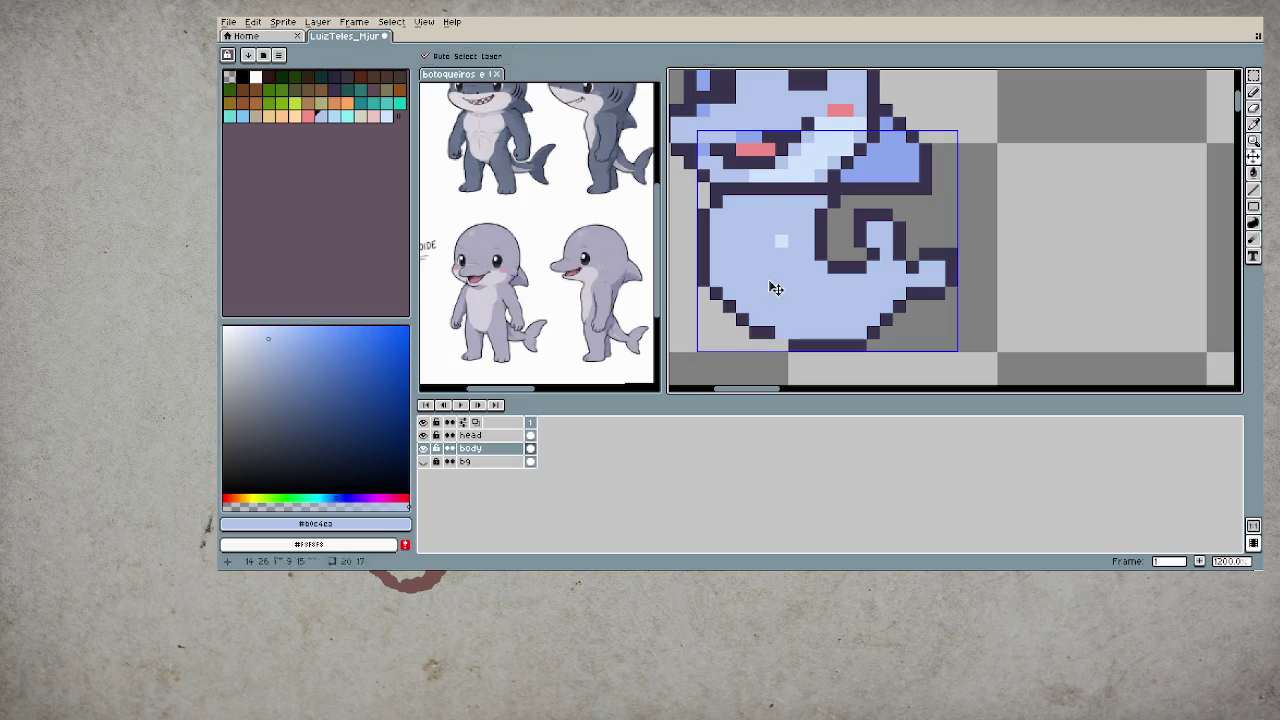
{"action": "key", "text": "ctrl+z"}
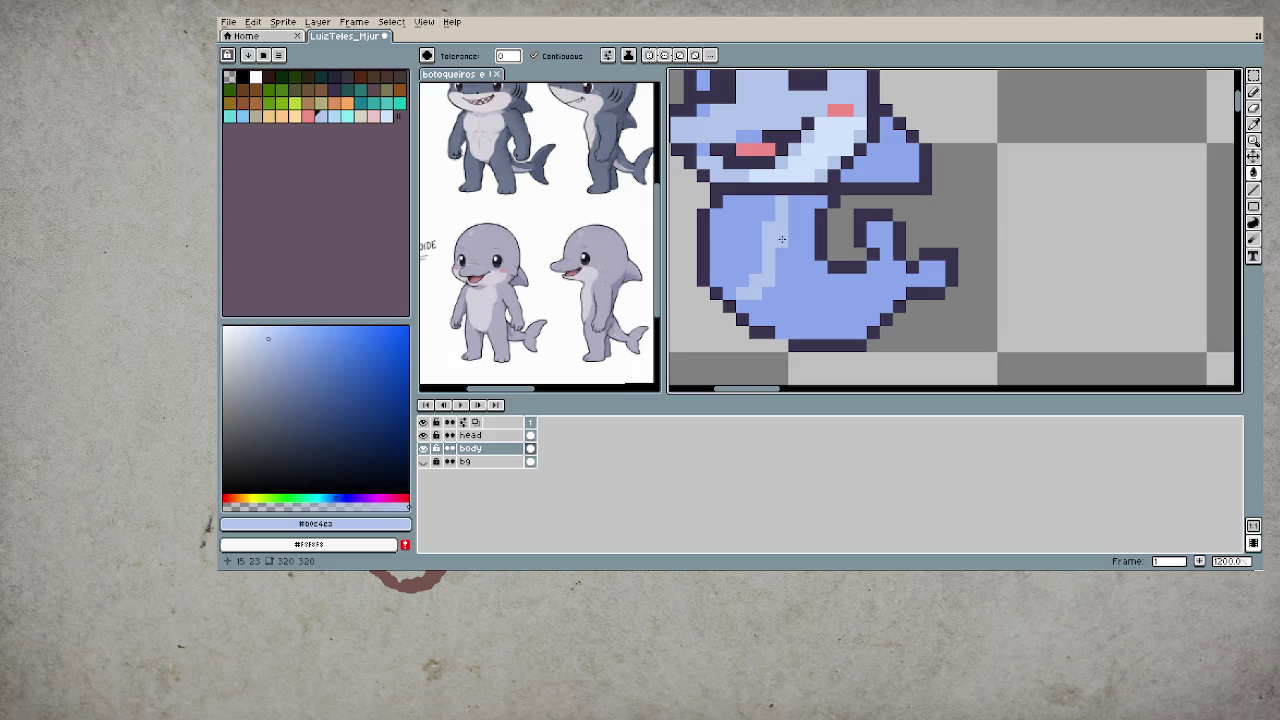
{"action": "key", "text": "b"}
- Hide the head layer and fill the belly with lighter blue inside drawn boundaries
{"action": "left_click_drag", "start_coordinate": [780, 203], "coordinate": [741, 200]}
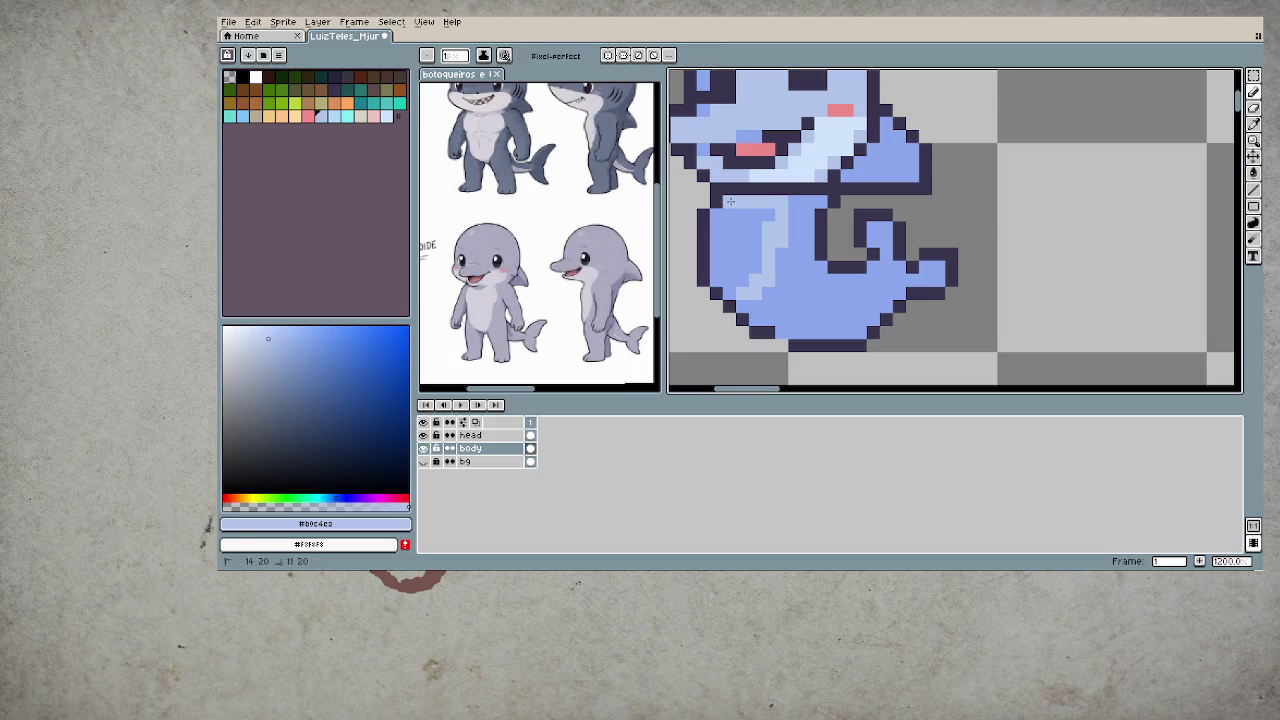
{"action": "key", "text": "g"}
{"action": "left_click", "coordinate": [735, 230]}
{"action": "left_click", "coordinate": [423, 435]}
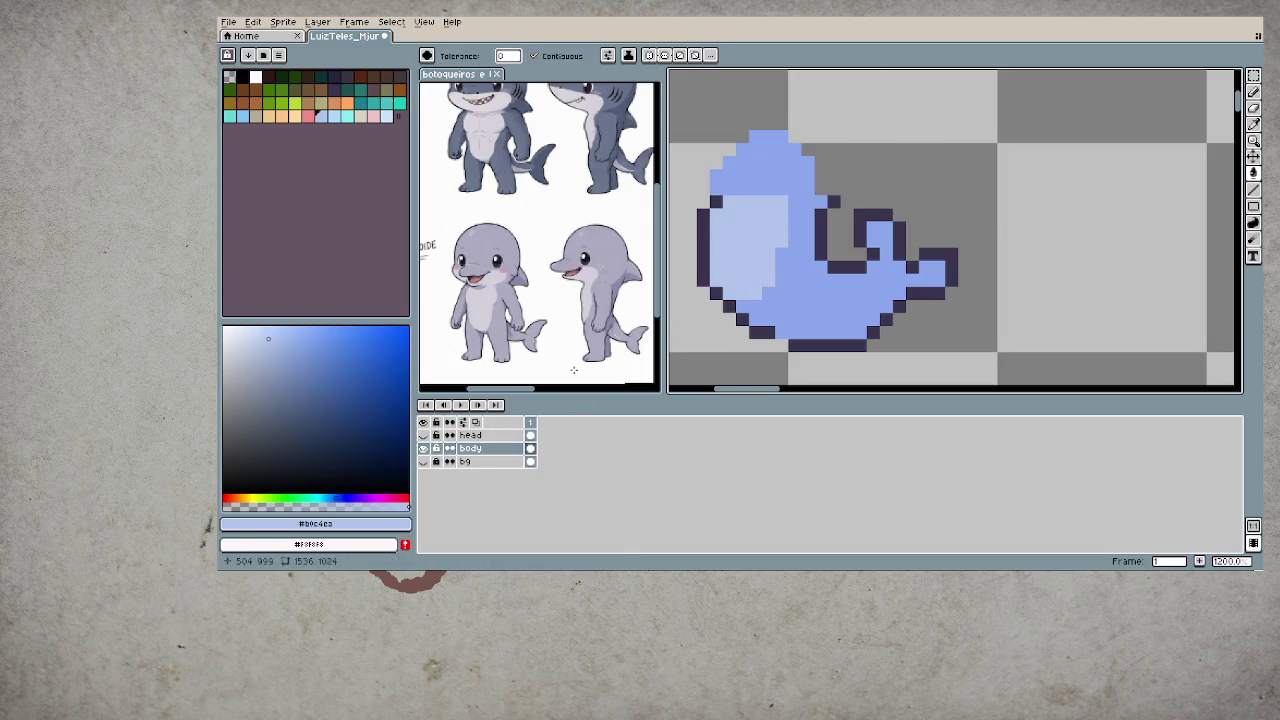
{"action": "key", "text": "b"}
{"action": "left_click_drag", "start_coordinate": [781, 191], "coordinate": [778, 158]}
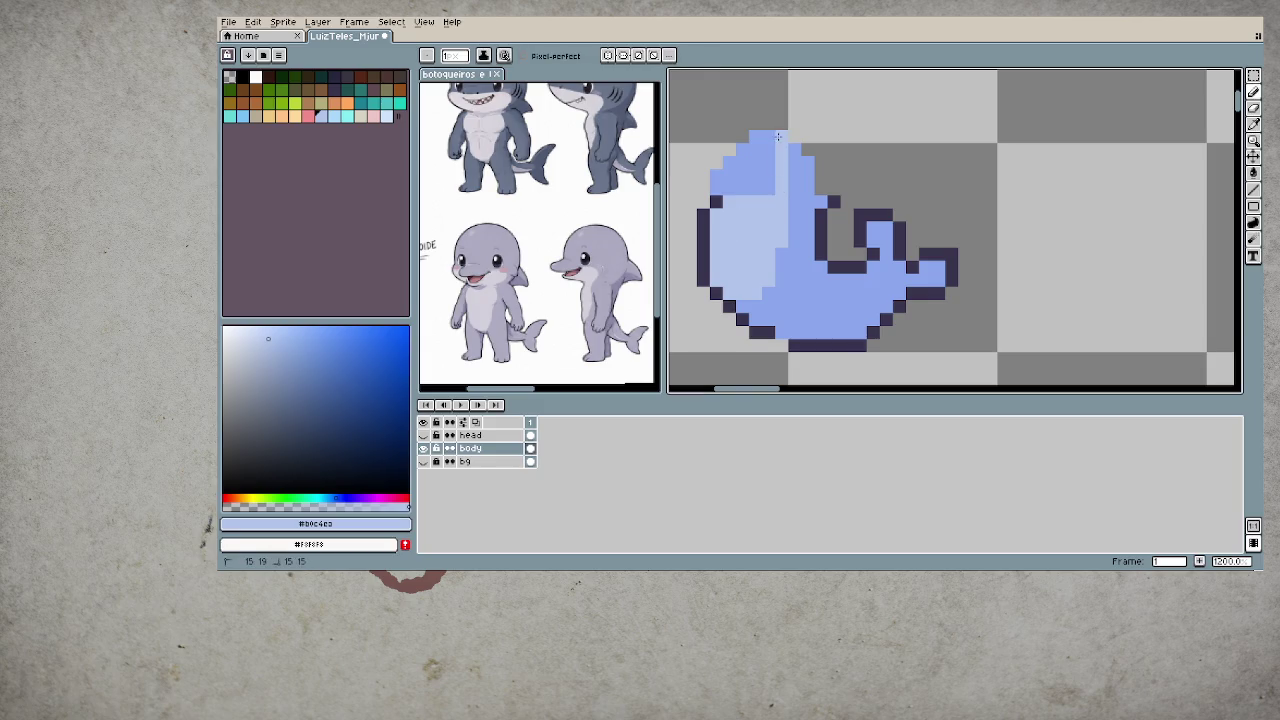
{"action": "key", "text": "g"}
{"action": "left_click", "coordinate": [778, 136]}
{"action": "key", "text": "e"}
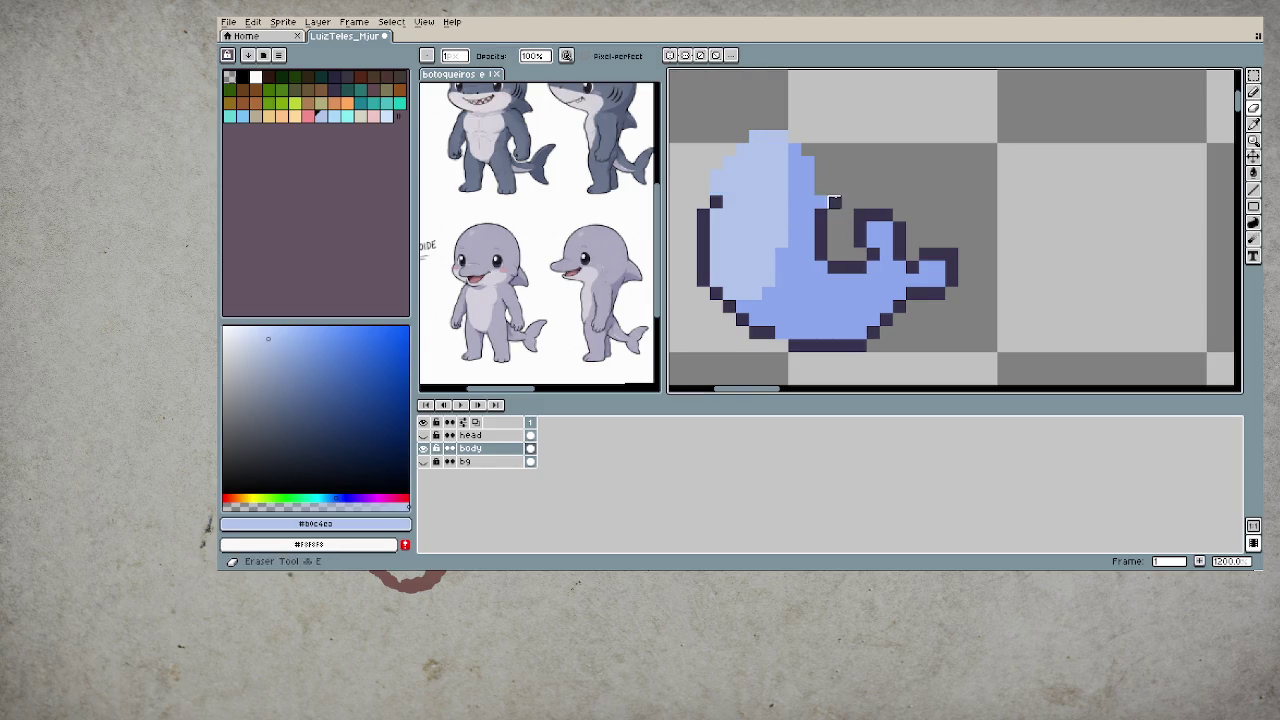
{"action": "key", "text": "b"}
- Extend the dark outline up the body's upper-left edge and add a mid-blue pixel
{"action": "left_click", "coordinate": [834, 202], "text": "alt"}
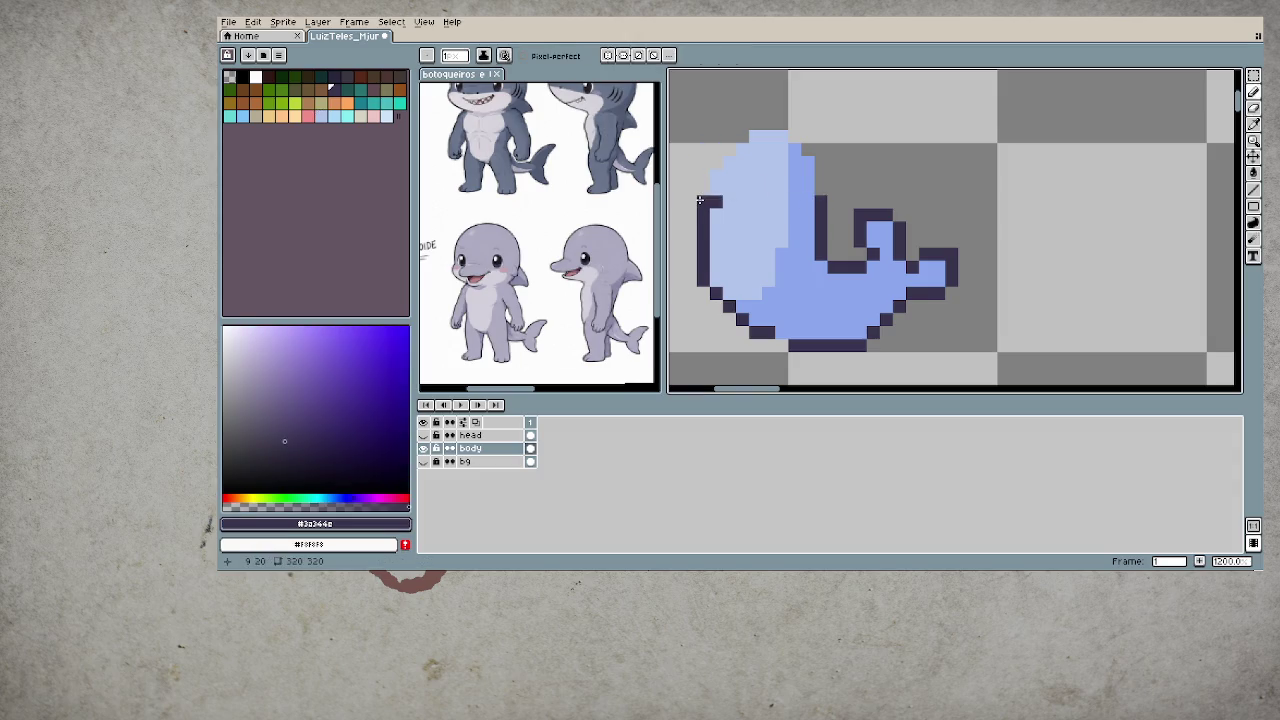
{"action": "mouse_move", "coordinate": [718, 203]}
{"action": "left_mouse_down"}
{"action": "mouse_move", "coordinate": [713, 190]}
{"action": "mouse_move", "coordinate": [814, 188]}
{"action": "left_mouse_up"}
{"action": "left_click", "coordinate": [808, 249], "text": "alt"}
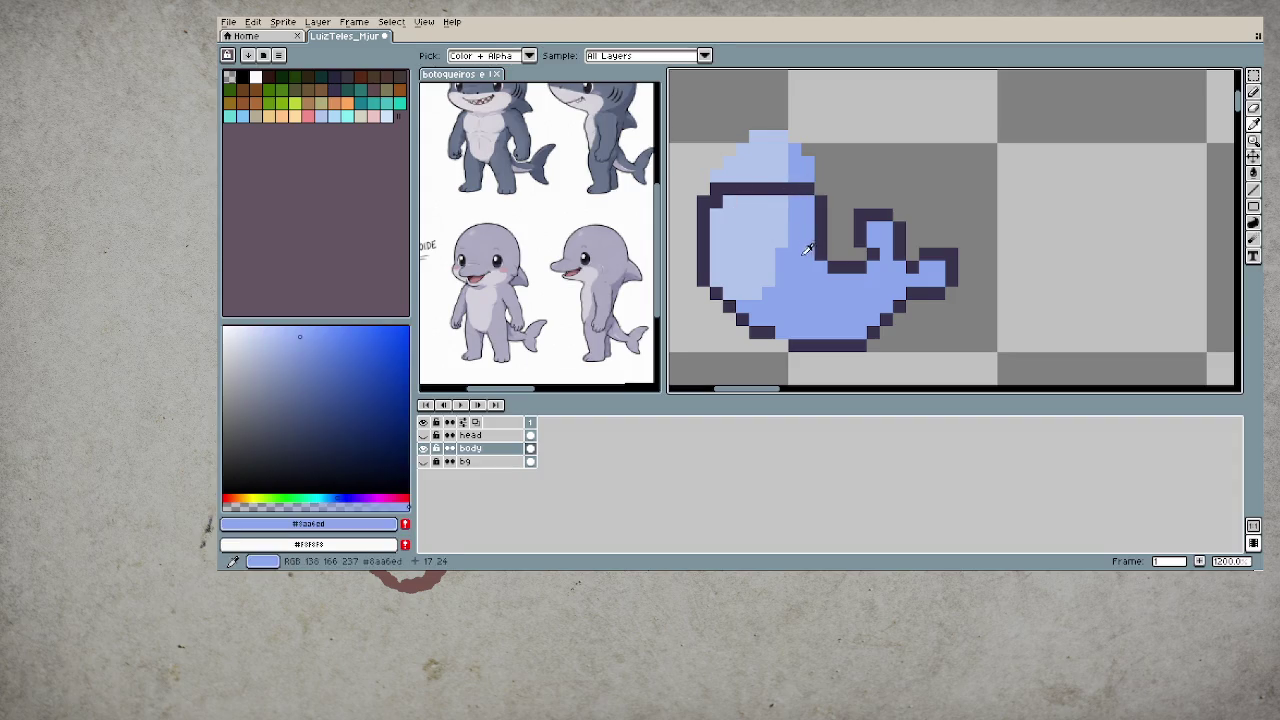
{"action": "left_click", "coordinate": [716, 203]}
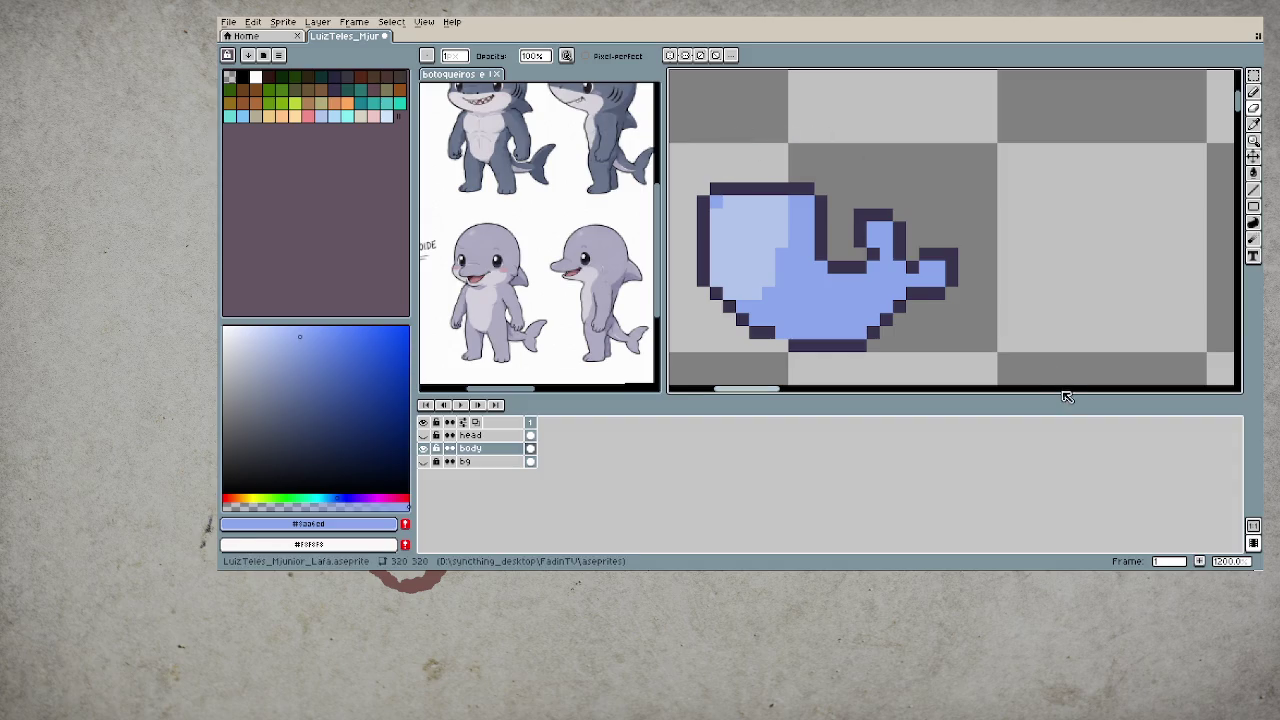
{"action": "left_click", "coordinate": [424, 448]}
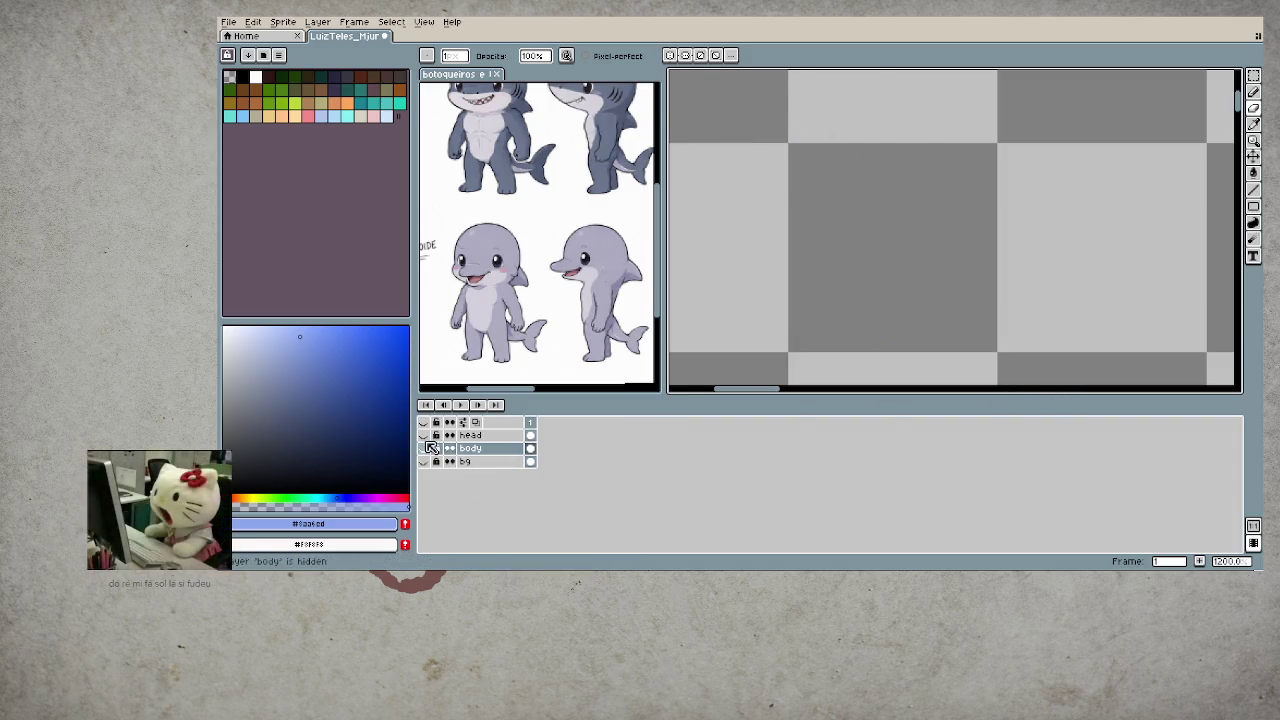
{"action": "left_click", "coordinate": [424, 448]}
{"action": "scroll", "coordinate": [860, 318], "scroll_direction": "down", "scroll_amount": 4}
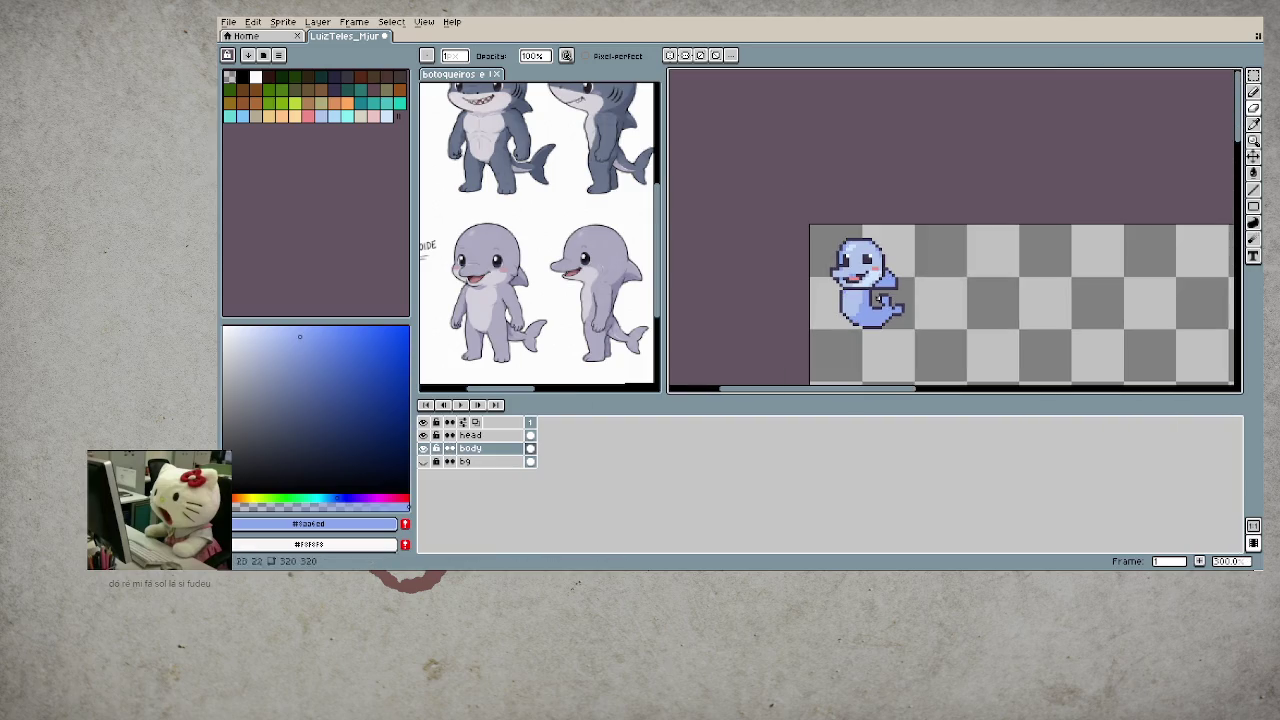
{"action": "scroll", "coordinate": [877, 298], "scroll_direction": "up", "scroll_amount": 5}
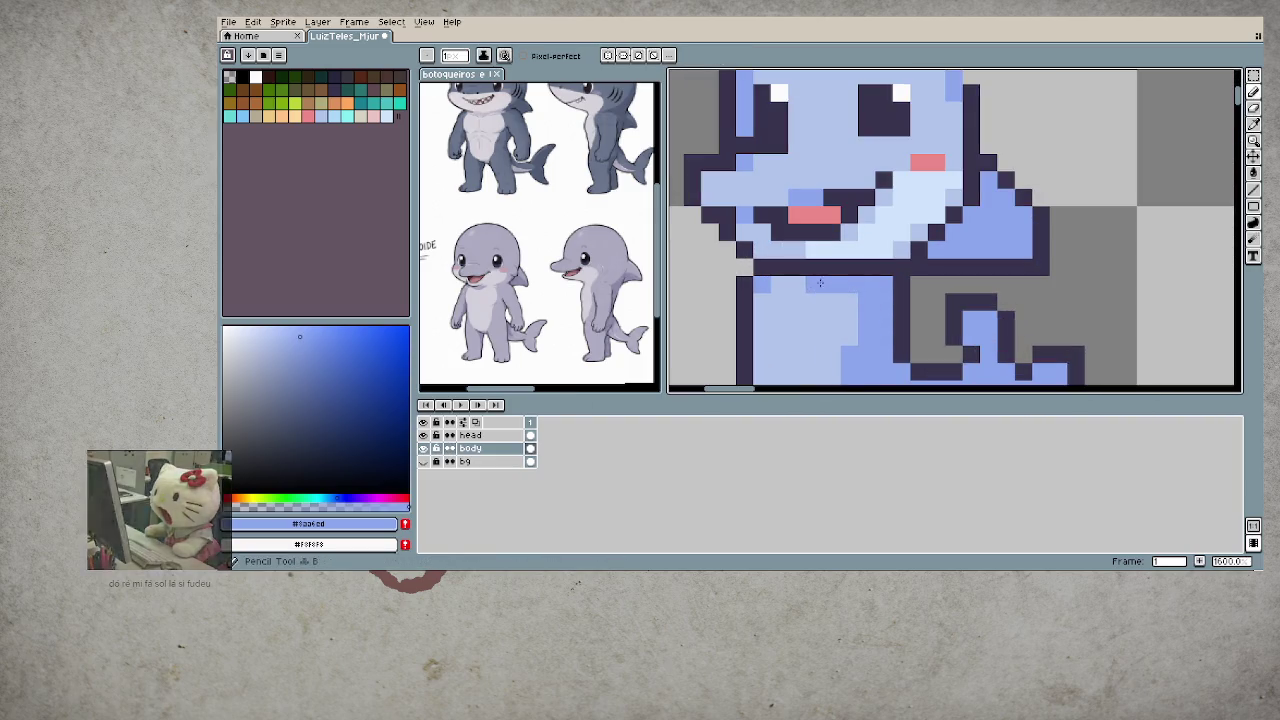
- Recolour a top body pixel medium blue and lighten the lower-left belly and its left edge
{"action": "left_click_drag", "start_coordinate": [855, 332], "coordinate": [808, 162]}
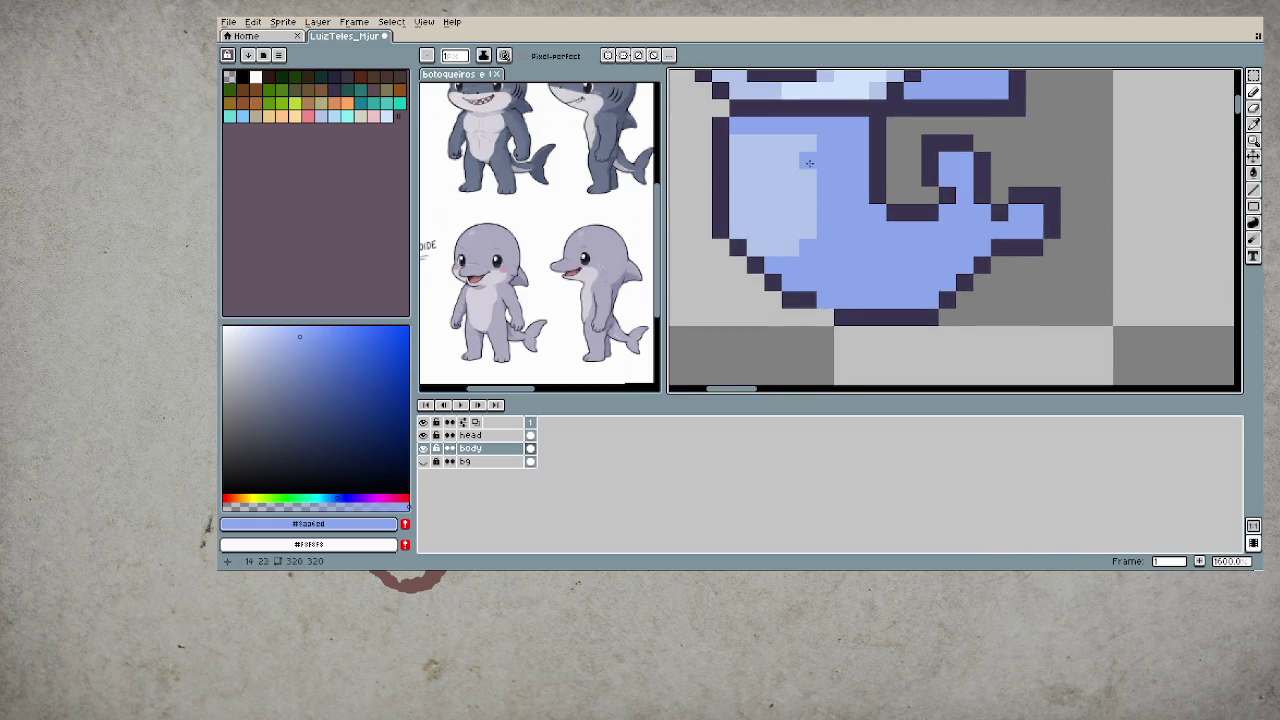
{"action": "left_click", "coordinate": [808, 142]}
{"action": "left_click", "coordinate": [808, 217], "text": "alt"}
{"action": "left_click", "coordinate": [817, 250]}
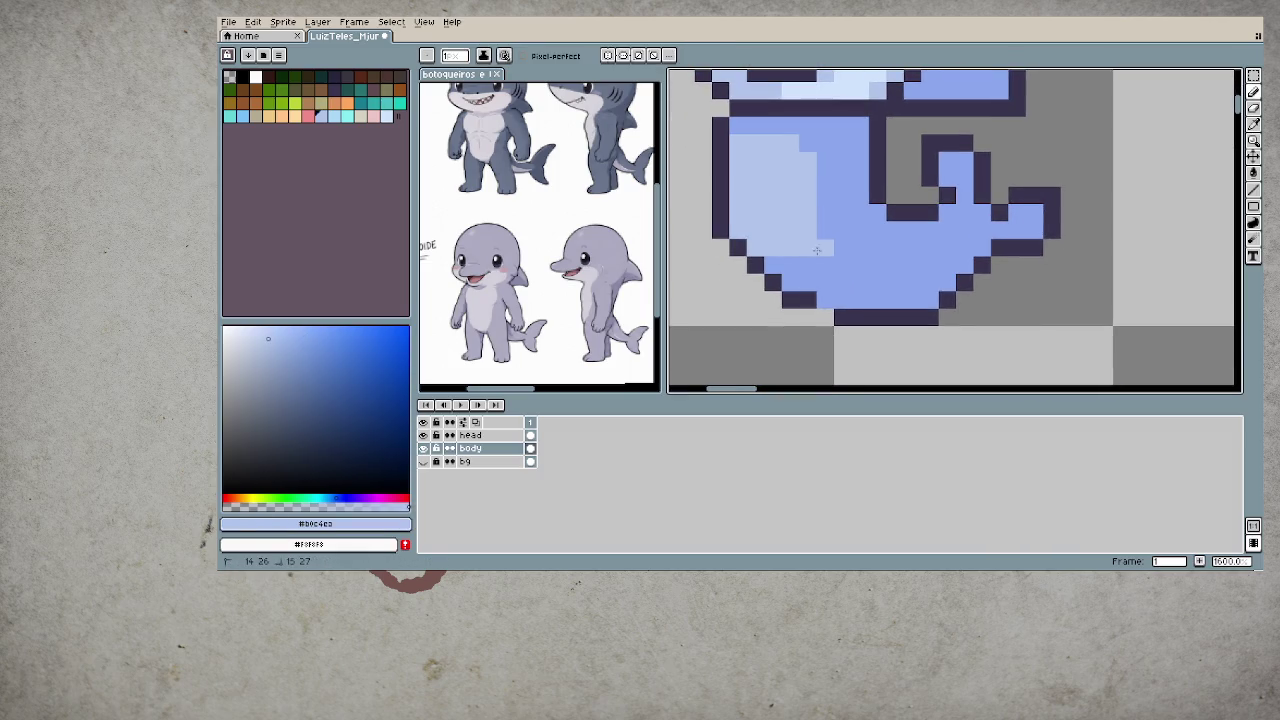
{"action": "left_click_drag", "start_coordinate": [817, 250], "coordinate": [800, 285]}
{"action": "scroll", "coordinate": [955, 328], "scroll_direction": "down", "scroll_amount": 4}
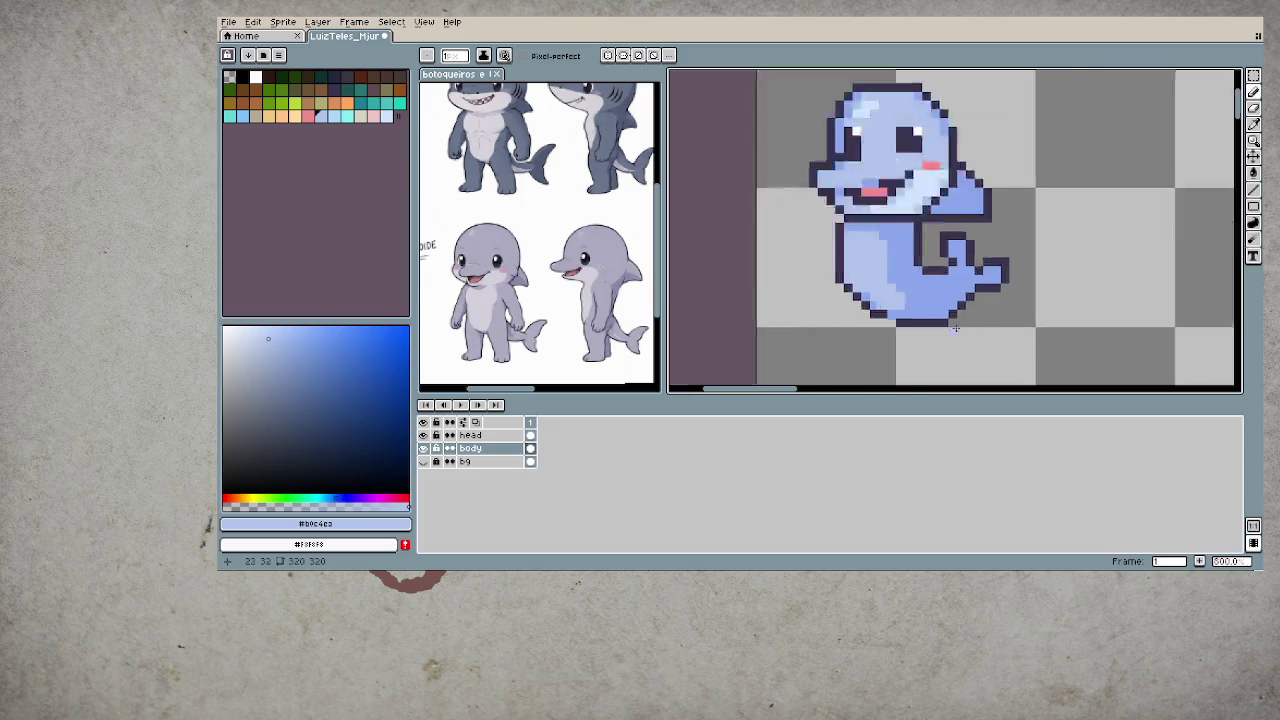
{"action": "scroll", "coordinate": [950, 326], "scroll_direction": "down", "scroll_amount": 1}
{"action": "scroll", "coordinate": [925, 322], "scroll_direction": "down", "scroll_amount": 1}
{"action": "scroll", "coordinate": [898, 317], "scroll_direction": "down", "scroll_amount": 1}
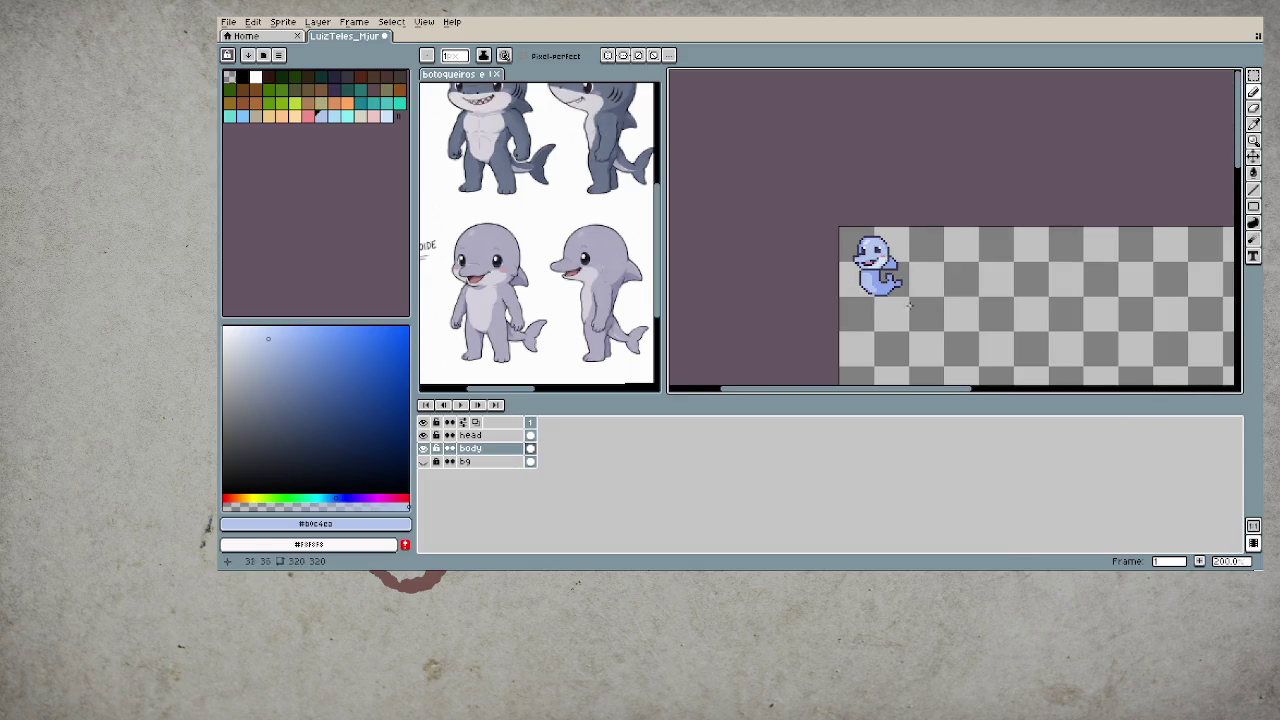
{"action": "scroll", "coordinate": [910, 305], "scroll_direction": "up", "scroll_amount": 2}
{"action": "scroll", "coordinate": [895, 290], "scroll_direction": "up", "scroll_amount": 5}
{"action": "scroll", "coordinate": [879, 234], "scroll_direction": "up", "scroll_amount": 1}
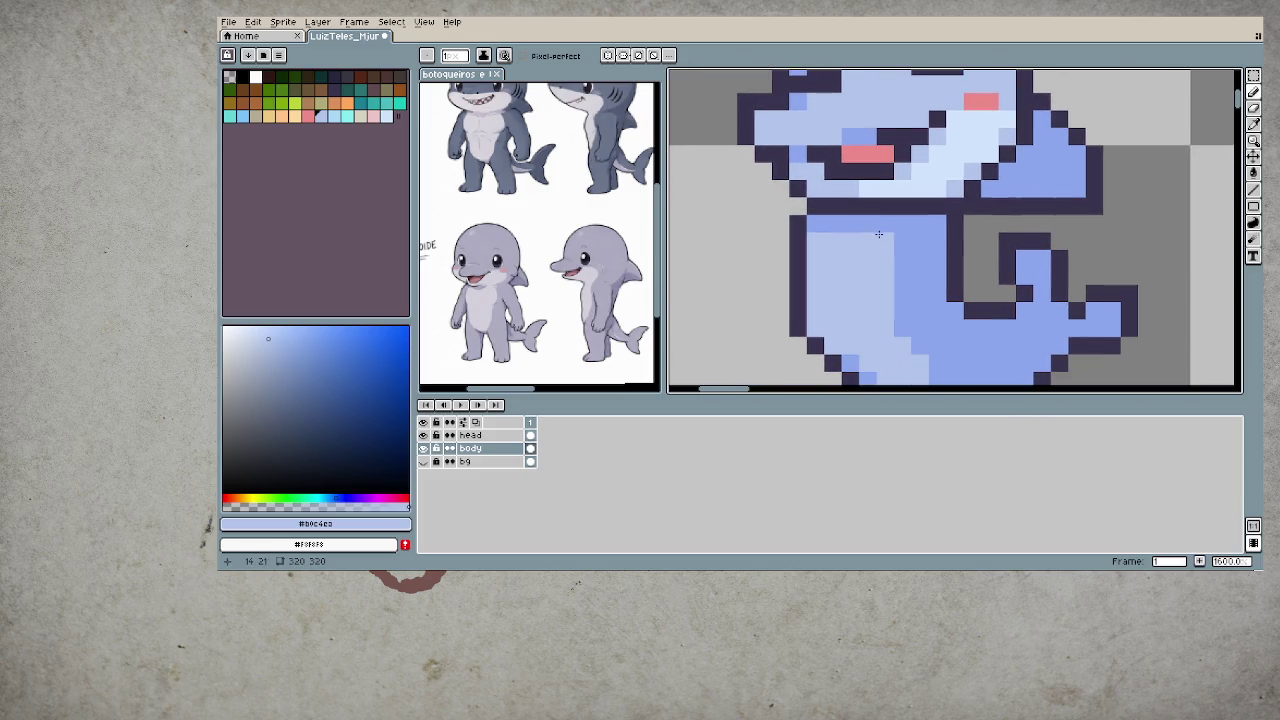
{"action": "left_click_drag", "start_coordinate": [798, 224], "coordinate": [798, 242]}
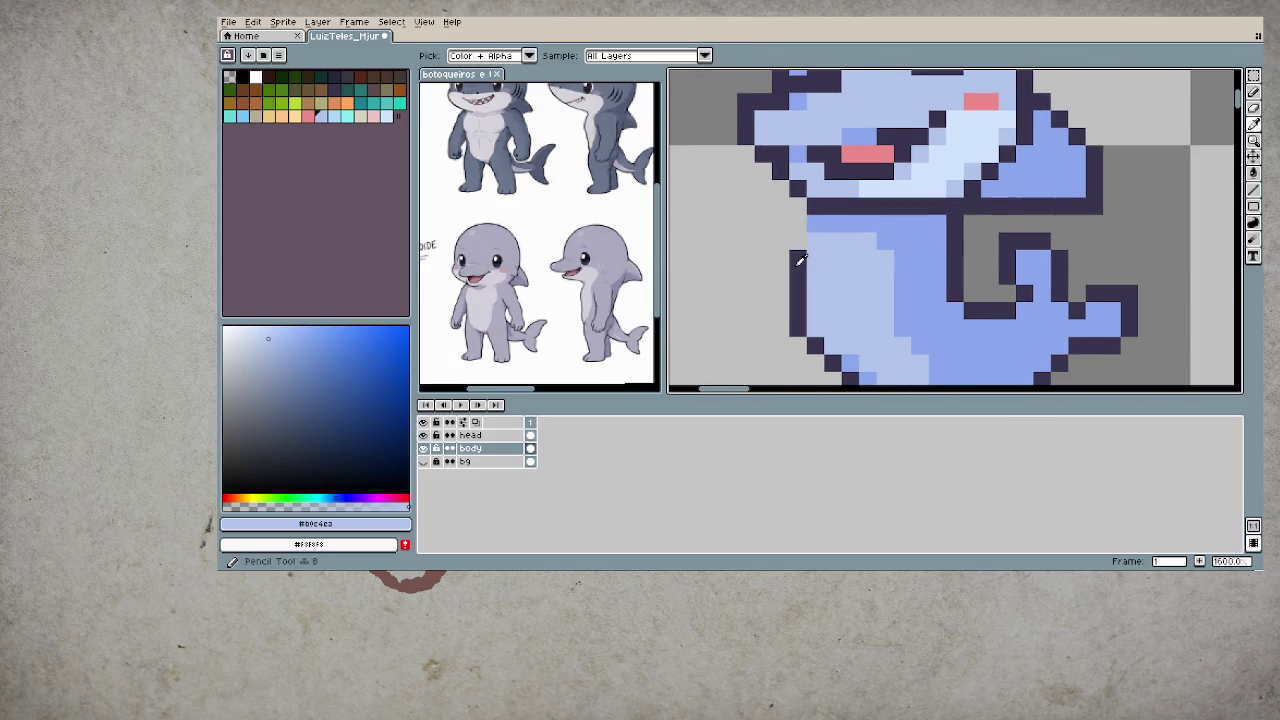
- Make the head layer active and sample the pale blue and dark outline colours
{"action": "left_click", "coordinate": [800, 260], "text": "alt"}
{"action": "scroll", "coordinate": [830, 250], "scroll_direction": "down", "scroll_amount": 2}
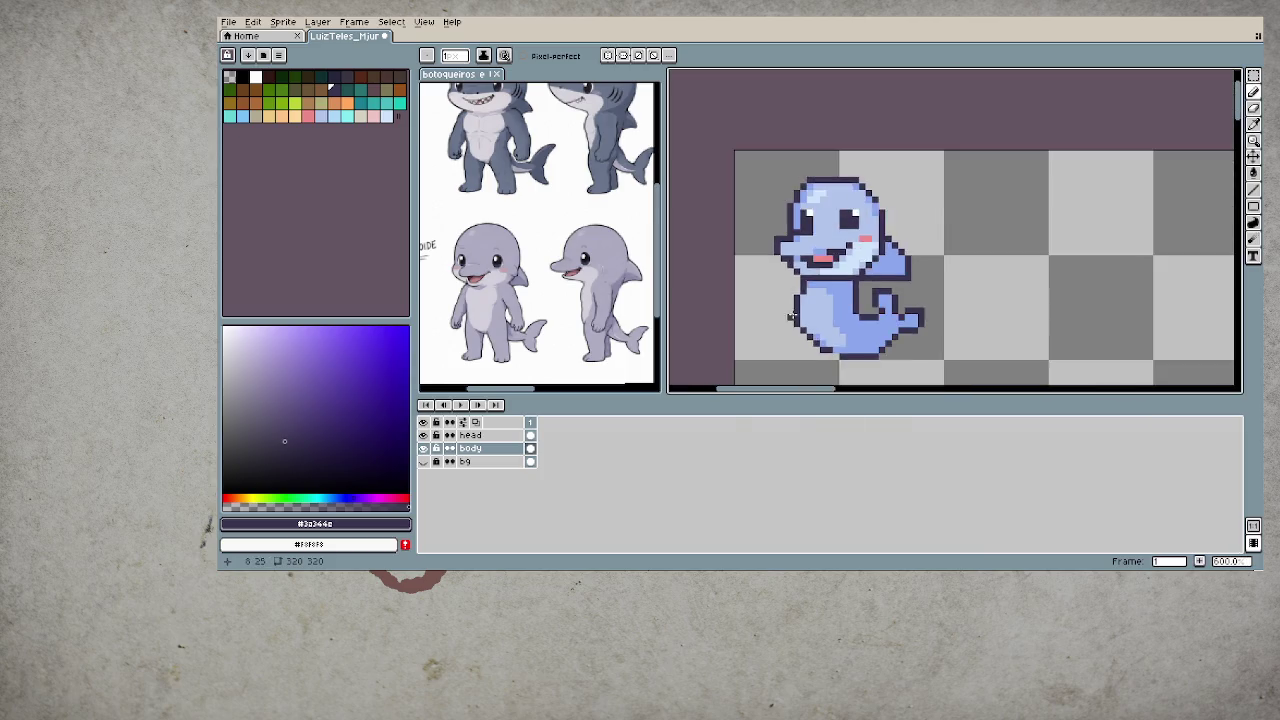
{"action": "scroll", "coordinate": [860, 275], "scroll_direction": "down", "scroll_amount": 1}
{"action": "scroll", "coordinate": [872, 284], "scroll_direction": "down", "scroll_amount": 1}
{"action": "scroll", "coordinate": [872, 284], "scroll_direction": "down", "scroll_amount": 3}
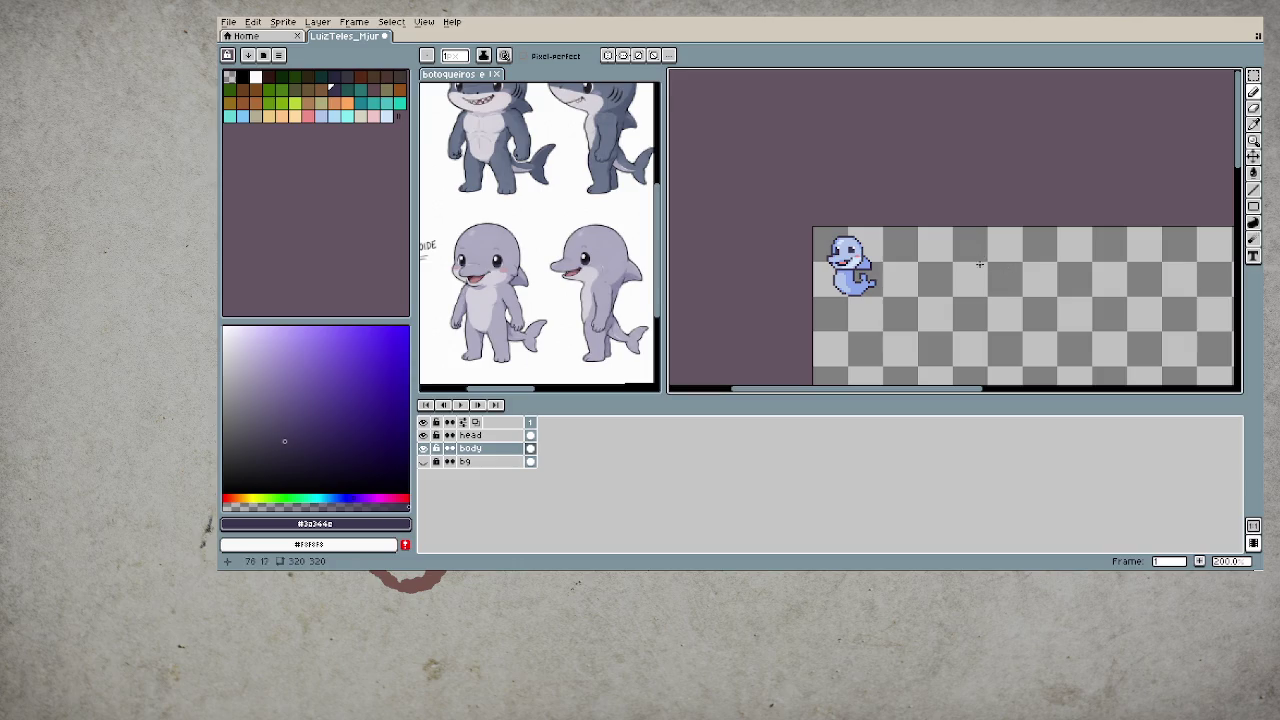
{"action": "scroll", "coordinate": [940, 250], "scroll_direction": "up", "scroll_amount": 2}
{"action": "scroll", "coordinate": [900, 240], "scroll_direction": "up", "scroll_amount": 1}
{"action": "scroll", "coordinate": [870, 230], "scroll_direction": "up", "scroll_amount": 1}
{"action": "scroll", "coordinate": [846, 214], "scroll_direction": "up", "scroll_amount": 1}
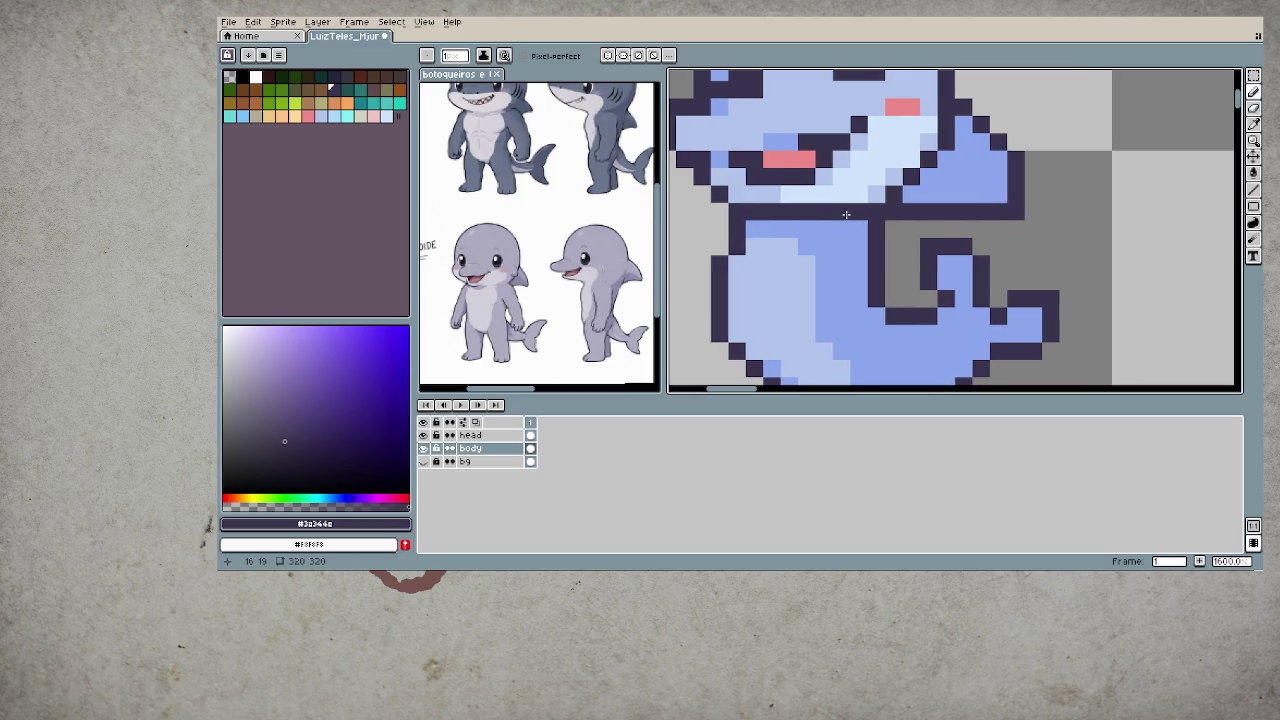
{"action": "key", "text": "alt"}
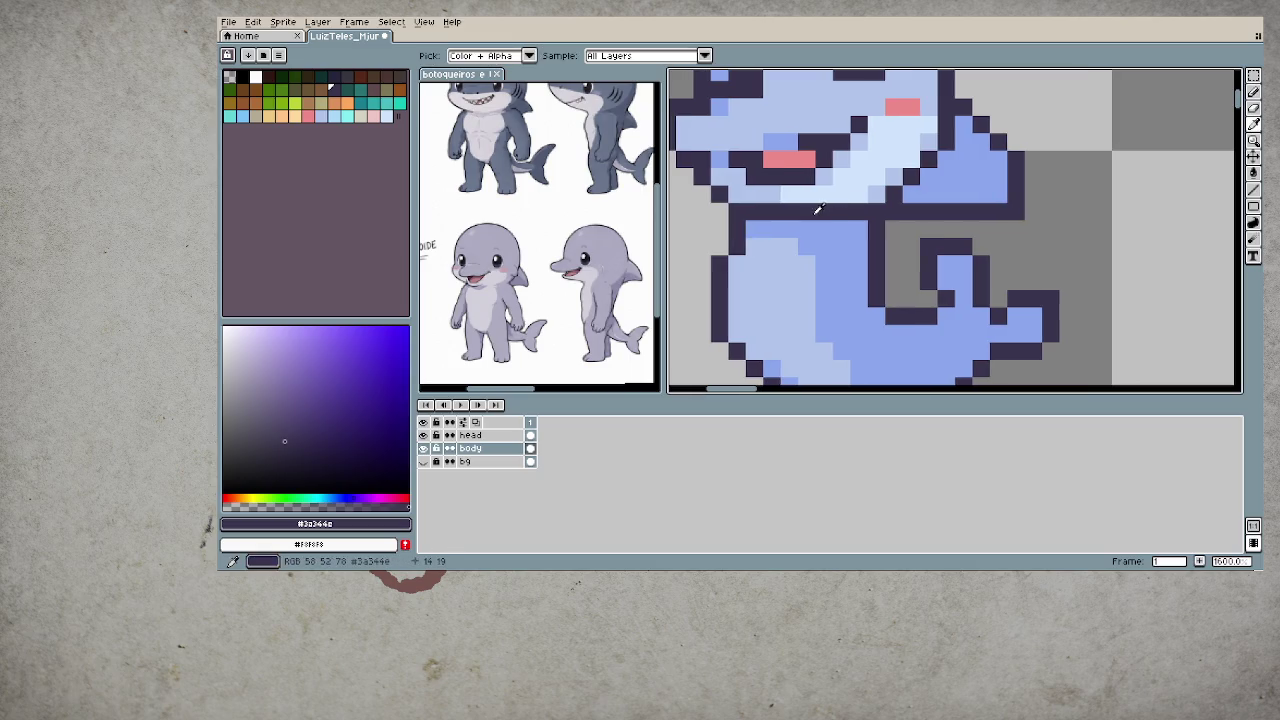
{"action": "left_click", "coordinate": [818, 190]}
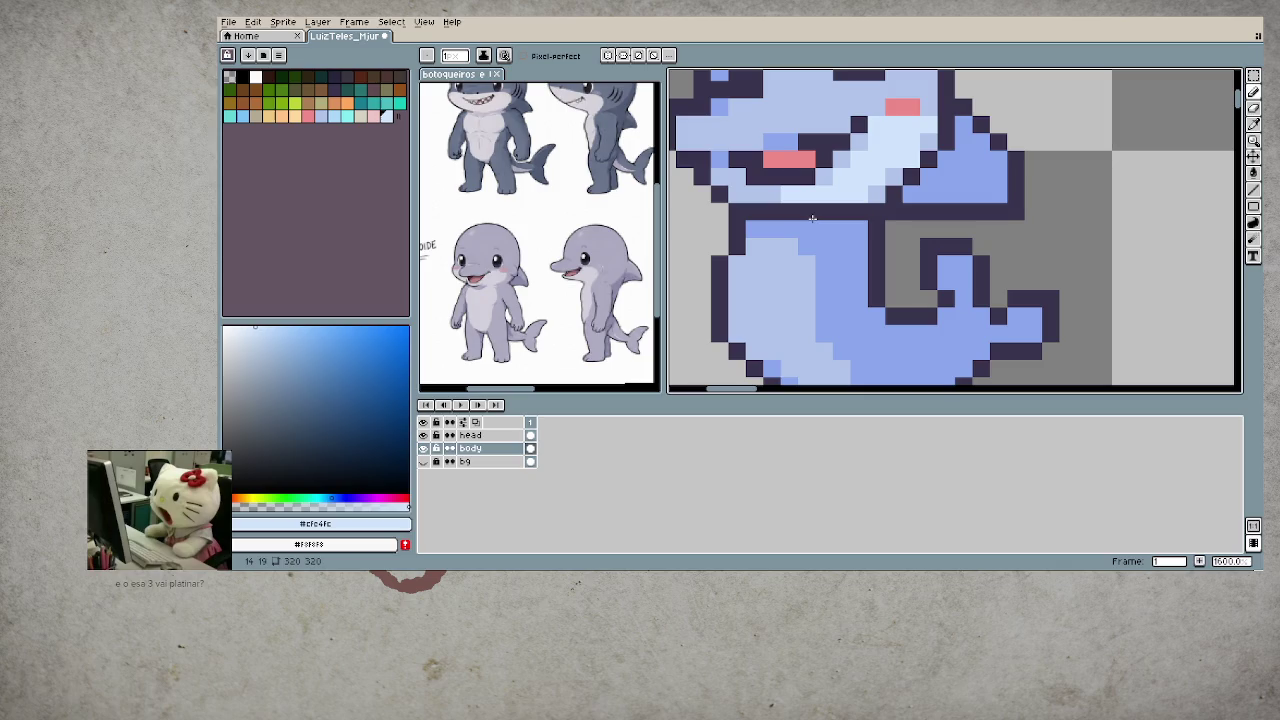
{"action": "key", "text": "Up"}
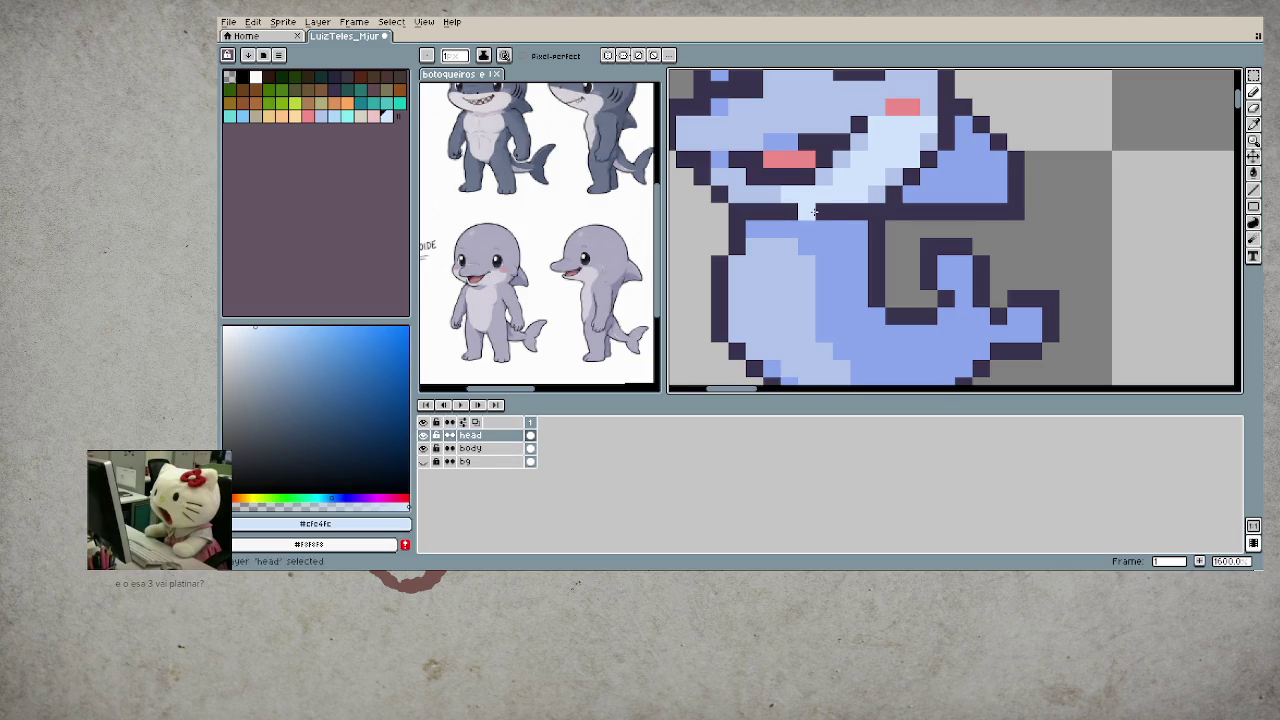
{"action": "scroll", "coordinate": [843, 244], "scroll_direction": "down", "scroll_amount": 4}
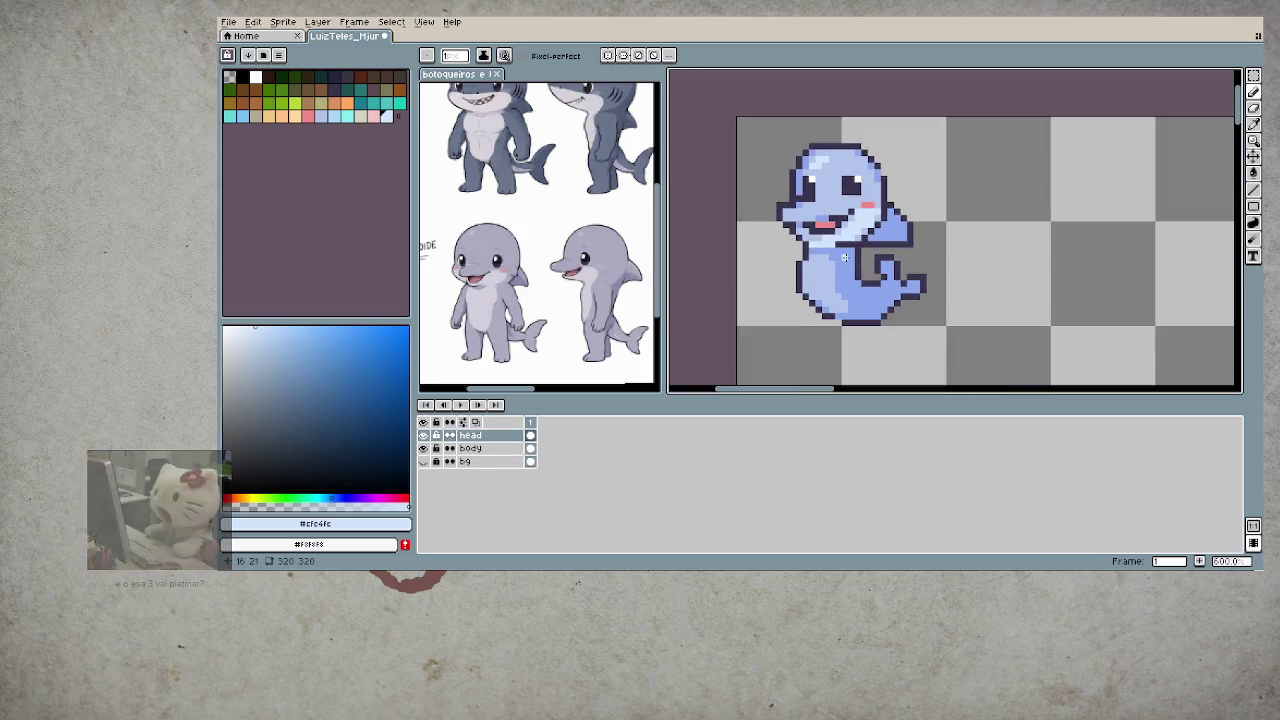
{"action": "scroll", "coordinate": [843, 244], "scroll_direction": "down", "scroll_amount": 4}
{"action": "scroll", "coordinate": [843, 244], "scroll_direction": "up", "scroll_amount": 3}
{"action": "scroll", "coordinate": [843, 244], "scroll_direction": "up", "scroll_amount": 2}
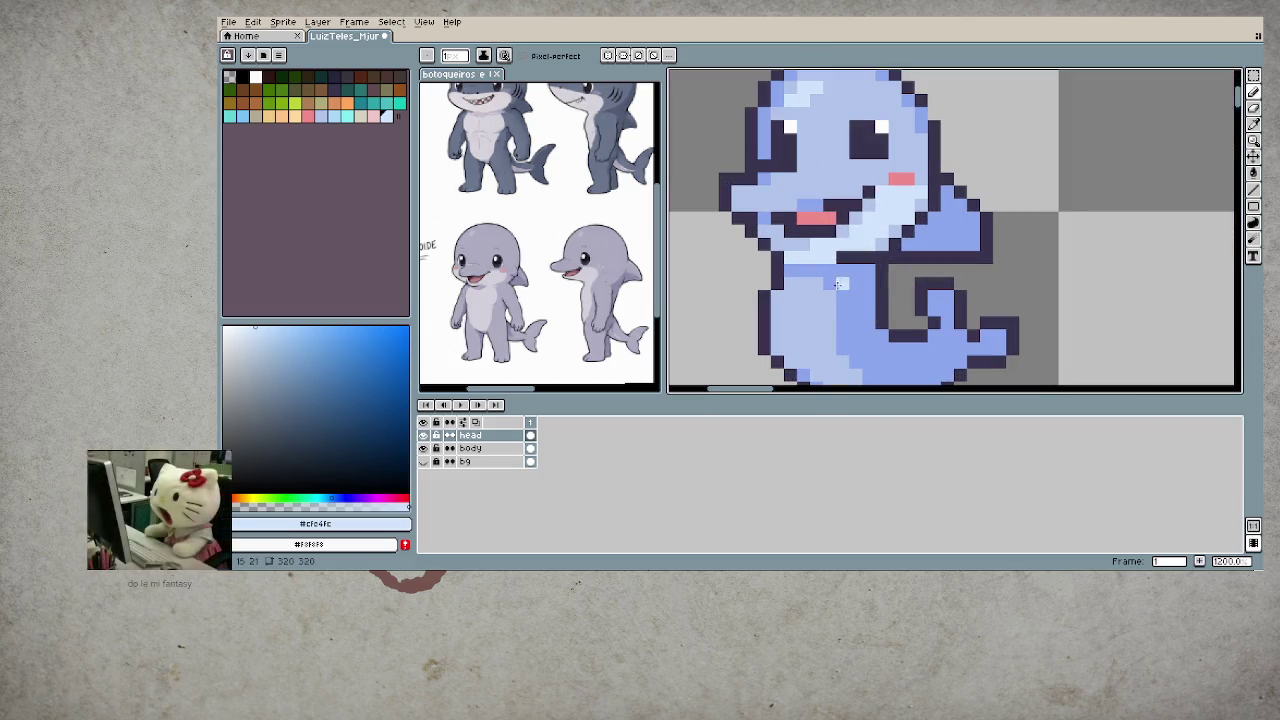
{"action": "left_click", "coordinate": [820, 290], "text": "alt"}
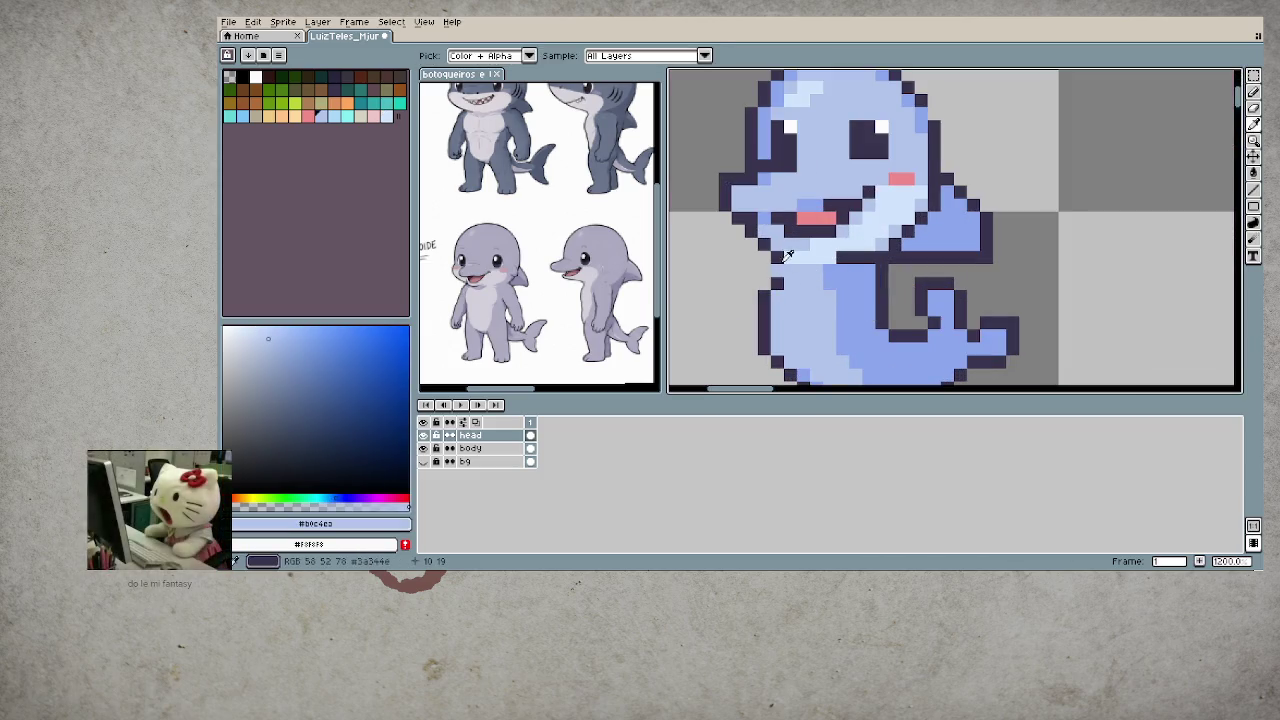
{"action": "left_click", "coordinate": [786, 262], "text": "alt"}
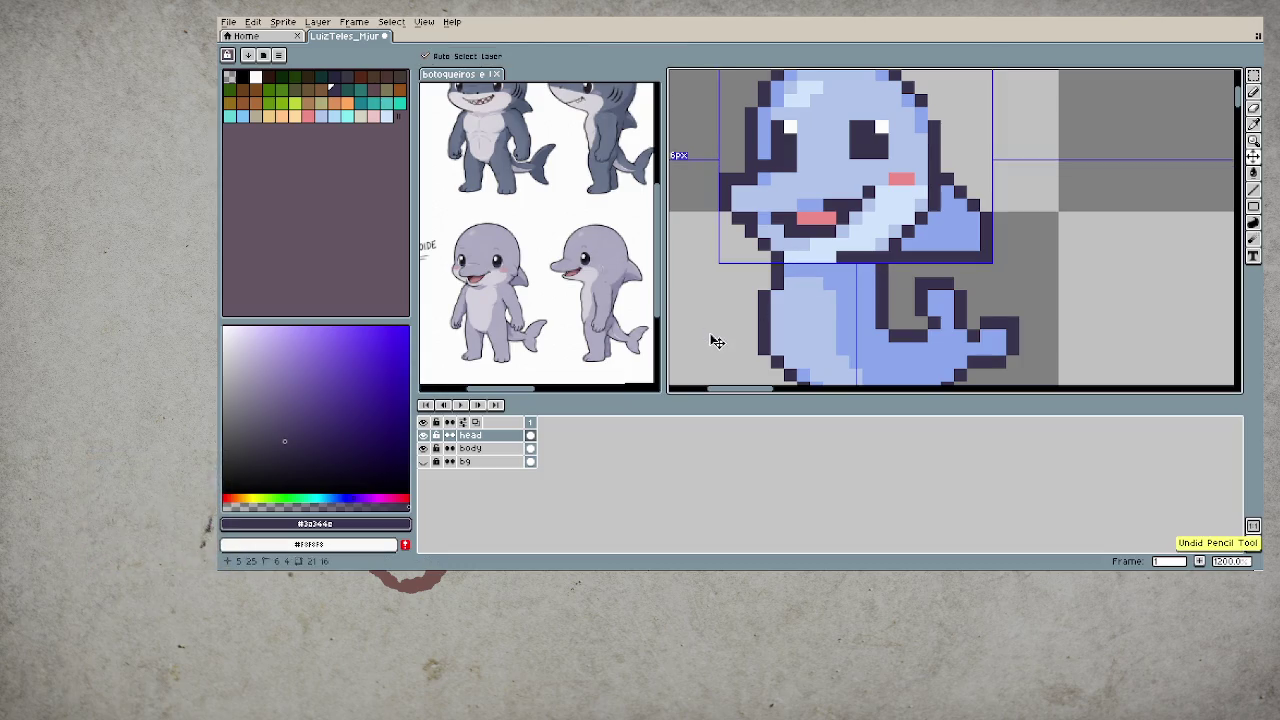
- On the body layer, repaint the top rows light and medium blue with dark top-right pixels
{"action": "left_click", "coordinate": [423, 436]}
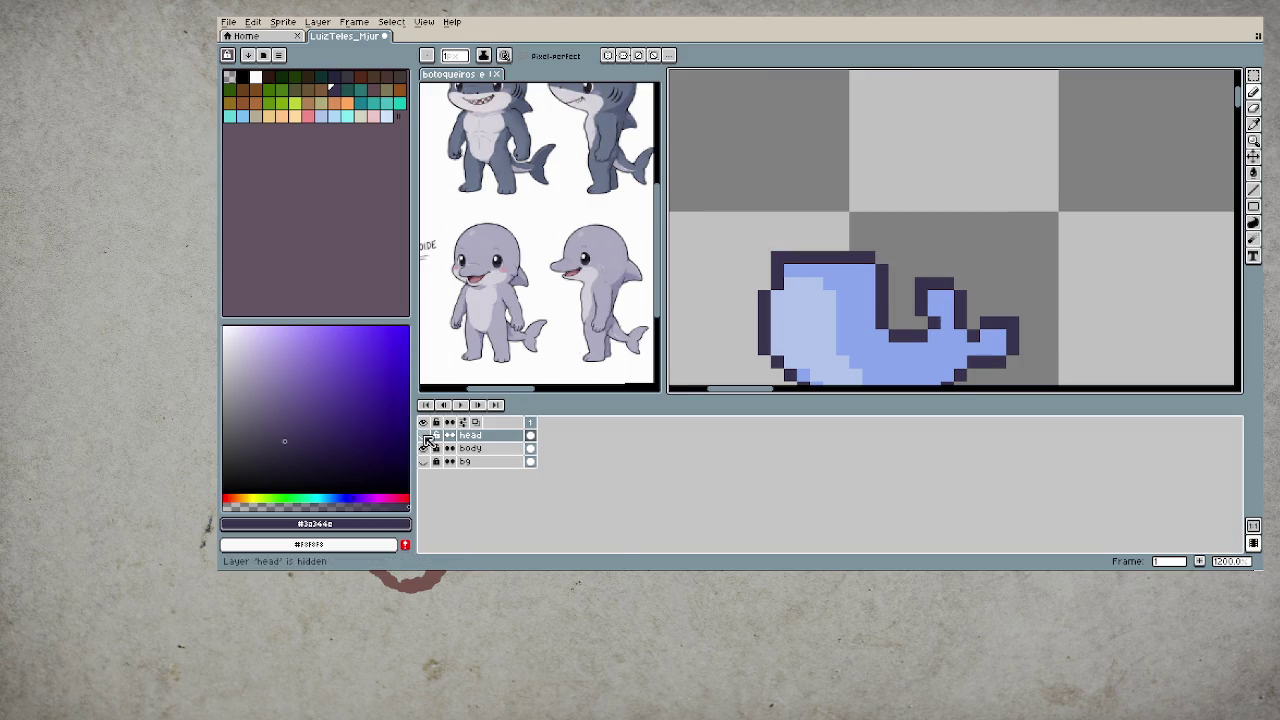
{"action": "left_click", "coordinate": [786, 298], "text": "alt"}
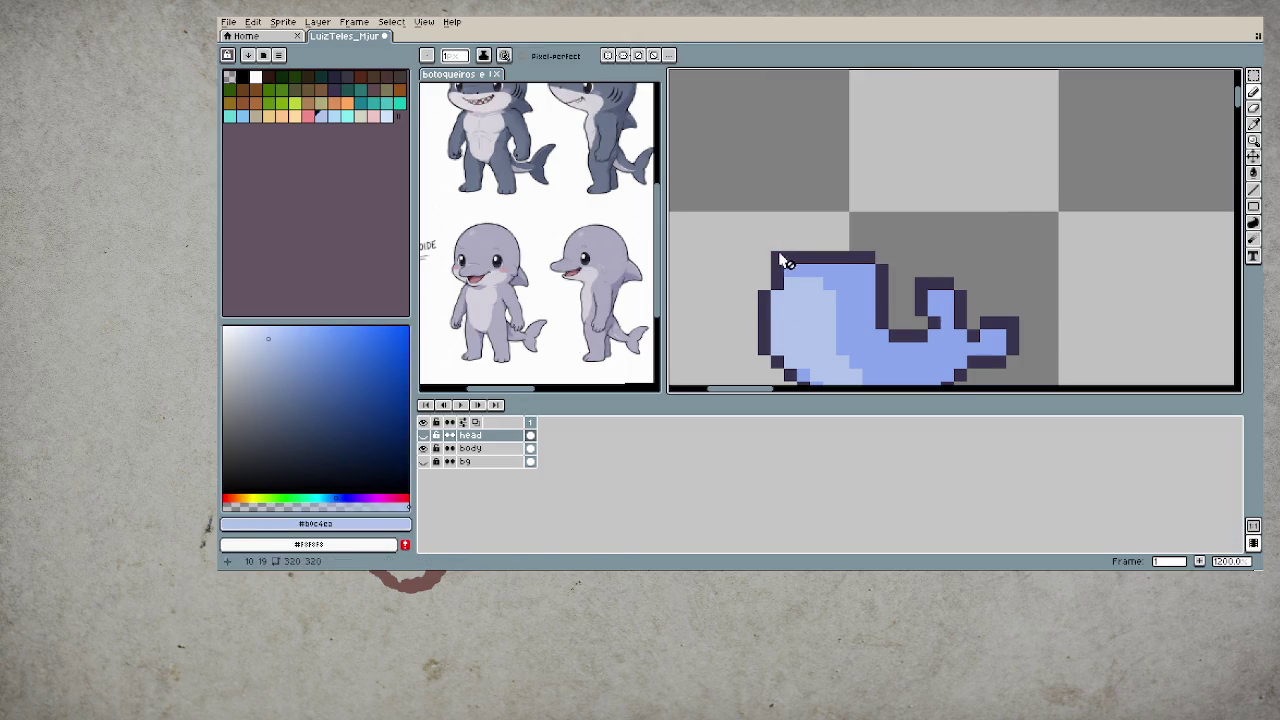
{"action": "key", "text": "Down"}
{"action": "left_click_drag", "start_coordinate": [780, 257], "coordinate": [885, 257]}
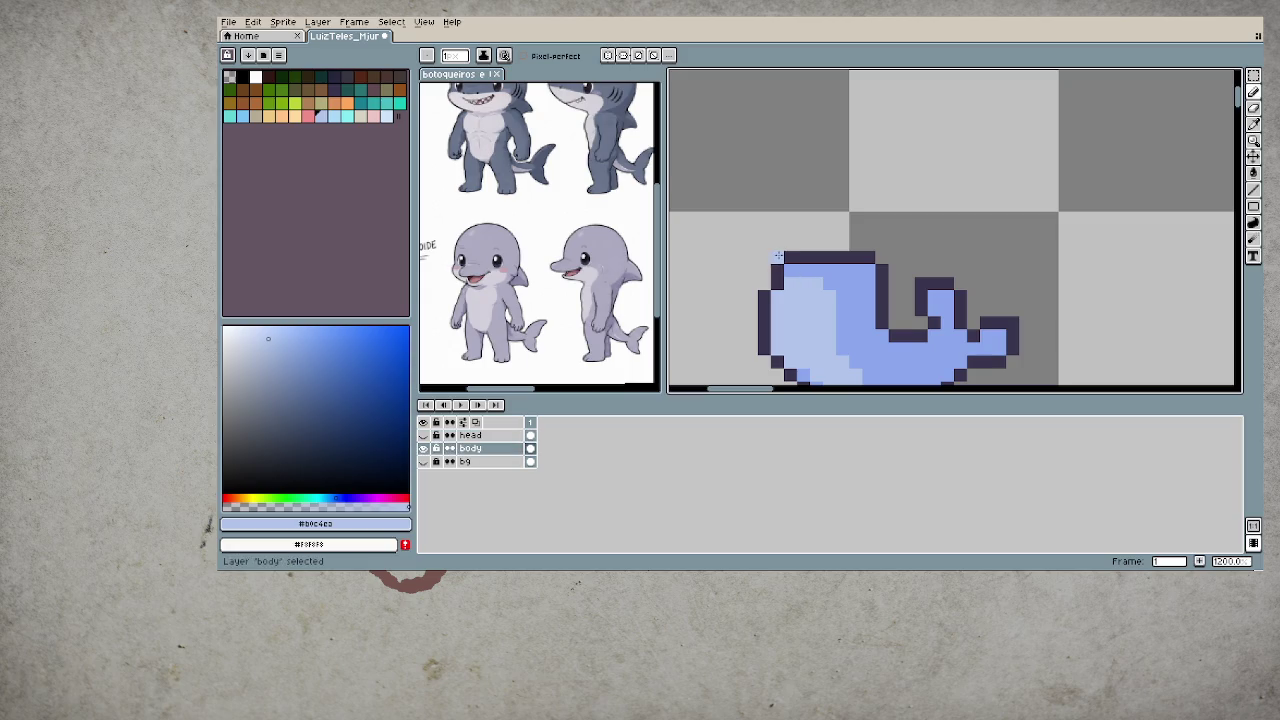
{"action": "left_click_drag", "start_coordinate": [782, 271], "coordinate": [881, 259]}
{"action": "left_click", "coordinate": [830, 275], "text": "alt"}
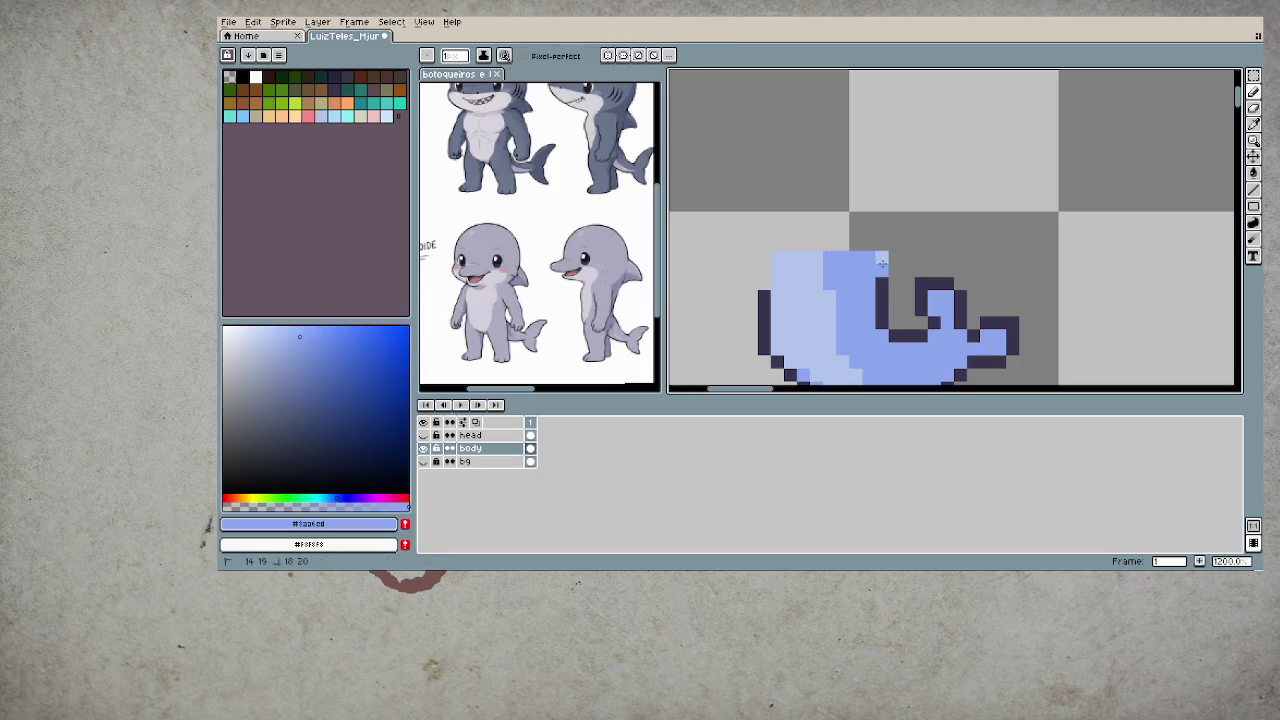
{"action": "left_click", "coordinate": [883, 295], "text": "alt"}
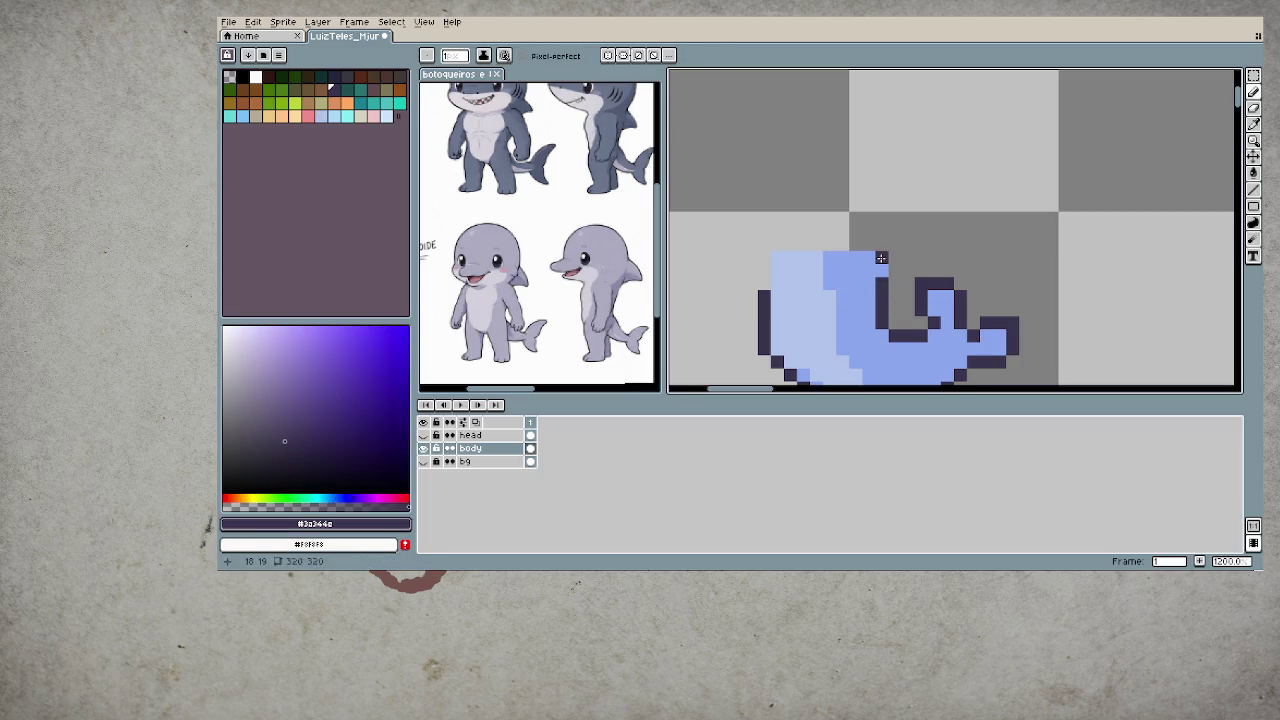
{"action": "left_click_drag", "start_coordinate": [882, 258], "coordinate": [882, 272]}
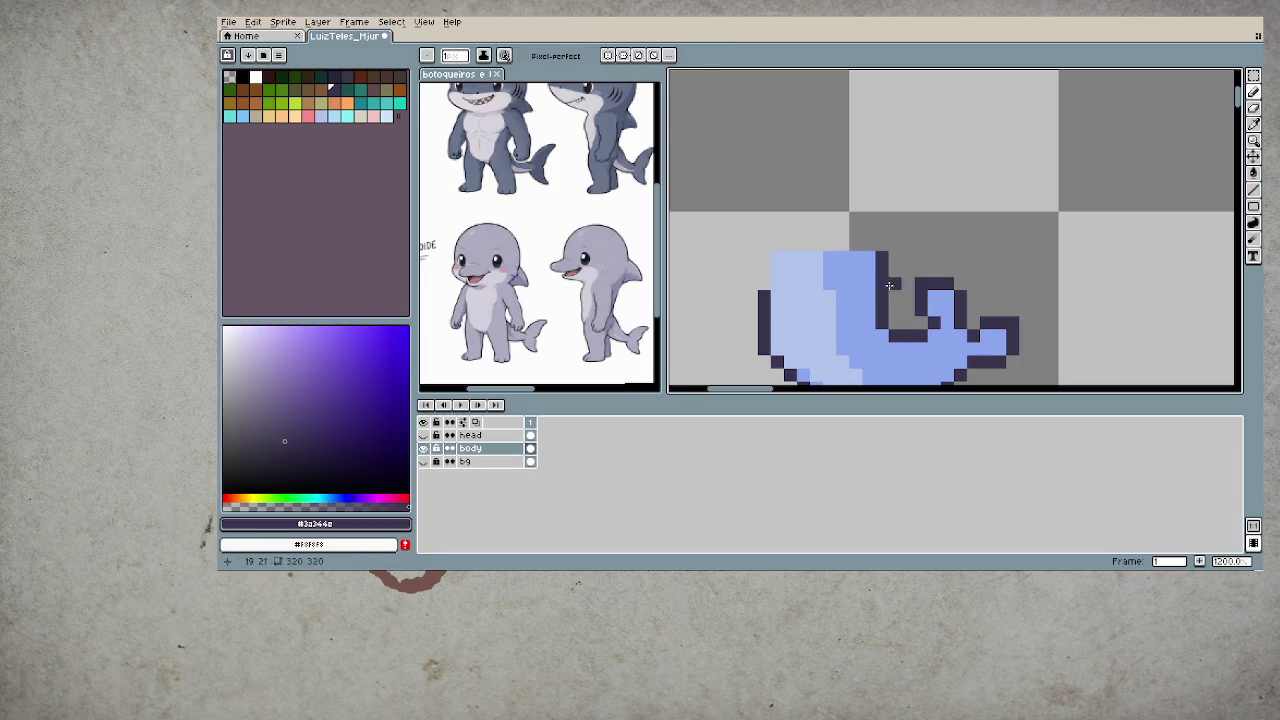
- Show the head layer, make it active, and pick its pale blue
{"action": "left_click", "coordinate": [423, 435]}
{"action": "scroll", "coordinate": [763, 290], "scroll_direction": "down", "scroll_amount": 2}
{"action": "scroll", "coordinate": [763, 290], "scroll_direction": "down", "scroll_amount": 1}
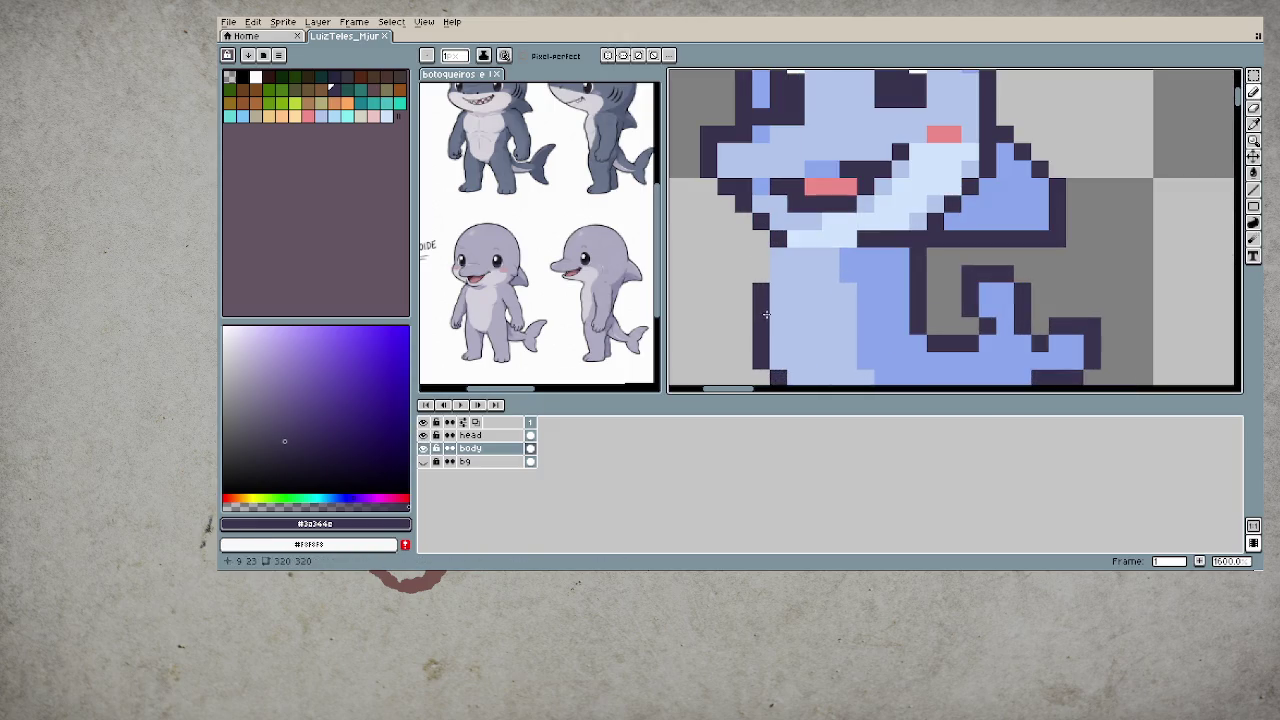
{"action": "scroll", "coordinate": [763, 290], "scroll_direction": "up", "scroll_amount": 4}
{"action": "scroll", "coordinate": [835, 335], "scroll_direction": "down", "scroll_amount": 3}
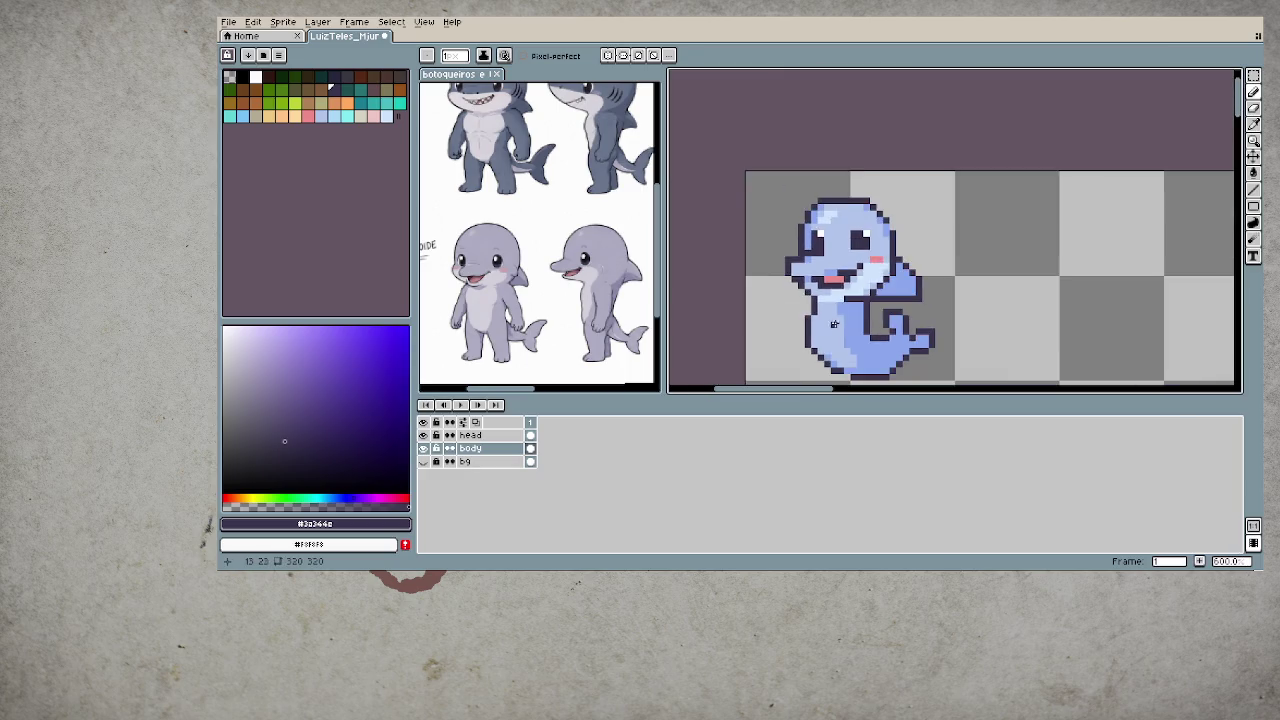
{"action": "scroll", "coordinate": [835, 335], "scroll_direction": "down", "scroll_amount": 1}
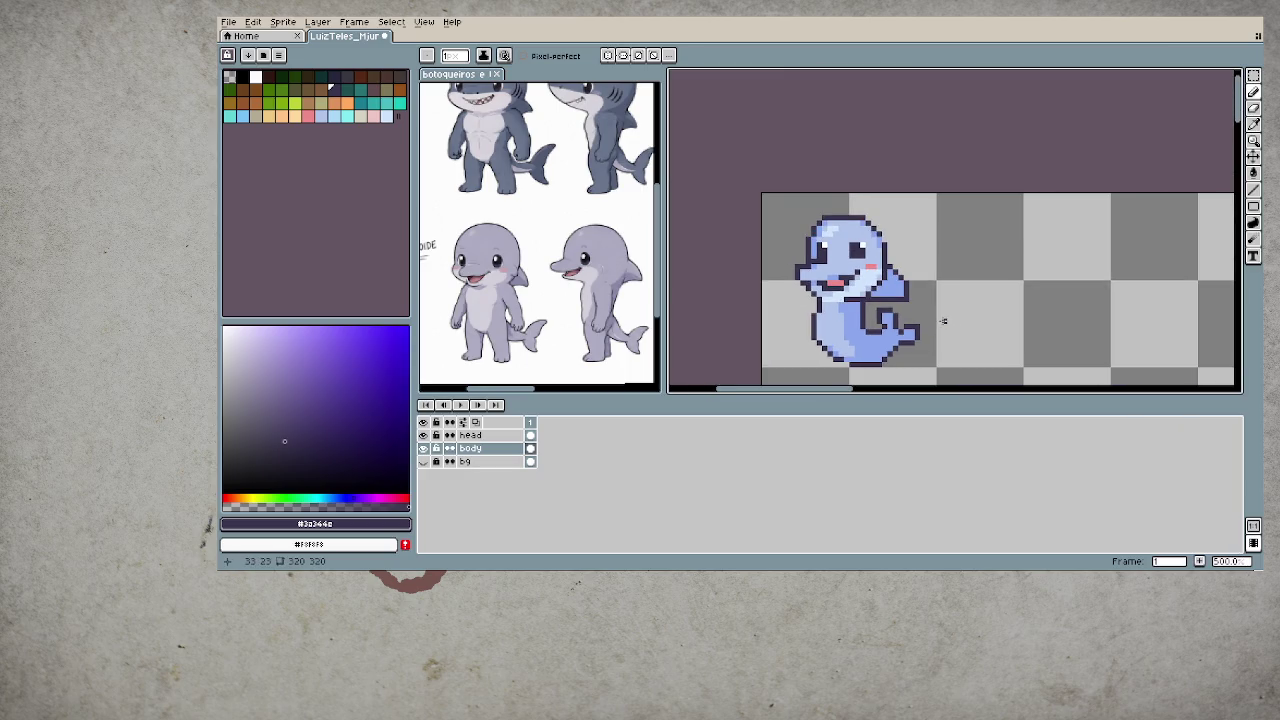
{"action": "scroll", "coordinate": [920, 316], "scroll_direction": "down", "scroll_amount": 2}
{"action": "scroll", "coordinate": [880, 309], "scroll_direction": "down", "scroll_amount": 1}
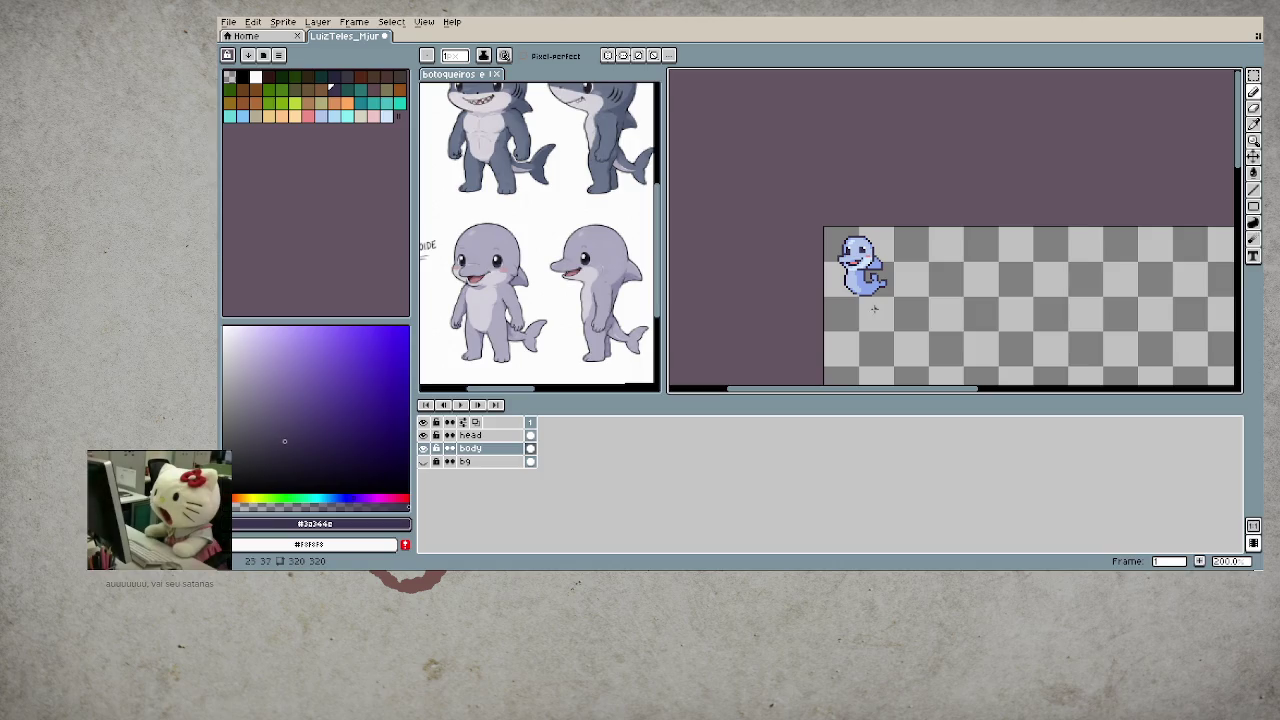
{"action": "scroll", "coordinate": [874, 309], "scroll_direction": "up", "scroll_amount": 3}
{"action": "left_click", "coordinate": [852, 218], "text": "ctrl"}
{"action": "scroll", "coordinate": [852, 218], "scroll_direction": "up", "scroll_amount": 1}
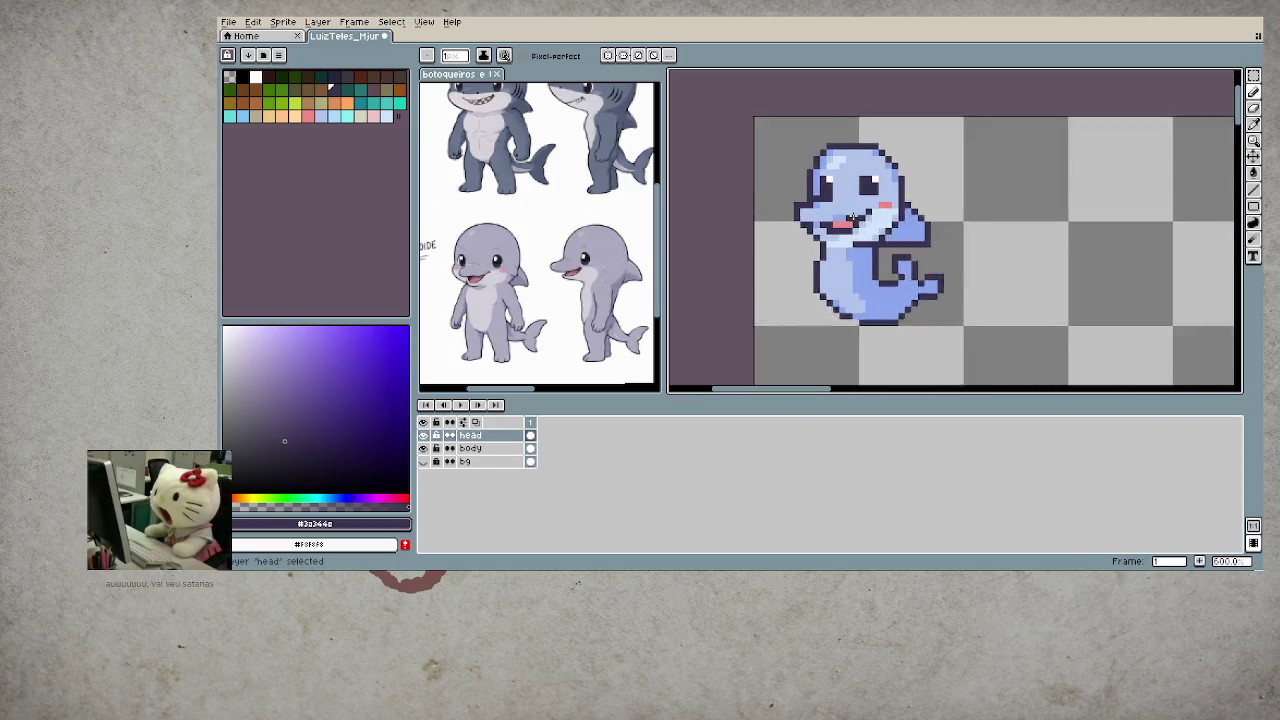
{"action": "scroll", "coordinate": [853, 230], "scroll_direction": "up", "scroll_amount": 1}
{"action": "left_click", "coordinate": [855, 249], "text": "alt"}
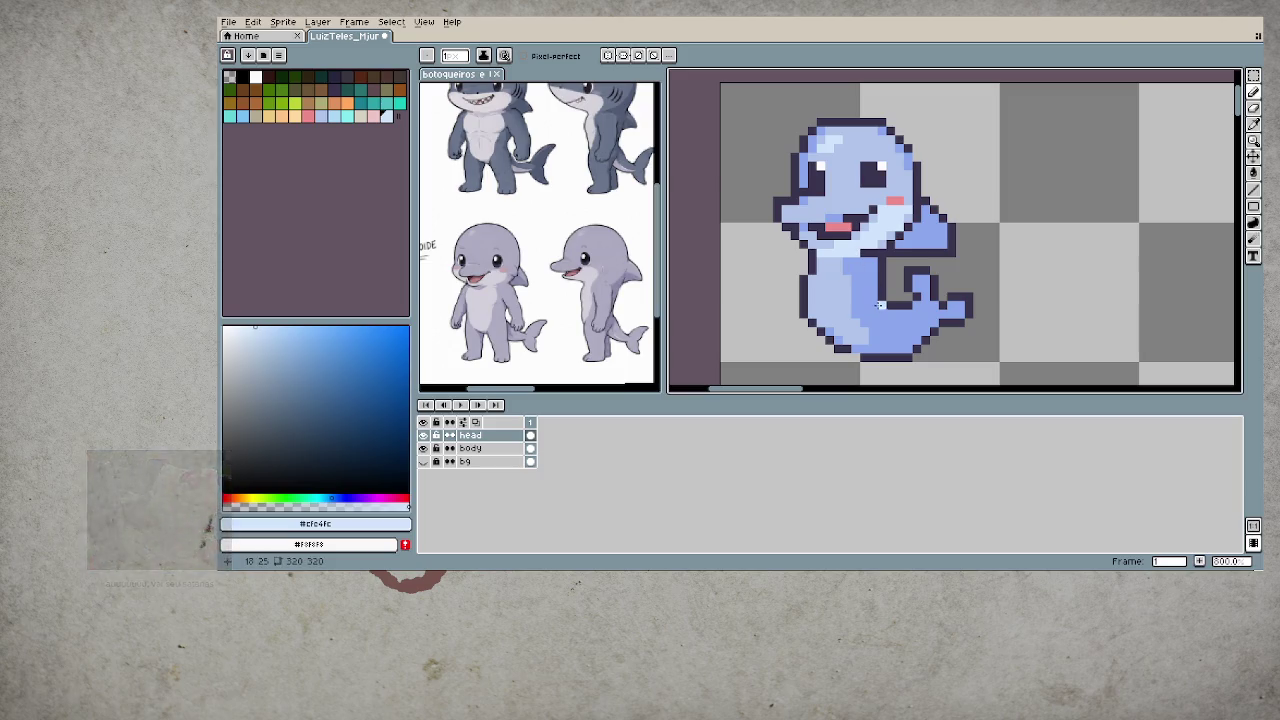
{"action": "scroll", "coordinate": [855, 249], "scroll_direction": "down", "scroll_amount": 3}
{"action": "scroll", "coordinate": [870, 250], "scroll_direction": "down", "scroll_amount": 1}
{"action": "scroll", "coordinate": [884, 255], "scroll_direction": "up", "scroll_amount": 1}
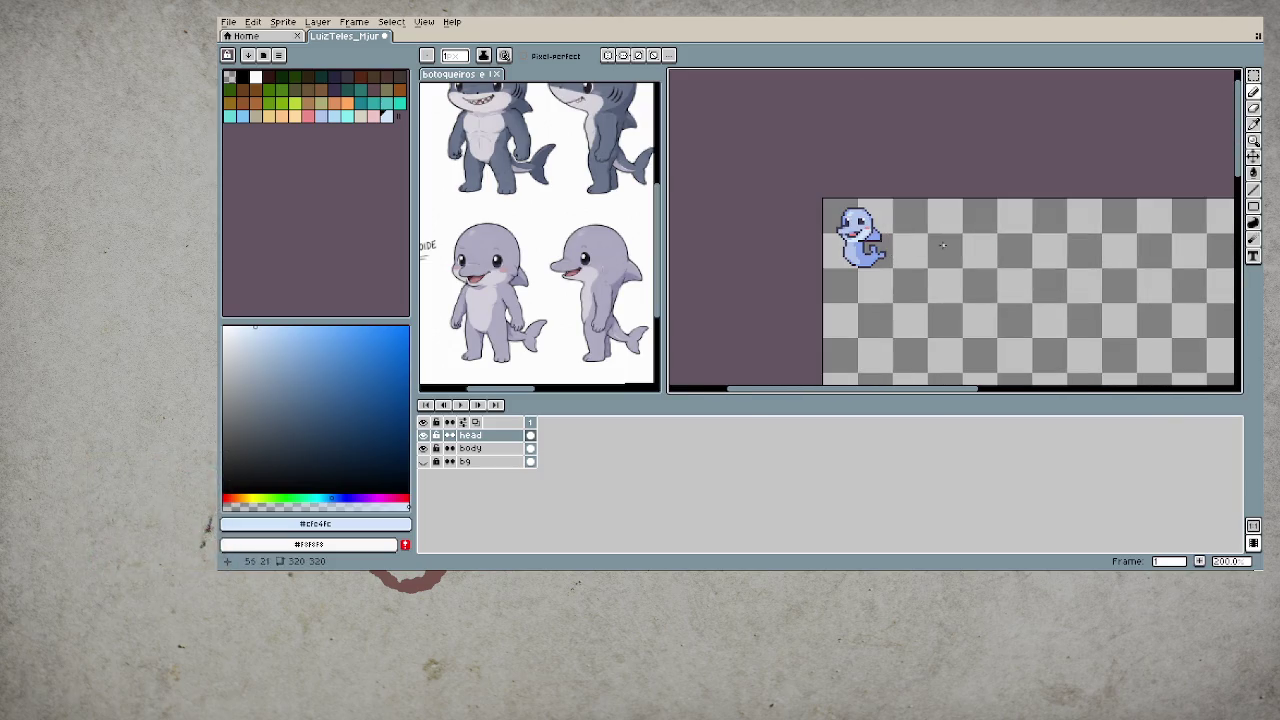
{"action": "scroll", "coordinate": [887, 248], "scroll_direction": "up", "scroll_amount": 4}
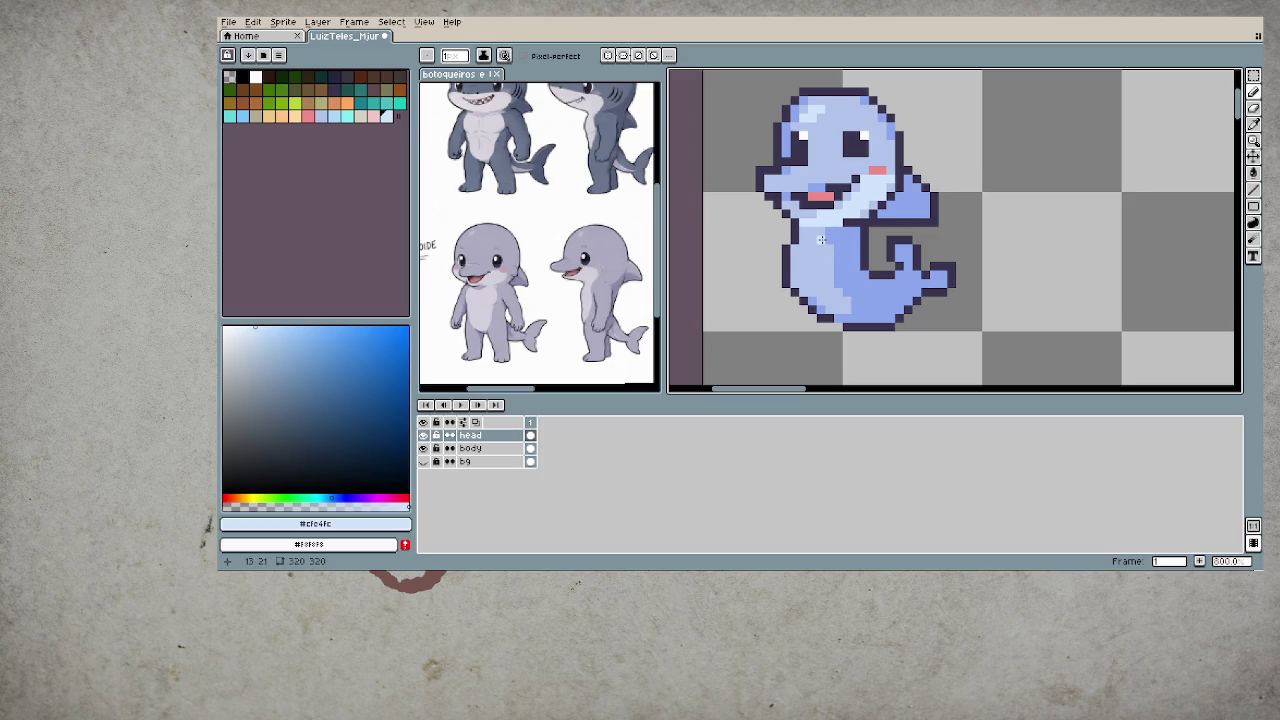
- On the body layer, paint a light stroke down the belly and fill it lighter blue
{"action": "key", "text": "b"}
{"action": "key", "text": "alt+Down"}
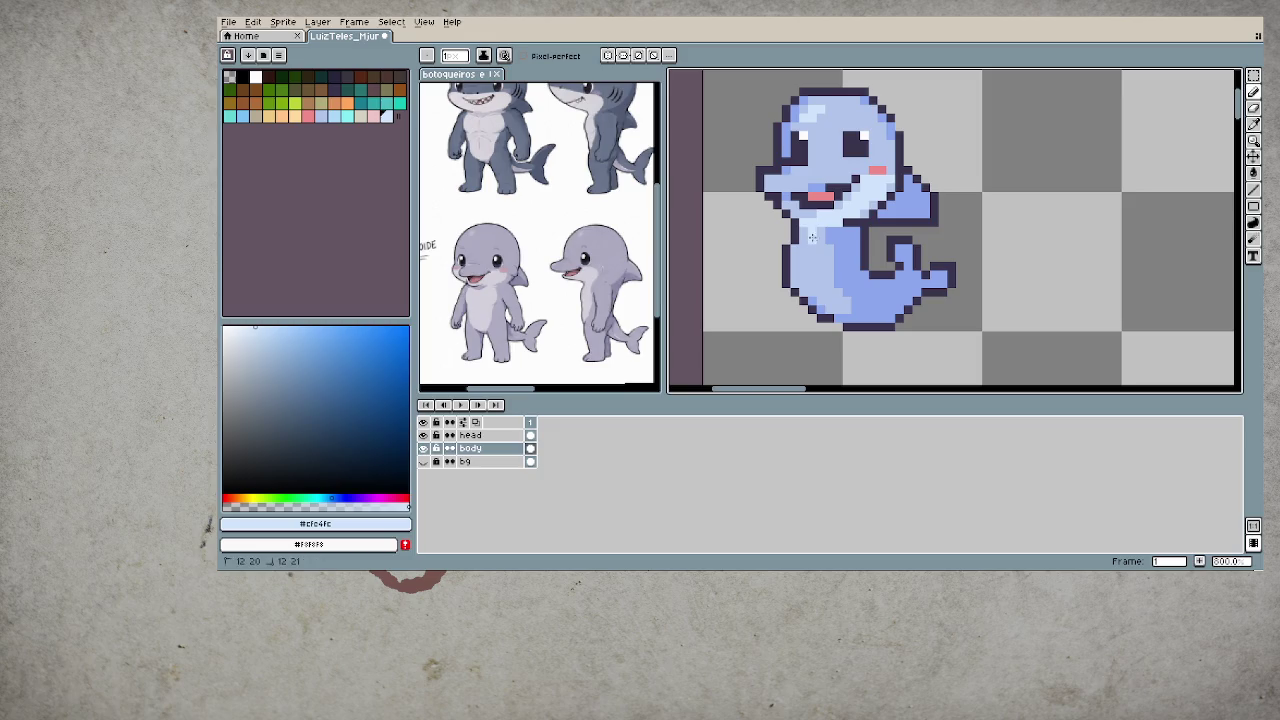
{"action": "left_click_drag", "start_coordinate": [815, 245], "coordinate": [812, 284]}
{"action": "key", "text": "g"}
{"action": "left_click", "coordinate": [808, 285]}
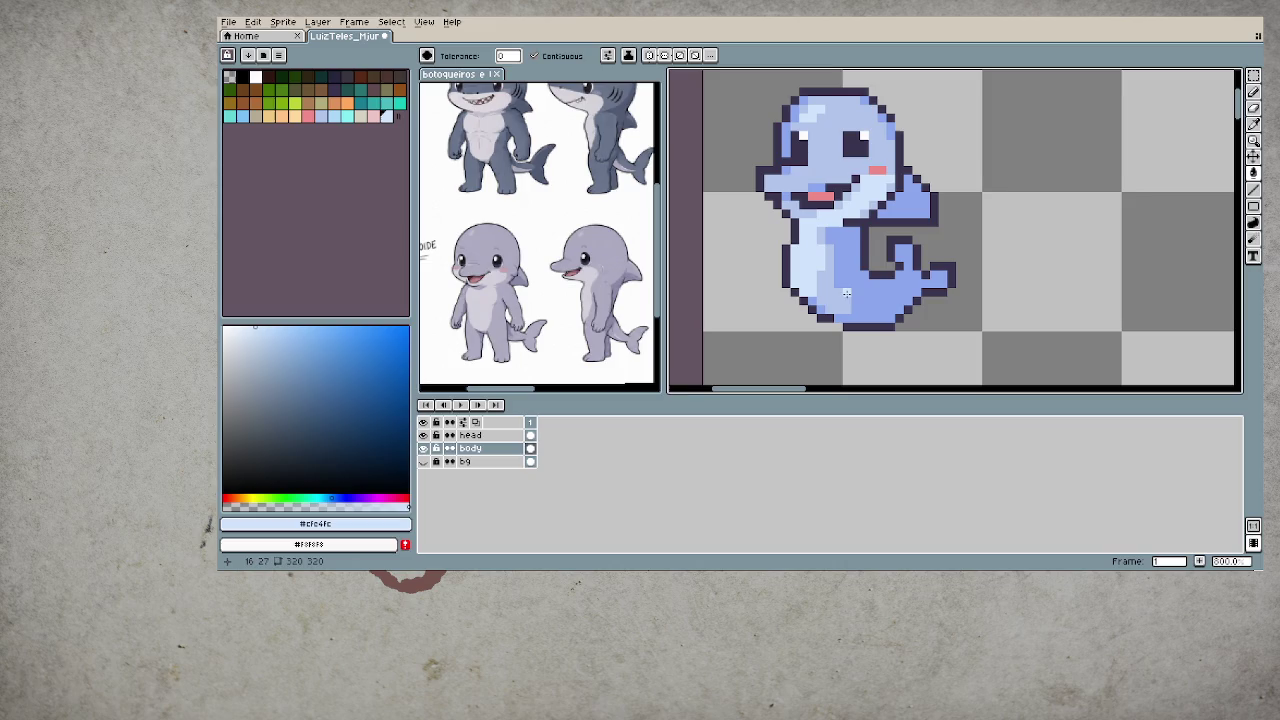
- Repaint a short belly column medium blue, compare belly shades, and reselect the head layer
{"action": "left_click", "coordinate": [822, 282], "text": "alt"}
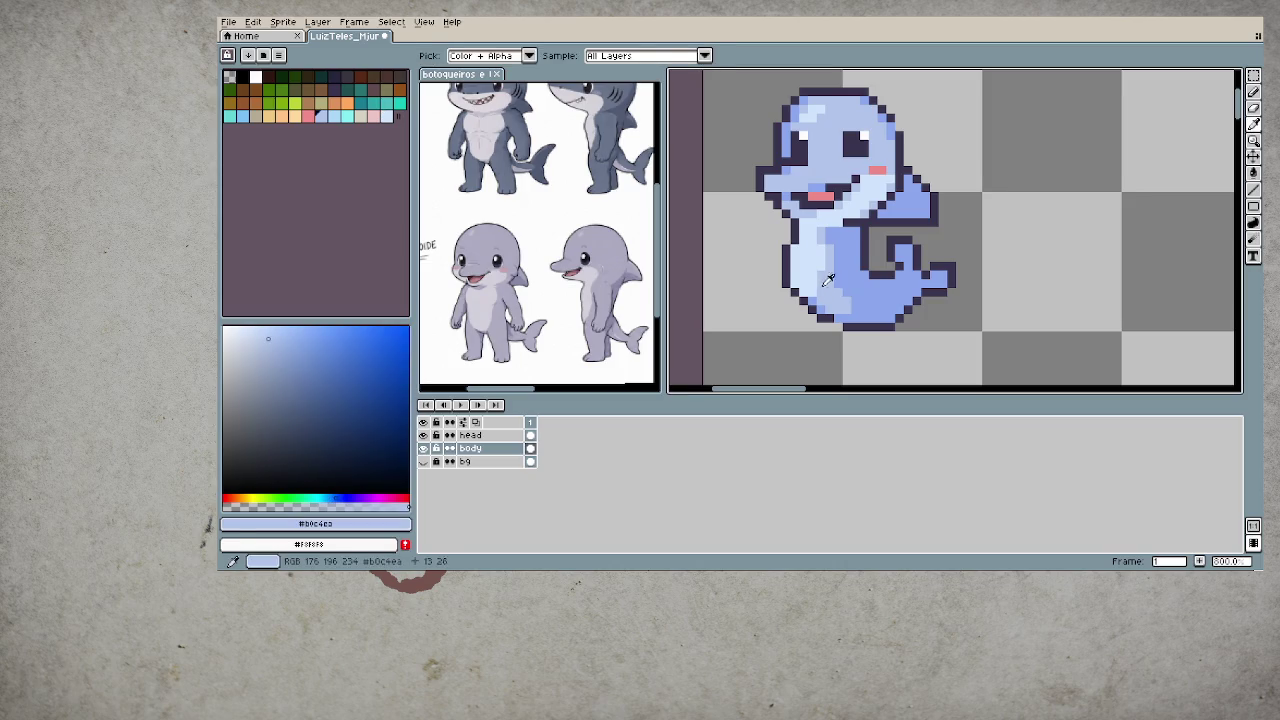
{"action": "key", "text": "b"}
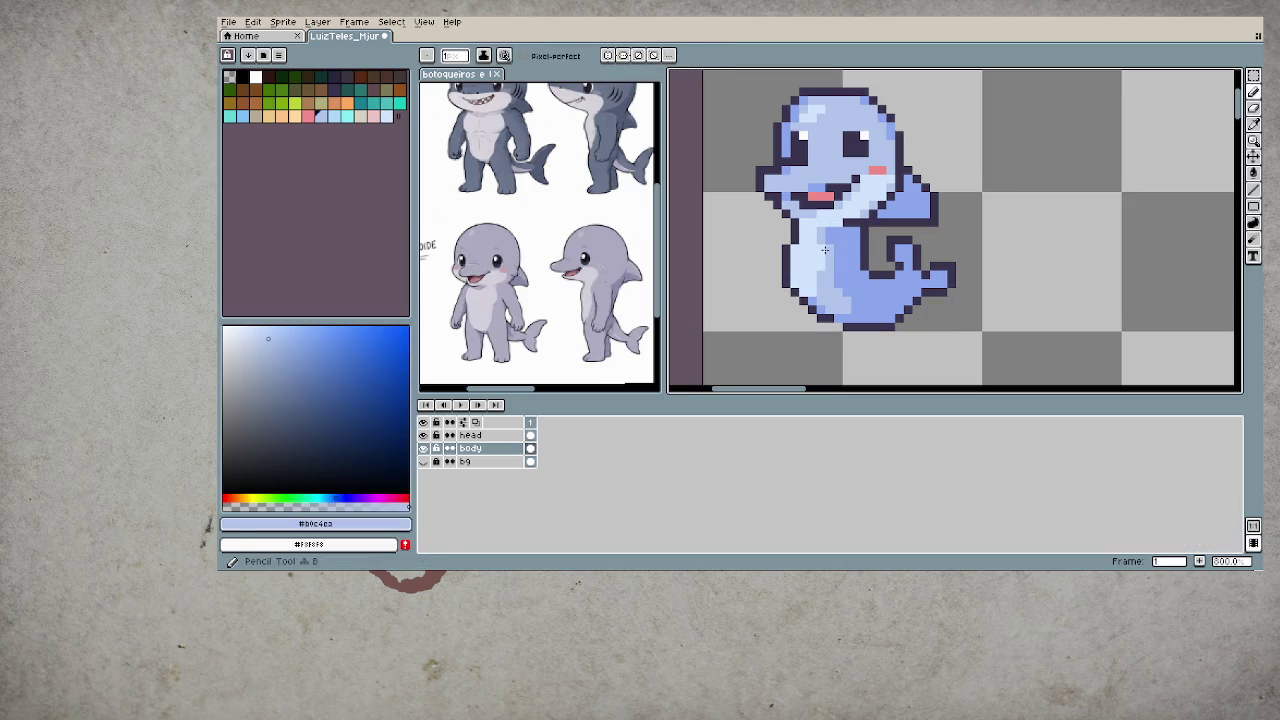
{"action": "left_click_drag", "start_coordinate": [825, 249], "coordinate": [824, 256]}
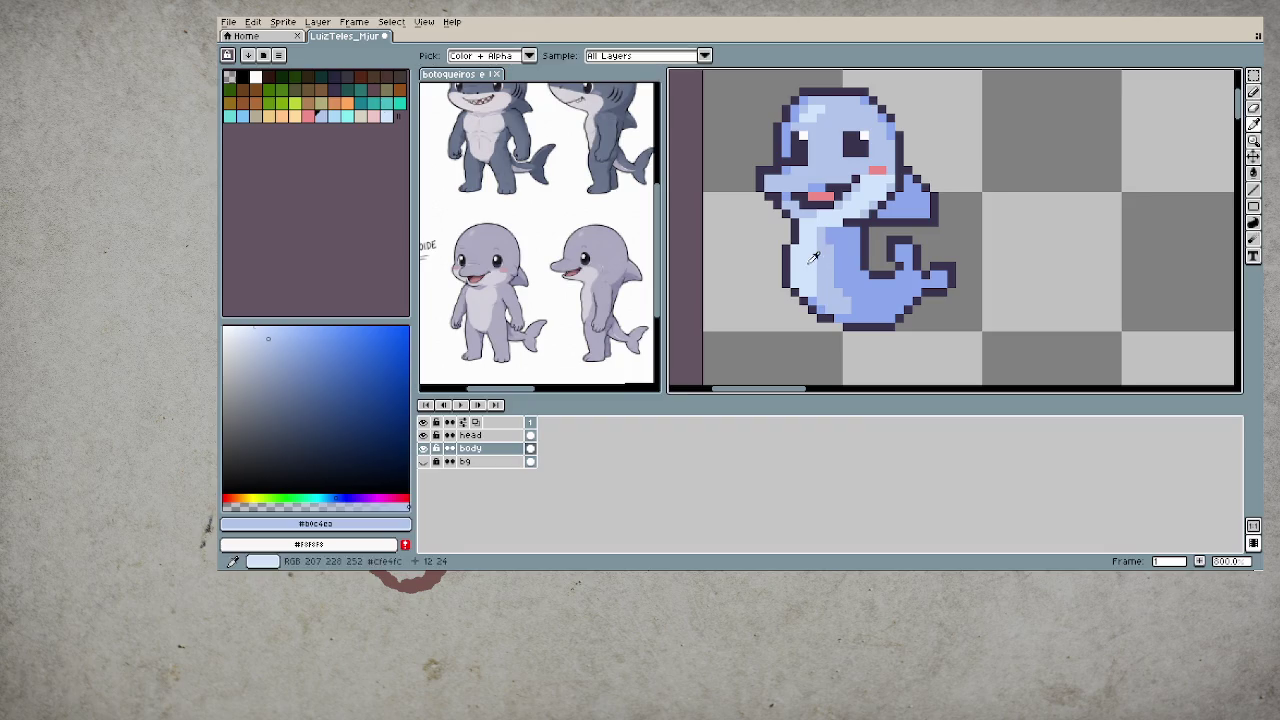
{"action": "left_click", "coordinate": [823, 255], "text": "alt"}
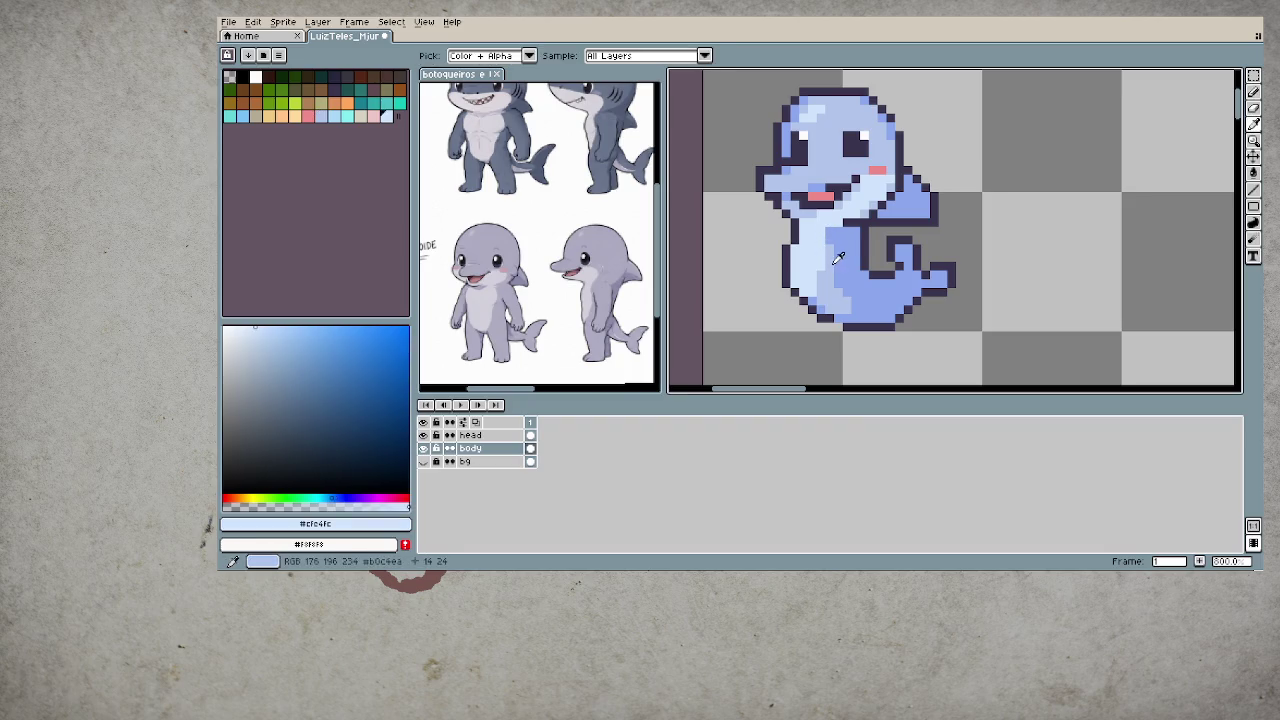
{"action": "left_click", "coordinate": [829, 232], "text": "alt"}
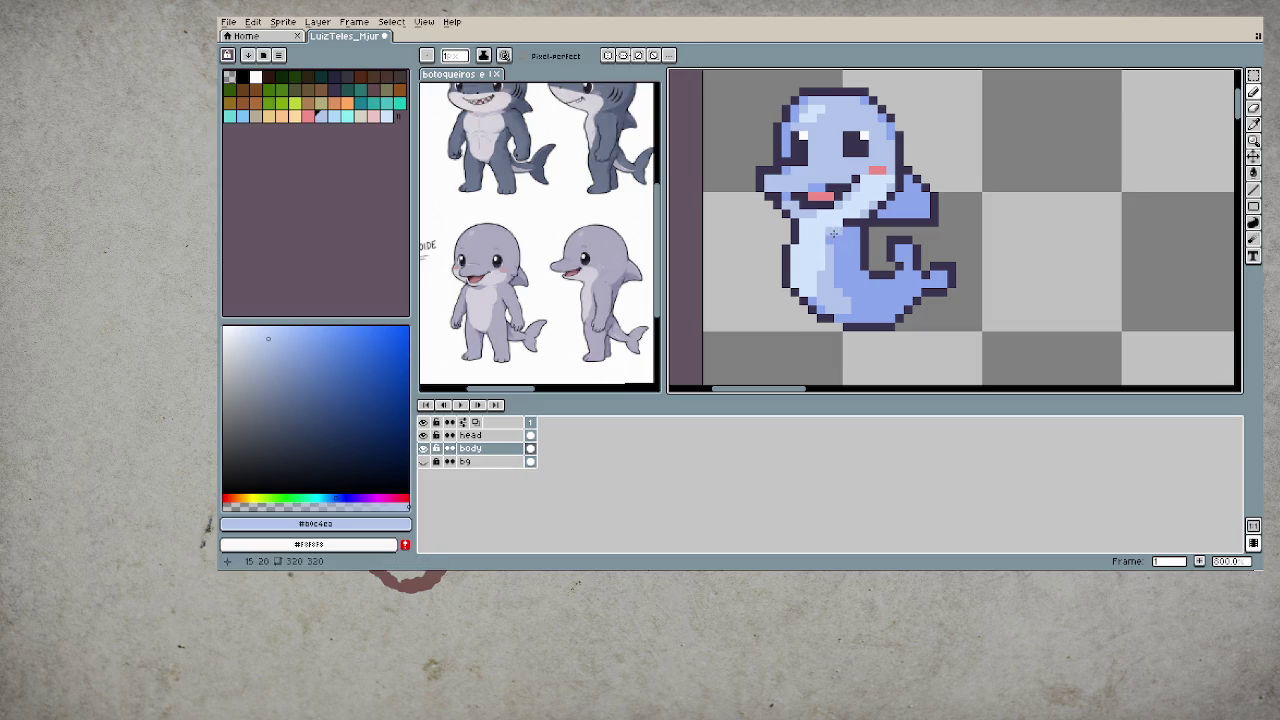
{"action": "left_click", "coordinate": [836, 258], "text": "alt"}
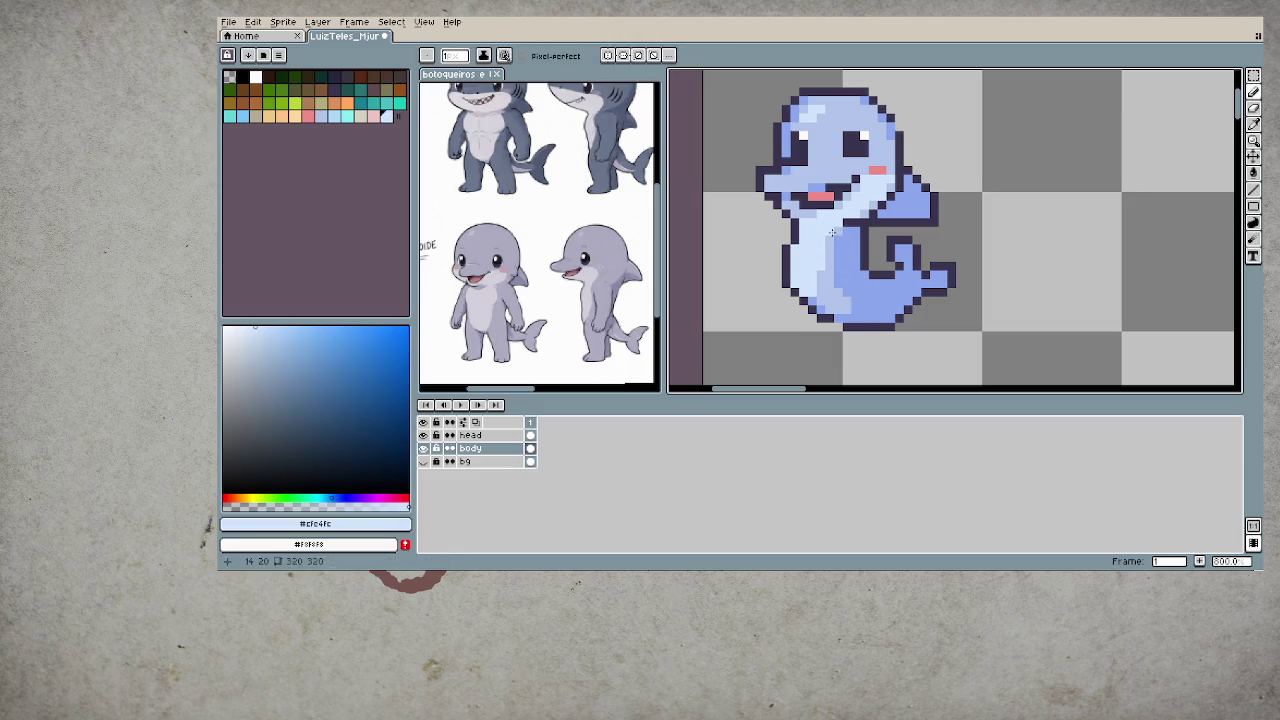
{"action": "left_click", "coordinate": [826, 296], "text": "alt"}
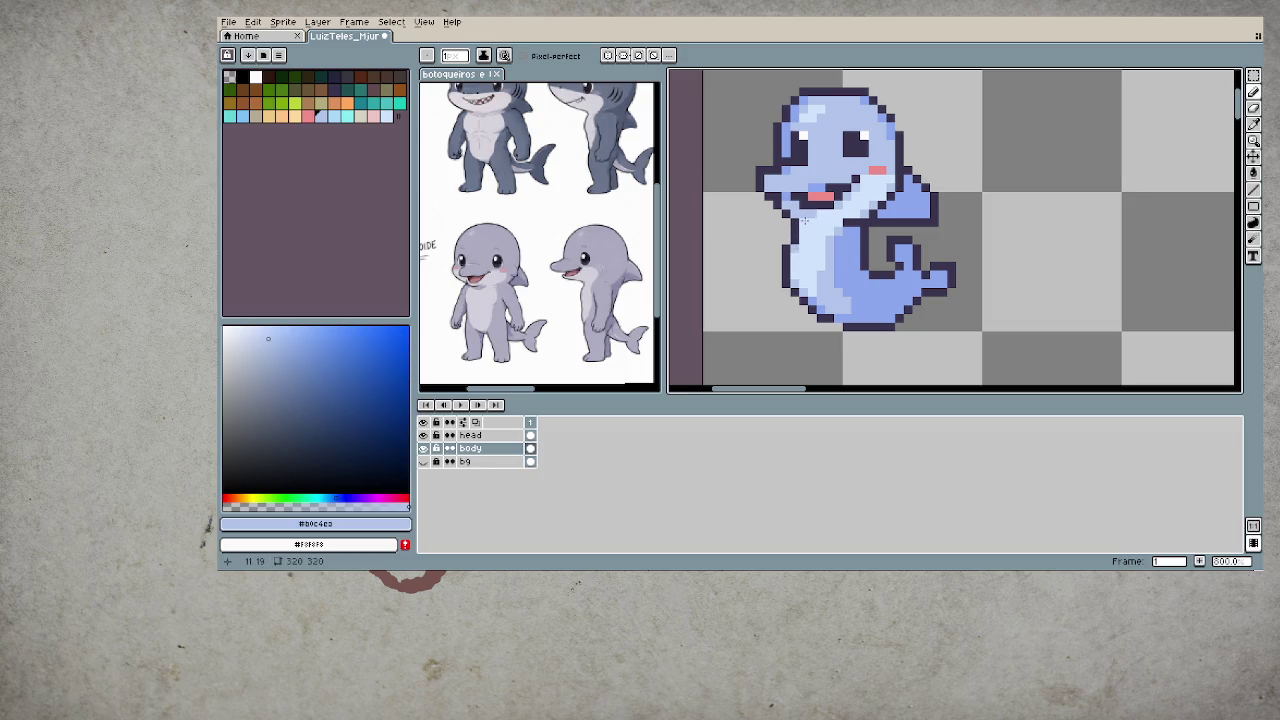
{"action": "key", "text": "alt+Up"}
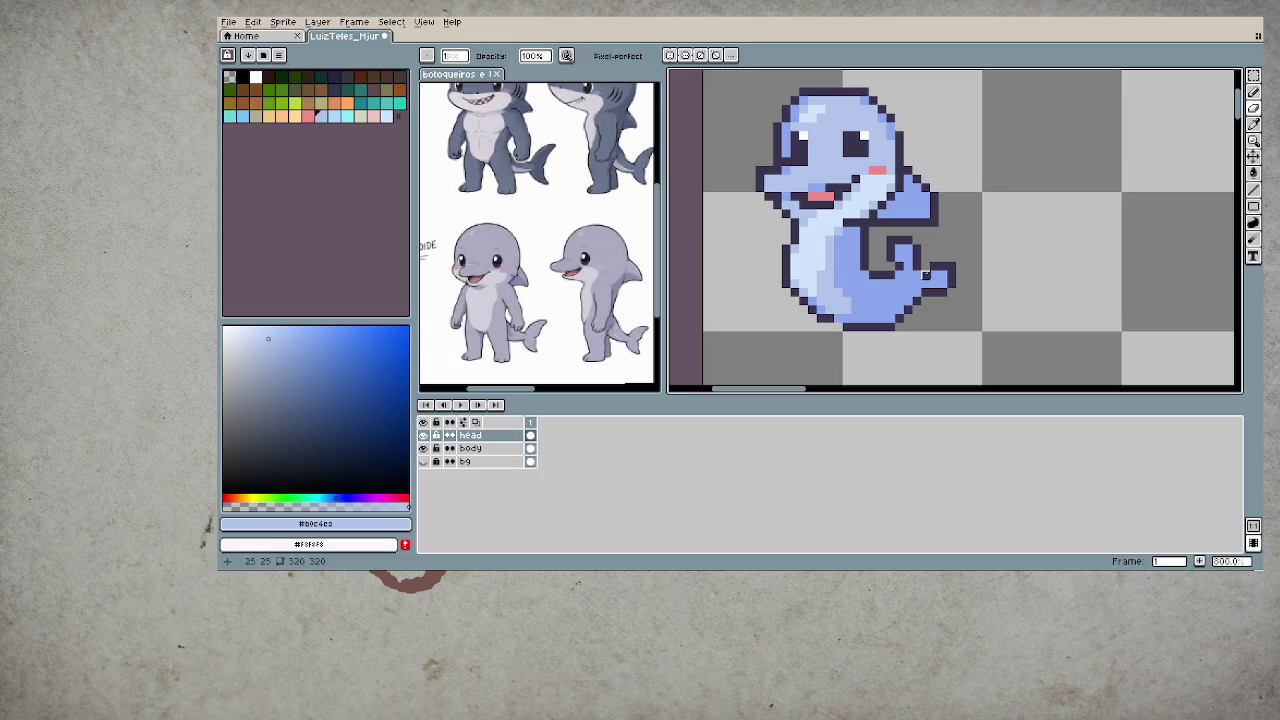
{"action": "scroll", "coordinate": [926, 275], "scroll_direction": "down", "scroll_amount": 2}
{"action": "scroll", "coordinate": [928, 275], "scroll_direction": "down", "scroll_amount": 1}
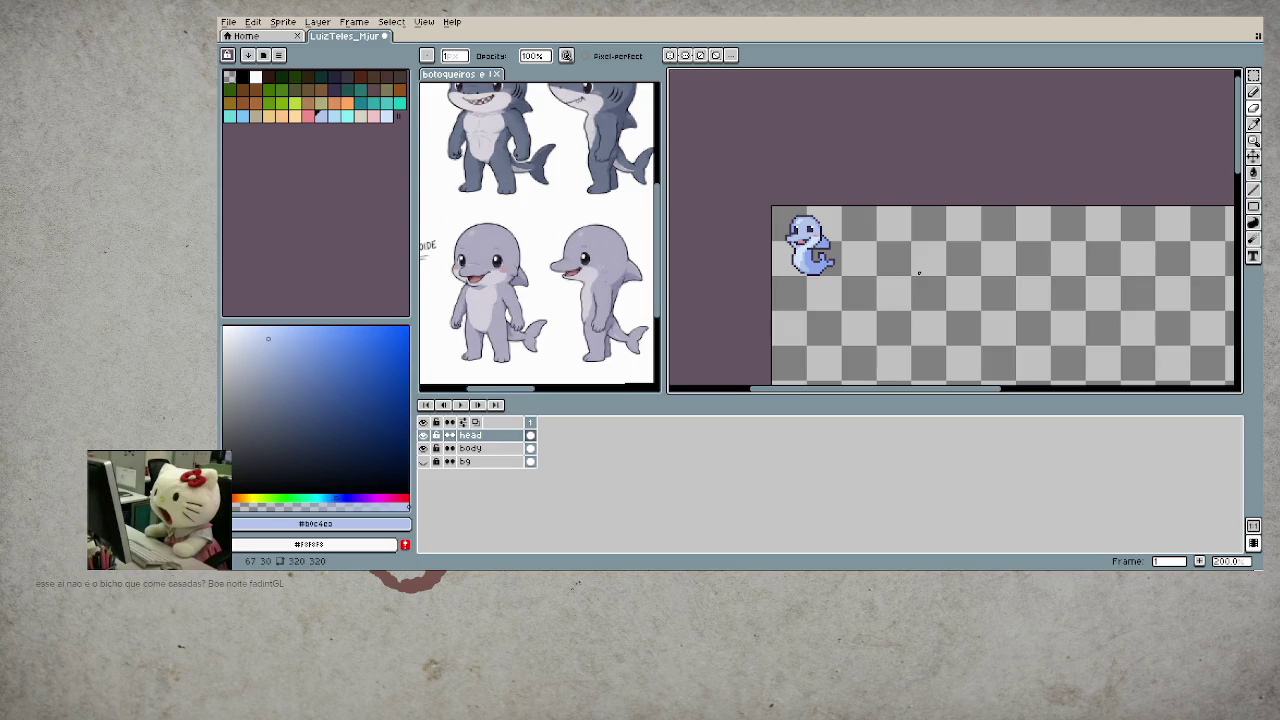
- Marquee-select the dolphin and apply a Hue/Saturation hue shift of 59
{"action": "key", "text": "m"}
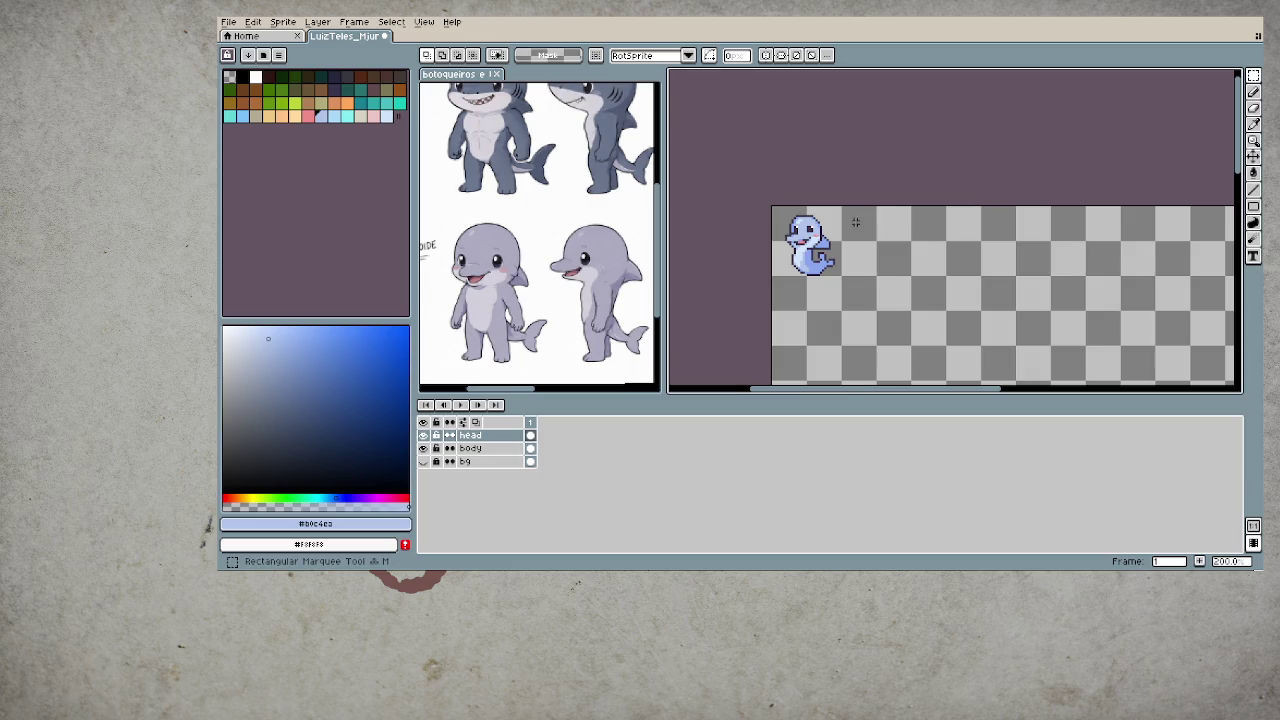
{"action": "left_click_drag", "start_coordinate": [770, 206], "coordinate": [844, 279]}
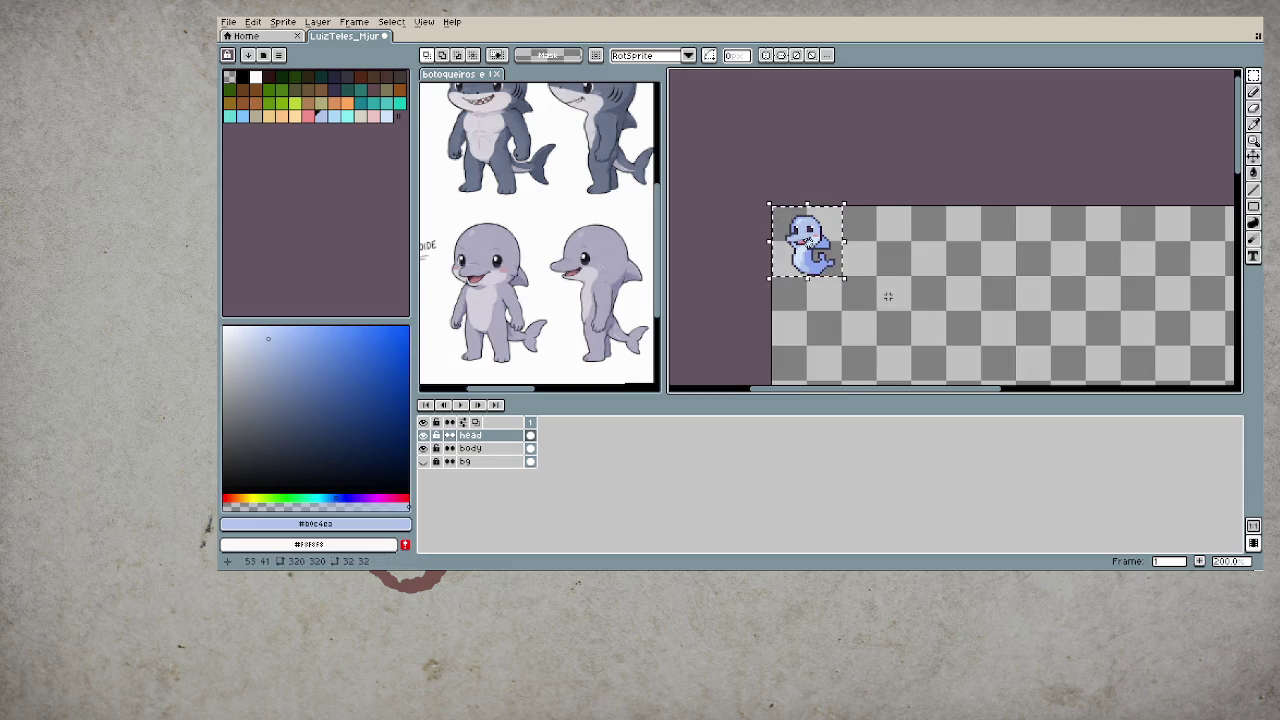
{"action": "key", "text": "ctrl+u"}
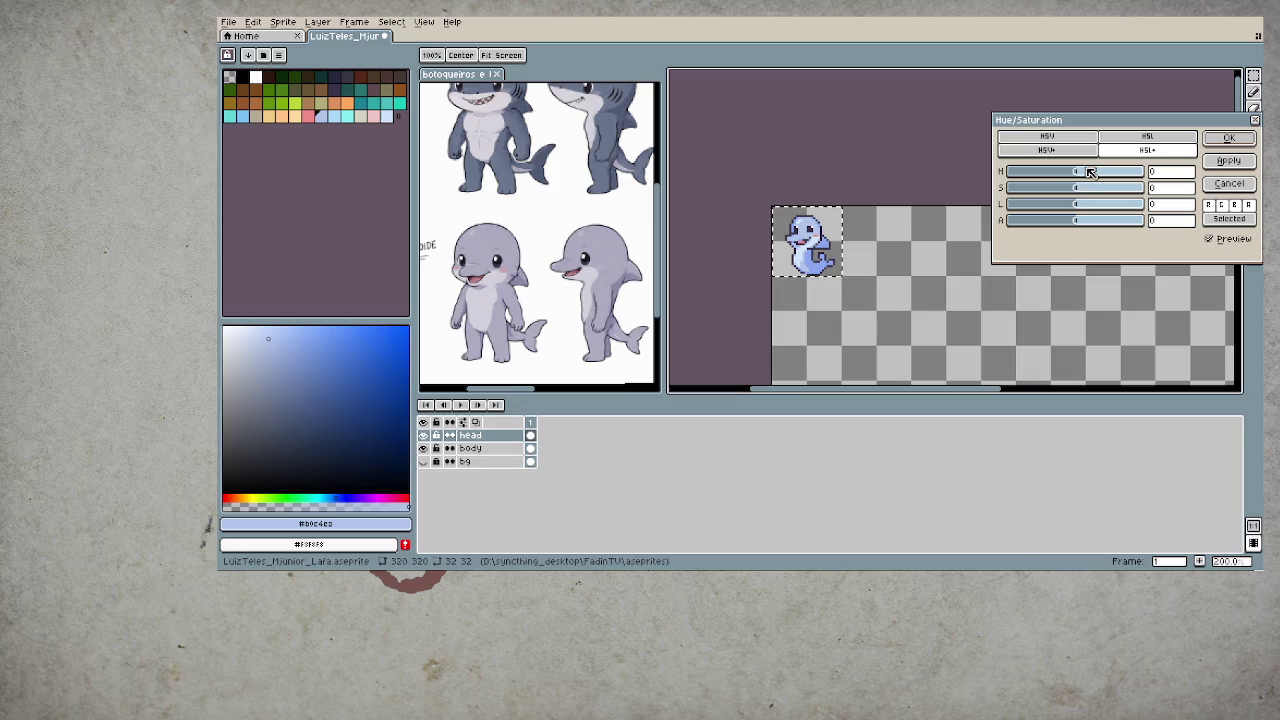
{"action": "mouse_move", "coordinate": [1076, 175]}
{"action": "left_mouse_down"}
{"action": "mouse_move", "coordinate": [1112, 182]}
{"action": "mouse_move", "coordinate": [1098, 185]}
{"action": "left_mouse_up"}
{"action": "left_click_drag", "start_coordinate": [1098, 185], "coordinate": [1113, 187]}
{"action": "left_click_drag", "start_coordinate": [1110, 187], "coordinate": [1103, 186]}
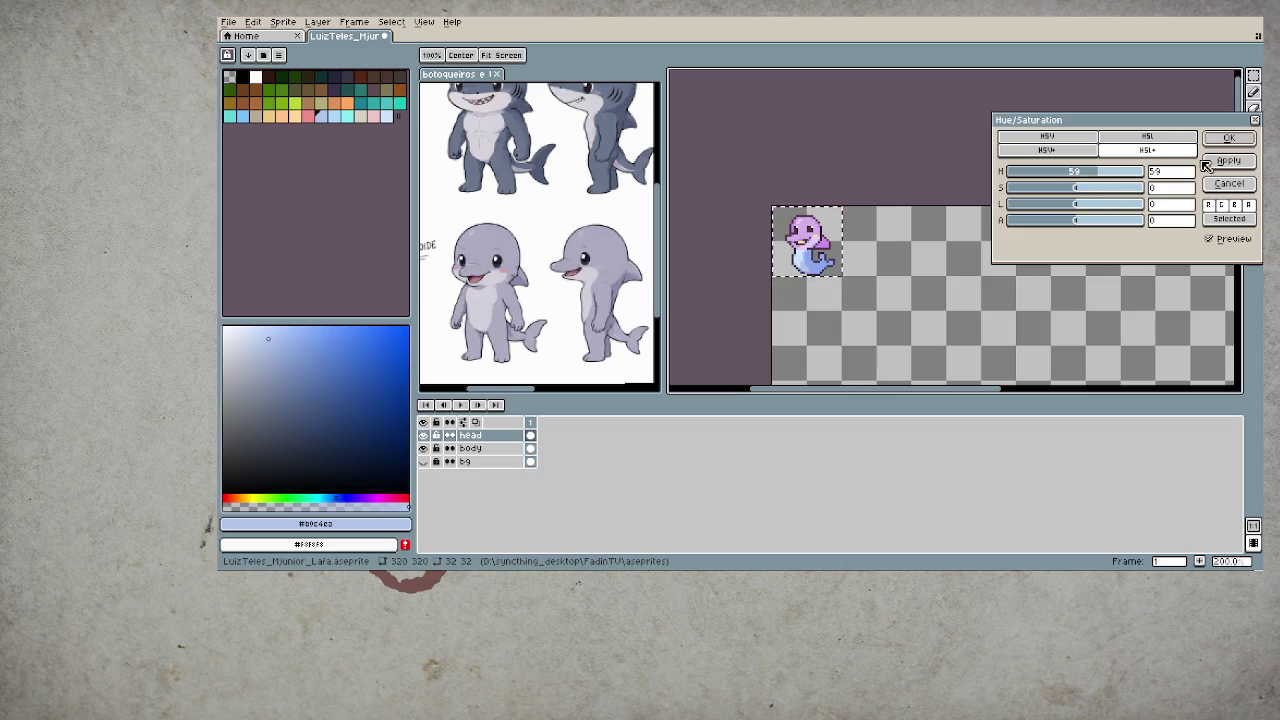
{"action": "left_click", "coordinate": [1228, 139]}
- Zoom in on the dolphin and undo the hue shift on the head
{"action": "scroll", "coordinate": [841, 281], "scroll_direction": "up", "scroll_amount": 2}
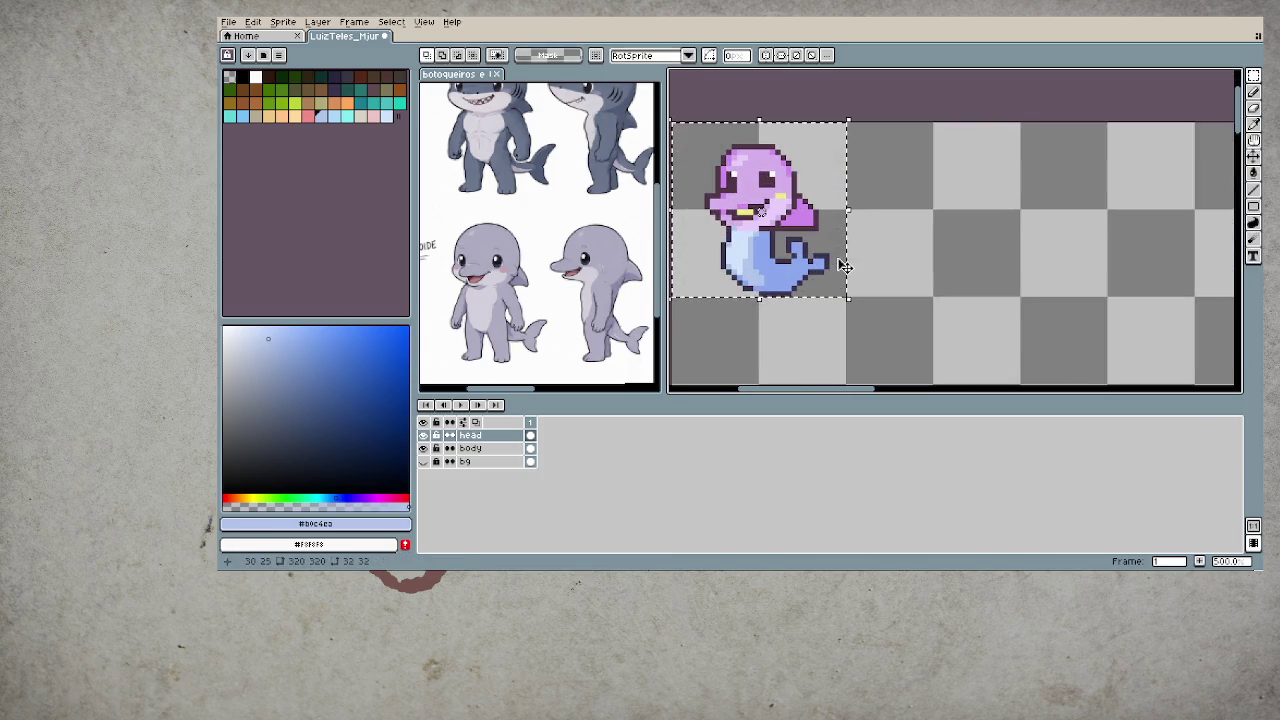
{"action": "scroll", "coordinate": [870, 255], "scroll_direction": "up", "scroll_amount": 1}
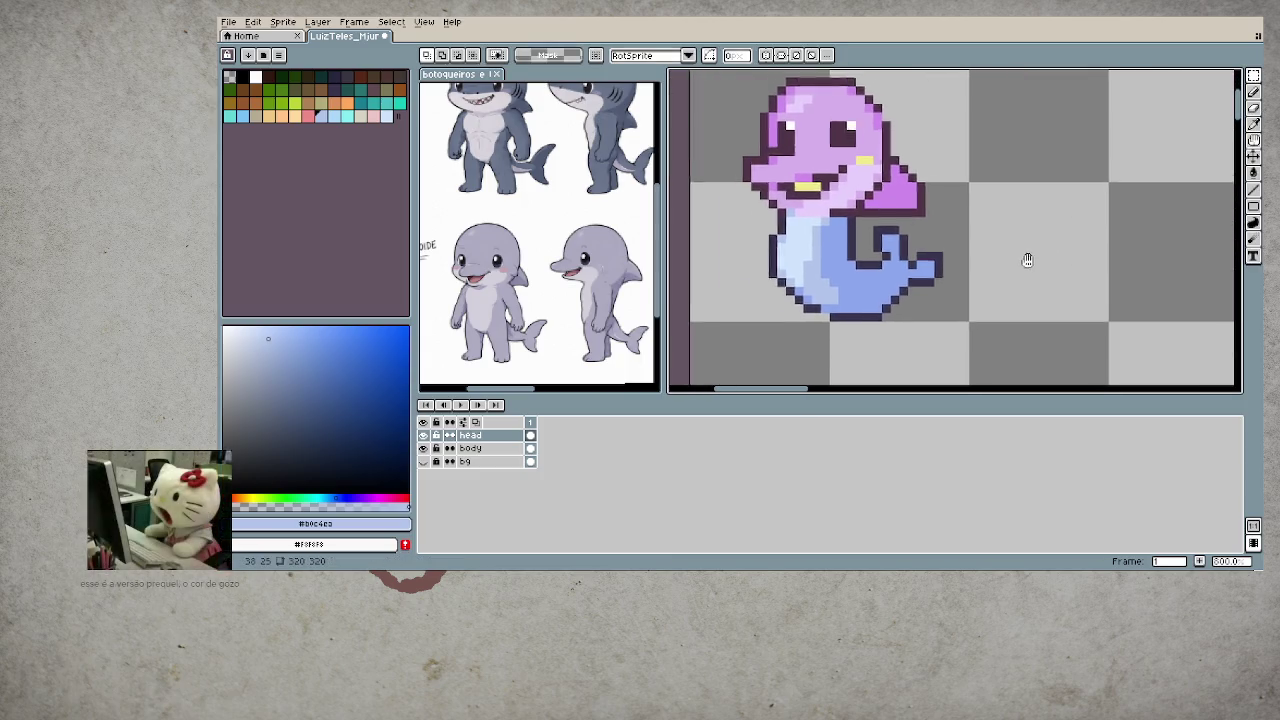
{"action": "left_click_drag", "start_coordinate": [1060, 253], "coordinate": [1009, 298]}
{"action": "key", "text": "ctrl+z"}
{"action": "key", "text": "ctrl+z"}
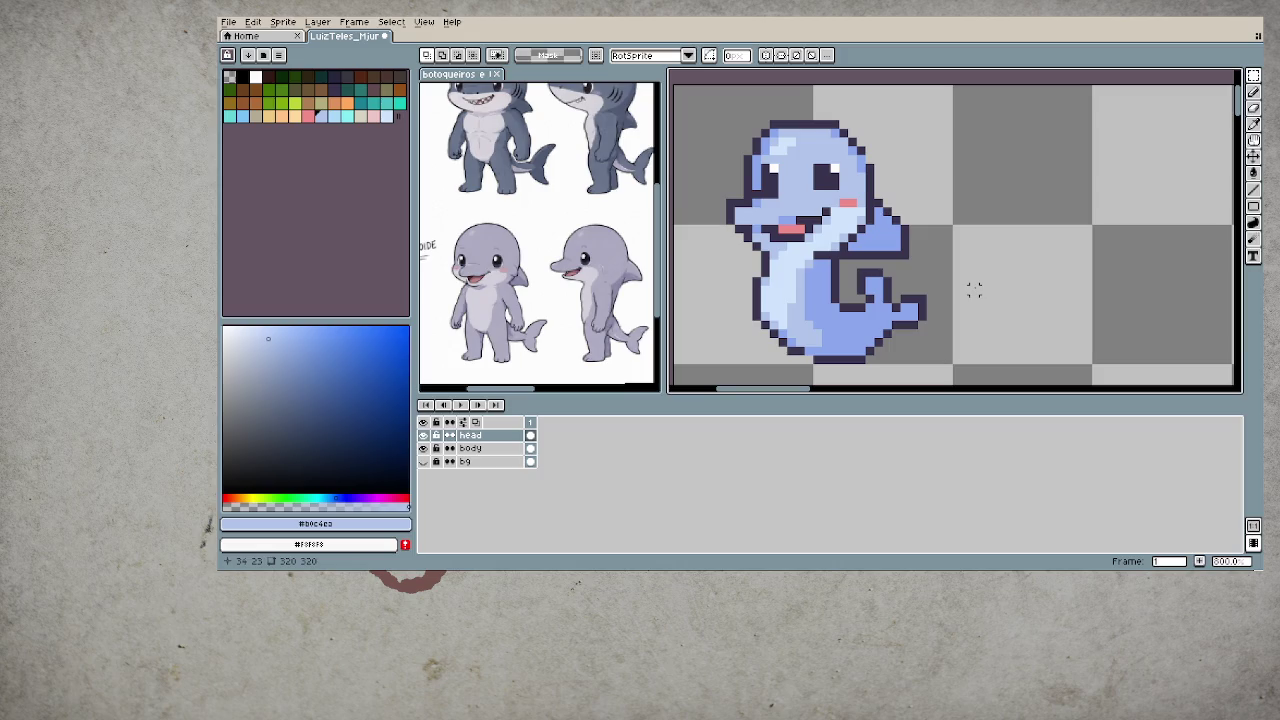
- Eyedrop white from the dolphin's eye
{"action": "scroll", "coordinate": [874, 283], "scroll_direction": "up", "scroll_amount": 1}
{"action": "scroll", "coordinate": [870, 290], "scroll_direction": "down", "scroll_amount": 3}
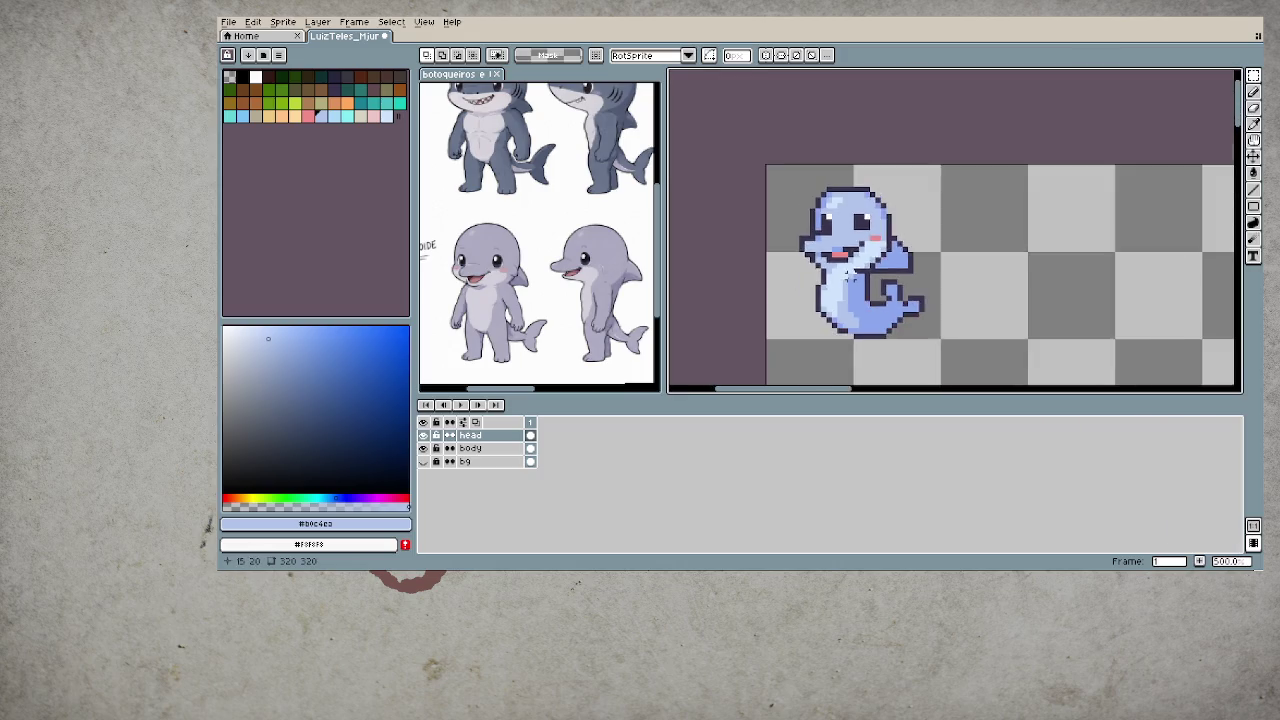
{"action": "scroll", "coordinate": [866, 300], "scroll_direction": "down", "scroll_amount": 1}
{"action": "scroll", "coordinate": [847, 265], "scroll_direction": "down", "scroll_amount": 1}
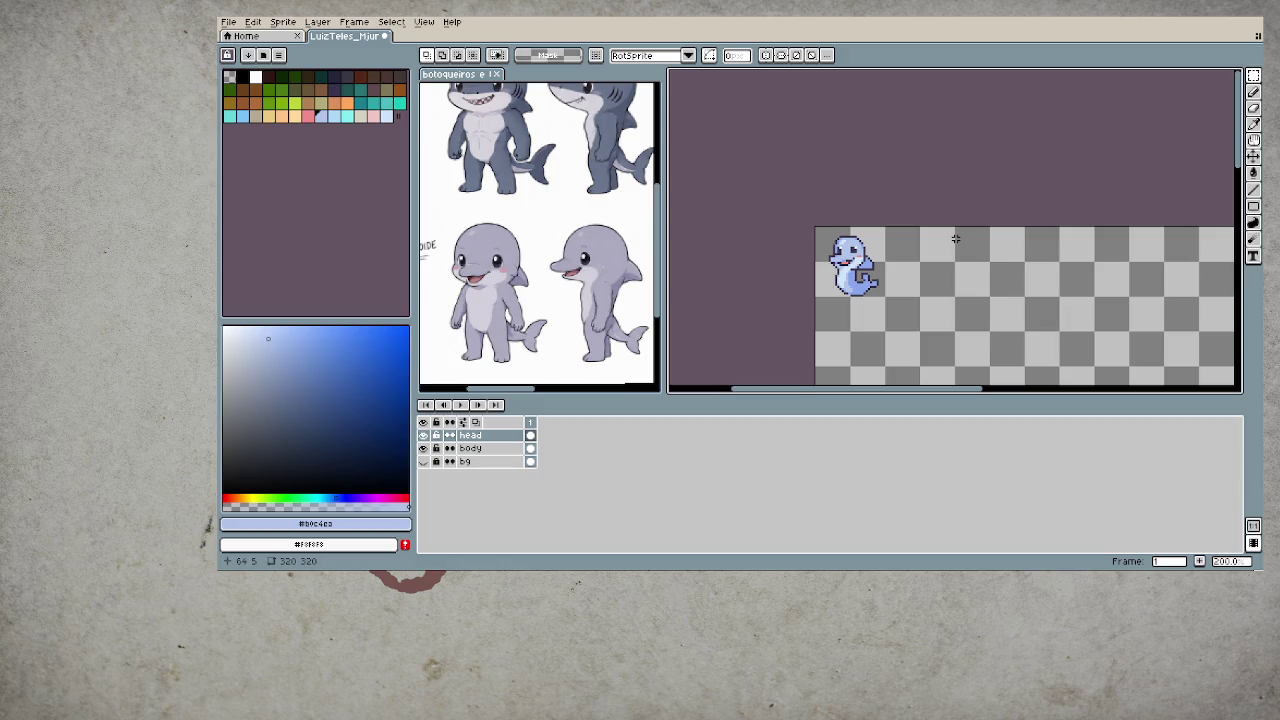
{"action": "scroll", "coordinate": [847, 259], "scroll_direction": "up", "scroll_amount": 4}
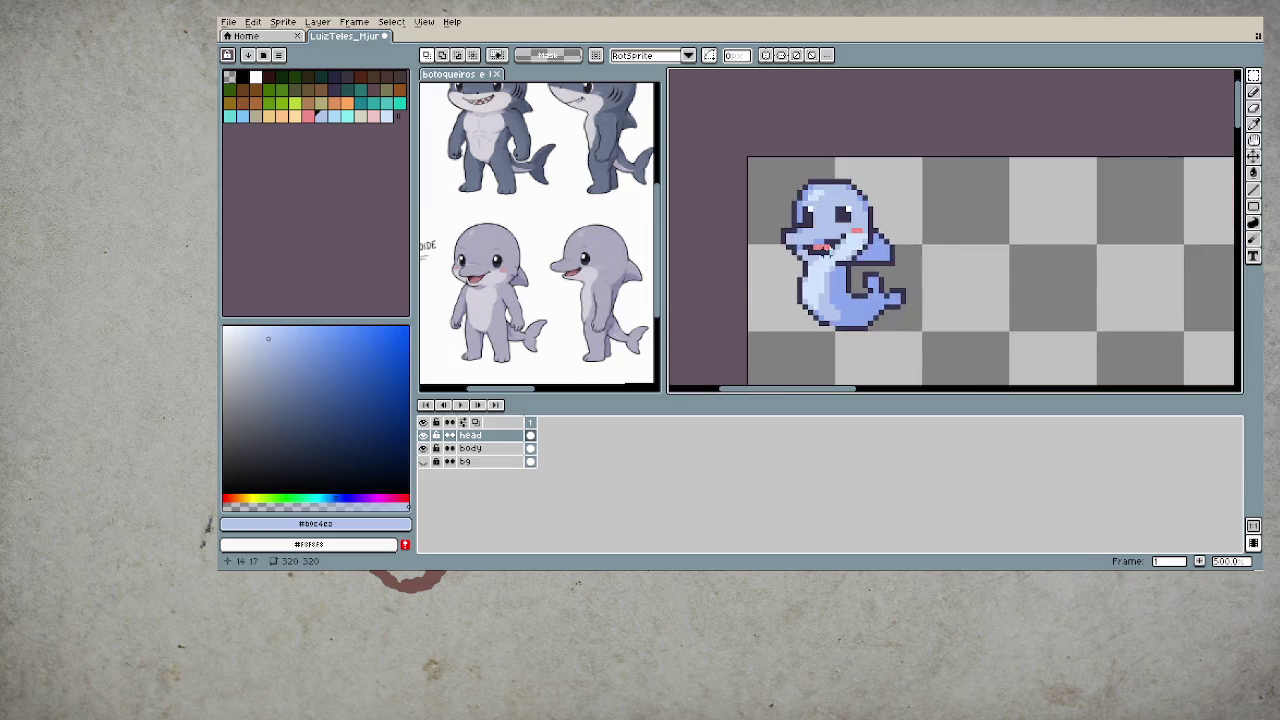
{"action": "scroll", "coordinate": [847, 259], "scroll_direction": "up", "scroll_amount": 3}
{"action": "key", "text": "i"}
{"action": "left_click", "coordinate": [834, 180]}
- Paint a white pixel at the eye's lower-left and cover the old top-right highlight dark
{"action": "key", "text": "b"}
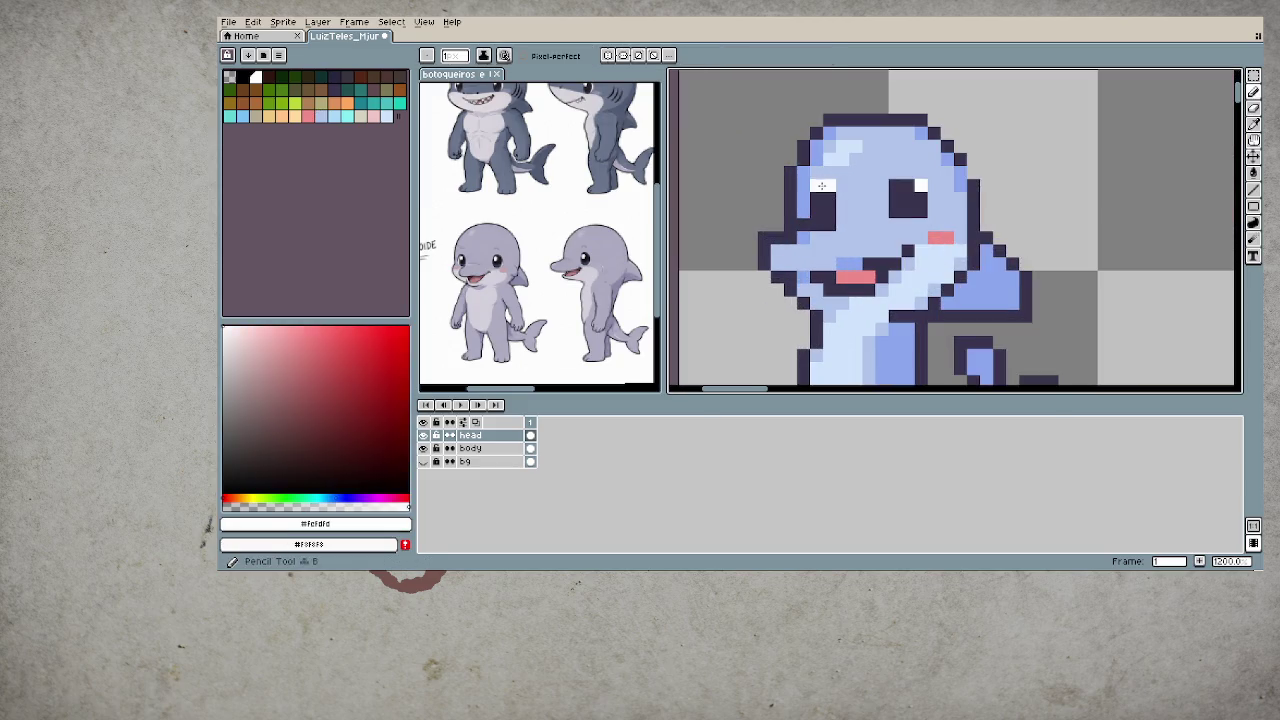
{"action": "left_click", "coordinate": [818, 185]}
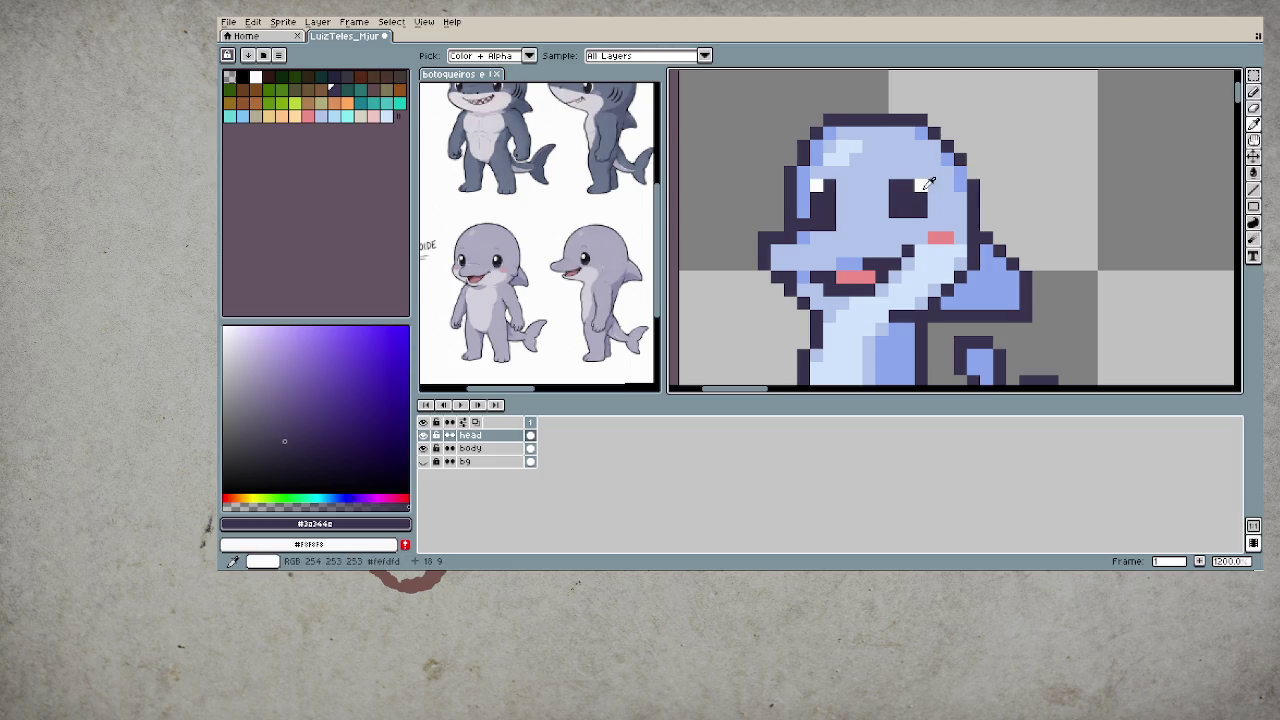
{"action": "left_click", "coordinate": [920, 187], "text": "alt"}
{"action": "left_click", "coordinate": [910, 192], "text": "alt"}
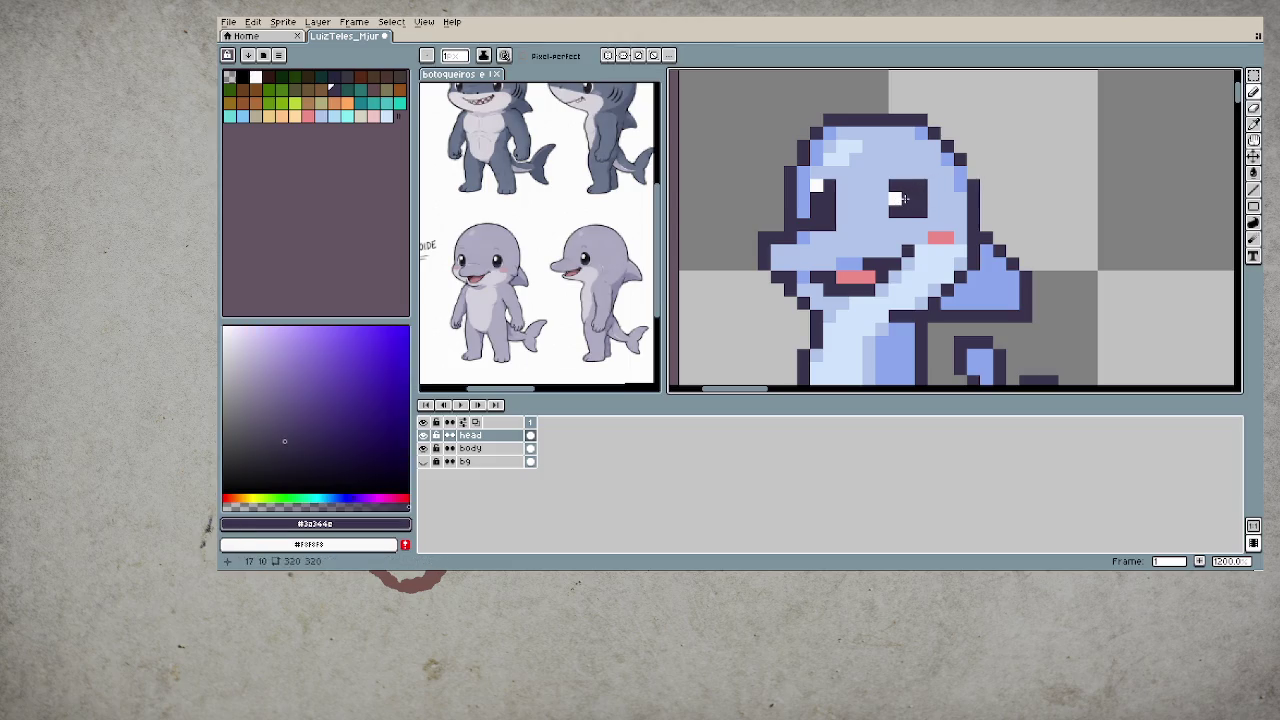
{"action": "left_click", "coordinate": [895, 198], "text": "alt"}
{"action": "left_click", "coordinate": [830, 194], "text": "alt"}
{"action": "scroll", "coordinate": [900, 250], "scroll_direction": "down", "scroll_amount": 4}
{"action": "left_click_drag", "start_coordinate": [955, 248], "coordinate": [927, 239]}
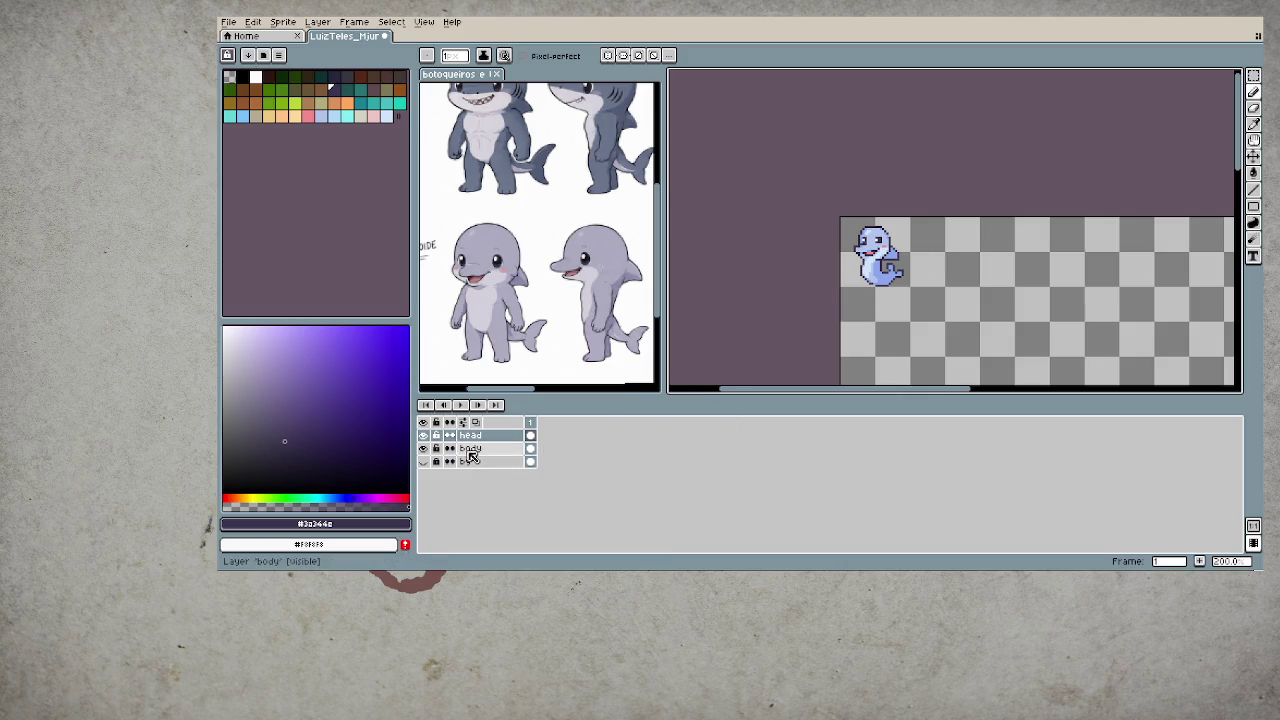
- Select the head and body cels and flip them horizontally
{"action": "left_click", "coordinate": [518, 453], "text": "shift"}
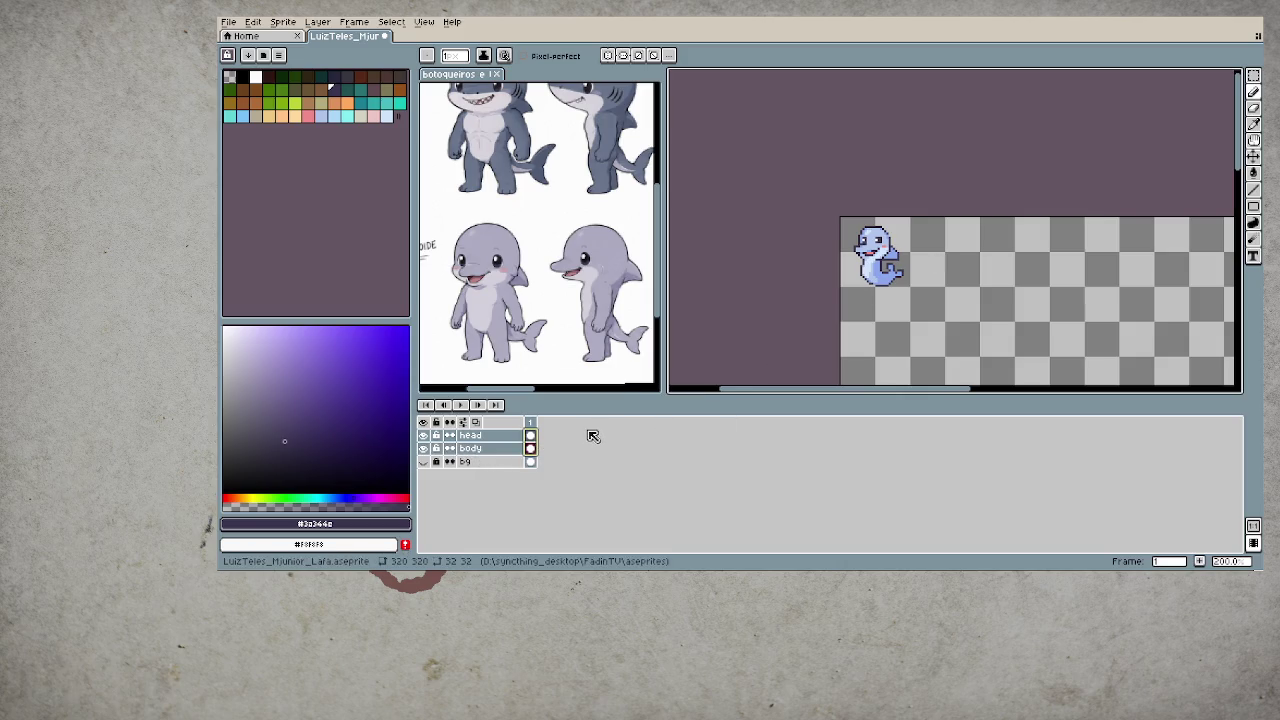
{"action": "key", "text": "Delete"}
{"action": "scroll", "coordinate": [898, 335], "scroll_direction": "down", "scroll_amount": 4}
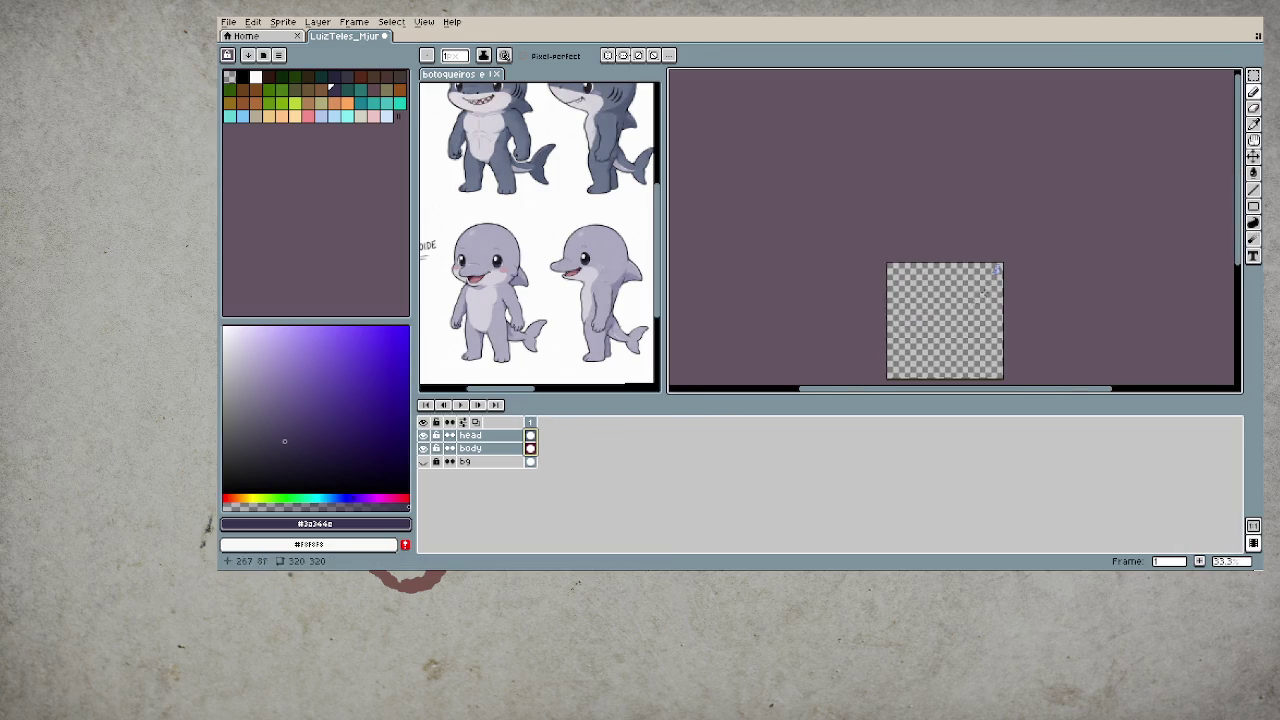
{"action": "scroll", "coordinate": [1031, 217], "scroll_direction": "up", "scroll_amount": 3}
- Move the mirrored dolphin back to the canvas's top-left corner
{"action": "key", "text": "v"}
{"action": "left_click_drag", "start_coordinate": [1031, 217], "coordinate": [722, 228]}
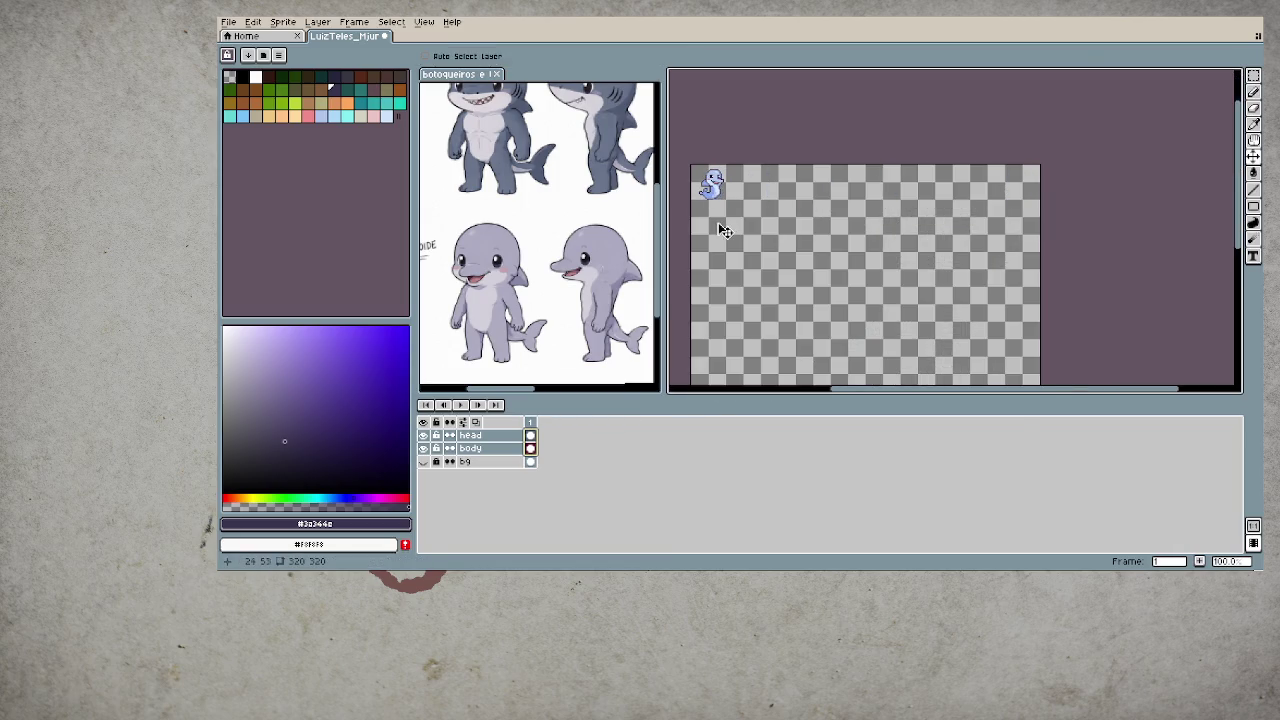
{"action": "scroll", "coordinate": [722, 228], "scroll_direction": "up", "scroll_amount": 1}
{"action": "scroll", "coordinate": [788, 262], "scroll_direction": "up", "scroll_amount": 3}
{"action": "left_click_drag", "start_coordinate": [808, 264], "coordinate": [786, 268]}
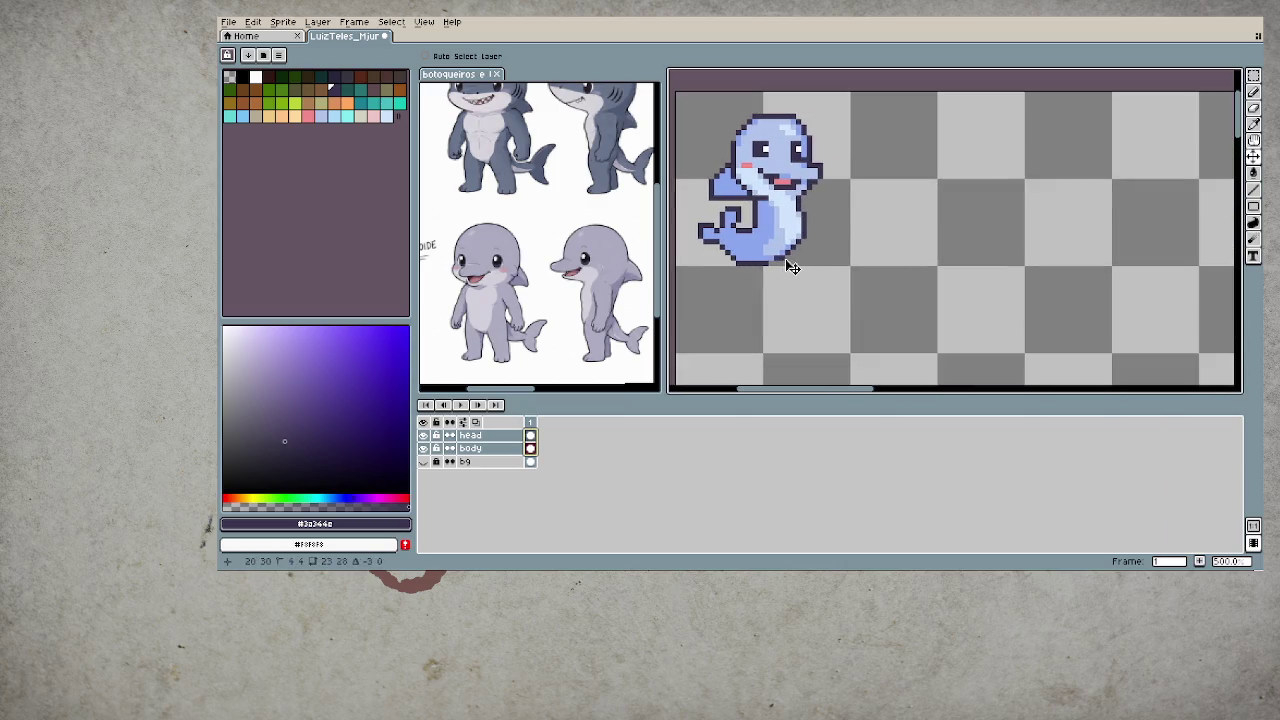
{"action": "scroll", "coordinate": [788, 272], "scroll_direction": "down", "scroll_amount": 2}
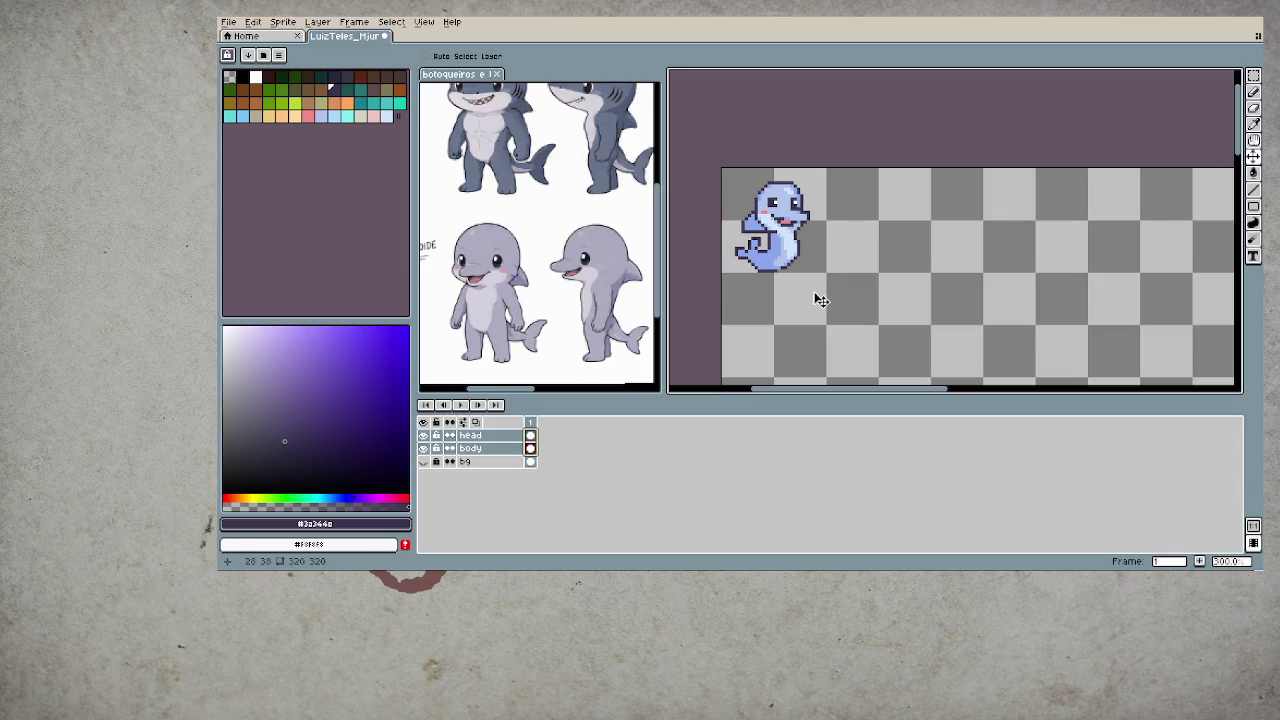
{"action": "scroll", "coordinate": [817, 301], "scroll_direction": "down", "scroll_amount": 4}
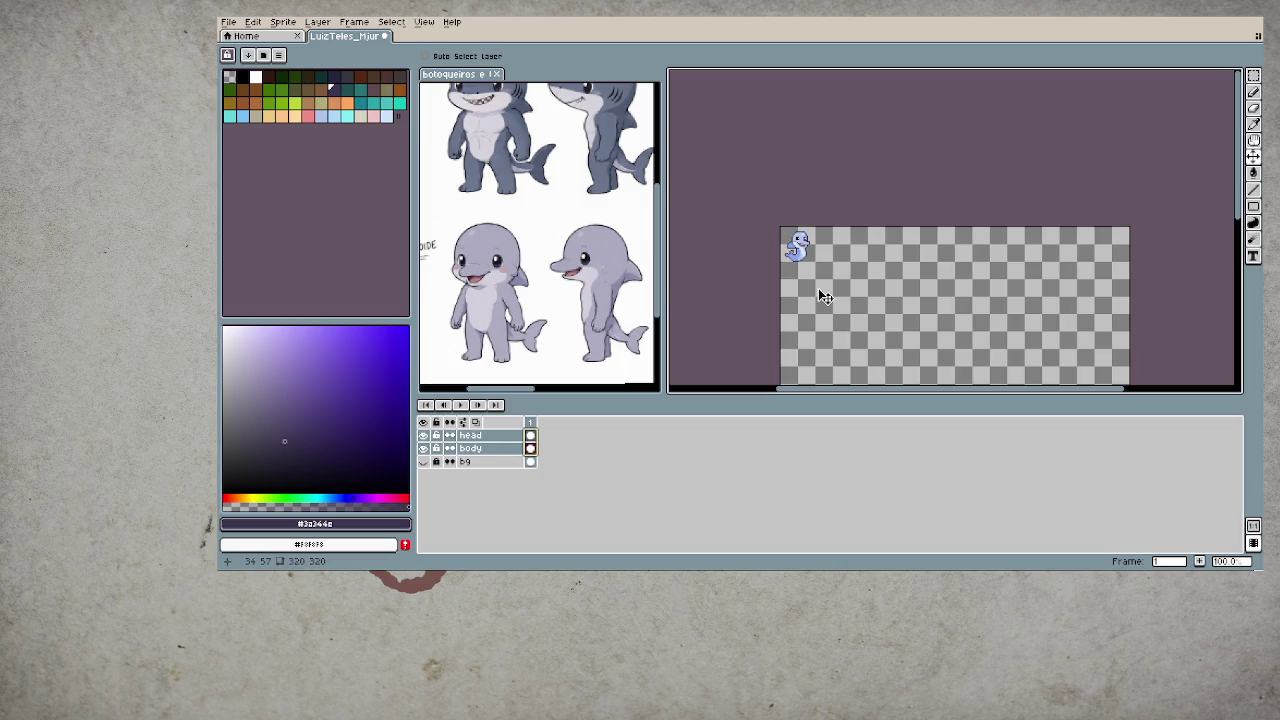
{"action": "scroll", "coordinate": [775, 288], "scroll_direction": "up", "scroll_amount": 3}
{"action": "scroll", "coordinate": [823, 260], "scroll_direction": "up", "scroll_amount": 2}
{"action": "scroll", "coordinate": [900, 205], "scroll_direction": "up", "scroll_amount": 1}
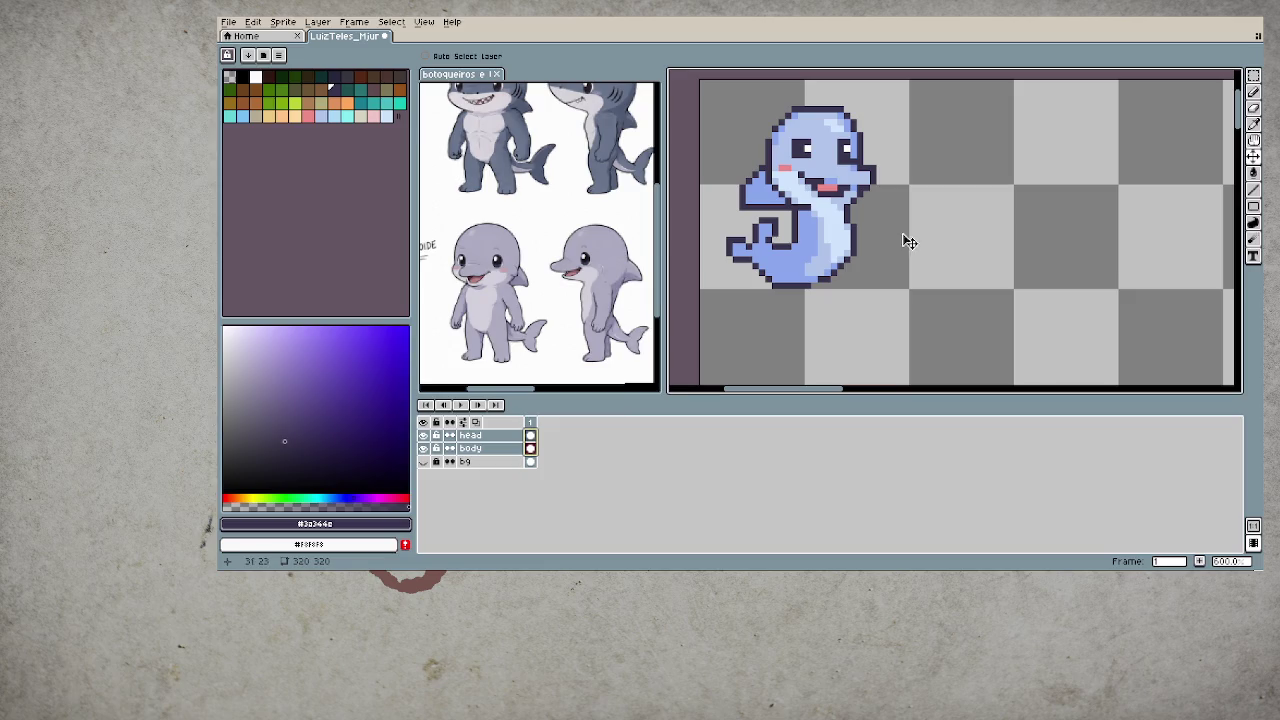
- Apply Hue/Saturation with hue 126 and saturation -3 to the dolphin
{"action": "key", "text": "ctrl+u"}
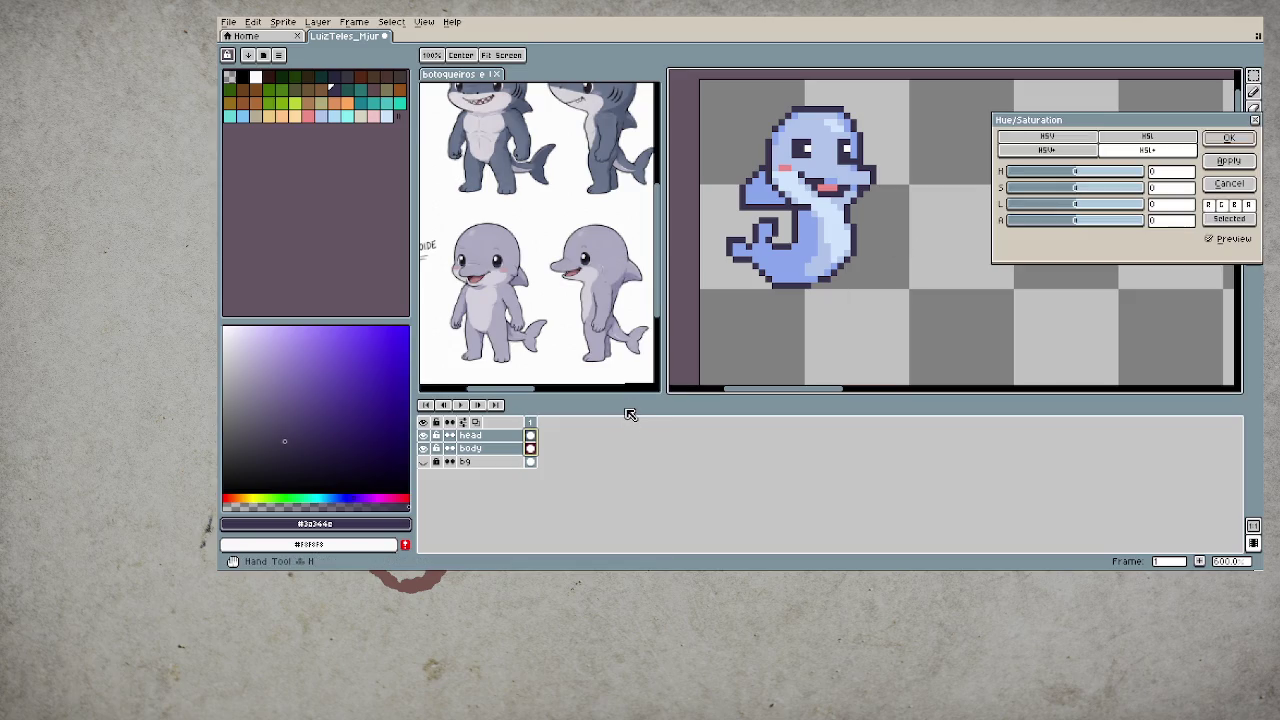
{"action": "mouse_move", "coordinate": [1076, 172]}
{"action": "left_mouse_down"}
{"action": "mouse_move", "coordinate": [1128, 187]}
{"action": "mouse_move", "coordinate": [1070, 193]}
{"action": "left_mouse_up"}
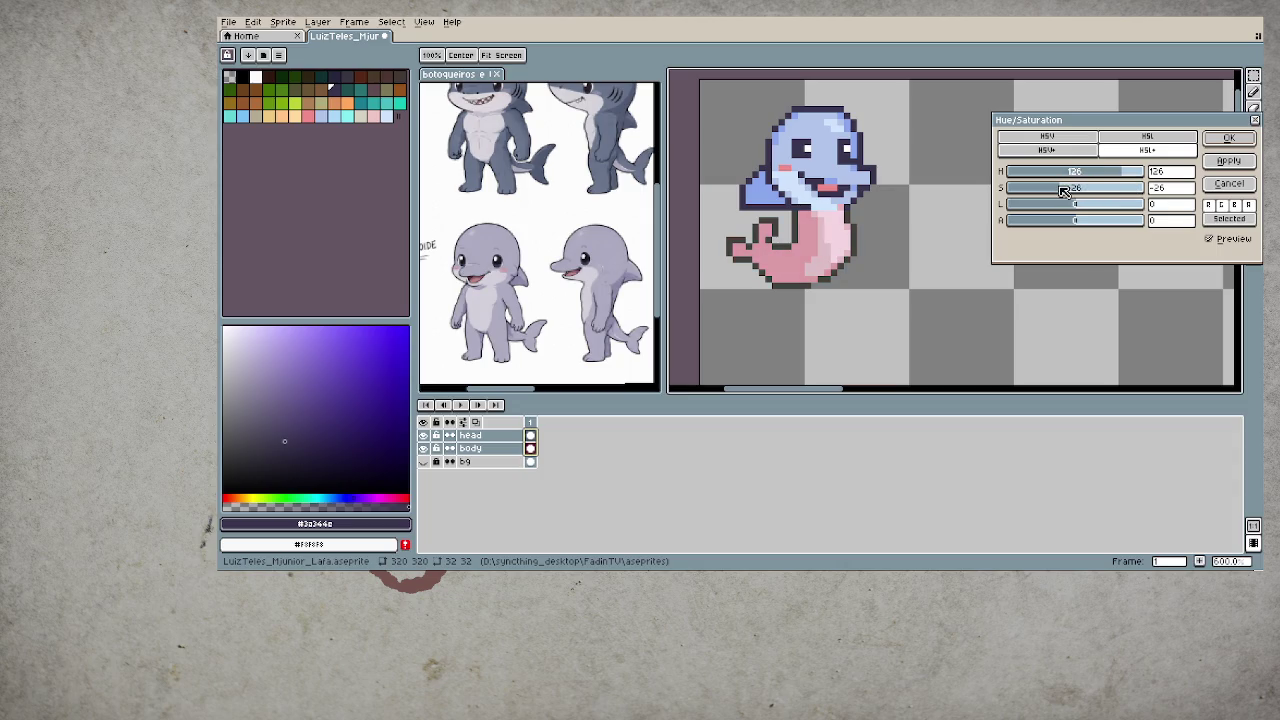
{"action": "left_click_drag", "start_coordinate": [1070, 193], "coordinate": [1078, 192]}
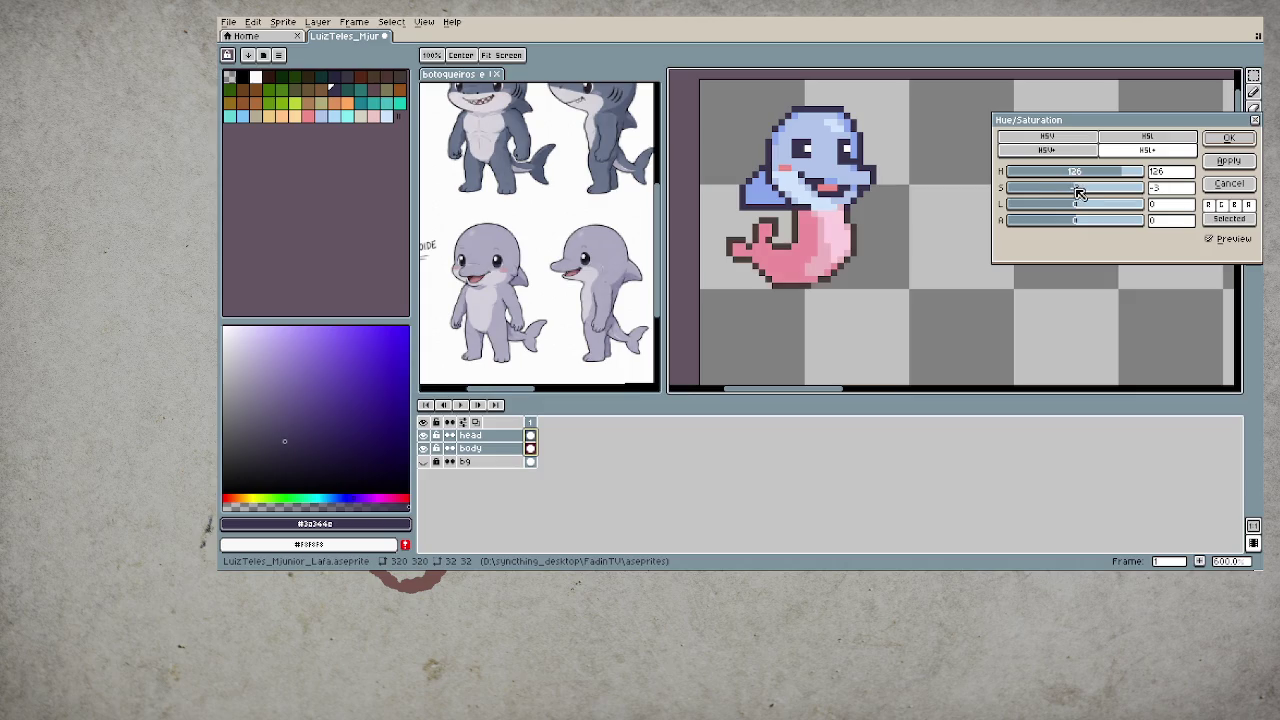
- Apply the pink recolouring to the dolphin and centre the sprite in the view
{"action": "left_click", "coordinate": [1238, 137]}
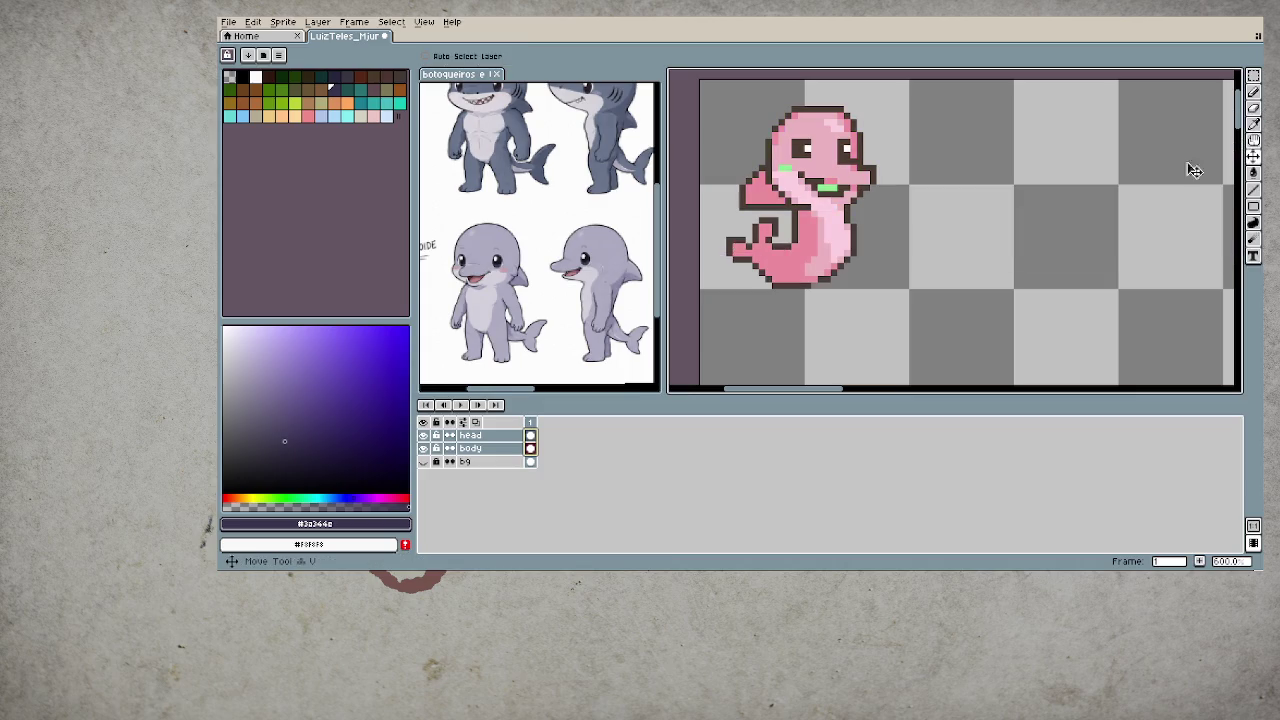
{"action": "scroll", "coordinate": [980, 235], "scroll_direction": "down", "scroll_amount": 2}
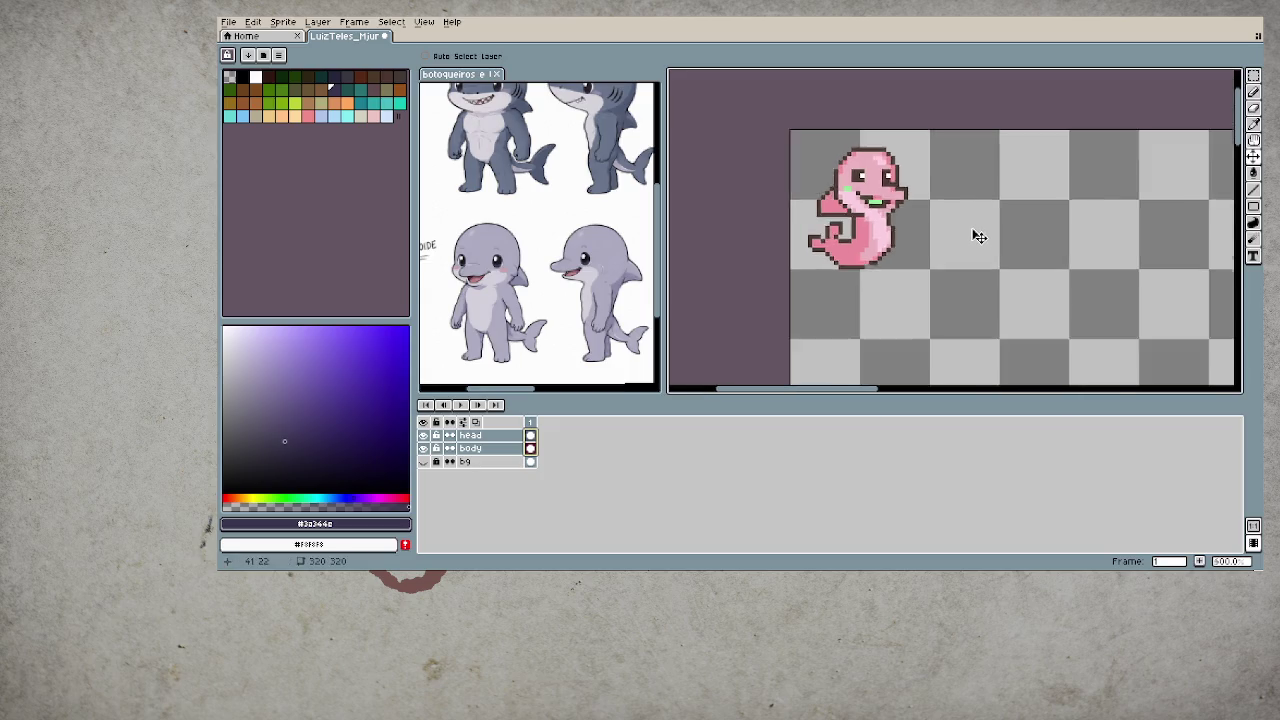
{"action": "scroll", "coordinate": [978, 235], "scroll_direction": "down", "scroll_amount": 1}
{"action": "scroll", "coordinate": [977, 235], "scroll_direction": "down", "scroll_amount": 1}
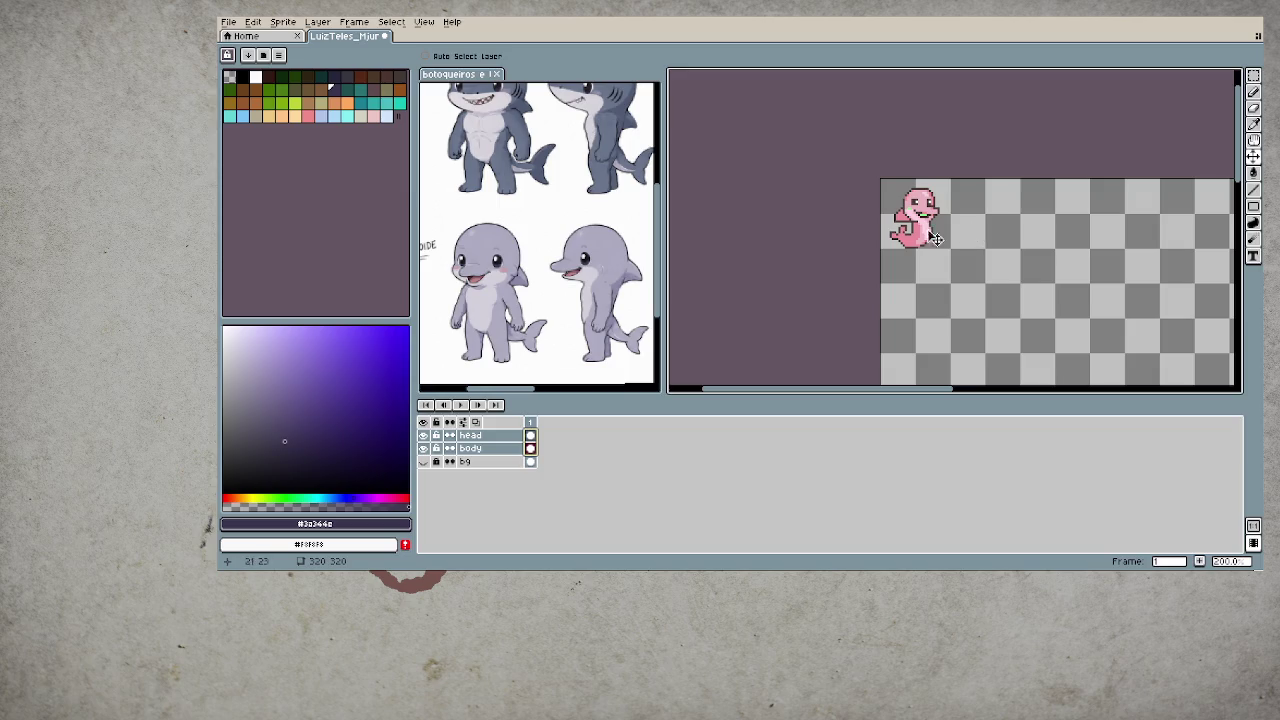
{"action": "scroll", "coordinate": [965, 235], "scroll_direction": "up", "scroll_amount": 3}
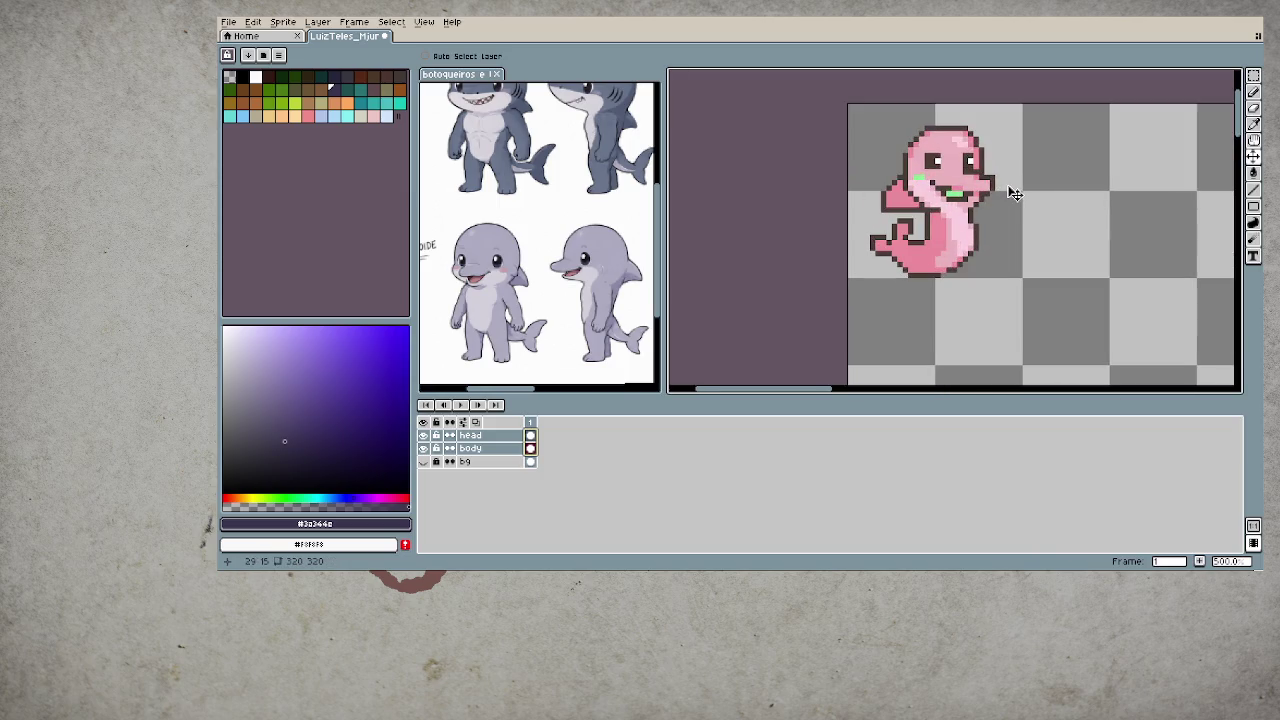
{"action": "left_click_drag", "start_coordinate": [1010, 192], "coordinate": [922, 229]}
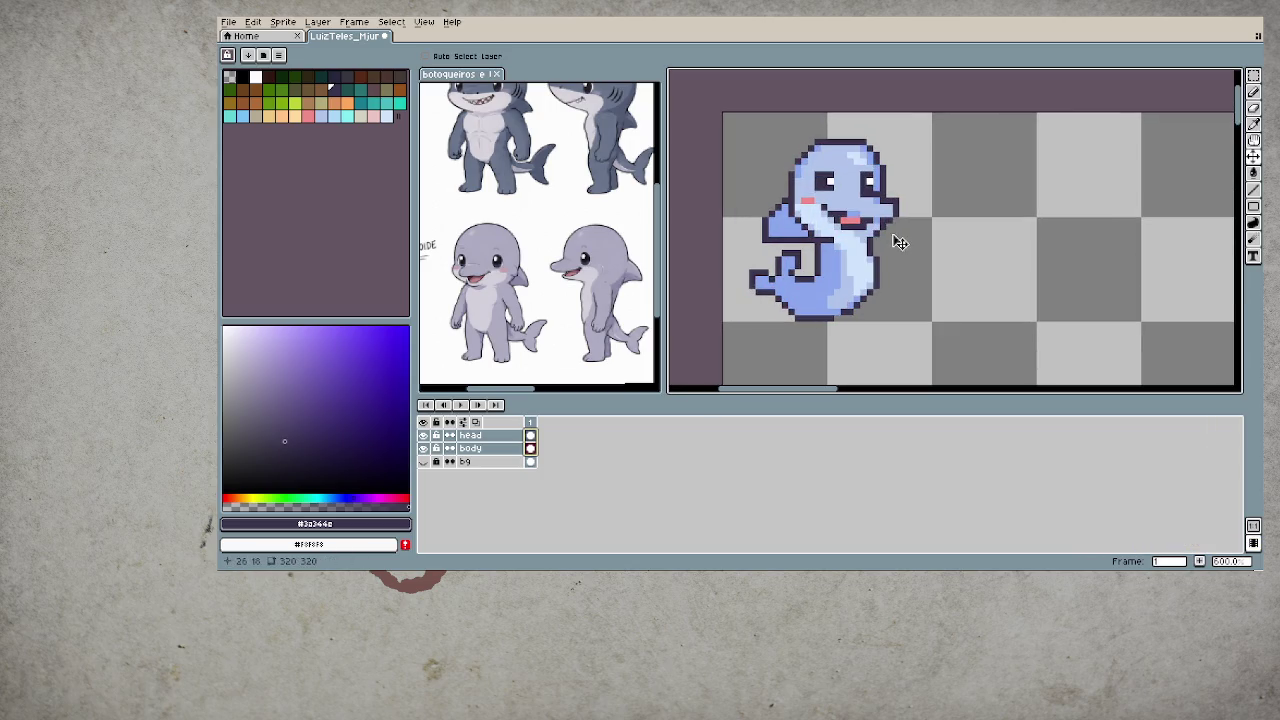
{"action": "scroll", "coordinate": [857, 215], "scroll_direction": "up", "scroll_amount": 1}
- Sample the pink tongue colour, undo back to the pink dolphin, and select the head layer
{"action": "key", "text": "alt"}
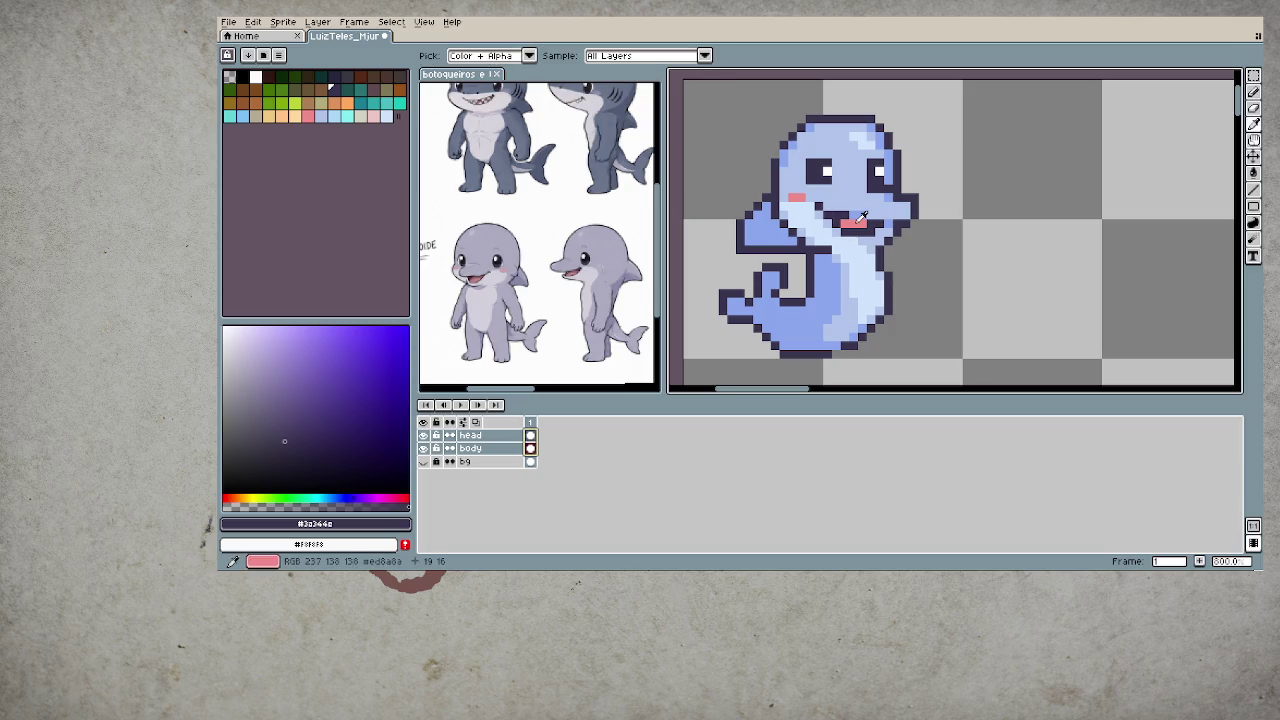
{"action": "left_click", "coordinate": [858, 220]}
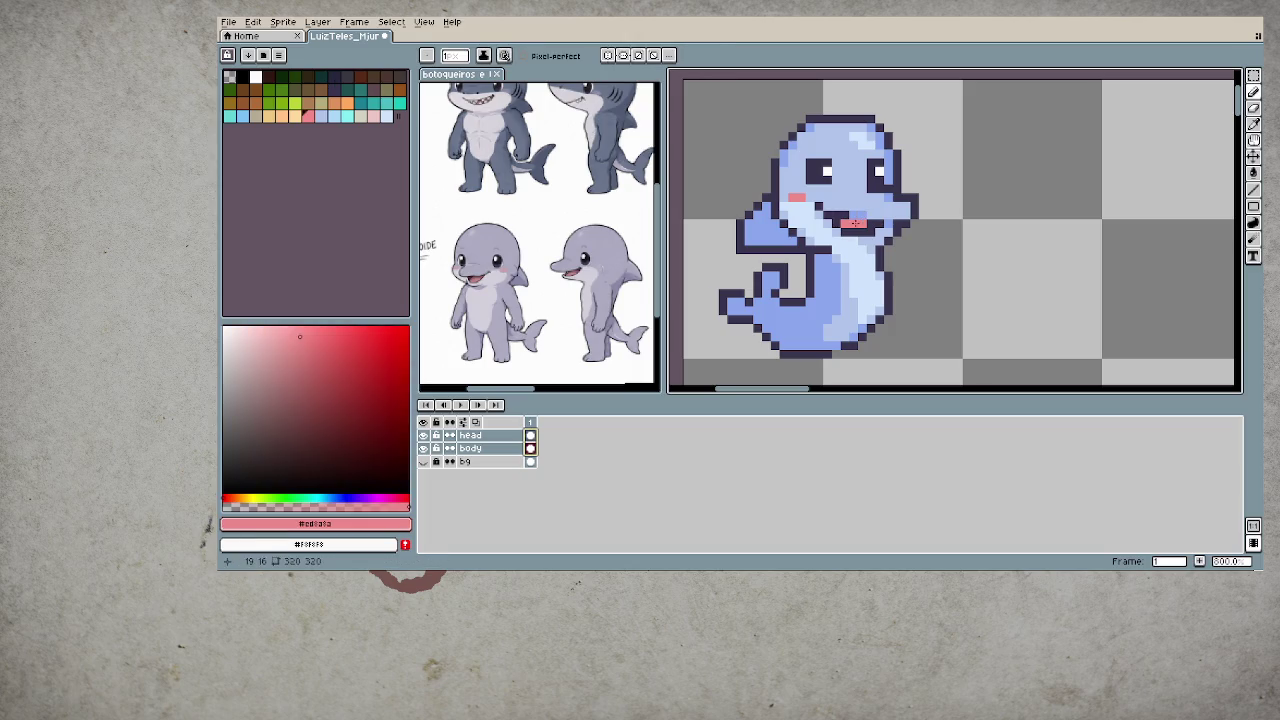
{"action": "scroll", "coordinate": [940, 260], "scroll_direction": "down", "scroll_amount": 1}
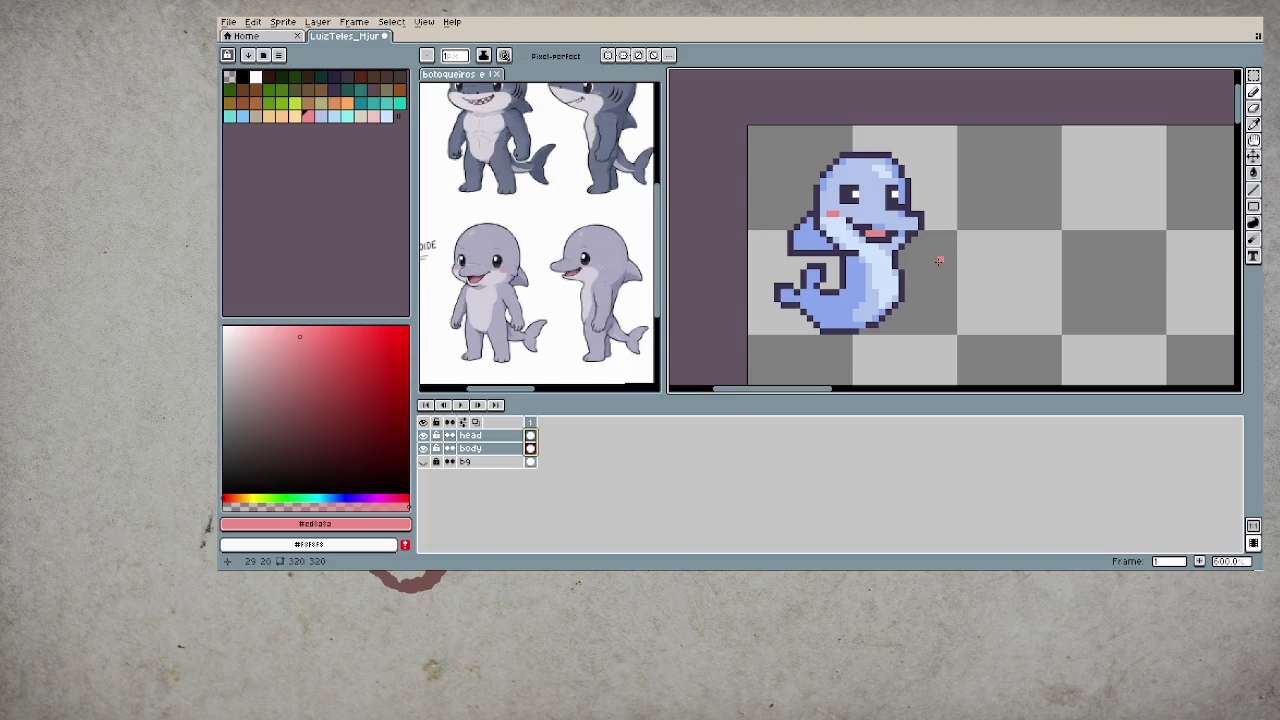
{"action": "key", "text": "ctrl+z"}
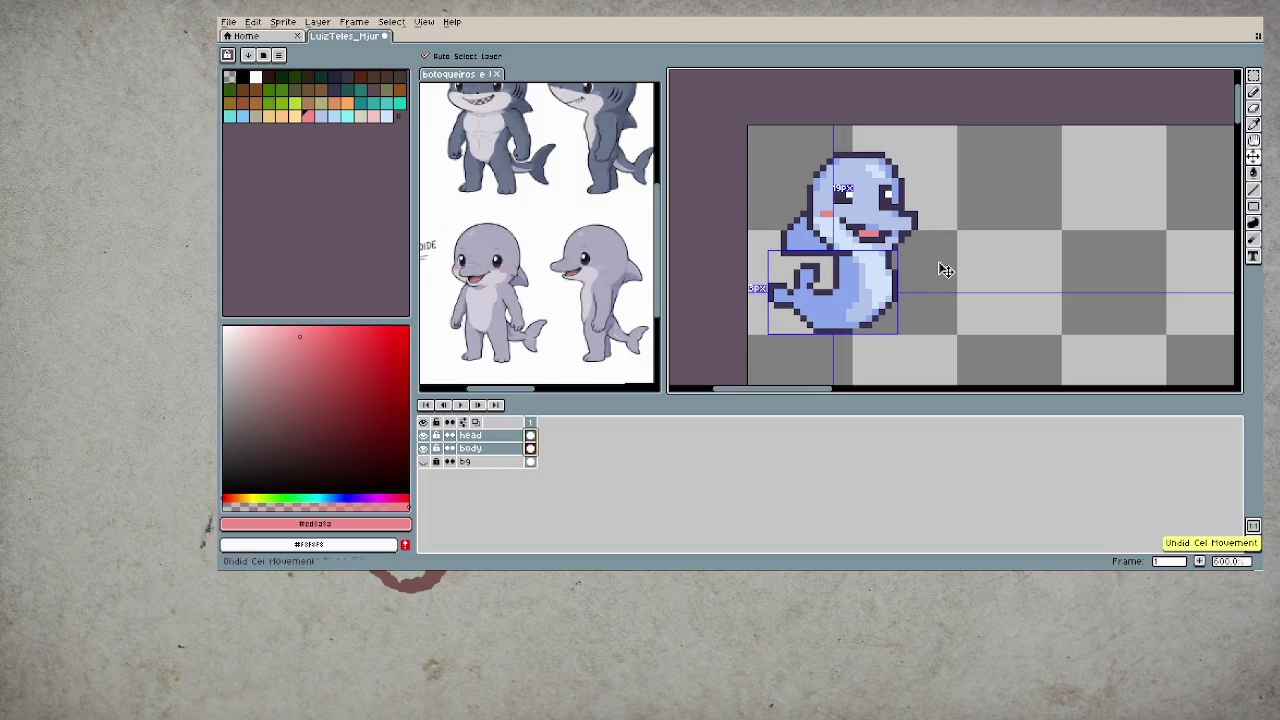
{"action": "key", "text": "ctrl+z"}
{"action": "key", "text": "ctrl+z"}
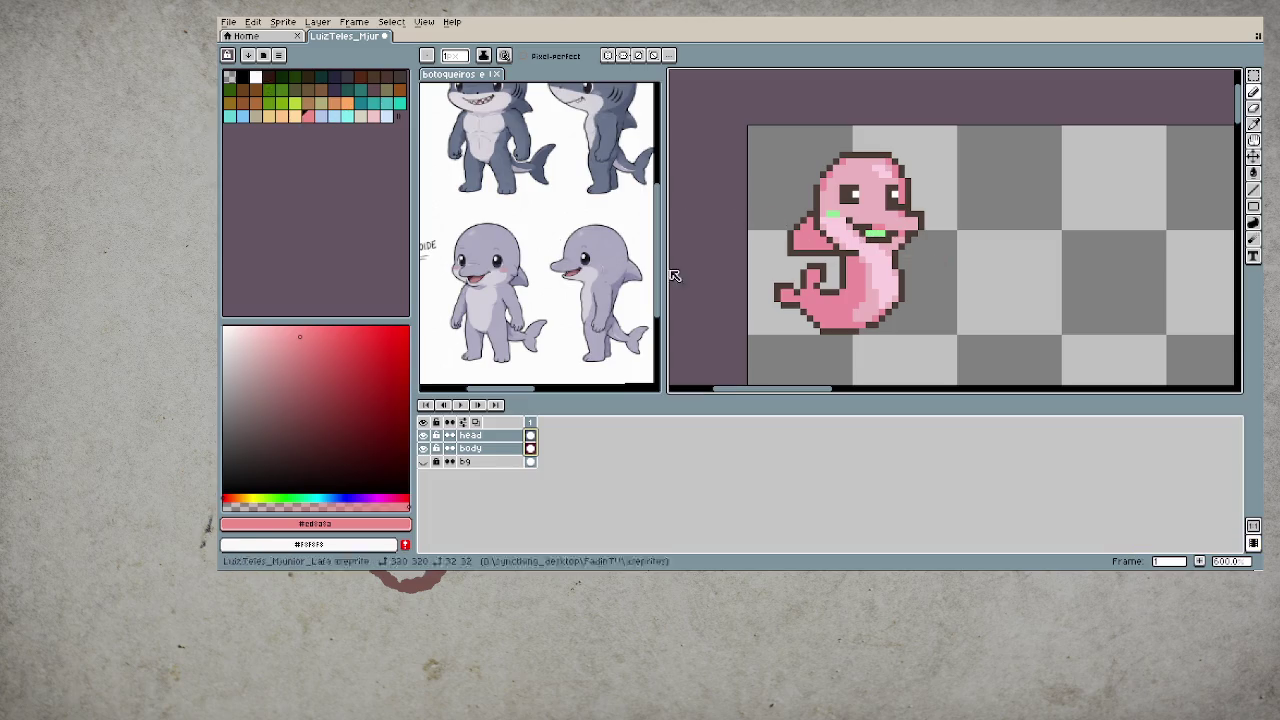
{"action": "left_click", "coordinate": [531, 436]}
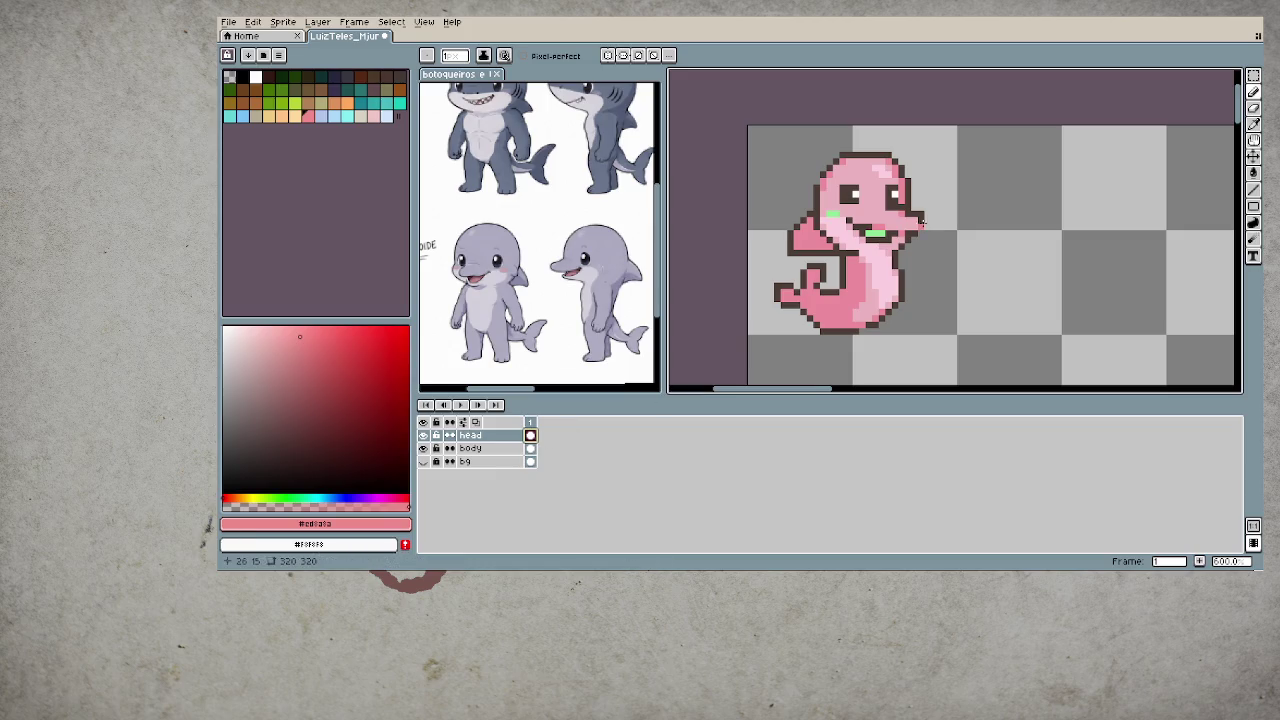
- Repaint the green mouth pixels pink and choose a darker red for blush
{"action": "scroll", "coordinate": [924, 222], "scroll_direction": "up", "scroll_amount": 3}
{"action": "left_click_drag", "start_coordinate": [822, 247], "coordinate": [860, 247]}
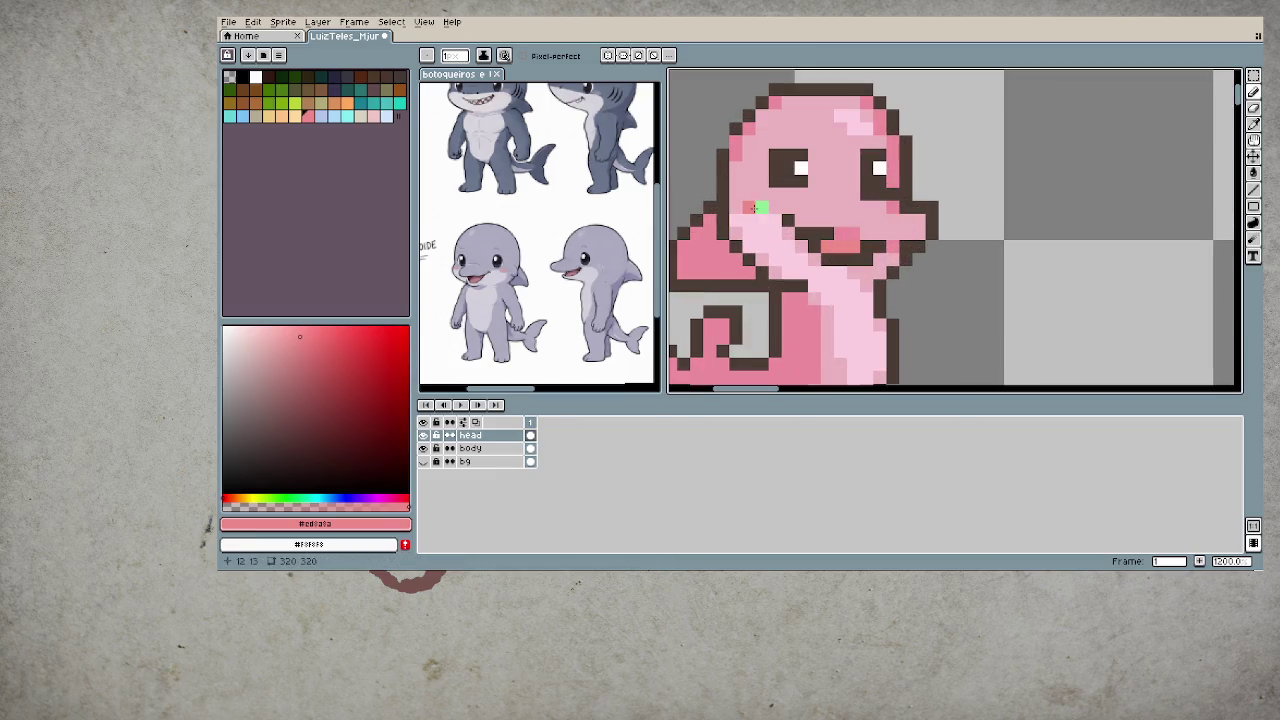
{"action": "left_click", "coordinate": [755, 207]}
{"action": "left_click", "coordinate": [344, 352]}
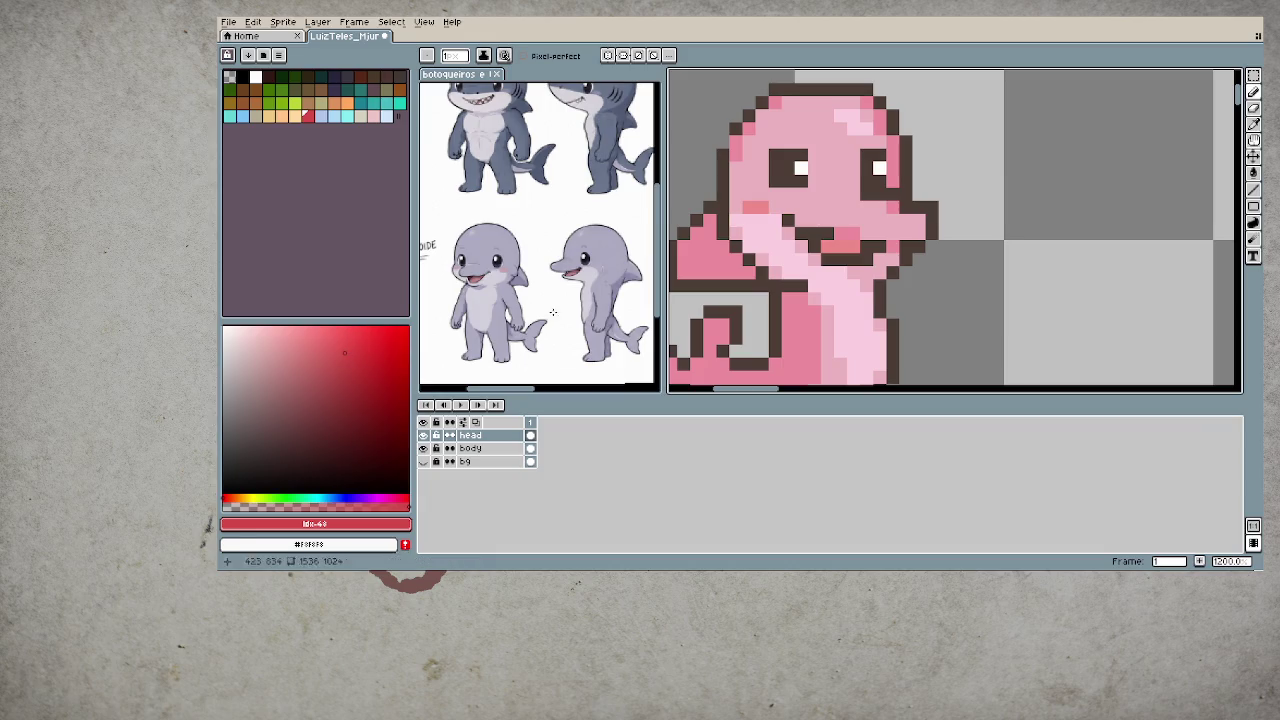
- Paint a red blush pixel on the cheek and a red line along the mouth
{"action": "left_click", "coordinate": [755, 207]}
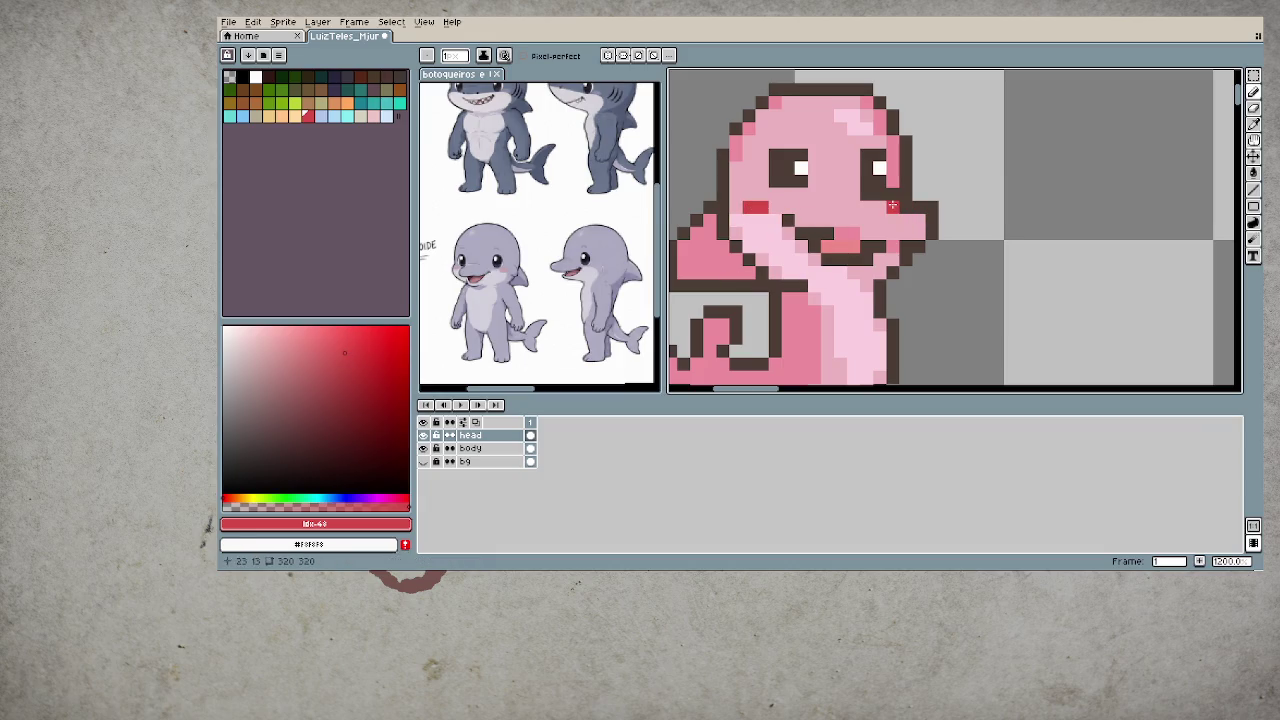
{"action": "left_click_drag", "start_coordinate": [826, 247], "coordinate": [852, 247]}
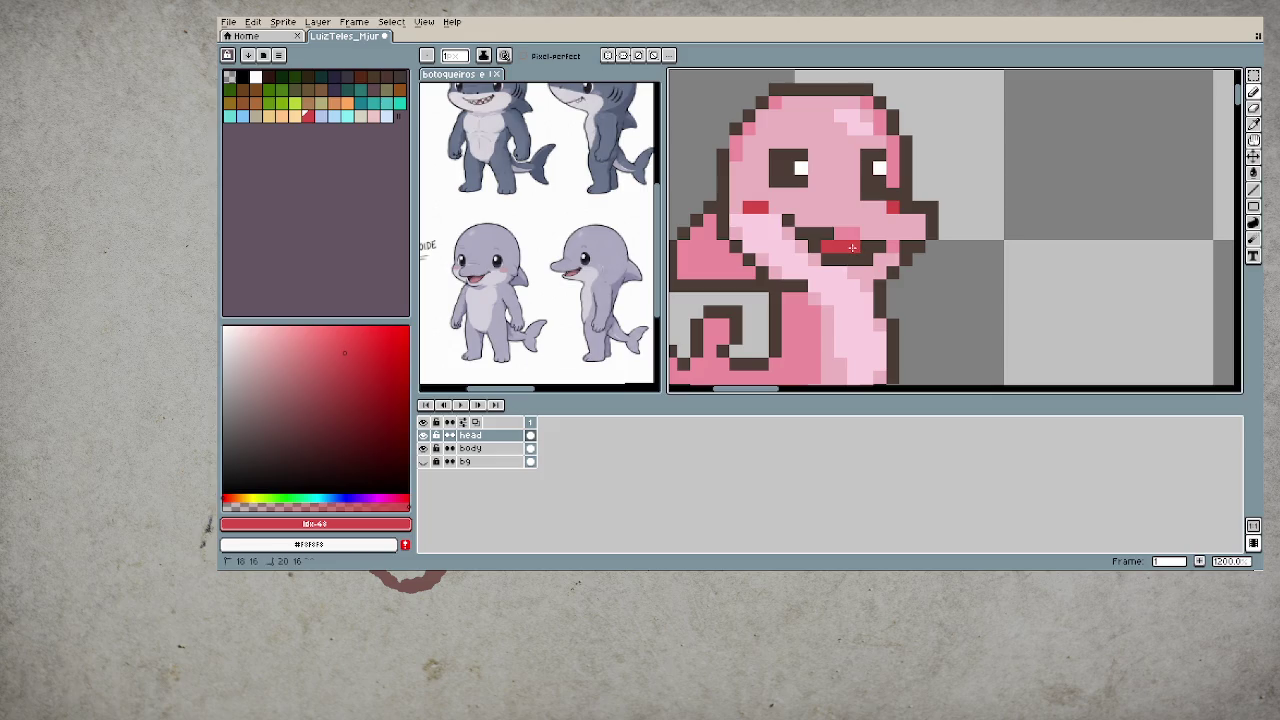
{"action": "scroll", "coordinate": [852, 247], "scroll_direction": "down", "scroll_amount": 1}
{"action": "scroll", "coordinate": [840, 300], "scroll_direction": "down", "scroll_amount": 1}
{"action": "scroll", "coordinate": [836, 341], "scroll_direction": "down", "scroll_amount": 1}
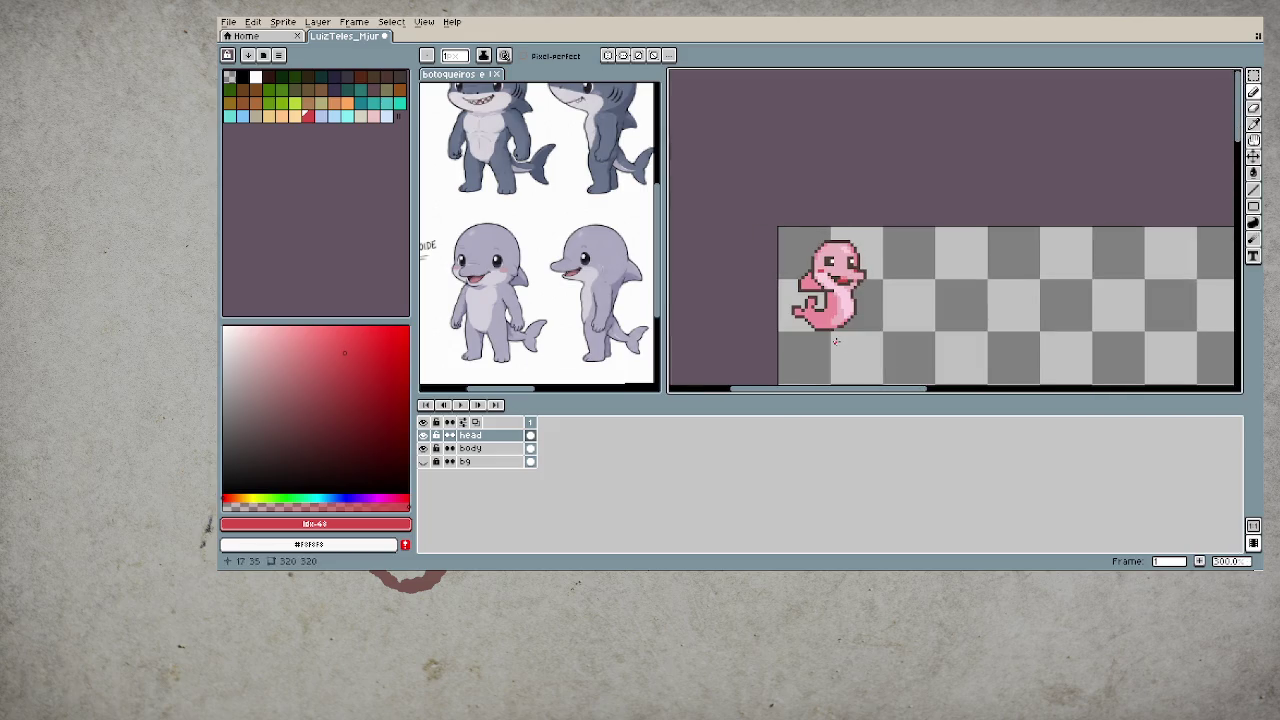
{"action": "scroll", "coordinate": [832, 335], "scroll_direction": "down", "scroll_amount": 1}
{"action": "scroll", "coordinate": [818, 317], "scroll_direction": "down", "scroll_amount": 3}
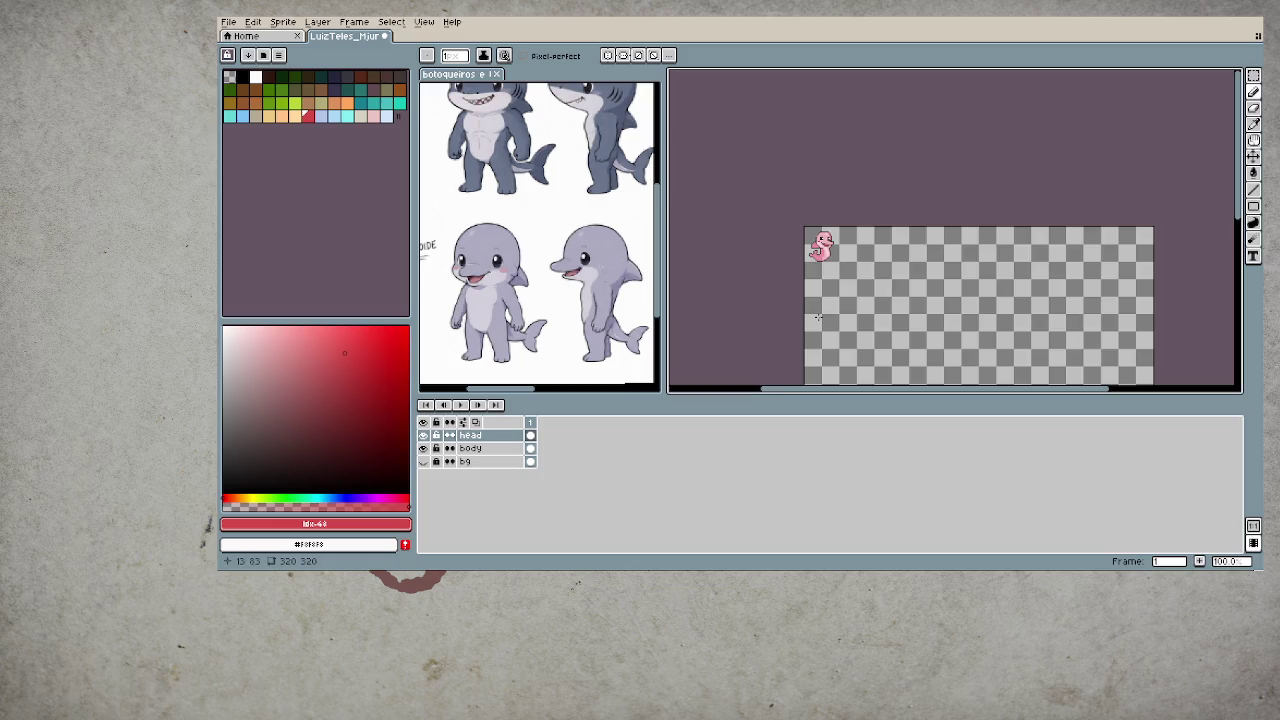
- Zoom in and out to review the dolphin, then sample the dark brown eye colour
{"action": "scroll", "coordinate": [818, 317], "scroll_direction": "up", "scroll_amount": 4}
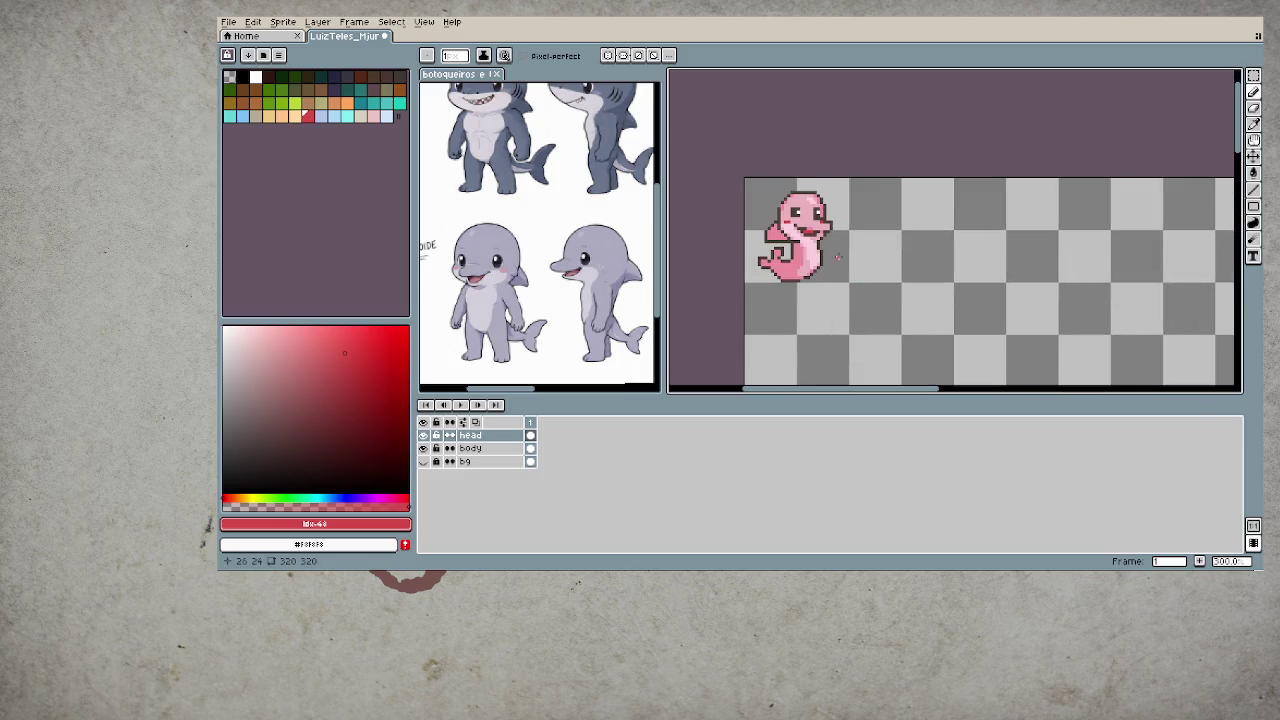
{"action": "scroll", "coordinate": [838, 256], "scroll_direction": "up", "scroll_amount": 2}
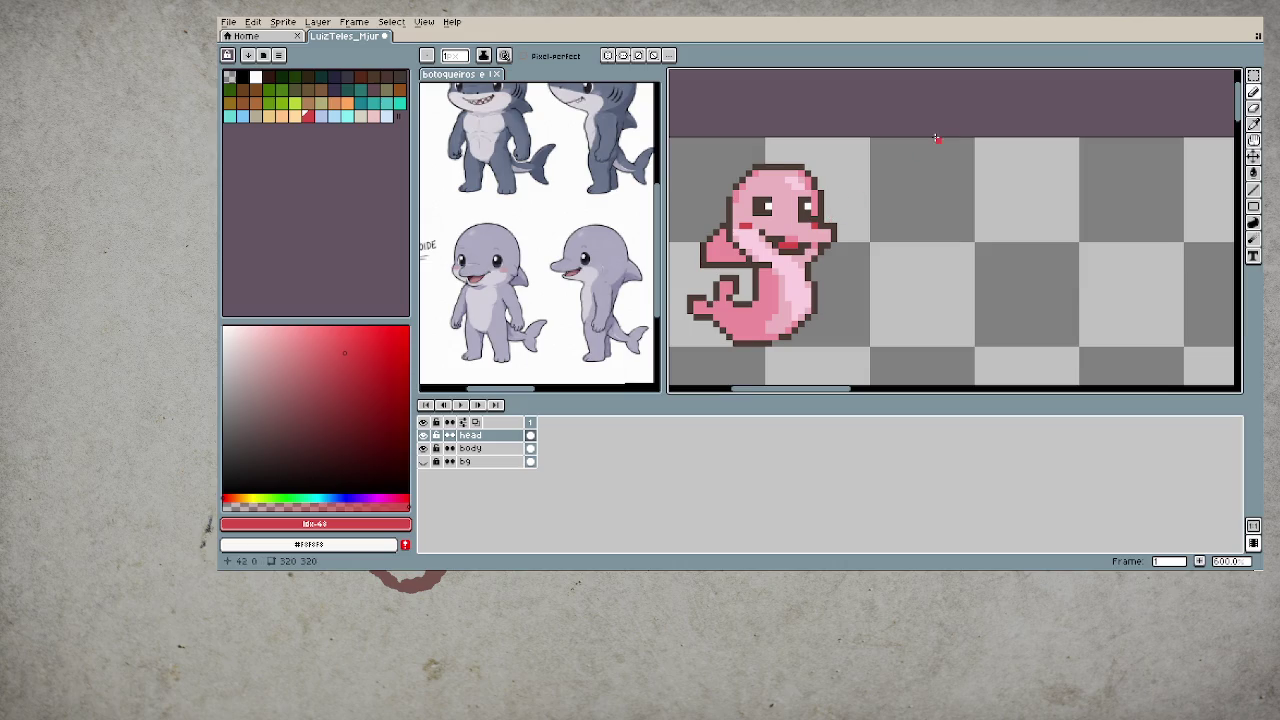
{"action": "scroll", "coordinate": [900, 208], "scroll_direction": "down", "scroll_amount": 2}
{"action": "scroll", "coordinate": [857, 258], "scroll_direction": "up", "scroll_amount": 2}
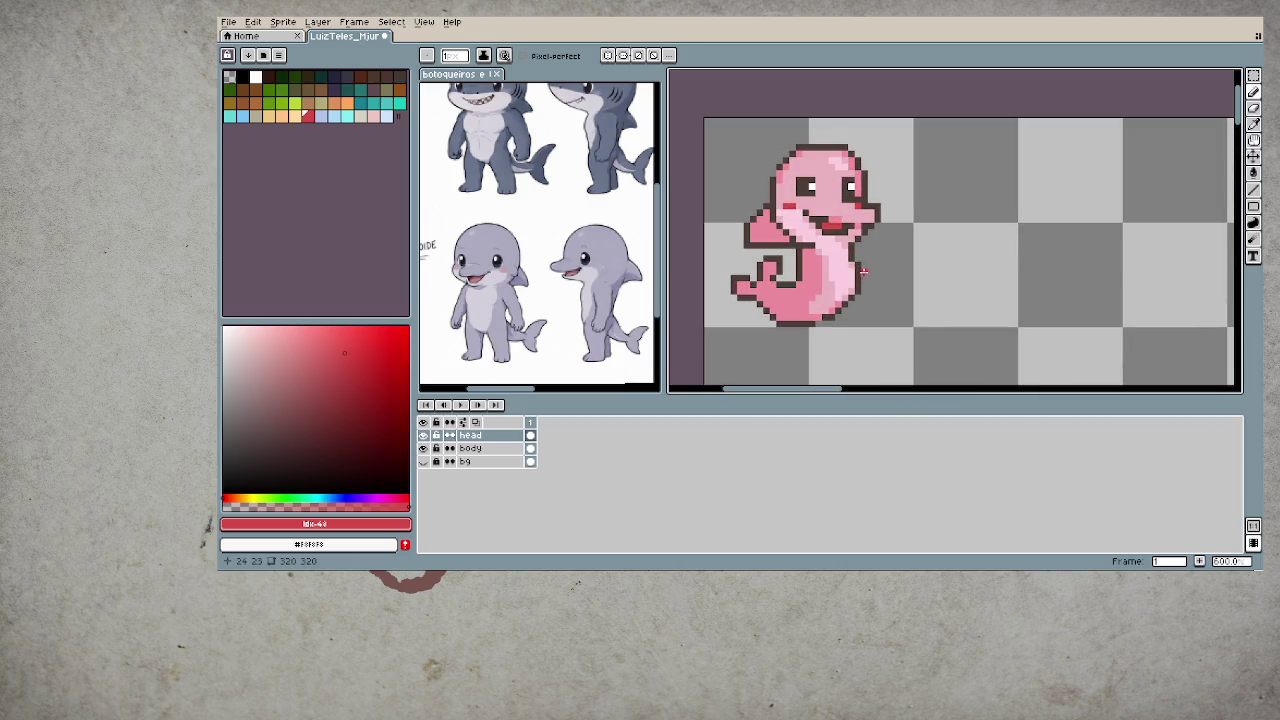
{"action": "scroll", "coordinate": [857, 258], "scroll_direction": "up", "scroll_amount": 1}
{"action": "scroll", "coordinate": [857, 258], "scroll_direction": "down", "scroll_amount": 1}
{"action": "scroll", "coordinate": [858, 252], "scroll_direction": "down", "scroll_amount": 1}
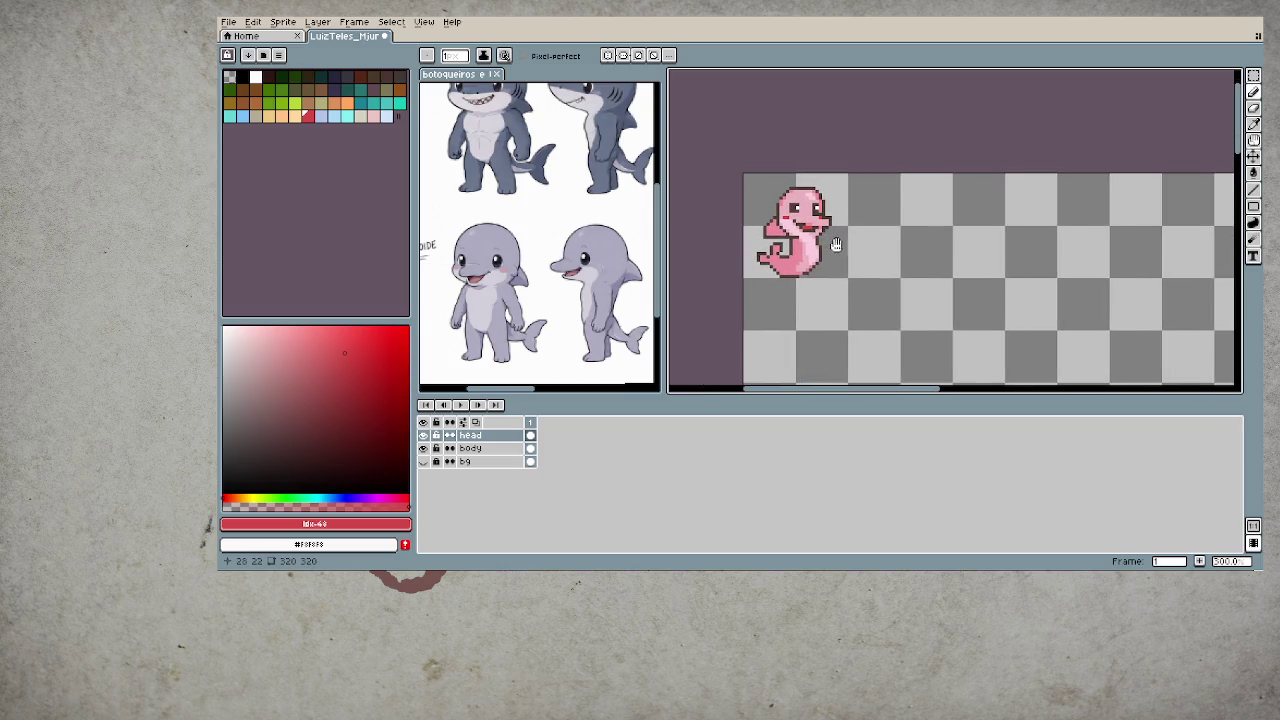
{"action": "scroll", "coordinate": [870, 256], "scroll_direction": "down", "scroll_amount": 1}
{"action": "scroll", "coordinate": [862, 255], "scroll_direction": "up", "scroll_amount": 1}
{"action": "scroll", "coordinate": [862, 255], "scroll_direction": "up", "scroll_amount": 2}
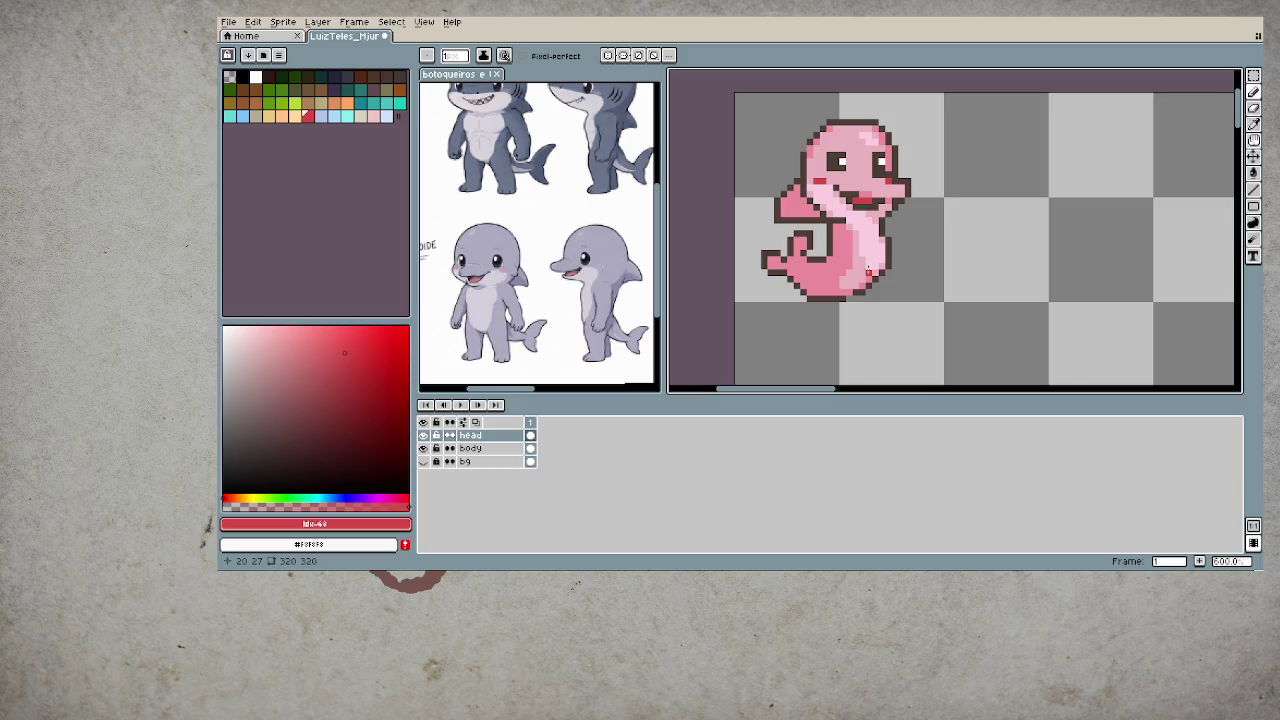
{"action": "scroll", "coordinate": [868, 271], "scroll_direction": "down", "scroll_amount": 1}
{"action": "scroll", "coordinate": [868, 271], "scroll_direction": "down", "scroll_amount": 1}
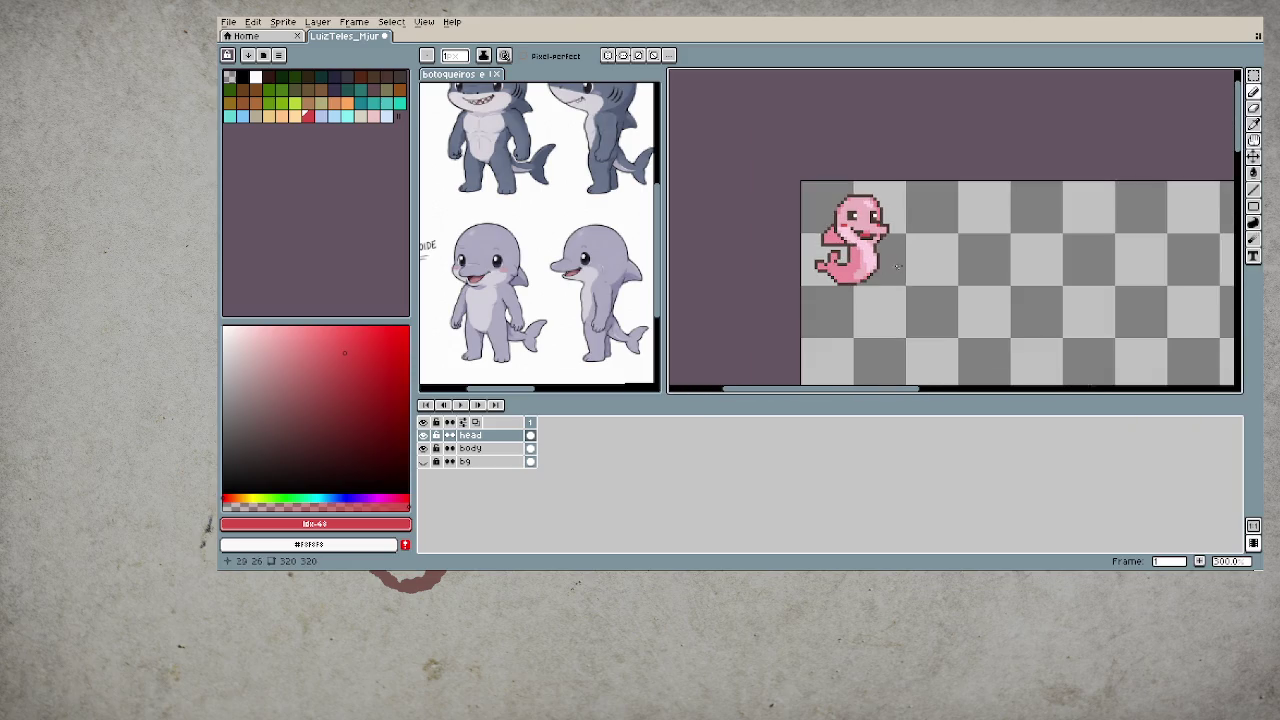
{"action": "scroll", "coordinate": [873, 264], "scroll_direction": "right", "scroll_amount": 1}
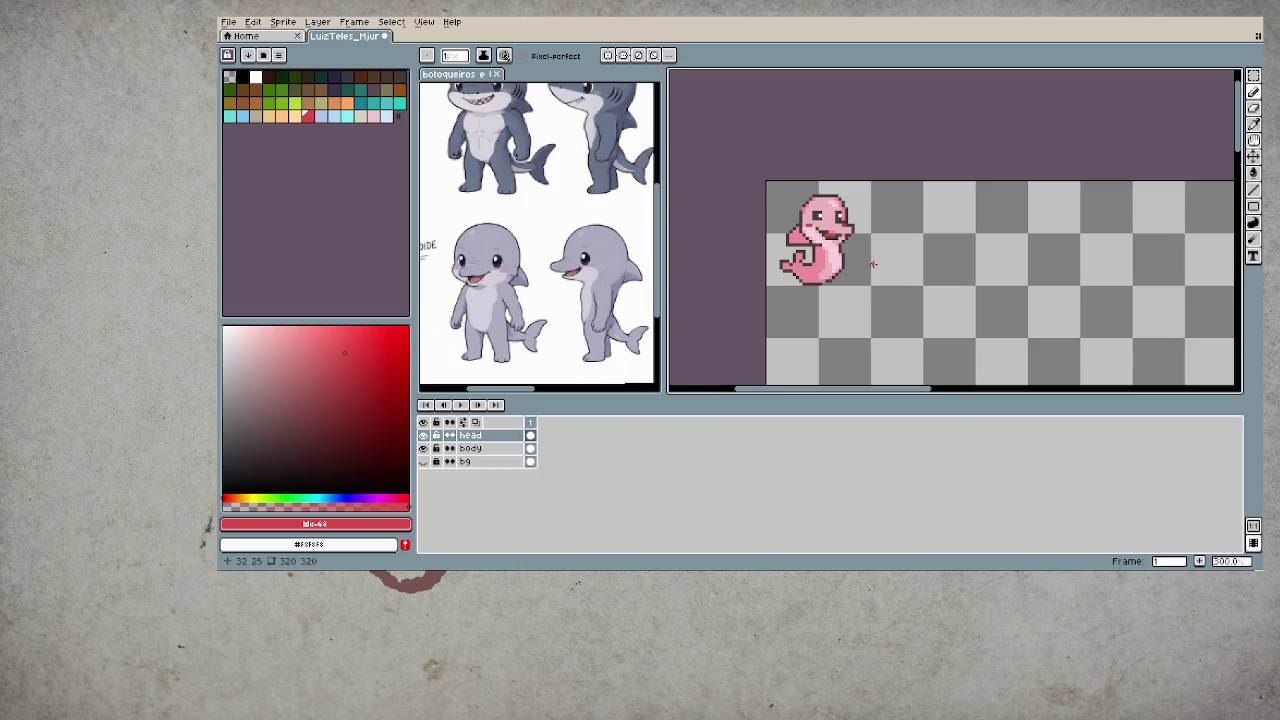
{"action": "scroll", "coordinate": [860, 266], "scroll_direction": "up", "scroll_amount": 2}
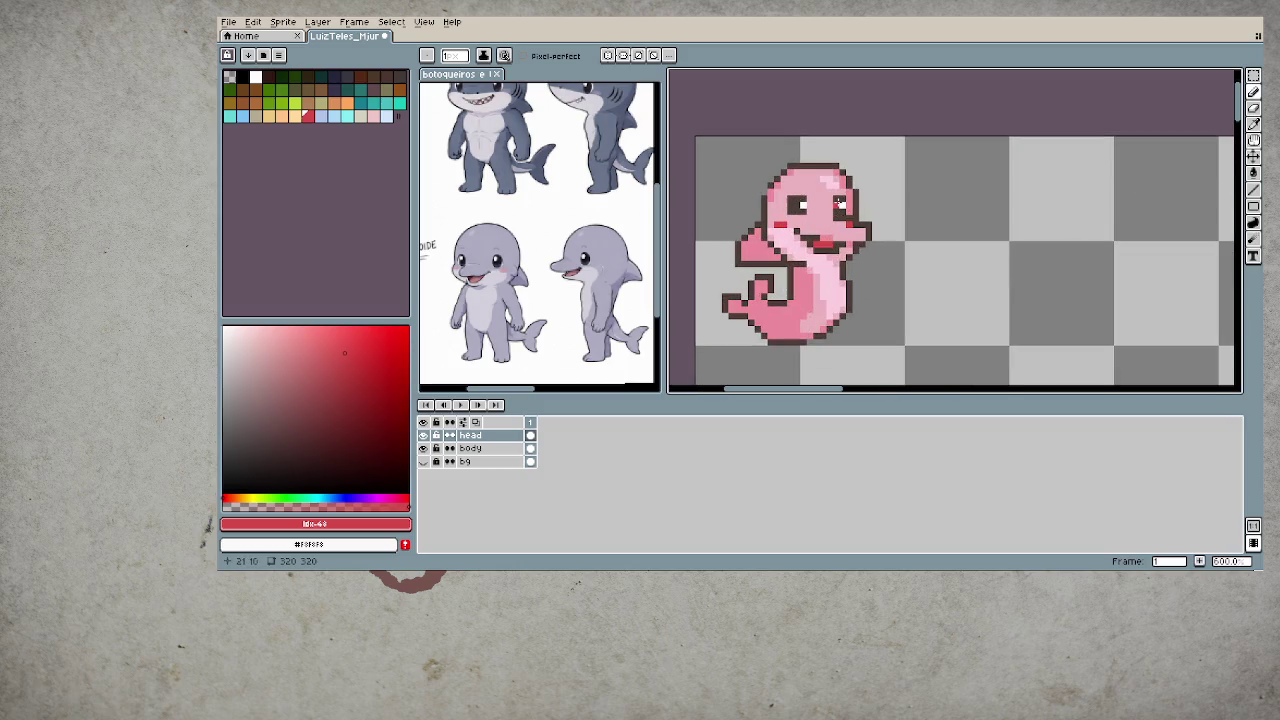
{"action": "left_click", "coordinate": [795, 212], "text": "alt"}
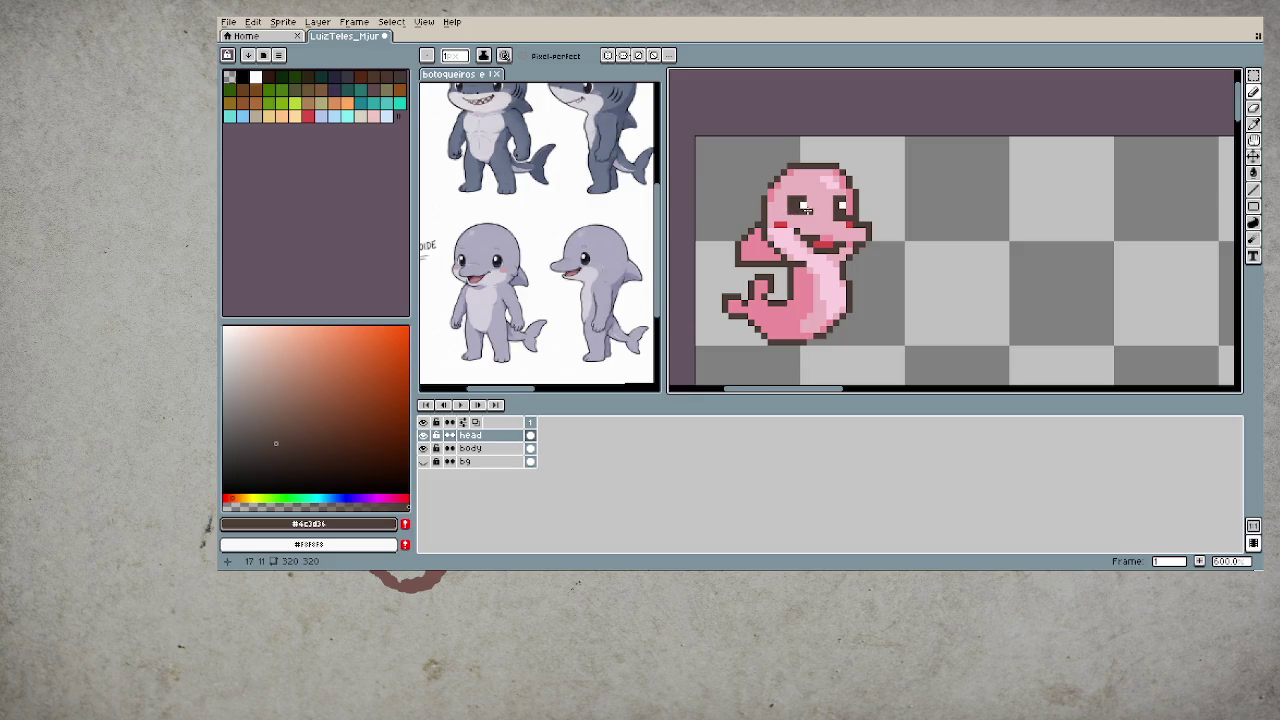
- Move the dolphin's left eye with a rectangular selection and commit its new position
{"action": "scroll", "coordinate": [798, 211], "scroll_direction": "up", "scroll_amount": 1}
{"action": "scroll", "coordinate": [802, 210], "scroll_direction": "up", "scroll_amount": 1}
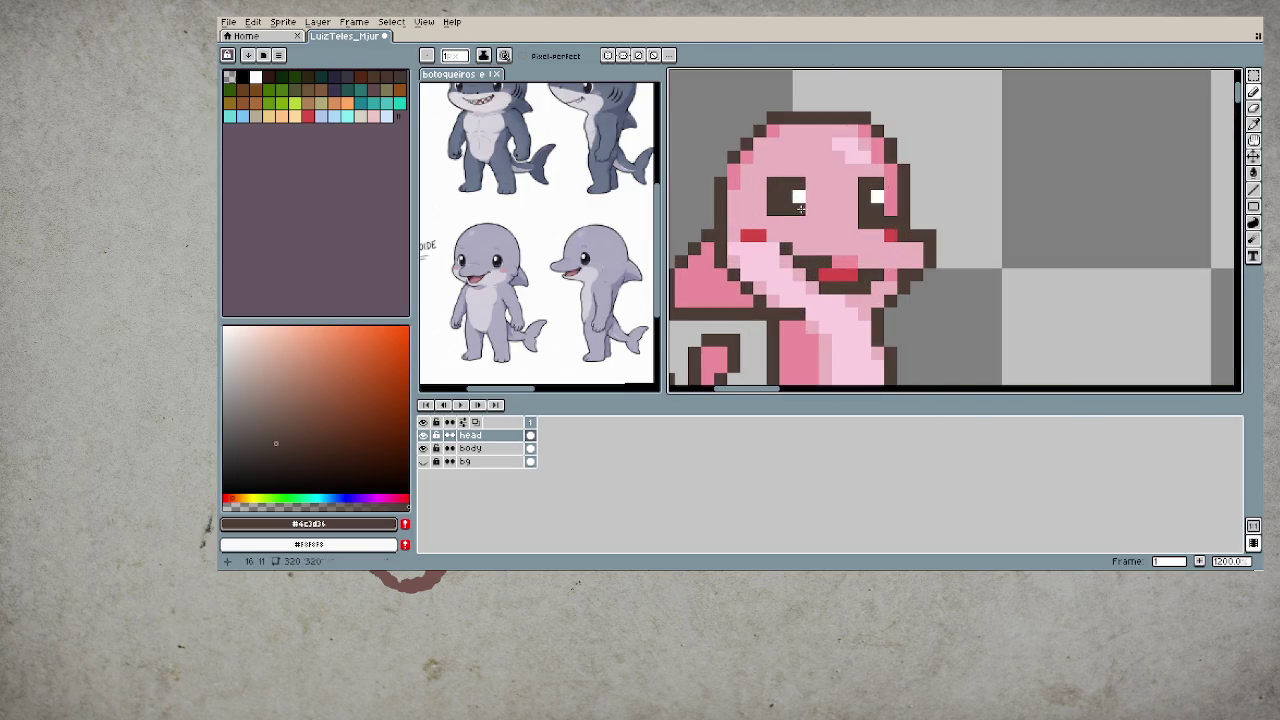
{"action": "key", "text": "m"}
{"action": "left_click_drag", "start_coordinate": [764, 175], "coordinate": [806, 218]}
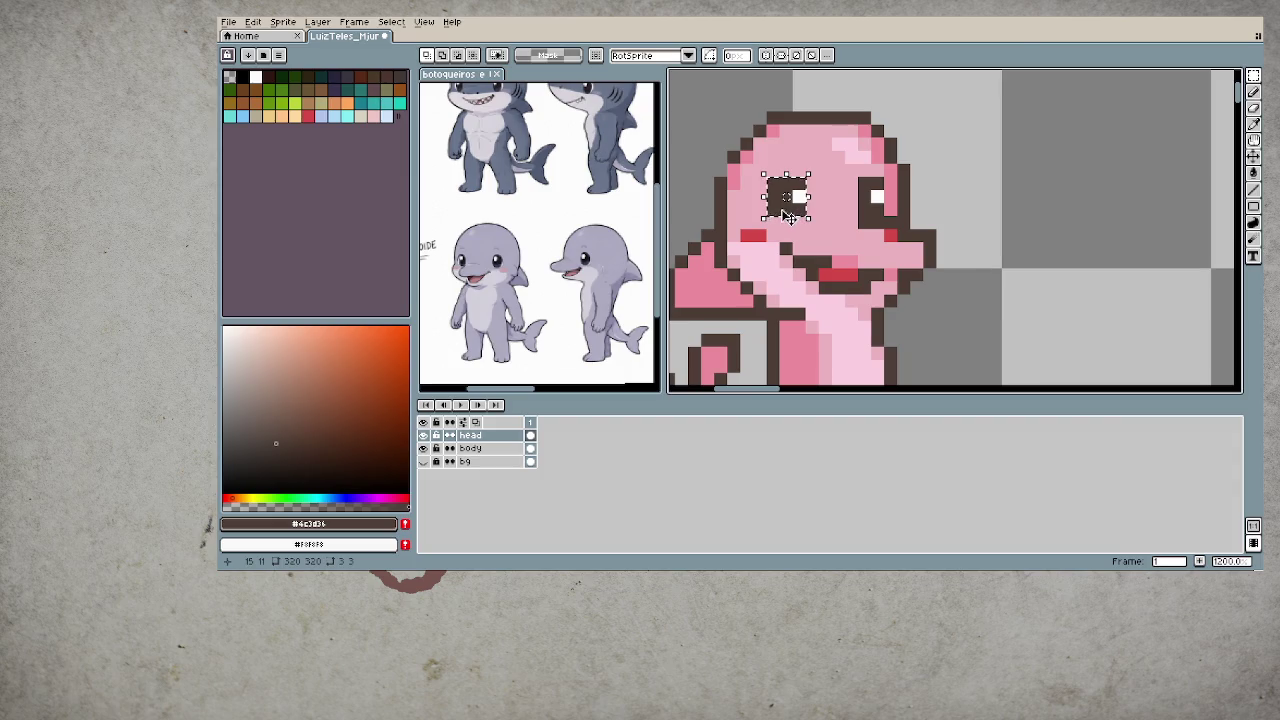
{"action": "key", "text": "Right"}
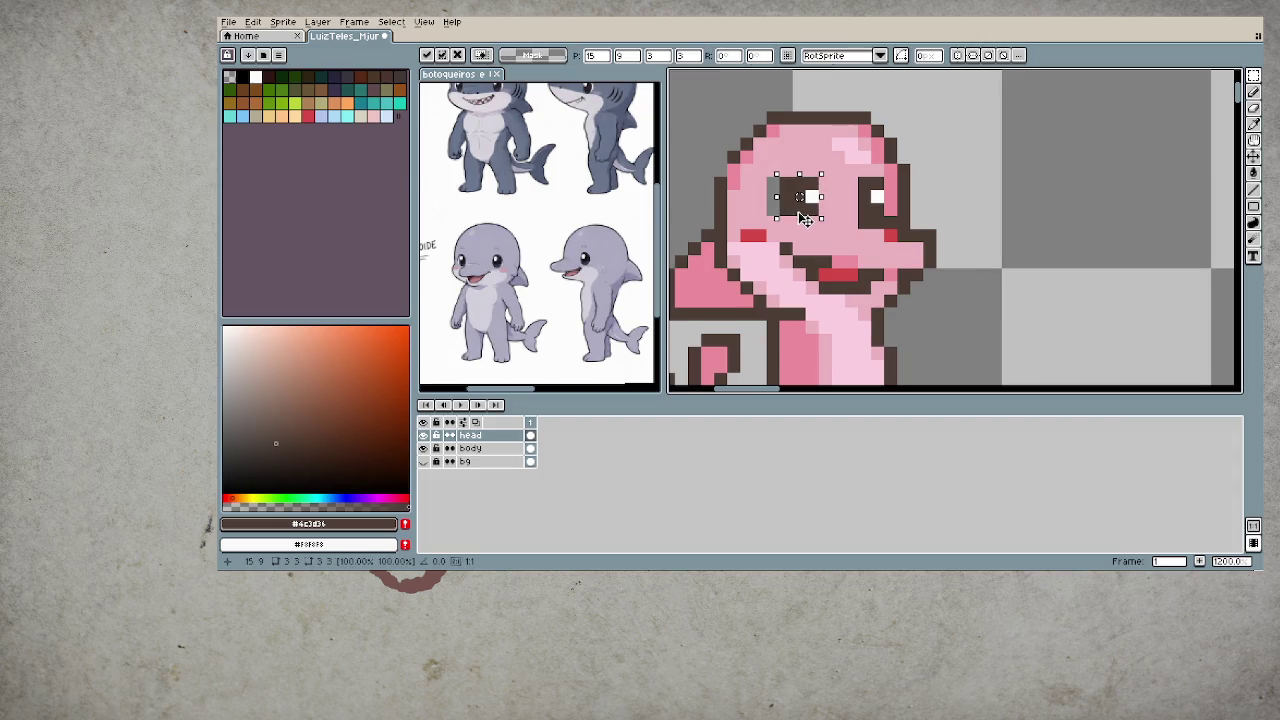
{"action": "left_click_drag", "start_coordinate": [806, 219], "coordinate": [779, 216]}
{"action": "key", "text": "ctrl+d"}
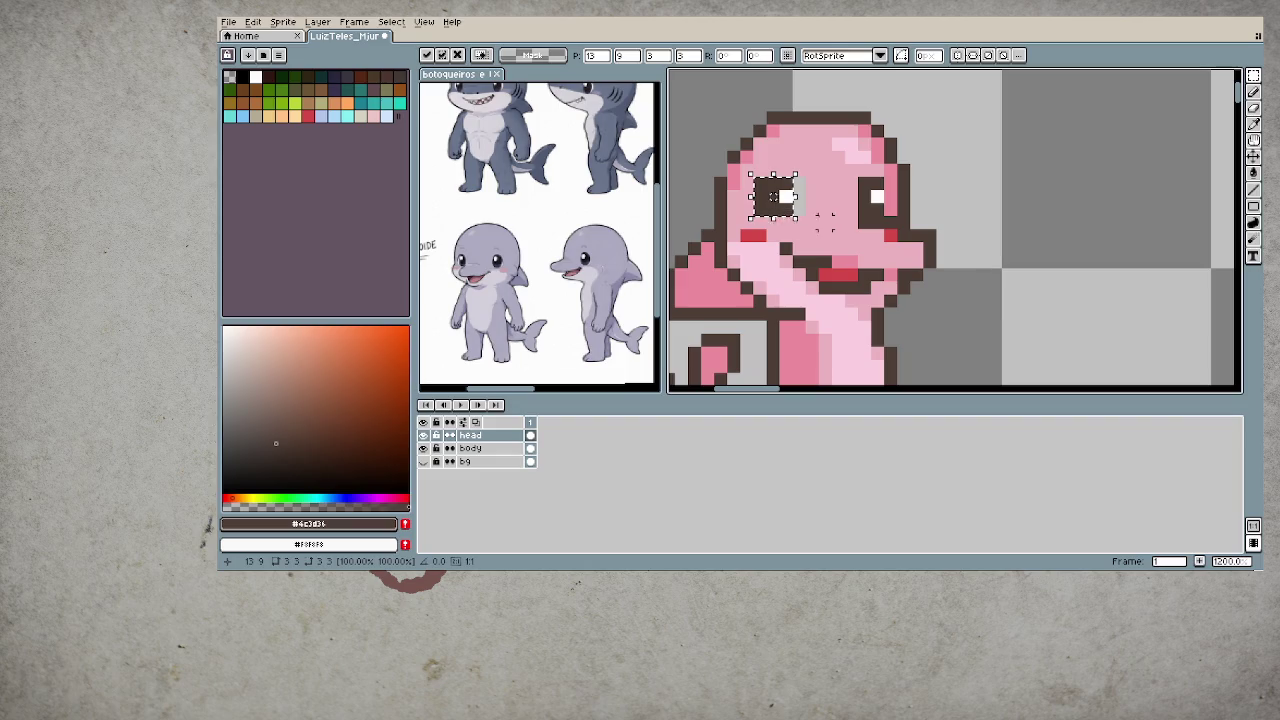
- Return to the pencil and sample the face's light pink as drawing colour
{"action": "key", "text": "b"}
{"action": "left_click", "coordinate": [797, 184], "text": "alt"}
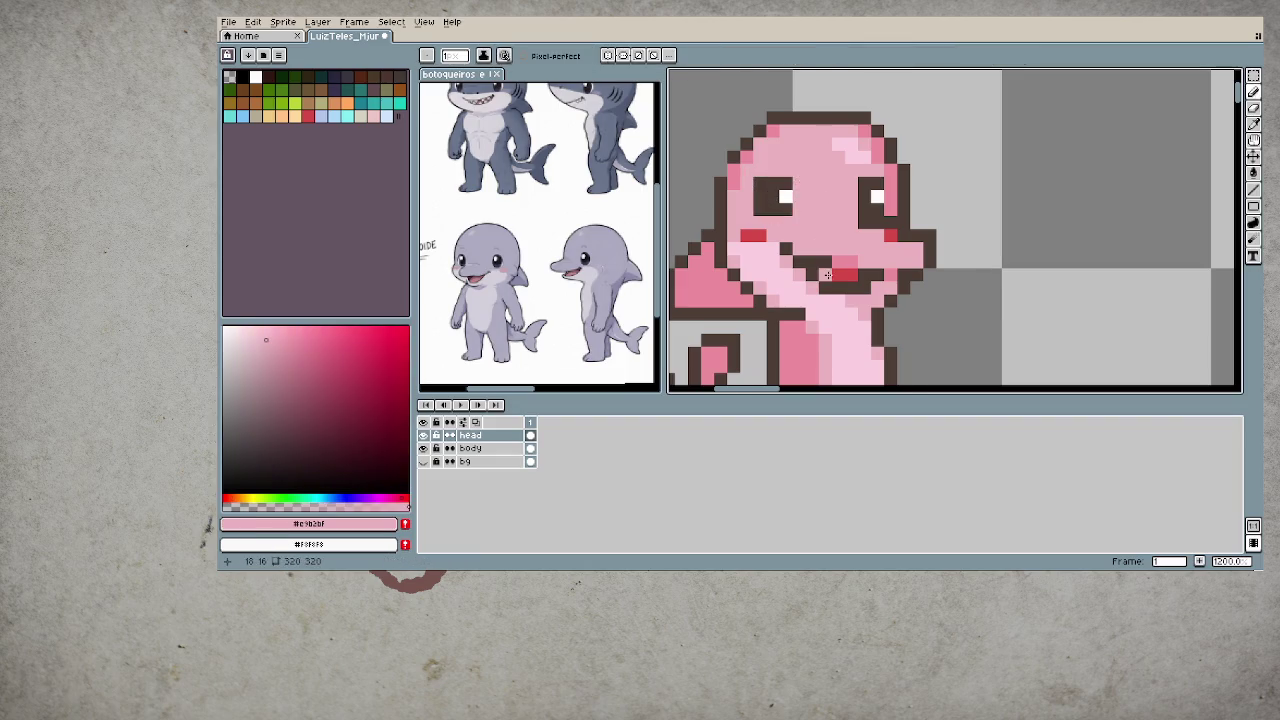
{"action": "scroll", "coordinate": [797, 184], "scroll_direction": "down", "scroll_amount": 3}
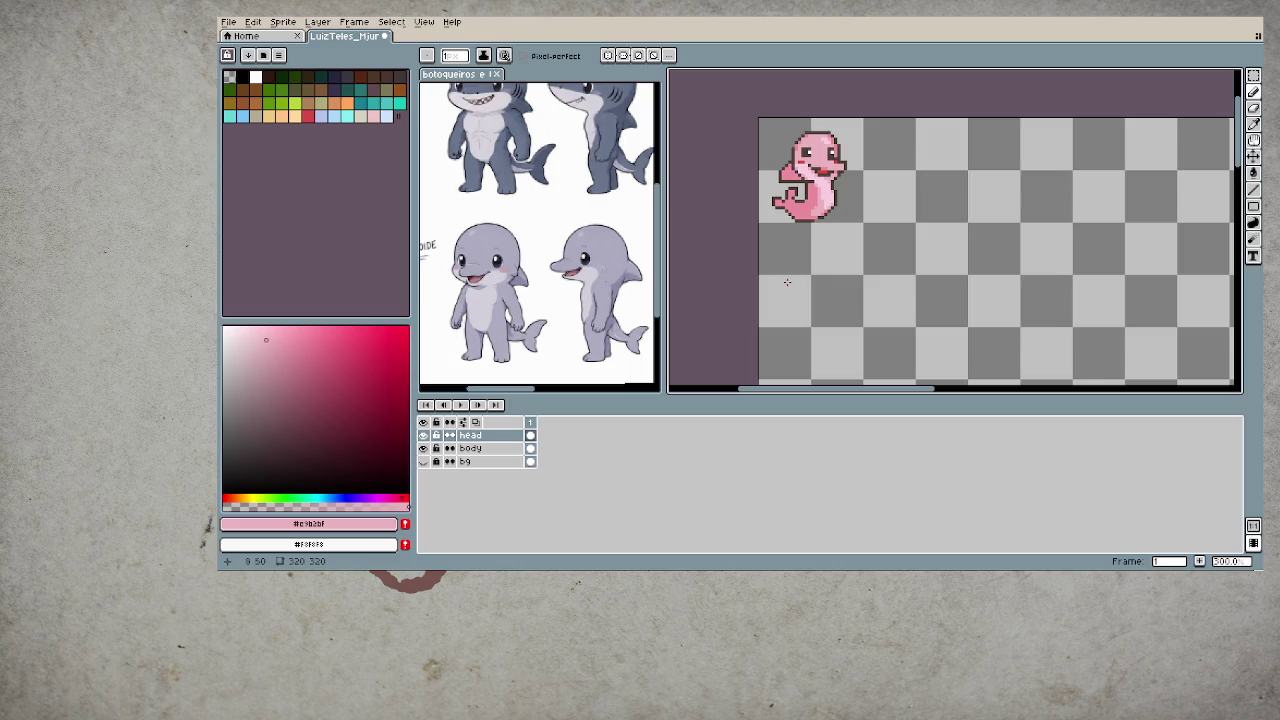
{"action": "scroll", "coordinate": [840, 291], "scroll_direction": "up", "scroll_amount": 2}
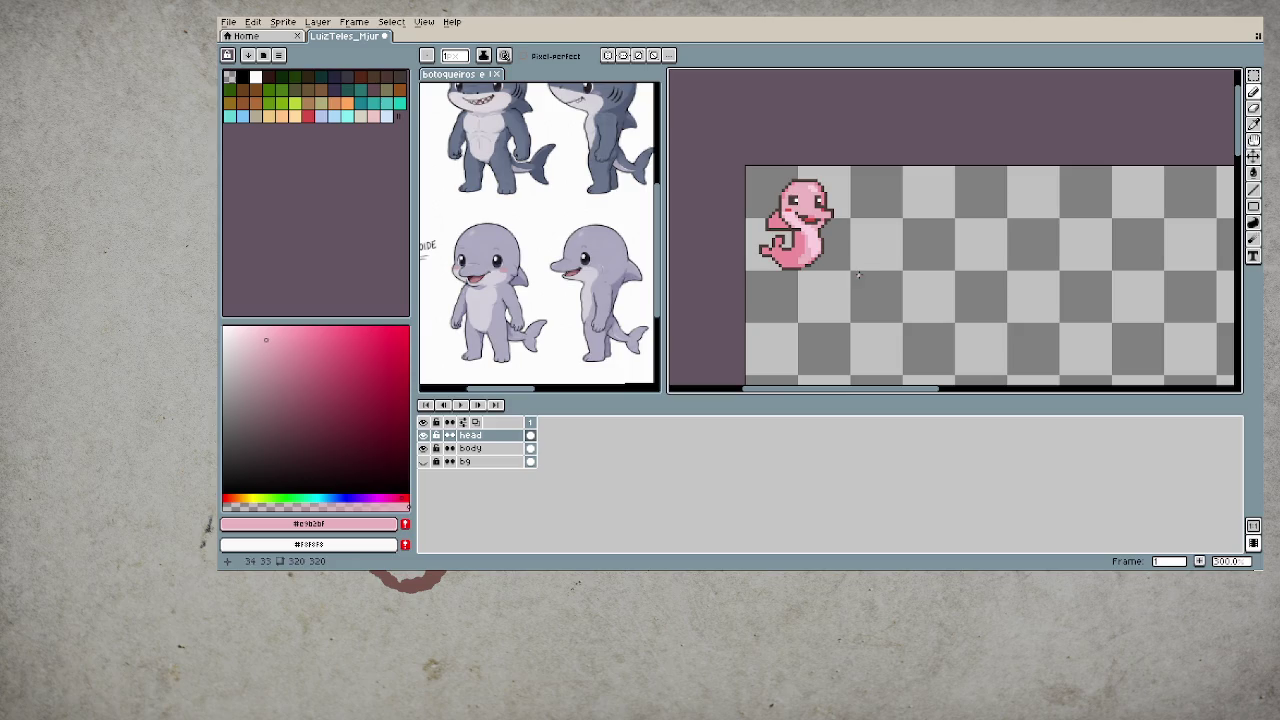
{"action": "scroll", "coordinate": [858, 274], "scroll_direction": "up", "scroll_amount": 1}
{"action": "scroll", "coordinate": [858, 274], "scroll_direction": "up", "scroll_amount": 1}
- Make the body layer active and cycle through eraser, eyedropper and pencil tools
{"action": "key", "text": "Down"}
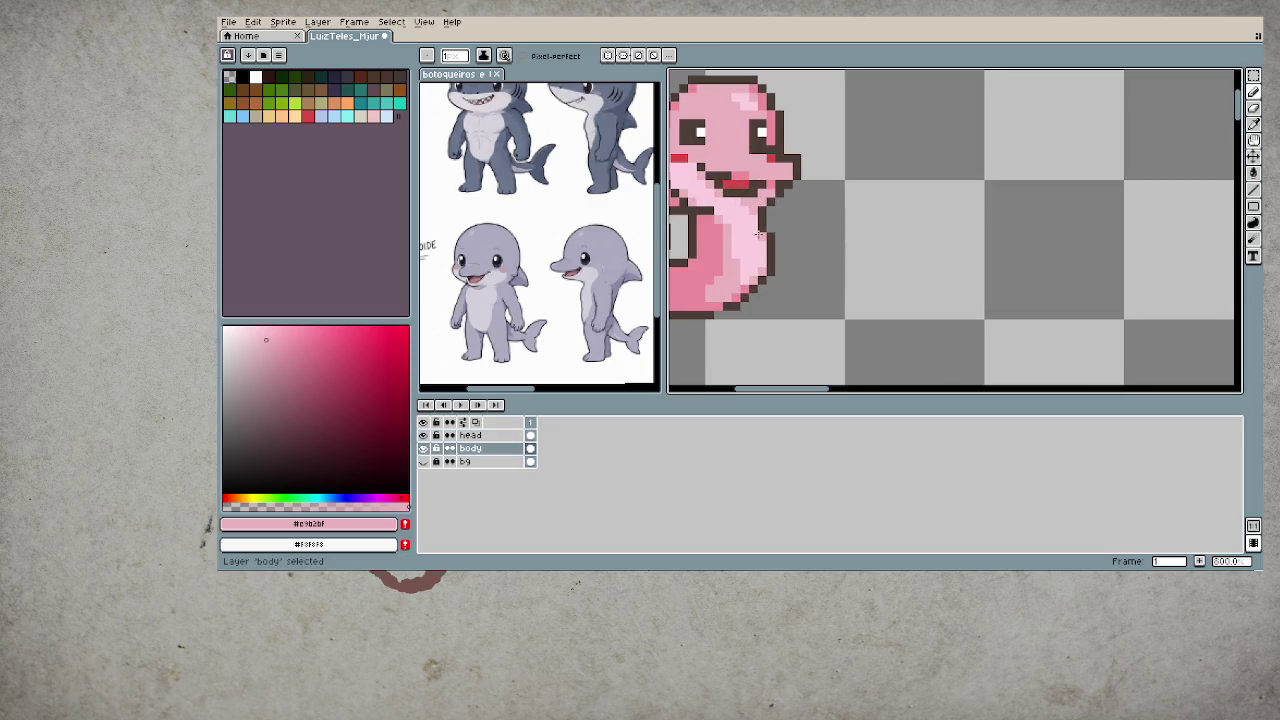
{"action": "scroll", "coordinate": [758, 234], "scroll_direction": "up", "scroll_amount": 1}
{"action": "scroll", "coordinate": [867, 196], "scroll_direction": "up", "scroll_amount": 1}
{"action": "key", "text": "e"}
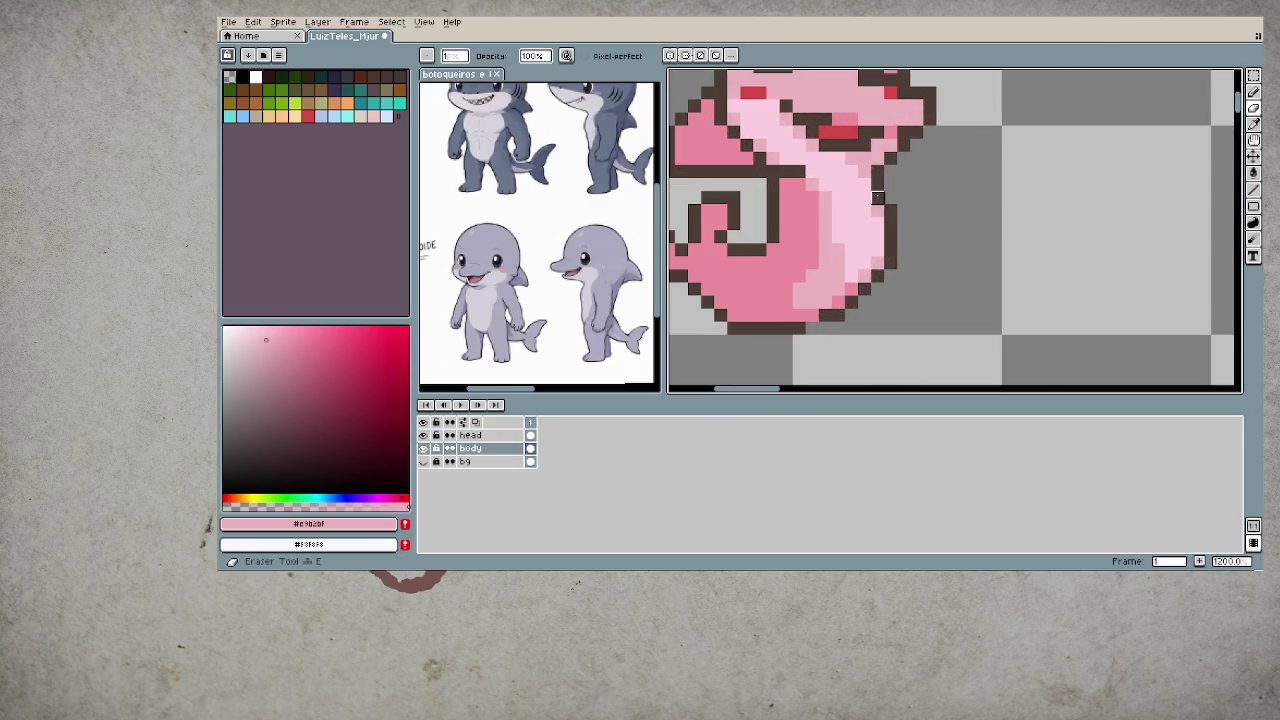
{"action": "key", "text": "i"}
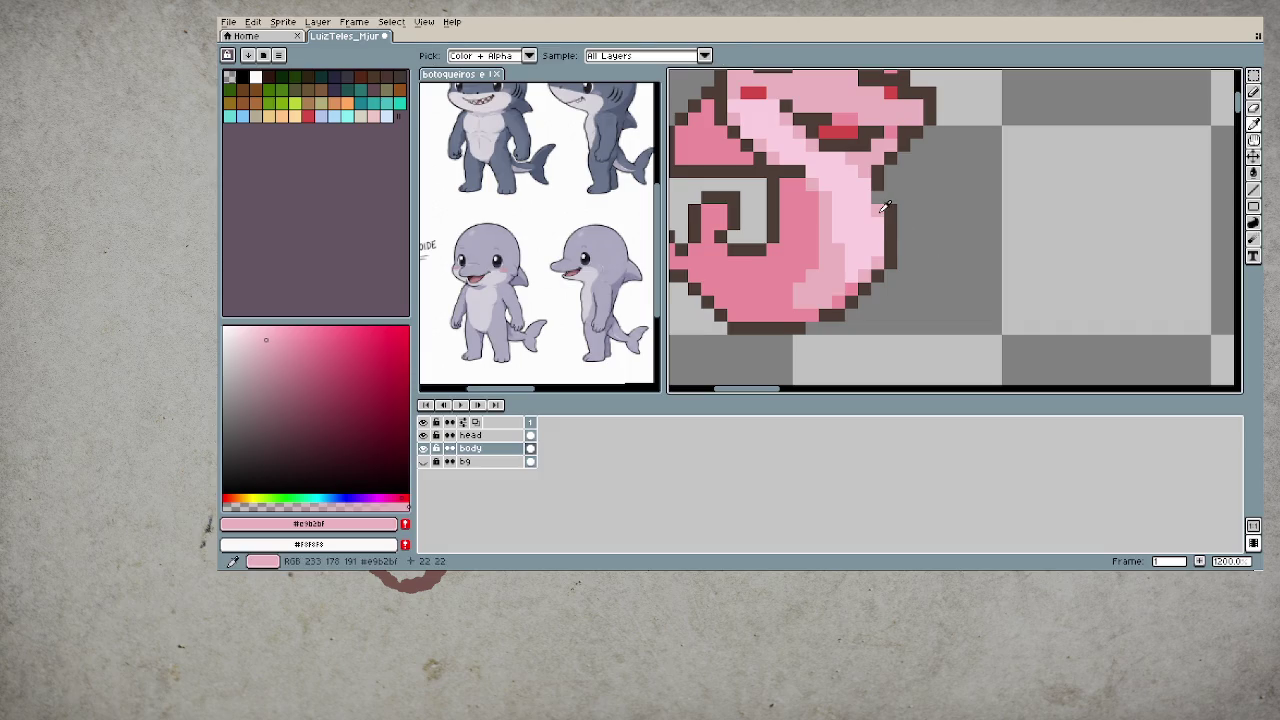
{"action": "key", "text": "b"}
{"action": "scroll", "coordinate": [835, 289], "scroll_direction": "down", "scroll_amount": 2}
{"action": "scroll", "coordinate": [835, 289], "scroll_direction": "down", "scroll_amount": 2}
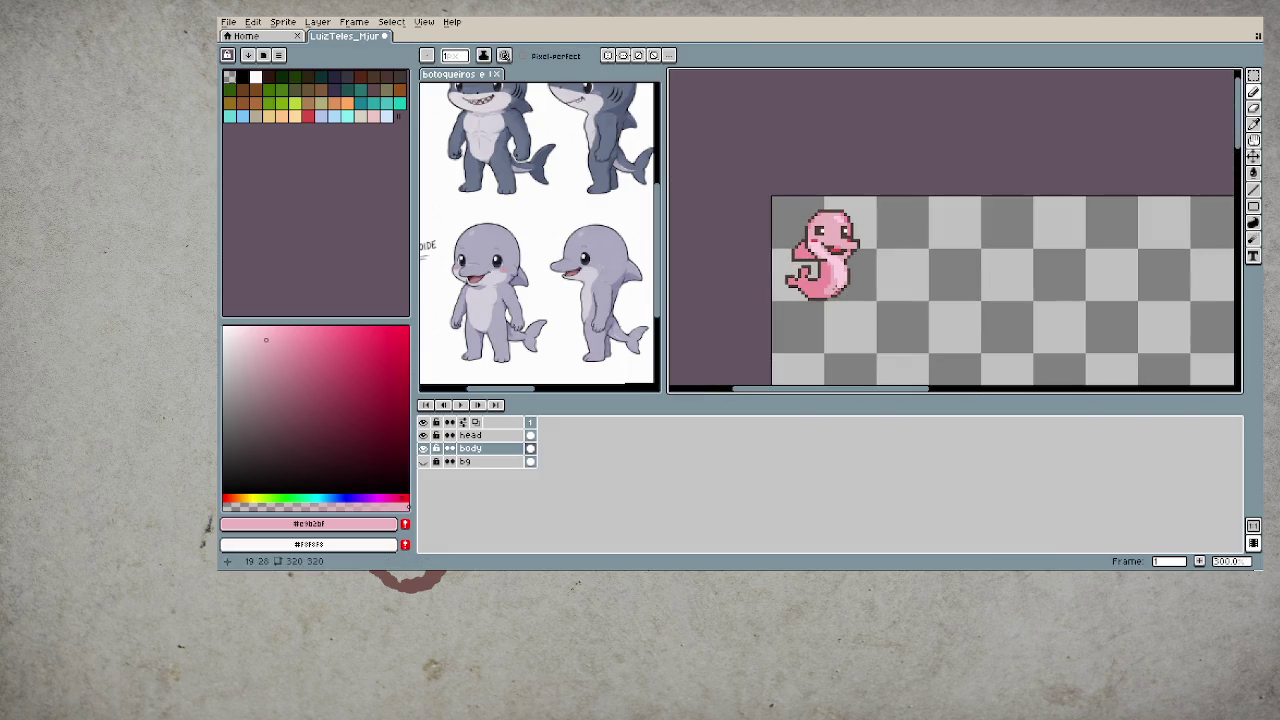
{"action": "scroll", "coordinate": [840, 277], "scroll_direction": "down", "scroll_amount": 2}
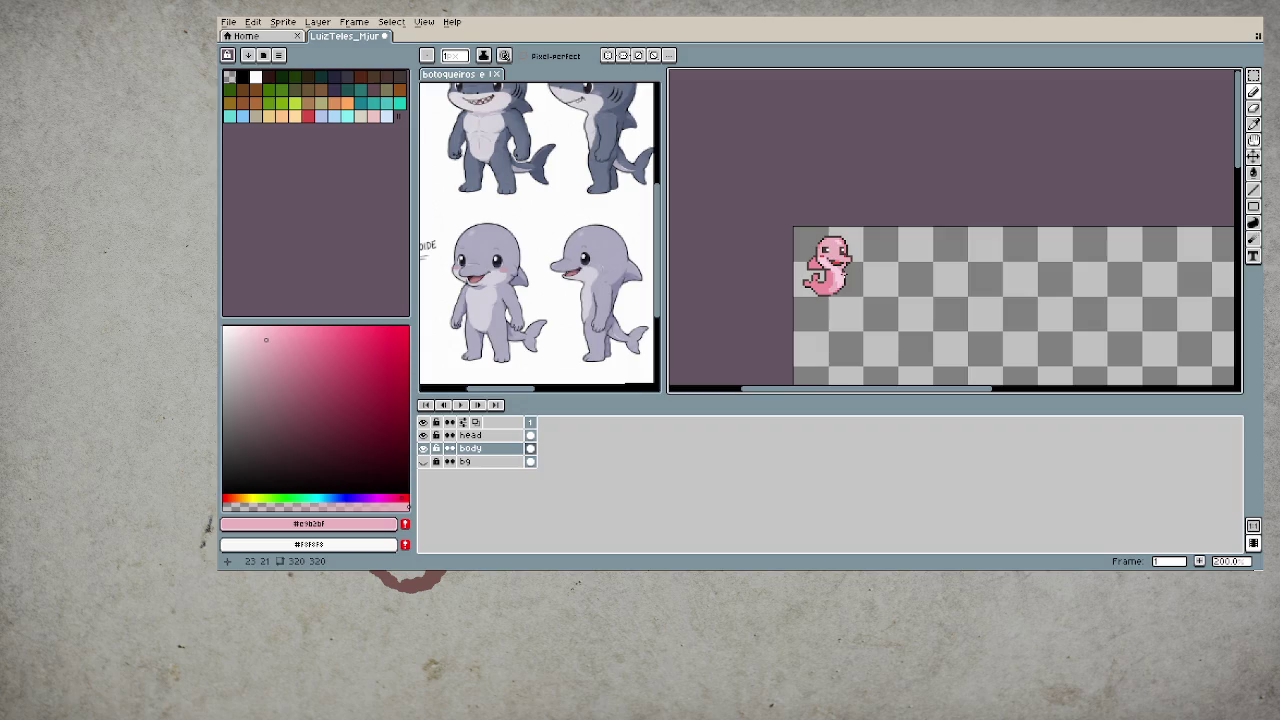
- Inspect the body alone, then show the head, hide the body and sample the chin pink
{"action": "left_click", "coordinate": [422, 435]}
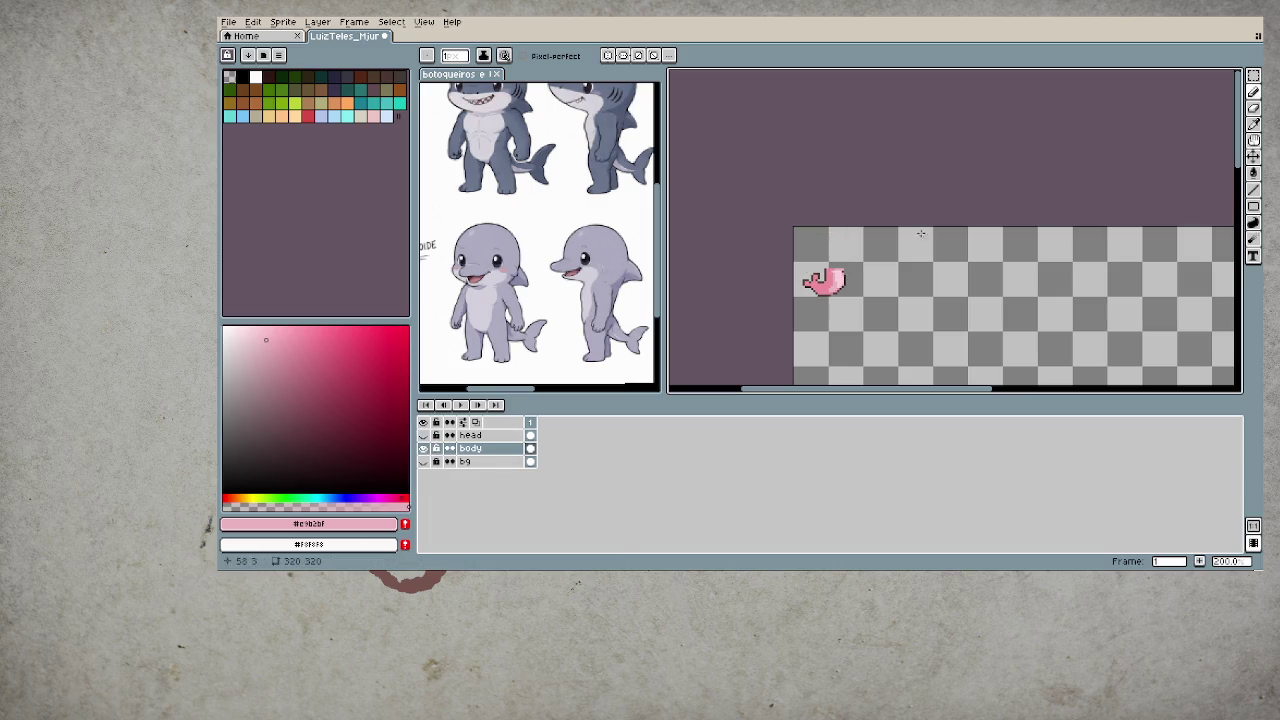
{"action": "scroll", "coordinate": [762, 219], "scroll_direction": "up", "scroll_amount": 3}
{"action": "scroll", "coordinate": [762, 219], "scroll_direction": "up", "scroll_amount": 4}
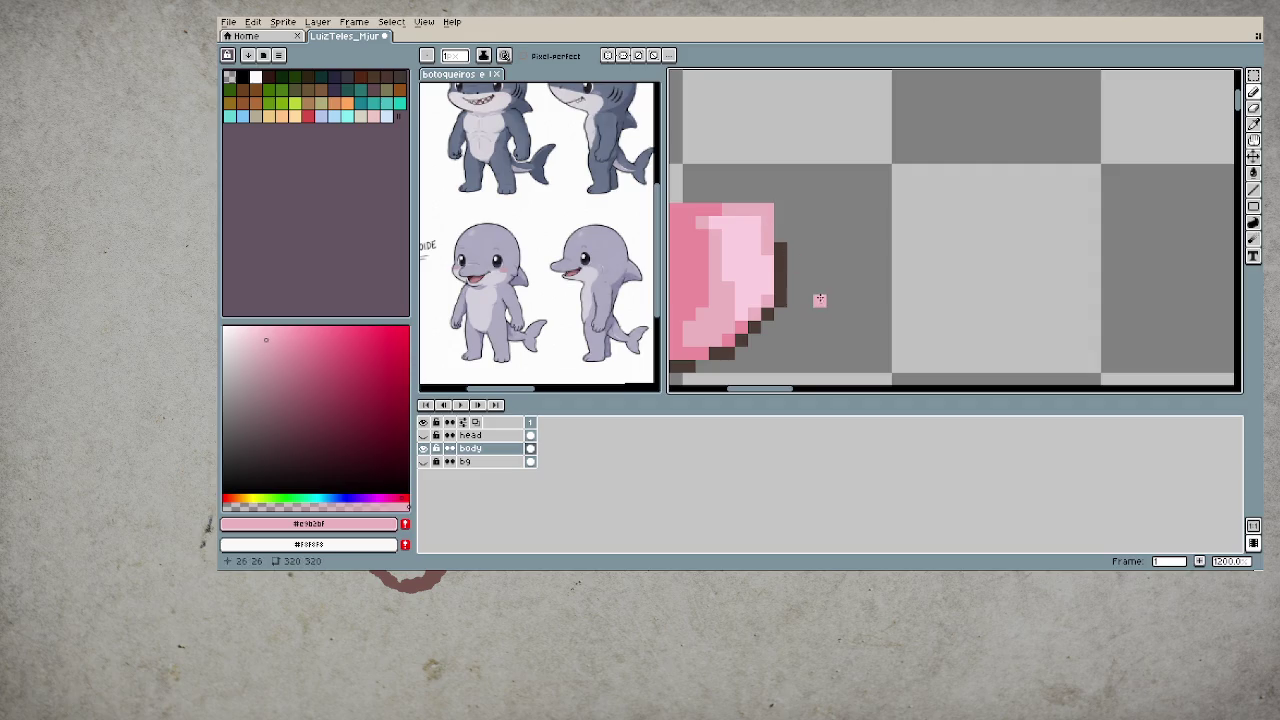
{"action": "left_click_drag", "start_coordinate": [820, 297], "coordinate": [971, 322]}
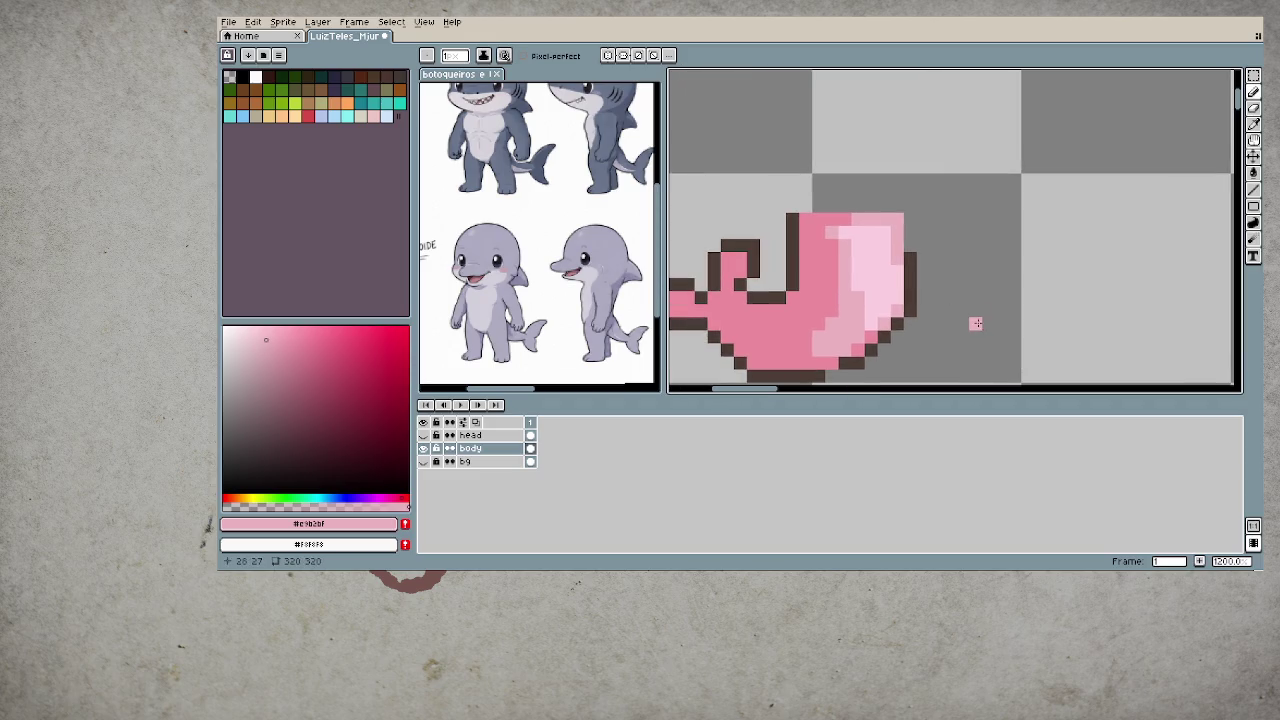
{"action": "left_click", "coordinate": [422, 435]}
{"action": "left_click", "coordinate": [422, 448]}
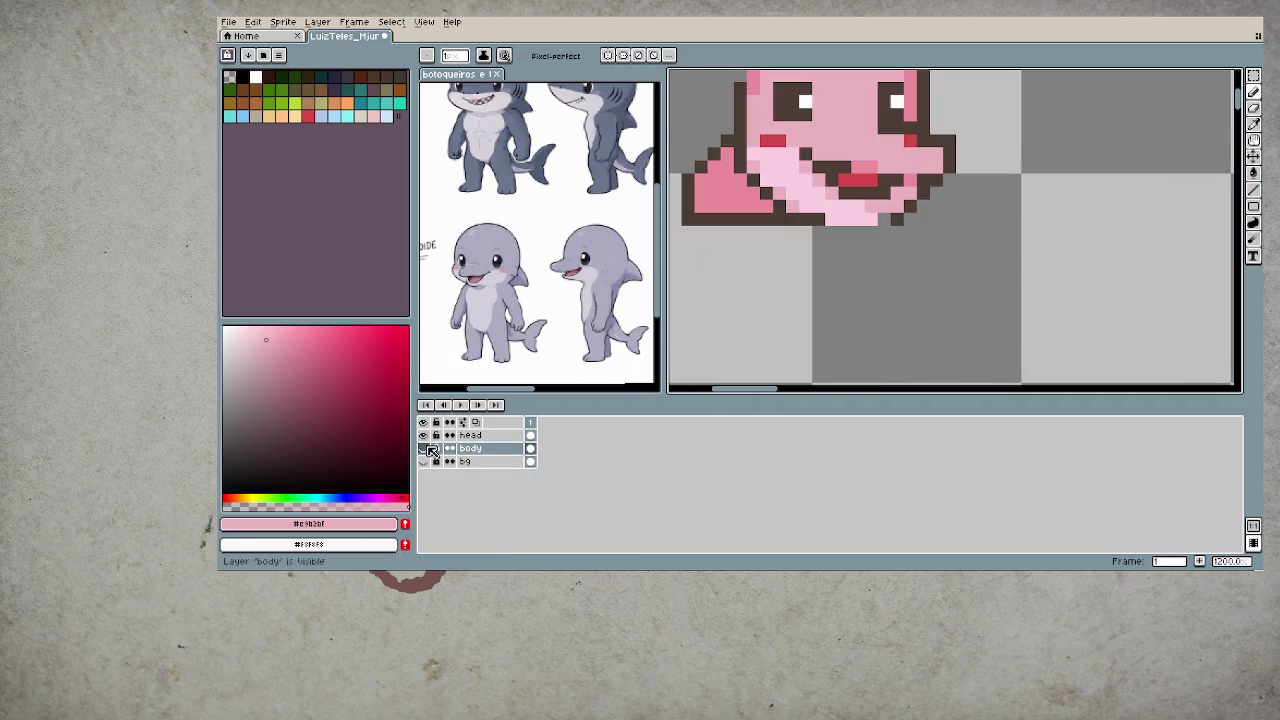
{"action": "left_click", "coordinate": [883, 219], "text": "alt"}
- Make the head layer active and sample the head's main pink colour
{"action": "left_click", "coordinate": [883, 217], "text": "ctrl"}
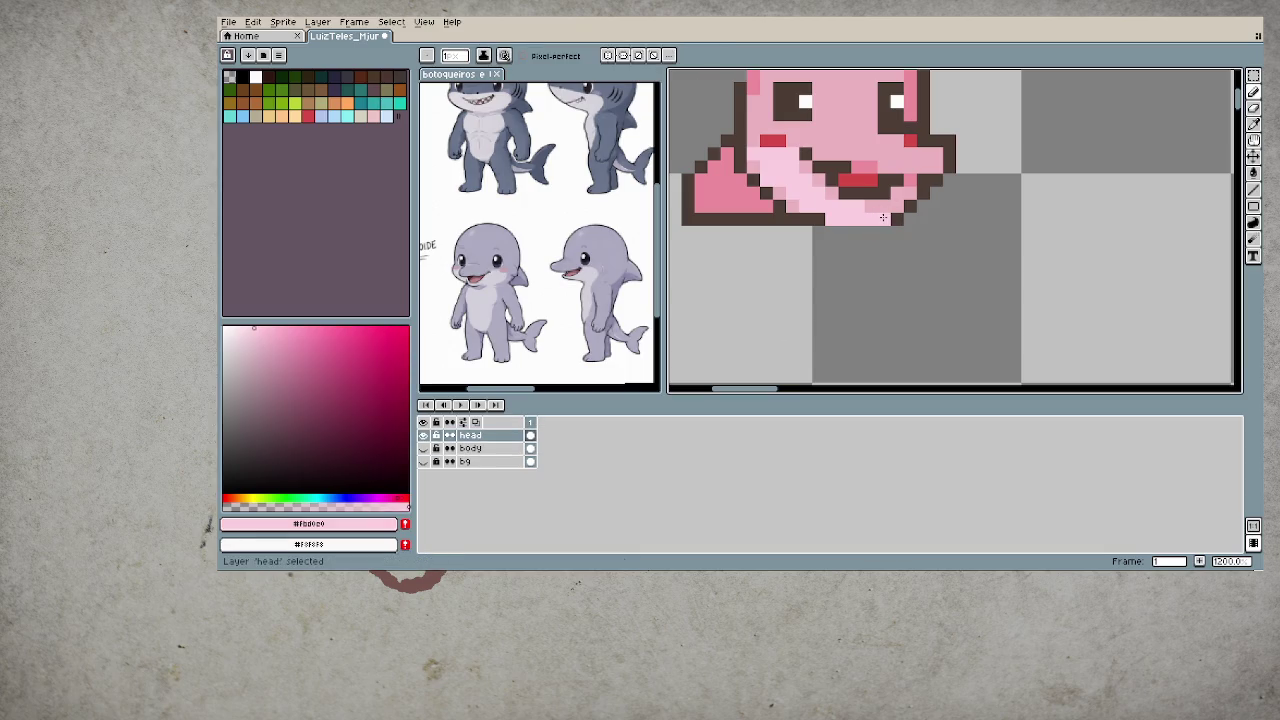
{"action": "scroll", "coordinate": [886, 326], "scroll_direction": "down", "scroll_amount": 4}
{"action": "left_click_drag", "start_coordinate": [870, 317], "coordinate": [825, 325]}
{"action": "scroll", "coordinate": [824, 292], "scroll_direction": "up", "scroll_amount": 2}
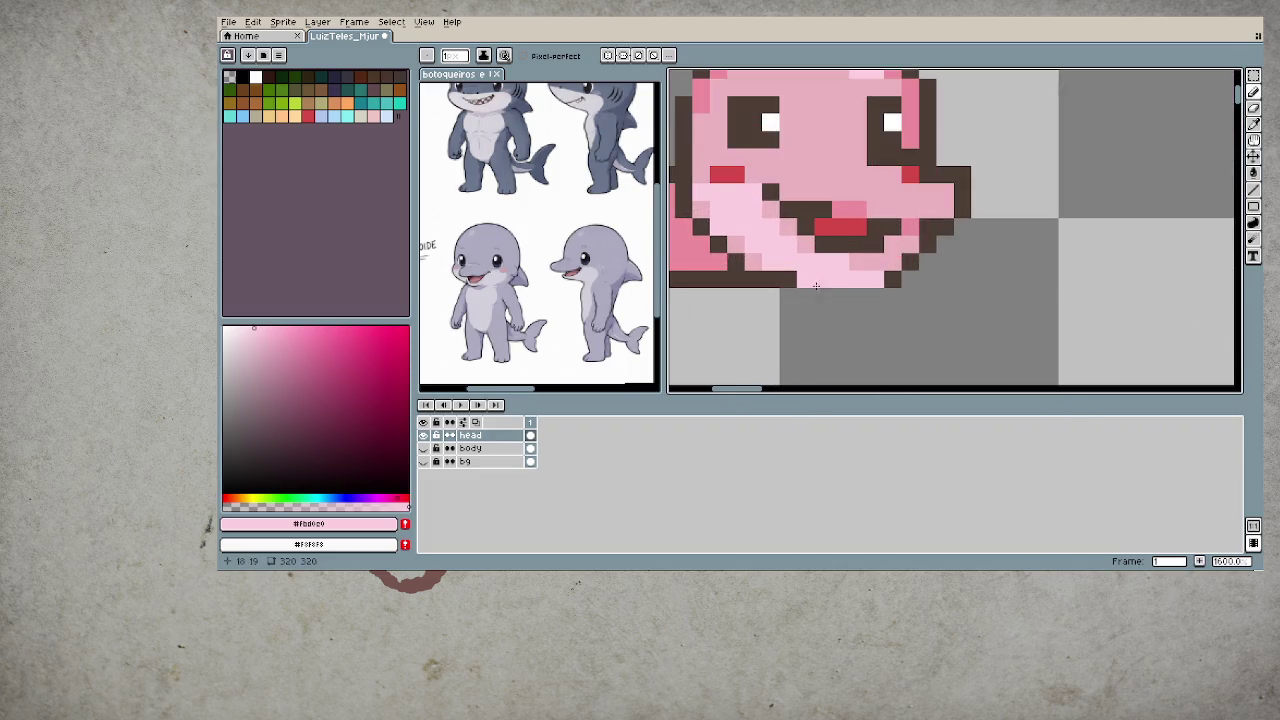
{"action": "scroll", "coordinate": [824, 292], "scroll_direction": "up", "scroll_amount": 3}
{"action": "left_click", "coordinate": [779, 262], "text": "alt"}
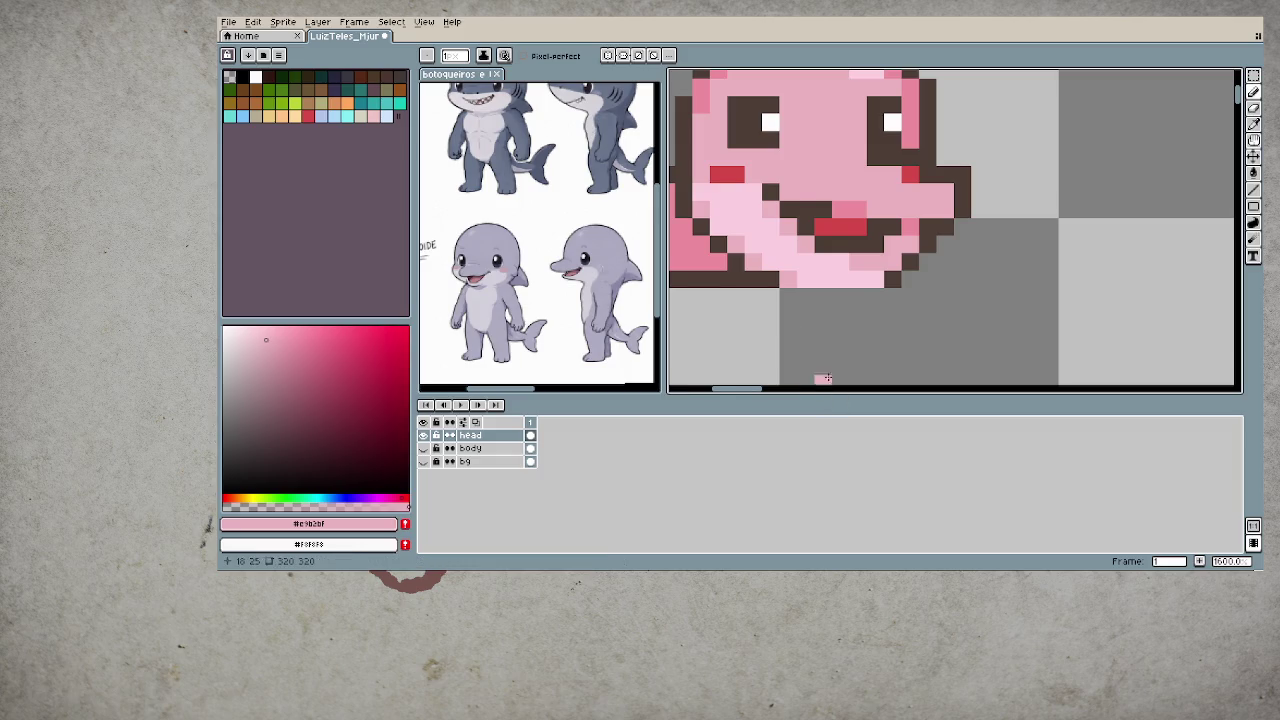
{"action": "scroll", "coordinate": [823, 360], "scroll_direction": "down", "scroll_amount": 4}
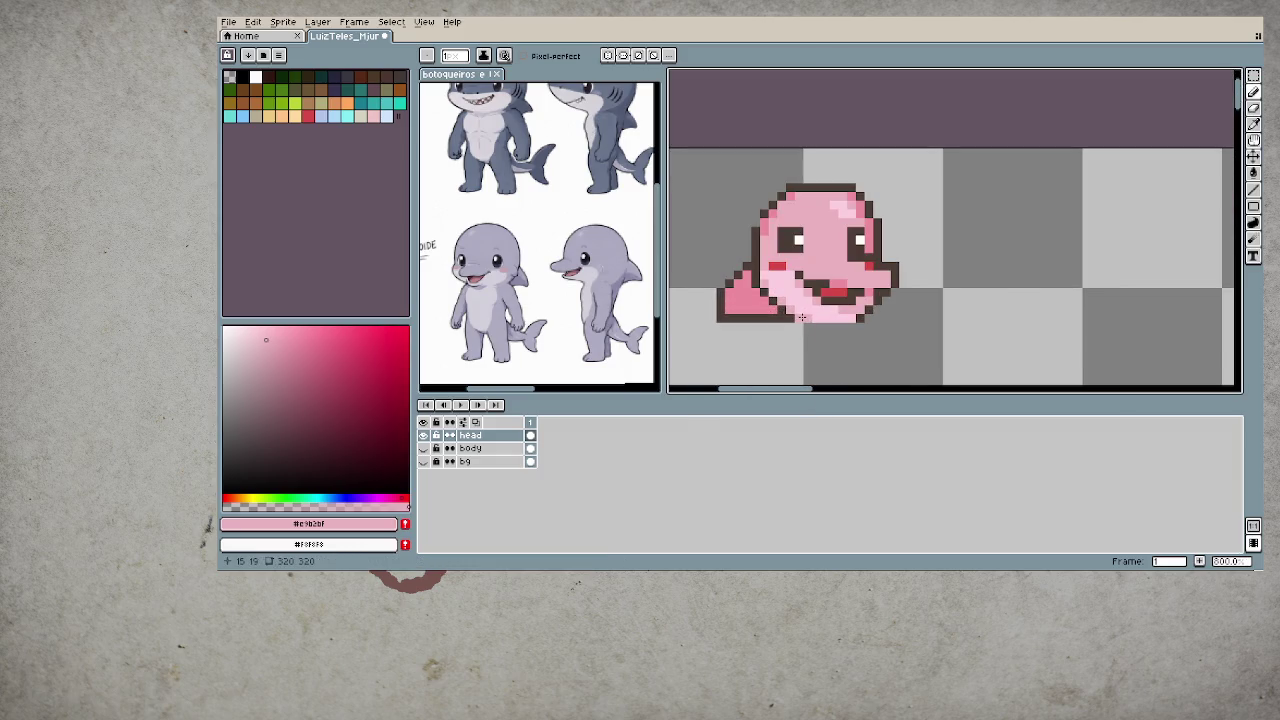
{"action": "scroll", "coordinate": [800, 358], "scroll_direction": "right", "scroll_amount": 1}
{"action": "scroll", "coordinate": [800, 358], "scroll_direction": "down", "scroll_amount": 1}
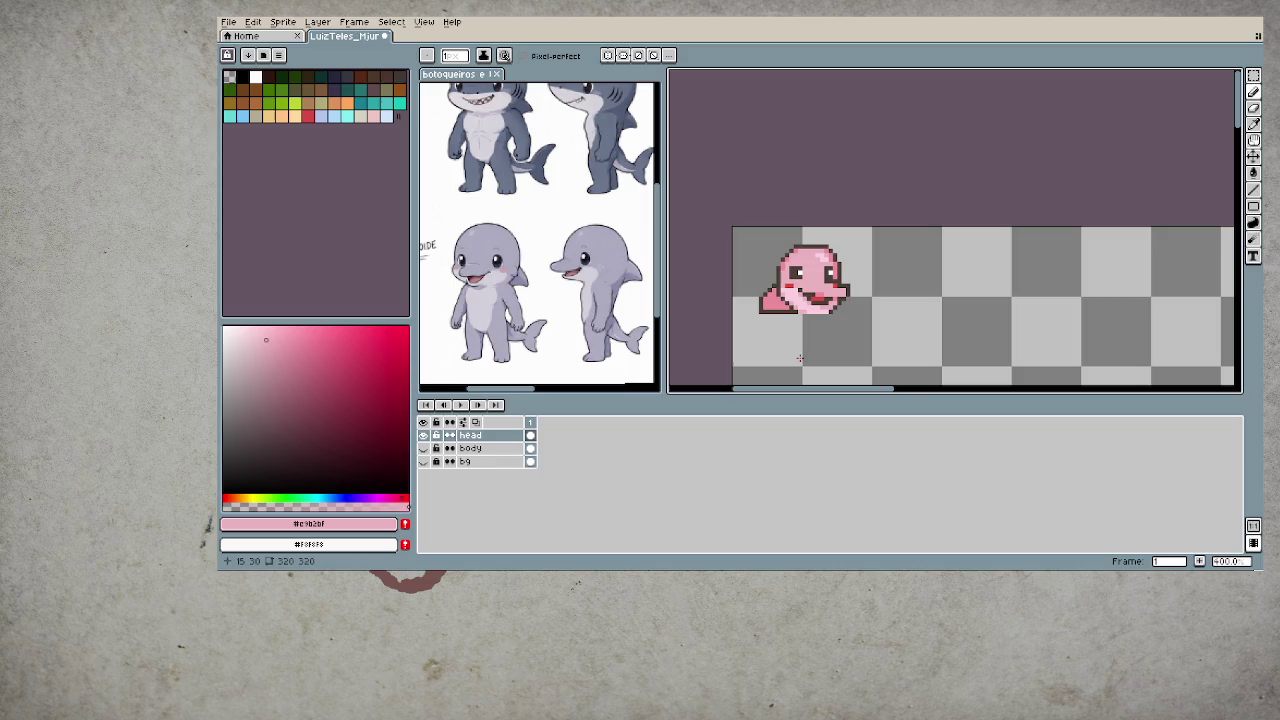
{"action": "scroll", "coordinate": [800, 358], "scroll_direction": "up", "scroll_amount": 1}
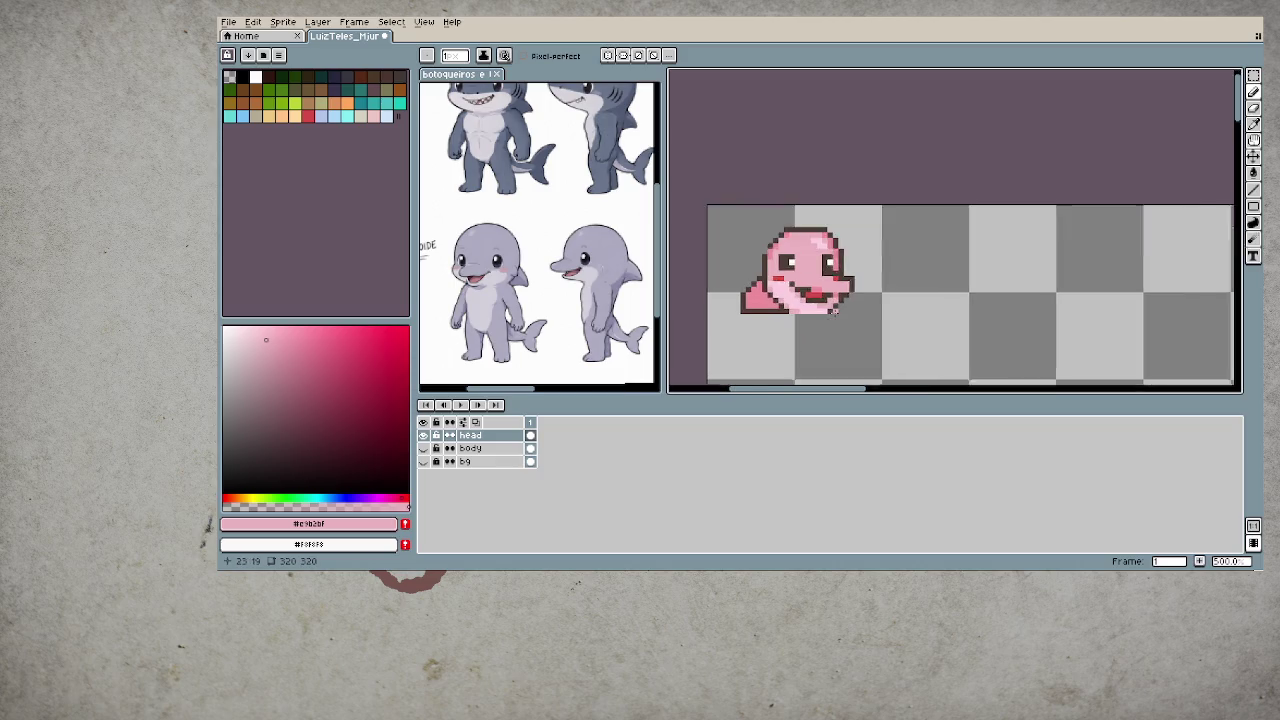
{"action": "scroll", "coordinate": [843, 299], "scroll_direction": "up", "scroll_amount": 4}
{"action": "left_click_drag", "start_coordinate": [867, 313], "coordinate": [942, 281]}
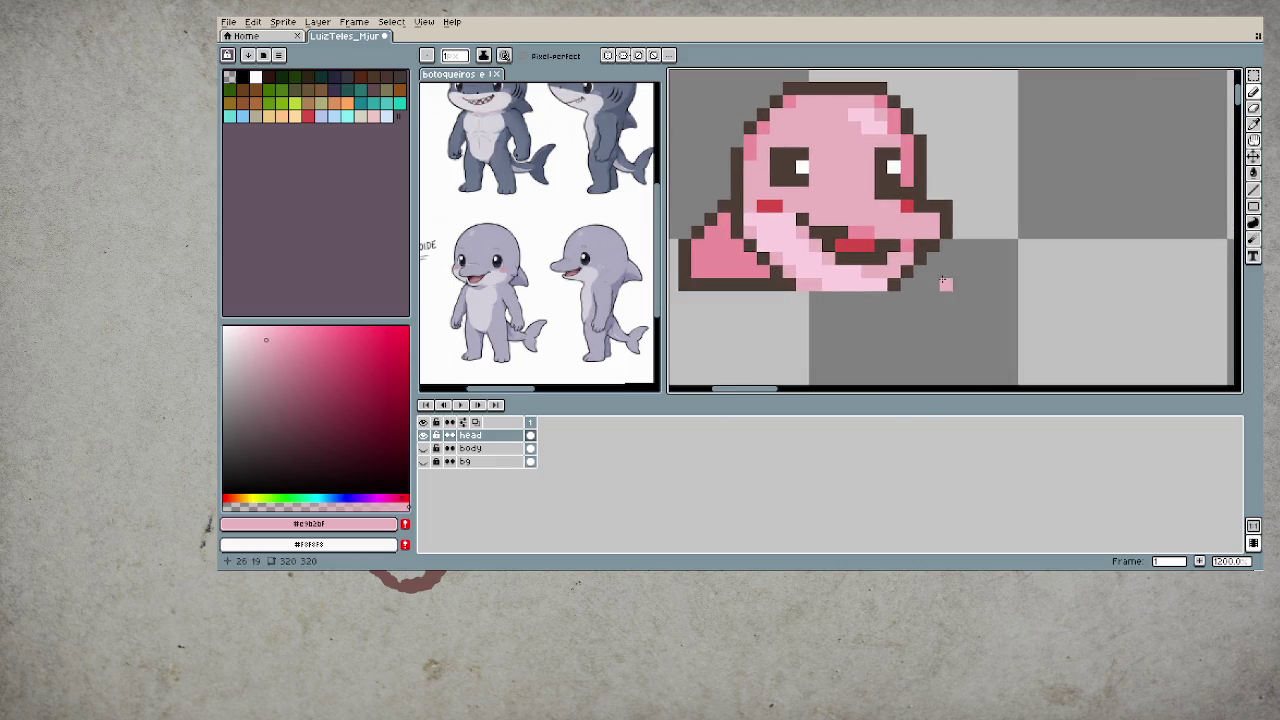
- Move the dark outline block at the mouth corner using a rectangular selection
{"action": "key", "text": "m"}
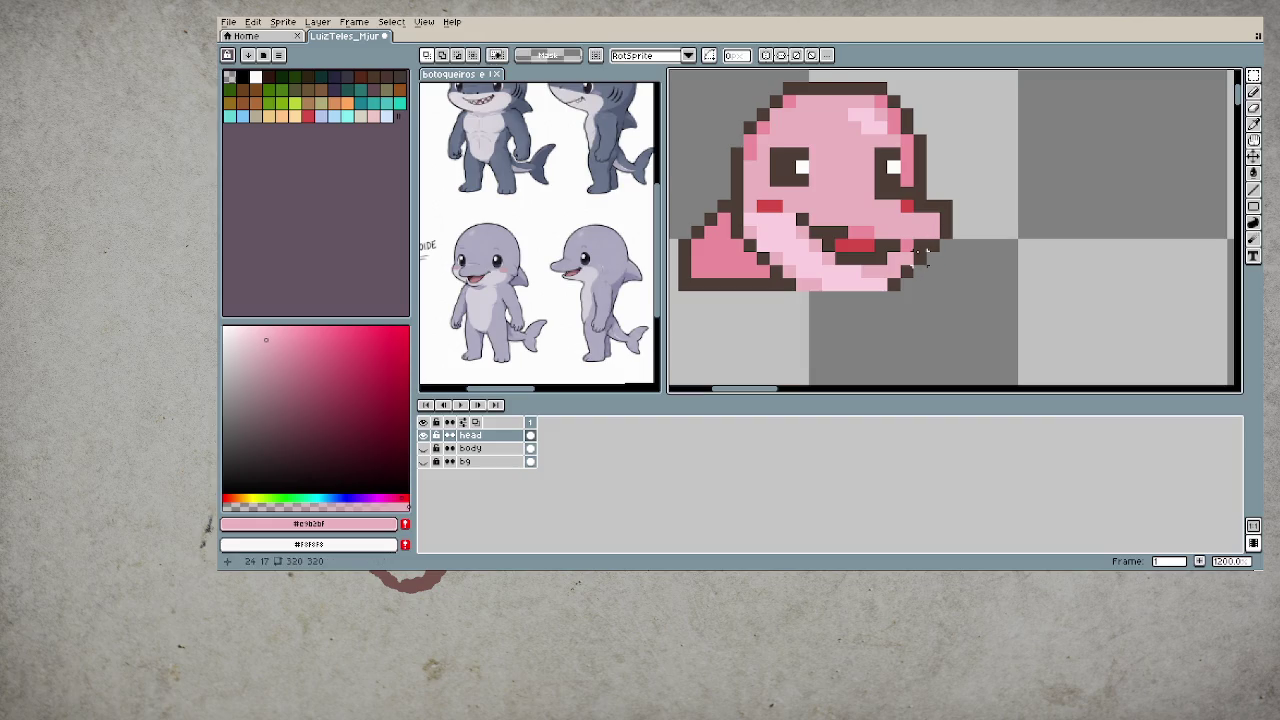
{"action": "mouse_move", "coordinate": [898, 250]}
{"action": "left_mouse_down"}
{"action": "mouse_move", "coordinate": [942, 293]}
{"action": "mouse_move", "coordinate": [935, 280]}
{"action": "left_mouse_up"}
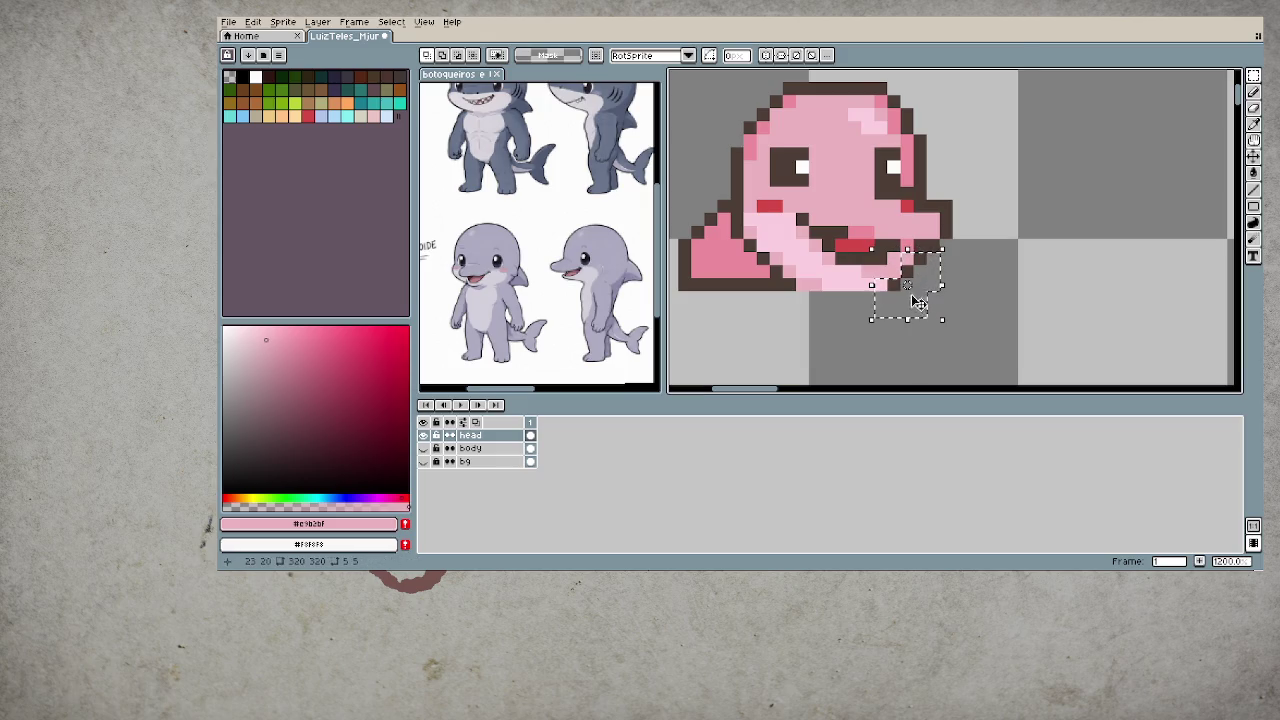
{"action": "key", "text": "ctrl+d"}
{"action": "scroll", "coordinate": [996, 334], "scroll_direction": "down", "scroll_amount": 3}
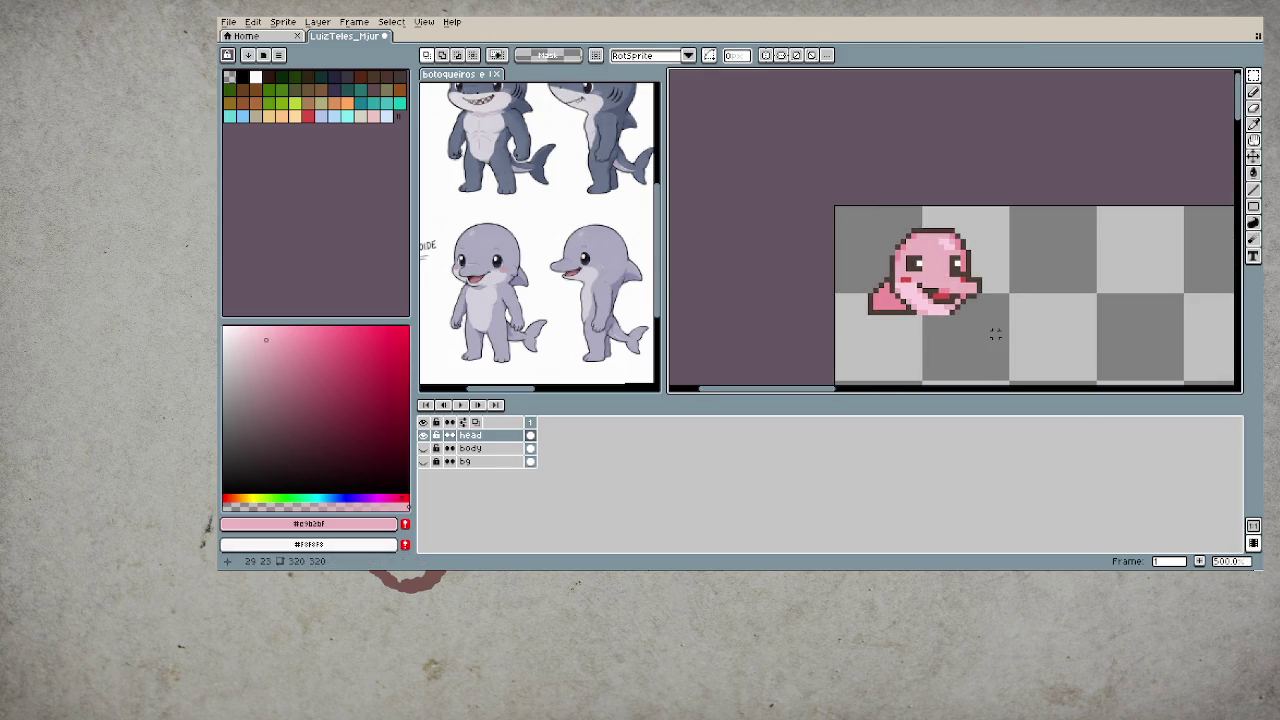
{"action": "scroll", "coordinate": [980, 331], "scroll_direction": "down", "scroll_amount": 1}
{"action": "scroll", "coordinate": [910, 337], "scroll_direction": "down", "scroll_amount": 1}
{"action": "scroll", "coordinate": [907, 340], "scroll_direction": "down", "scroll_amount": 1}
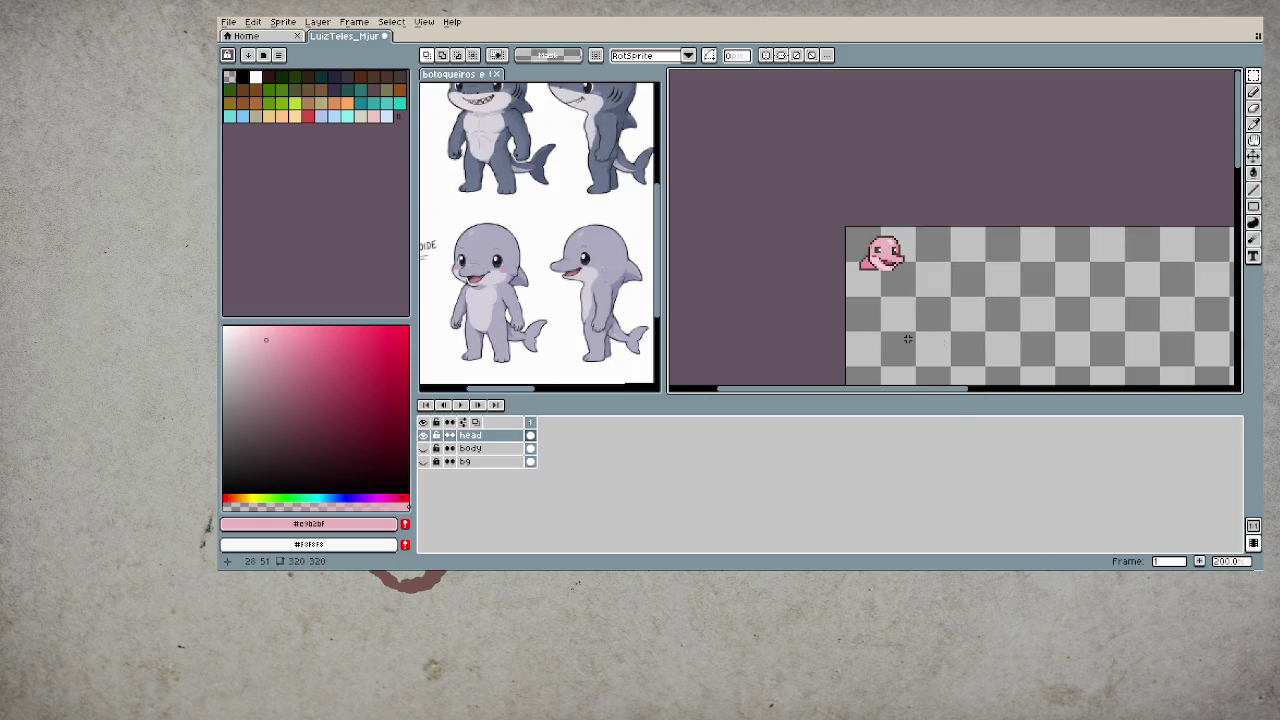
{"action": "scroll", "coordinate": [905, 320], "scroll_direction": "up", "scroll_amount": 1}
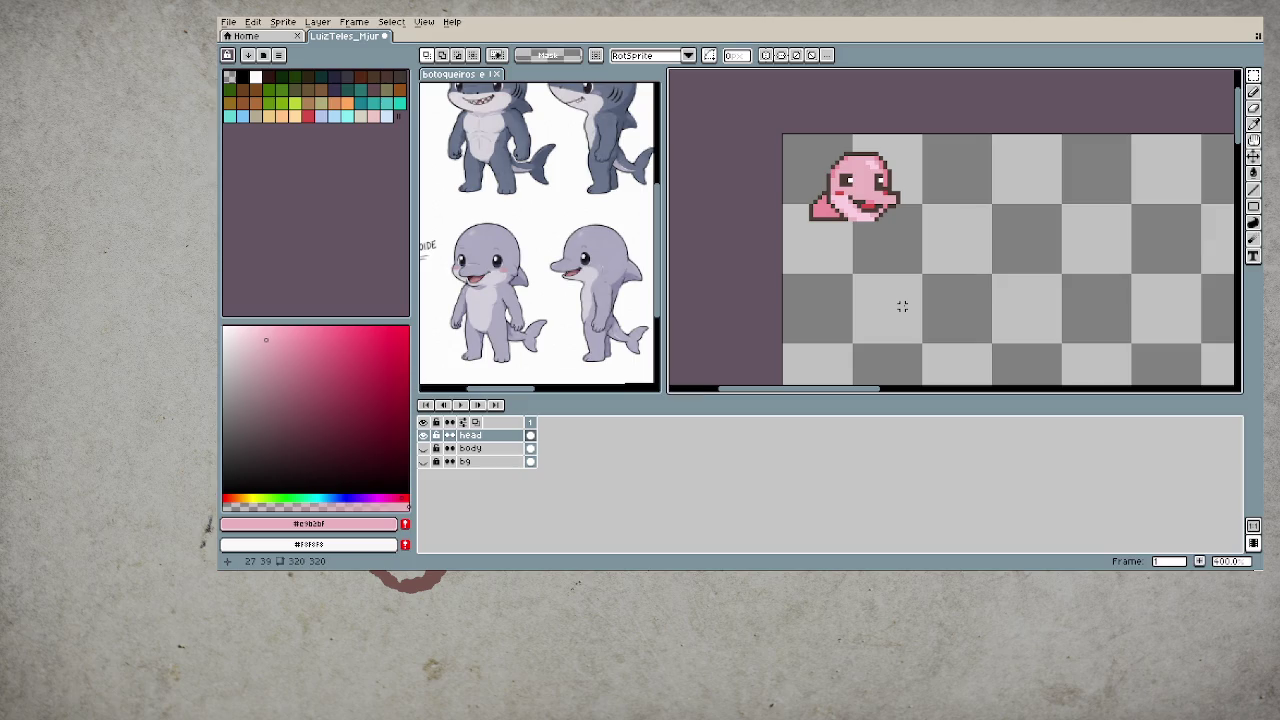
{"action": "scroll", "coordinate": [902, 270], "scroll_direction": "up", "scroll_amount": 3}
{"action": "scroll", "coordinate": [880, 285], "scroll_direction": "up", "scroll_amount": 3}
{"action": "key", "text": "b"}
{"action": "left_click", "coordinate": [853, 296], "text": "alt"}
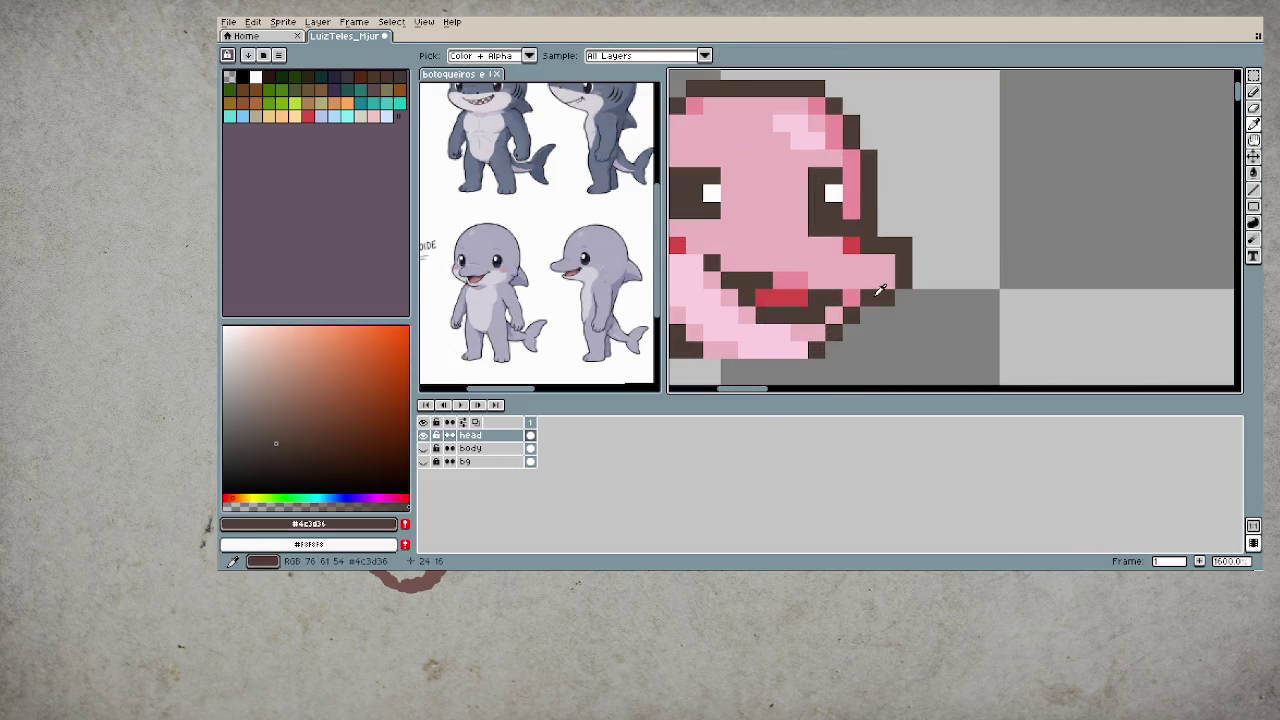
{"action": "scroll", "coordinate": [853, 296], "scroll_direction": "down", "scroll_amount": 5}
{"action": "scroll", "coordinate": [935, 307], "scroll_direction": "down", "scroll_amount": 1}
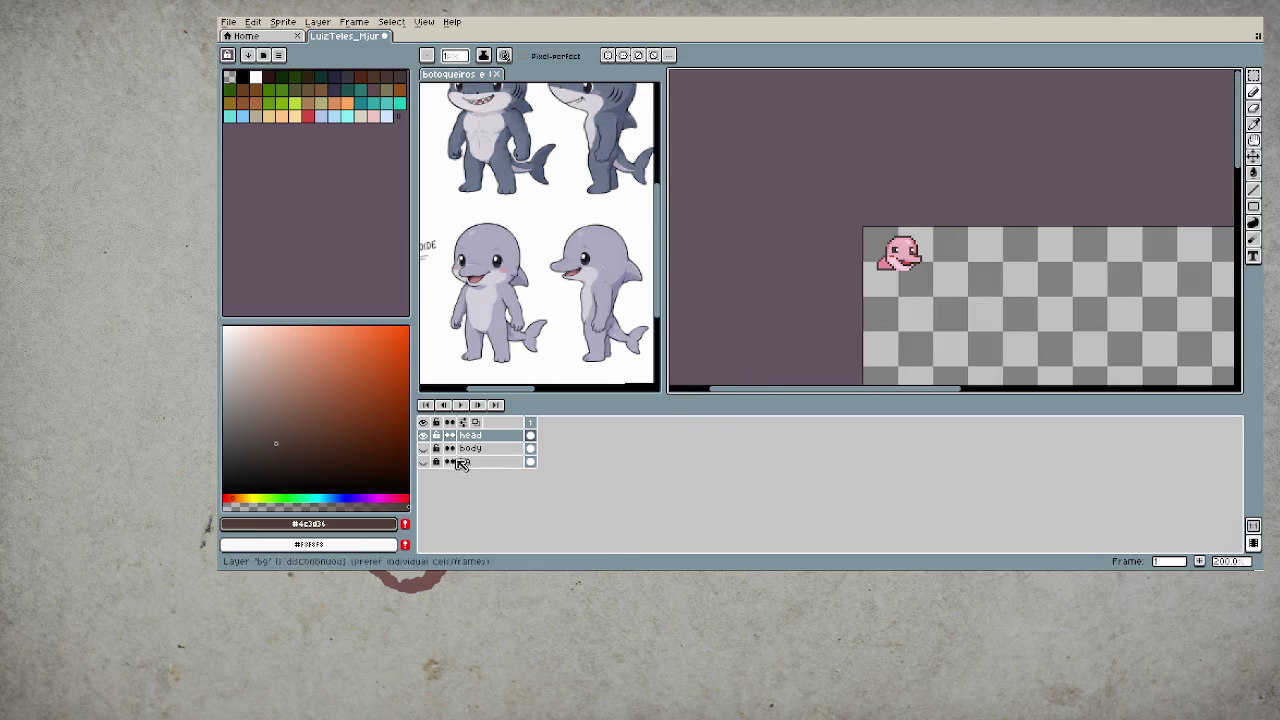
{"action": "left_click", "coordinate": [423, 448]}
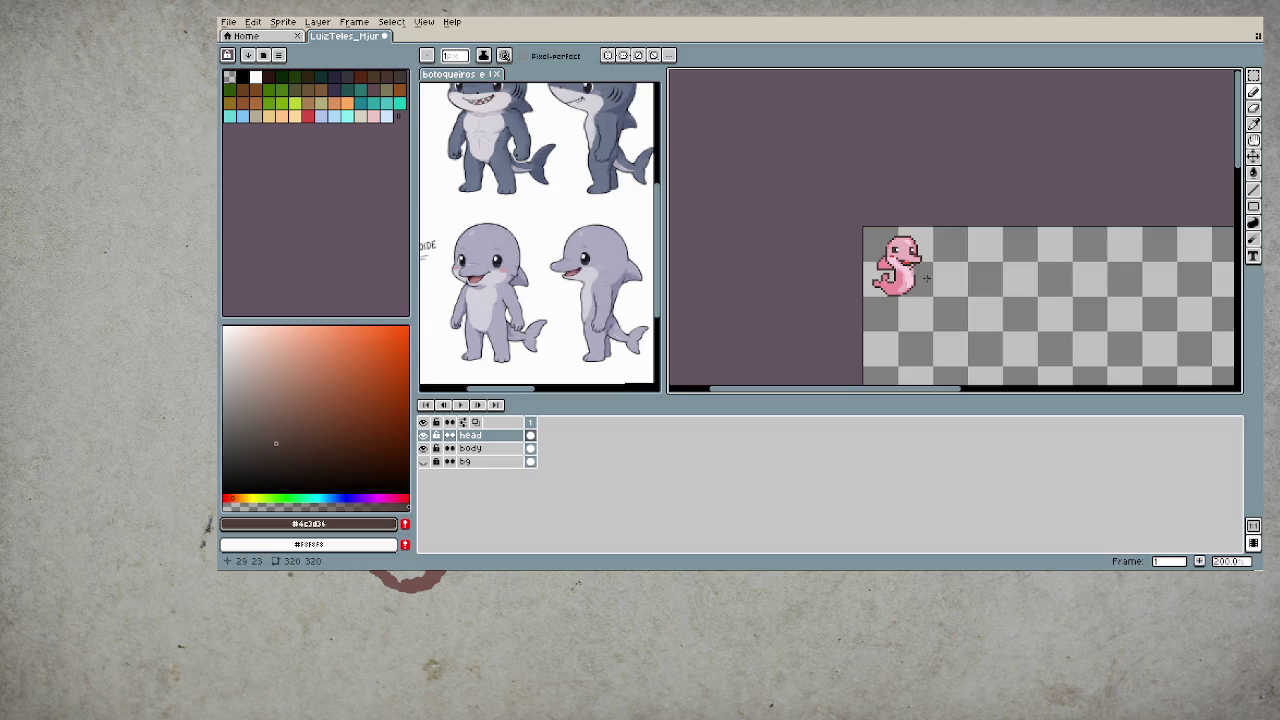
{"action": "scroll", "coordinate": [917, 282], "scroll_direction": "up", "scroll_amount": 5}
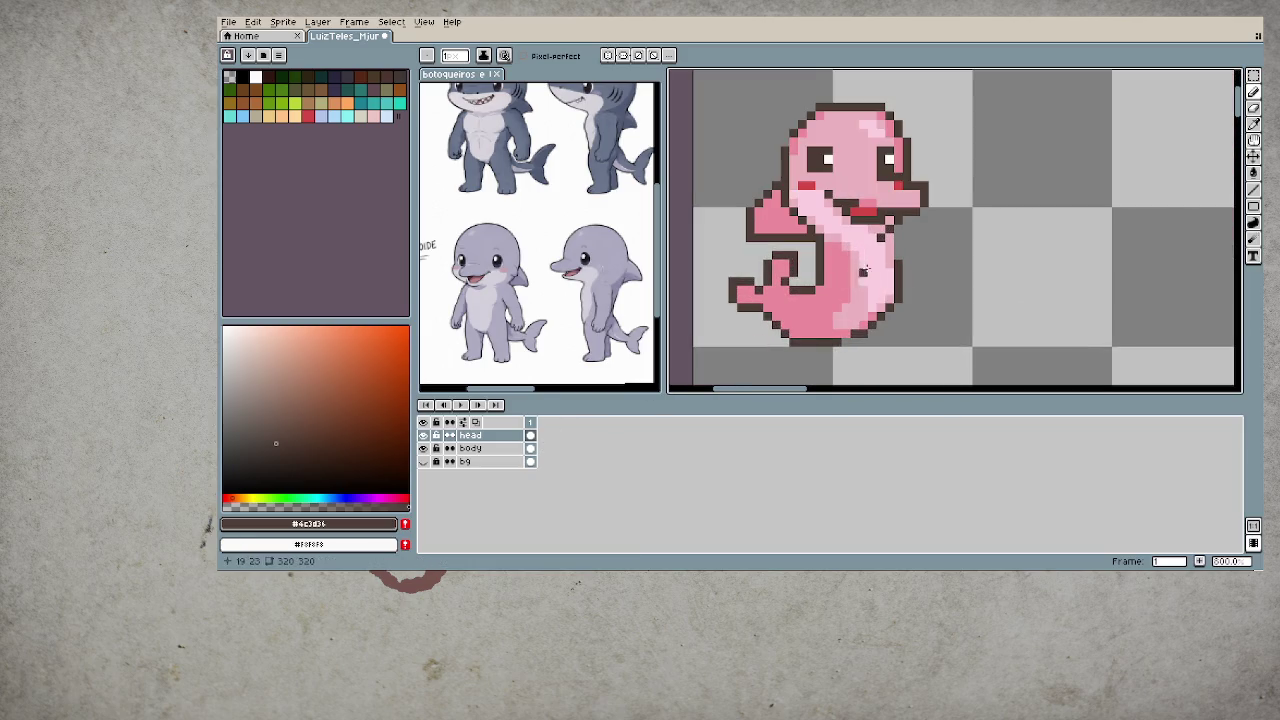
{"action": "key", "text": "v"}
{"action": "left_click_drag", "start_coordinate": [914, 283], "coordinate": [922, 284]}
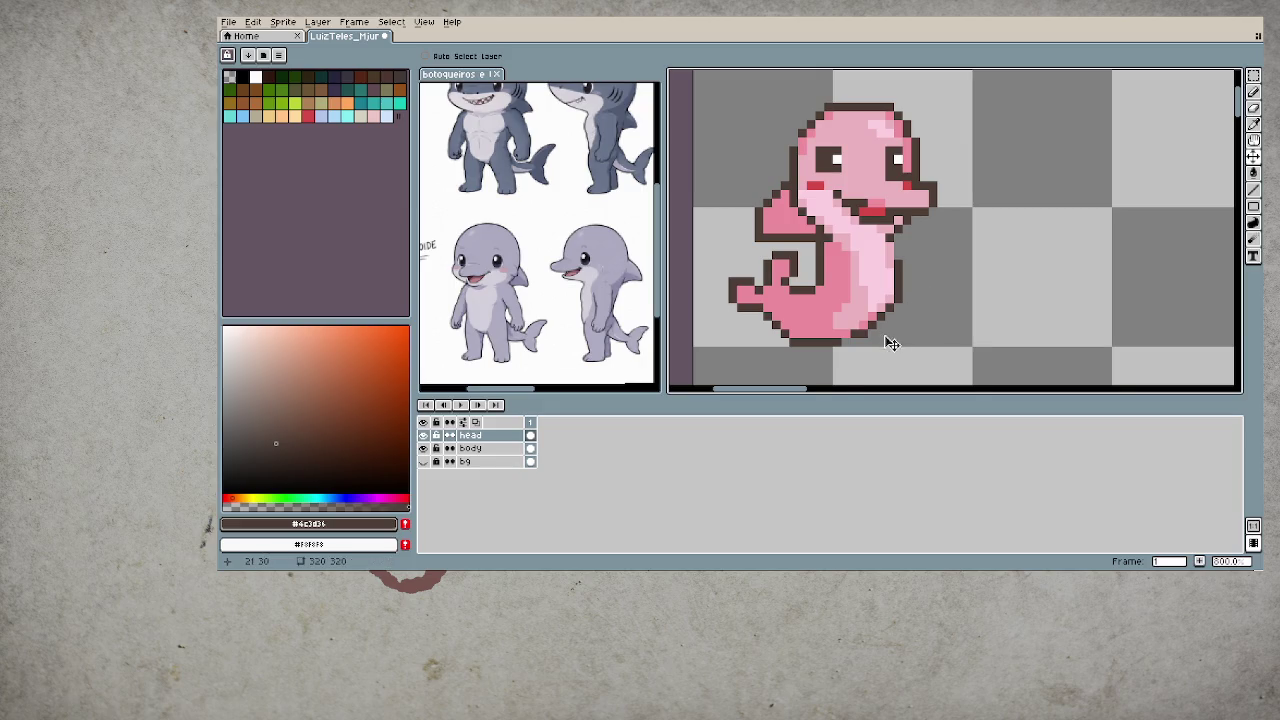
{"action": "scroll", "coordinate": [886, 343], "scroll_direction": "down", "scroll_amount": 4}
{"action": "scroll", "coordinate": [877, 320], "scroll_direction": "up", "scroll_amount": 2}
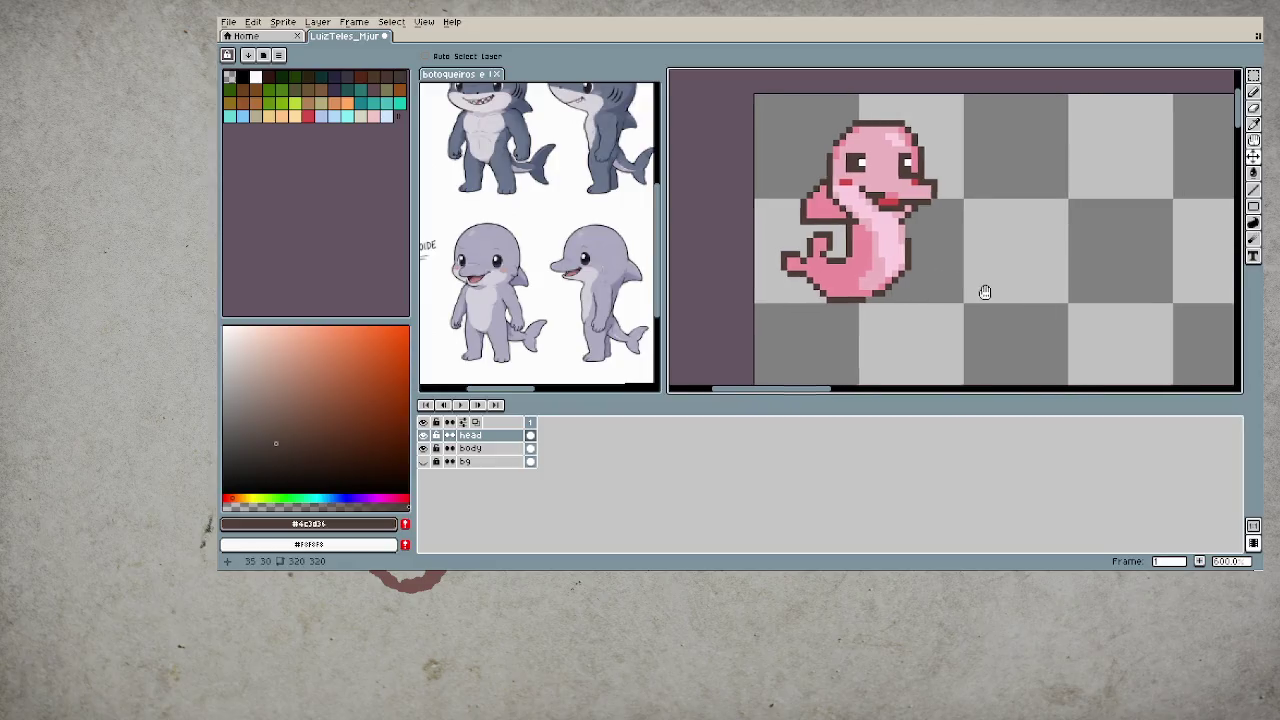
{"action": "scroll", "coordinate": [871, 294], "scroll_direction": "up", "scroll_amount": 2}
{"action": "scroll", "coordinate": [862, 289], "scroll_direction": "up", "scroll_amount": 3}
{"action": "scroll", "coordinate": [860, 290], "scroll_direction": "down", "scroll_amount": 2}
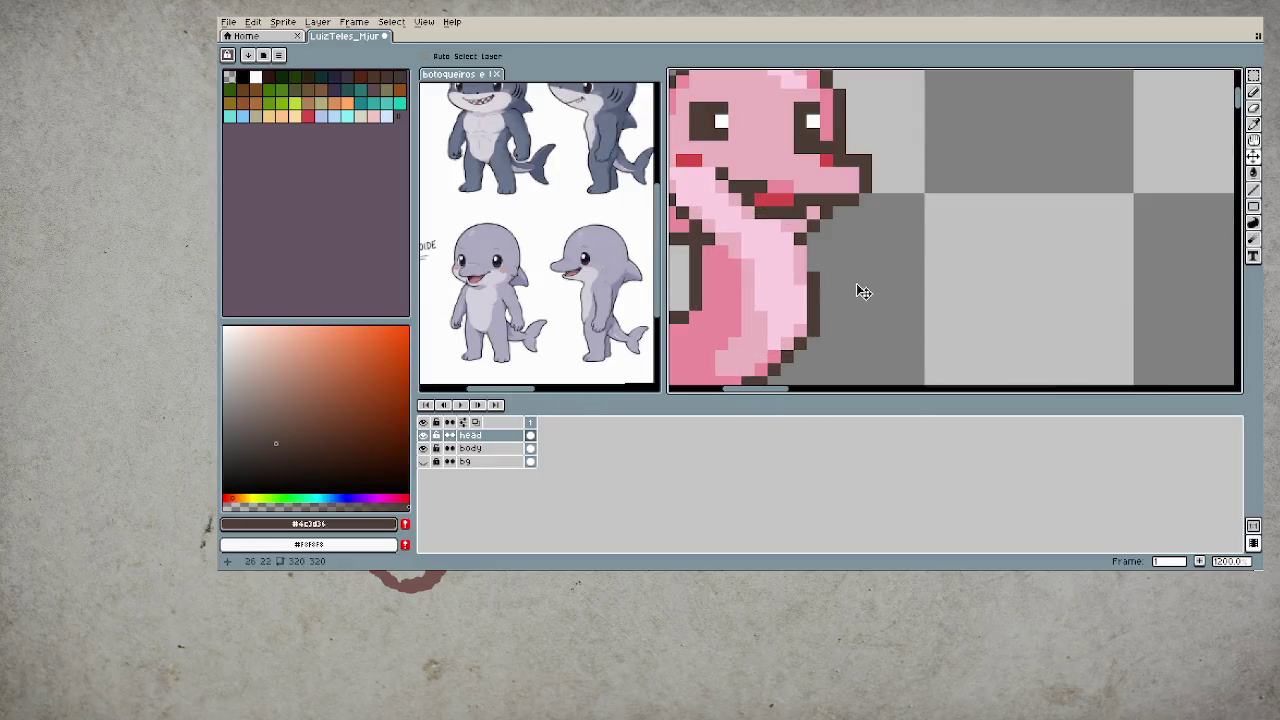
{"action": "scroll", "coordinate": [858, 292], "scroll_direction": "down", "scroll_amount": 1}
{"action": "scroll", "coordinate": [857, 296], "scroll_direction": "down", "scroll_amount": 2}
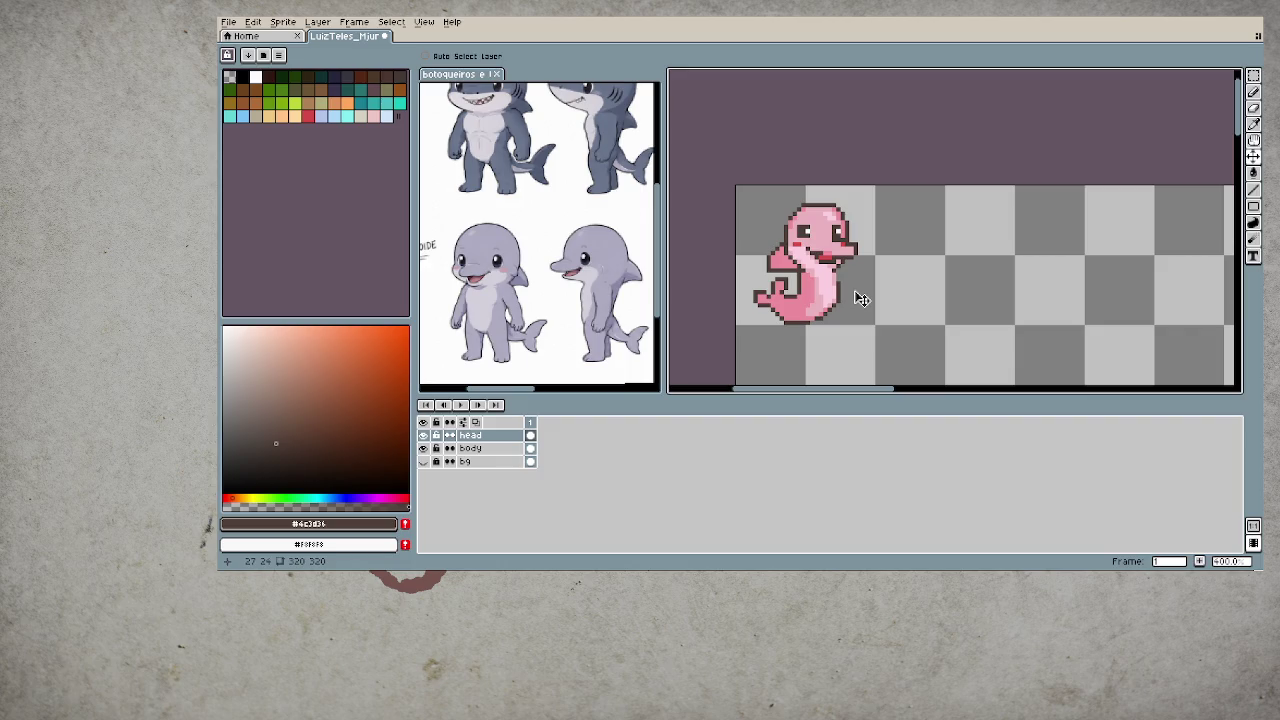
{"action": "scroll", "coordinate": [848, 295], "scroll_direction": "up", "scroll_amount": 3}
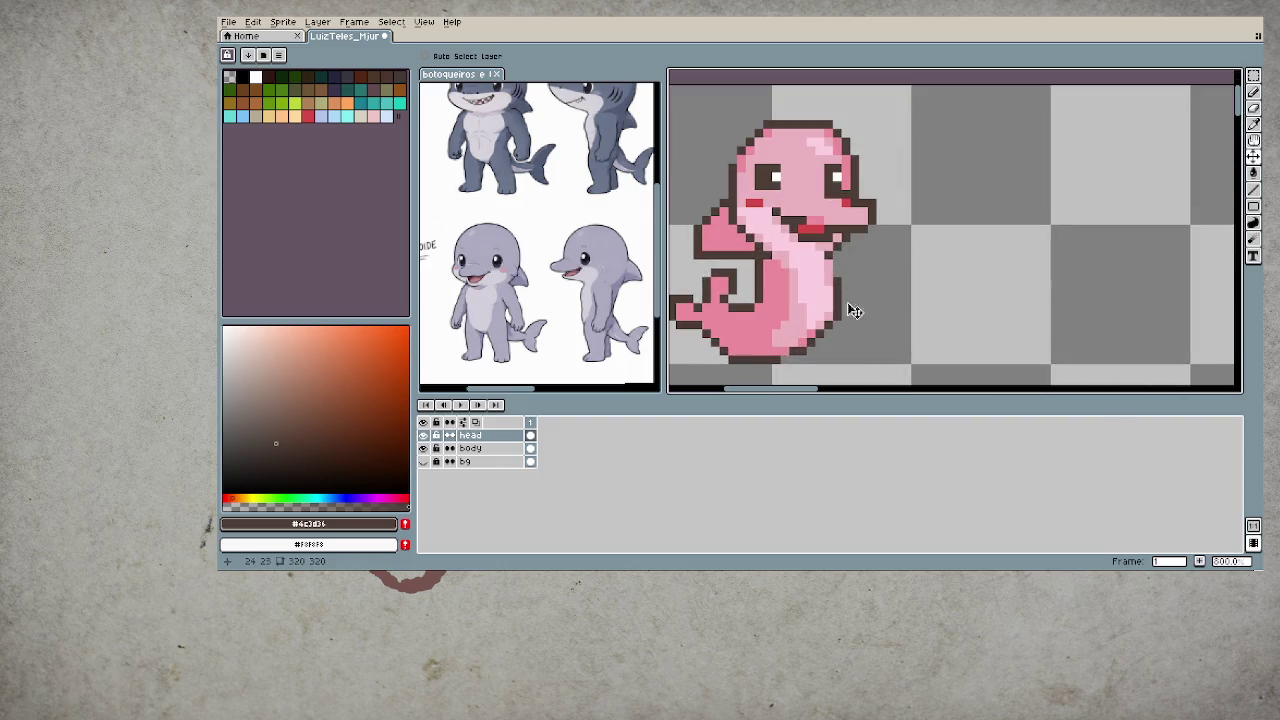
- Add a new layer above body and name it 'arms'
{"action": "left_click", "coordinate": [488, 449]}
{"action": "right_click", "coordinate": [488, 449]}
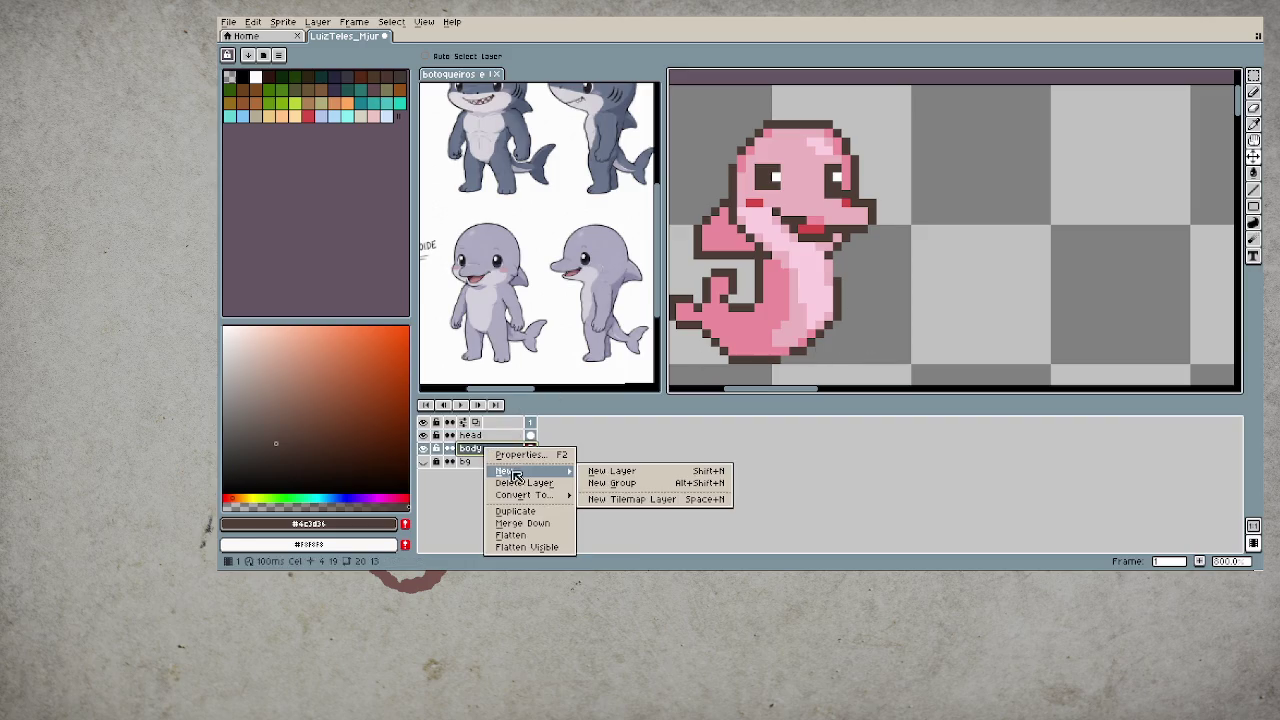
{"action": "left_click", "coordinate": [598, 473]}
{"action": "double_click", "coordinate": [477, 449]}
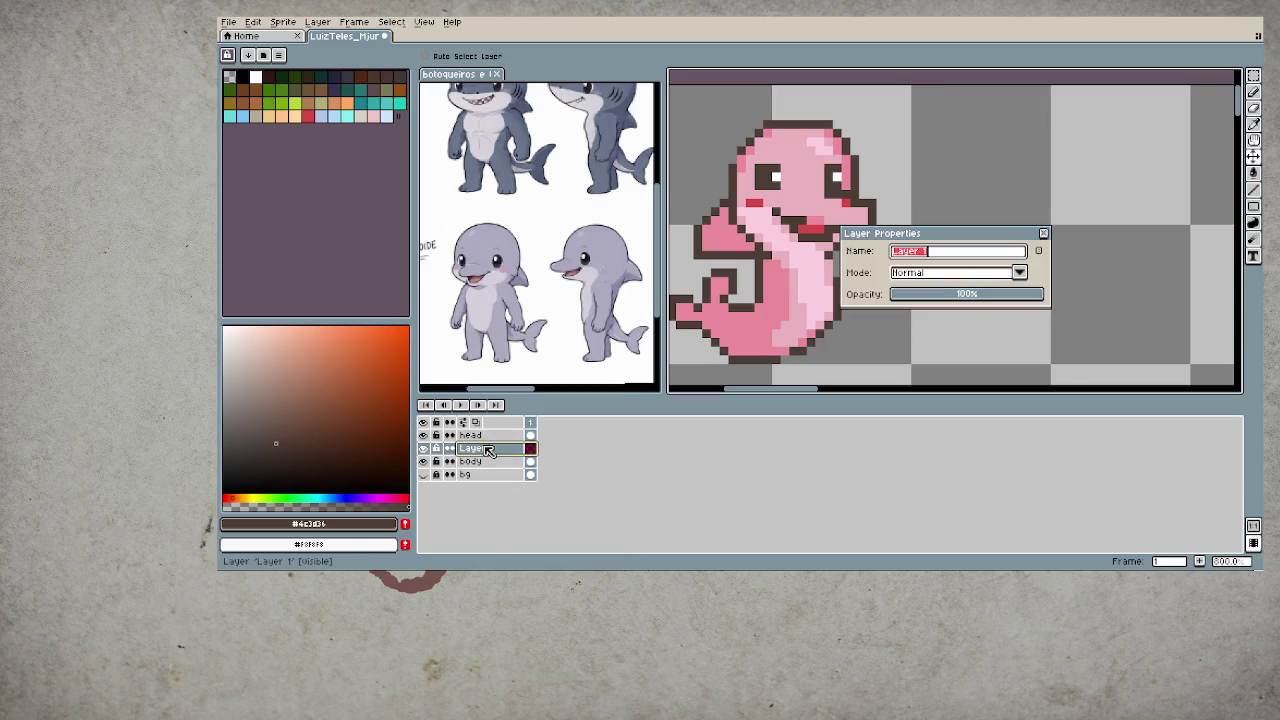
{"action": "double_click", "coordinate": [485, 449]}
{"action": "type", "text": "arms"}
{"action": "key", "text": "Return"}
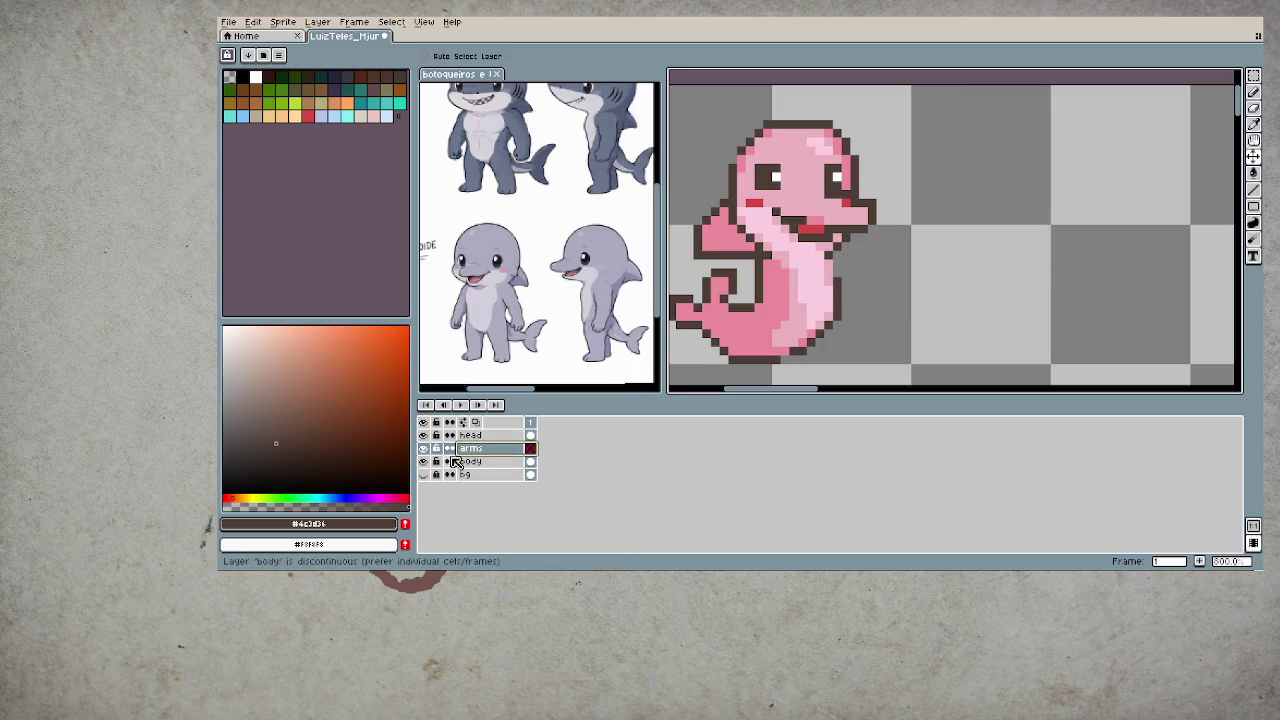
- Pan across the dolphin's body and sample its pink as drawing colour
{"action": "scroll", "coordinate": [790, 271], "scroll_direction": "up", "scroll_amount": 1}
{"action": "scroll", "coordinate": [805, 283], "scroll_direction": "up", "scroll_amount": 1}
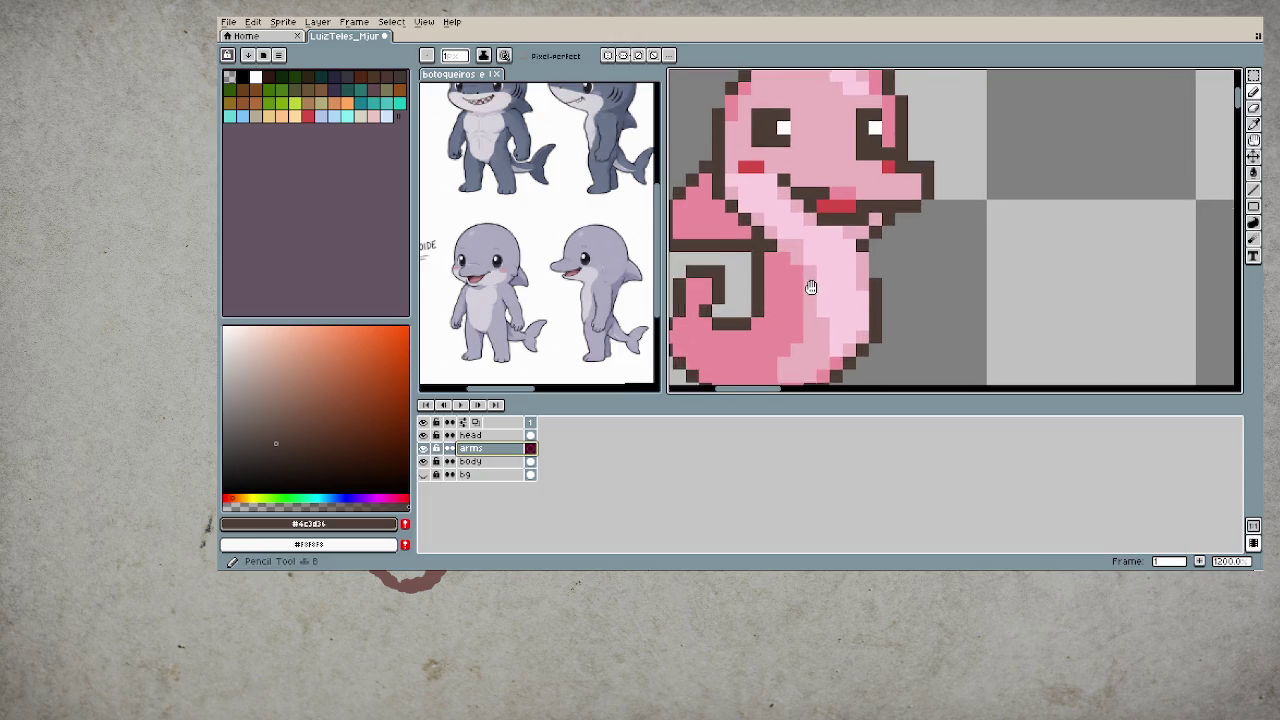
{"action": "left_click_drag", "start_coordinate": [811, 287], "coordinate": [852, 278]}
{"action": "left_click", "coordinate": [830, 277], "text": "alt"}
{"action": "scroll", "coordinate": [840, 285], "scroll_direction": "down", "scroll_amount": 2}
{"action": "scroll", "coordinate": [845, 292], "scroll_direction": "down", "scroll_amount": 2}
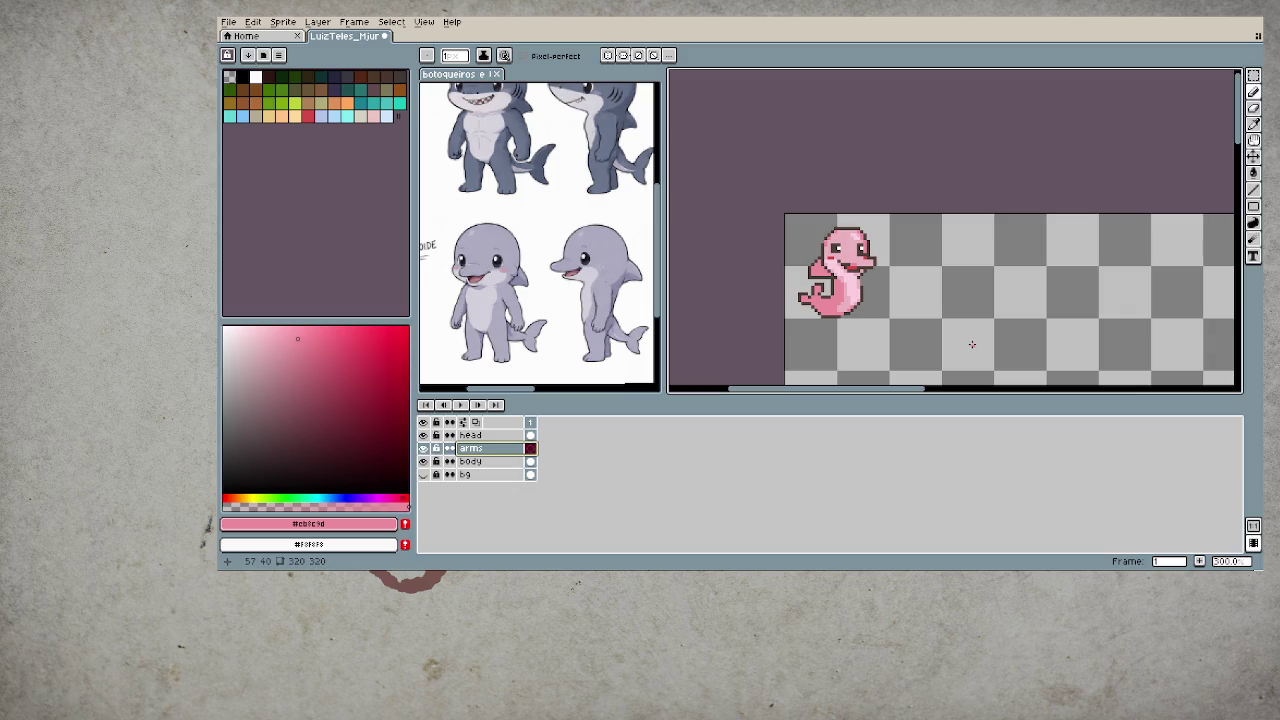
{"action": "scroll", "coordinate": [850, 284], "scroll_direction": "up", "scroll_amount": 1}
{"action": "scroll", "coordinate": [848, 281], "scroll_direction": "up", "scroll_amount": 1}
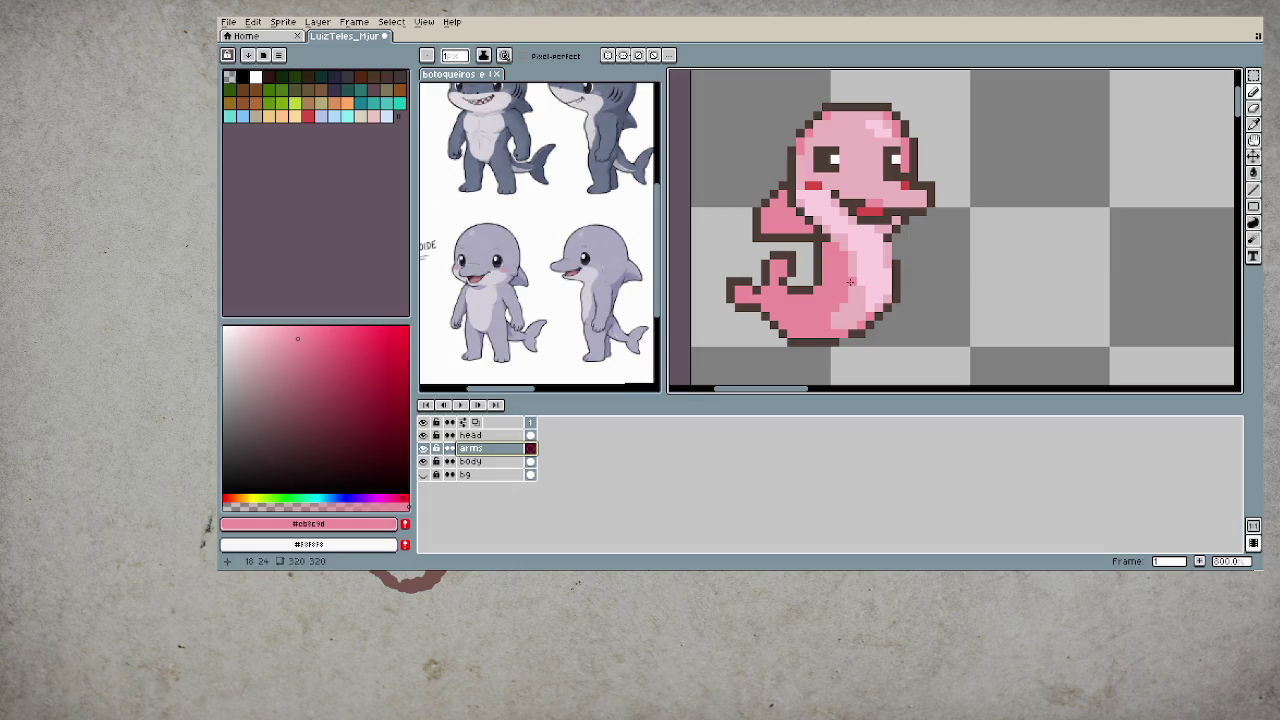
- Magic-wand the belly on the body layer and apply Hue/Saturation: saturation -28, lightness 3
{"action": "key", "text": "w"}
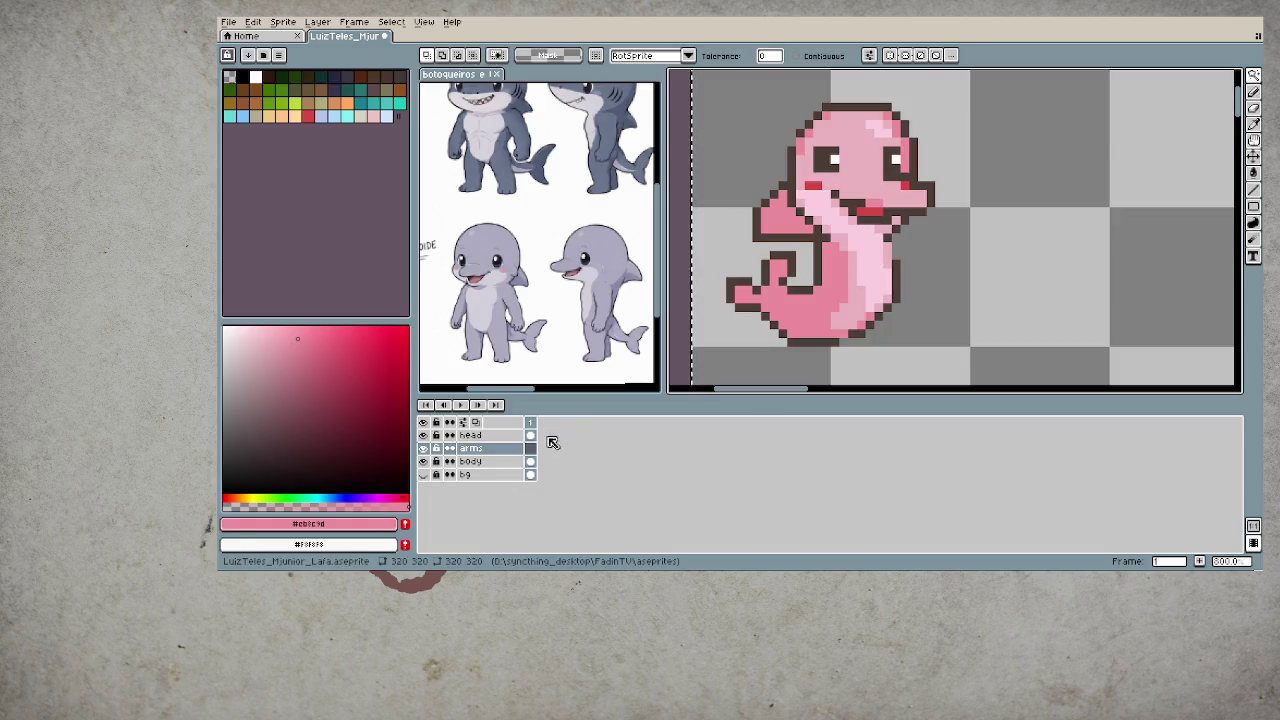
{"action": "left_click", "coordinate": [533, 461]}
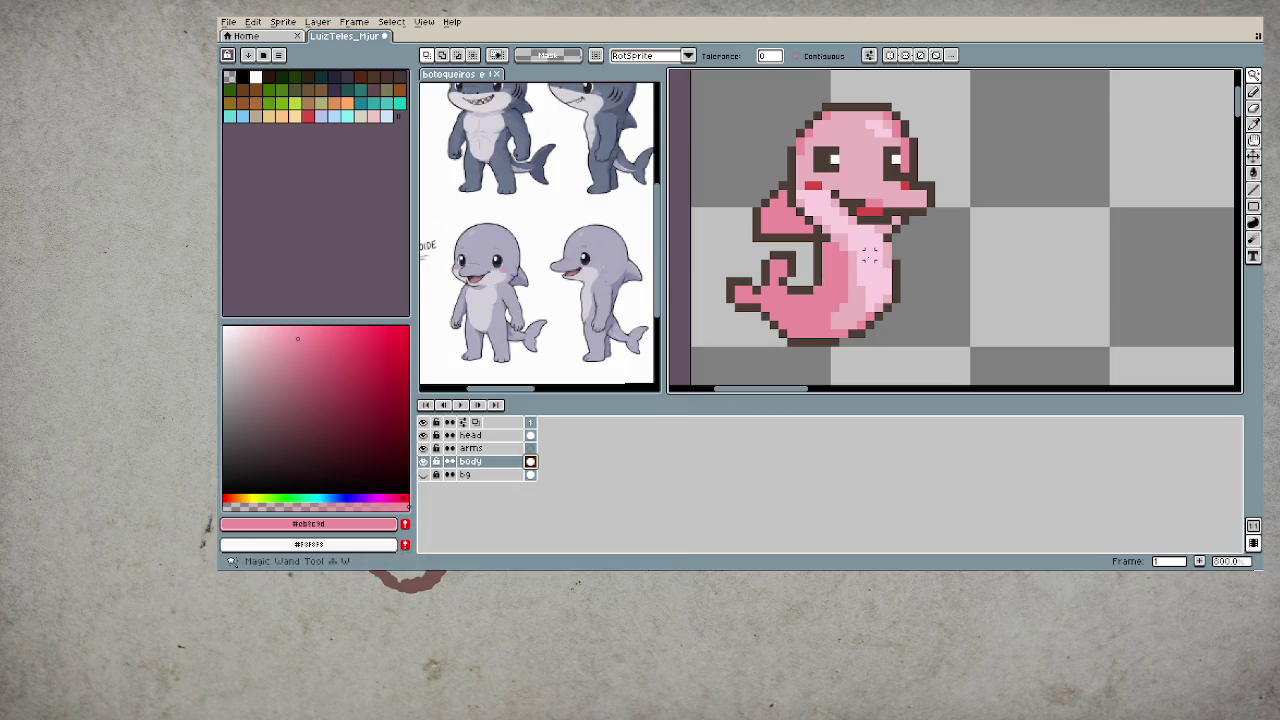
{"action": "left_click", "coordinate": [870, 280]}
{"action": "key", "text": "ctrl+u"}
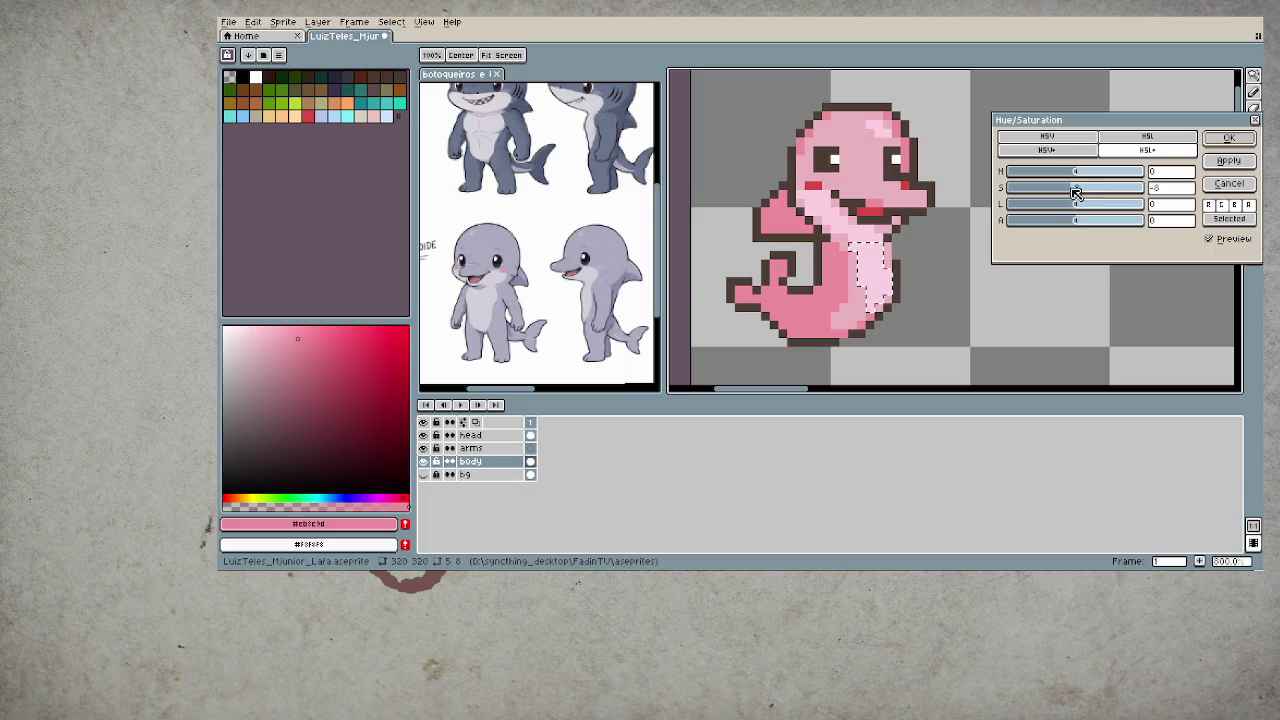
{"action": "mouse_move", "coordinate": [1077, 188]}
{"action": "left_mouse_down"}
{"action": "mouse_move", "coordinate": [1063, 193]}
{"action": "mouse_move", "coordinate": [1080, 216]}
{"action": "left_mouse_up"}
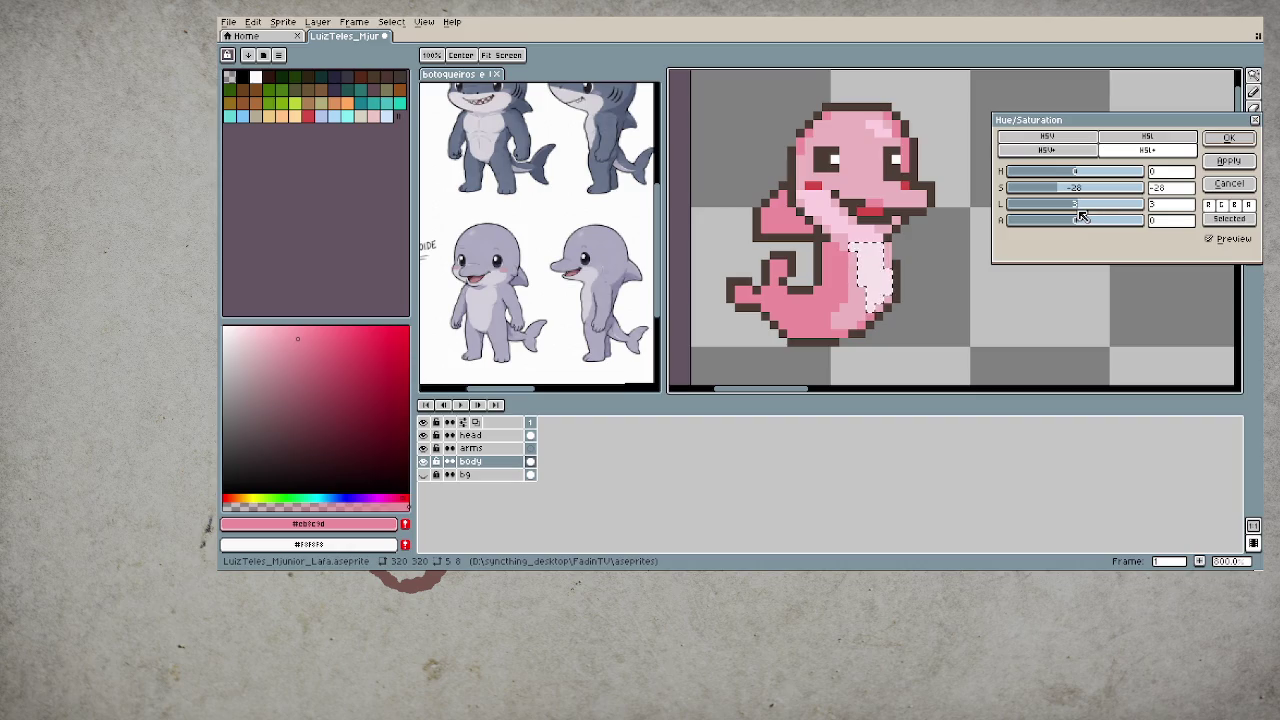
{"action": "left_click", "coordinate": [1228, 137]}
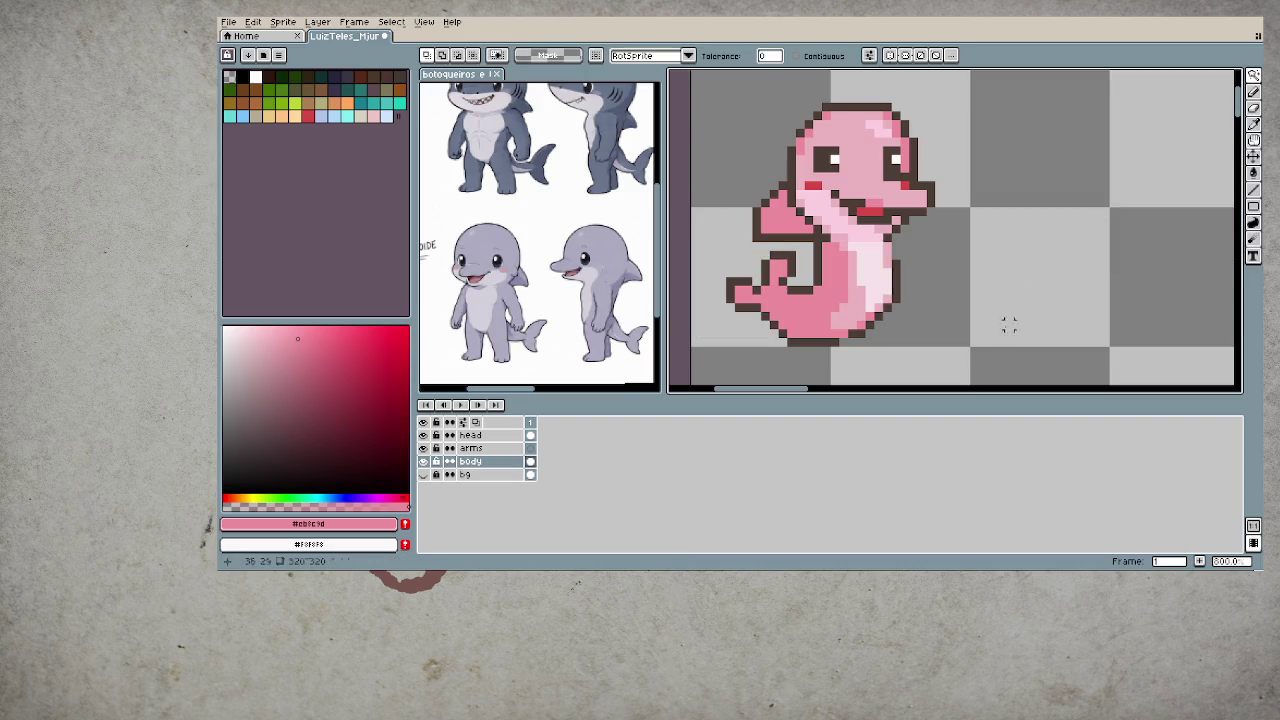
{"action": "scroll", "coordinate": [983, 337], "scroll_direction": "down", "scroll_amount": 1}
{"action": "scroll", "coordinate": [983, 337], "scroll_direction": "down", "scroll_amount": 1}
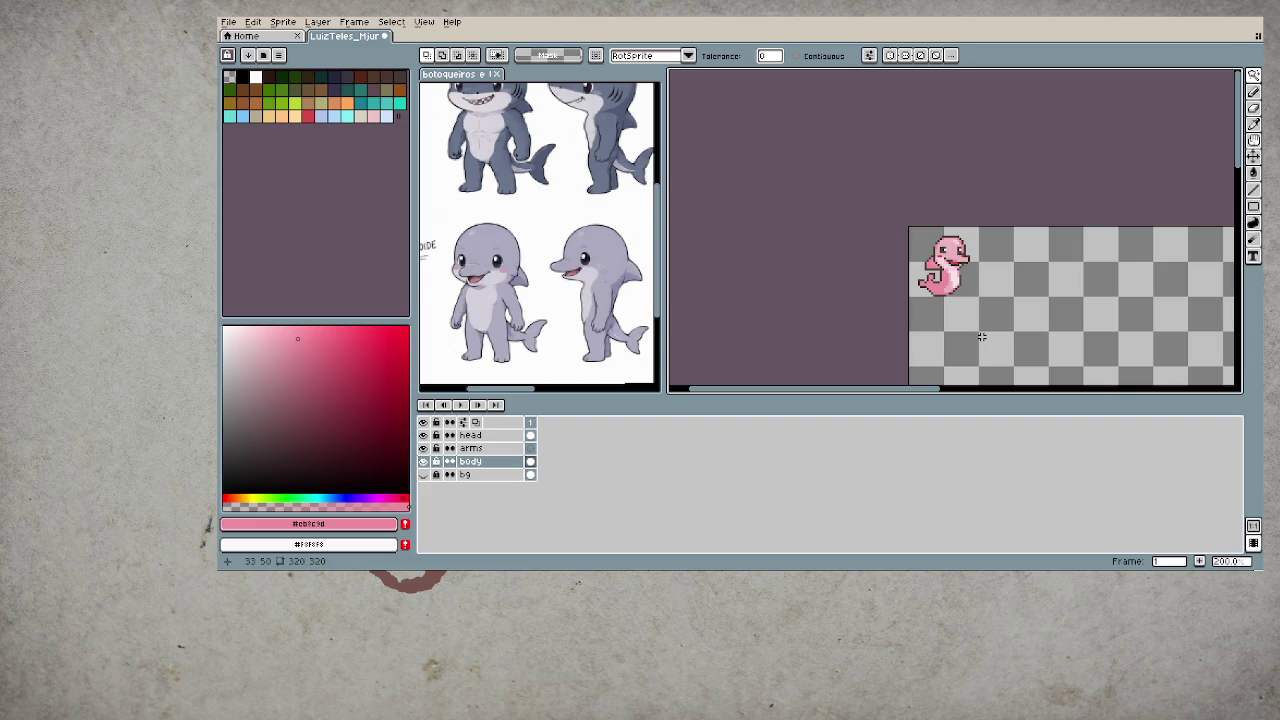
{"action": "scroll", "coordinate": [982, 337], "scroll_direction": "up", "scroll_amount": 1}
{"action": "scroll", "coordinate": [982, 337], "scroll_direction": "up", "scroll_amount": 1}
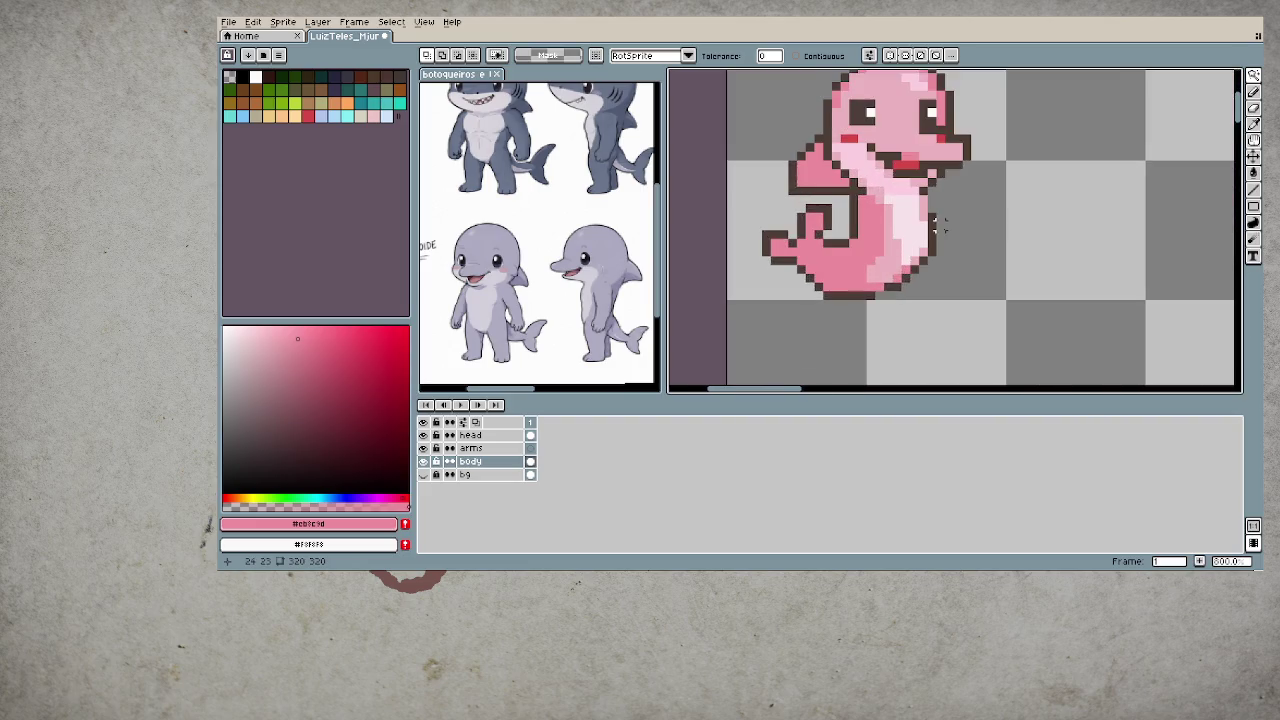
{"action": "scroll", "coordinate": [878, 287], "scroll_direction": "up", "scroll_amount": 1}
- Fill the dolphin's throat on the head layer with the sampled pale belly pink
{"action": "left_click", "coordinate": [877, 284], "text": "alt"}
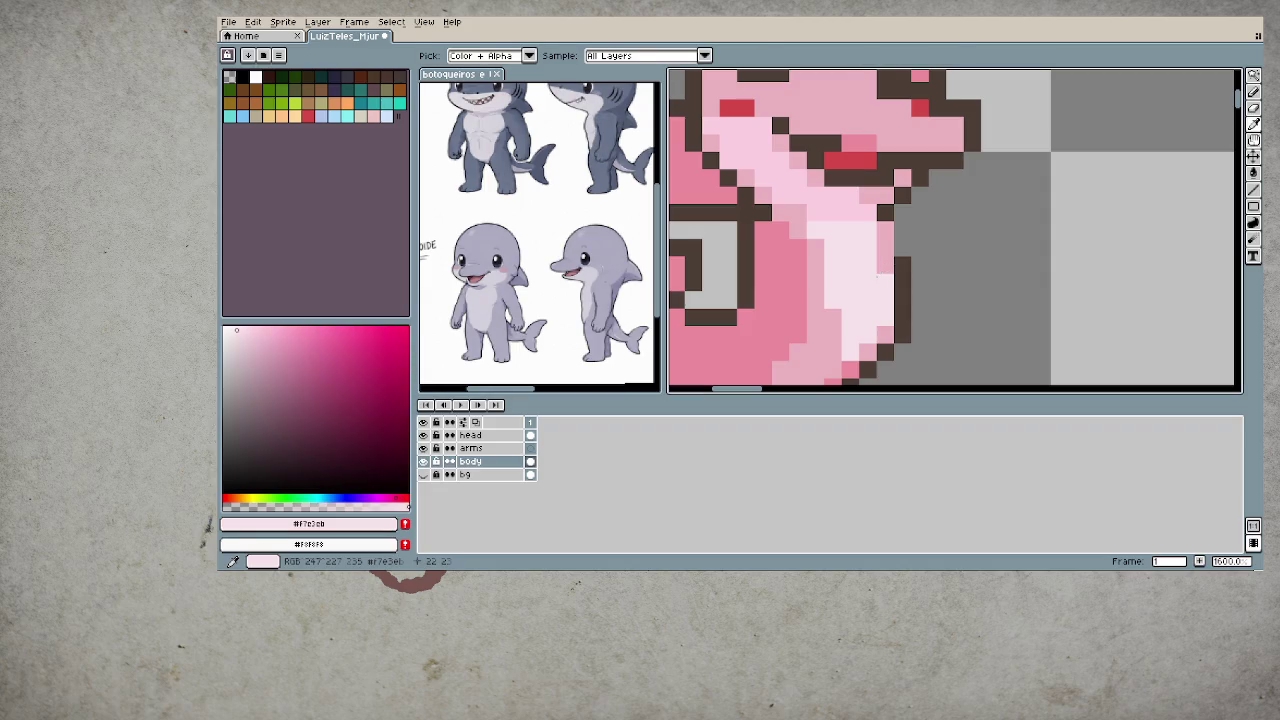
{"action": "key", "text": "g"}
{"action": "key", "text": "Up"}
{"action": "key", "text": "Up"}
{"action": "left_click", "coordinate": [815, 195]}
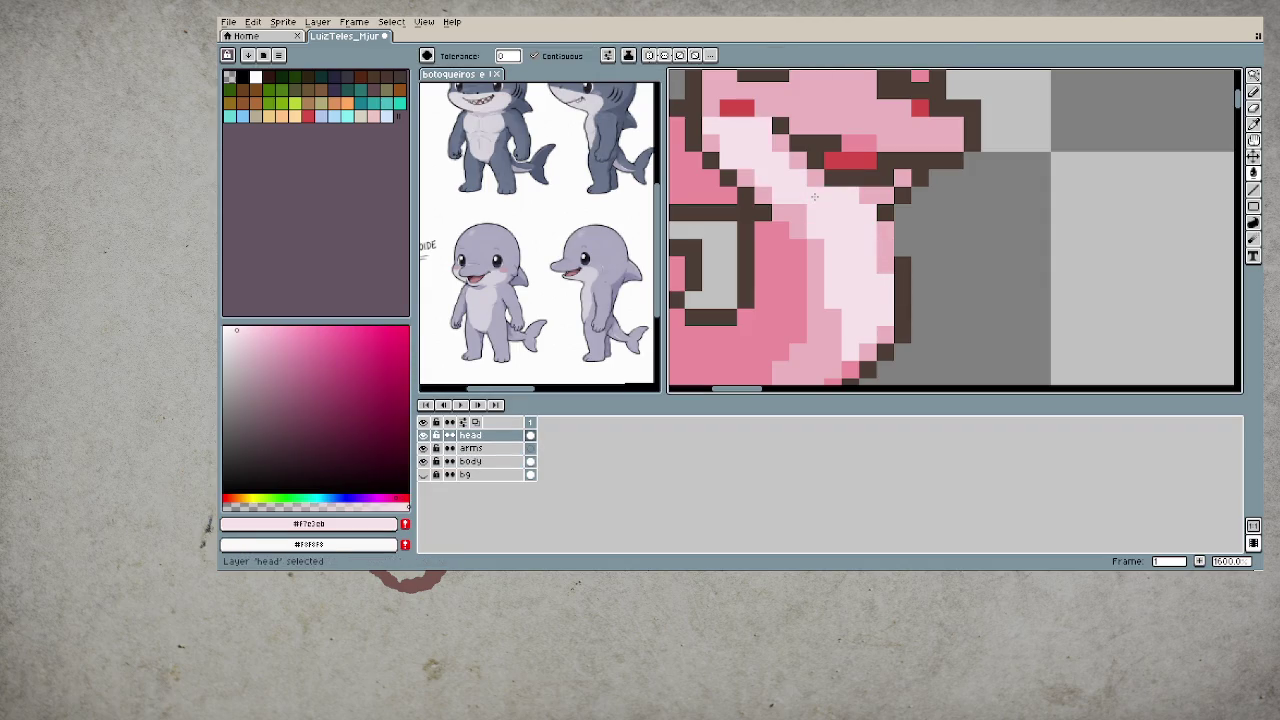
{"action": "scroll", "coordinate": [925, 320], "scroll_direction": "down", "scroll_amount": 5}
{"action": "scroll", "coordinate": [925, 320], "scroll_direction": "down", "scroll_amount": 1}
{"action": "scroll", "coordinate": [879, 324], "scroll_direction": "down", "scroll_amount": 1}
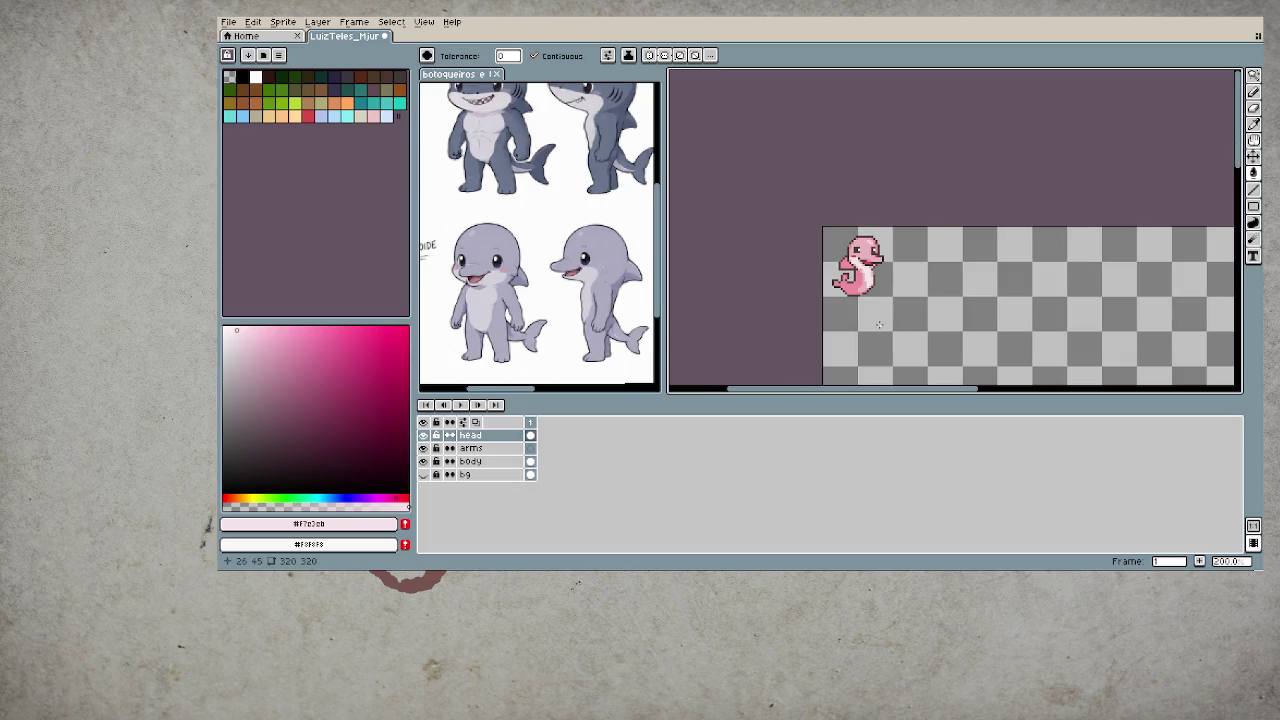
{"action": "scroll", "coordinate": [857, 268], "scroll_direction": "up", "scroll_amount": 5}
- Switch to the Pencil with a mid pink sampled from the sprite, zooming to check details
{"action": "key", "text": "b"}
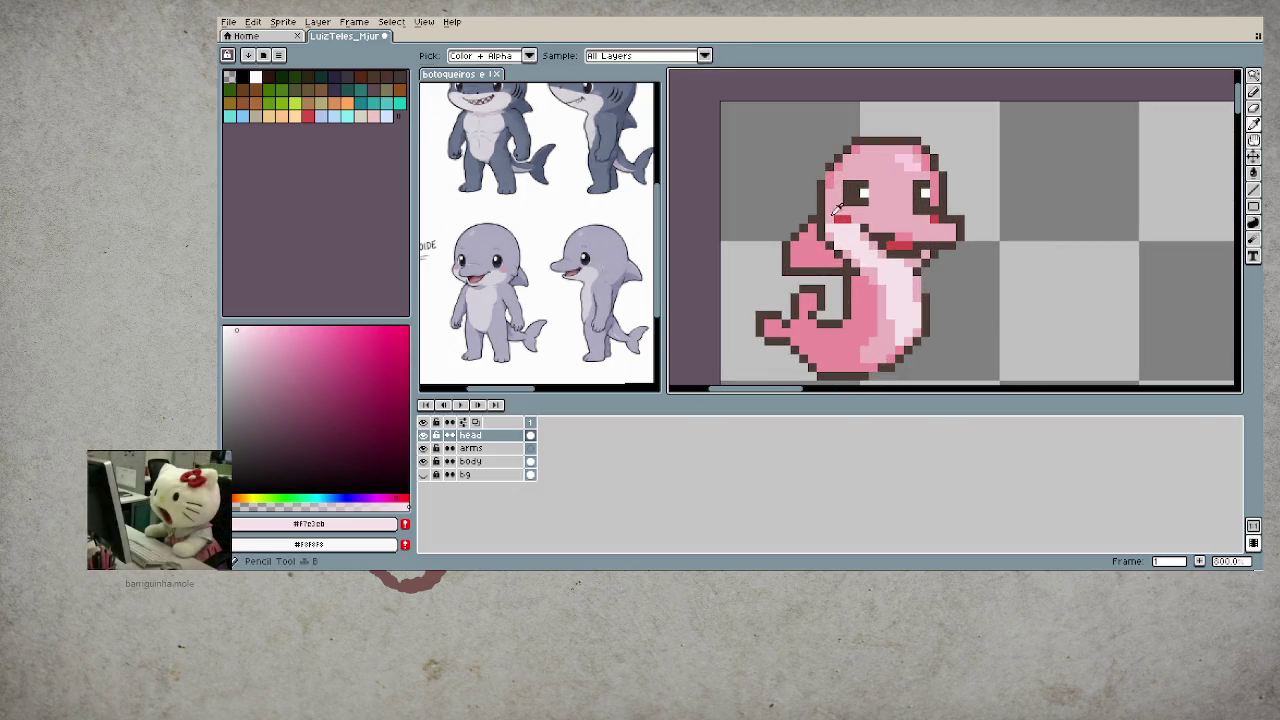
{"action": "left_click", "coordinate": [825, 228], "text": "alt"}
{"action": "scroll", "coordinate": [940, 340], "scroll_direction": "down", "scroll_amount": 3}
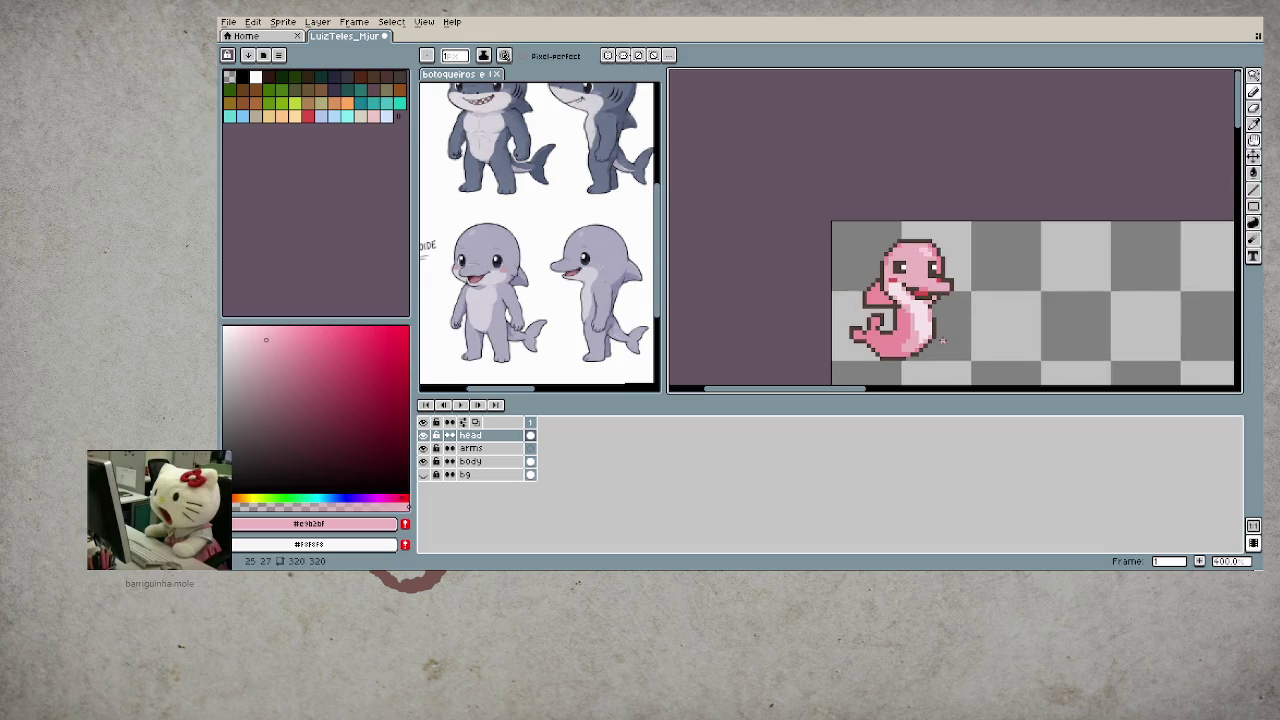
{"action": "scroll", "coordinate": [883, 314], "scroll_direction": "down", "scroll_amount": 1}
{"action": "scroll", "coordinate": [883, 314], "scroll_direction": "up", "scroll_amount": 2}
{"action": "scroll", "coordinate": [882, 314], "scroll_direction": "up", "scroll_amount": 1}
{"action": "scroll", "coordinate": [882, 314], "scroll_direction": "down", "scroll_amount": 1}
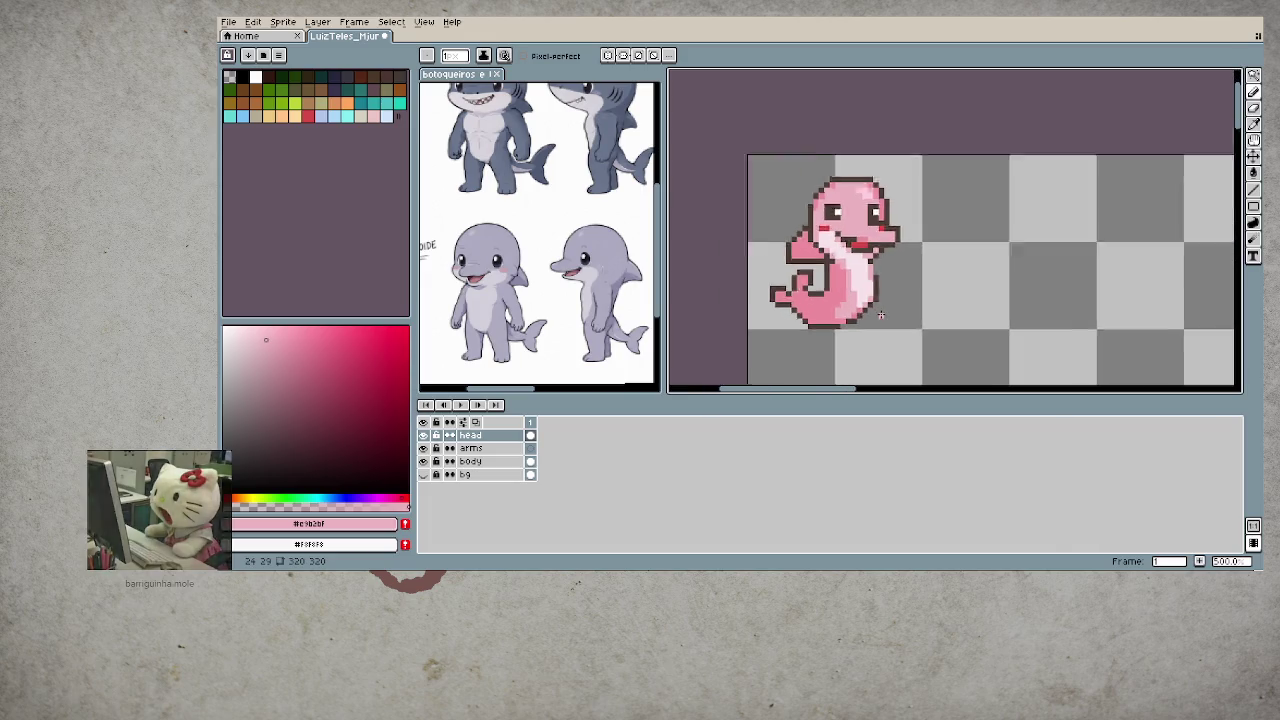
{"action": "scroll", "coordinate": [880, 315], "scroll_direction": "down", "scroll_amount": 3}
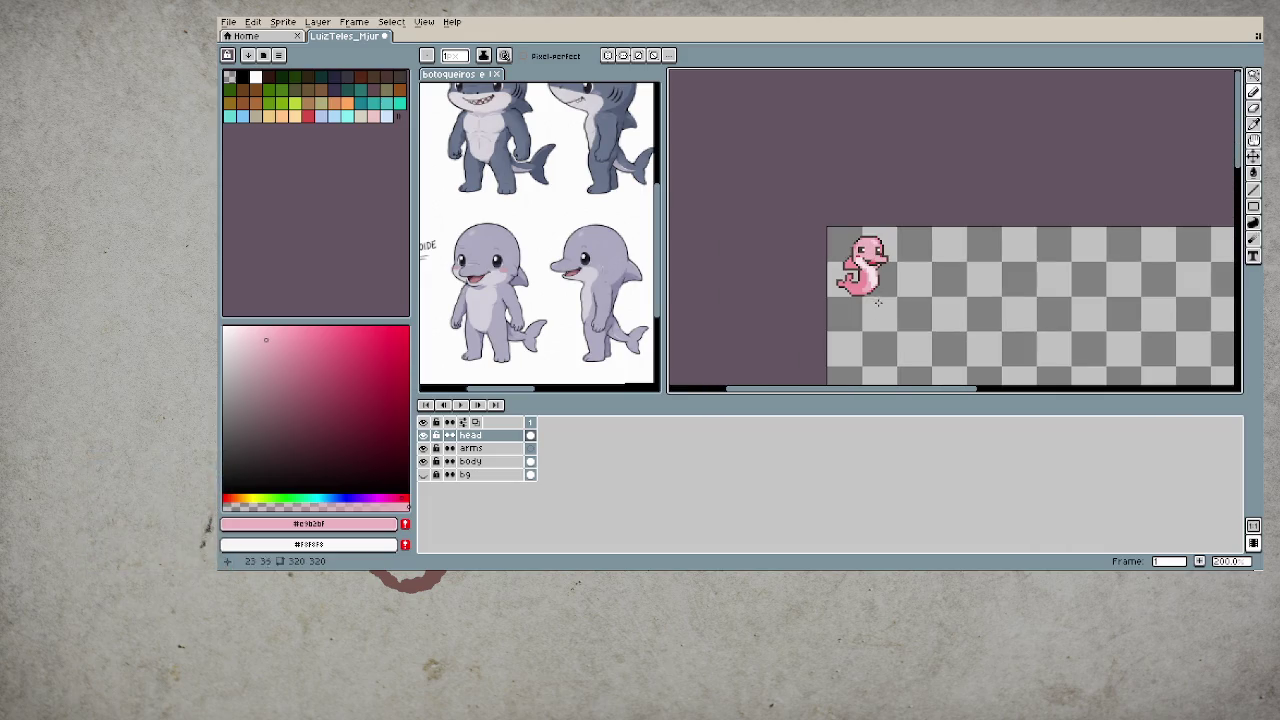
{"action": "scroll", "coordinate": [879, 314], "scroll_direction": "up", "scroll_amount": 2}
{"action": "scroll", "coordinate": [879, 314], "scroll_direction": "up", "scroll_amount": 3}
{"action": "scroll", "coordinate": [851, 230], "scroll_direction": "down", "scroll_amount": 1}
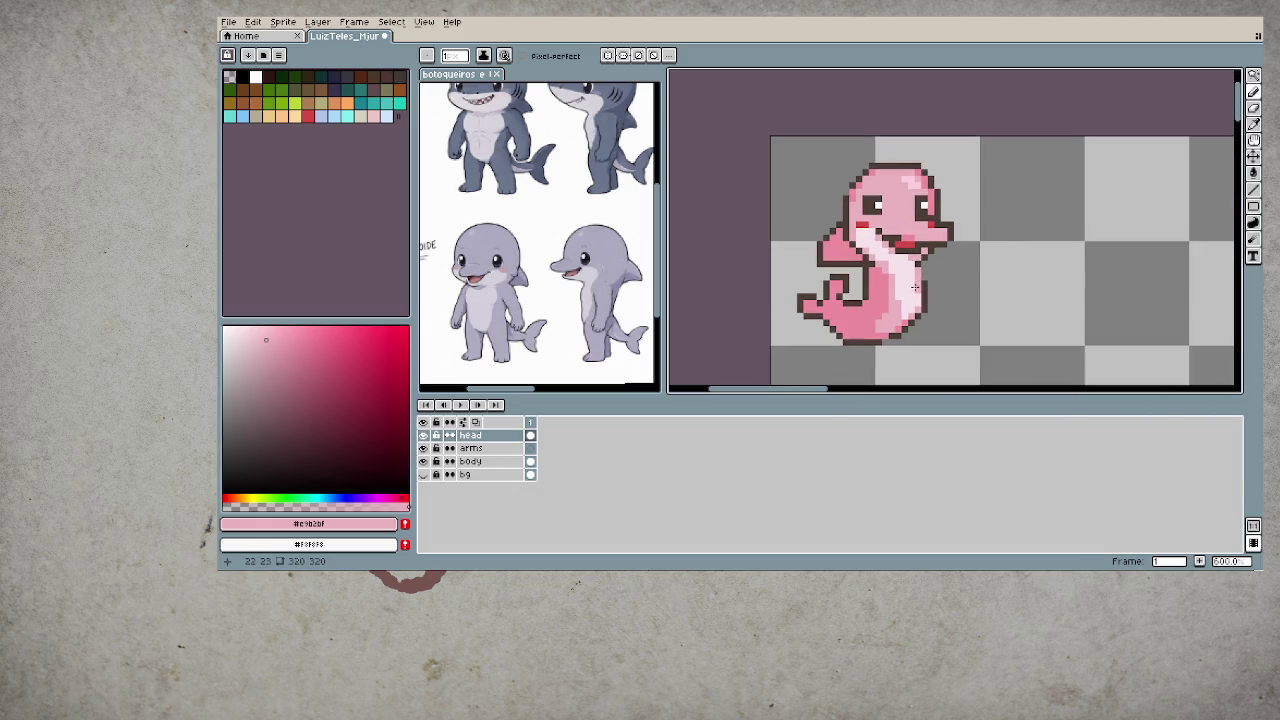
- Pan and zoom to recentre the view on the whole dolphin
{"action": "left_click_drag", "start_coordinate": [851, 230], "coordinate": [798, 335]}
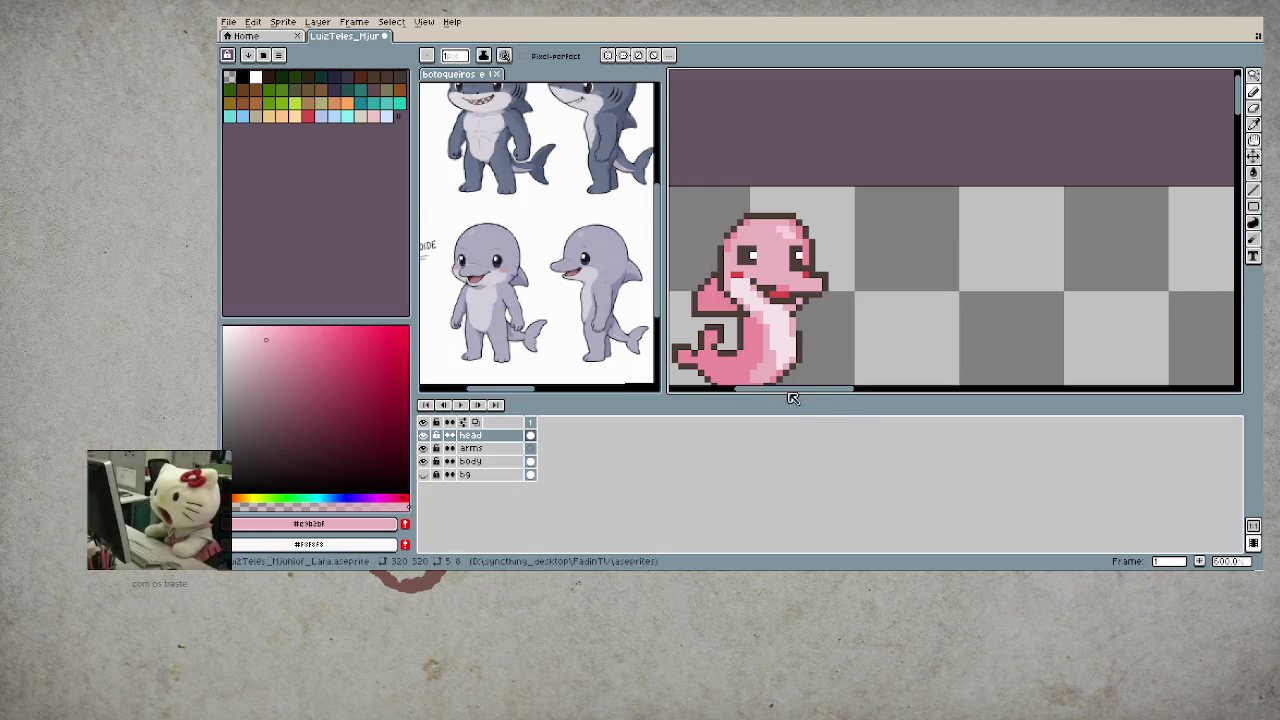
{"action": "scroll", "coordinate": [766, 242], "scroll_direction": "up", "scroll_amount": 3}
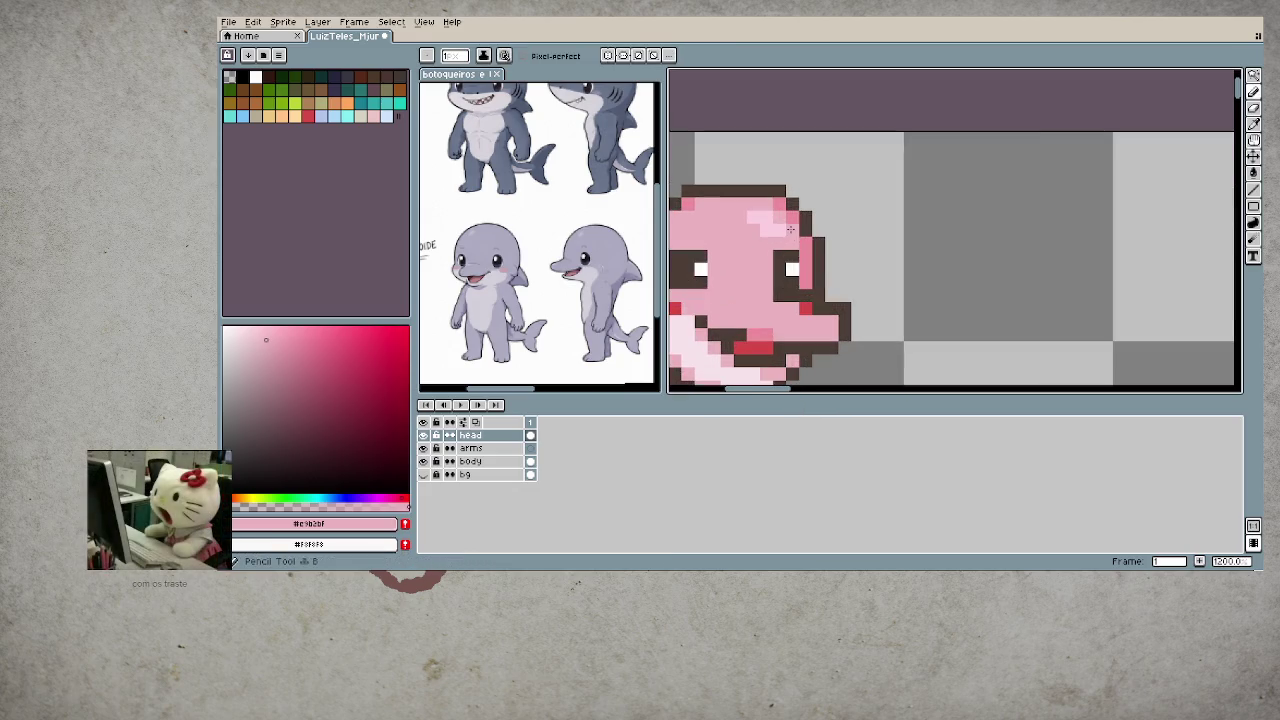
{"action": "scroll", "coordinate": [766, 242], "scroll_direction": "down", "scroll_amount": 2}
{"action": "scroll", "coordinate": [756, 288], "scroll_direction": "down", "scroll_amount": 2}
{"action": "left_click_drag", "start_coordinate": [844, 265], "coordinate": [902, 252]}
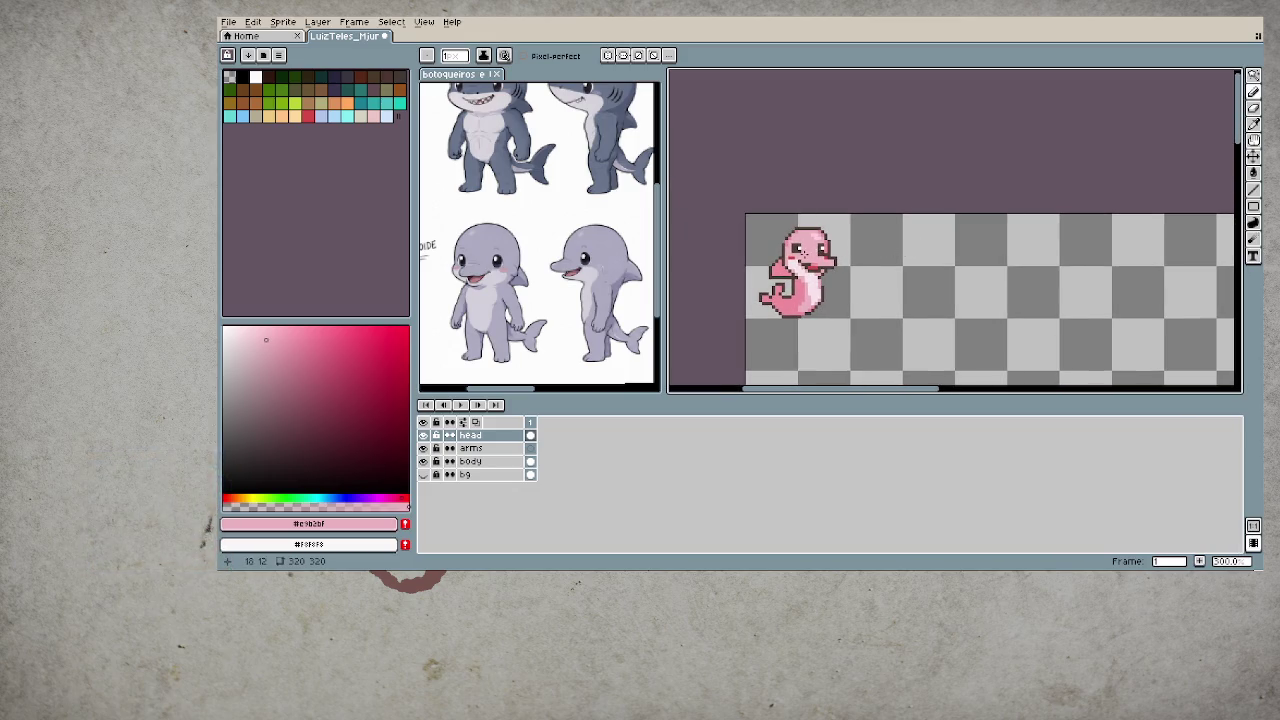
{"action": "scroll", "coordinate": [793, 250], "scroll_direction": "up", "scroll_amount": 4}
{"action": "scroll", "coordinate": [843, 305], "scroll_direction": "down", "scroll_amount": 3}
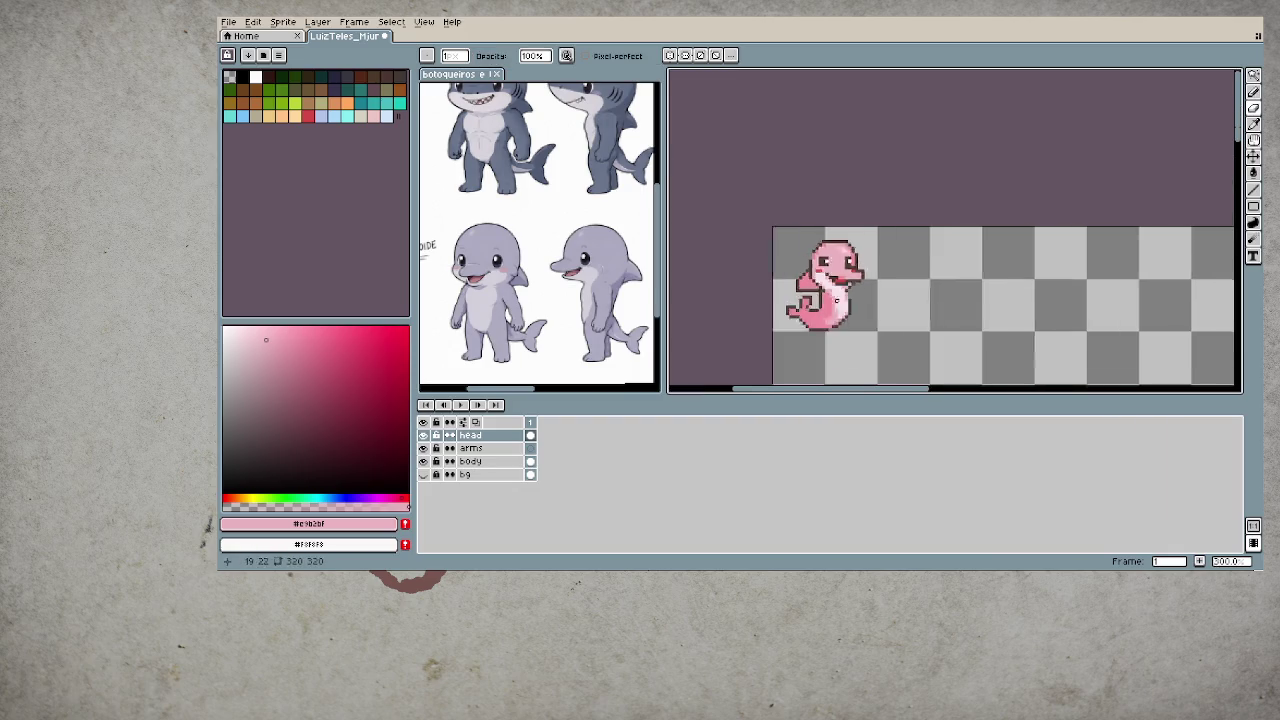
{"action": "scroll", "coordinate": [900, 310], "scroll_direction": "down", "scroll_amount": 1}
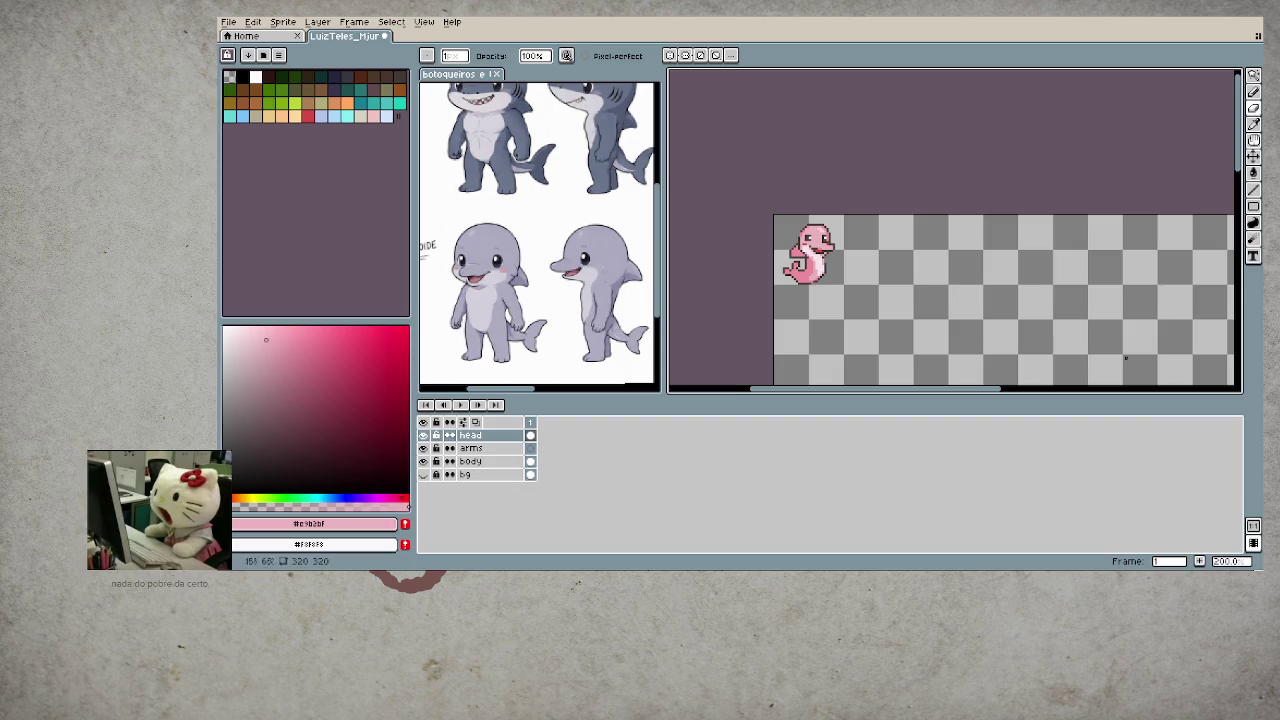
{"action": "key", "text": "alt+Down"}
{"action": "key", "text": "alt+Down"}
{"action": "scroll", "coordinate": [786, 263], "scroll_direction": "up", "scroll_amount": 1}
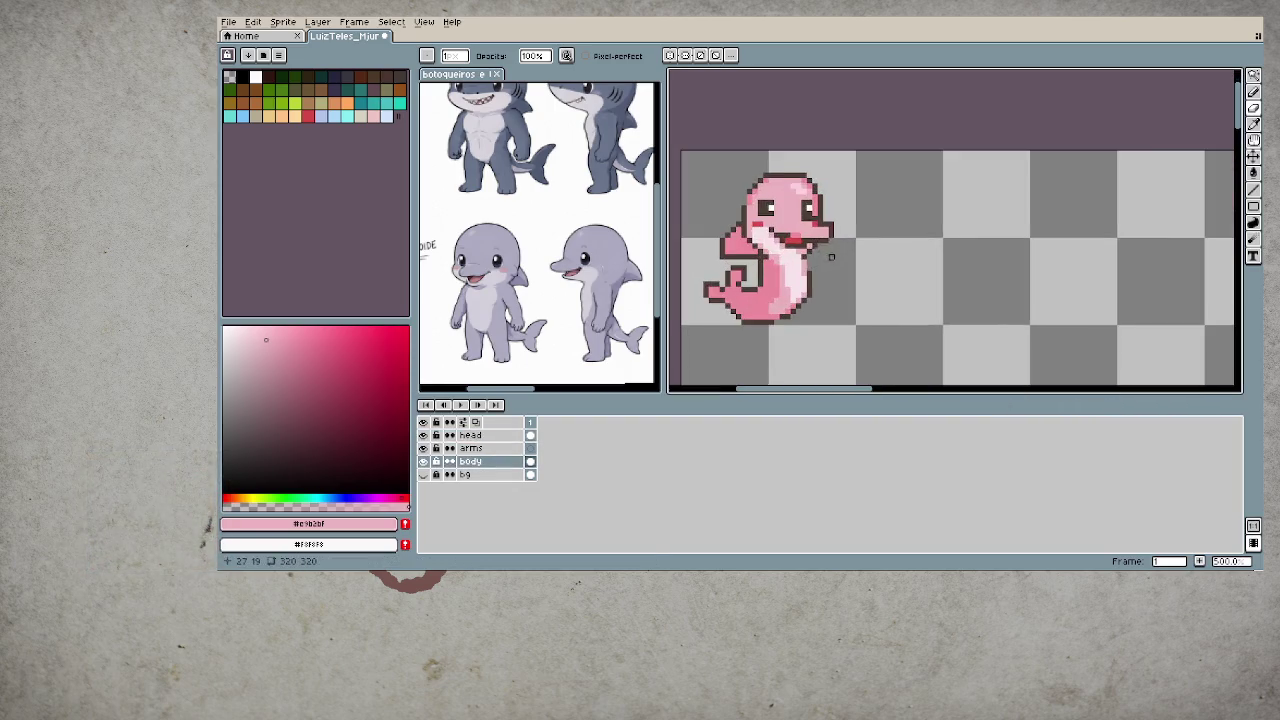
{"action": "scroll", "coordinate": [786, 263], "scroll_direction": "up", "scroll_amount": 1}
{"action": "mouse_move", "coordinate": [792, 267]}
{"action": "left_mouse_down"}
{"action": "mouse_move", "coordinate": [820, 267]}
{"action": "mouse_move", "coordinate": [790, 276]}
{"action": "left_mouse_up"}
{"action": "scroll", "coordinate": [839, 371], "scroll_direction": "down", "scroll_amount": 2}
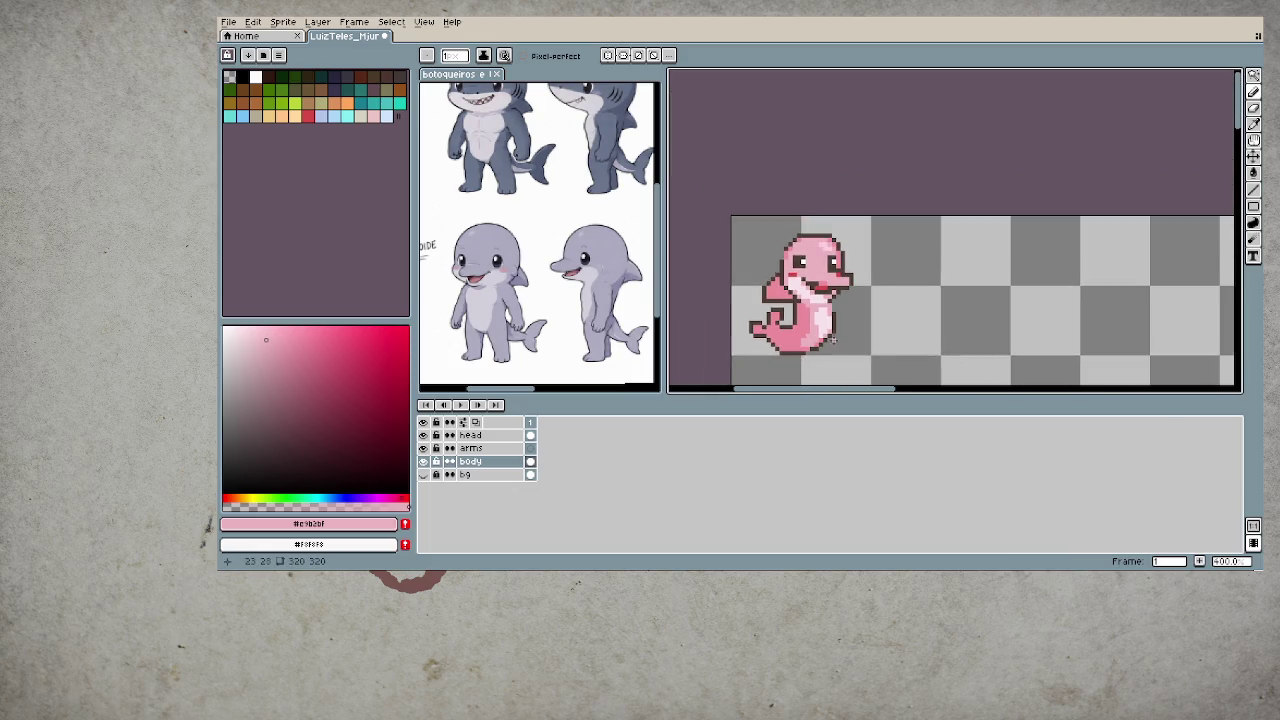
{"action": "scroll", "coordinate": [822, 275], "scroll_direction": "up", "scroll_amount": 2}
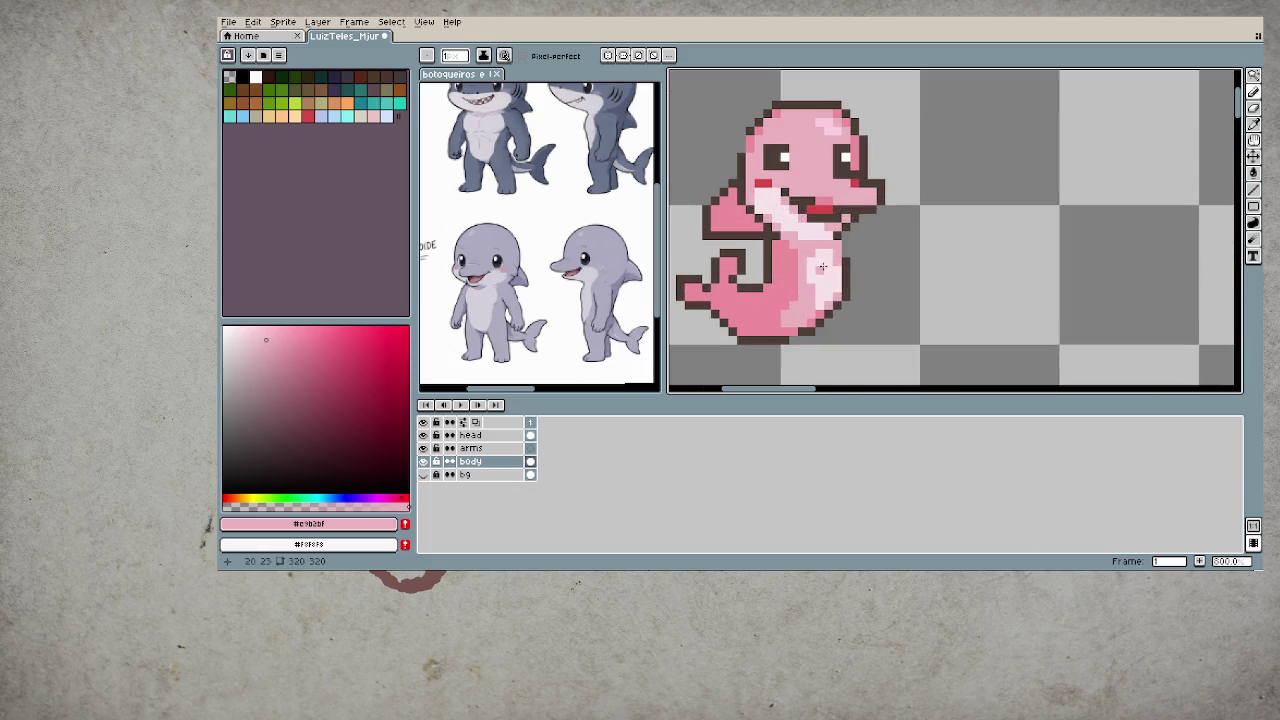
{"action": "scroll", "coordinate": [830, 253], "scroll_direction": "down", "scroll_amount": 2}
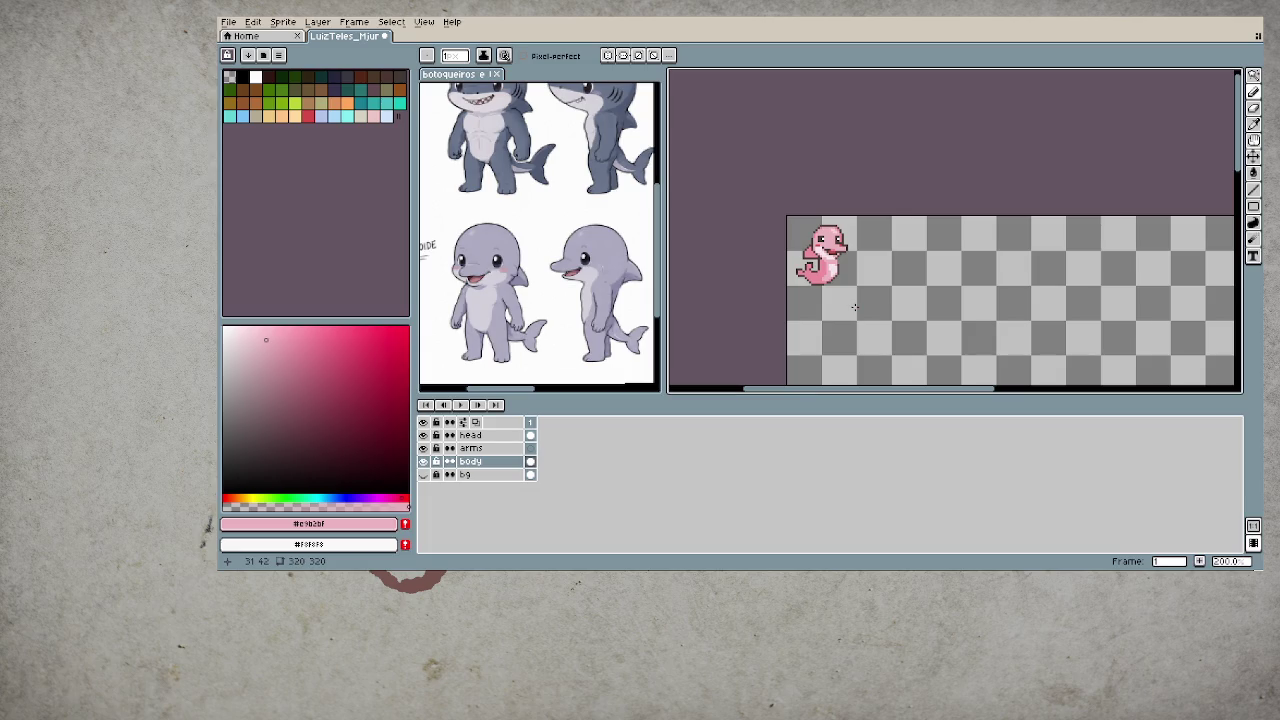
{"action": "scroll", "coordinate": [869, 269], "scroll_direction": "up", "scroll_amount": 1}
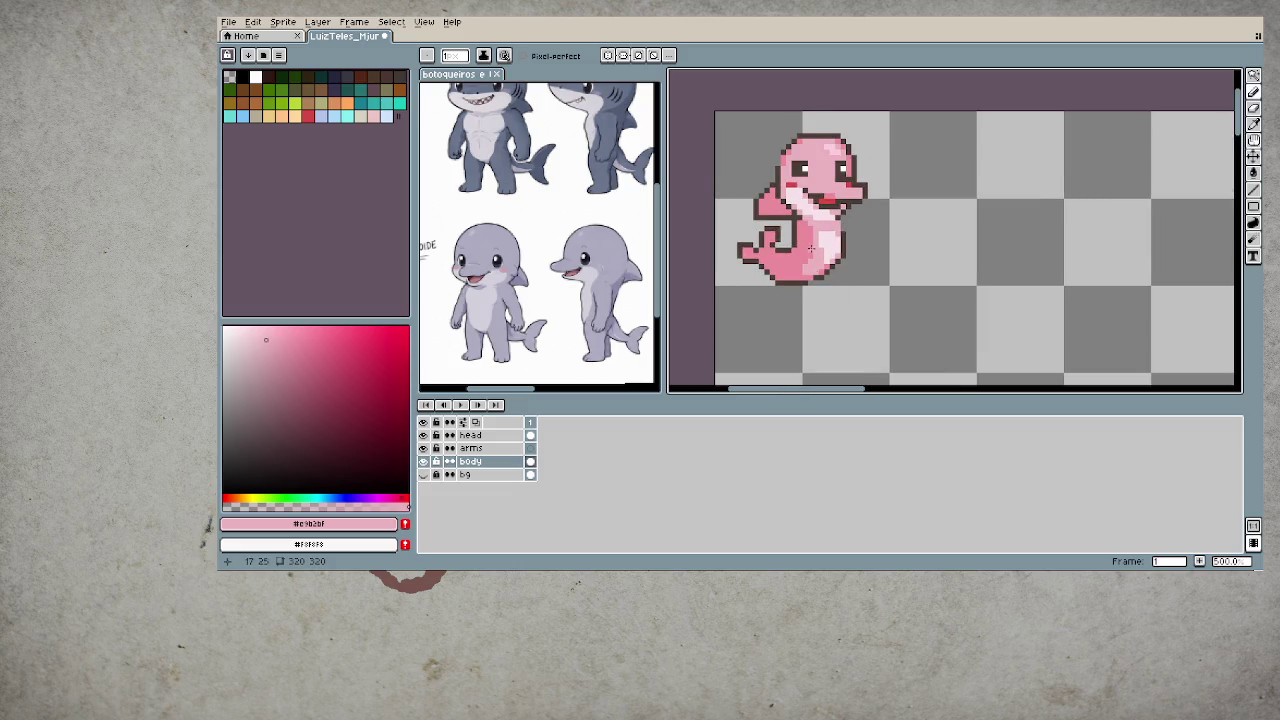
{"action": "scroll", "coordinate": [848, 237], "scroll_direction": "up", "scroll_amount": 1}
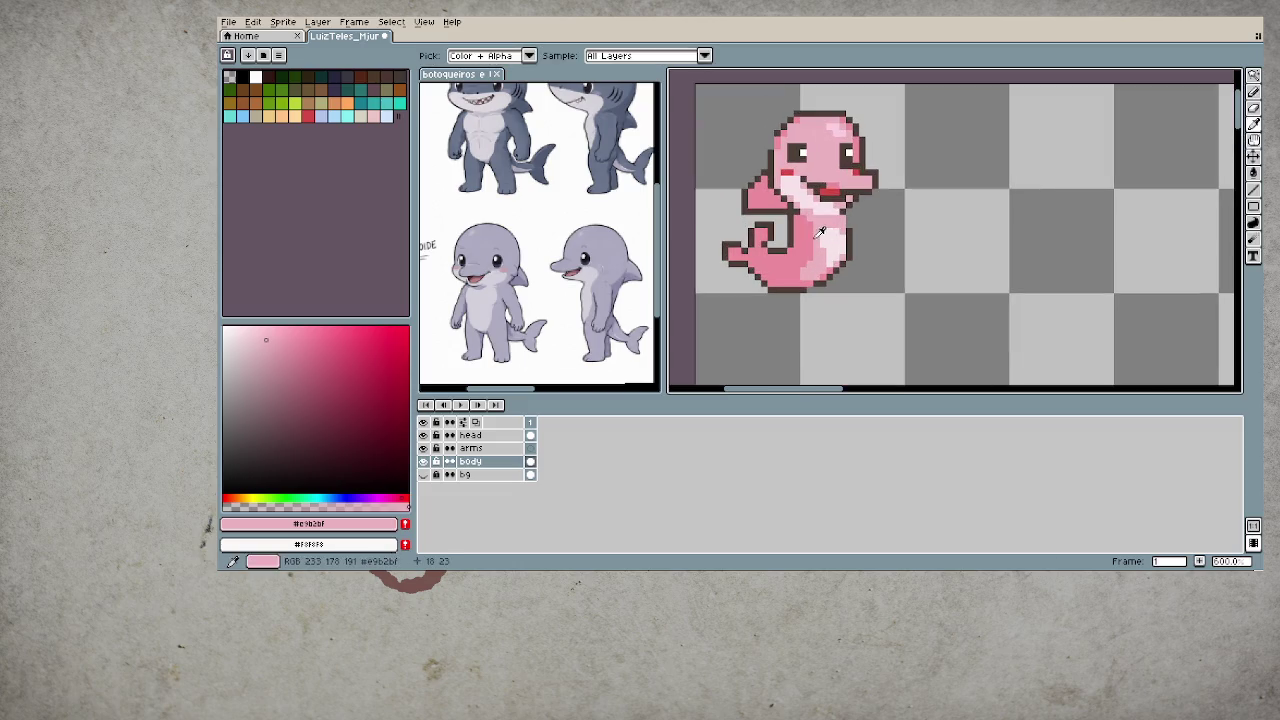
- Draw a short, downward-angled pink arm on the arms layer, undoing stray pixels
{"action": "left_click", "coordinate": [812, 238], "text": "alt"}
{"action": "key", "text": "Up"}
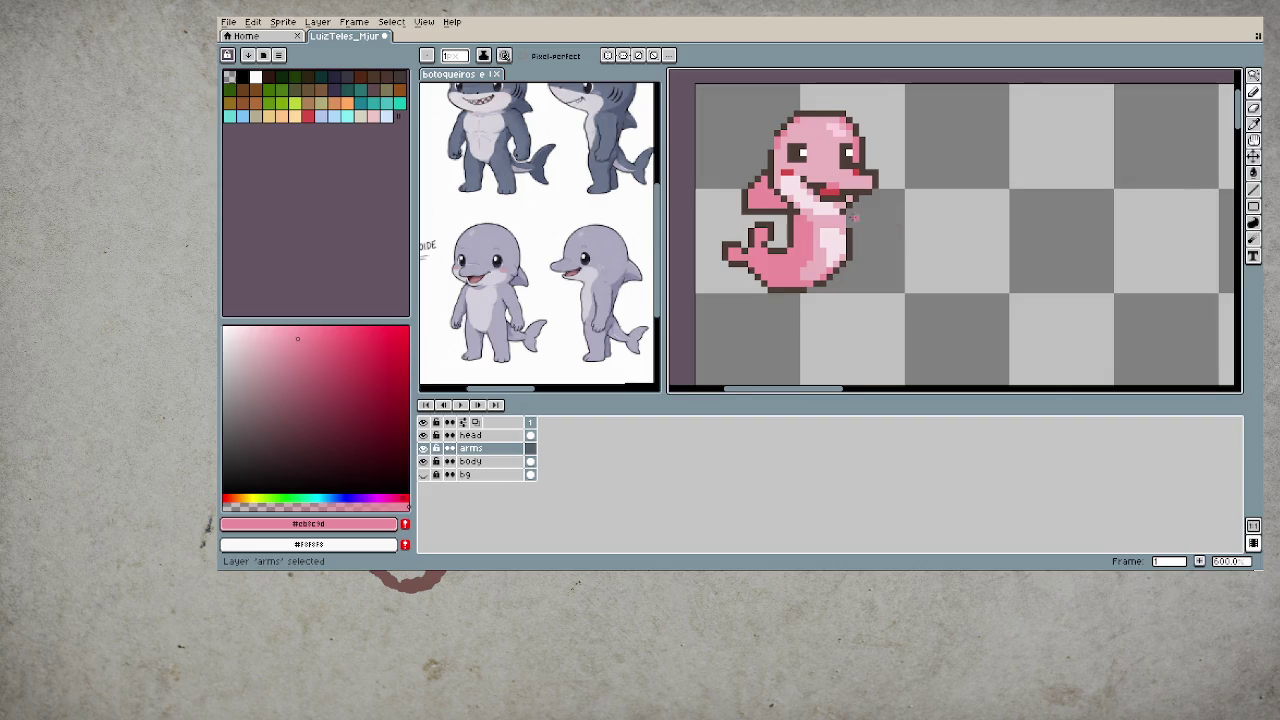
{"action": "scroll", "coordinate": [856, 233], "scroll_direction": "up", "scroll_amount": 1}
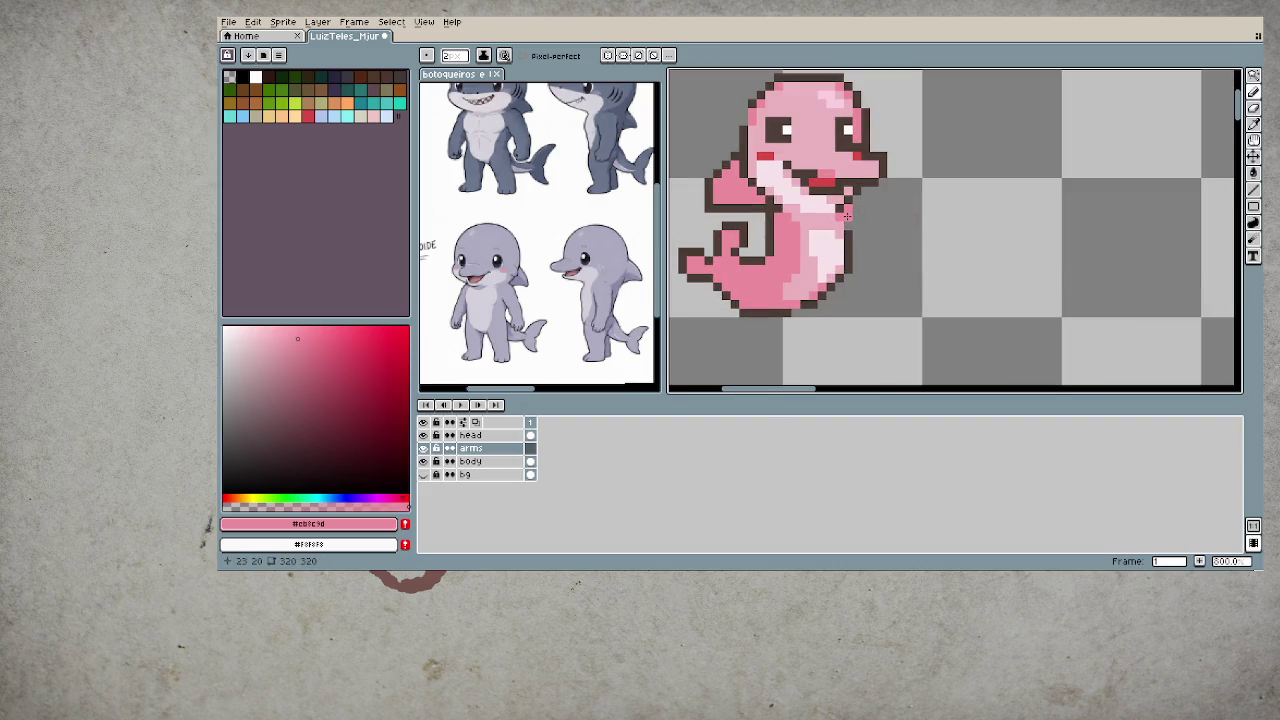
{"action": "left_click_drag", "start_coordinate": [848, 222], "coordinate": [880, 242]}
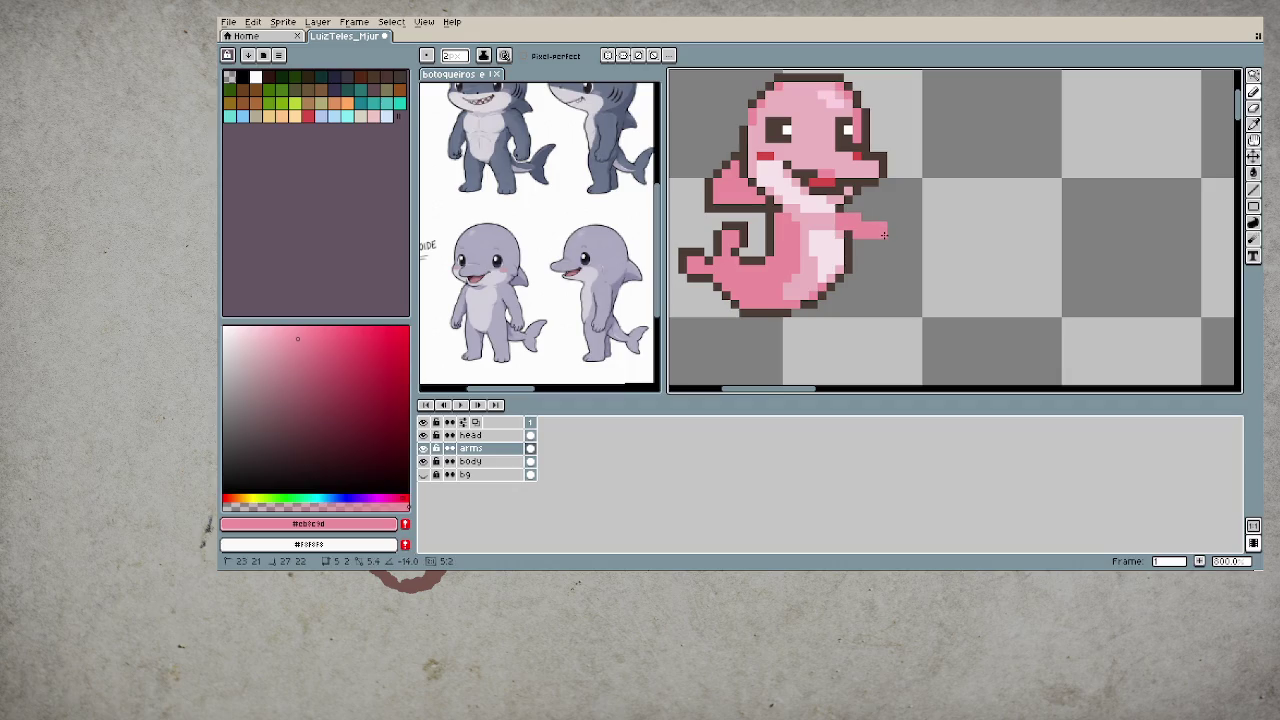
{"action": "key", "text": "ctrl+z"}
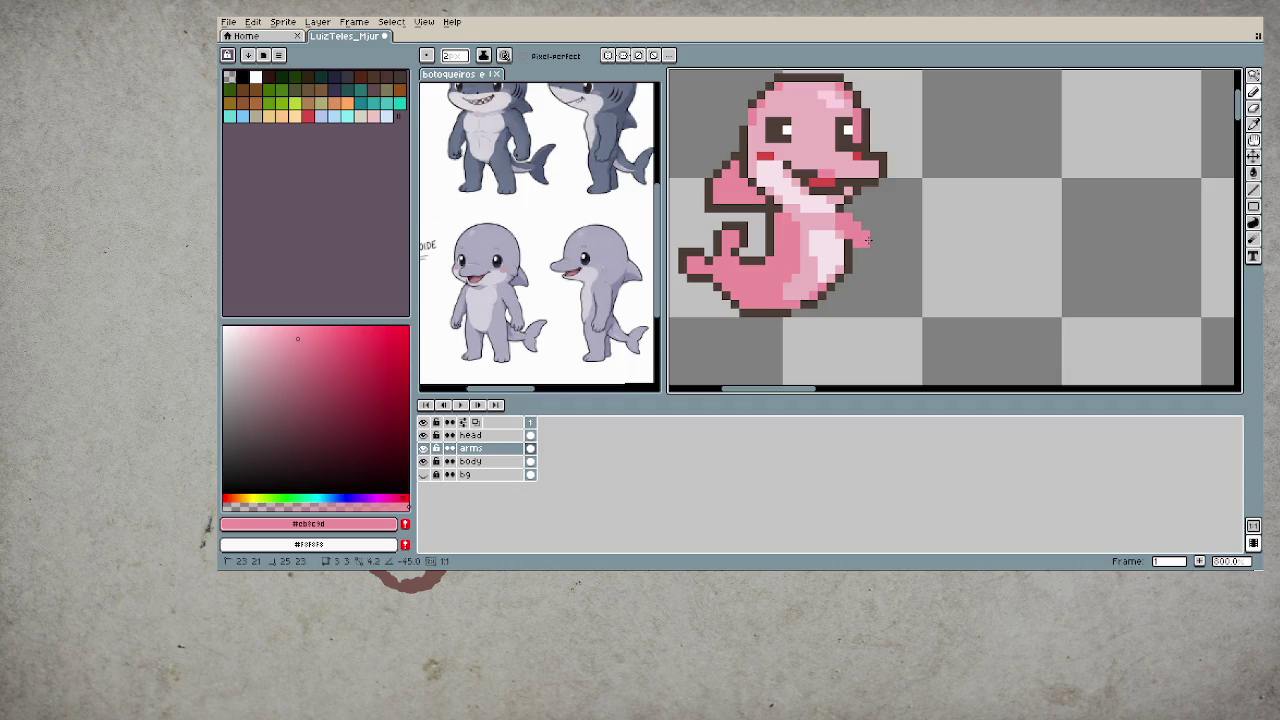
{"action": "left_click_drag", "start_coordinate": [872, 232], "coordinate": [866, 258]}
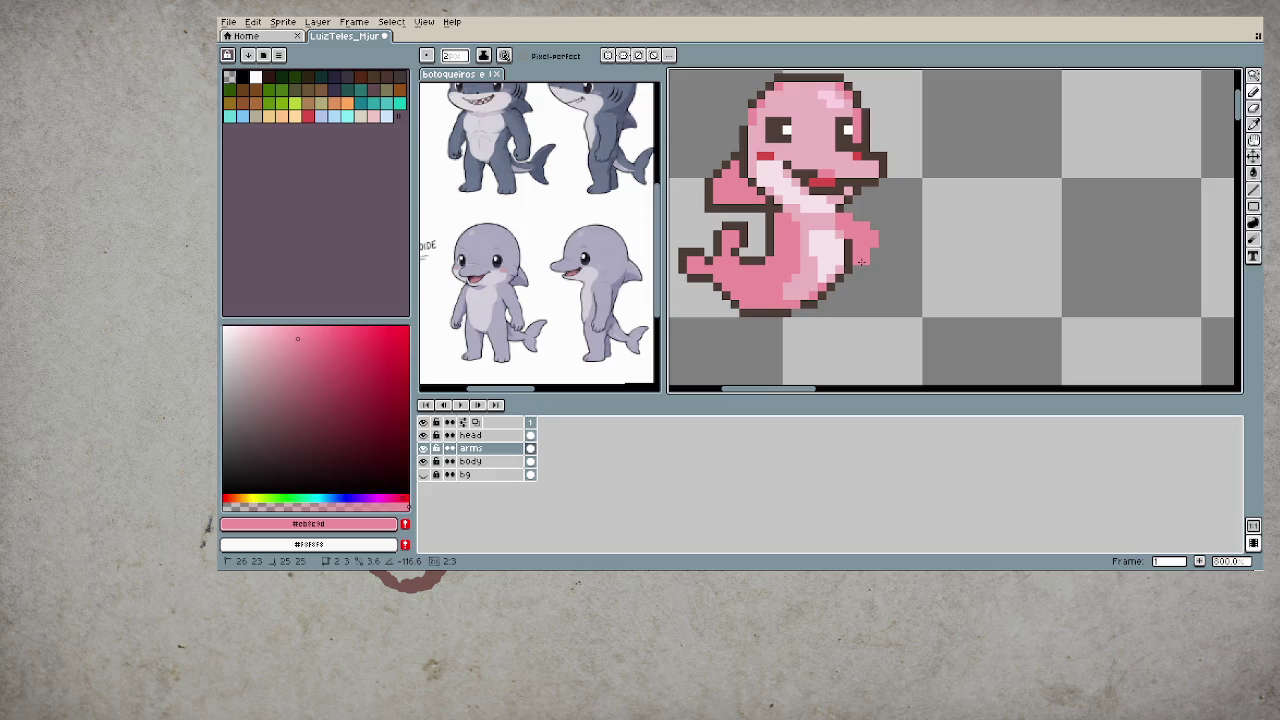
{"action": "left_click", "coordinate": [879, 266]}
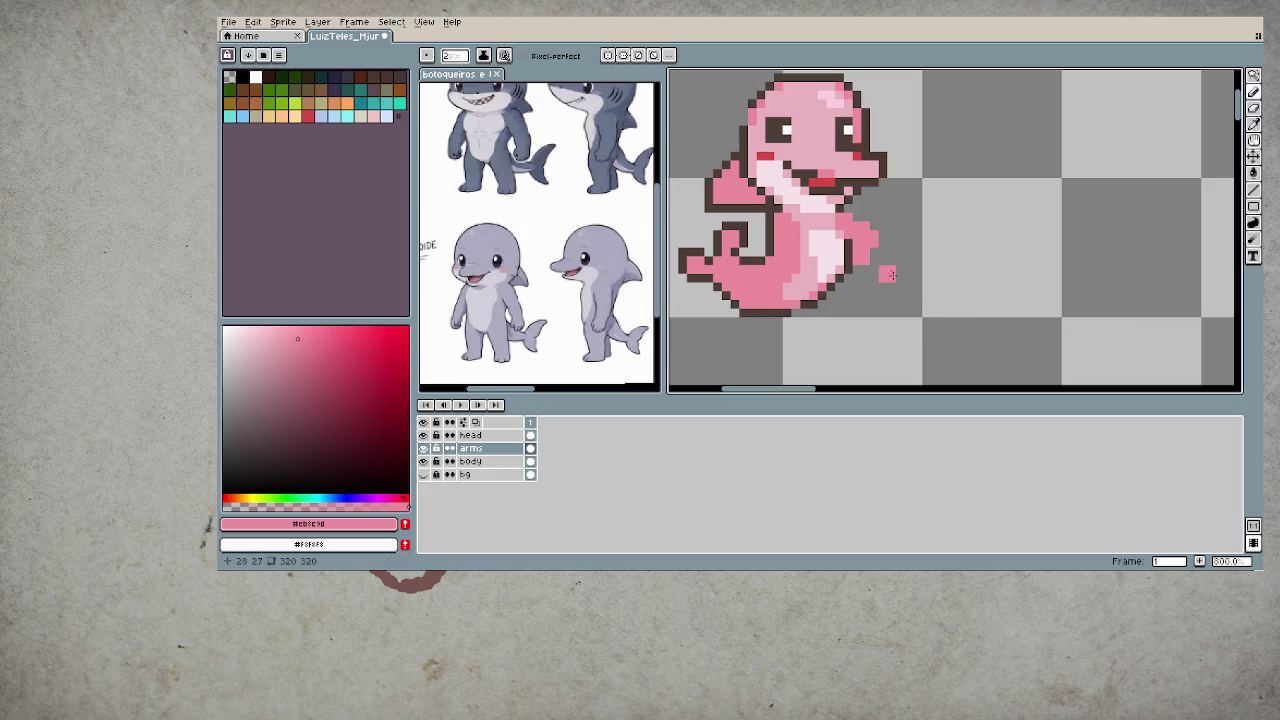
{"action": "key", "text": "ctrl+z"}
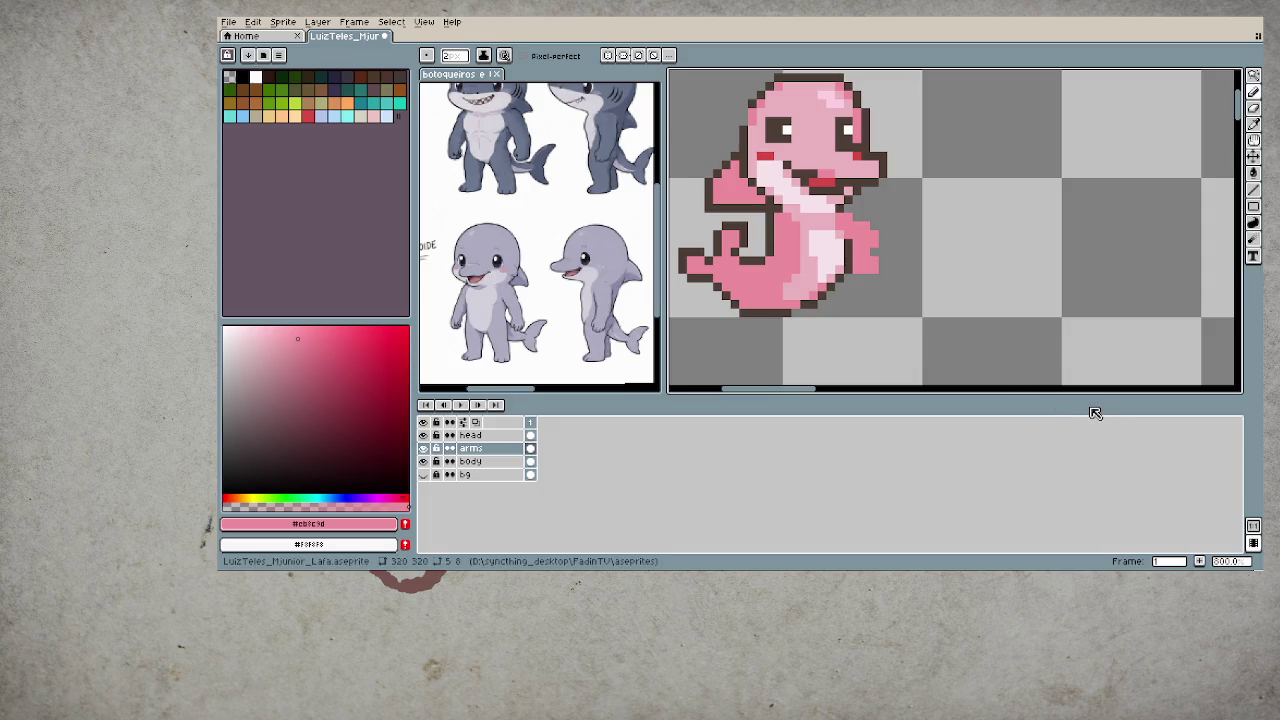
{"action": "left_click", "coordinate": [914, 238]}
{"action": "scroll", "coordinate": [914, 238], "scroll_direction": "up", "scroll_amount": 2}
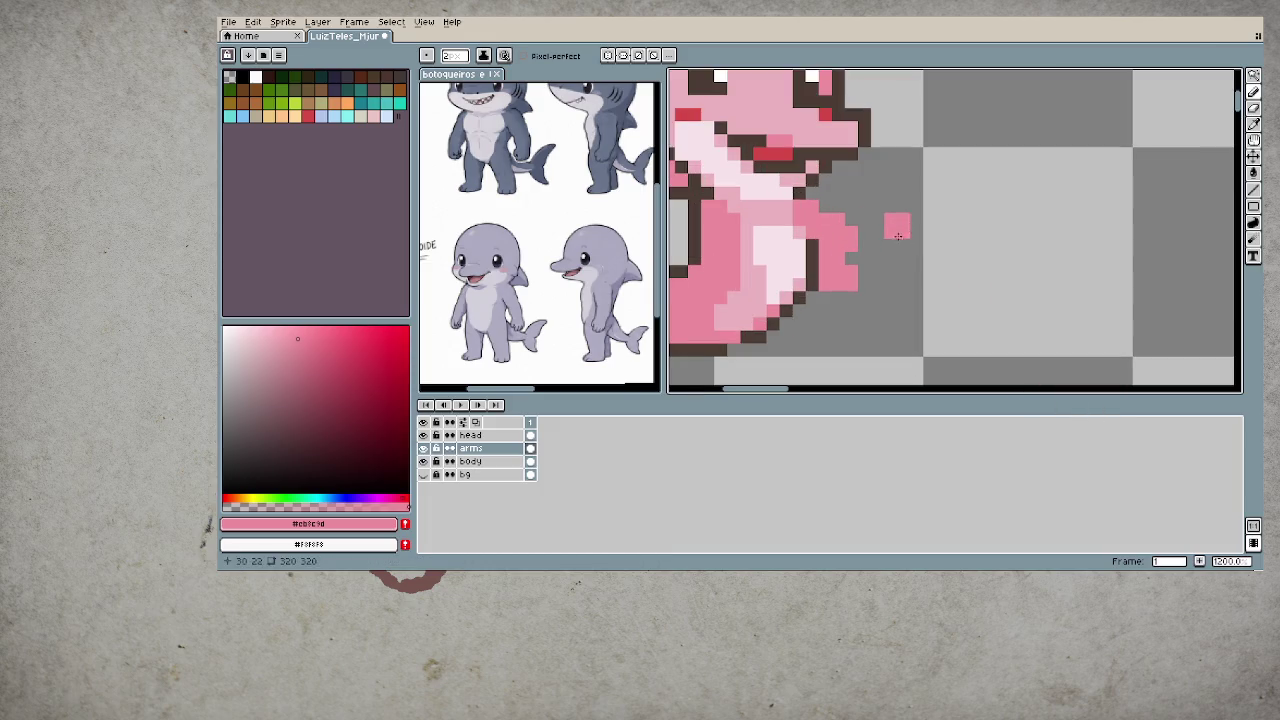
{"action": "key", "text": "ctrl+z"}
- Outline the arm's edge in dark brown, then zoom to review it
{"action": "left_click", "coordinate": [832, 198], "text": "alt"}
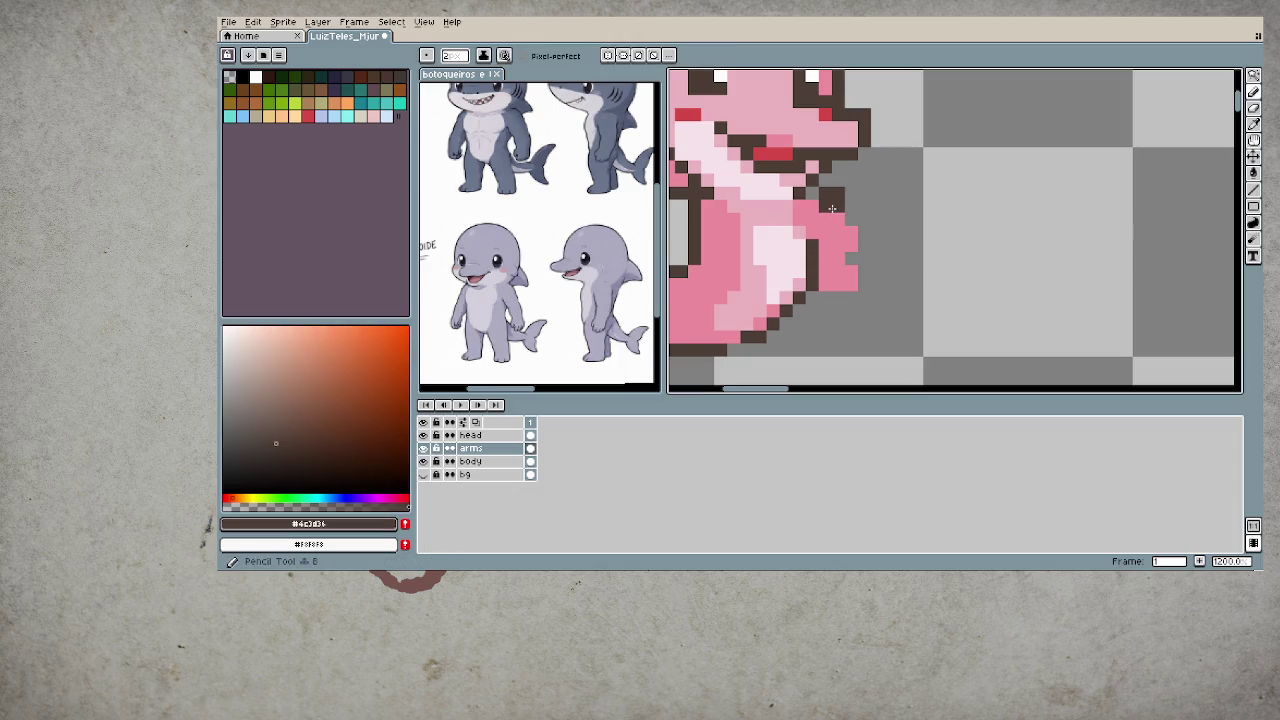
{"action": "left_click", "coordinate": [850, 218]}
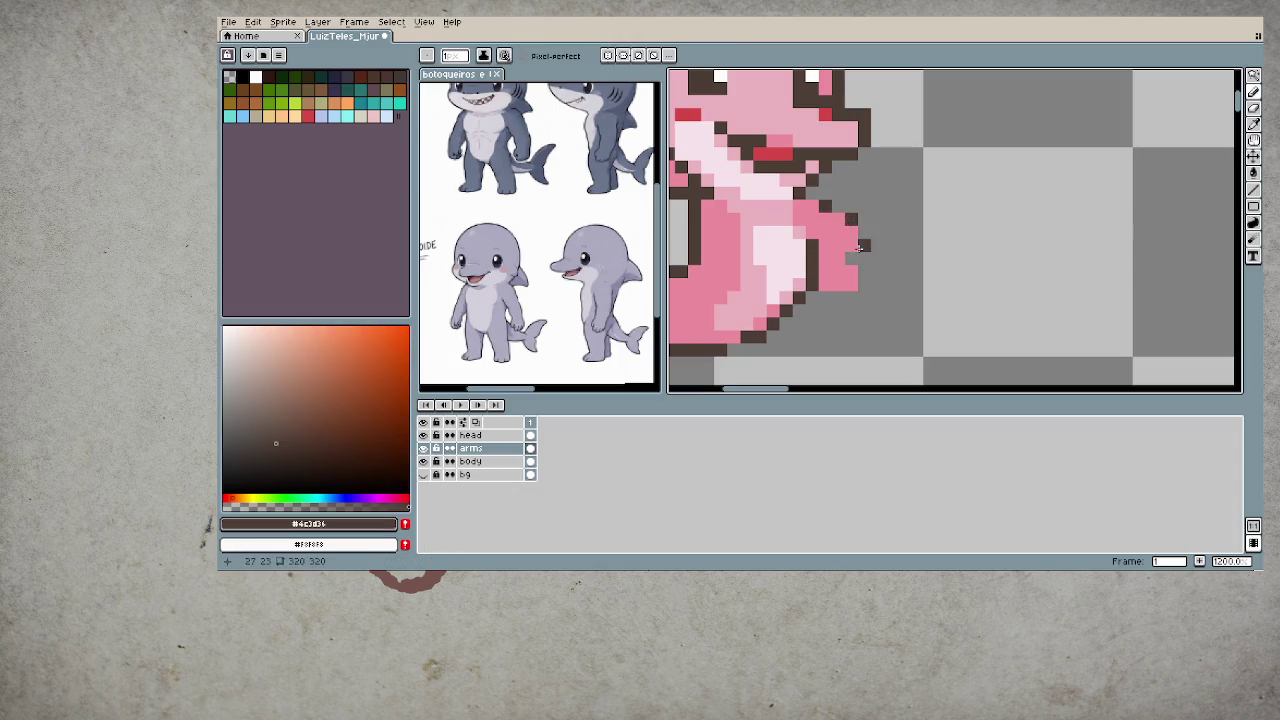
{"action": "left_click", "coordinate": [864, 240]}
{"action": "left_click", "coordinate": [864, 271]}
{"action": "scroll", "coordinate": [875, 305], "scroll_direction": "down", "scroll_amount": 2}
{"action": "scroll", "coordinate": [880, 317], "scroll_direction": "down", "scroll_amount": 2}
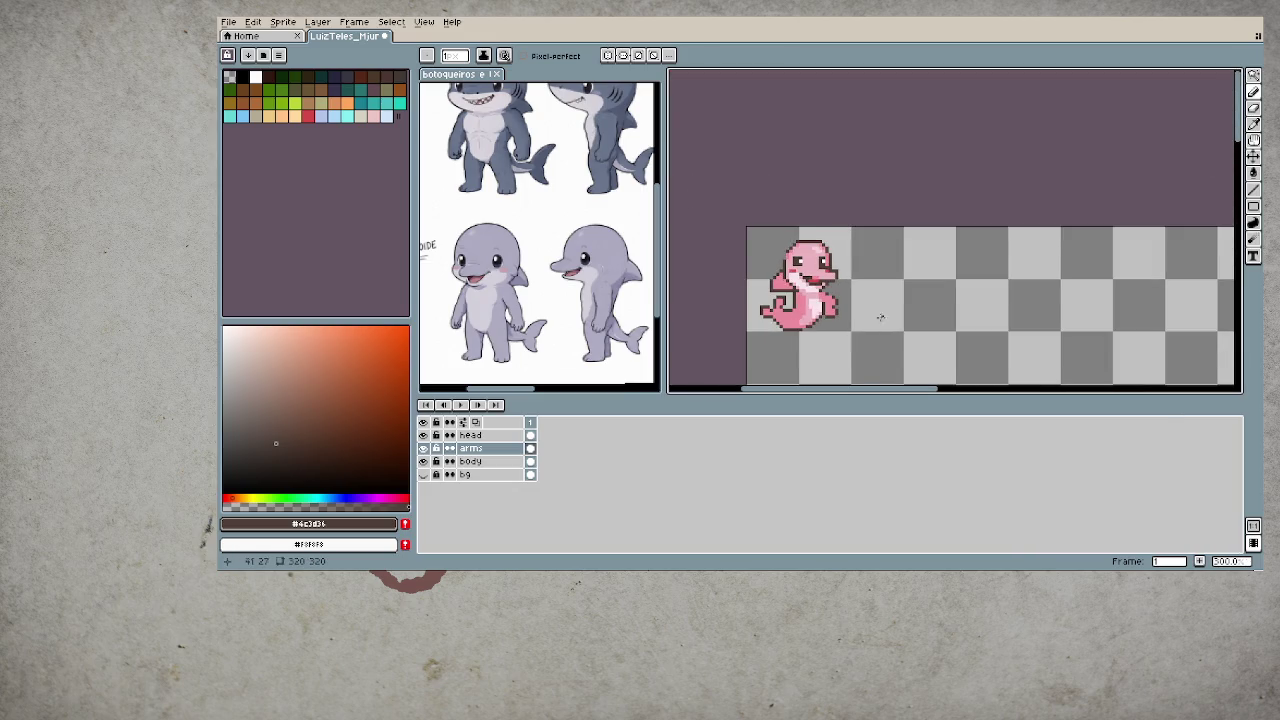
{"action": "scroll", "coordinate": [857, 320], "scroll_direction": "up", "scroll_amount": 2}
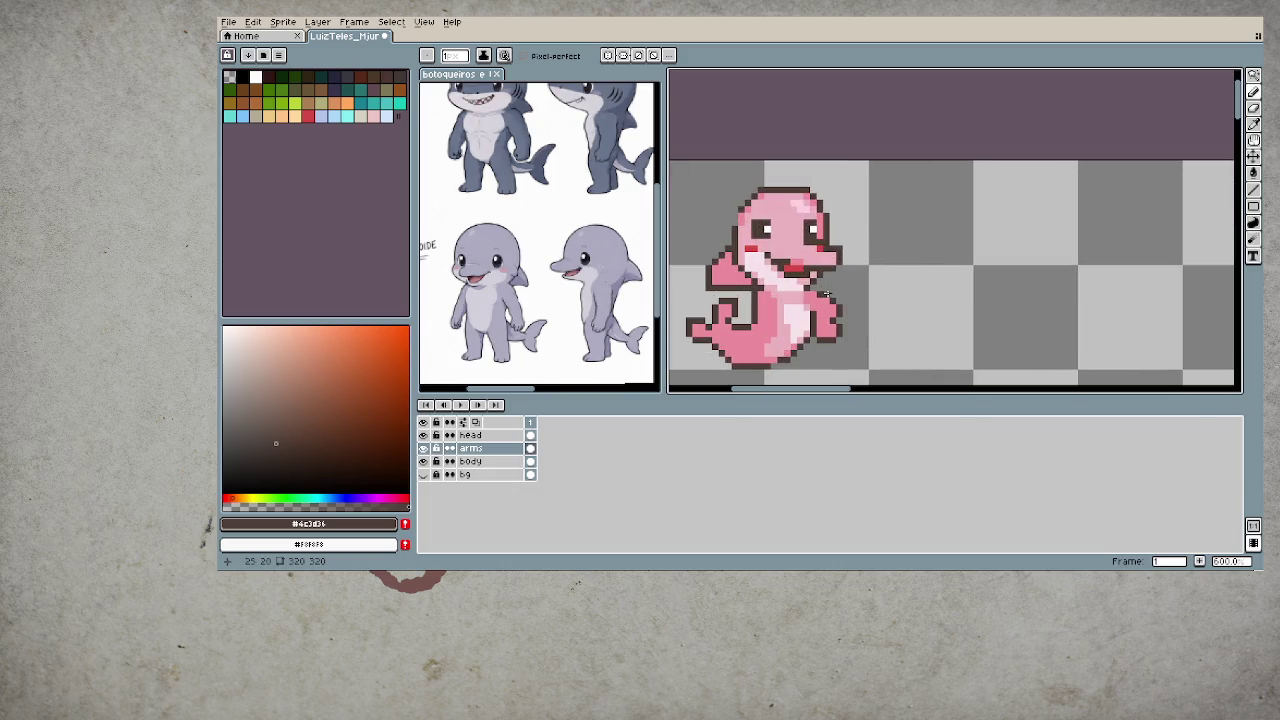
{"action": "scroll", "coordinate": [806, 352], "scroll_direction": "down", "scroll_amount": 1}
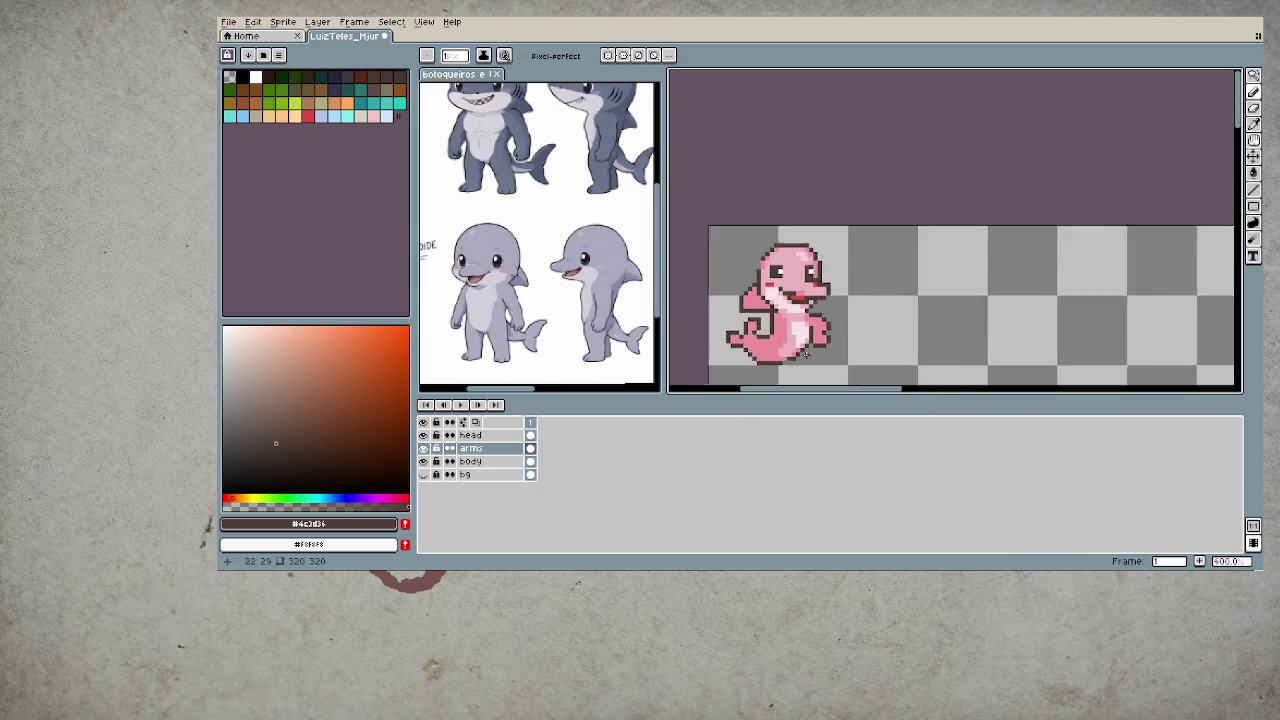
{"action": "scroll", "coordinate": [806, 352], "scroll_direction": "down", "scroll_amount": 1}
{"action": "scroll", "coordinate": [806, 350], "scroll_direction": "down", "scroll_amount": 1}
{"action": "scroll", "coordinate": [806, 330], "scroll_direction": "up", "scroll_amount": 3}
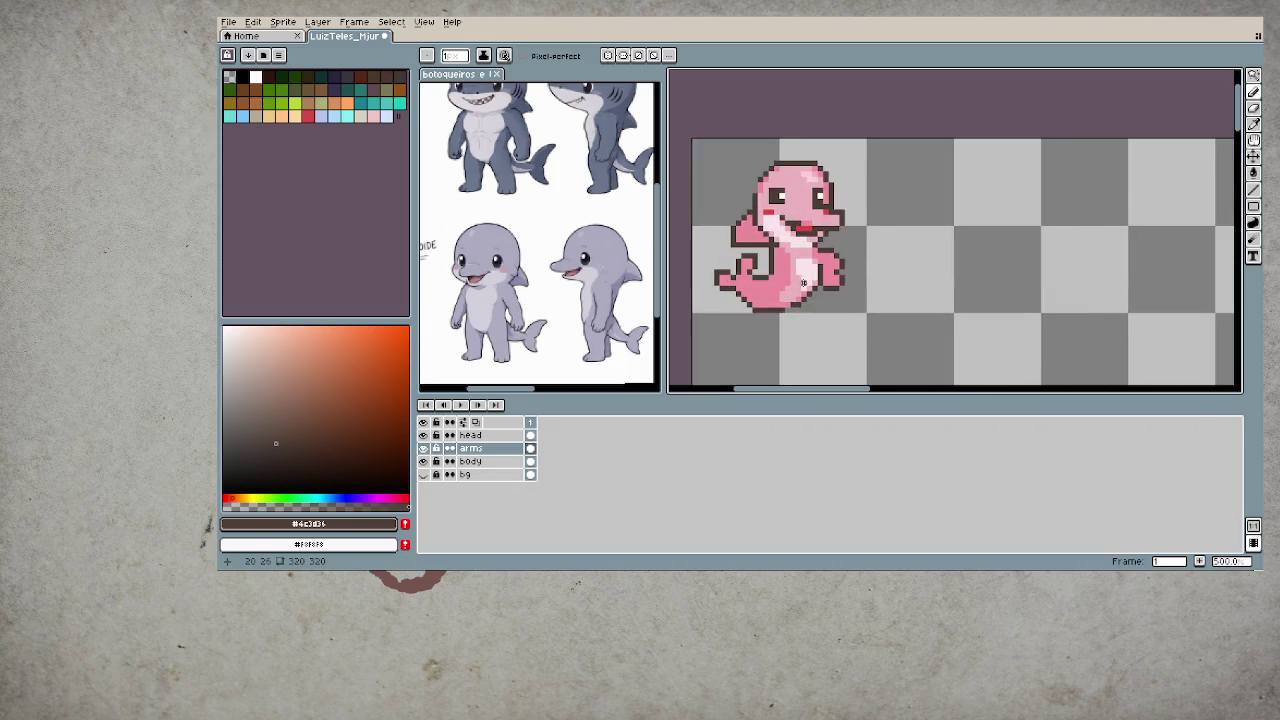
{"action": "scroll", "coordinate": [803, 283], "scroll_direction": "up", "scroll_amount": 1}
- Touch up the arm's pink fill with the Eraser and sampled dolphin pink
{"action": "key", "text": "e"}
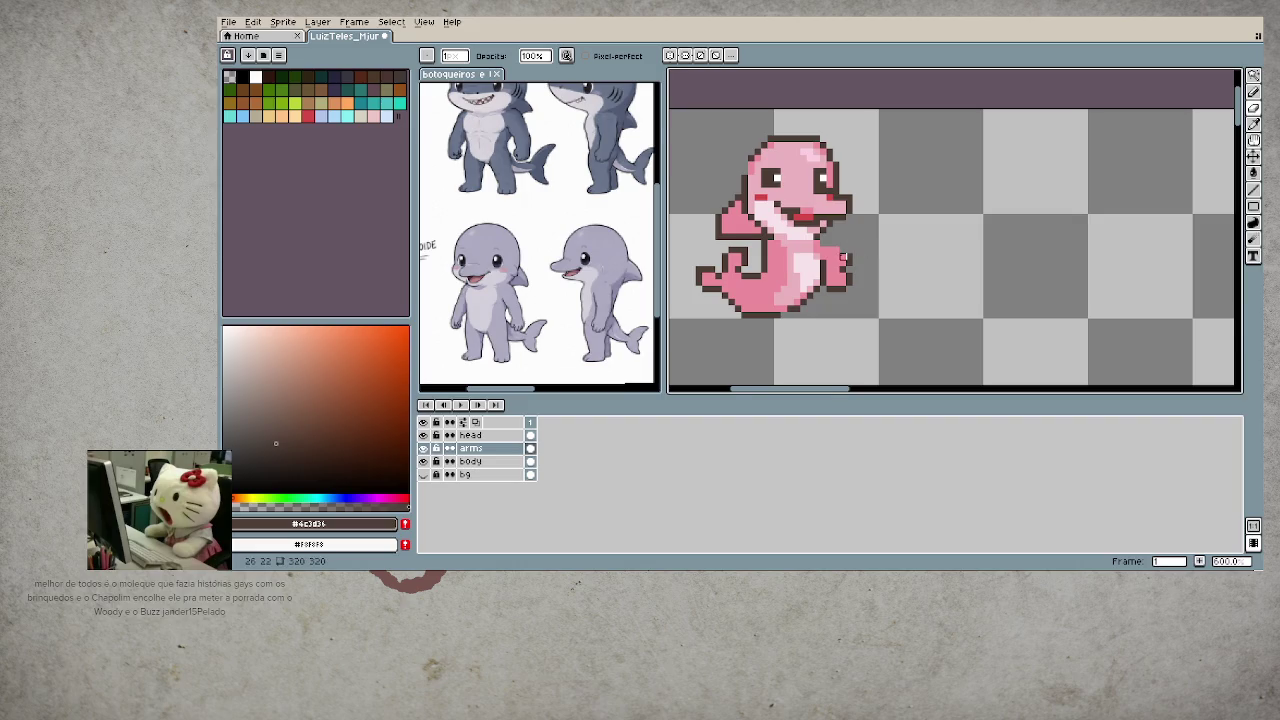
{"action": "scroll", "coordinate": [843, 258], "scroll_direction": "up", "scroll_amount": 2}
{"action": "left_click", "coordinate": [845, 290], "text": "alt"}
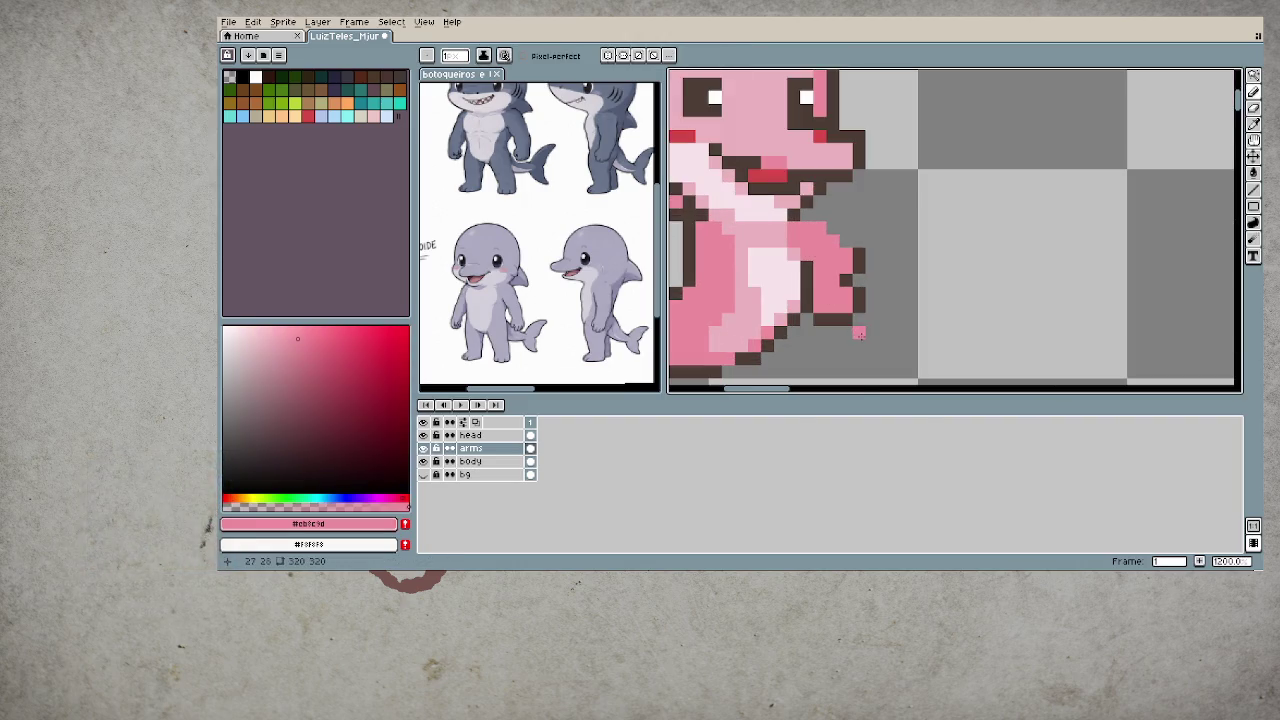
{"action": "scroll", "coordinate": [859, 334], "scroll_direction": "down", "scroll_amount": 3}
{"action": "scroll", "coordinate": [851, 316], "scroll_direction": "up", "scroll_amount": 2}
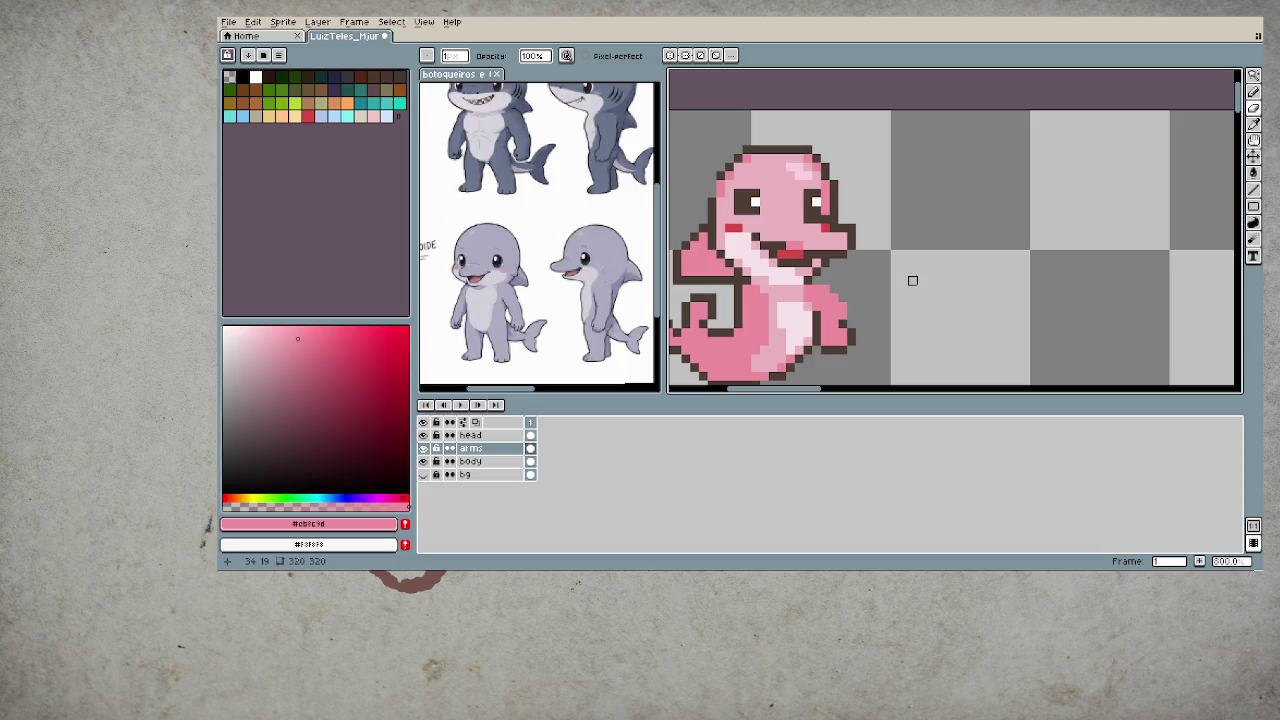
{"action": "scroll", "coordinate": [912, 280], "scroll_direction": "down", "scroll_amount": 2}
{"action": "scroll", "coordinate": [895, 295], "scroll_direction": "down", "scroll_amount": 2}
{"action": "scroll", "coordinate": [887, 303], "scroll_direction": "down", "scroll_amount": 1}
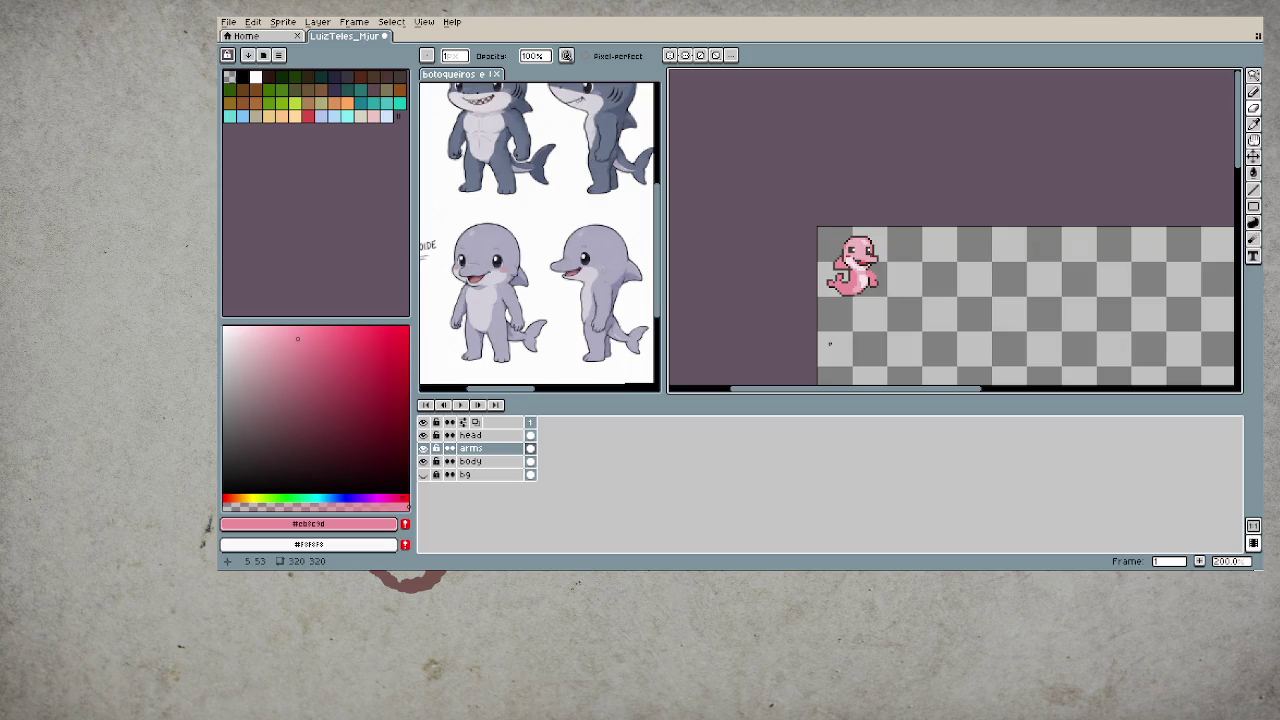
{"action": "scroll", "coordinate": [829, 344], "scroll_direction": "up", "scroll_amount": 2}
{"action": "scroll", "coordinate": [852, 326], "scroll_direction": "up", "scroll_amount": 3}
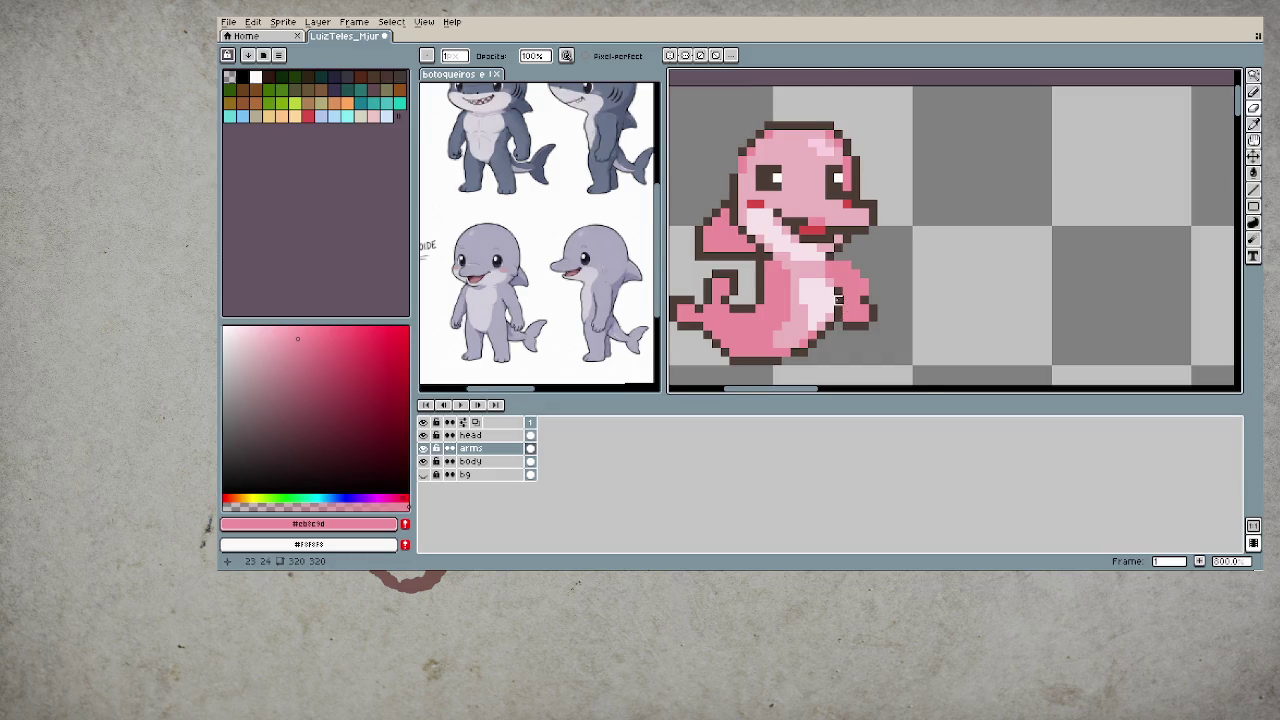
{"action": "scroll", "coordinate": [839, 289], "scroll_direction": "up", "scroll_amount": 1}
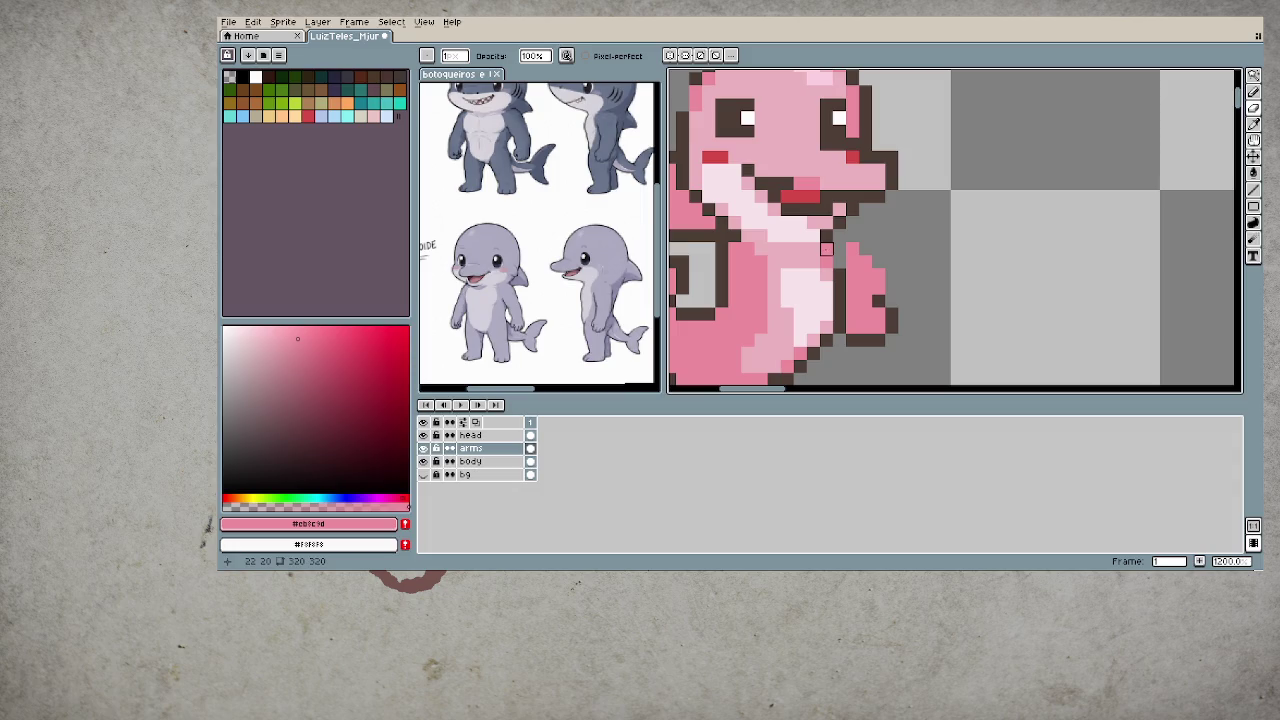
- Sample the dark brown outline colour and tidy the arm's outline while zooming
{"action": "left_click", "coordinate": [836, 265], "text": "alt"}
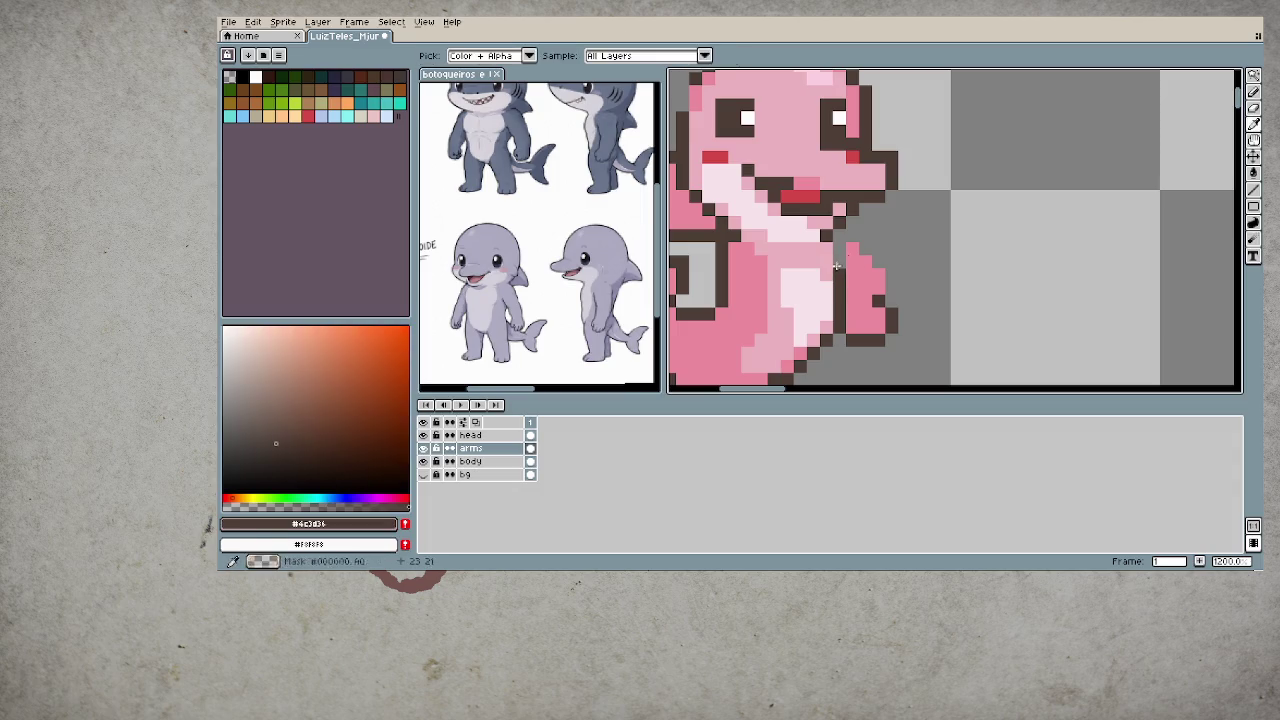
{"action": "scroll", "coordinate": [917, 362], "scroll_direction": "down", "scroll_amount": 5}
{"action": "scroll", "coordinate": [899, 330], "scroll_direction": "up", "scroll_amount": 2}
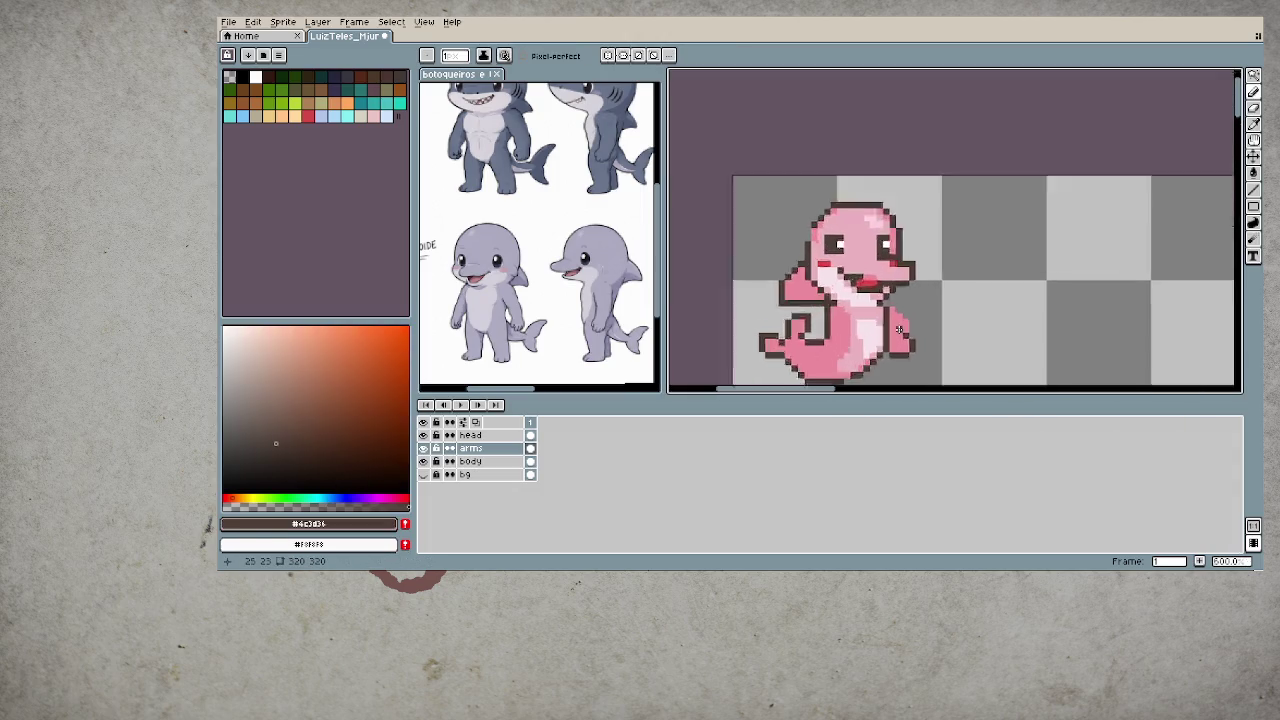
{"action": "scroll", "coordinate": [899, 330], "scroll_direction": "up", "scroll_amount": 3}
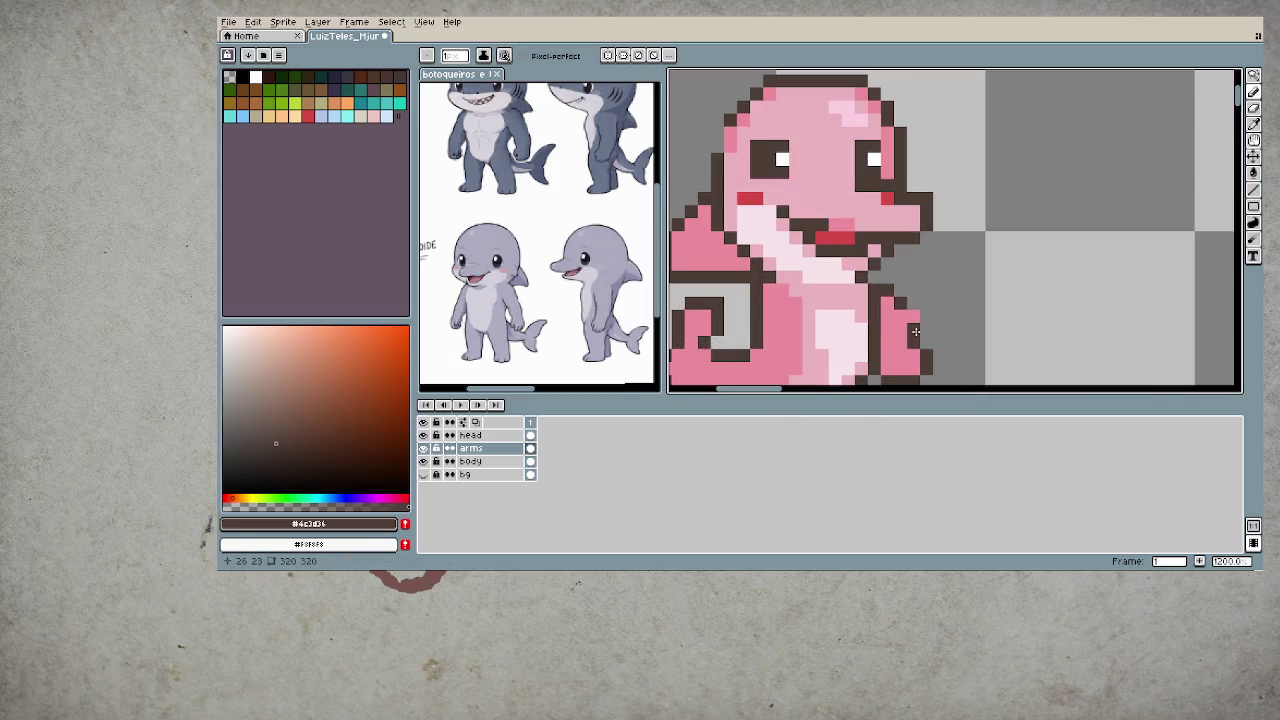
{"action": "scroll", "coordinate": [915, 333], "scroll_direction": "down", "scroll_amount": 4}
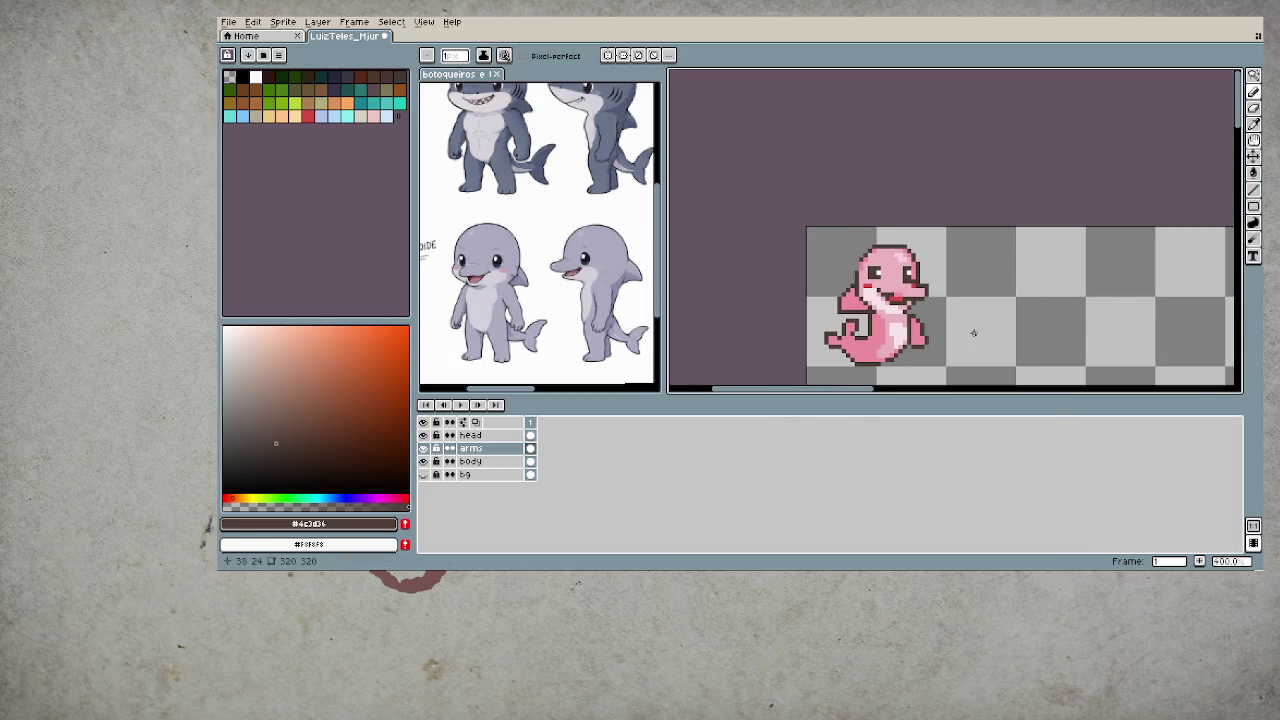
{"action": "scroll", "coordinate": [900, 325], "scroll_direction": "up", "scroll_amount": 1}
{"action": "scroll", "coordinate": [900, 325], "scroll_direction": "up", "scroll_amount": 2}
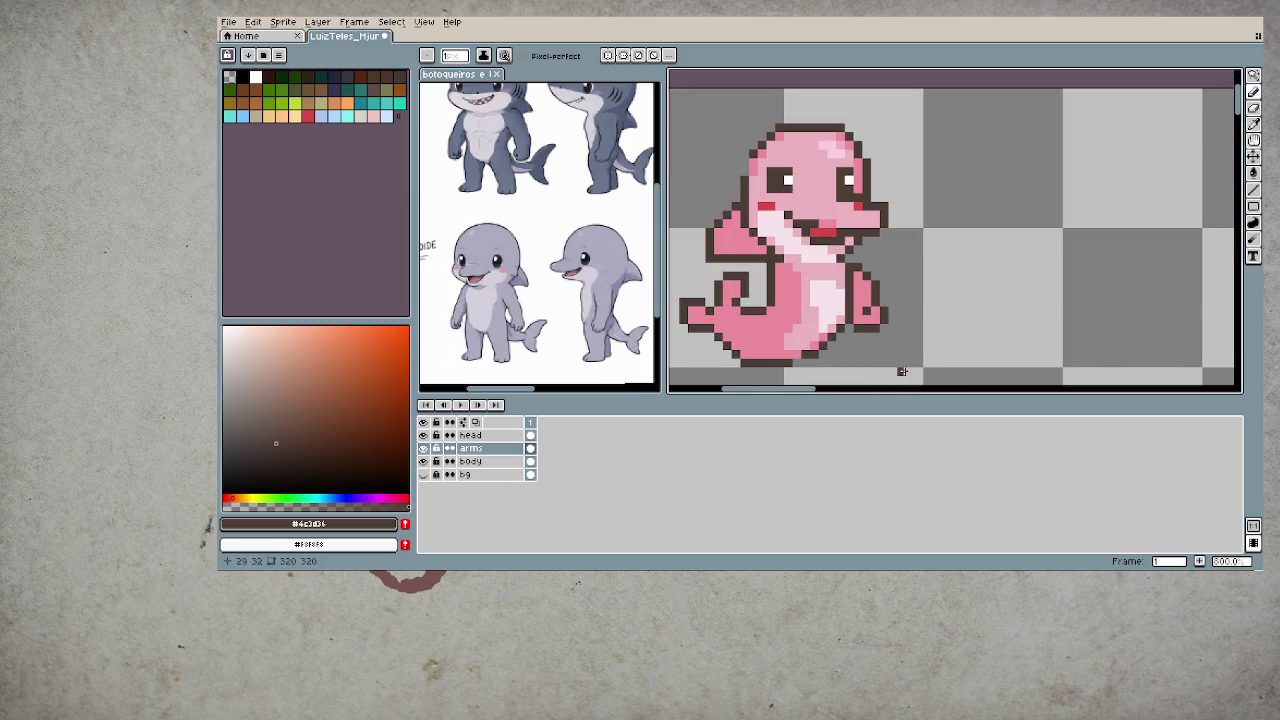
{"action": "scroll", "coordinate": [898, 345], "scroll_direction": "down", "scroll_amount": 2}
{"action": "scroll", "coordinate": [893, 336], "scroll_direction": "down", "scroll_amount": 2}
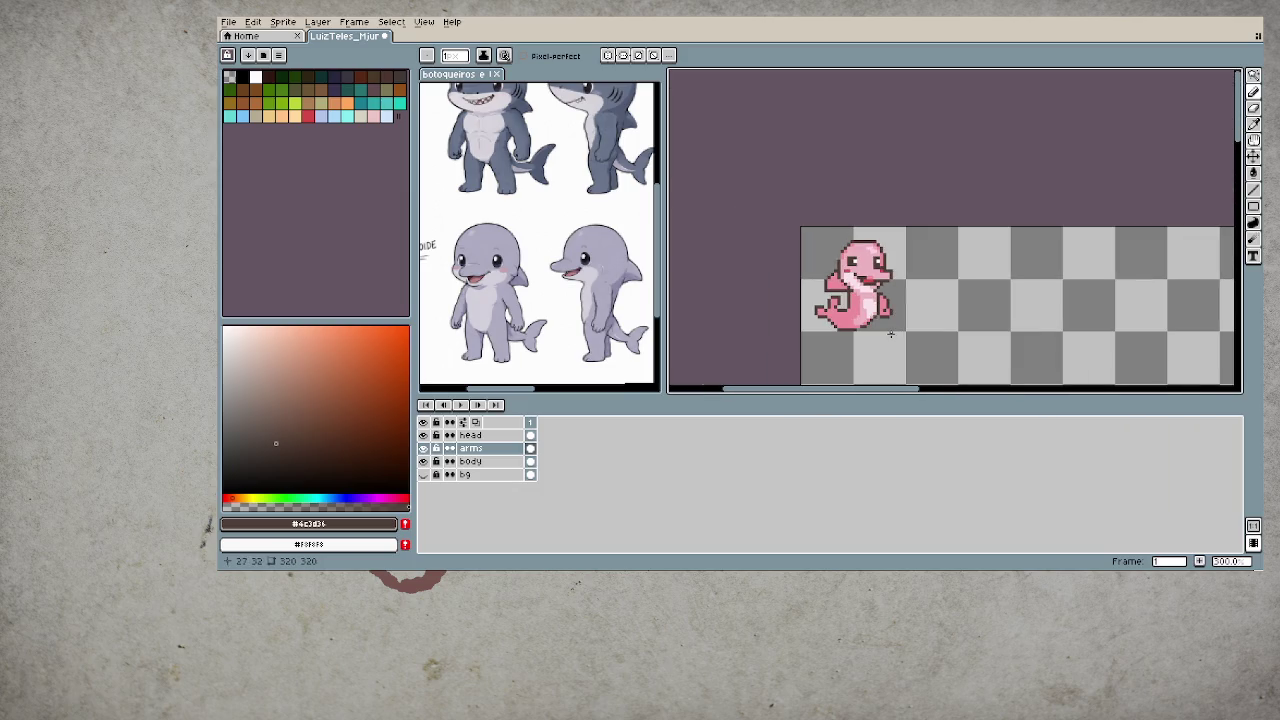
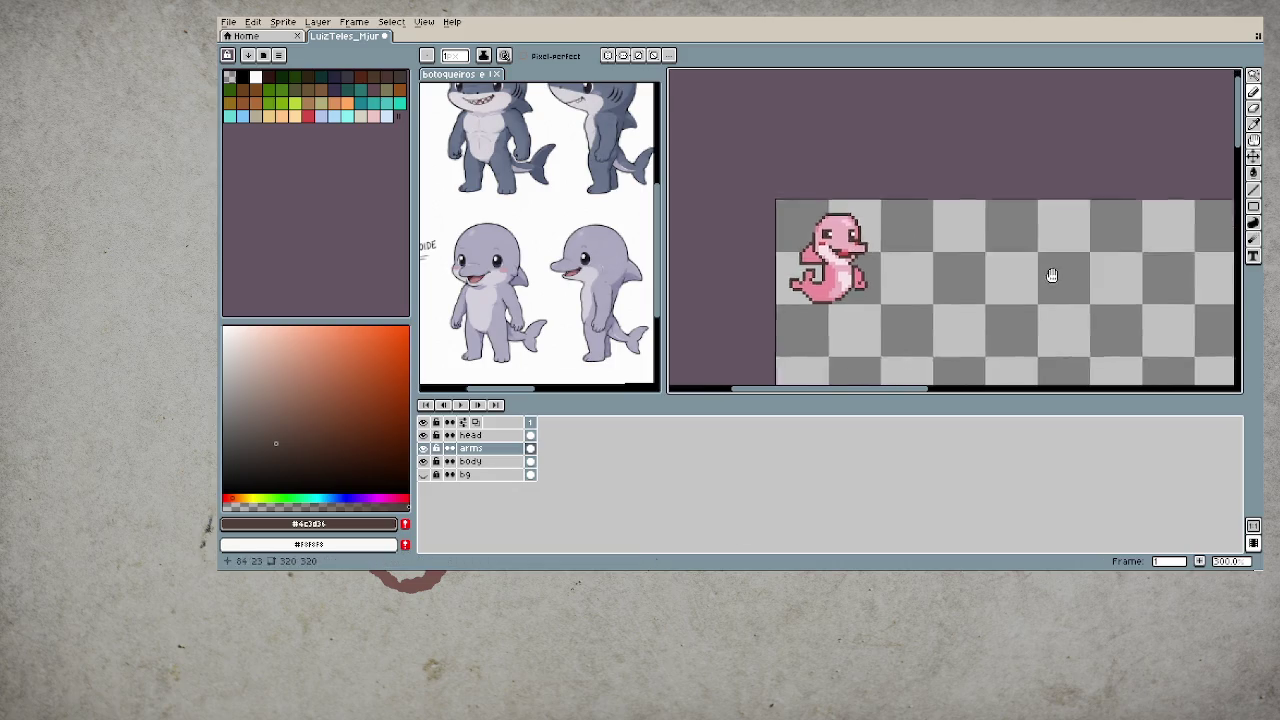
- Zoom in on the dolphin and erase the old pink arm pixels
{"action": "left_click_drag", "start_coordinate": [1077, 302], "coordinate": [914, 235]}
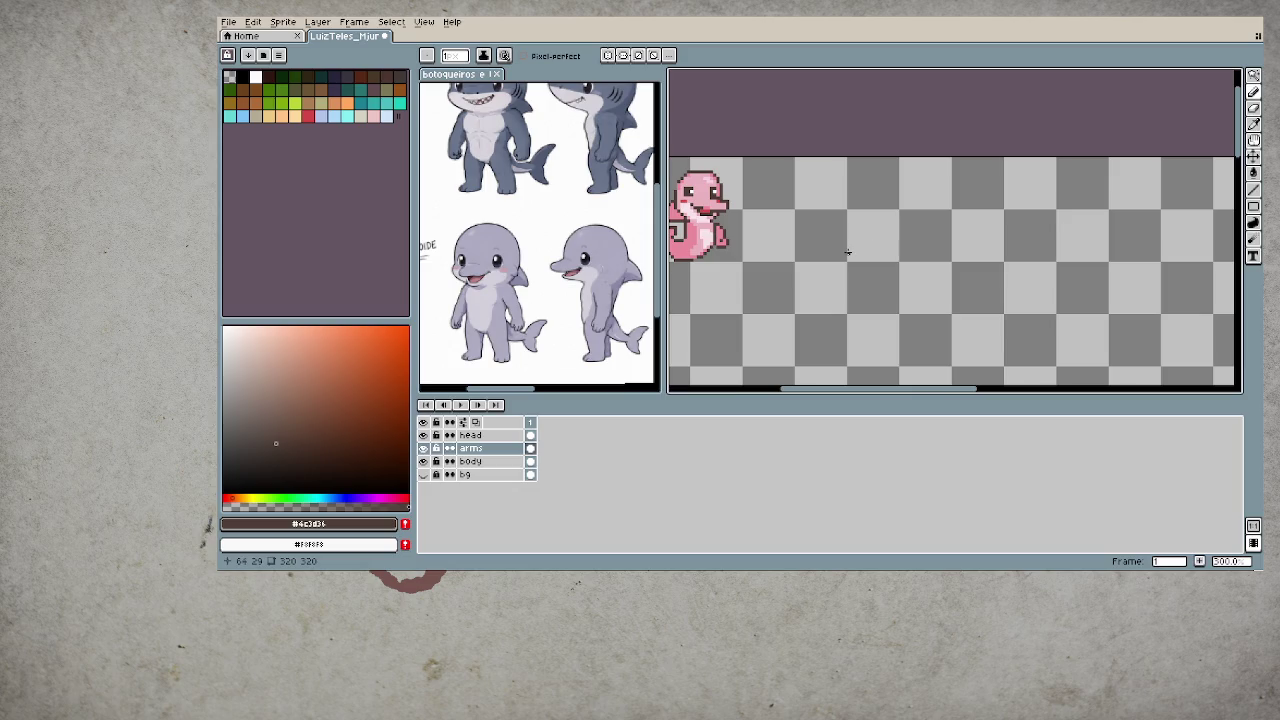
{"action": "left_click_drag", "start_coordinate": [848, 252], "coordinate": [962, 259]}
{"action": "scroll", "coordinate": [893, 222], "scroll_direction": "up", "scroll_amount": 3}
{"action": "scroll", "coordinate": [893, 222], "scroll_direction": "up", "scroll_amount": 2}
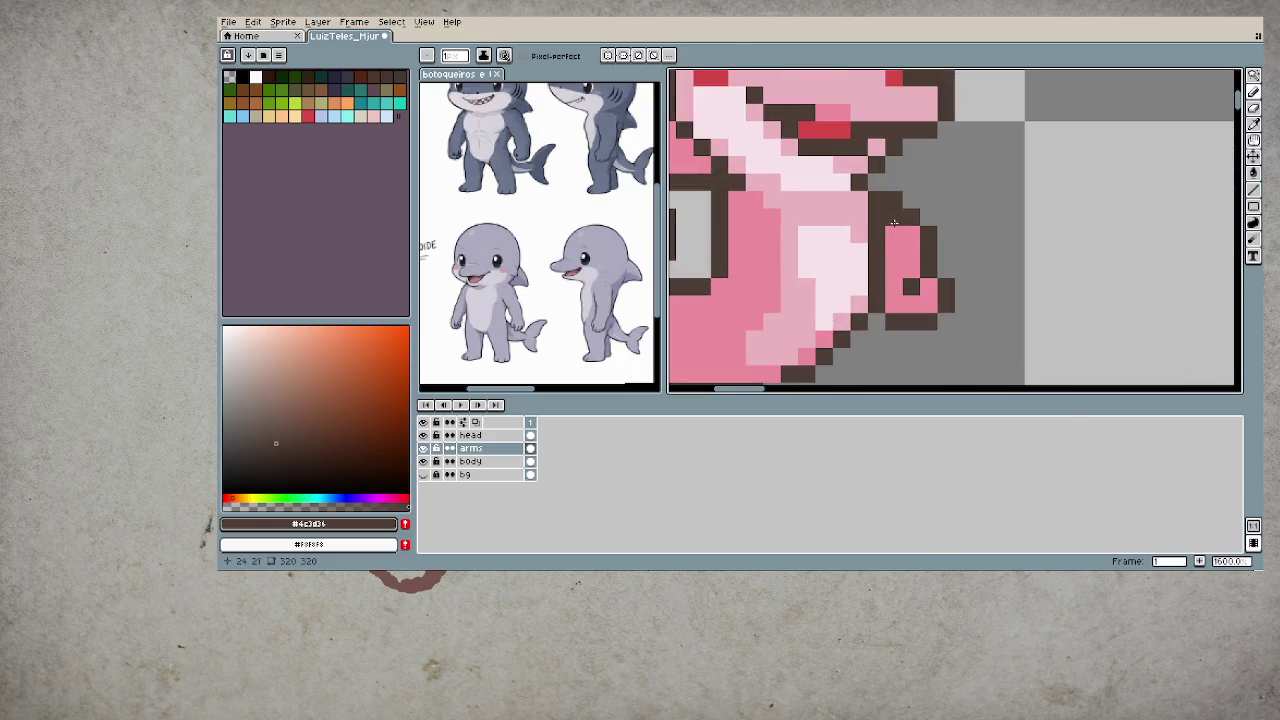
{"action": "key", "text": "e"}
{"action": "left_click_drag", "start_coordinate": [903, 205], "coordinate": [859, 381]}
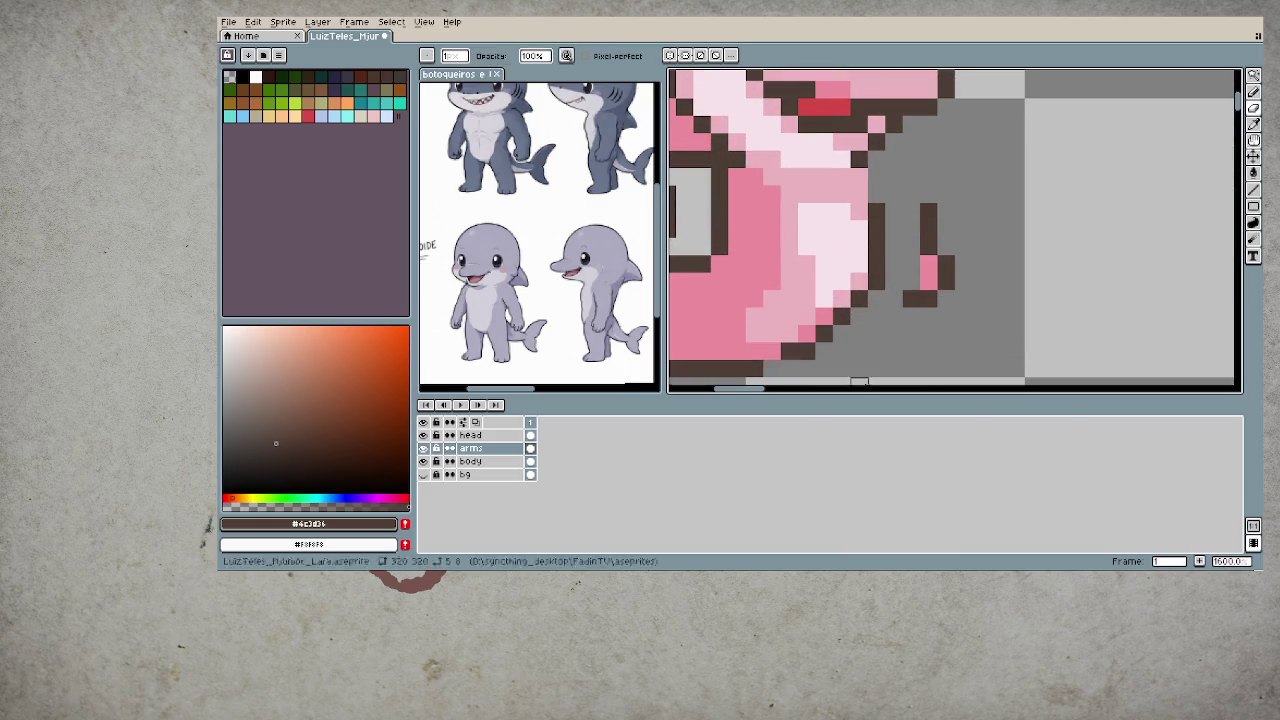
{"action": "left_click_drag", "start_coordinate": [928, 205], "coordinate": [894, 334]}
{"action": "left_click_drag", "start_coordinate": [930, 262], "coordinate": [963, 317]}
{"action": "scroll", "coordinate": [961, 284], "scroll_direction": "down", "scroll_amount": 5}
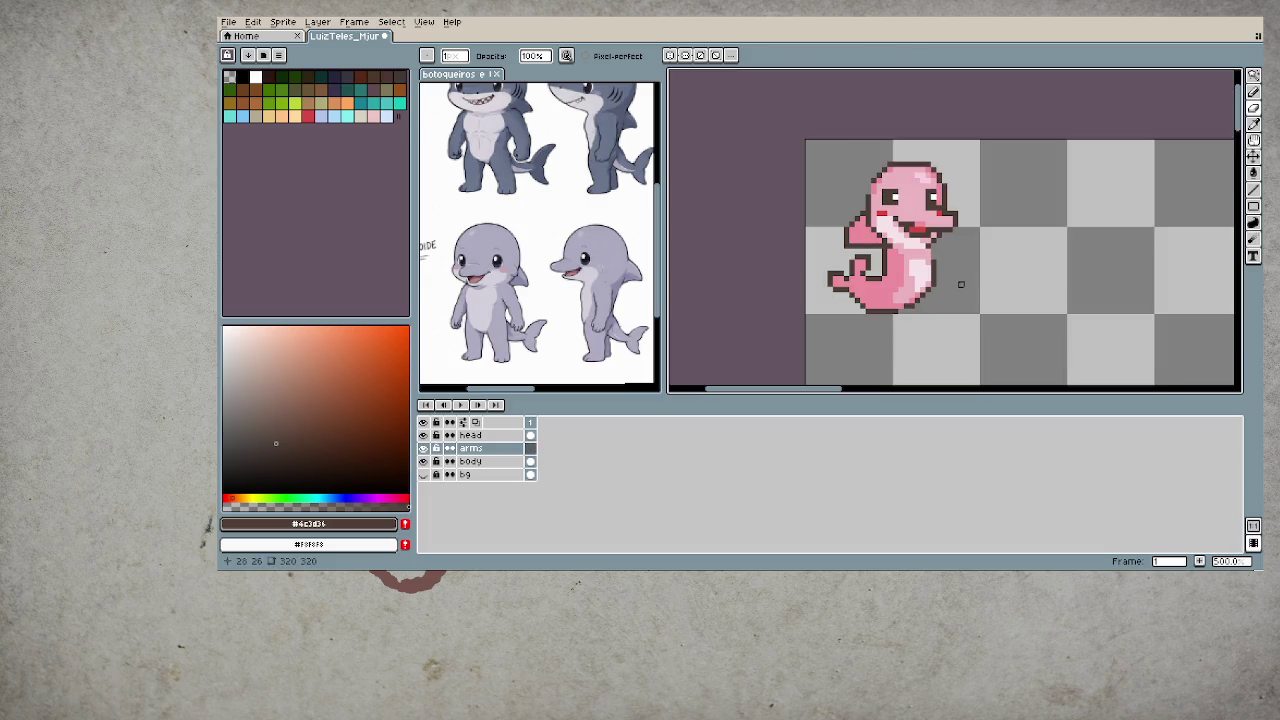
{"action": "scroll", "coordinate": [960, 287], "scroll_direction": "up", "scroll_amount": 2}
- Paint a dark-brown arm outline and block across the belly on the arms layer
{"action": "key", "text": "b"}
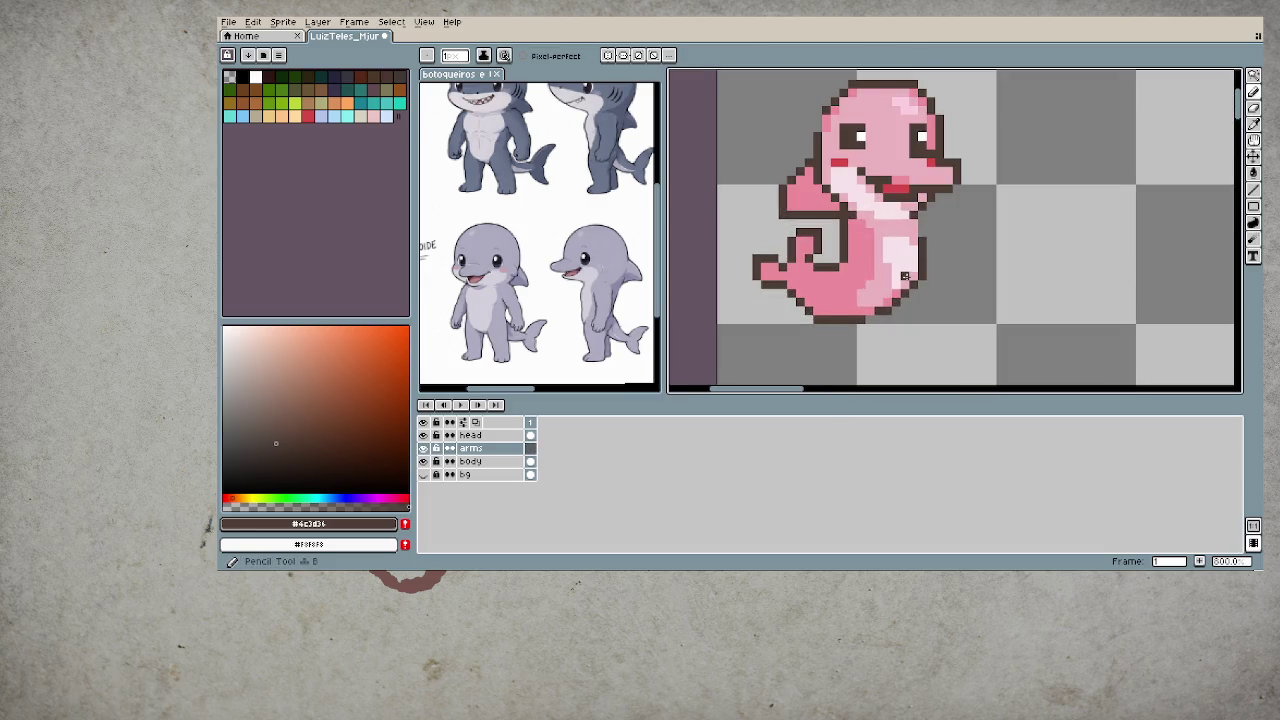
{"action": "left_click_drag", "start_coordinate": [800, 231], "coordinate": [838, 231]}
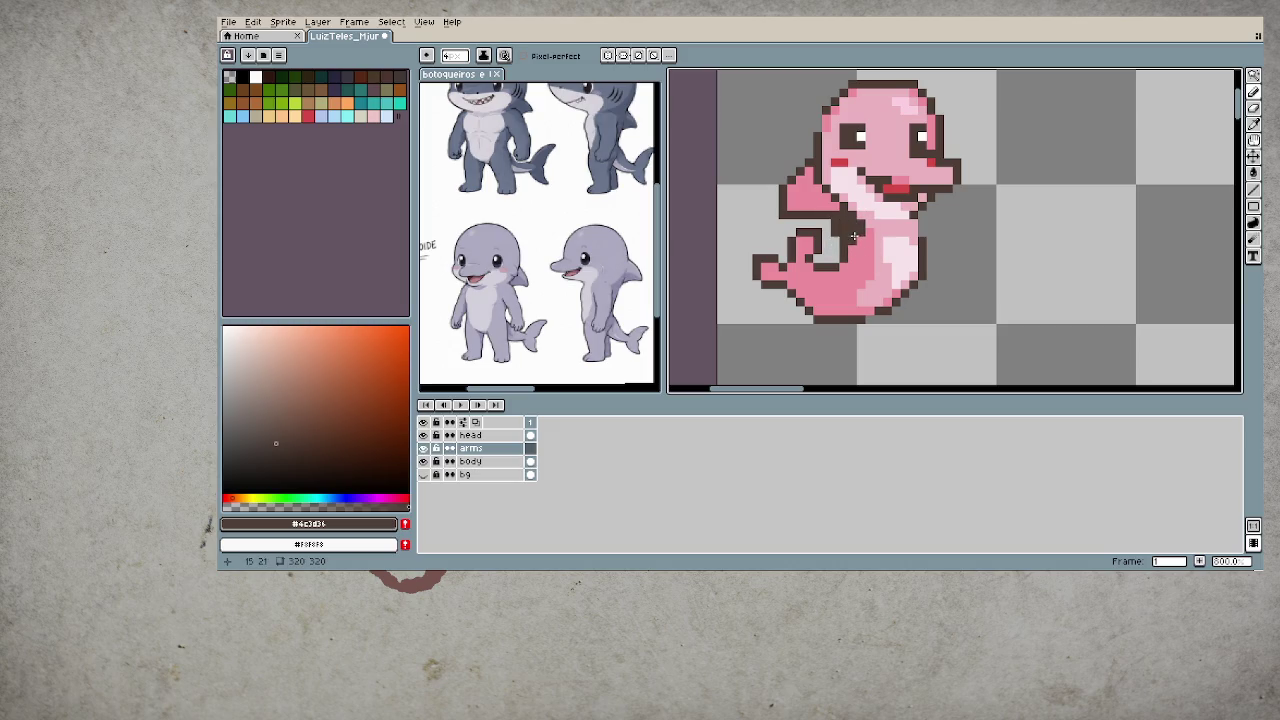
{"action": "left_click", "coordinate": [847, 238]}
{"action": "left_click_drag", "start_coordinate": [853, 237], "coordinate": [905, 266]}
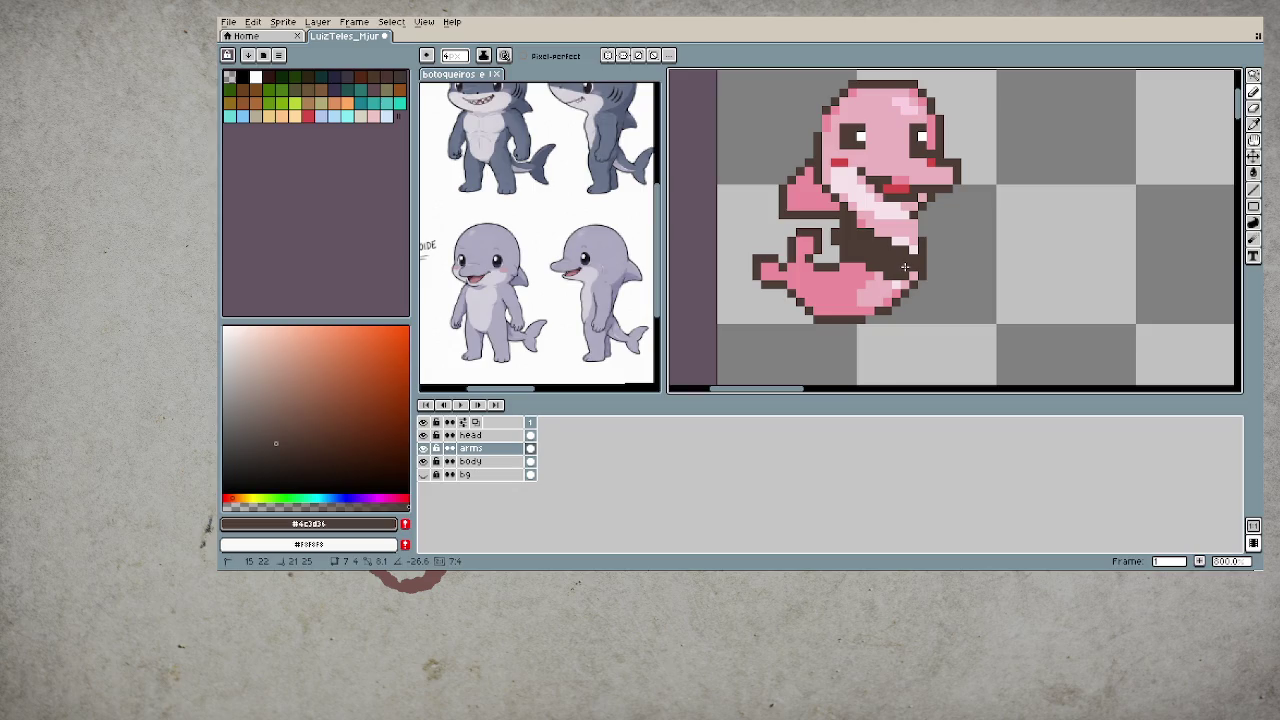
{"action": "key", "text": "ctrl+z"}
{"action": "key", "text": "ctrl+y"}
{"action": "key", "text": "ctrl+z"}
{"action": "left_click_drag", "start_coordinate": [896, 262], "coordinate": [929, 240]}
{"action": "key", "text": "ctrl+z"}
{"action": "key", "text": "ctrl+y"}
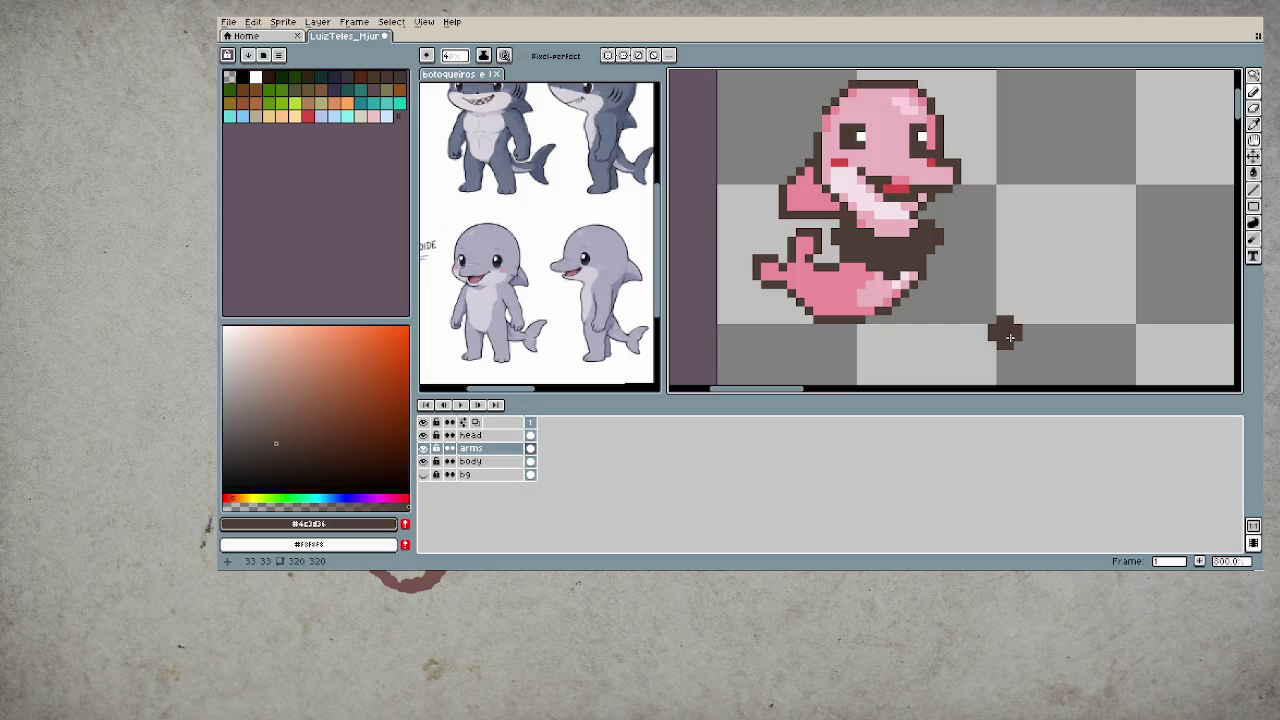
- Choose pink and fill the inside of the dark arm shape, keeping the dark outline
{"action": "scroll", "coordinate": [886, 253], "scroll_direction": "up", "scroll_amount": 3}
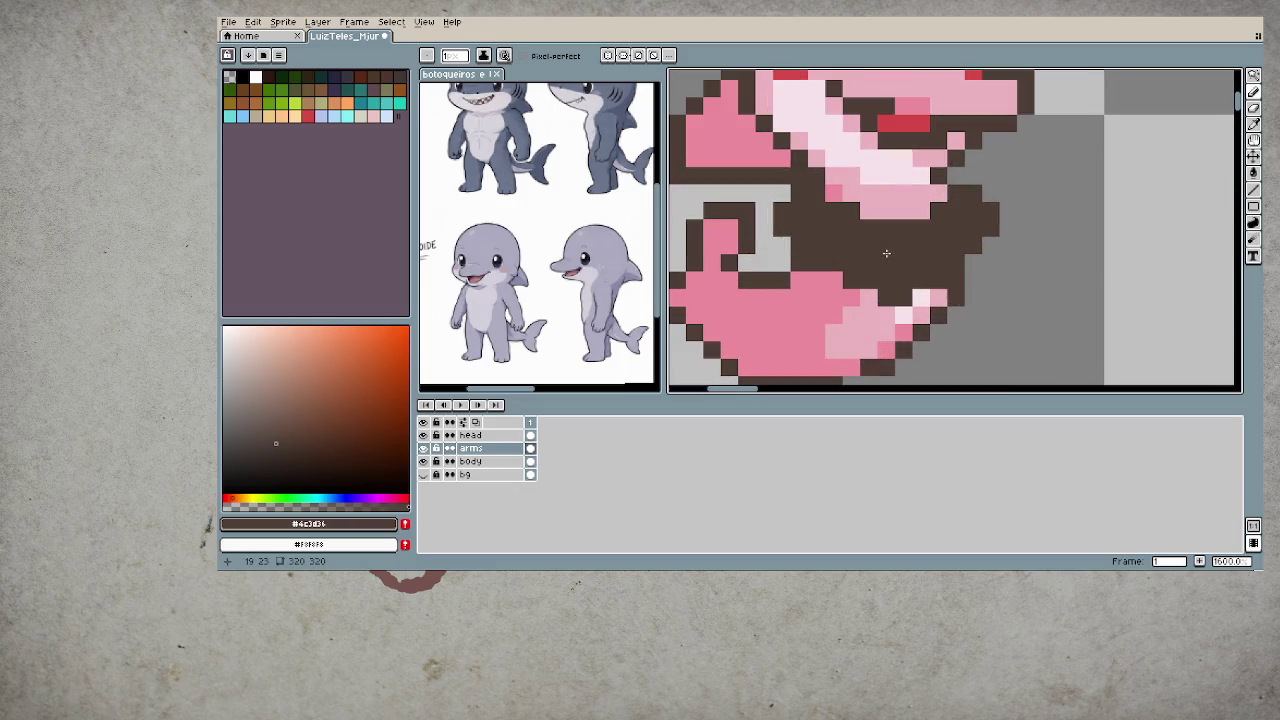
{"action": "left_click", "coordinate": [815, 282], "text": "alt"}
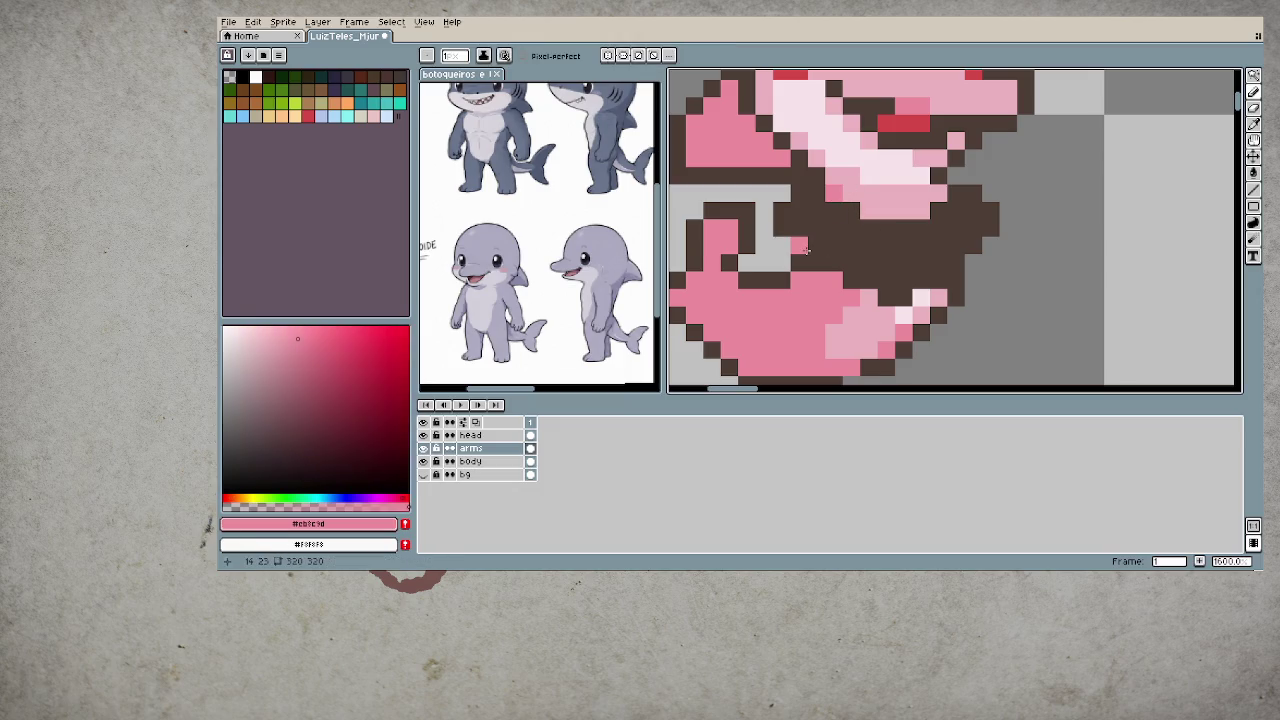
{"action": "mouse_move", "coordinate": [812, 248]}
{"action": "left_mouse_down"}
{"action": "mouse_move", "coordinate": [813, 212]}
{"action": "mouse_move", "coordinate": [798, 228]}
{"action": "left_mouse_up"}
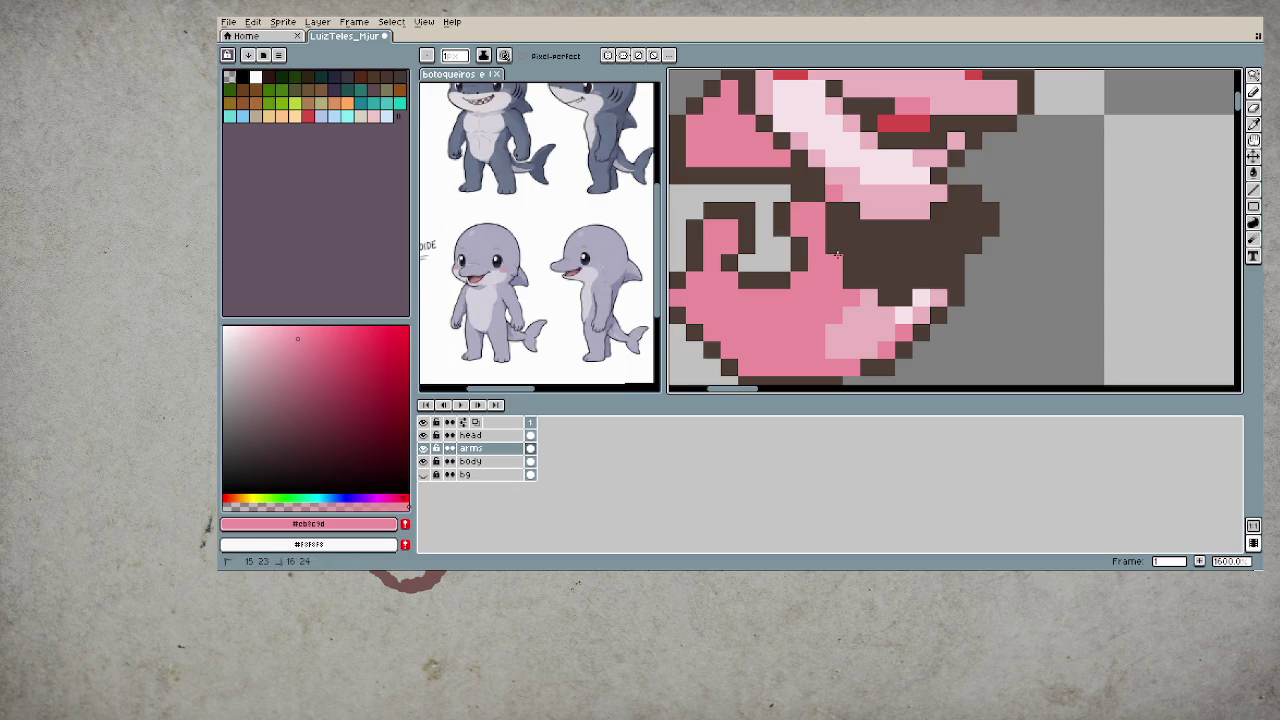
{"action": "key", "text": "v"}
{"action": "key", "text": "ctrl+z"}
{"action": "key", "text": "z"}
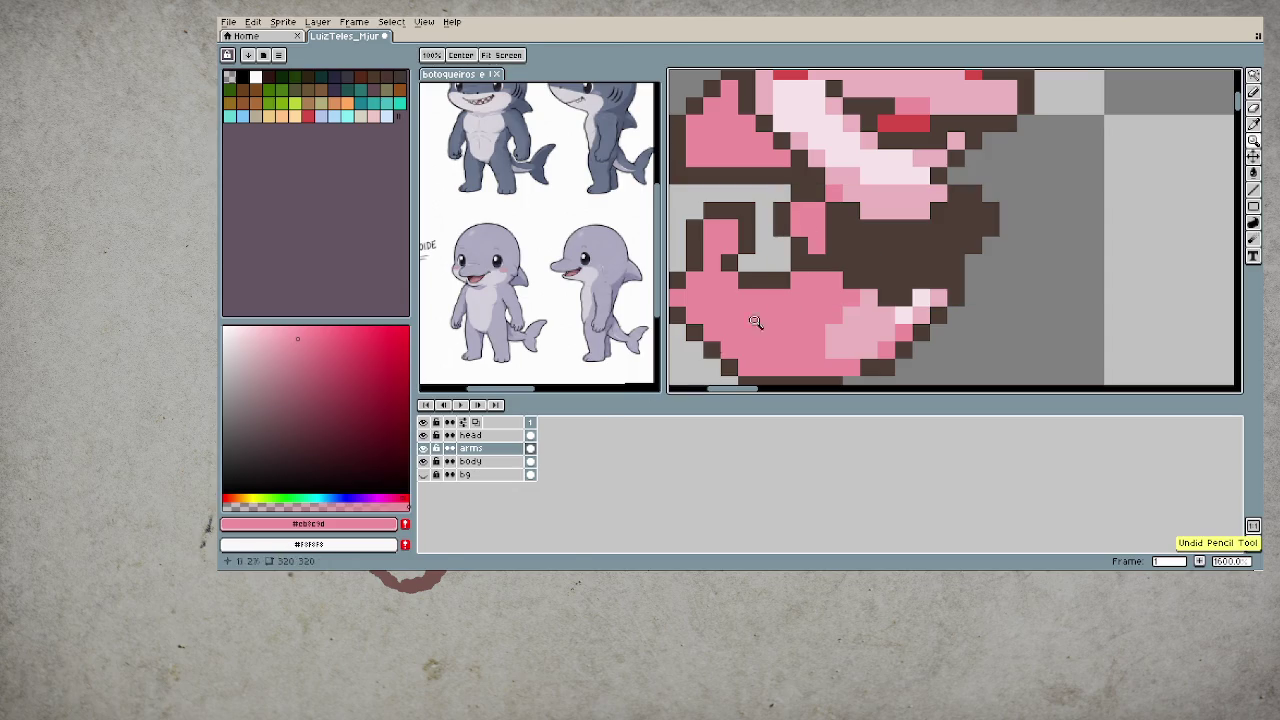
{"action": "key", "text": "b"}
{"action": "left_click", "coordinate": [846, 247]}
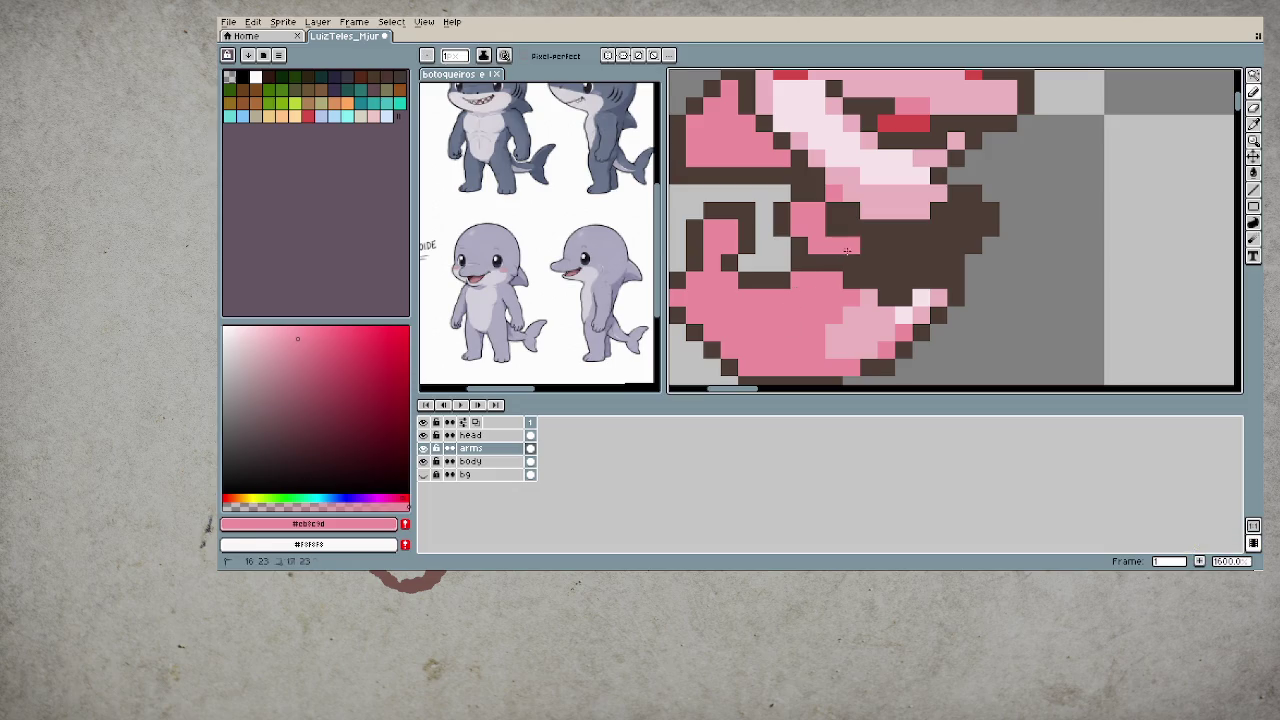
{"action": "left_click", "coordinate": [884, 266]}
{"action": "mouse_move", "coordinate": [922, 262]}
{"action": "left_mouse_down"}
{"action": "mouse_move", "coordinate": [960, 208]}
{"action": "mouse_move", "coordinate": [975, 228]}
{"action": "mouse_move", "coordinate": [943, 260]}
{"action": "mouse_move", "coordinate": [884, 228]}
{"action": "left_mouse_up"}
{"action": "left_click", "coordinate": [870, 228]}
- Zoom around to inspect the sprite and sample the dark-brown outline colour
{"action": "scroll", "coordinate": [906, 321], "scroll_direction": "down", "scroll_amount": 3}
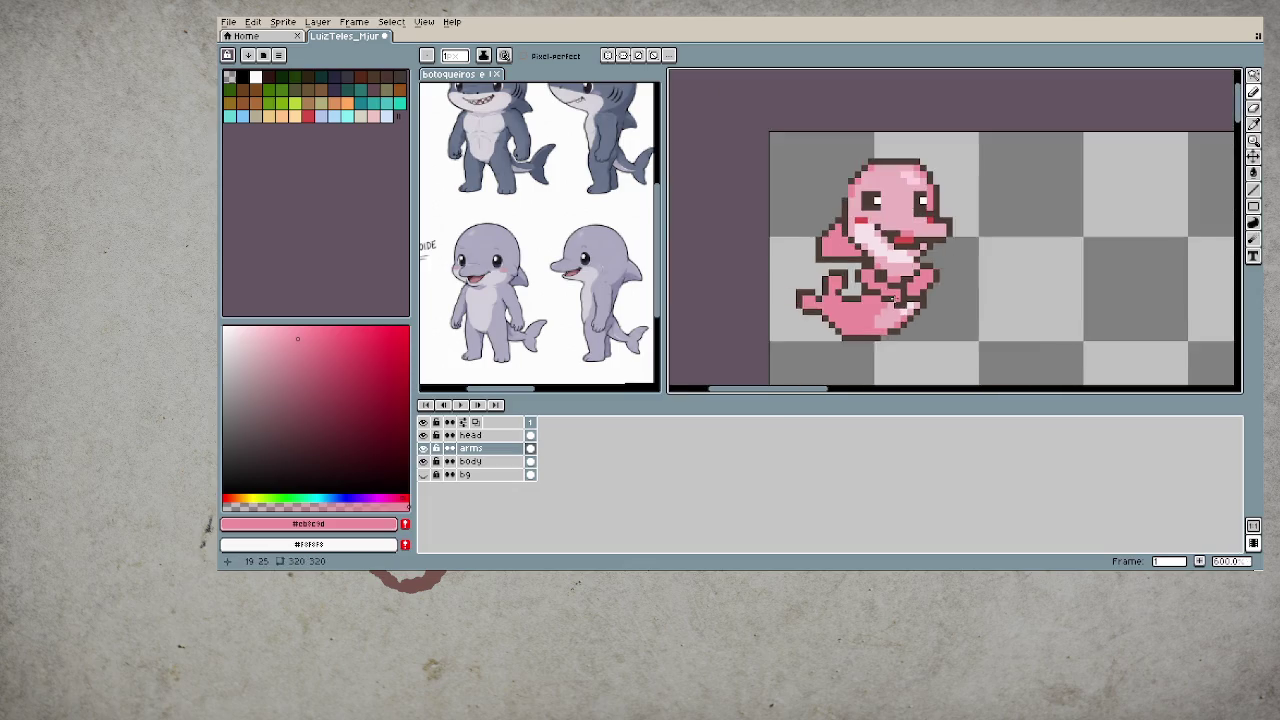
{"action": "scroll", "coordinate": [913, 301], "scroll_direction": "up", "scroll_amount": 2}
{"action": "scroll", "coordinate": [860, 322], "scroll_direction": "up", "scroll_amount": 2}
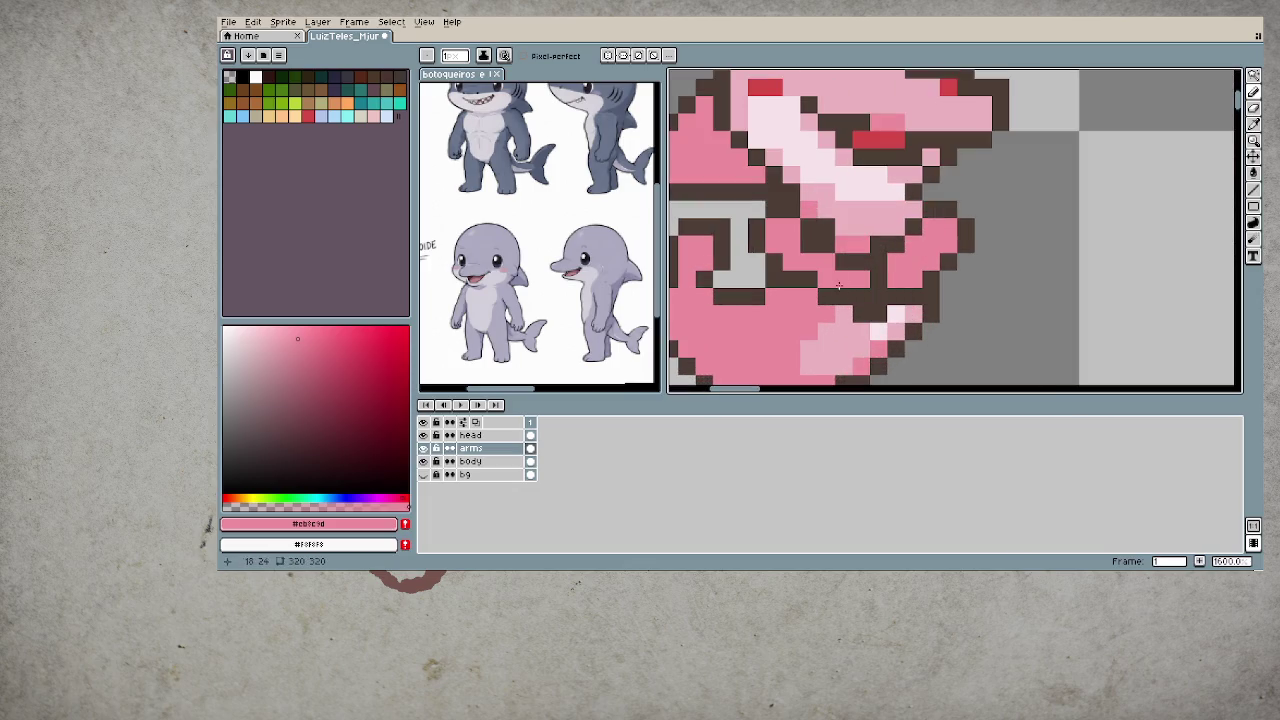
{"action": "scroll", "coordinate": [861, 322], "scroll_direction": "down", "scroll_amount": 3}
{"action": "scroll", "coordinate": [875, 323], "scroll_direction": "down", "scroll_amount": 3}
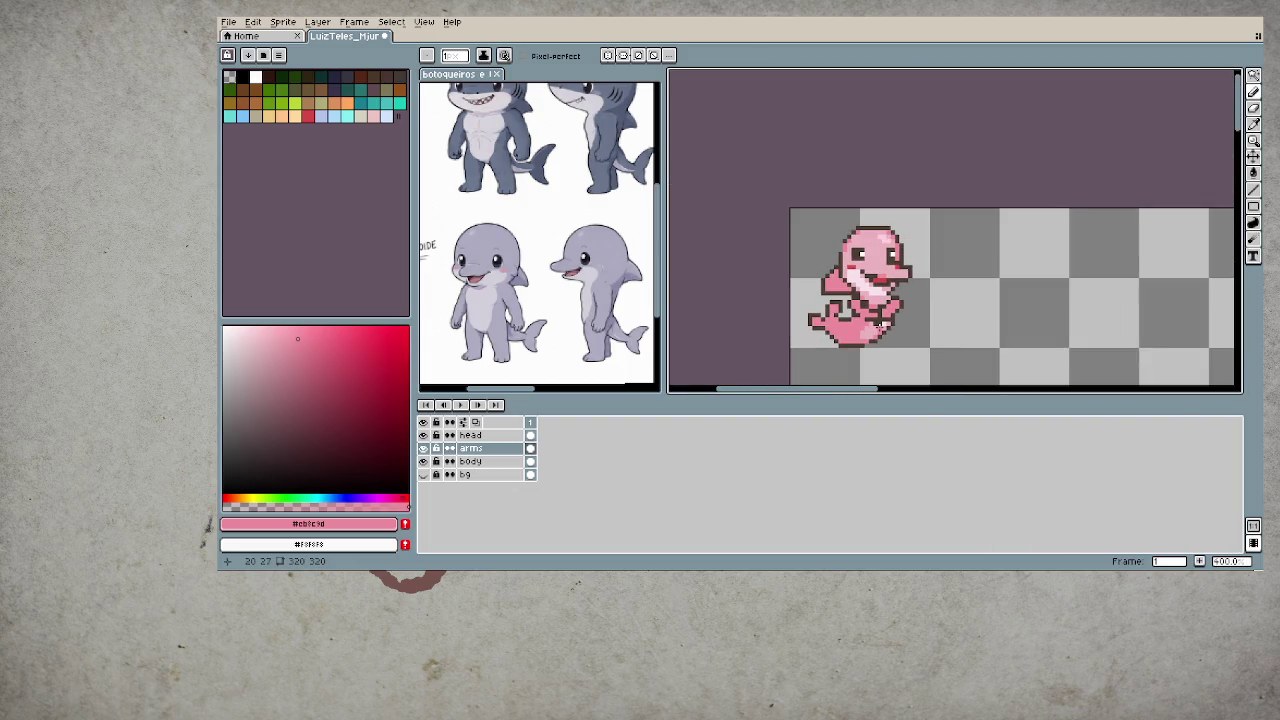
{"action": "scroll", "coordinate": [878, 325], "scroll_direction": "up", "scroll_amount": 1}
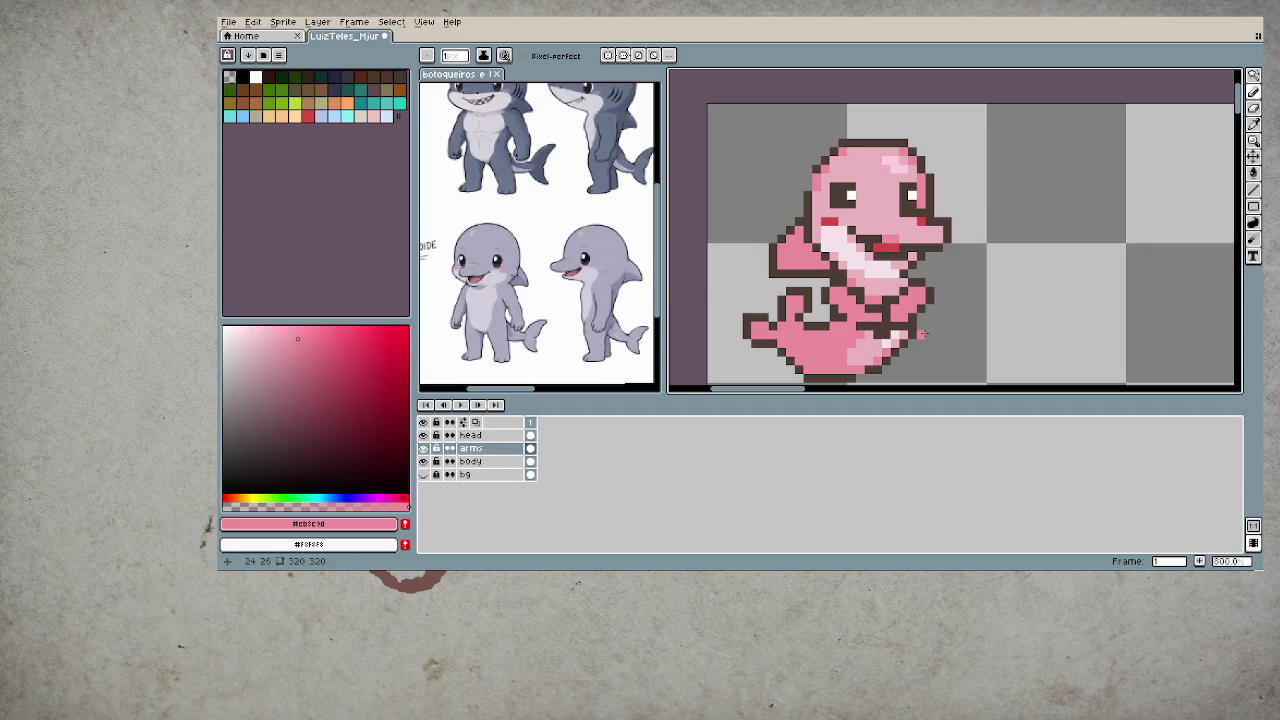
{"action": "scroll", "coordinate": [905, 325], "scroll_direction": "up", "scroll_amount": 2}
{"action": "scroll", "coordinate": [885, 310], "scroll_direction": "up", "scroll_amount": 1}
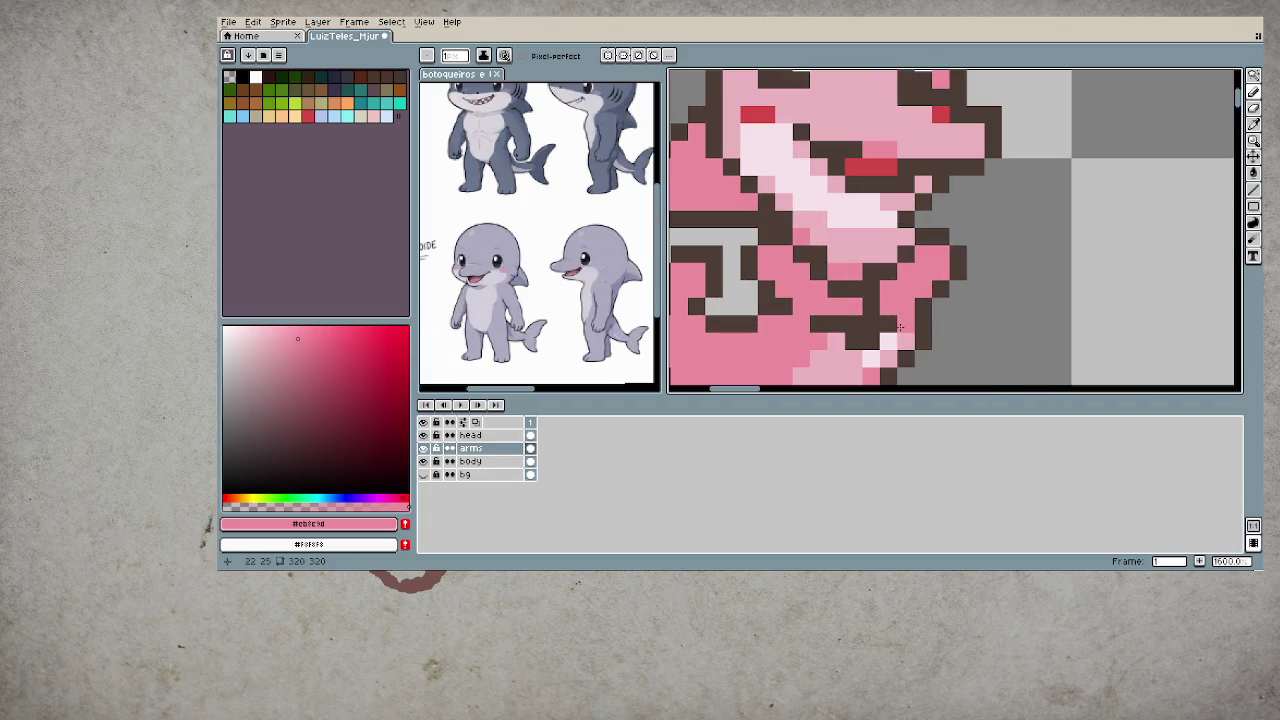
{"action": "left_click", "coordinate": [832, 252], "text": "alt"}
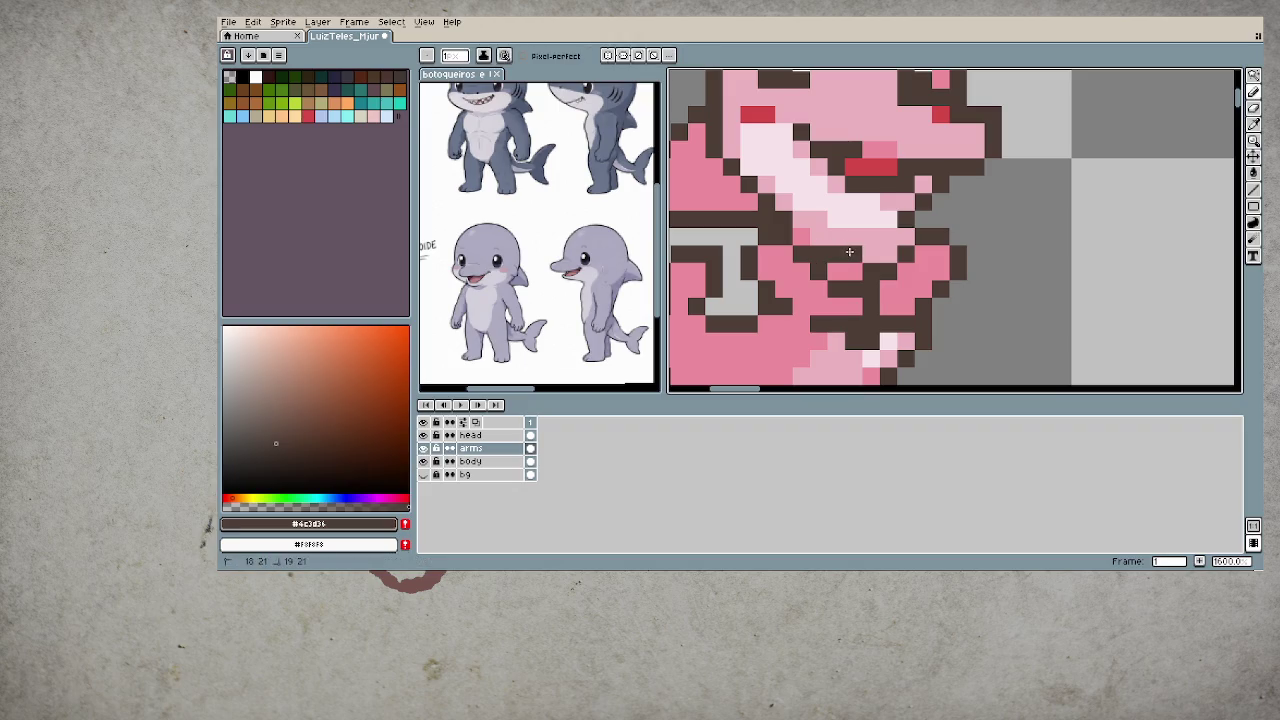
{"action": "scroll", "coordinate": [887, 318], "scroll_direction": "down", "scroll_amount": 3}
{"action": "scroll", "coordinate": [1013, 322], "scroll_direction": "down", "scroll_amount": 2}
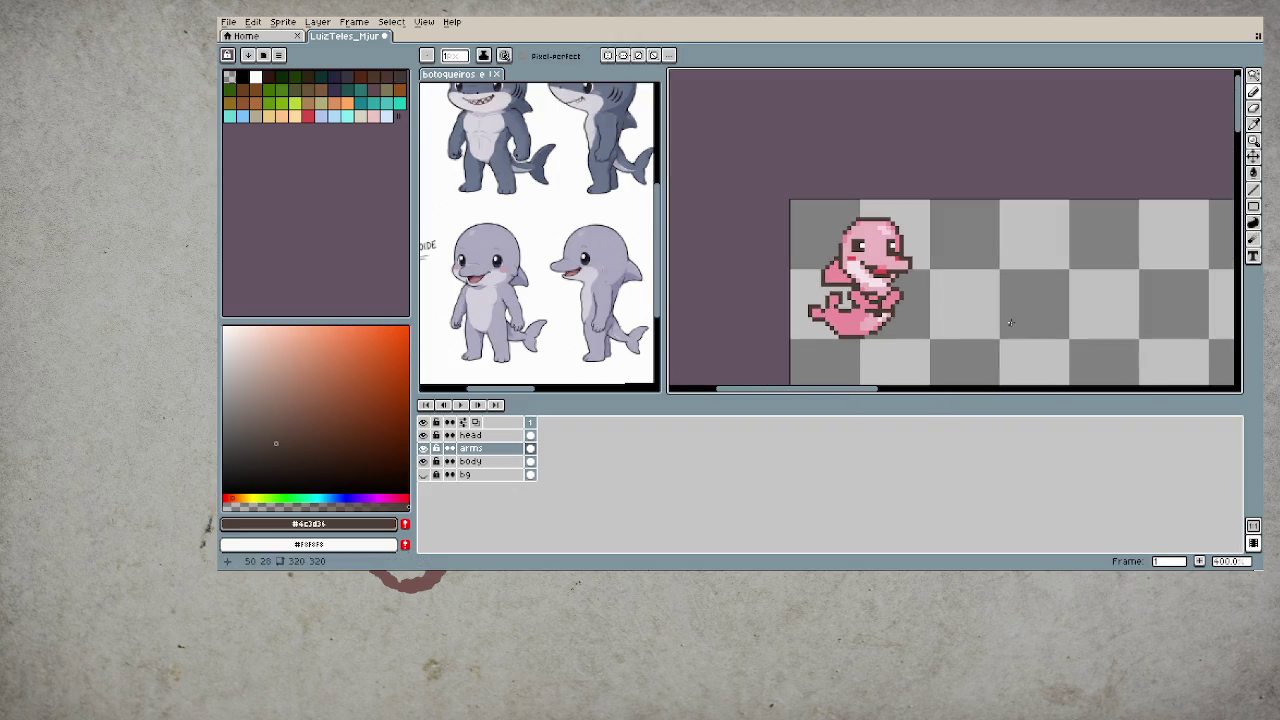
{"action": "scroll", "coordinate": [850, 285], "scroll_direction": "up", "scroll_amount": 2}
{"action": "scroll", "coordinate": [852, 280], "scroll_direction": "up", "scroll_amount": 3}
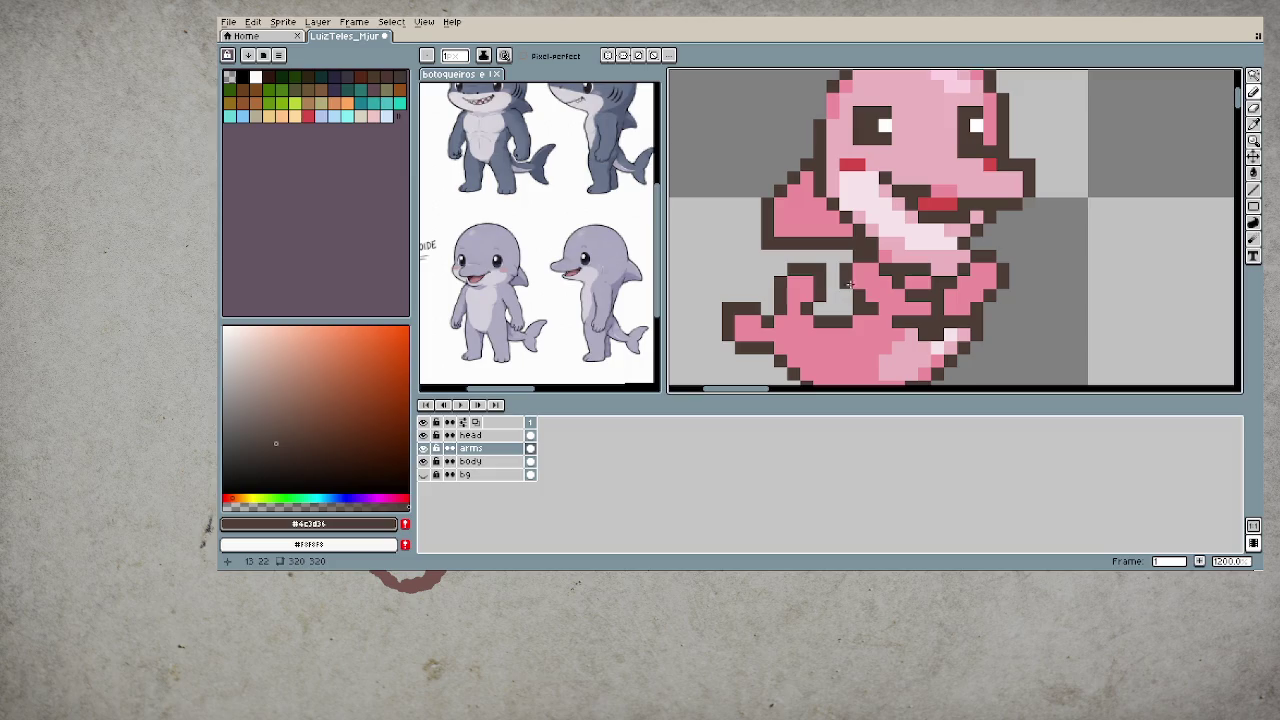
- Undo the most recent eraser stroke and pencil stroke on the arm
{"action": "key", "text": "b"}
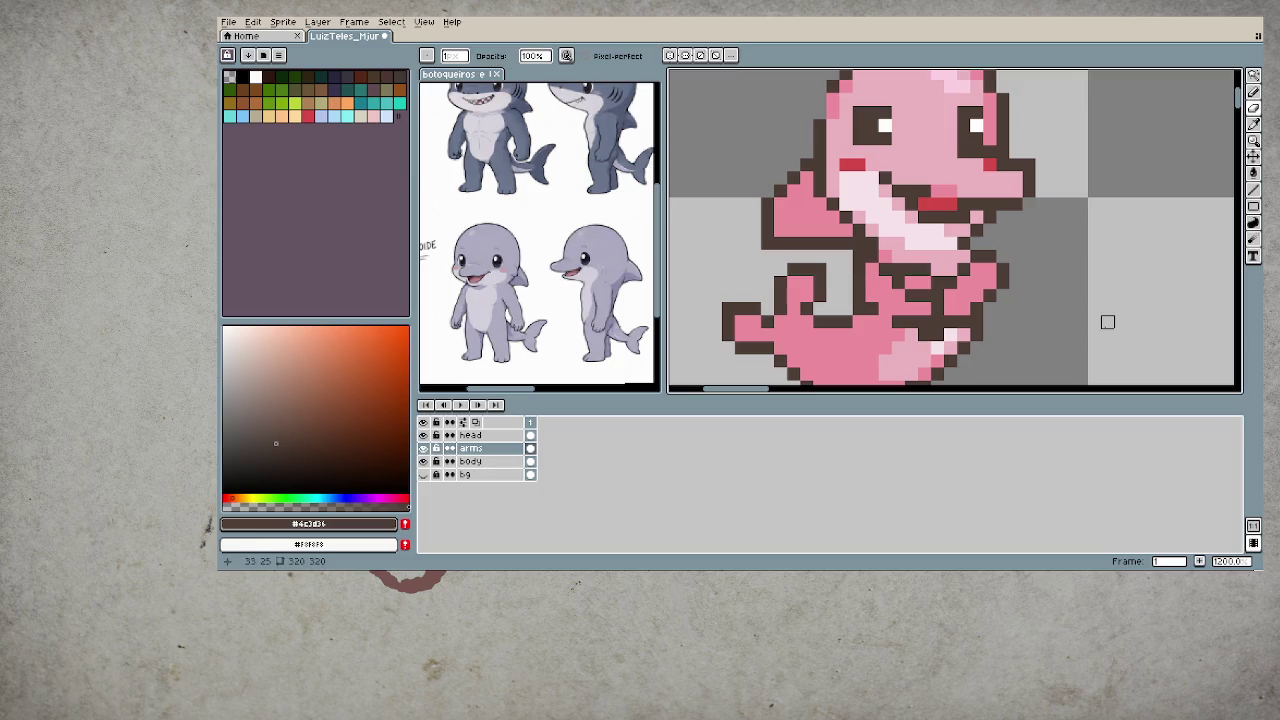
{"action": "scroll", "coordinate": [1055, 321], "scroll_direction": "down", "scroll_amount": 3}
{"action": "key", "text": "ctrl+z"}
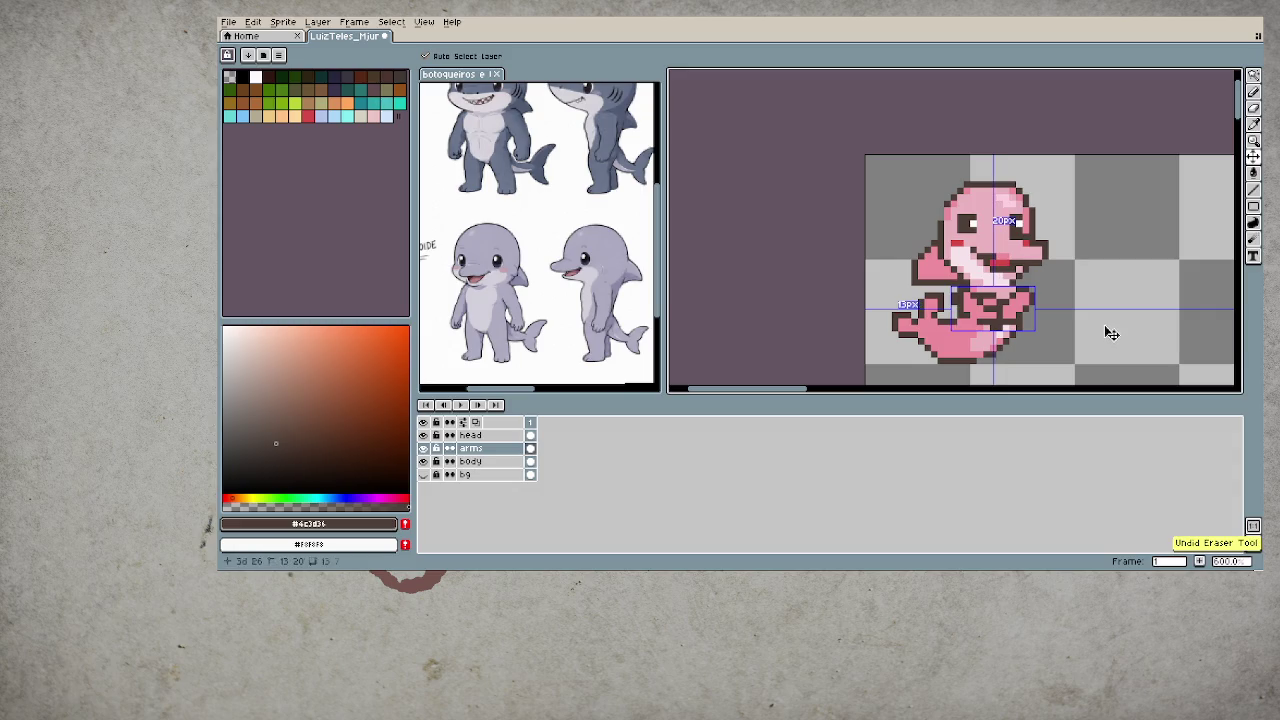
{"action": "key", "text": "b"}
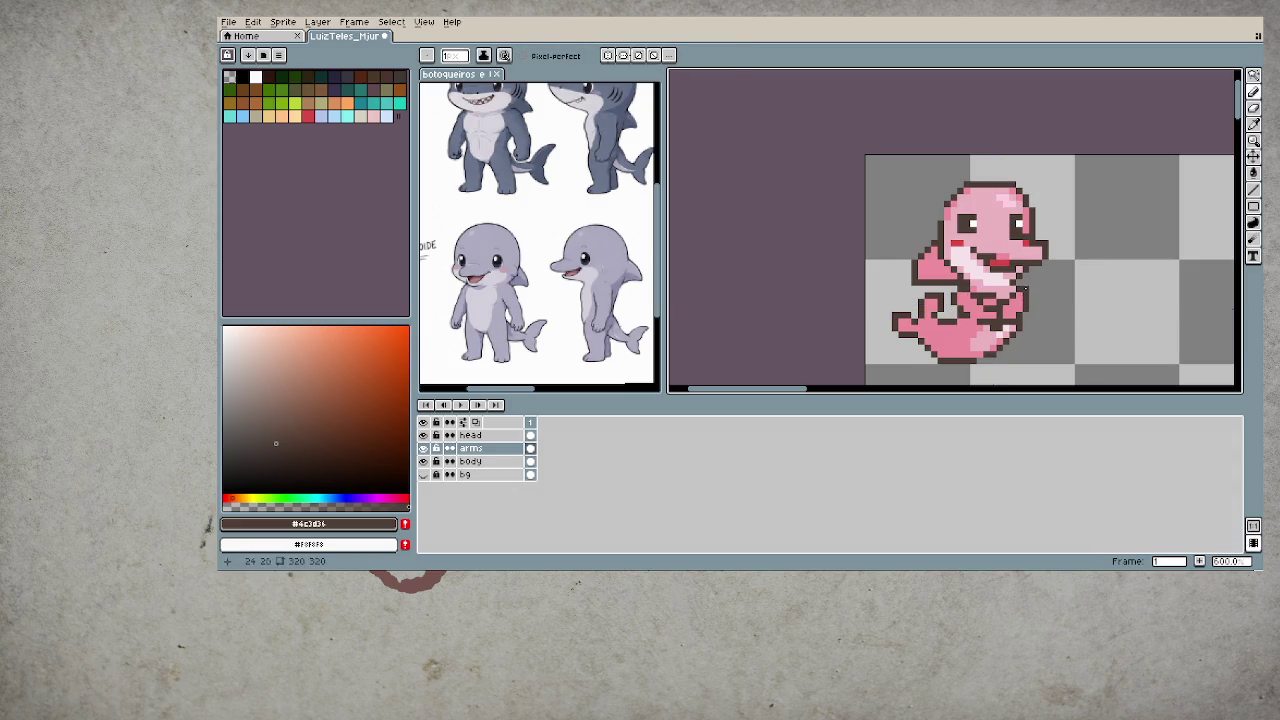
{"action": "scroll", "coordinate": [1090, 318], "scroll_direction": "down", "scroll_amount": 2}
{"action": "scroll", "coordinate": [1054, 311], "scroll_direction": "down", "scroll_amount": 1}
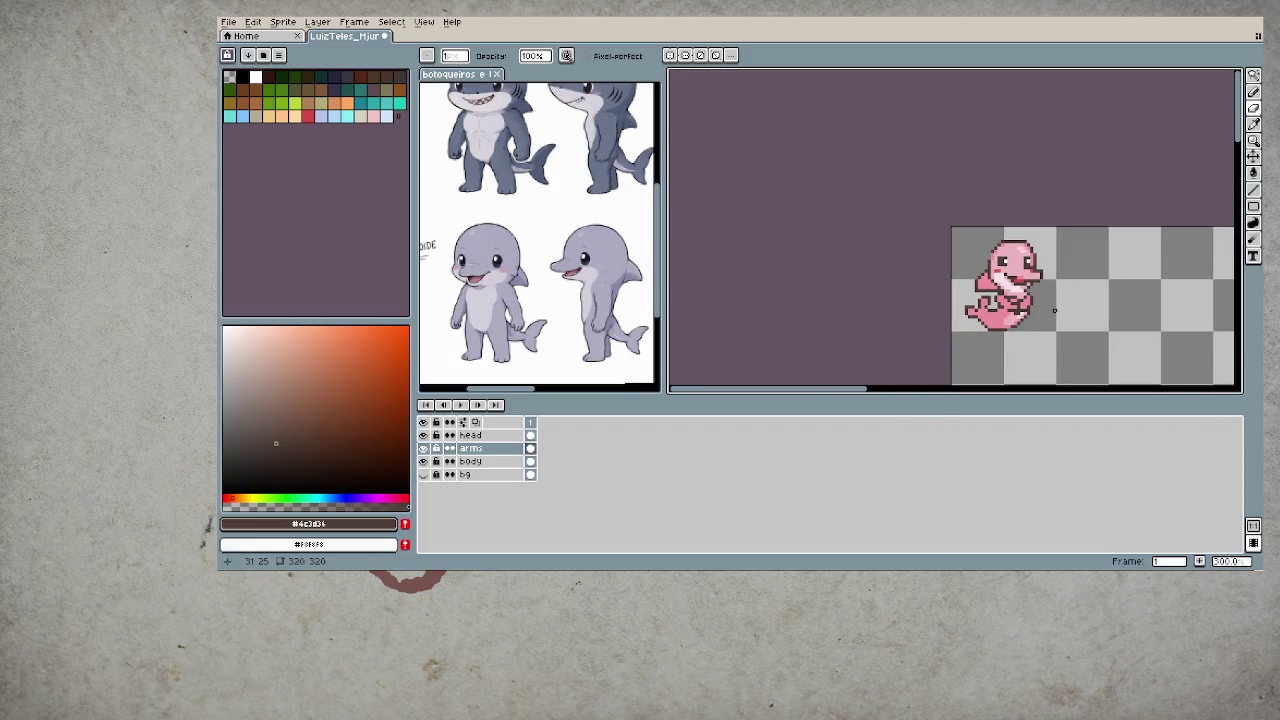
{"action": "scroll", "coordinate": [1054, 311], "scroll_direction": "up", "scroll_amount": 1}
{"action": "scroll", "coordinate": [1040, 310], "scroll_direction": "up", "scroll_amount": 1}
{"action": "scroll", "coordinate": [1021, 306], "scroll_direction": "up", "scroll_amount": 1}
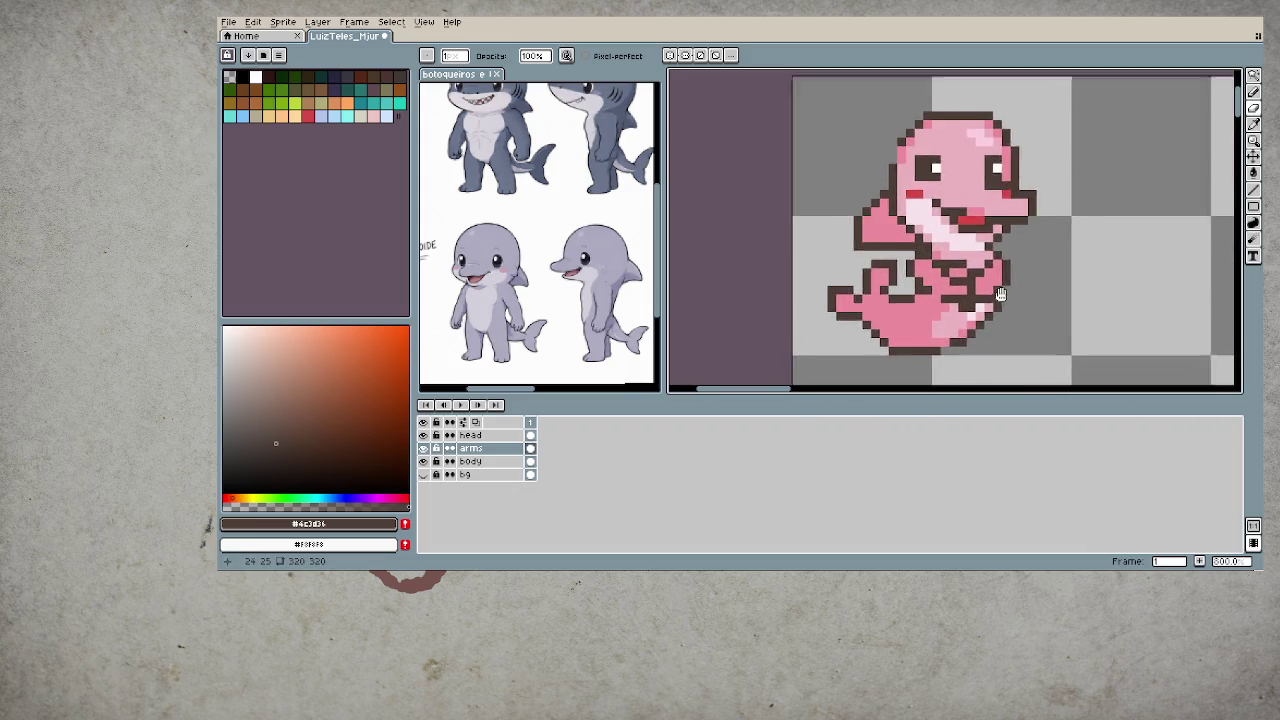
{"action": "scroll", "coordinate": [898, 272], "scroll_direction": "up", "scroll_amount": 1}
{"action": "scroll", "coordinate": [959, 297], "scroll_direction": "down", "scroll_amount": 2}
{"action": "scroll", "coordinate": [957, 295], "scroll_direction": "down", "scroll_amount": 1}
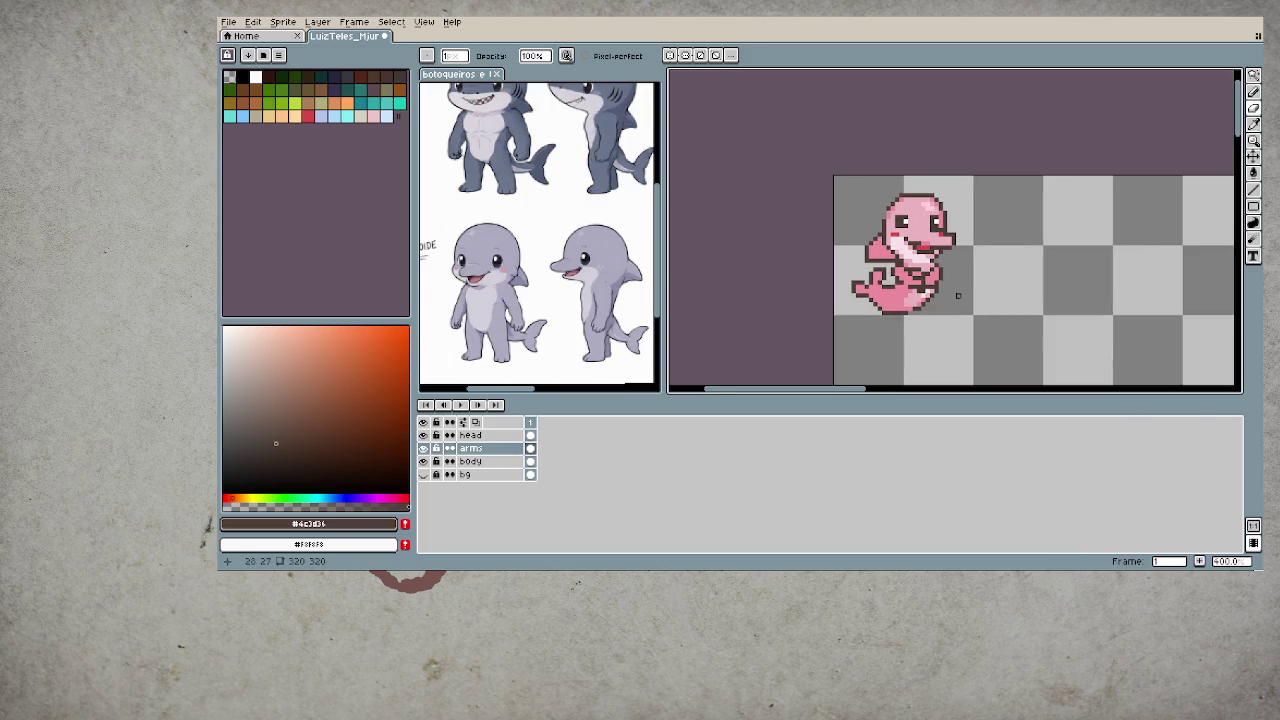
{"action": "key", "text": "ctrl+z"}
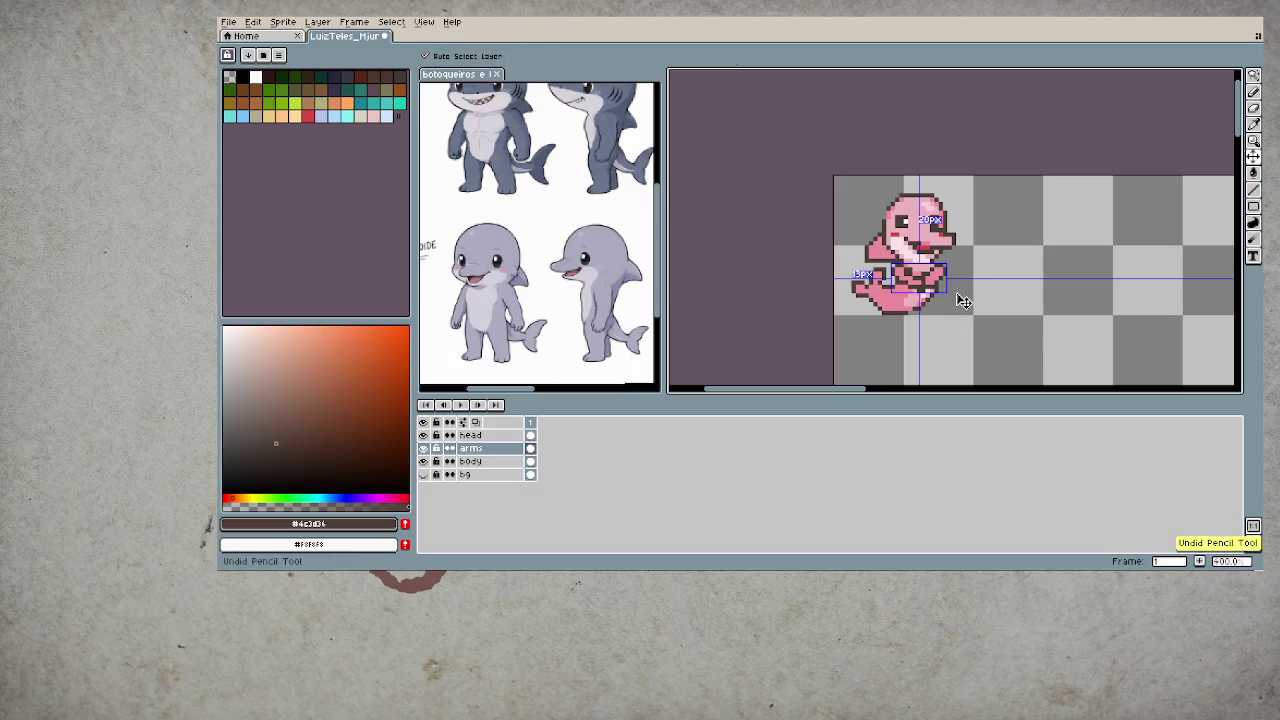
{"action": "scroll", "coordinate": [959, 300], "scroll_direction": "up", "scroll_amount": 1}
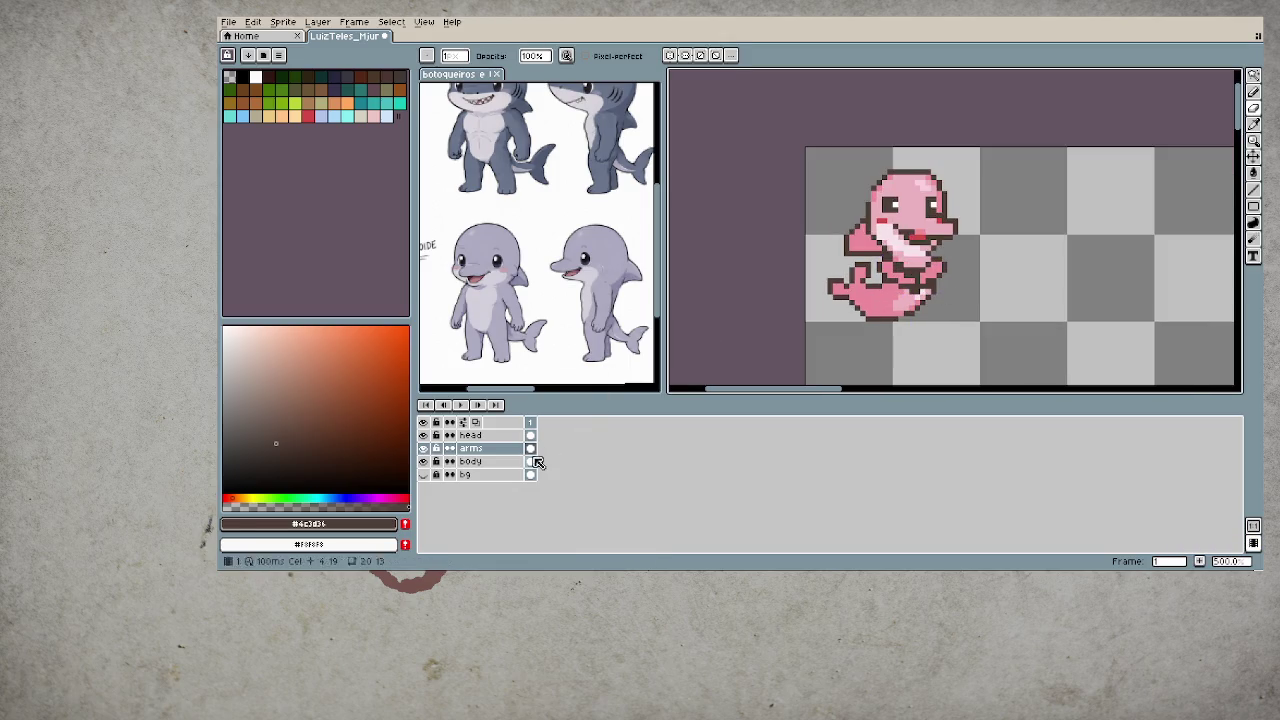
- Draw a dark-brown outline down the right edge of the dolphin's belly
{"action": "left_click", "coordinate": [530, 448]}
{"action": "key", "text": "ctrl+z"}
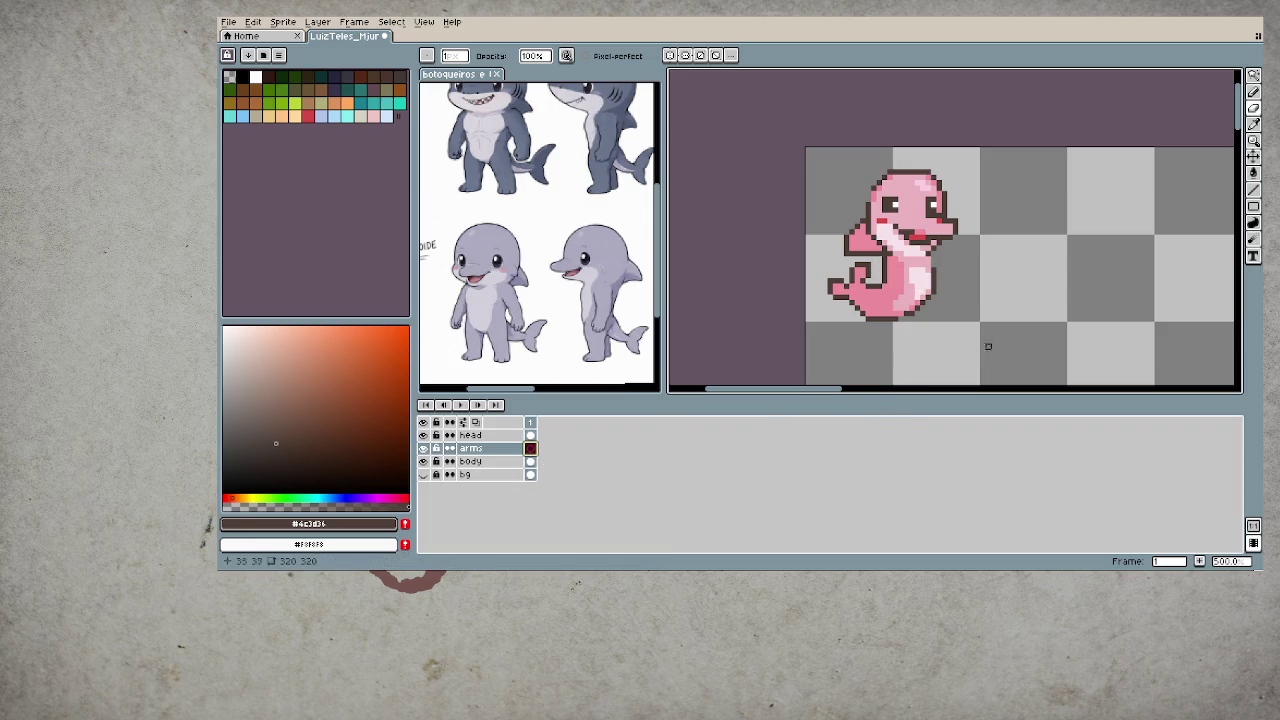
{"action": "scroll", "coordinate": [994, 286], "scroll_direction": "up", "scroll_amount": 2}
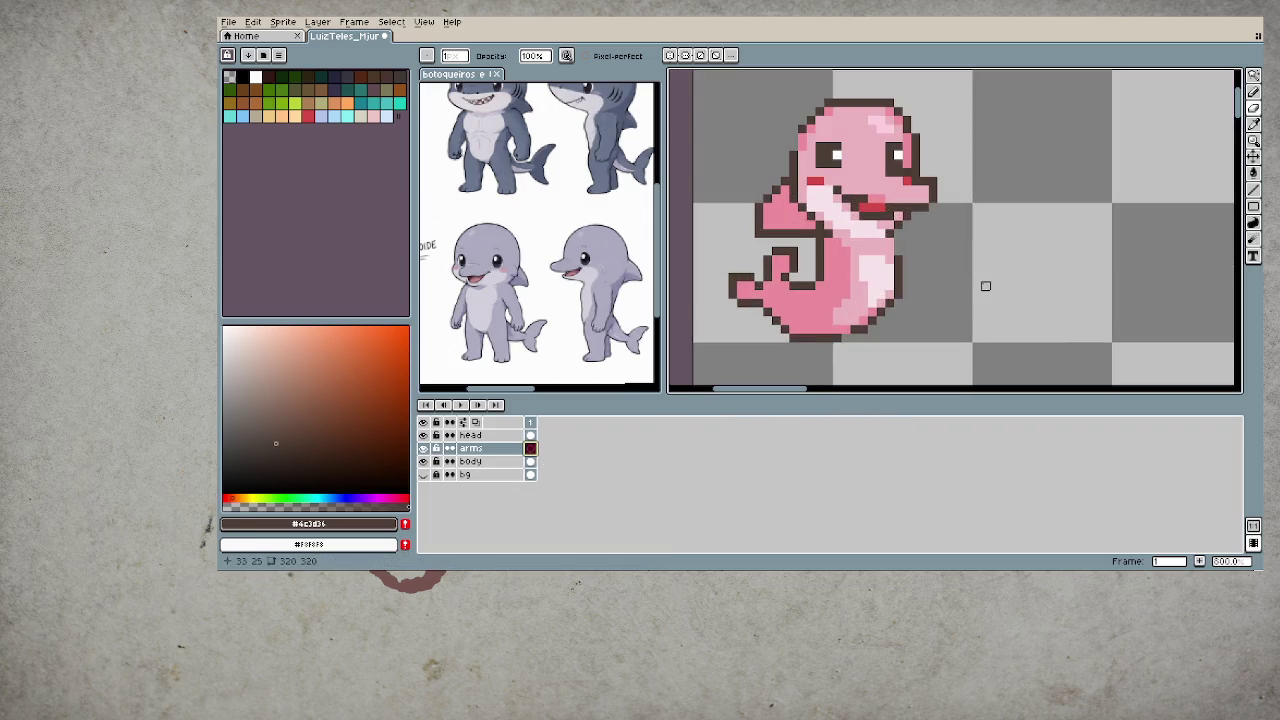
{"action": "key", "text": "e"}
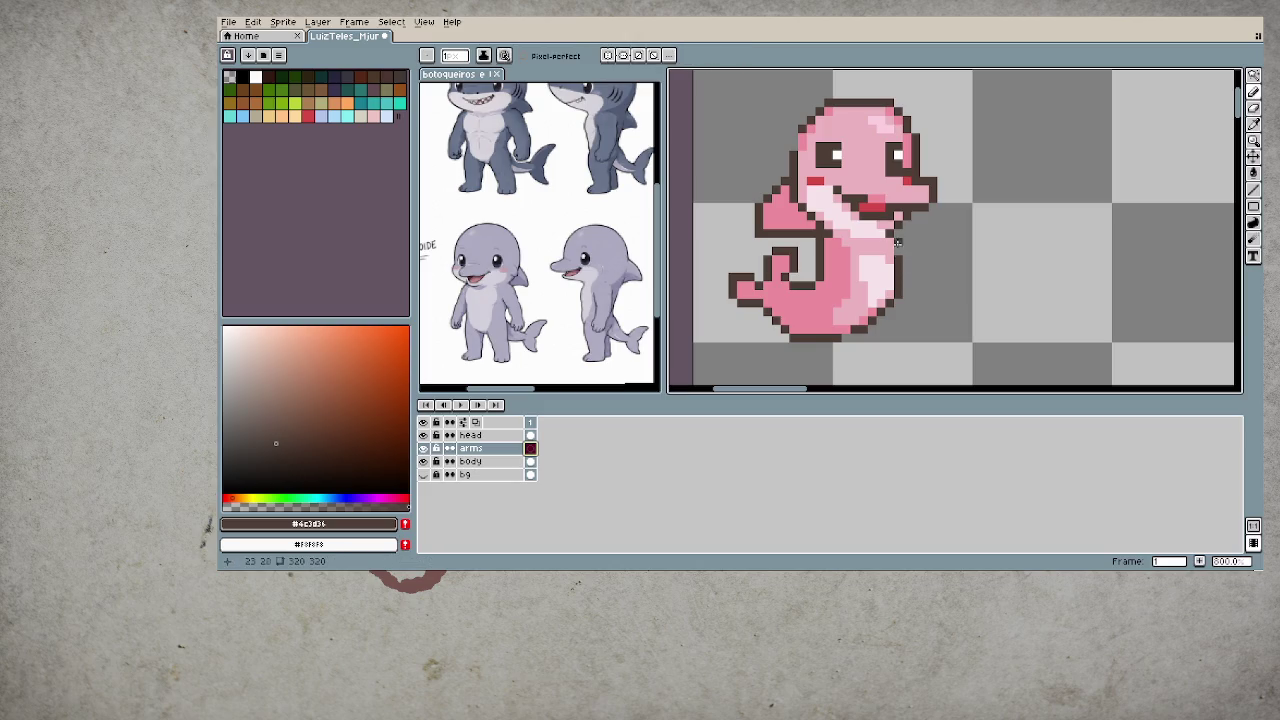
{"action": "mouse_move", "coordinate": [898, 240]}
{"action": "left_mouse_down"}
{"action": "mouse_move", "coordinate": [920, 298]}
{"action": "mouse_move", "coordinate": [905, 240]}
{"action": "mouse_move", "coordinate": [933, 293]}
{"action": "left_mouse_up"}
{"action": "key", "text": "e"}
{"action": "key", "text": "b"}
{"action": "left_click_drag", "start_coordinate": [898, 240], "coordinate": [923, 309]}
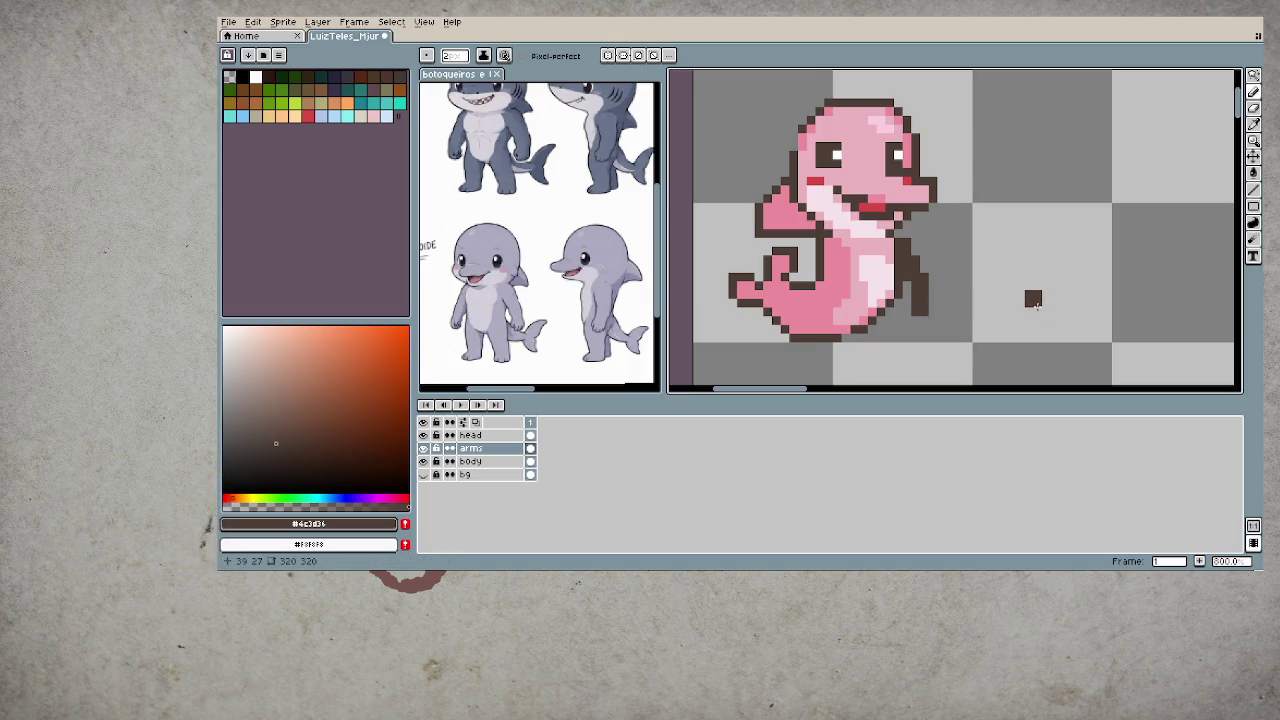
- With a 1px brush, add dark pixels at the lower right and erase stray ones
{"action": "key", "text": "minus"}
{"action": "key", "text": "b"}
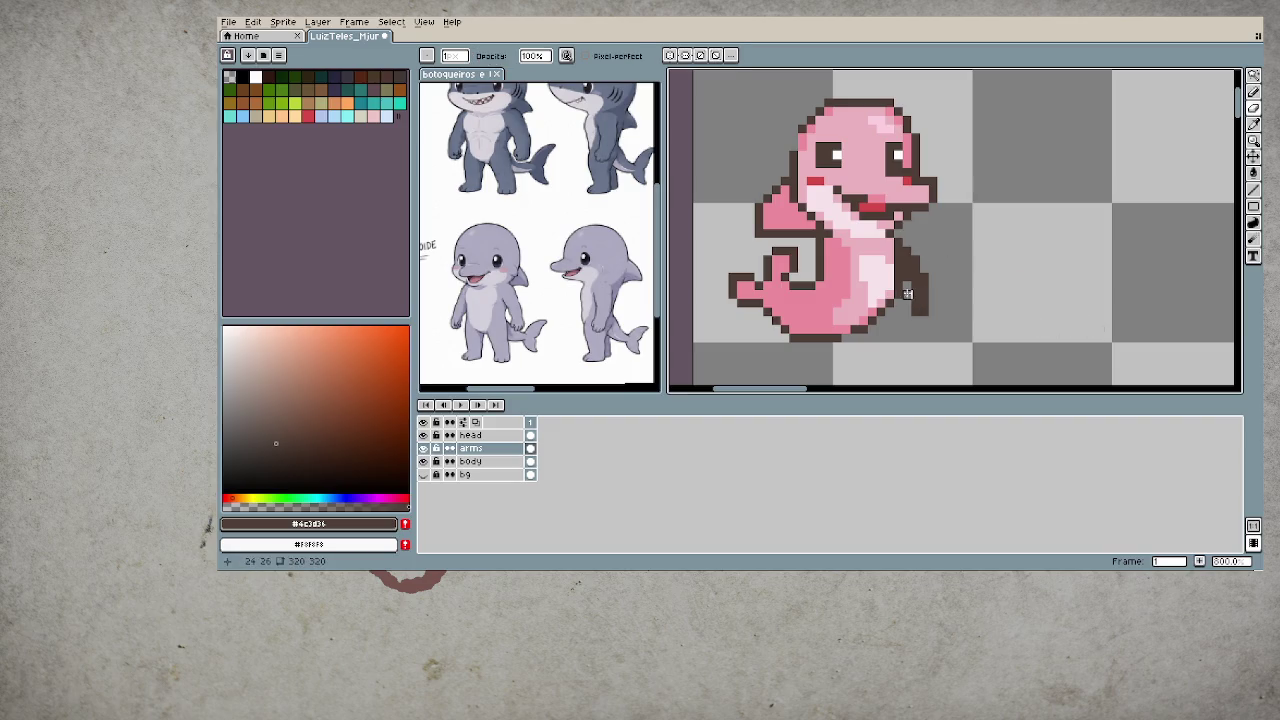
{"action": "key", "text": "e"}
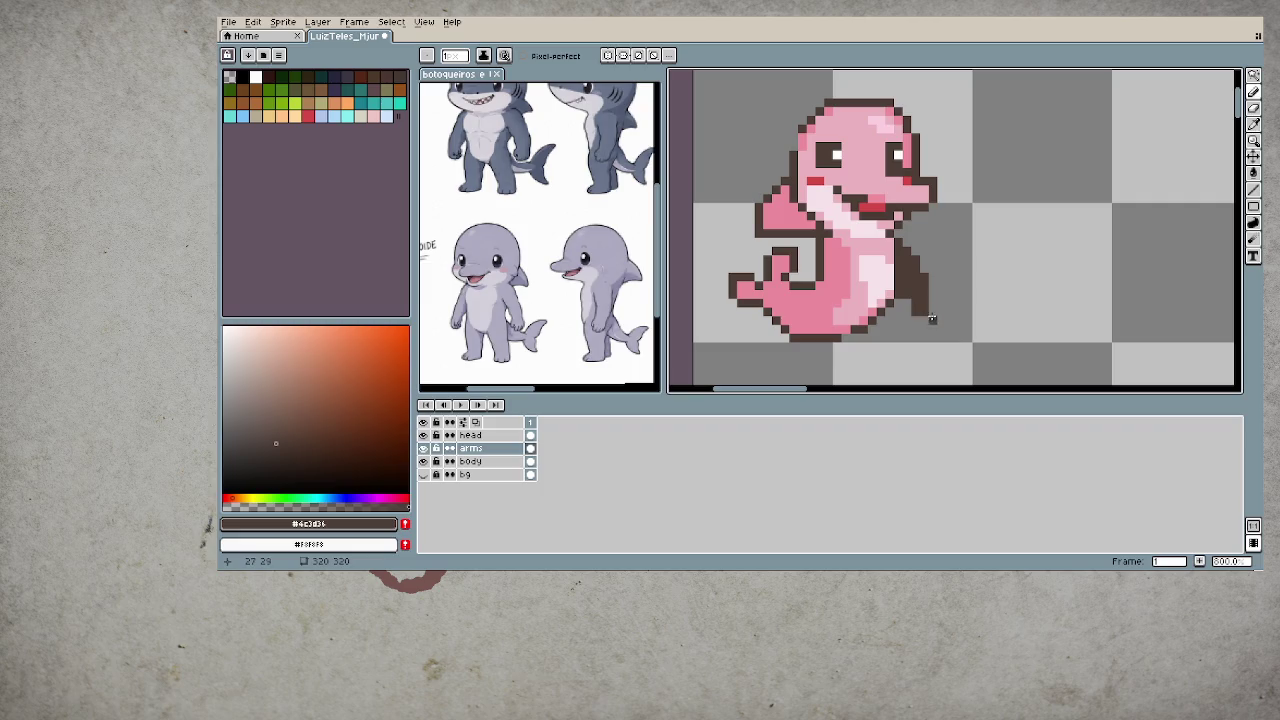
{"action": "left_click", "coordinate": [932, 310]}
{"action": "left_click", "coordinate": [936, 292]}
{"action": "left_click", "coordinate": [944, 310]}
{"action": "key", "text": "e"}
{"action": "left_click_drag", "start_coordinate": [944, 314], "coordinate": [933, 294]}
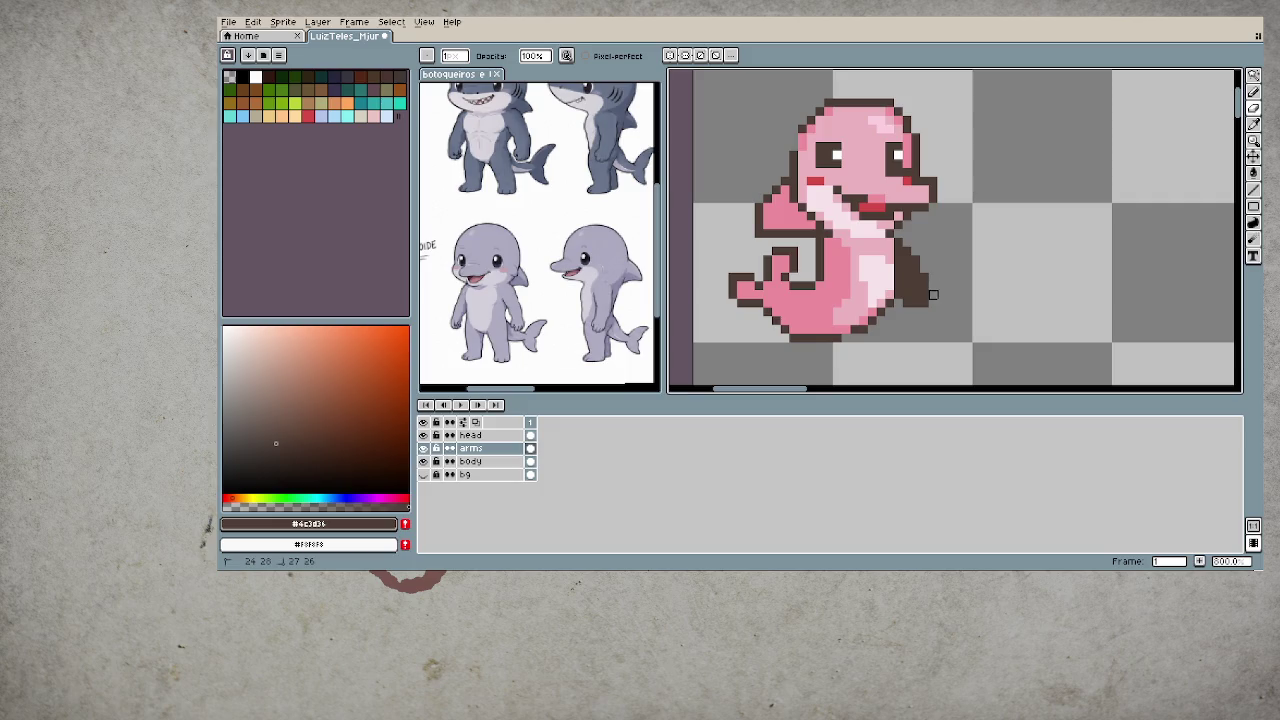
{"action": "left_click_drag", "start_coordinate": [924, 312], "coordinate": [920, 266]}
- Draw dark lines separating the arm from the body and erase the outer right outline
{"action": "key", "text": "b"}
{"action": "left_click", "coordinate": [830, 245]}
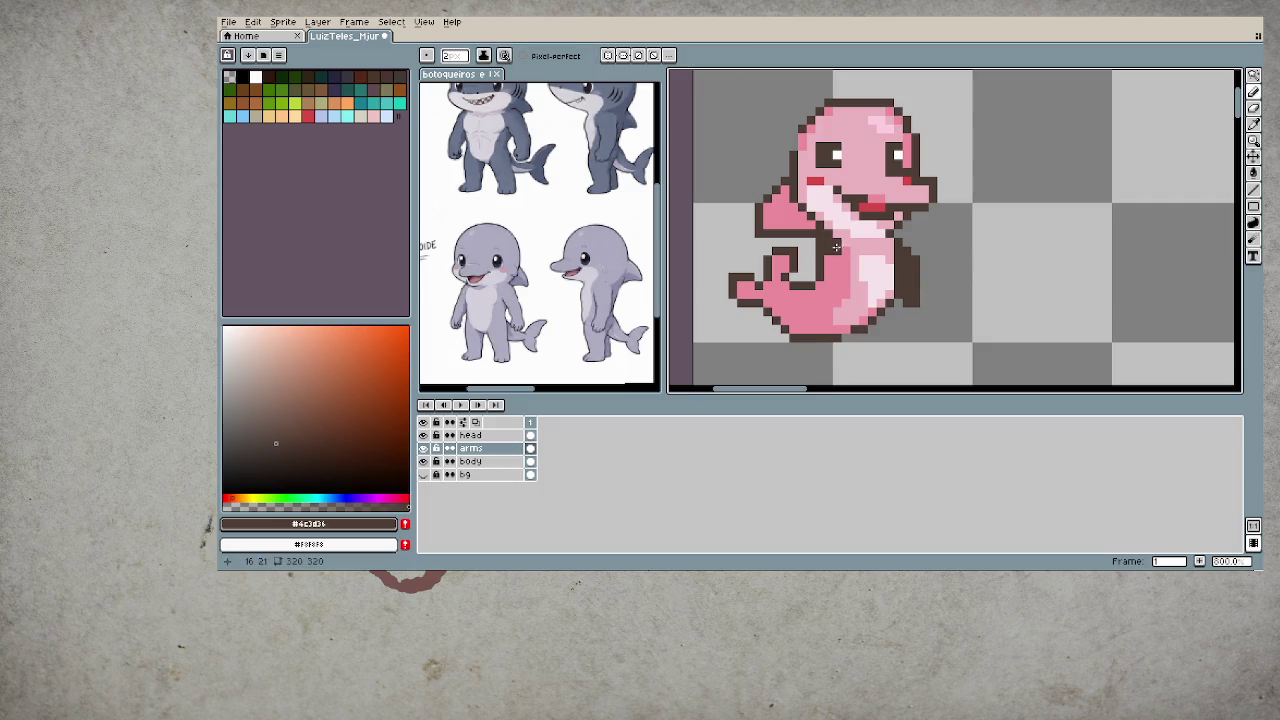
{"action": "left_click_drag", "start_coordinate": [832, 248], "coordinate": [816, 295]}
{"action": "mouse_move", "coordinate": [836, 250]}
{"action": "left_mouse_down"}
{"action": "mouse_move", "coordinate": [811, 270]}
{"action": "mouse_move", "coordinate": [845, 298]}
{"action": "left_mouse_up"}
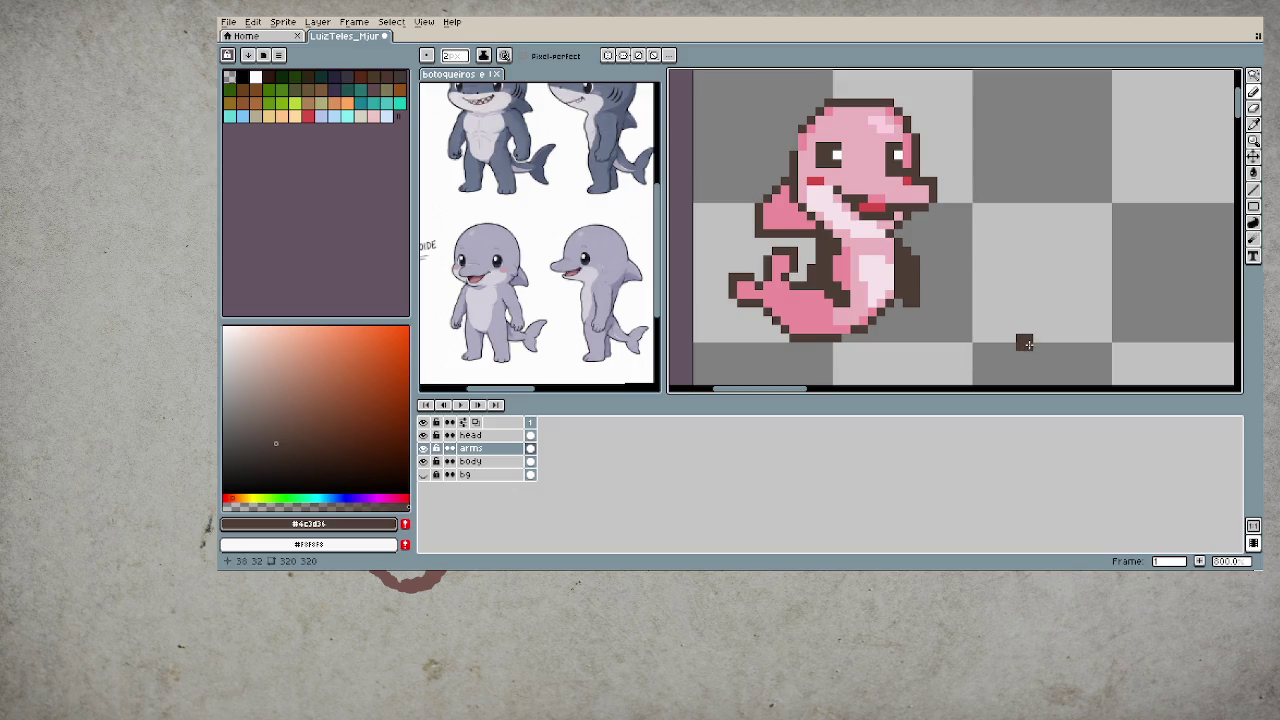
{"action": "key", "text": "e"}
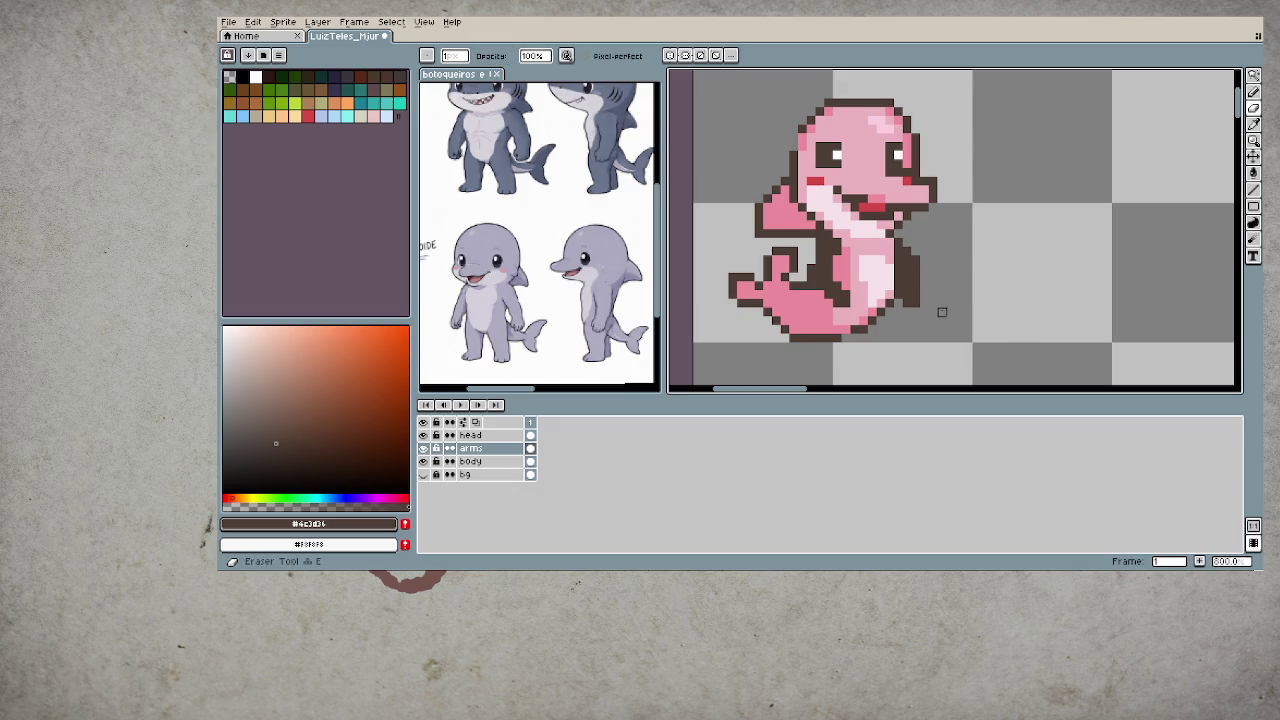
{"action": "mouse_move", "coordinate": [941, 294]}
{"action": "left_mouse_down"}
{"action": "mouse_move", "coordinate": [910, 266]}
{"action": "mouse_move", "coordinate": [951, 242]}
{"action": "left_mouse_up"}
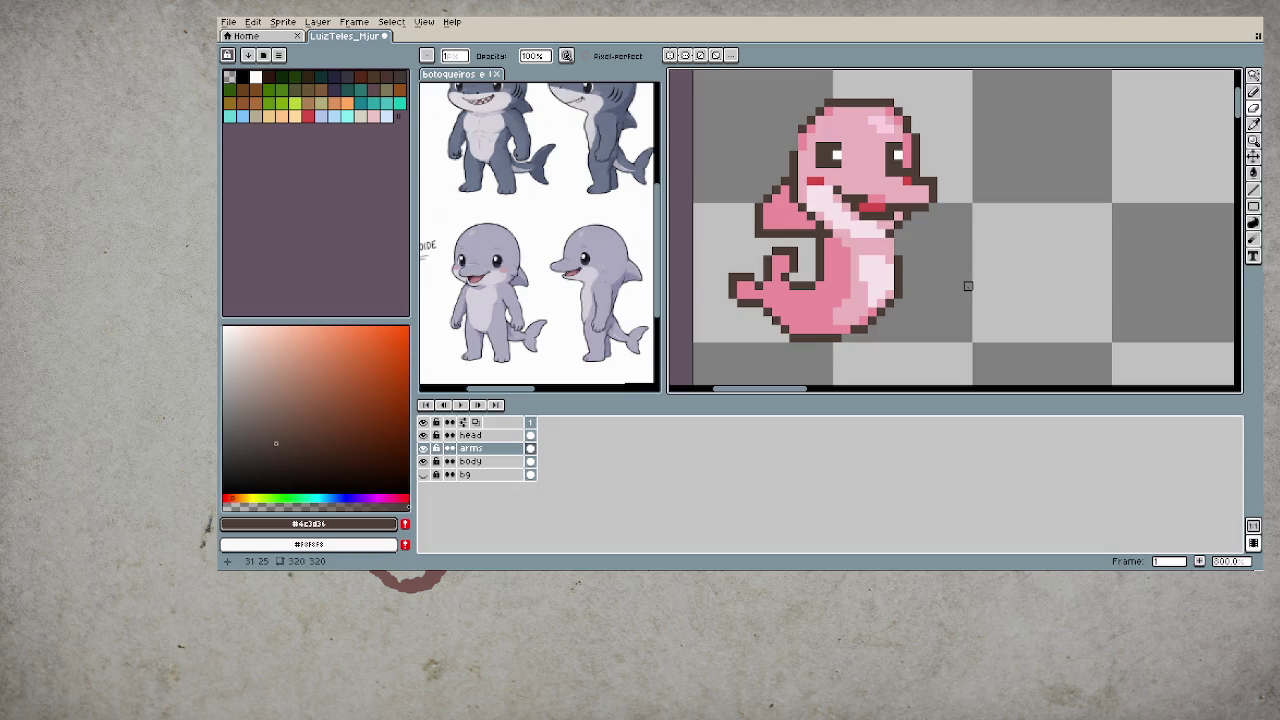
- Outline a pointed right arm at 1px and fill it with sampled pink
{"action": "key", "text": "b"}
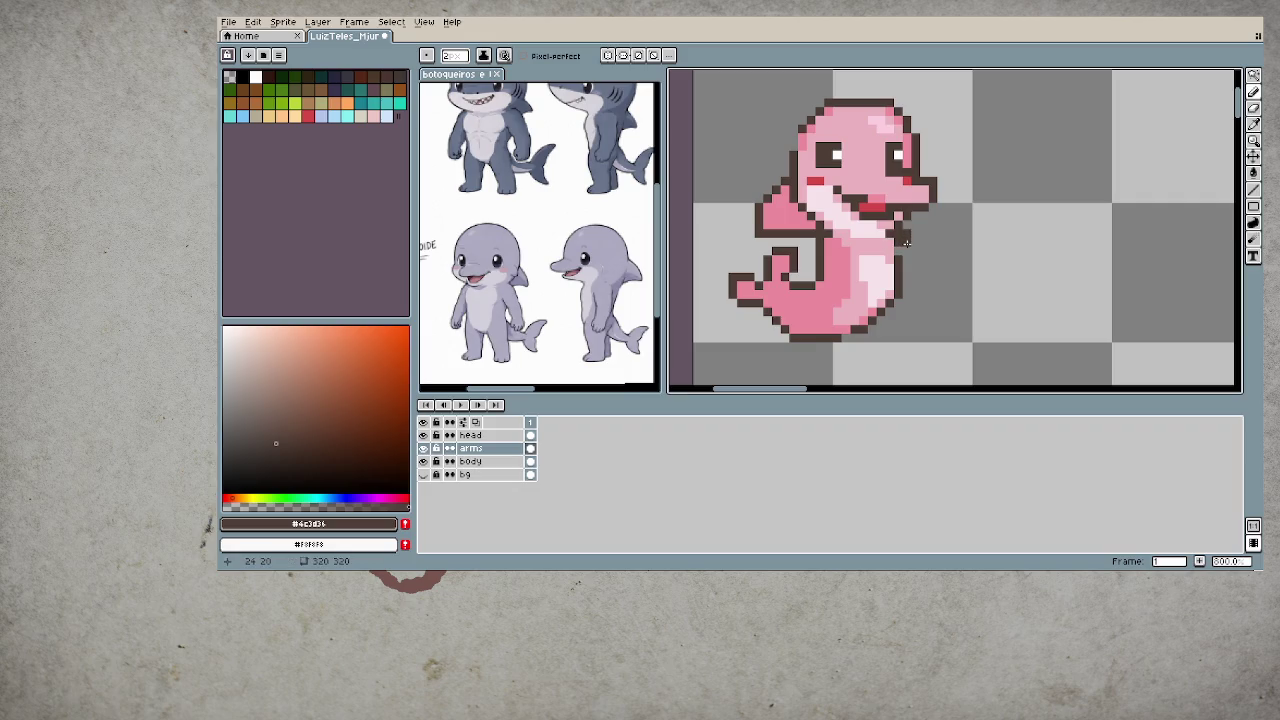
{"action": "key", "text": "minus"}
{"action": "left_click", "coordinate": [903, 247]}
{"action": "left_click", "coordinate": [925, 268], "text": "shift"}
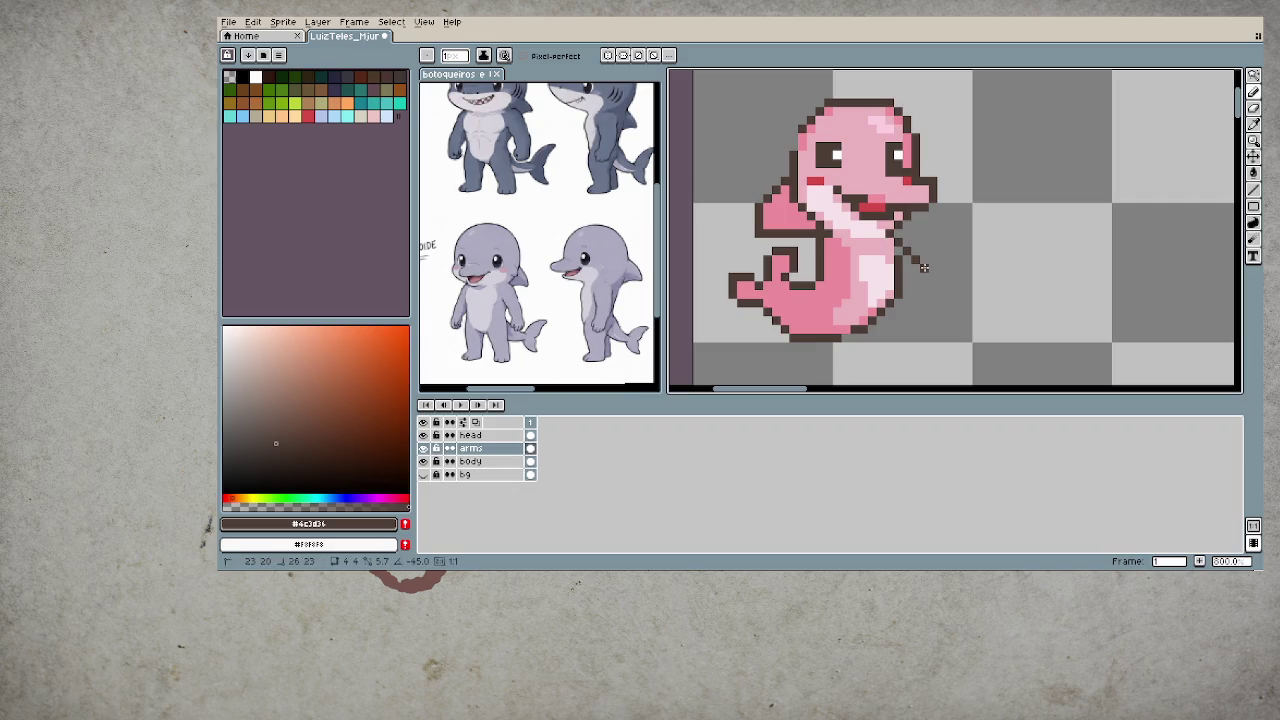
{"action": "left_click", "coordinate": [906, 284], "text": "shift"}
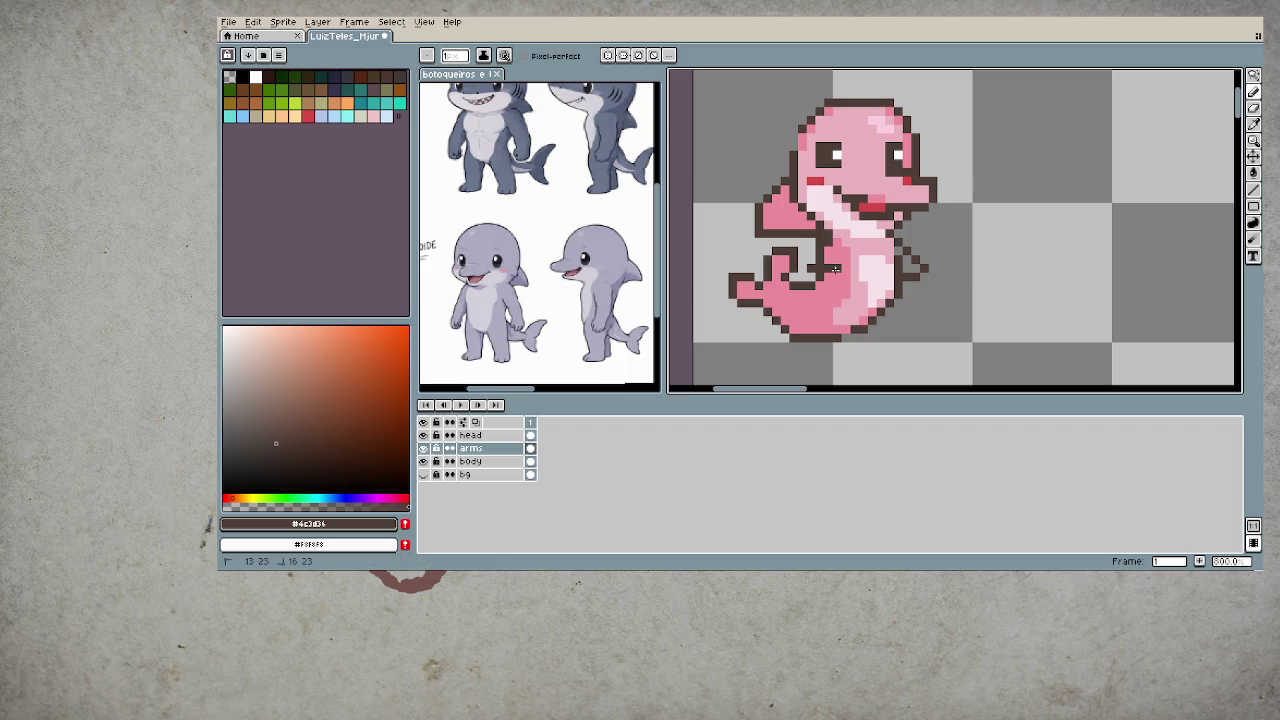
{"action": "left_click", "coordinate": [822, 260], "text": "alt"}
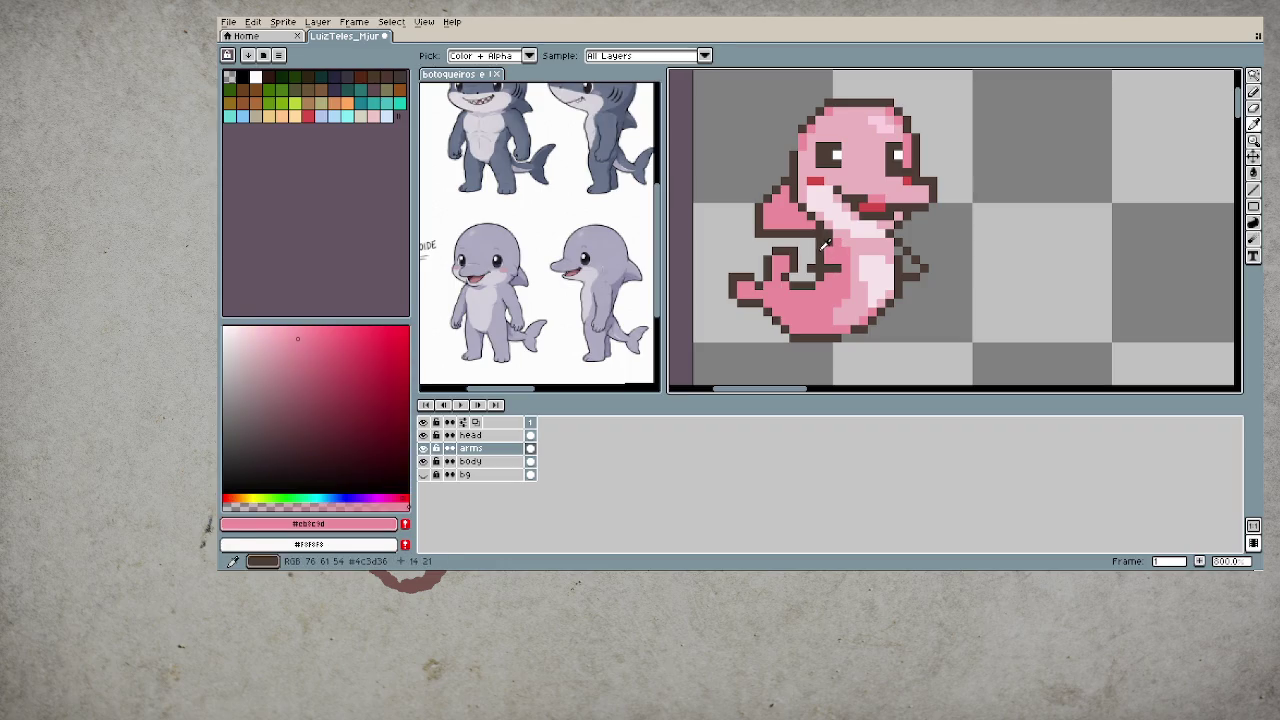
{"action": "left_click", "coordinate": [815, 259], "text": "alt"}
{"action": "left_click", "coordinate": [838, 250], "text": "alt"}
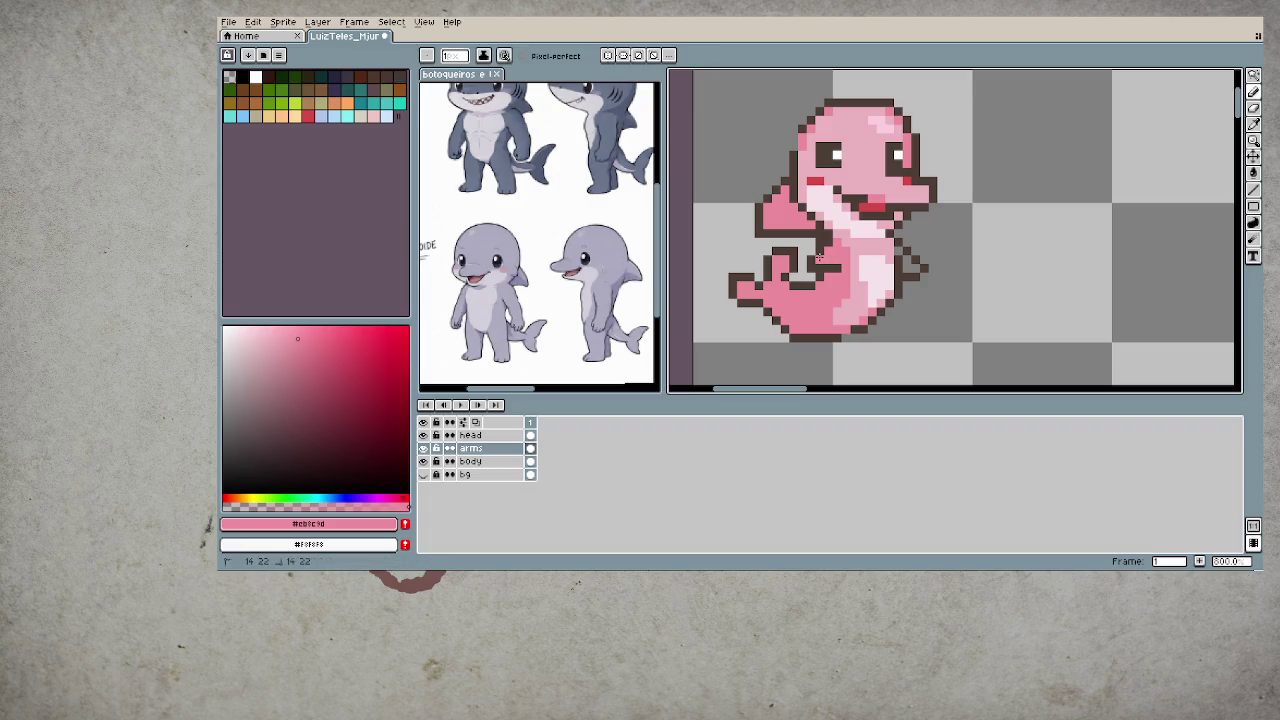
{"action": "left_click_drag", "start_coordinate": [915, 268], "coordinate": [908, 258]}
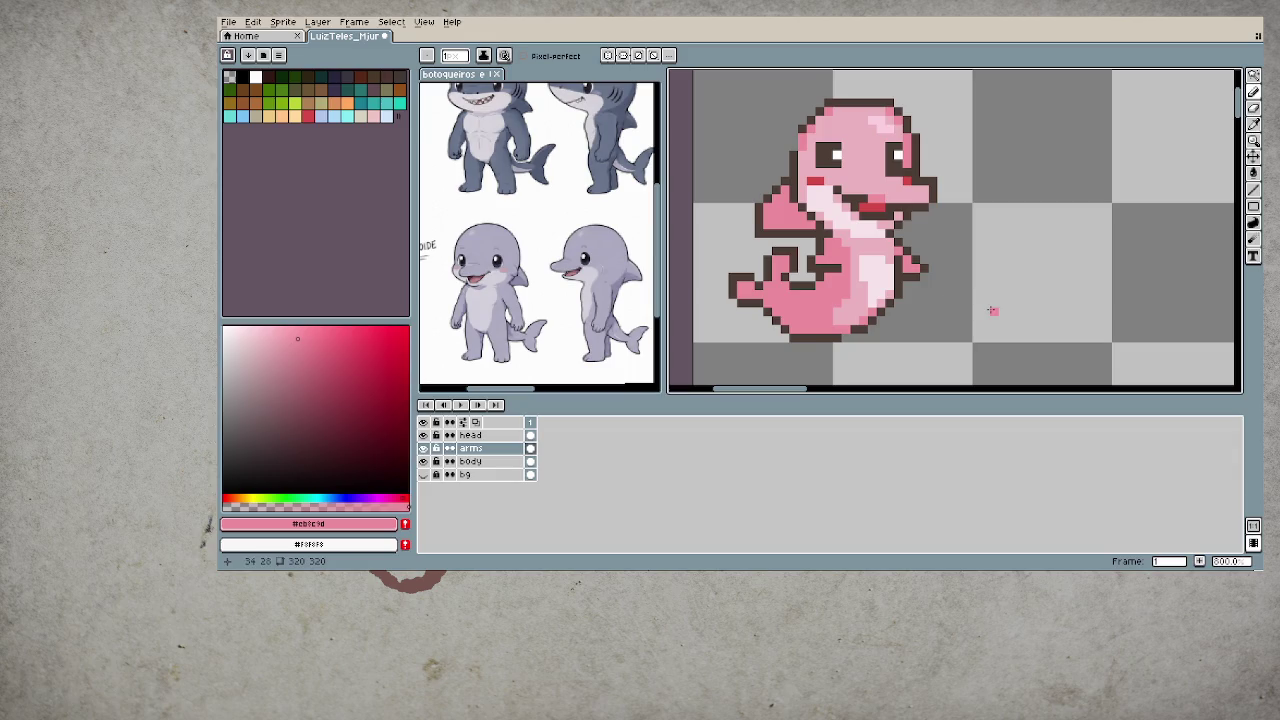
- Try lighter and darker pinks, then box-select the arm area and deselect it
{"action": "left_click", "coordinate": [870, 272], "text": "alt"}
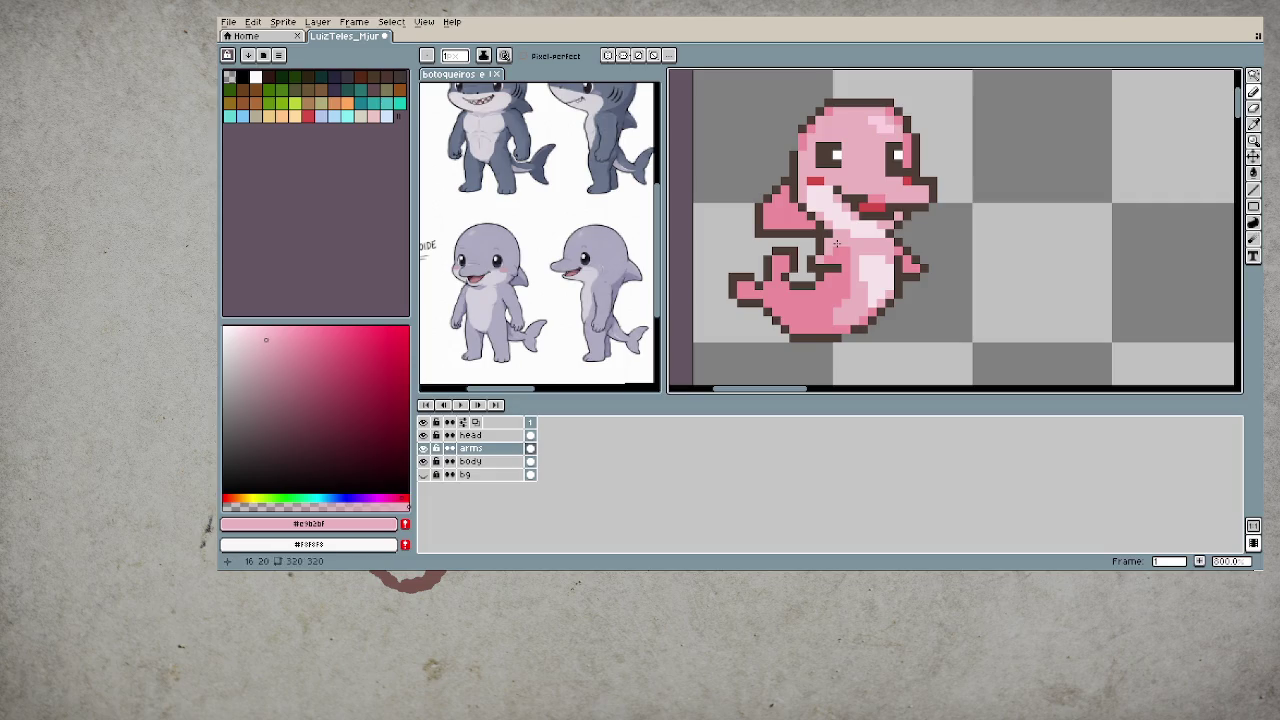
{"action": "left_click", "coordinate": [890, 270], "text": "alt"}
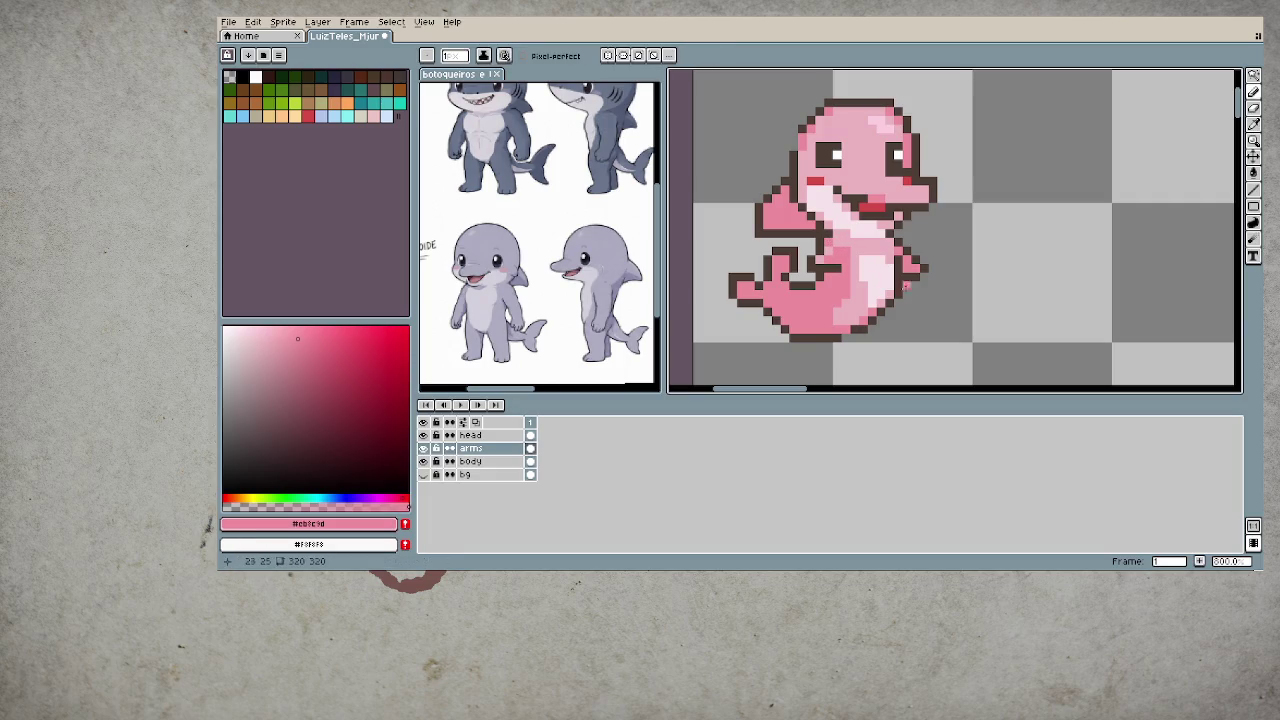
{"action": "scroll", "coordinate": [906, 286], "scroll_direction": "down", "scroll_amount": 2}
{"action": "scroll", "coordinate": [915, 289], "scroll_direction": "down", "scroll_amount": 2}
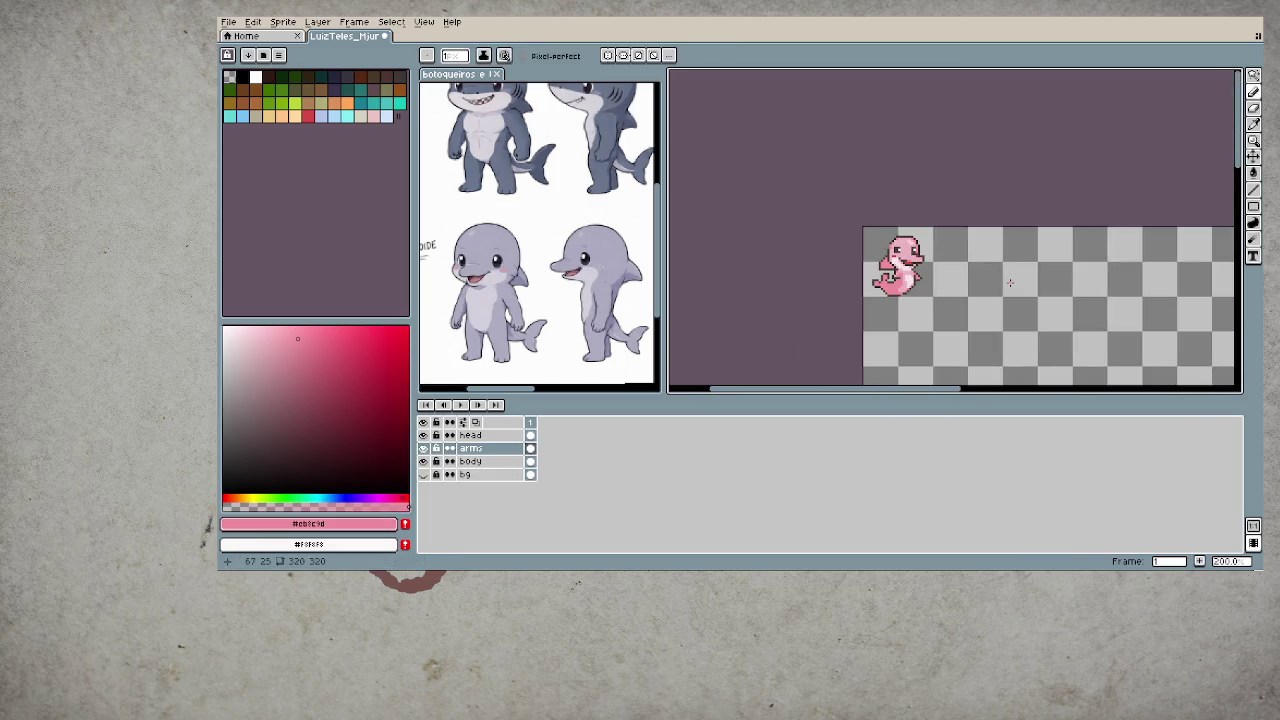
{"action": "scroll", "coordinate": [900, 285], "scroll_direction": "up", "scroll_amount": 2}
{"action": "scroll", "coordinate": [845, 302], "scroll_direction": "up", "scroll_amount": 2}
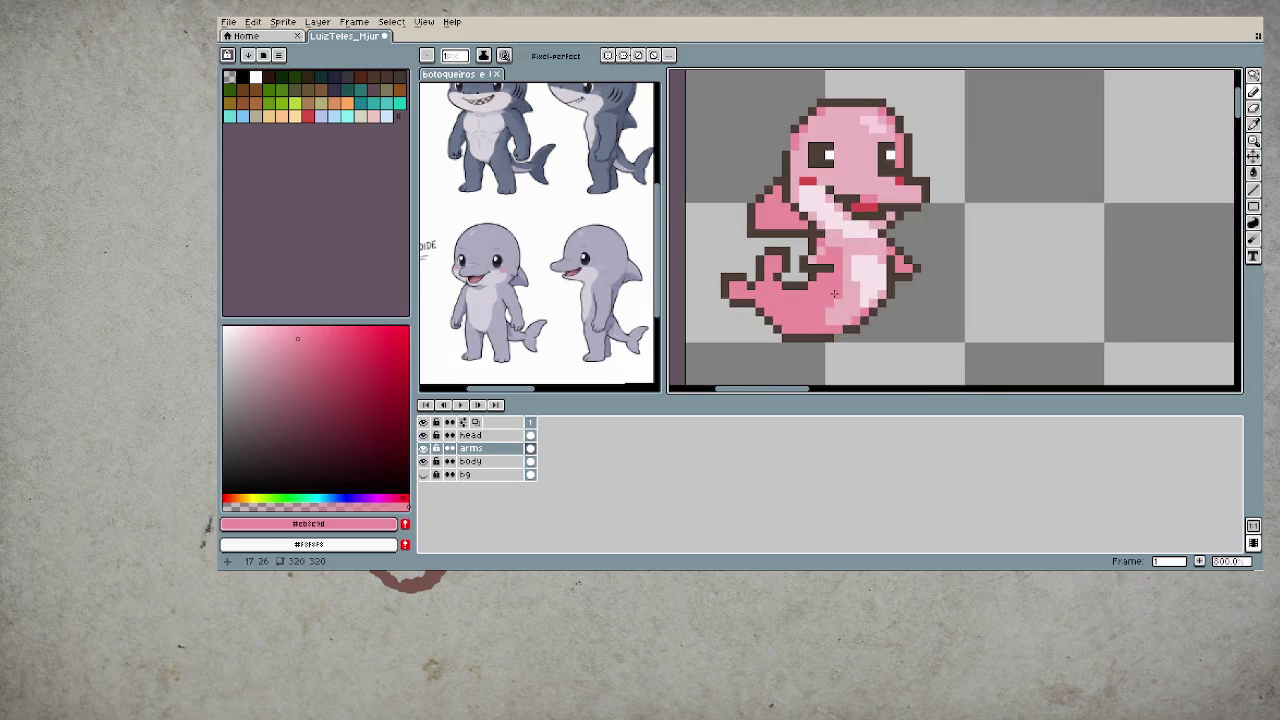
{"action": "key", "text": "m"}
{"action": "mouse_move", "coordinate": [752, 200]}
{"action": "left_mouse_down"}
{"action": "mouse_move", "coordinate": [854, 318]}
{"action": "mouse_move", "coordinate": [842, 303]}
{"action": "left_mouse_up"}
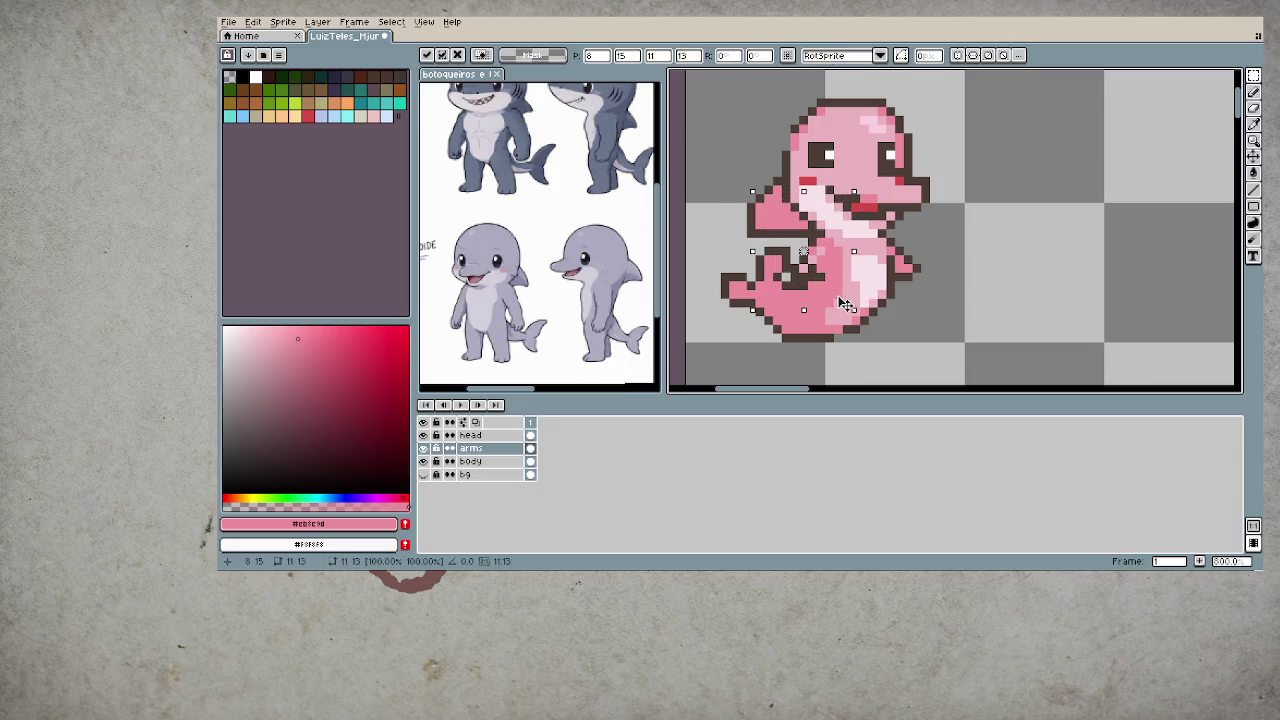
{"action": "key", "text": "ctrl+d"}
{"action": "key", "text": "b"}
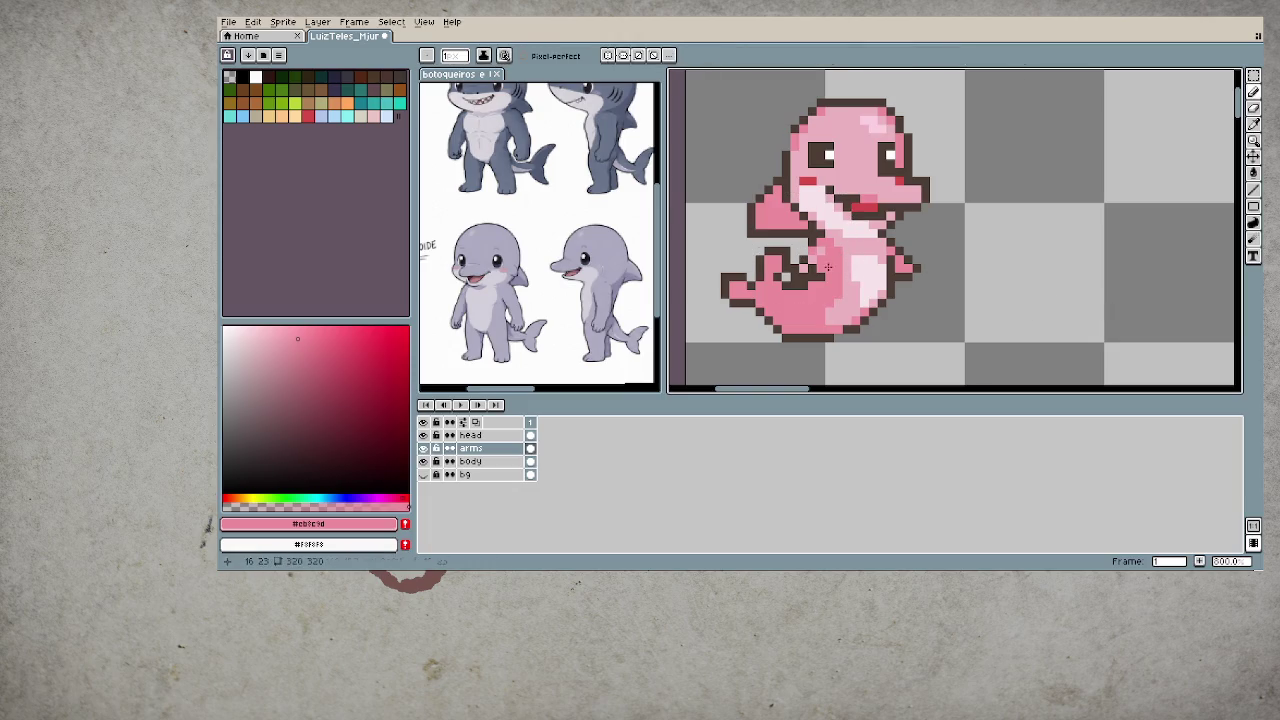
- Pick the dark-brown colour and add a pixel to the right arm's outline
{"action": "scroll", "coordinate": [892, 320], "scroll_direction": "down", "scroll_amount": 3}
{"action": "scroll", "coordinate": [892, 318], "scroll_direction": "down", "scroll_amount": 2}
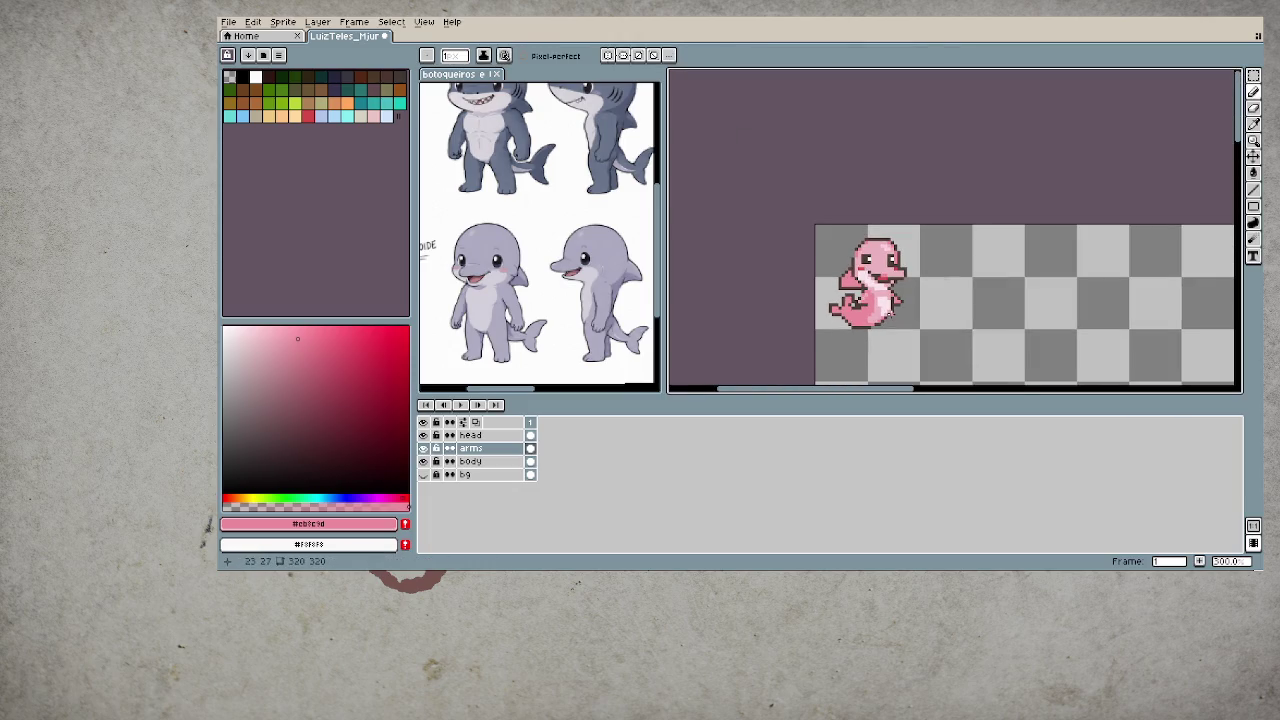
{"action": "scroll", "coordinate": [888, 303], "scroll_direction": "down", "scroll_amount": 3}
{"action": "scroll", "coordinate": [897, 276], "scroll_direction": "up", "scroll_amount": 1}
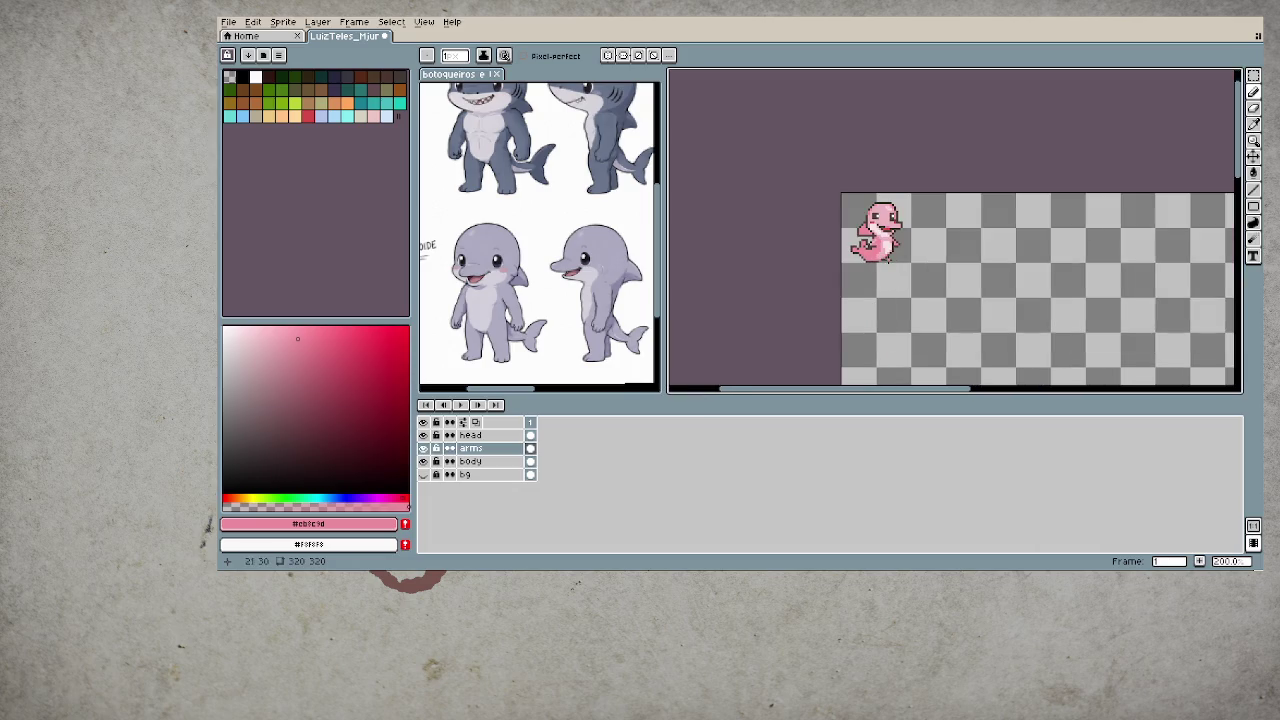
{"action": "scroll", "coordinate": [900, 236], "scroll_direction": "up", "scroll_amount": 1}
{"action": "scroll", "coordinate": [896, 237], "scroll_direction": "up", "scroll_amount": 1}
{"action": "scroll", "coordinate": [895, 235], "scroll_direction": "up", "scroll_amount": 2}
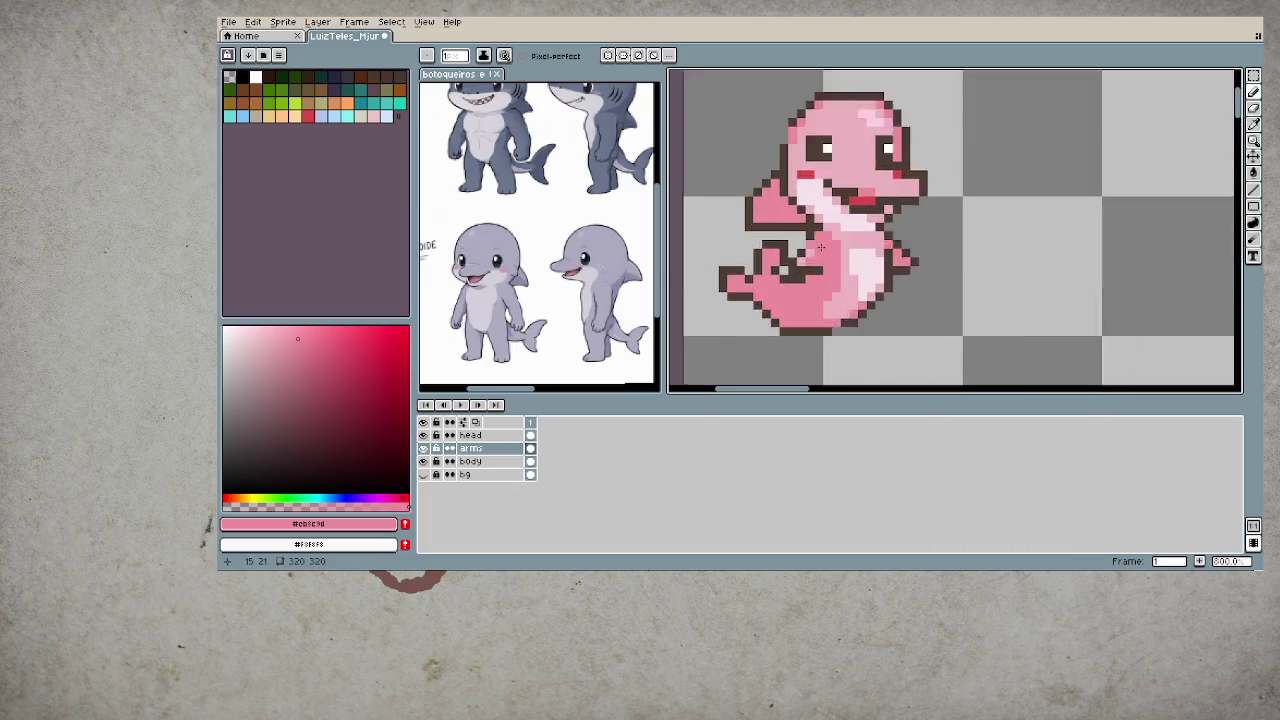
{"action": "scroll", "coordinate": [895, 235], "scroll_direction": "up", "scroll_amount": 1}
{"action": "left_click", "coordinate": [802, 255], "text": "alt"}
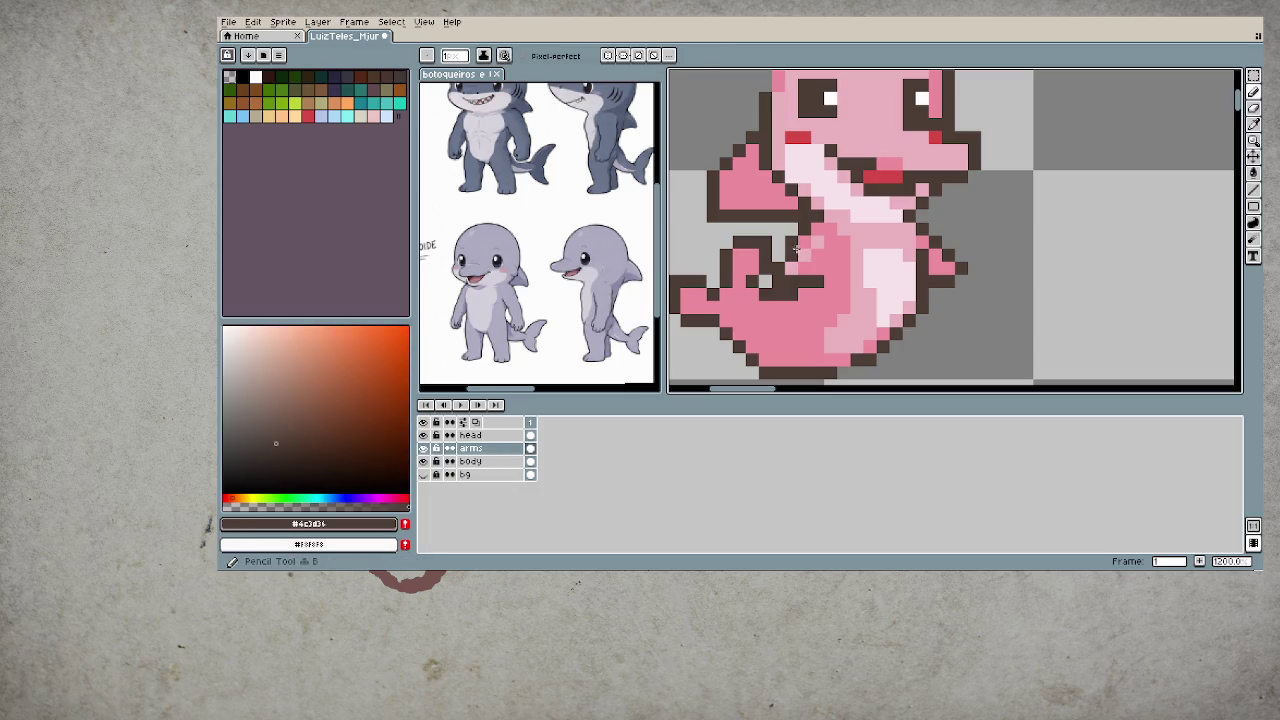
{"action": "scroll", "coordinate": [968, 285], "scroll_direction": "down", "scroll_amount": 3}
{"action": "scroll", "coordinate": [968, 285], "scroll_direction": "down", "scroll_amount": 1}
{"action": "scroll", "coordinate": [940, 283], "scroll_direction": "up", "scroll_amount": 5}
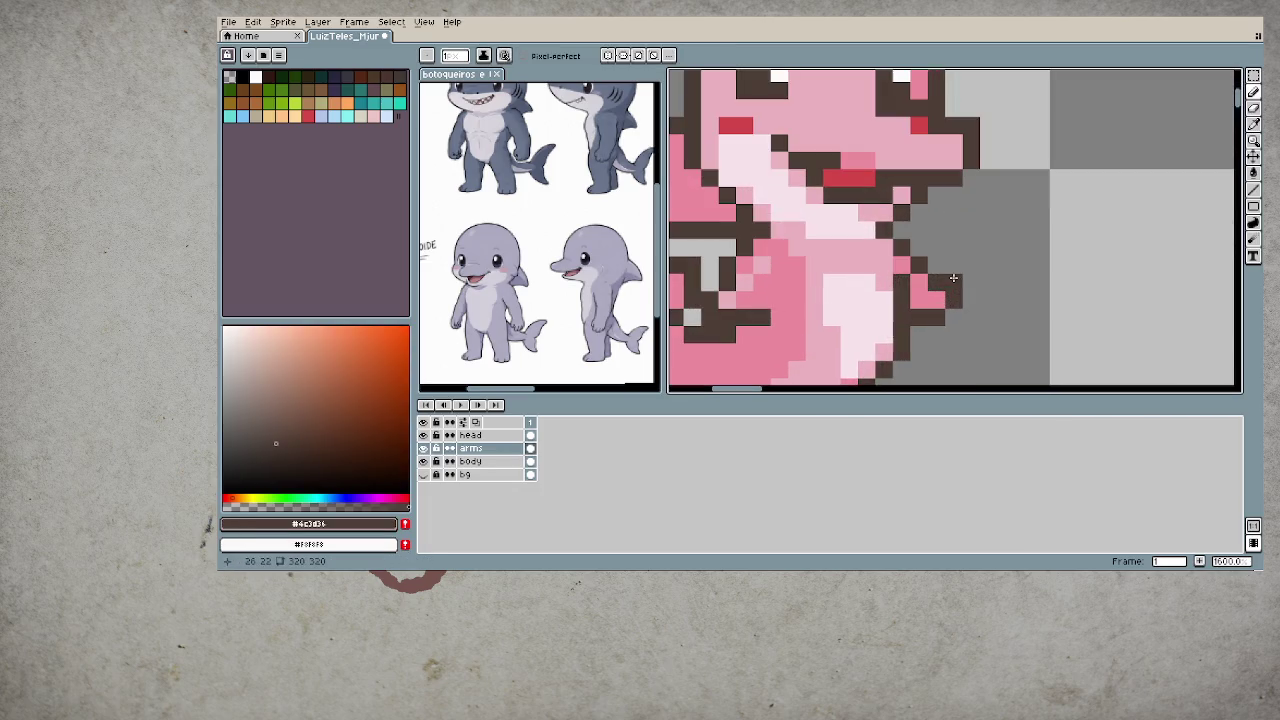
{"action": "left_click", "coordinate": [930, 268]}
- Sample the pink and light-pink belly colours, then undo the last pencil stroke
{"action": "scroll", "coordinate": [988, 316], "scroll_direction": "down", "scroll_amount": 2}
{"action": "scroll", "coordinate": [968, 300], "scroll_direction": "down", "scroll_amount": 2}
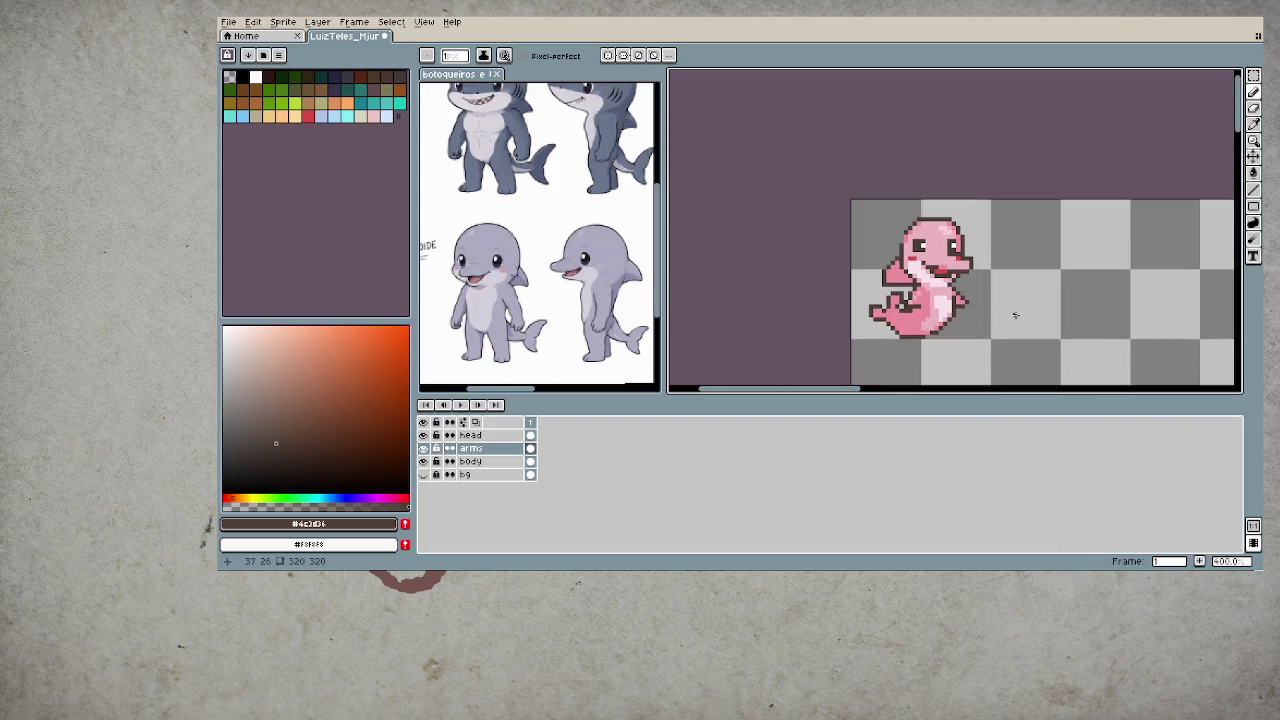
{"action": "scroll", "coordinate": [993, 310], "scroll_direction": "up", "scroll_amount": 2}
{"action": "scroll", "coordinate": [990, 312], "scroll_direction": "down", "scroll_amount": 2}
{"action": "scroll", "coordinate": [980, 315], "scroll_direction": "up", "scroll_amount": 1}
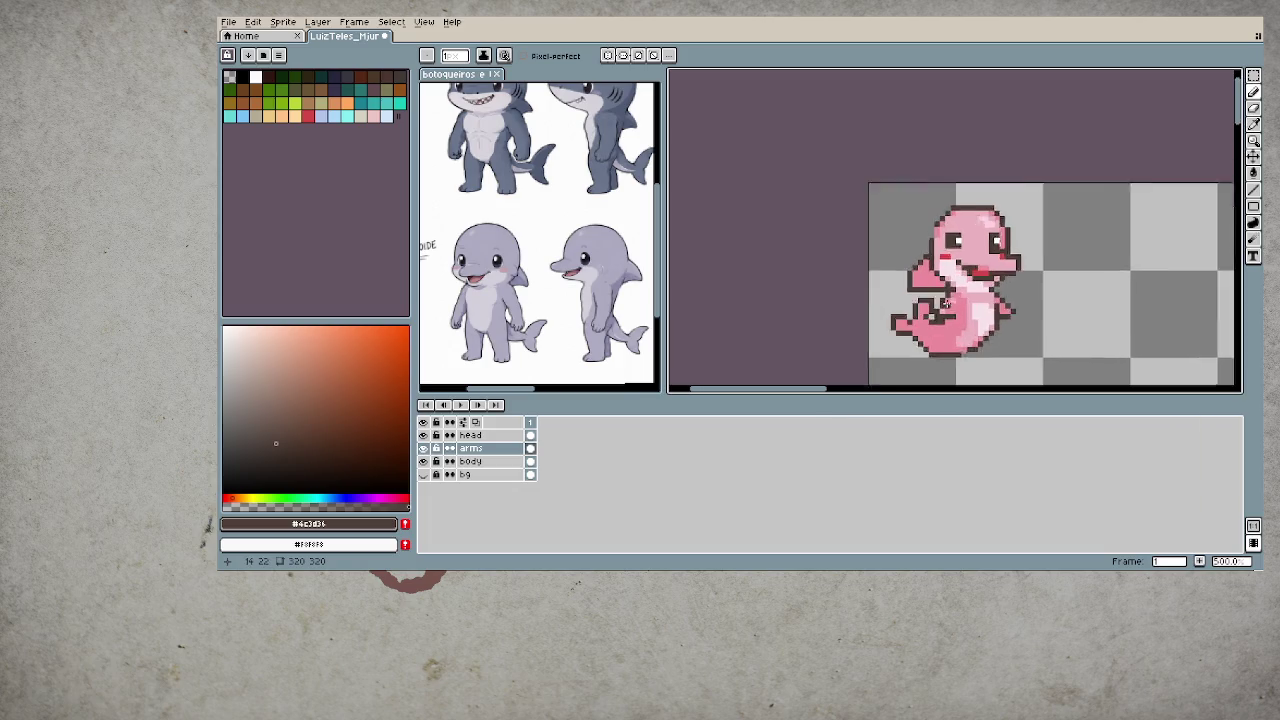
{"action": "scroll", "coordinate": [969, 318], "scroll_direction": "up", "scroll_amount": 3}
{"action": "left_click", "coordinate": [967, 317], "text": "alt"}
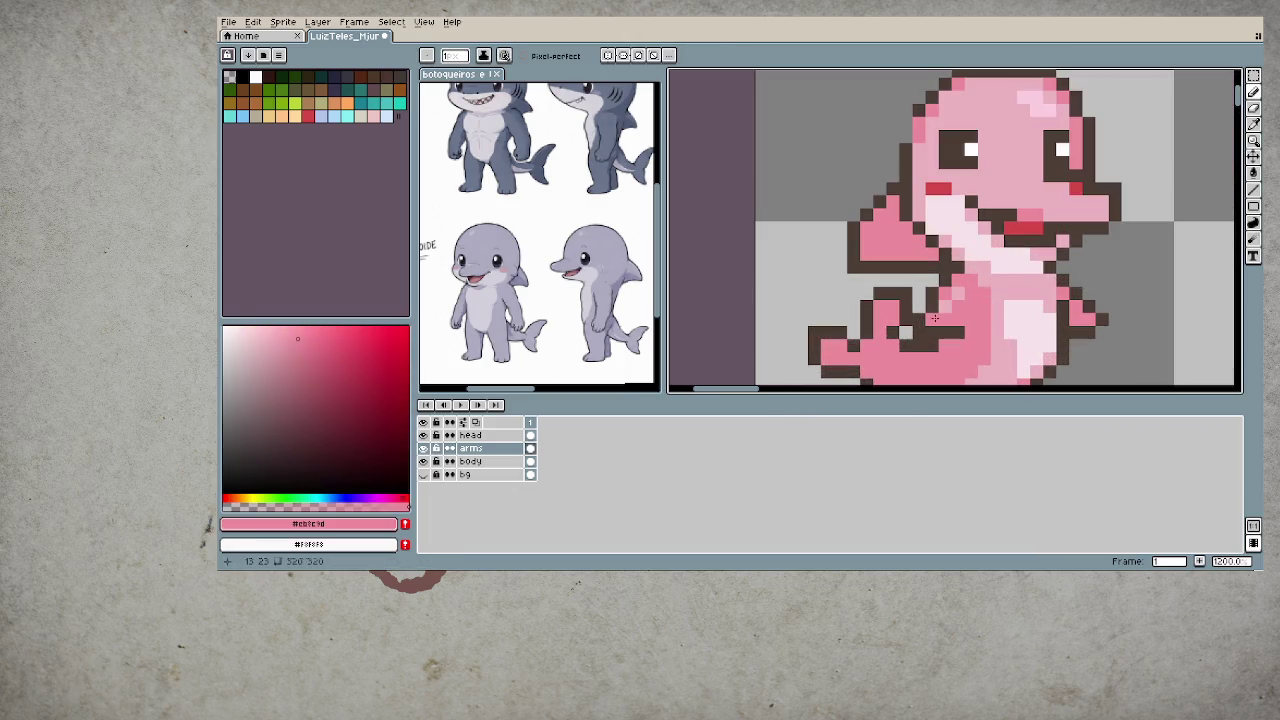
{"action": "scroll", "coordinate": [958, 320], "scroll_direction": "down", "scroll_amount": 2}
{"action": "scroll", "coordinate": [960, 312], "scroll_direction": "up", "scroll_amount": 3}
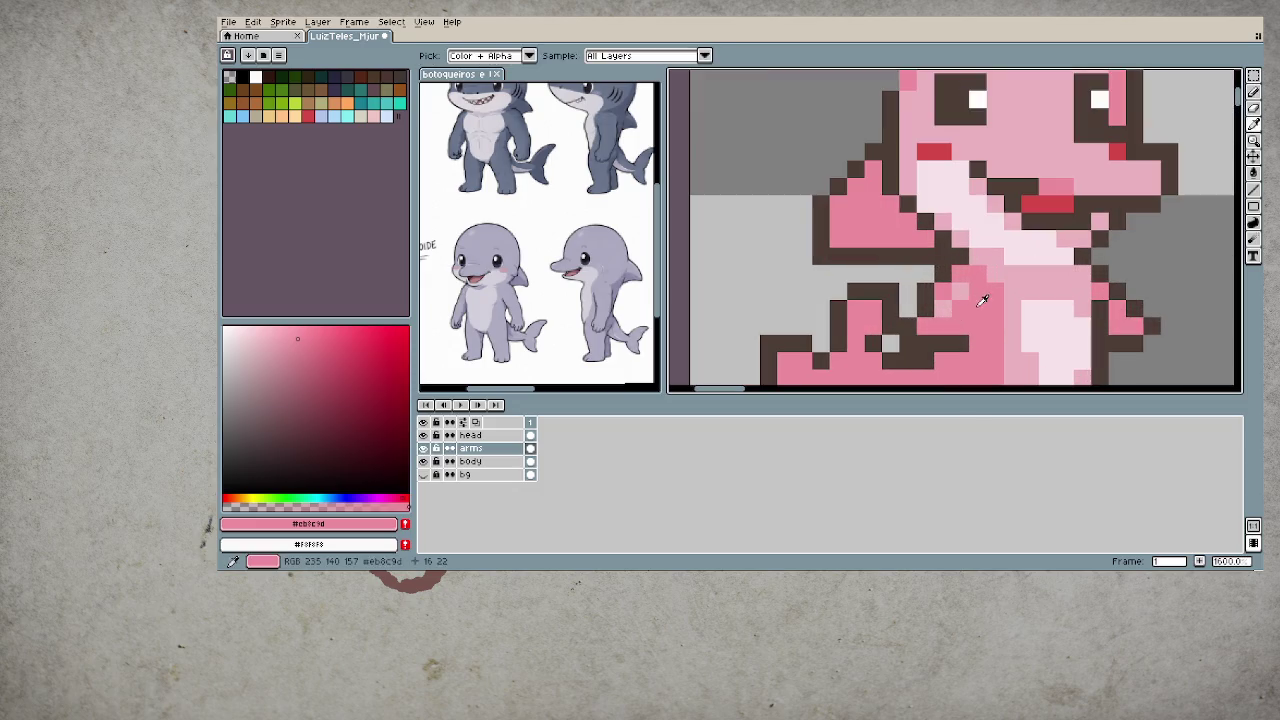
{"action": "scroll", "coordinate": [951, 311], "scroll_direction": "down", "scroll_amount": 3}
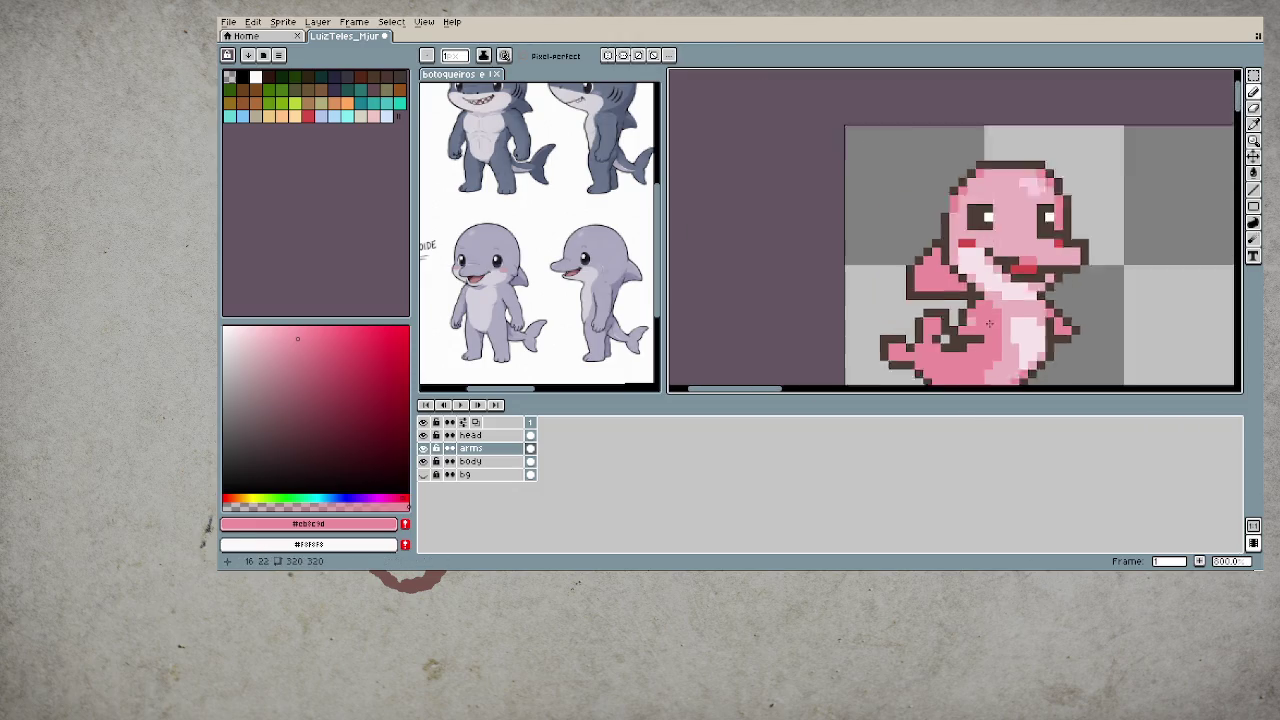
{"action": "scroll", "coordinate": [940, 303], "scroll_direction": "down", "scroll_amount": 2}
{"action": "scroll", "coordinate": [930, 295], "scroll_direction": "down", "scroll_amount": 1}
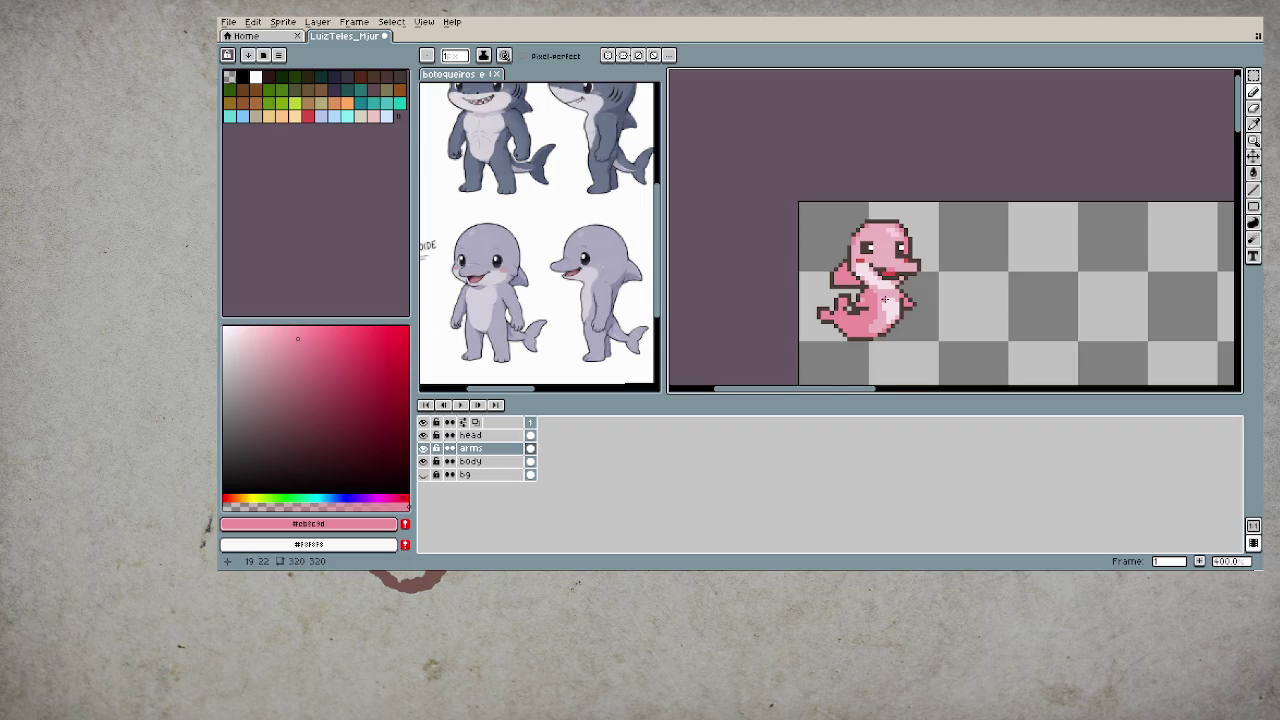
{"action": "scroll", "coordinate": [884, 299], "scroll_direction": "up", "scroll_amount": 5}
{"action": "left_click", "coordinate": [855, 278], "text": "alt"}
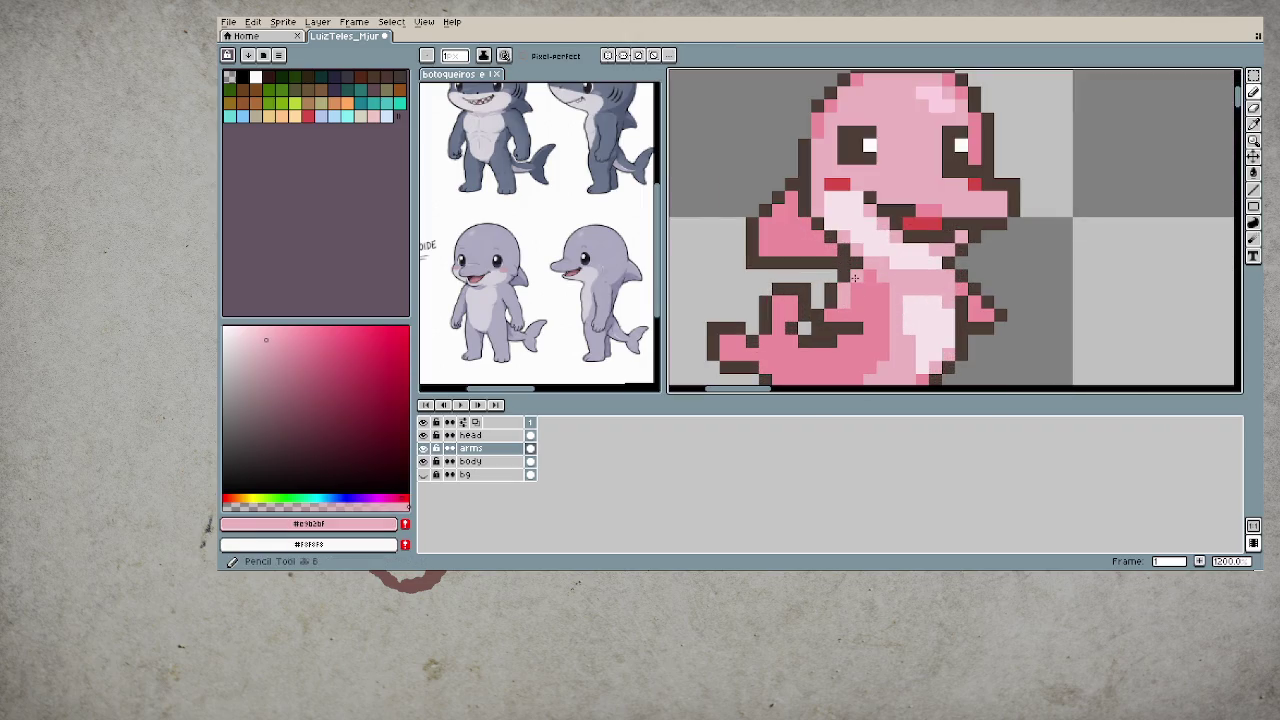
{"action": "scroll", "coordinate": [1000, 285], "scroll_direction": "down", "scroll_amount": 3}
{"action": "scroll", "coordinate": [1047, 285], "scroll_direction": "down", "scroll_amount": 2}
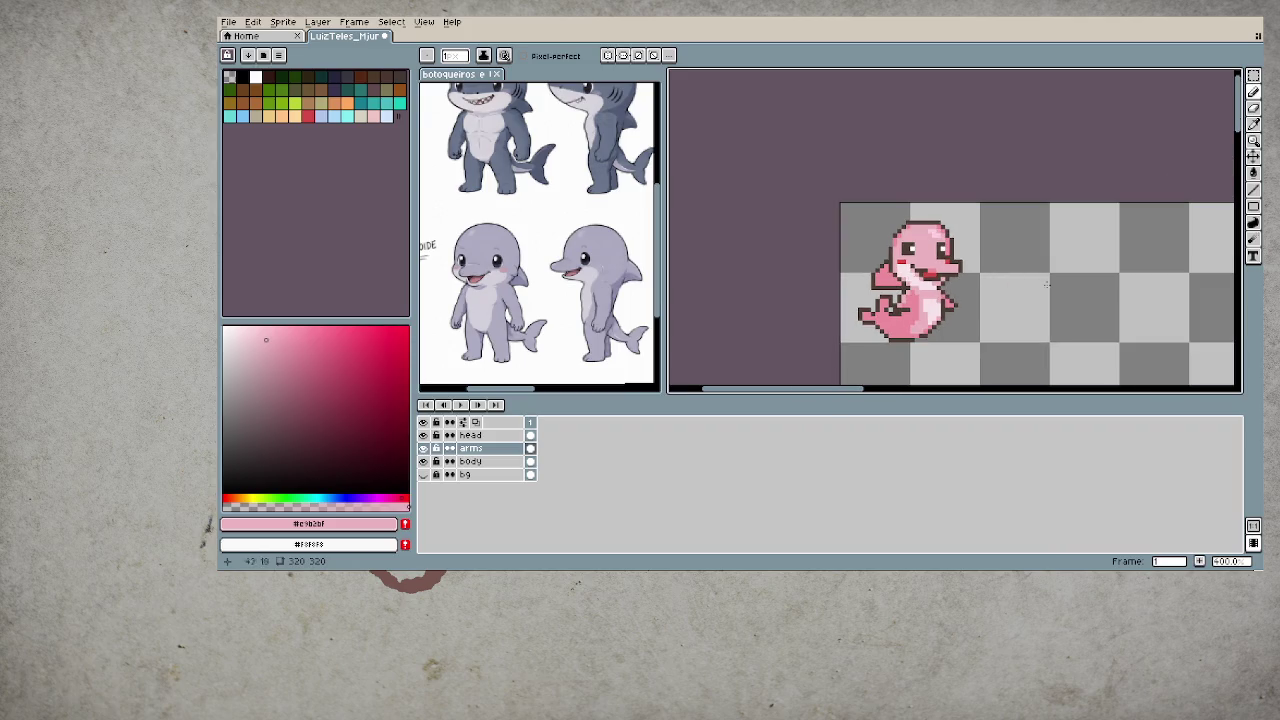
{"action": "key", "text": "z"}
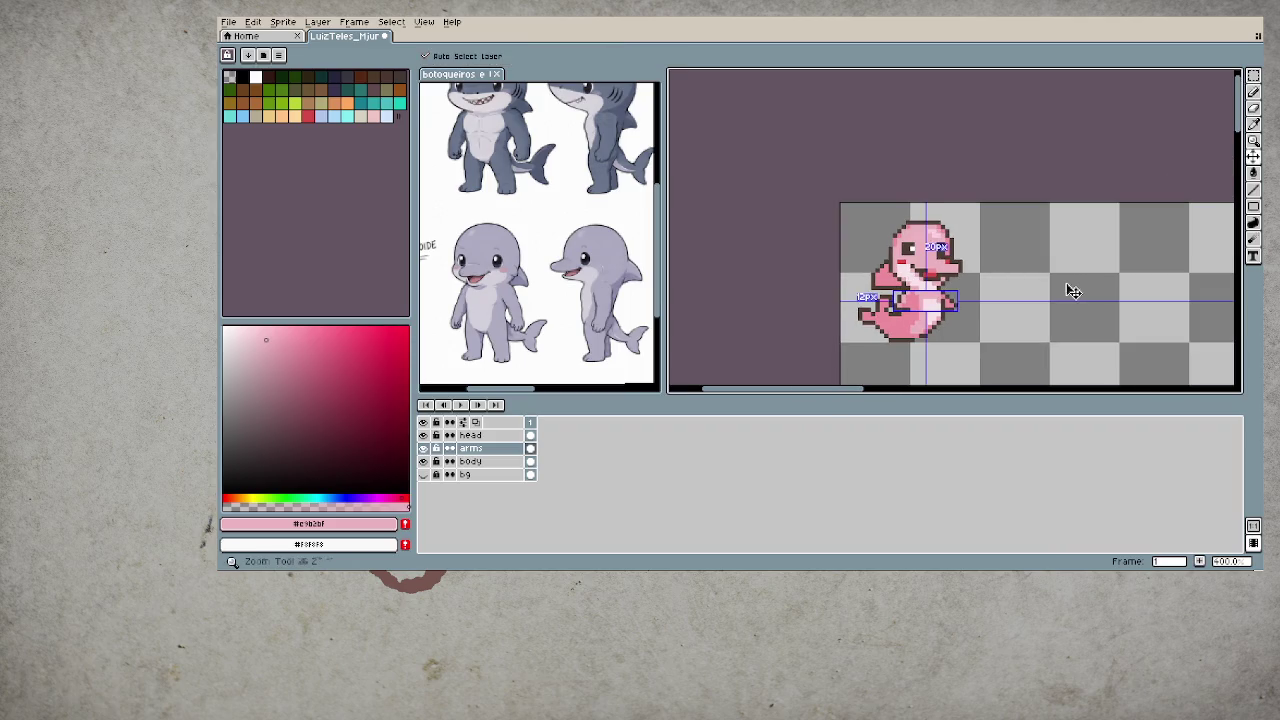
{"action": "key", "text": "ctrl+z"}
- Erase stray pixels, then sample the dark brown outline #4c3d36 with the Pencil
{"action": "scroll", "coordinate": [1060, 284], "scroll_direction": "down", "scroll_amount": 1}
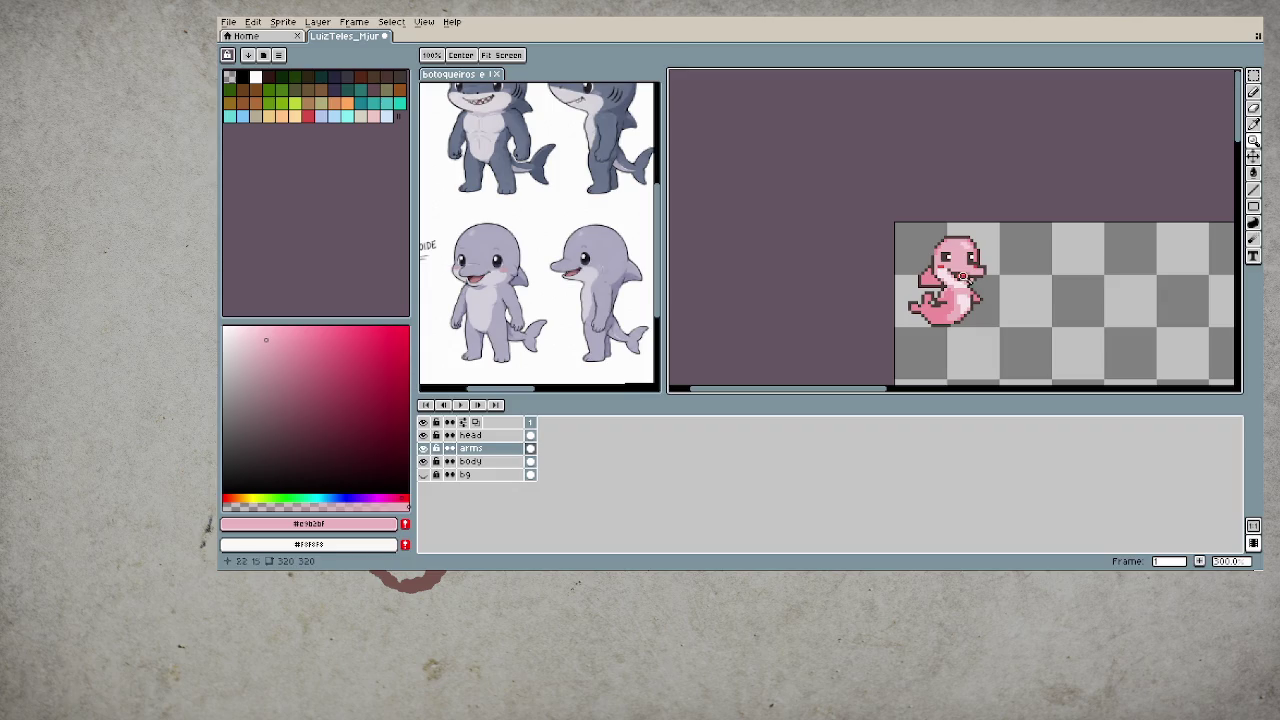
{"action": "scroll", "coordinate": [1000, 300], "scroll_direction": "up", "scroll_amount": 3}
{"action": "key", "text": "e"}
{"action": "key", "text": "b"}
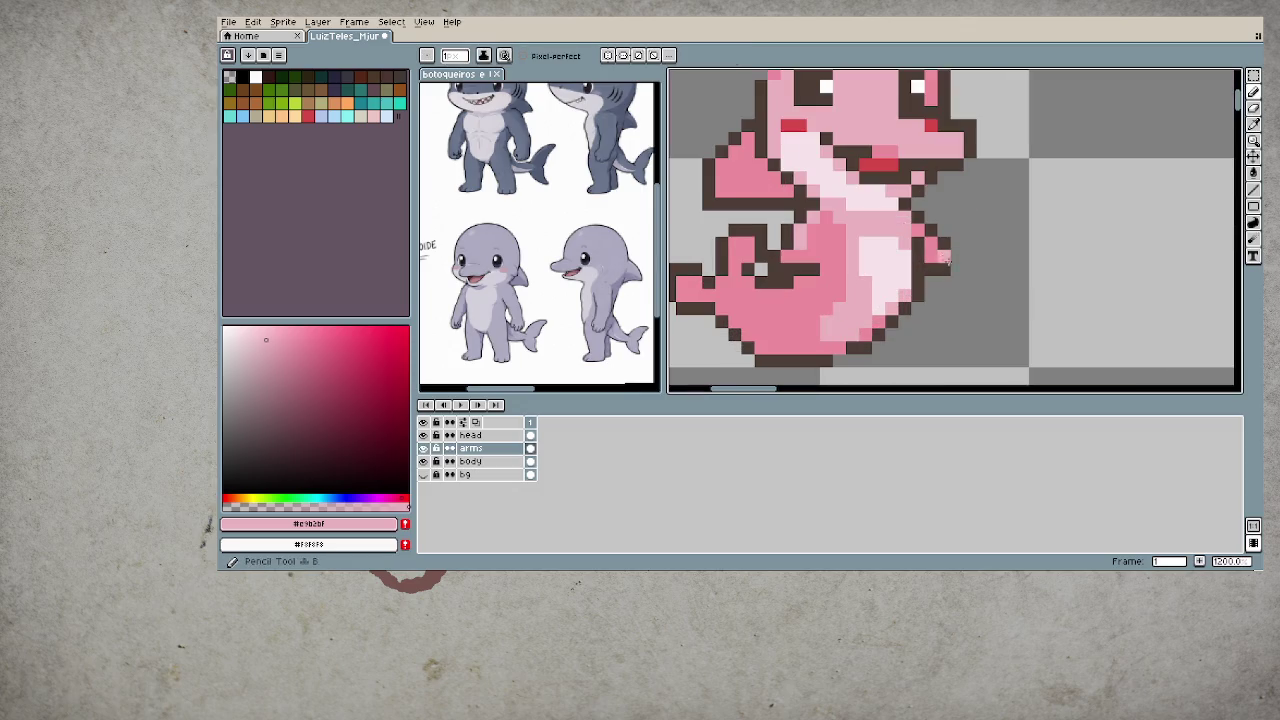
{"action": "left_click", "coordinate": [945, 265], "text": "alt"}
- Zoom around the dolphin sprite and switch to the Move tool (V)
{"action": "scroll", "coordinate": [954, 284], "scroll_direction": "down", "scroll_amount": 2}
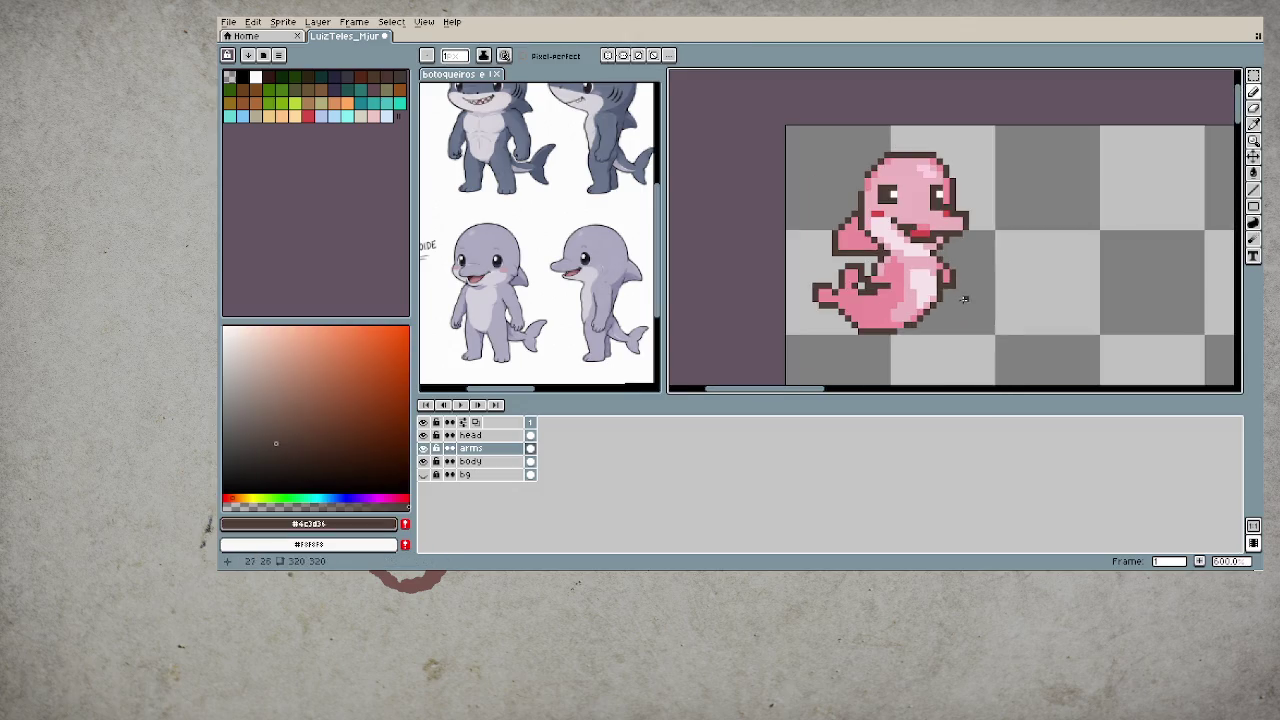
{"action": "scroll", "coordinate": [950, 286], "scroll_direction": "down", "scroll_amount": 2}
{"action": "scroll", "coordinate": [945, 287], "scroll_direction": "down", "scroll_amount": 2}
{"action": "scroll", "coordinate": [932, 289], "scroll_direction": "down", "scroll_amount": 1}
{"action": "scroll", "coordinate": [932, 289], "scroll_direction": "up", "scroll_amount": 1}
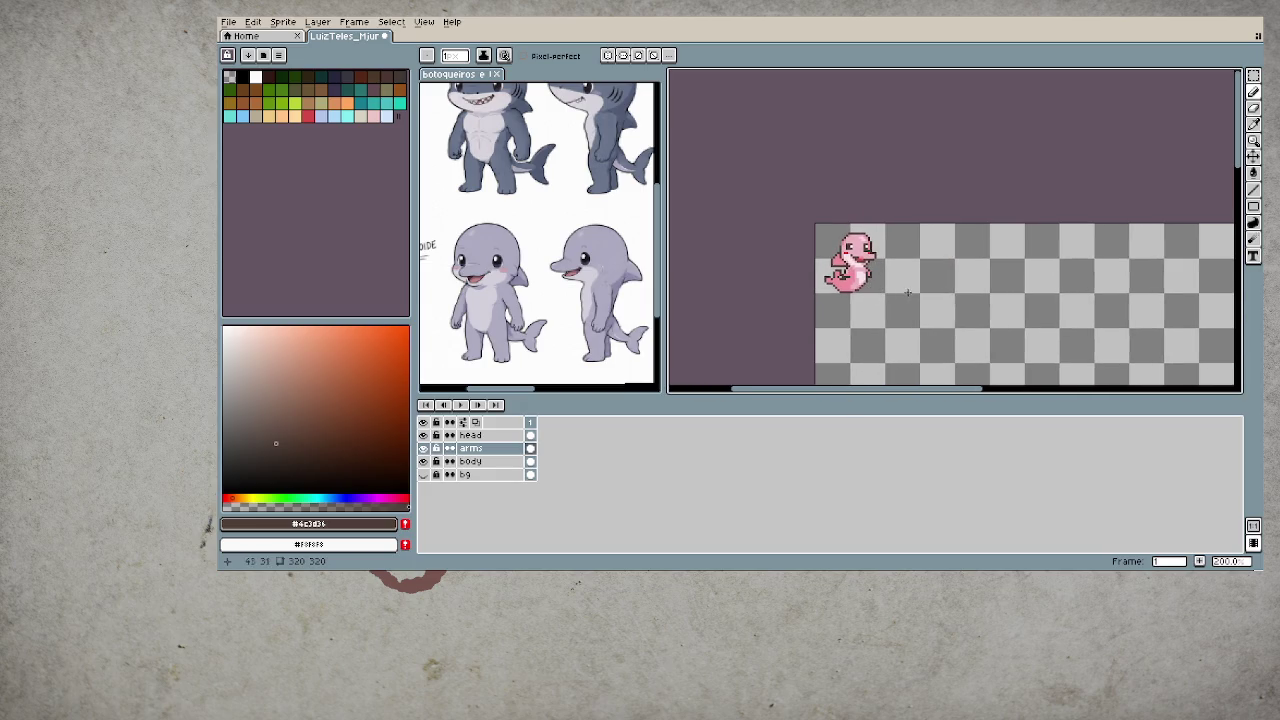
{"action": "scroll", "coordinate": [885, 255], "scroll_direction": "up", "scroll_amount": 1}
{"action": "scroll", "coordinate": [860, 238], "scroll_direction": "up", "scroll_amount": 1}
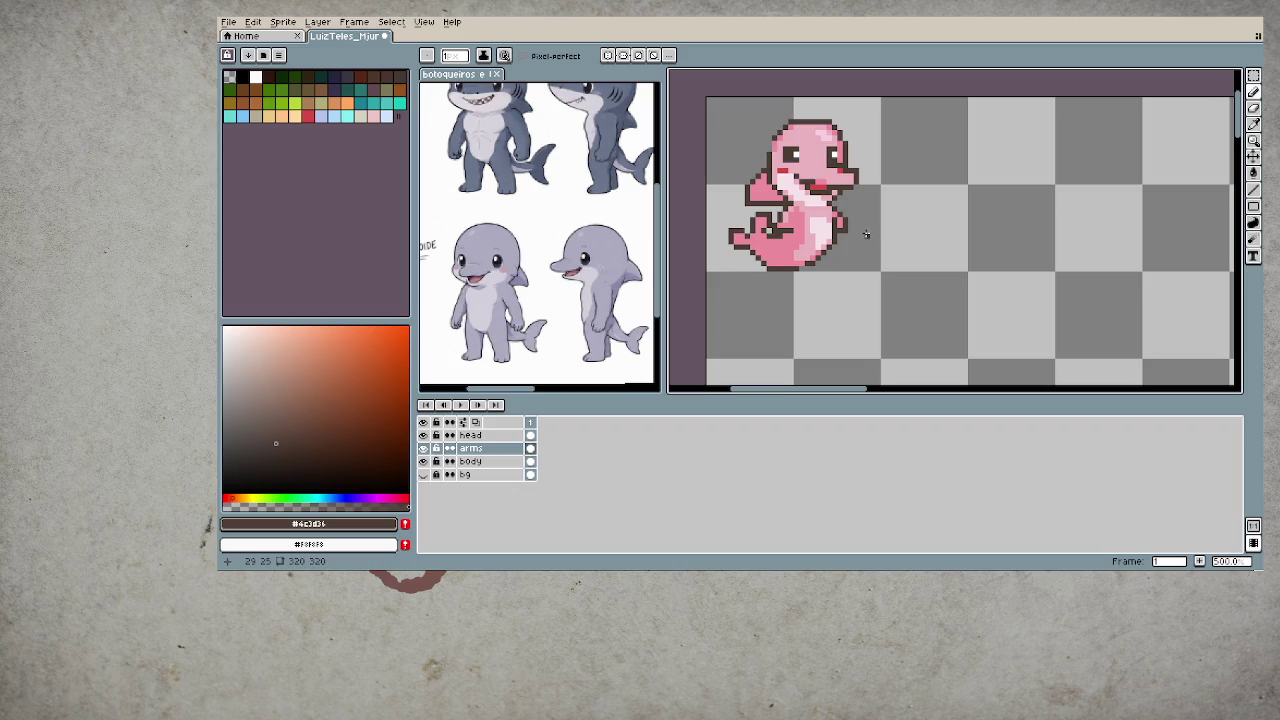
{"action": "key", "text": "v"}
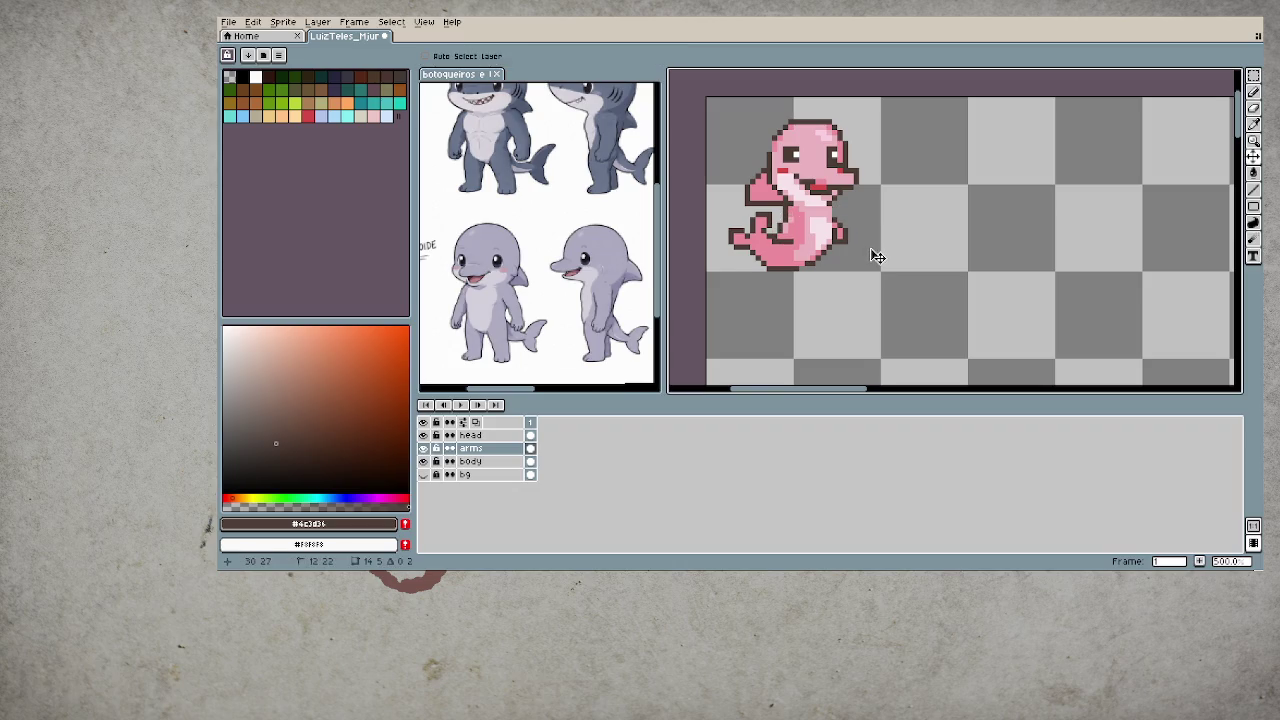
{"action": "scroll", "coordinate": [876, 252], "scroll_direction": "down", "scroll_amount": 1}
{"action": "scroll", "coordinate": [875, 278], "scroll_direction": "down", "scroll_amount": 4}
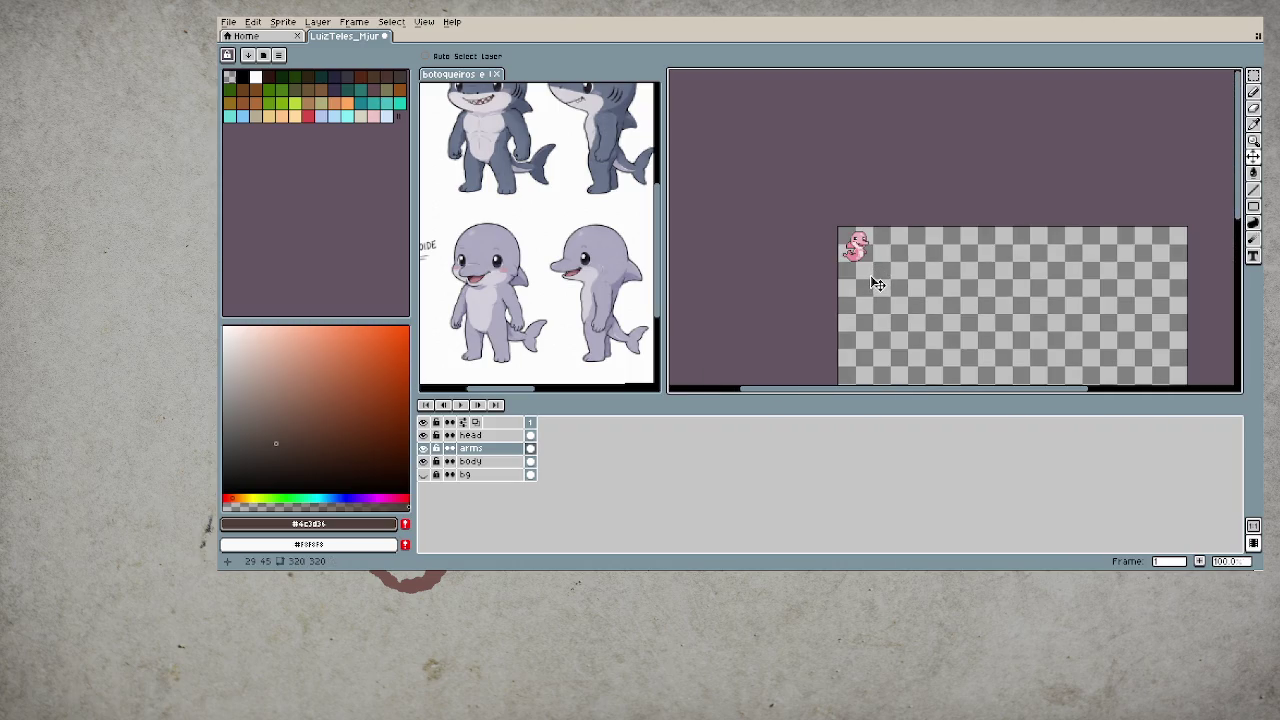
{"action": "scroll", "coordinate": [880, 265], "scroll_direction": "up", "scroll_amount": 1}
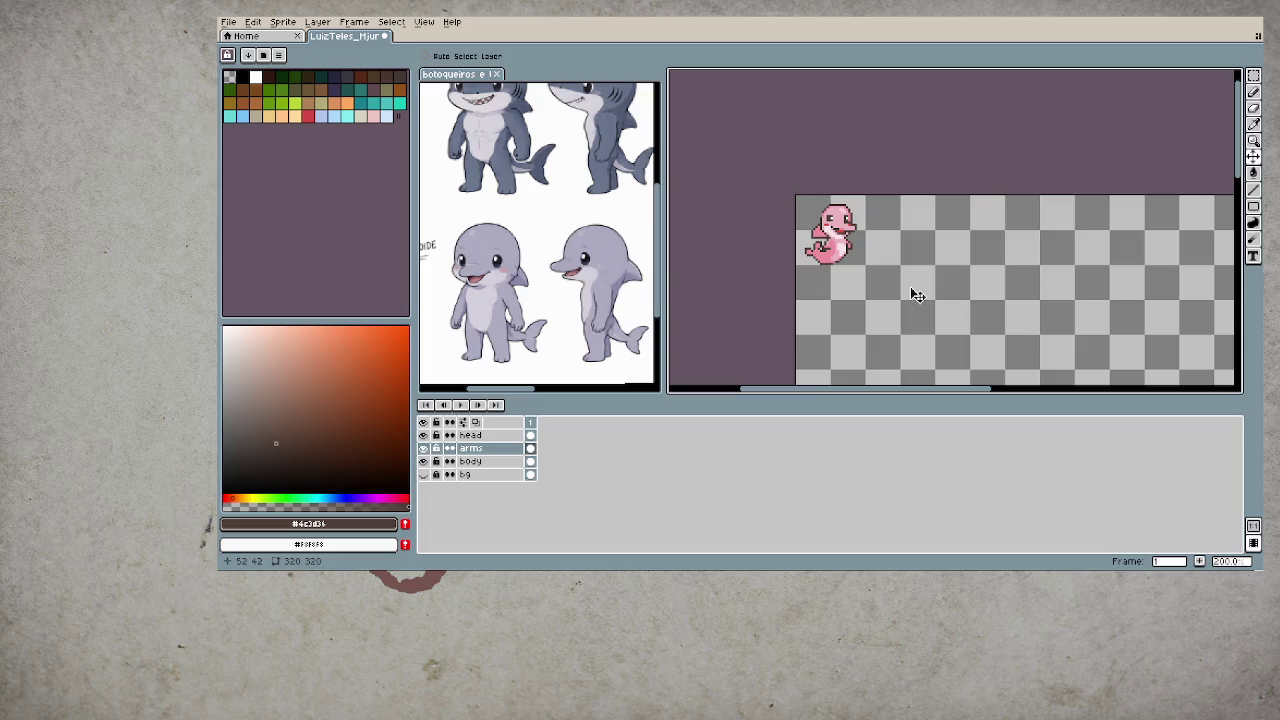
- Make the head layer active by eyedropping its pixels
{"action": "scroll", "coordinate": [863, 224], "scroll_direction": "up", "scroll_amount": 2}
{"action": "scroll", "coordinate": [830, 220], "scroll_direction": "up", "scroll_amount": 2}
{"action": "key", "text": "i"}
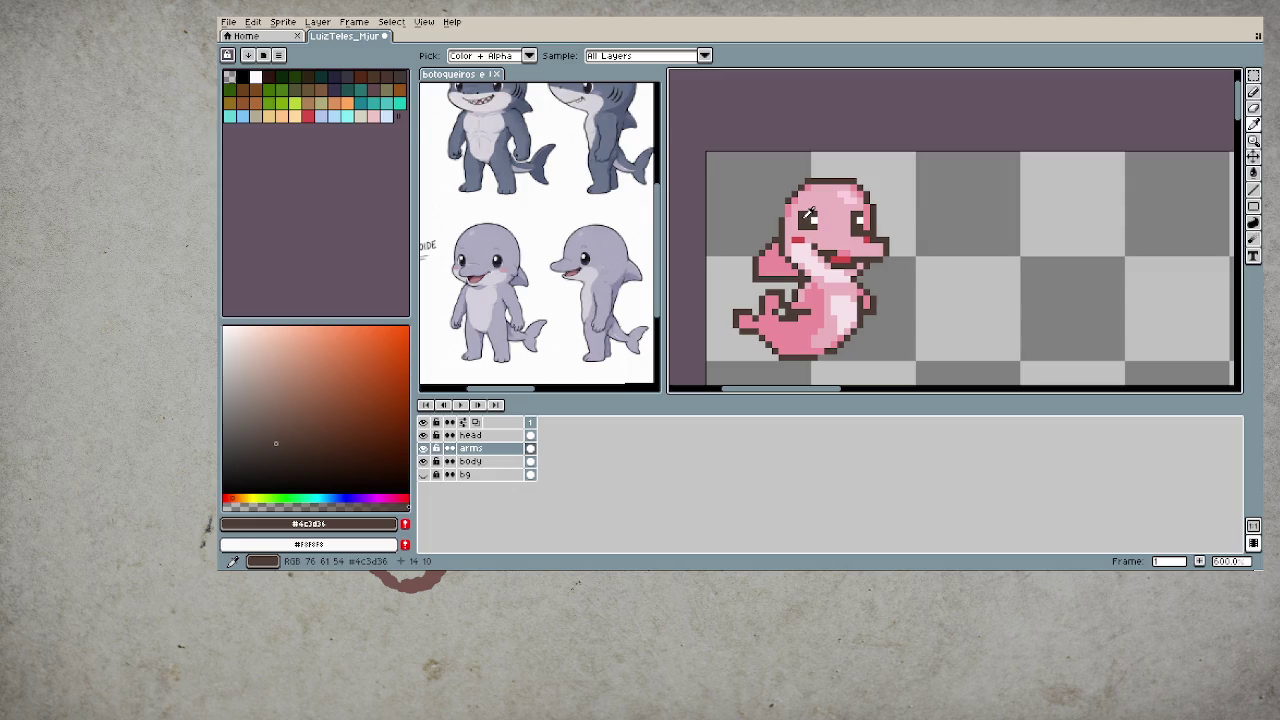
{"action": "left_click", "coordinate": [810, 220], "text": "ctrl"}
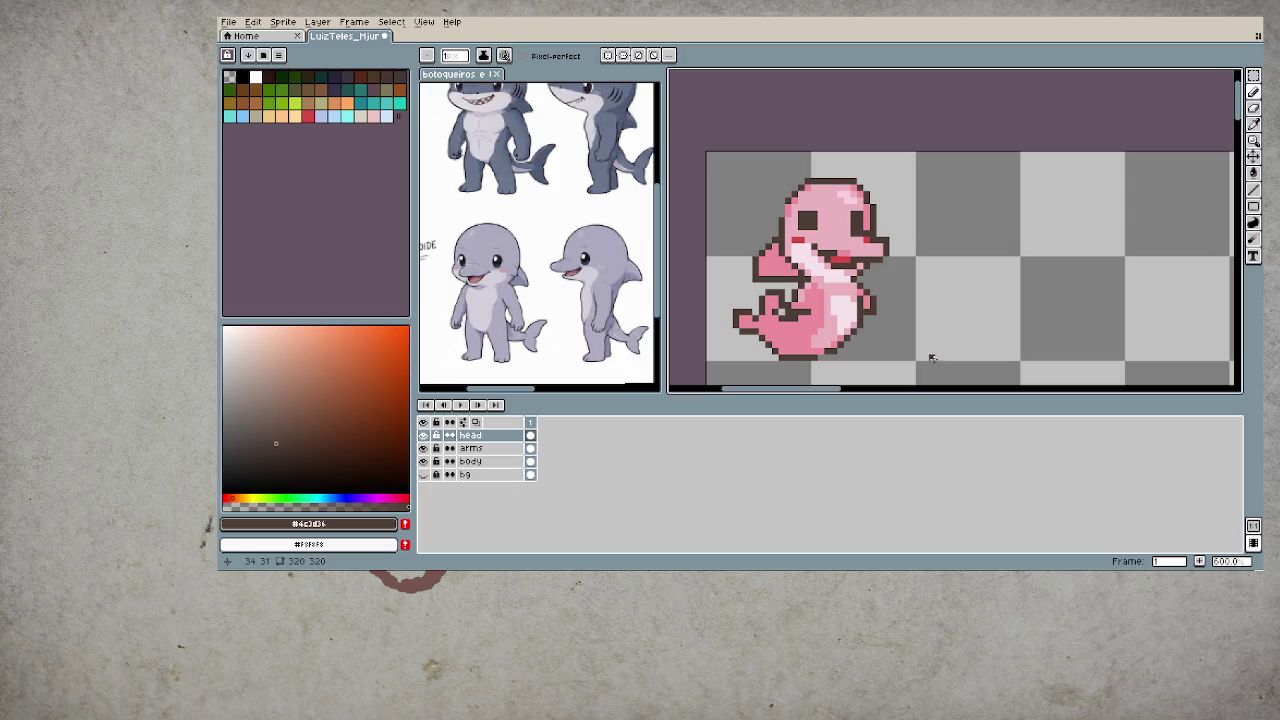
{"action": "scroll", "coordinate": [930, 355], "scroll_direction": "down", "scroll_amount": 2}
{"action": "scroll", "coordinate": [930, 352], "scroll_direction": "down", "scroll_amount": 2}
{"action": "scroll", "coordinate": [925, 340], "scroll_direction": "down", "scroll_amount": 1}
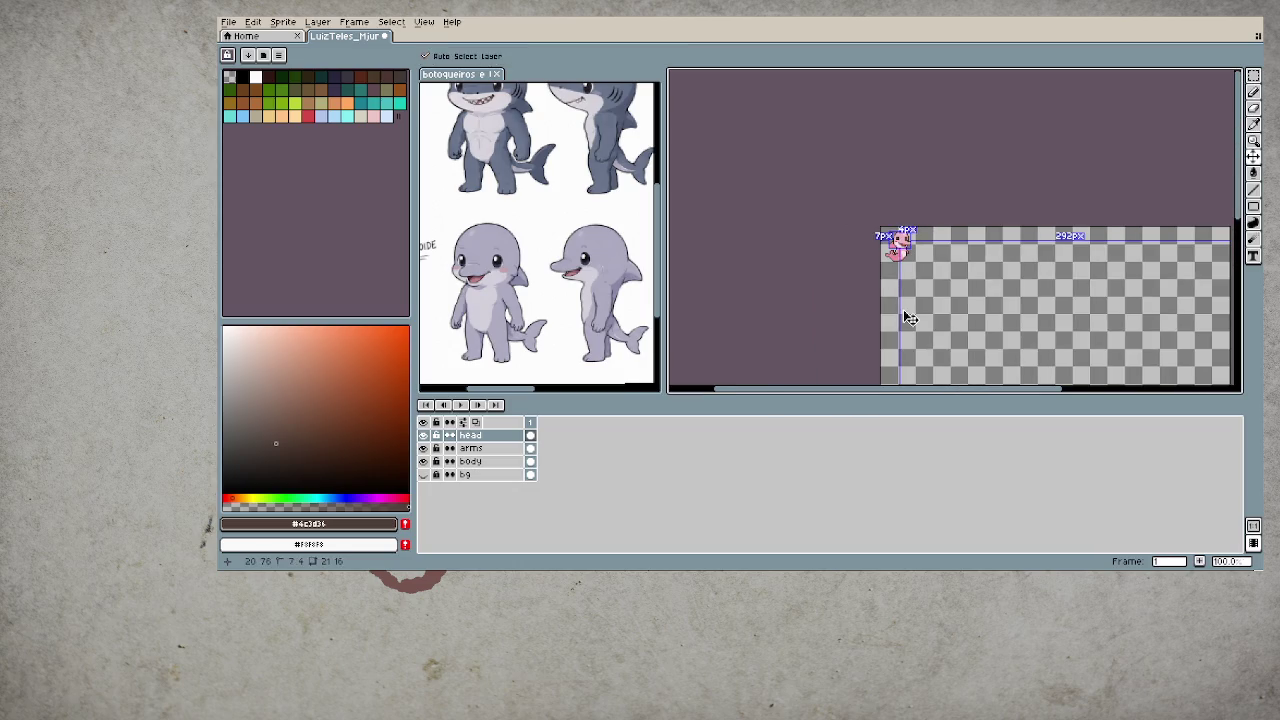
- Undo the stray pencil stroke, save the sprite, and recentre the view on the dolphin
{"action": "key", "text": "ctrl+z"}
{"action": "key", "text": "ctrl+s"}
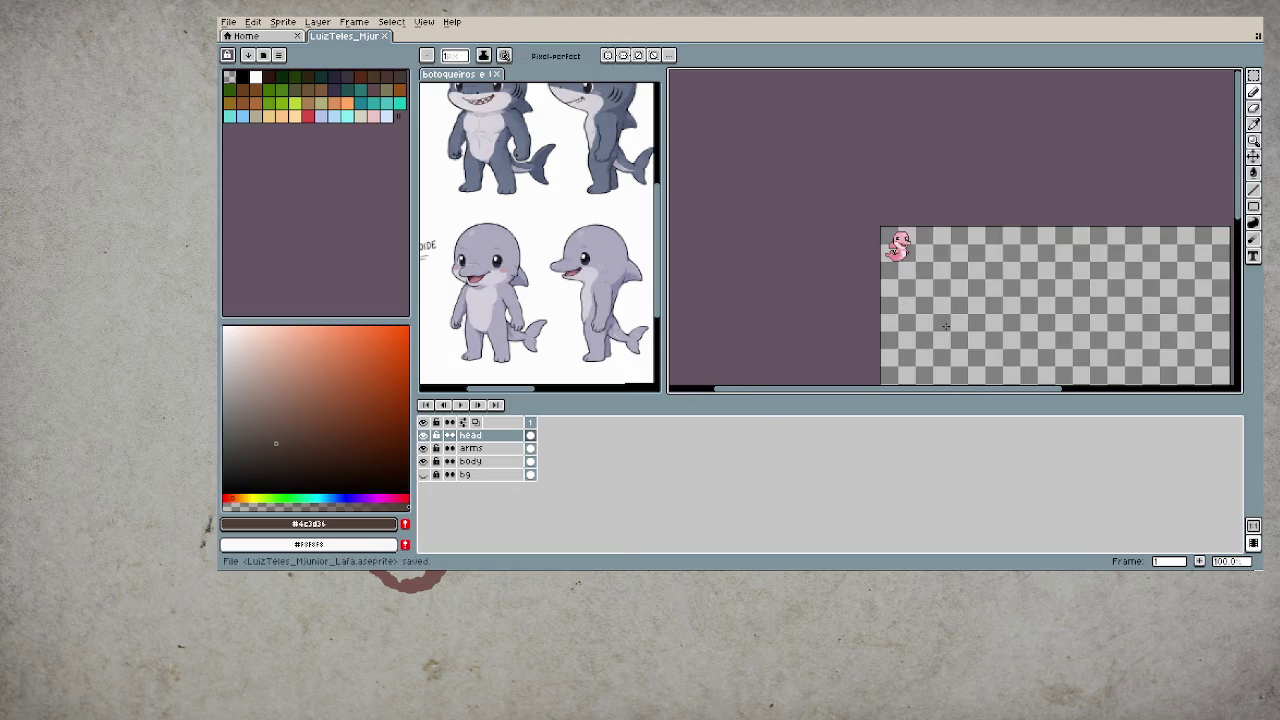
{"action": "left_click_drag", "start_coordinate": [952, 326], "coordinate": [850, 308]}
{"action": "scroll", "coordinate": [806, 246], "scroll_direction": "up", "scroll_amount": 3}
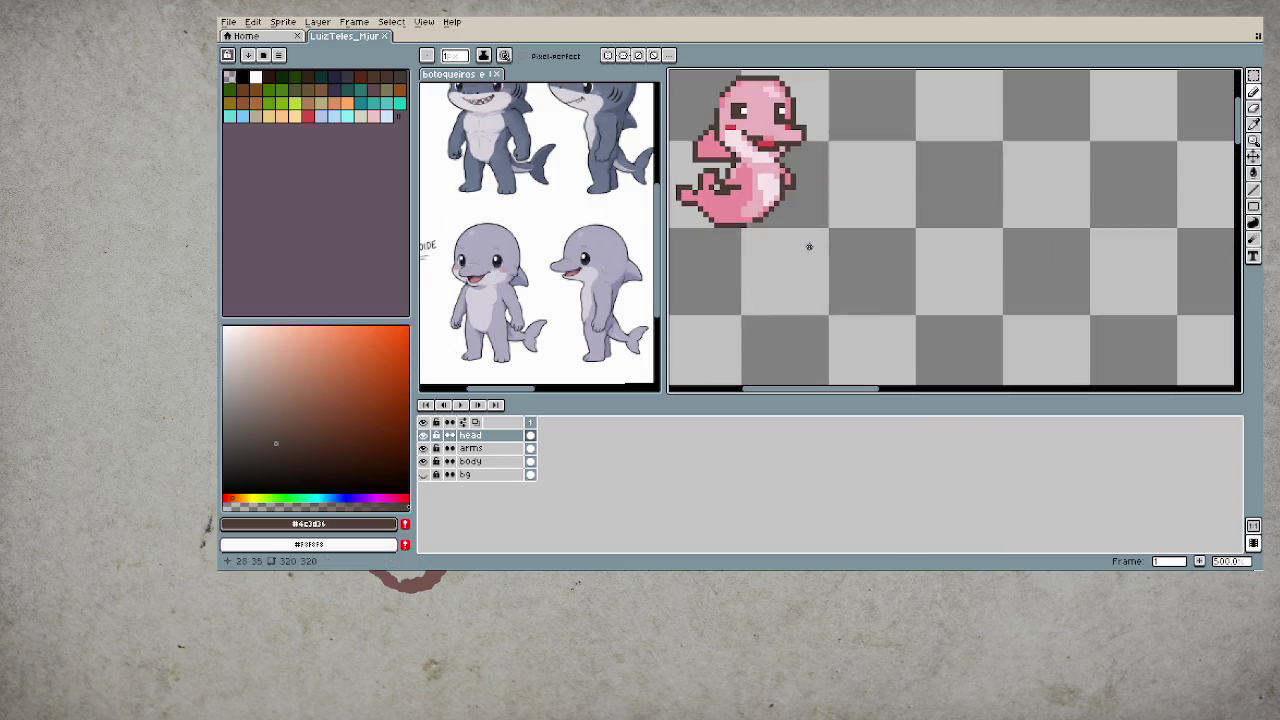
{"action": "scroll", "coordinate": [845, 242], "scroll_direction": "down", "scroll_amount": 1}
{"action": "left_click_drag", "start_coordinate": [843, 229], "coordinate": [800, 271]}
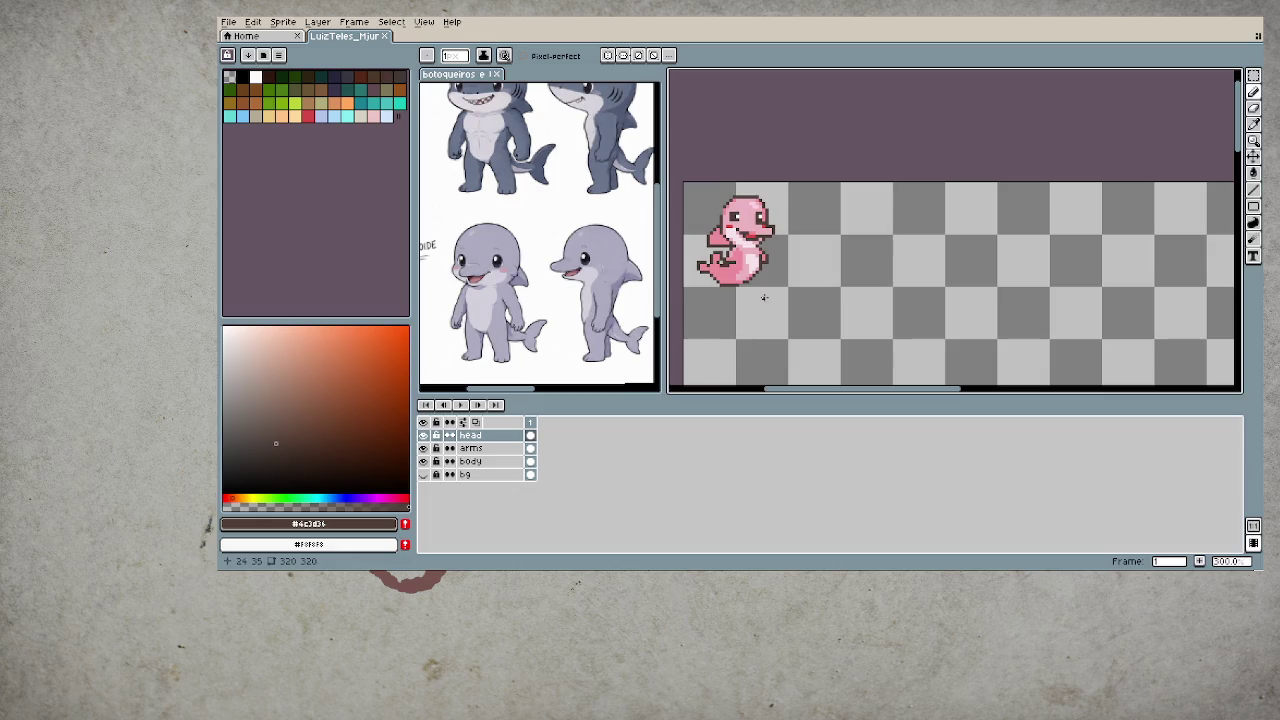
- Add a second frame and try shifting the body layer's lower body to the right
{"action": "left_click", "coordinate": [1200, 561]}
{"action": "key", "text": "Down"}
{"action": "key", "text": "Down"}
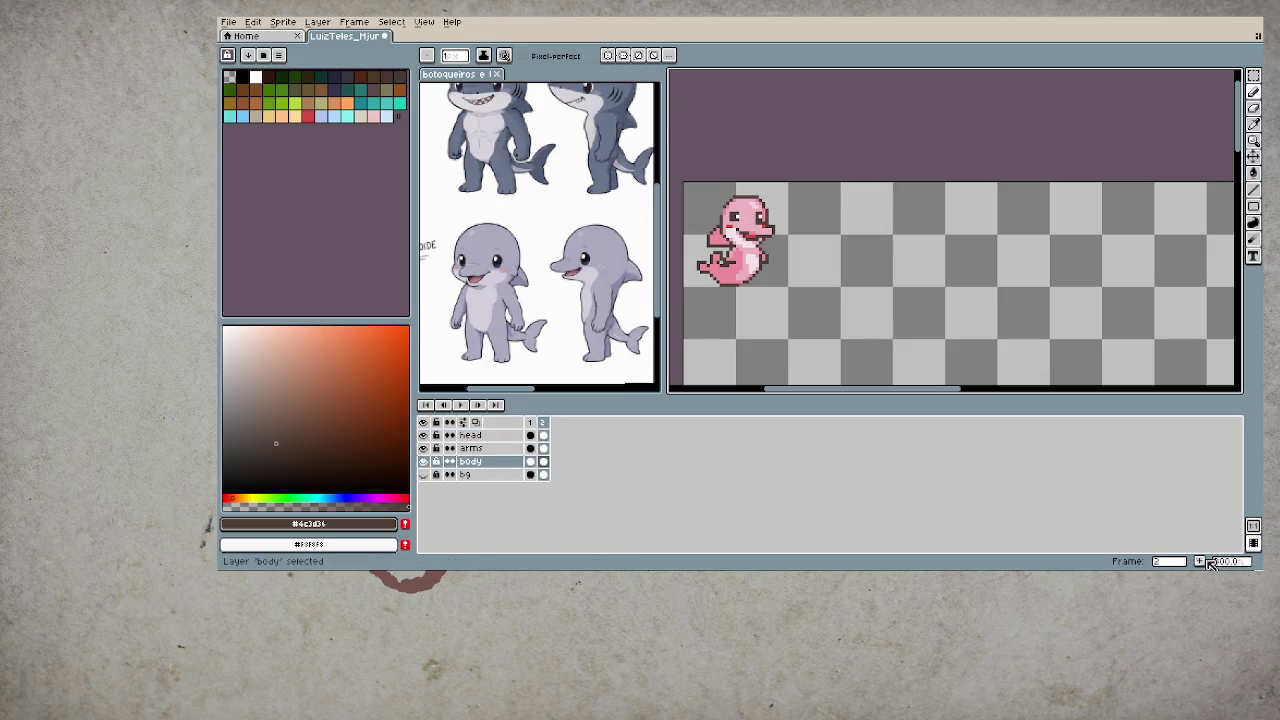
{"action": "scroll", "coordinate": [760, 250], "scroll_direction": "up", "scroll_amount": 2}
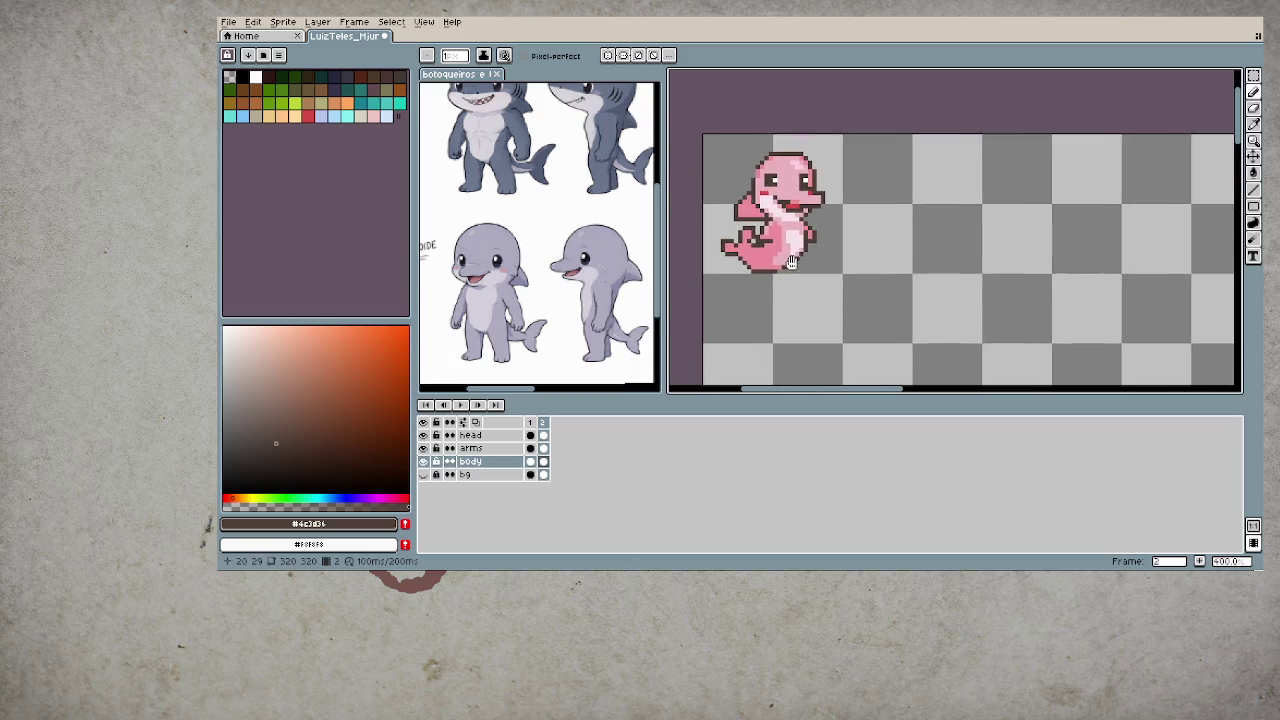
{"action": "scroll", "coordinate": [730, 230], "scroll_direction": "up", "scroll_amount": 2}
{"action": "key", "text": "m"}
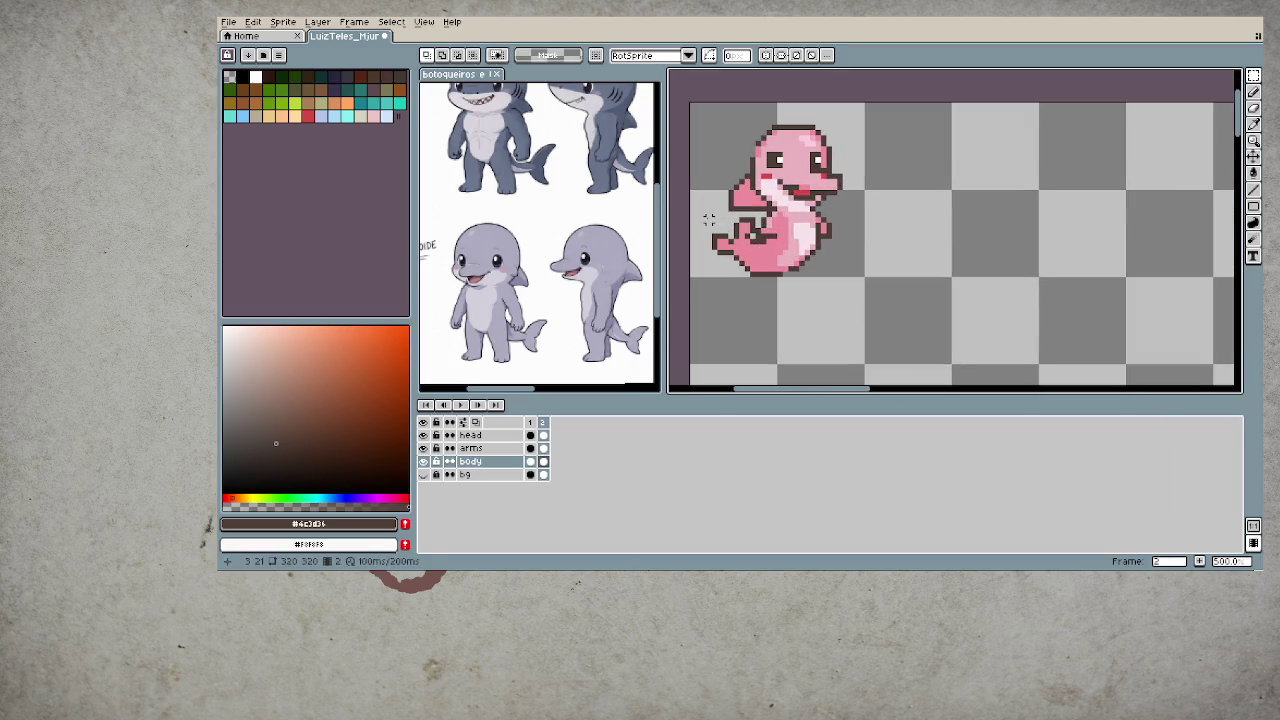
{"action": "left_click_drag", "start_coordinate": [708, 219], "coordinate": [845, 317]}
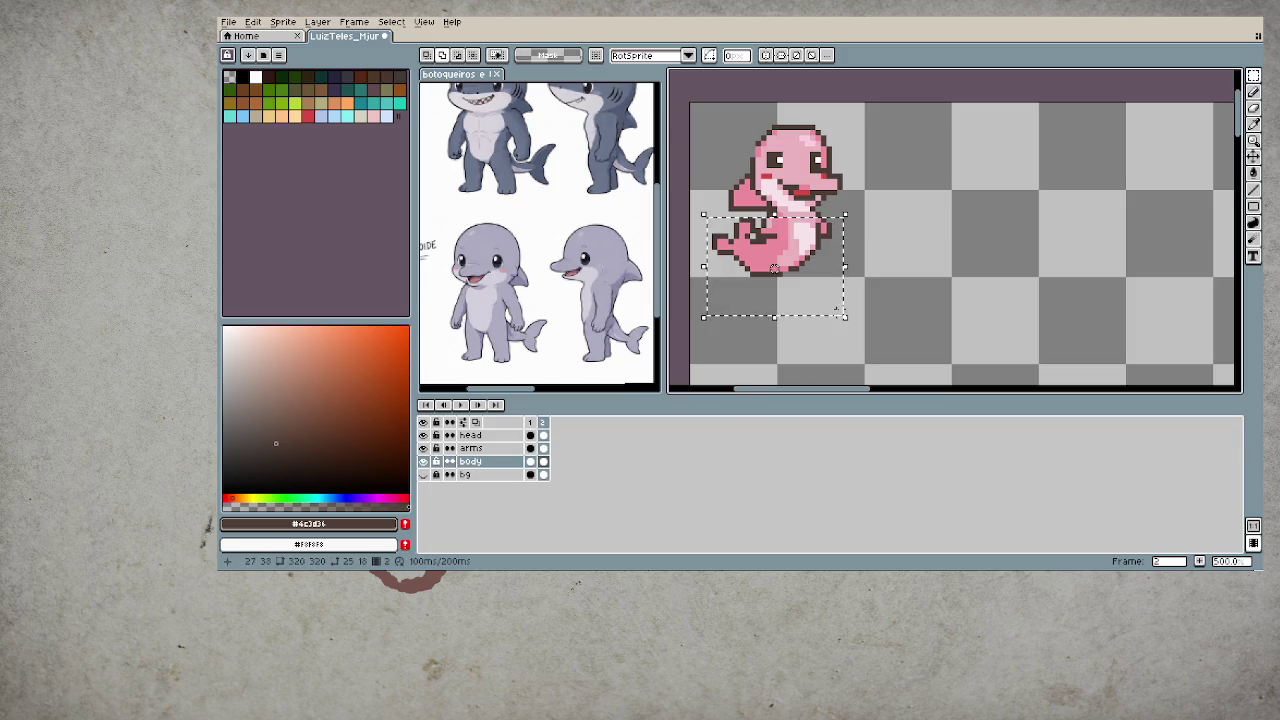
{"action": "left_click_drag", "start_coordinate": [774, 268], "coordinate": [834, 284]}
{"action": "left_click", "coordinate": [986, 295]}
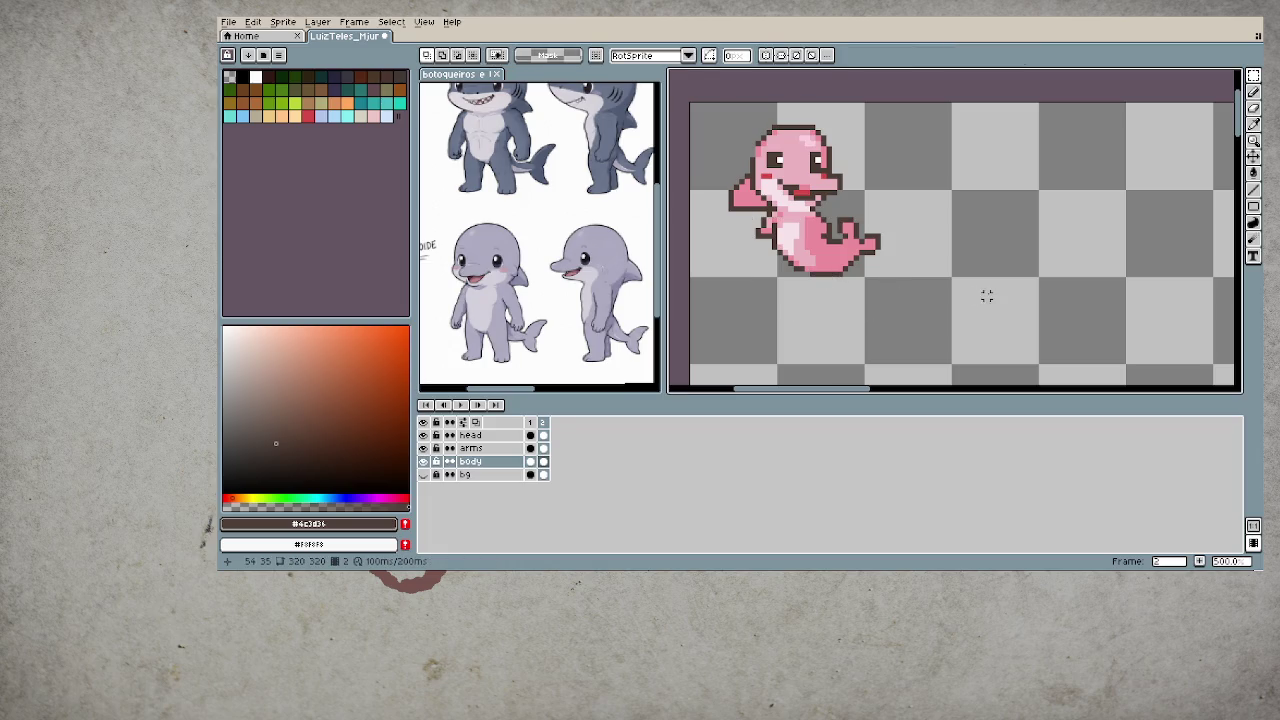
- Undo that shift, then select the tail and flip it vertically so it points down
{"action": "key", "text": "Left"}
{"action": "key", "text": "Right"}
{"action": "key", "text": "Left"}
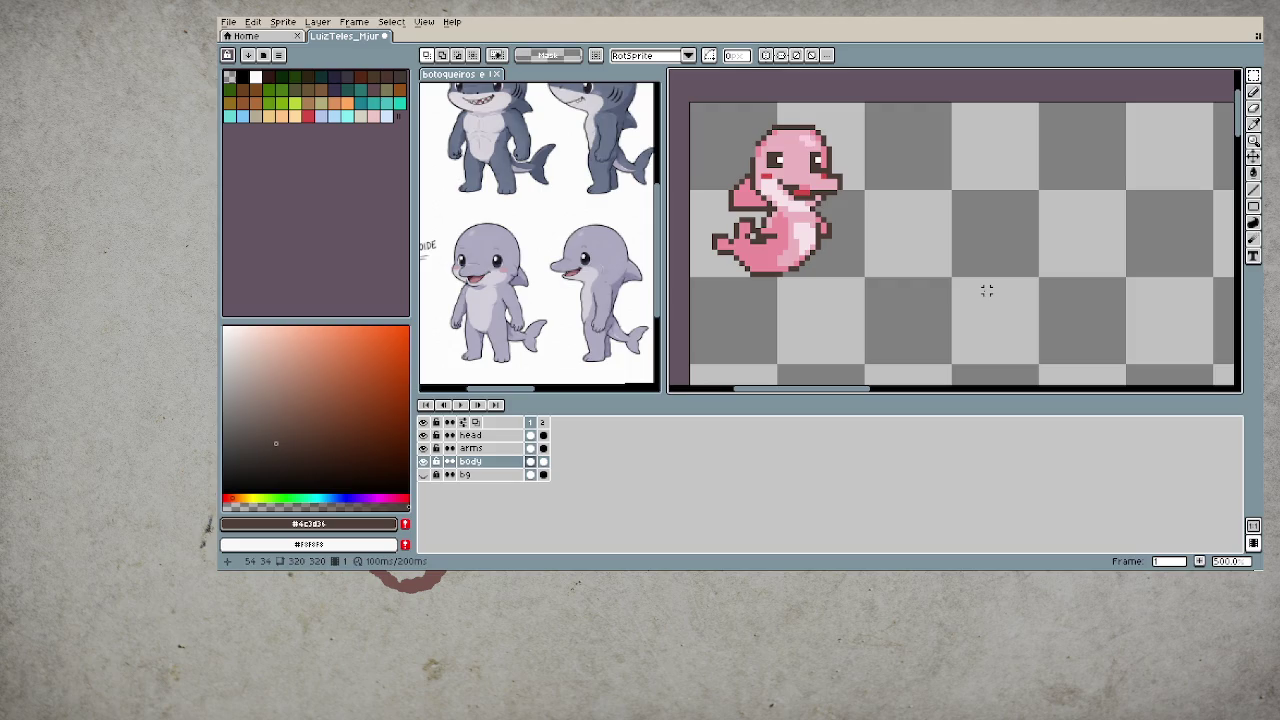
{"action": "key", "text": "ctrl+z"}
{"action": "key", "text": "ctrl+z"}
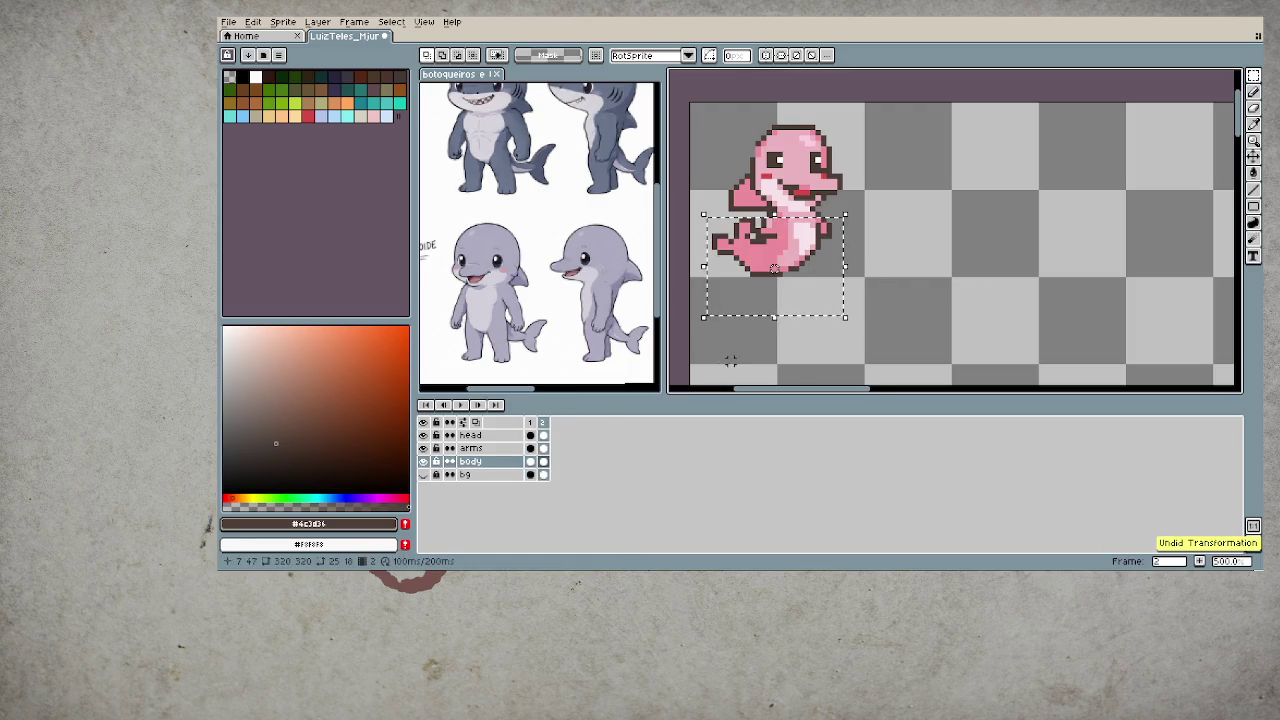
{"action": "key", "text": "ctrl+d"}
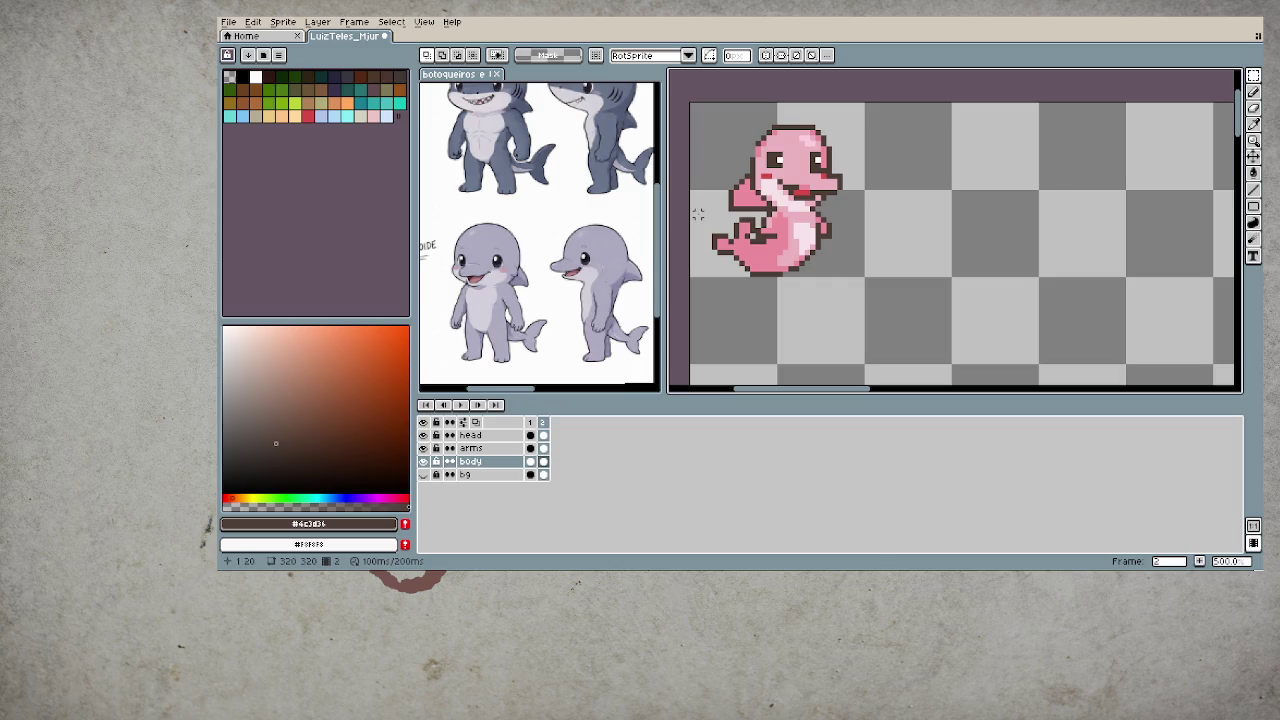
{"action": "left_click_drag", "start_coordinate": [698, 212], "coordinate": [764, 307]}
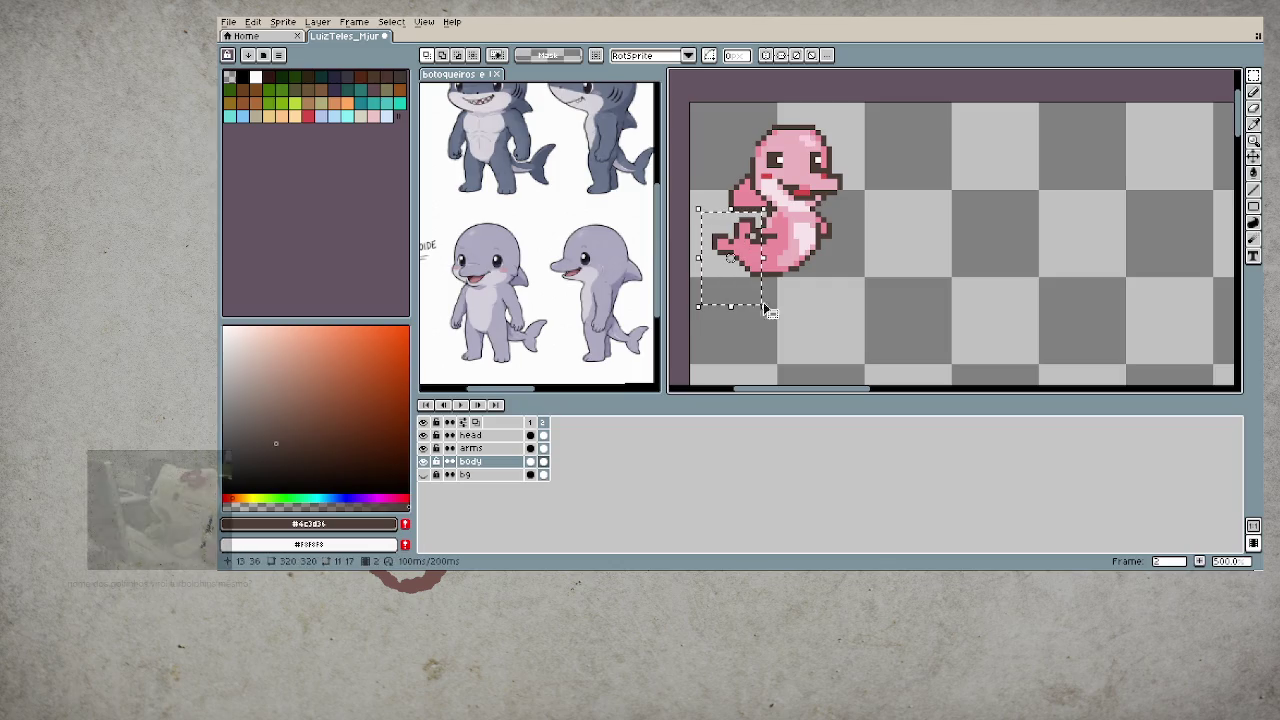
{"action": "key", "text": "shift+v"}
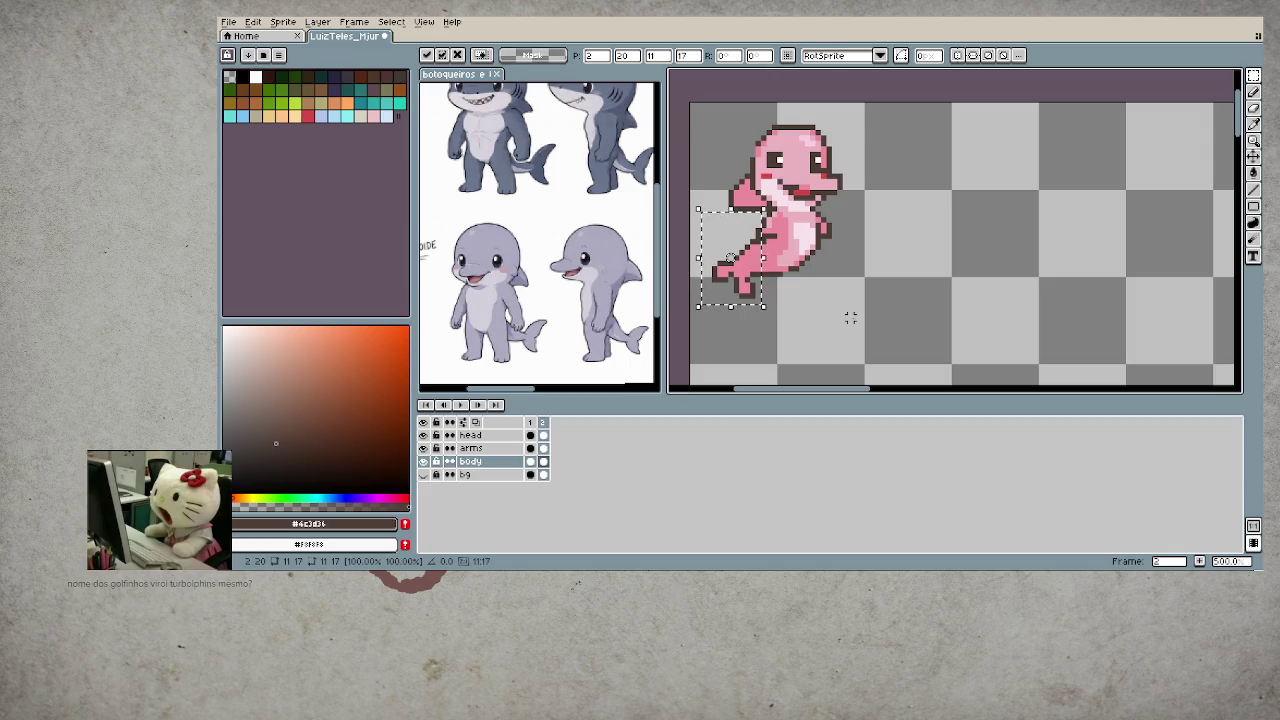
{"action": "key", "text": "ctrl+d"}
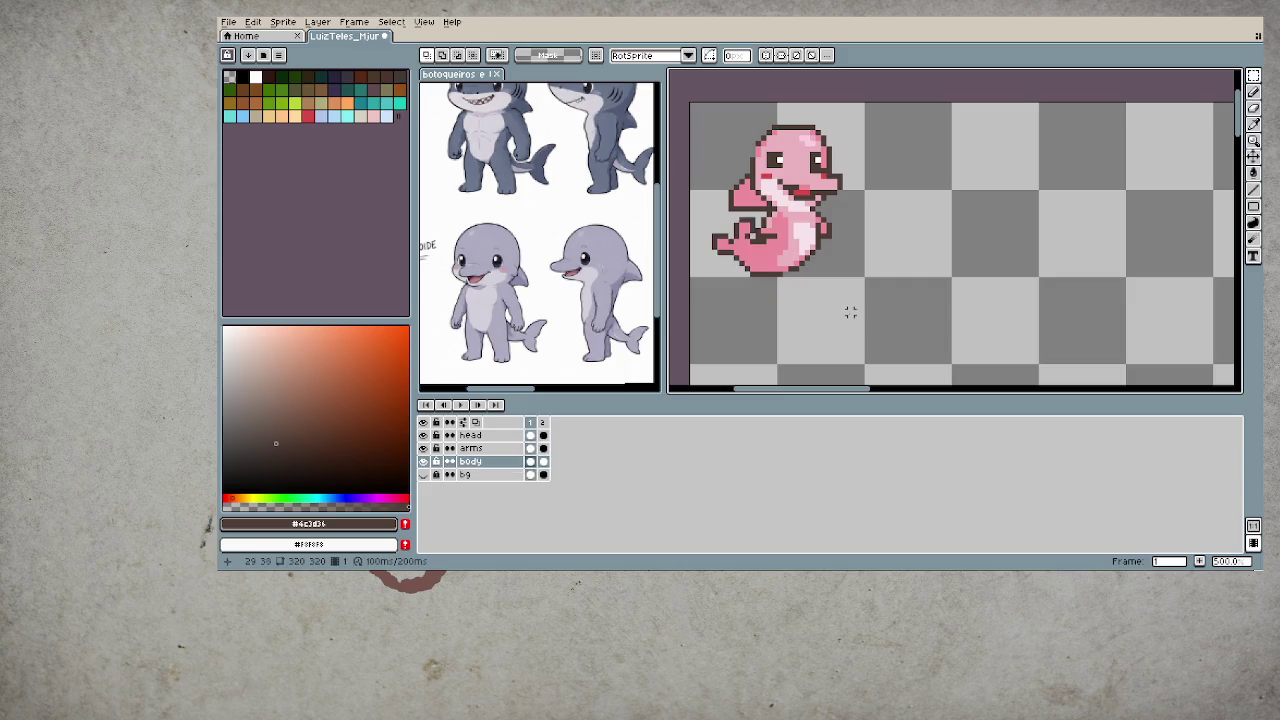
{"action": "scroll", "coordinate": [850, 313], "scroll_direction": "down", "scroll_amount": 1}
{"action": "scroll", "coordinate": [848, 305], "scroll_direction": "down", "scroll_amount": 1}
{"action": "scroll", "coordinate": [846, 299], "scroll_direction": "down", "scroll_amount": 1}
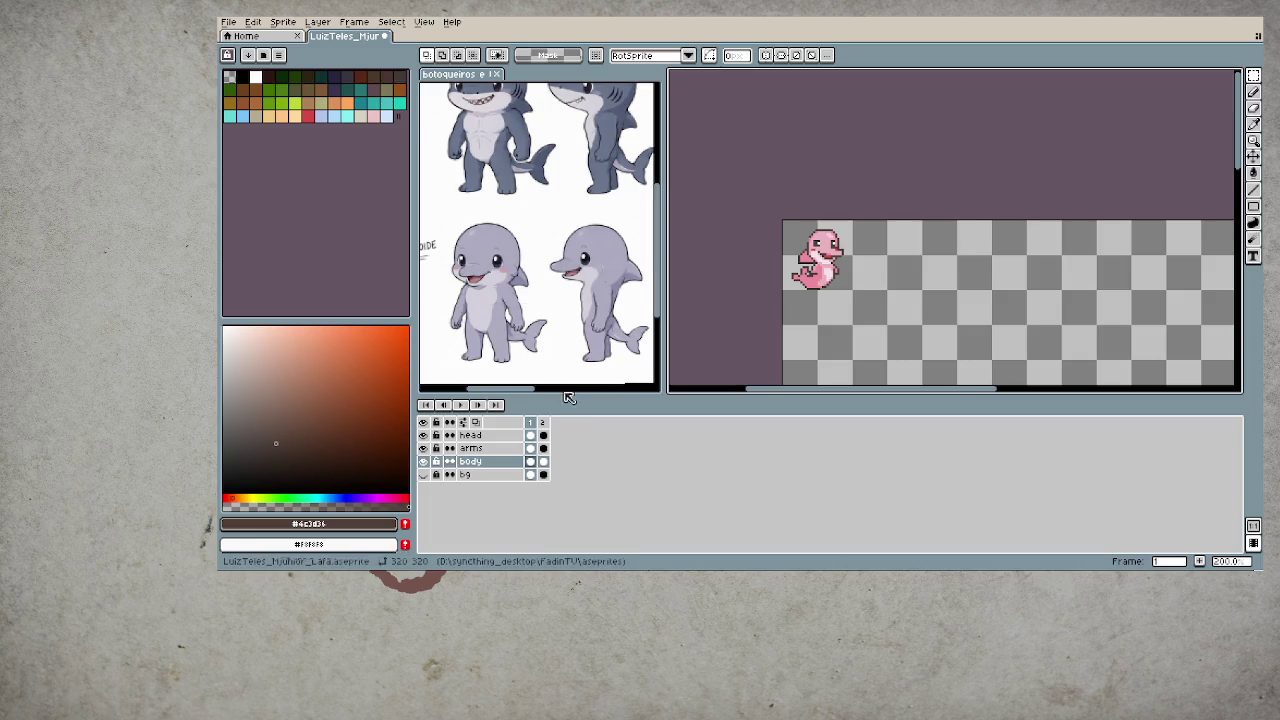
- Delete frame 2, leaving the dolphin as a single frame
{"action": "left_click", "coordinate": [545, 422]}
{"action": "key", "text": "Delete"}
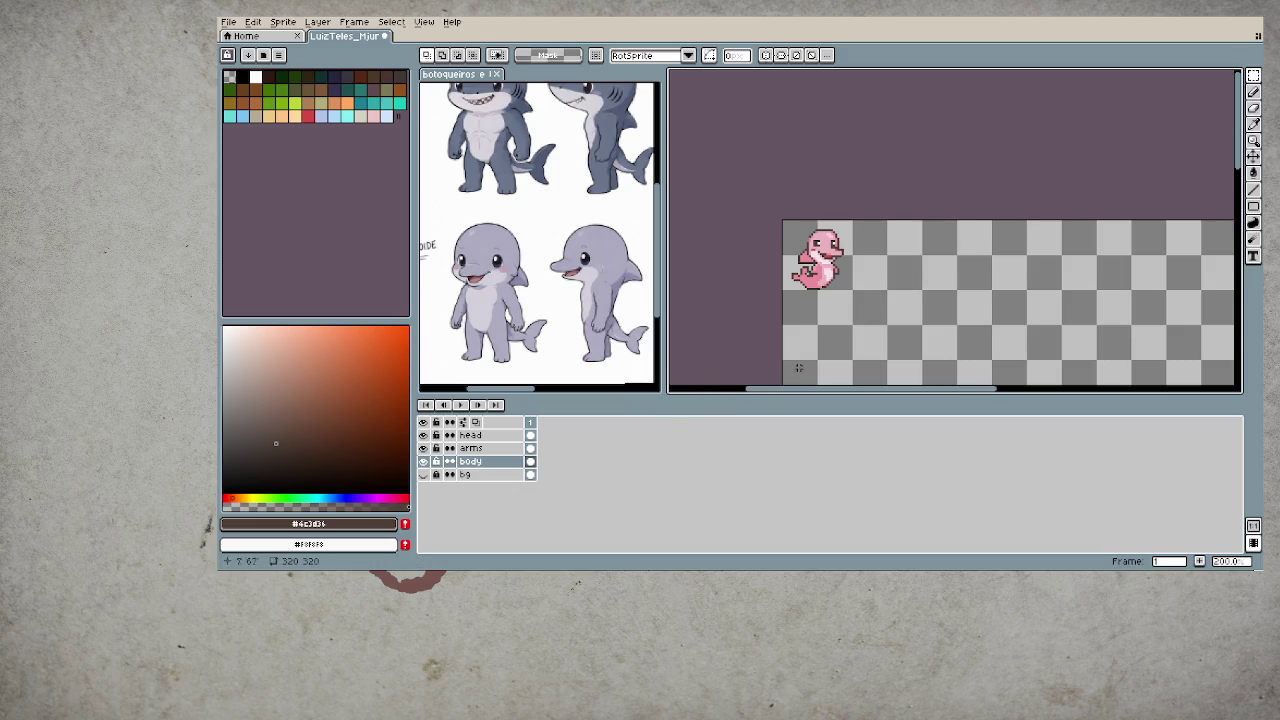
{"action": "scroll", "coordinate": [884, 286], "scroll_direction": "up", "scroll_amount": 1}
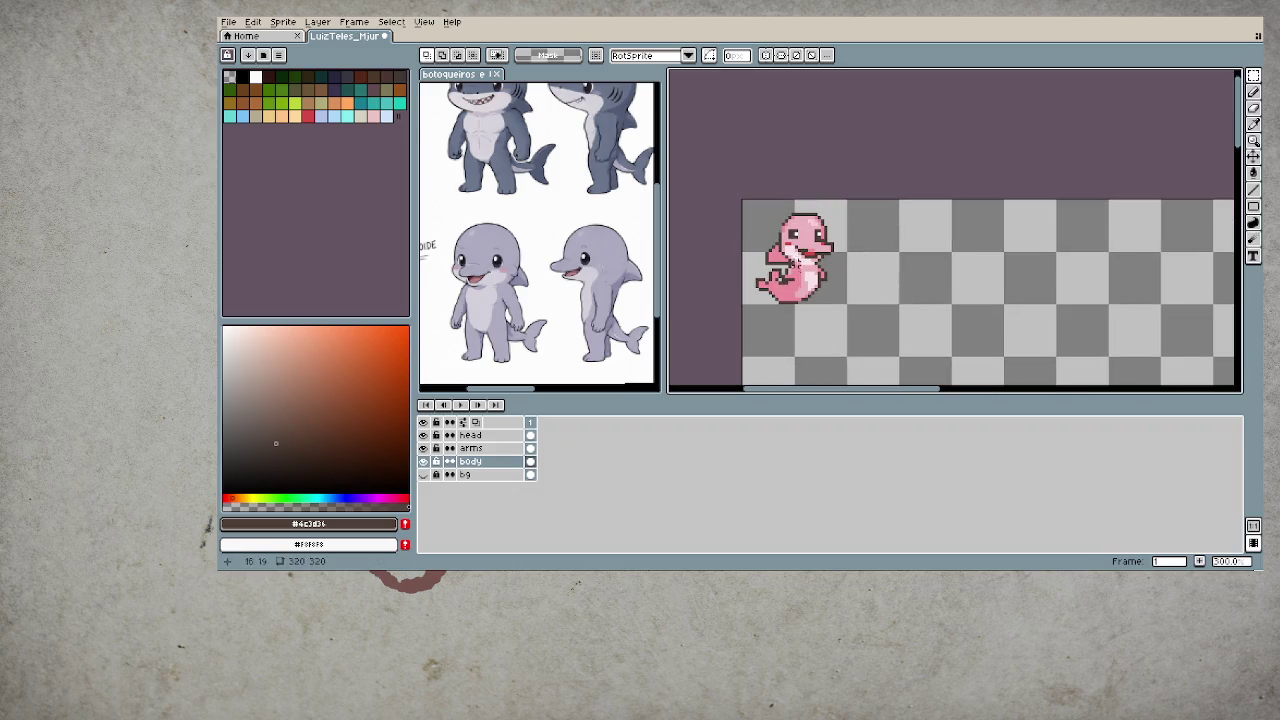
- Copy the dolphin's body and arms layers down below the original
{"action": "mouse_move", "coordinate": [763, 227]}
{"action": "left_mouse_down"}
{"action": "mouse_move", "coordinate": [800, 300]}
{"action": "mouse_move", "coordinate": [848, 306]}
{"action": "mouse_move", "coordinate": [840, 262]}
{"action": "left_mouse_up"}
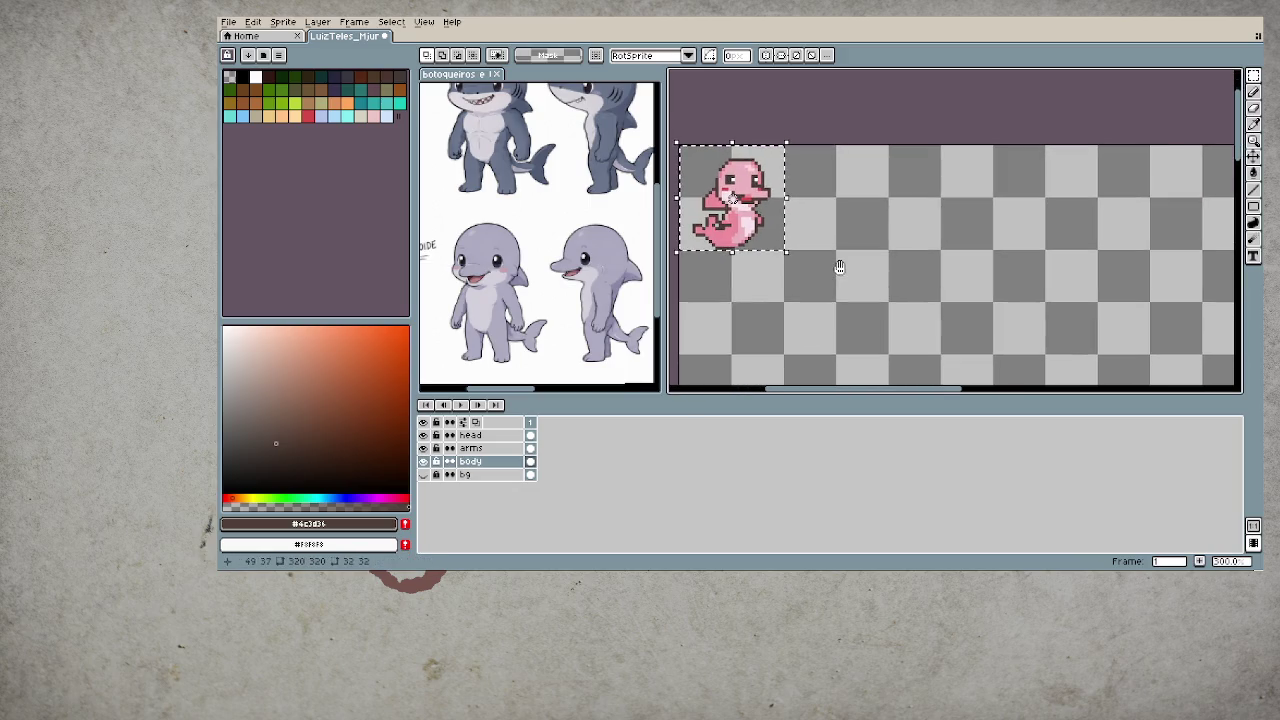
{"action": "left_click_drag", "start_coordinate": [862, 152], "coordinate": [870, 256]}
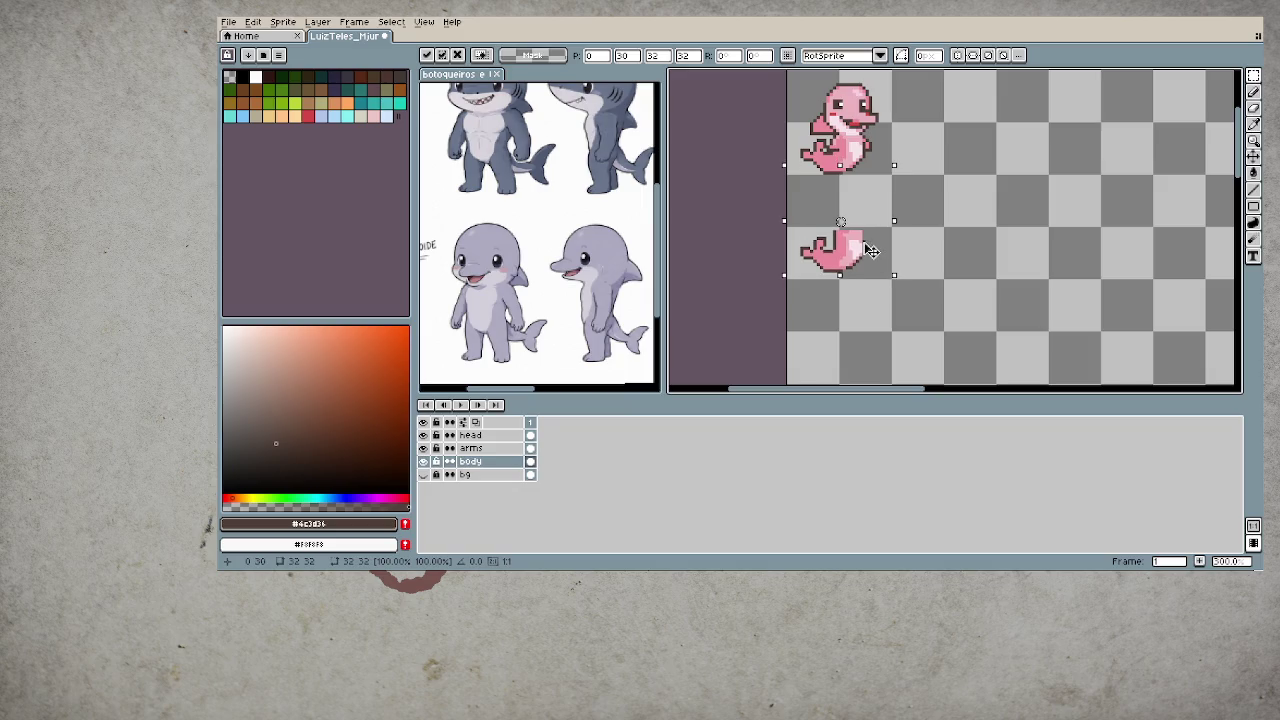
{"action": "left_click", "coordinate": [984, 270]}
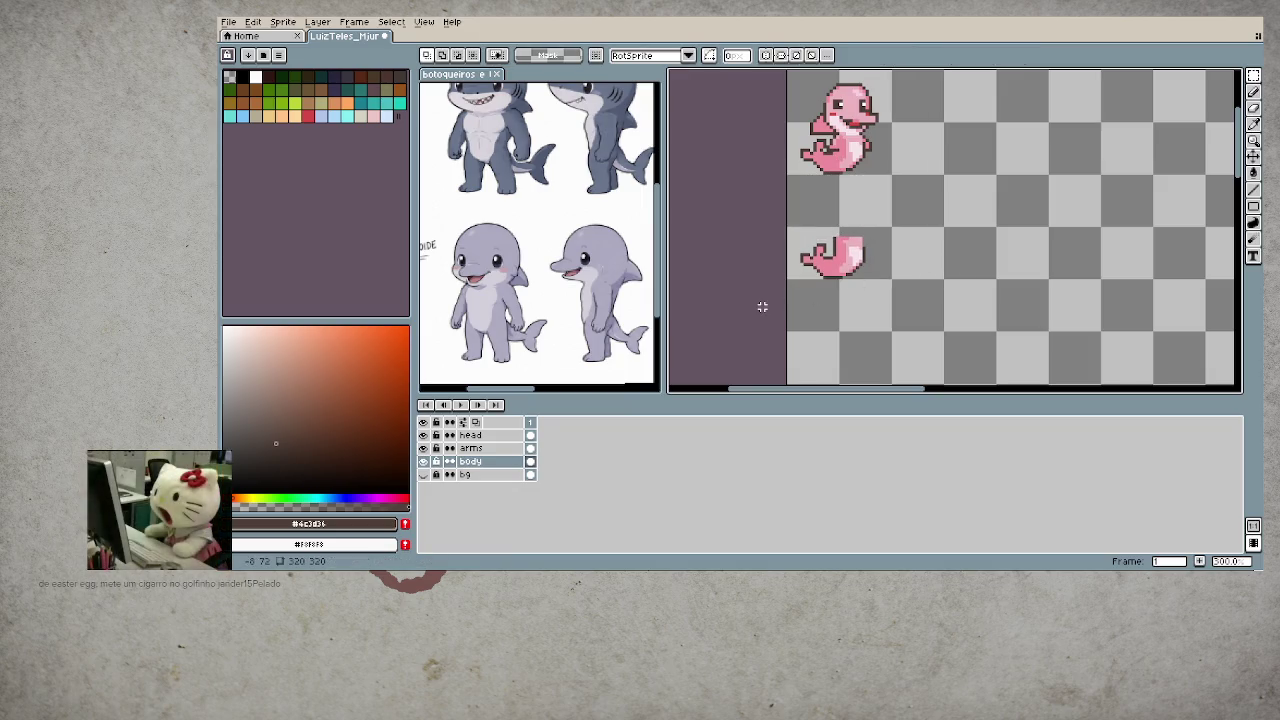
{"action": "left_click", "coordinate": [530, 448]}
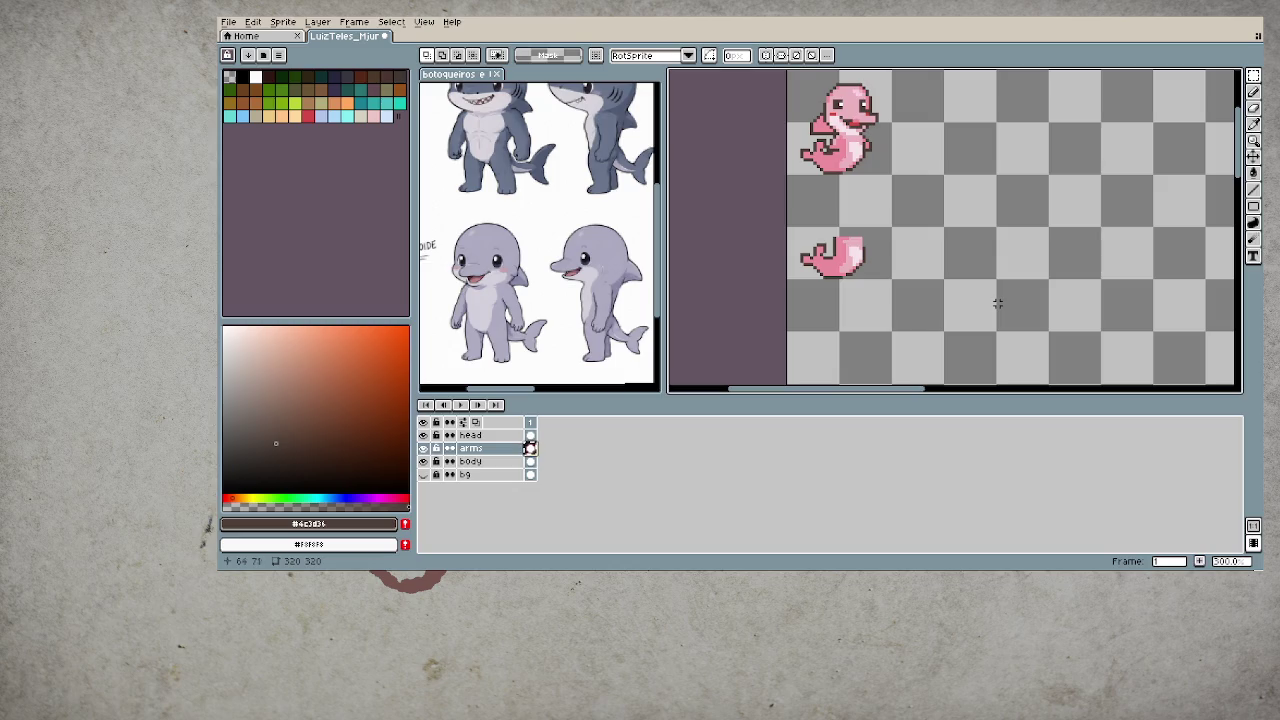
{"action": "mouse_move", "coordinate": [784, 97]}
{"action": "left_mouse_down"}
{"action": "mouse_move", "coordinate": [927, 196]}
{"action": "mouse_move", "coordinate": [925, 294]}
{"action": "left_mouse_up"}
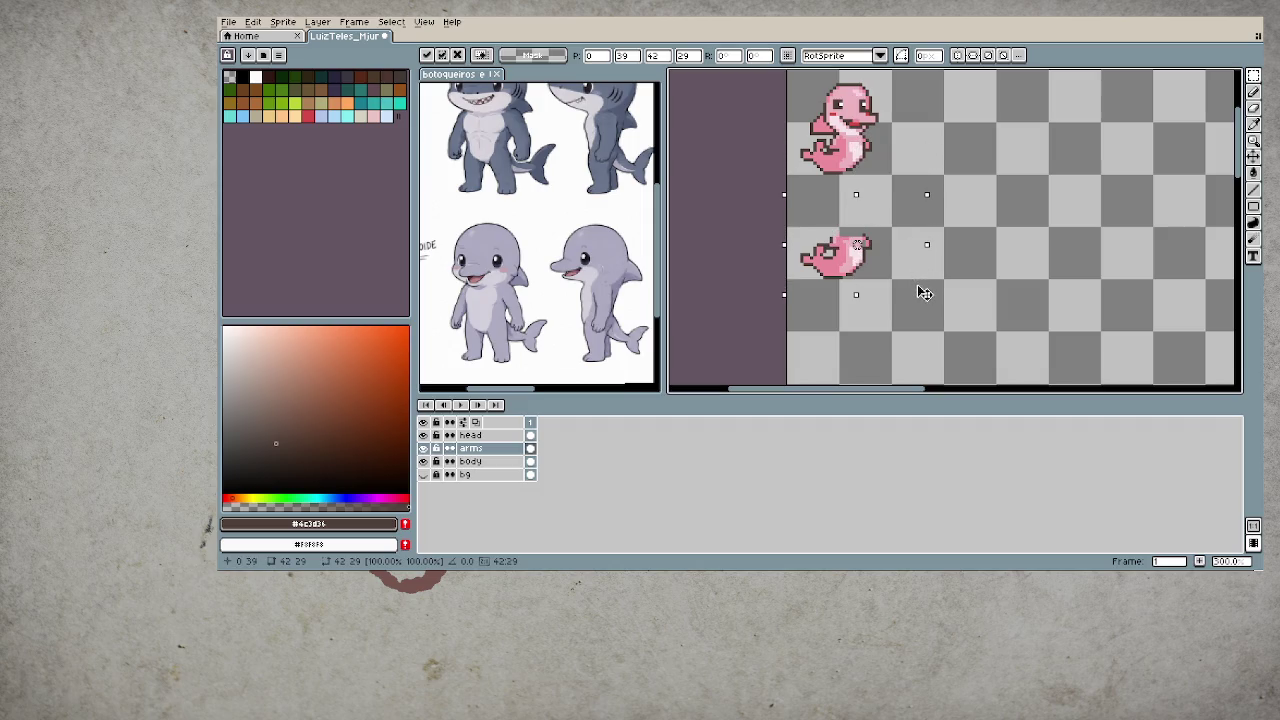
{"action": "left_click", "coordinate": [1047, 318]}
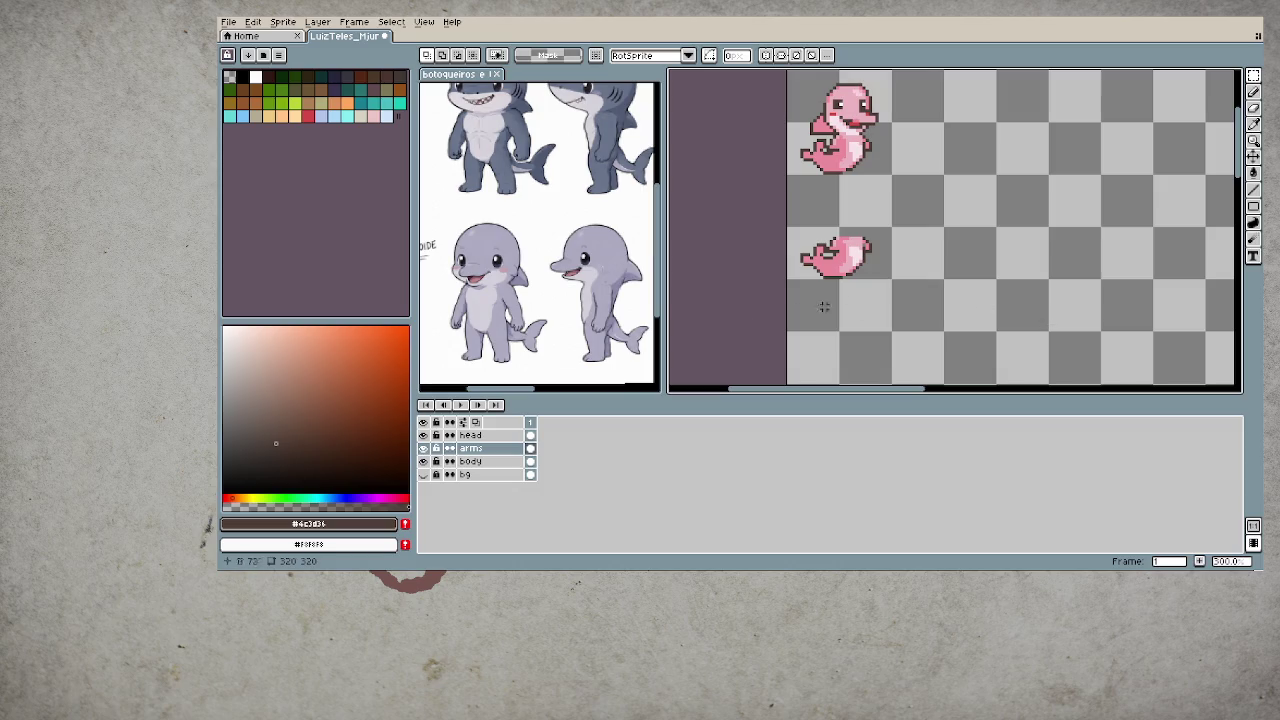
- Copy the head layer down onto the lower dolphin and commit it
{"action": "left_click", "coordinate": [530, 436]}
{"action": "left_click_drag", "start_coordinate": [947, 258], "coordinate": [957, 286]}
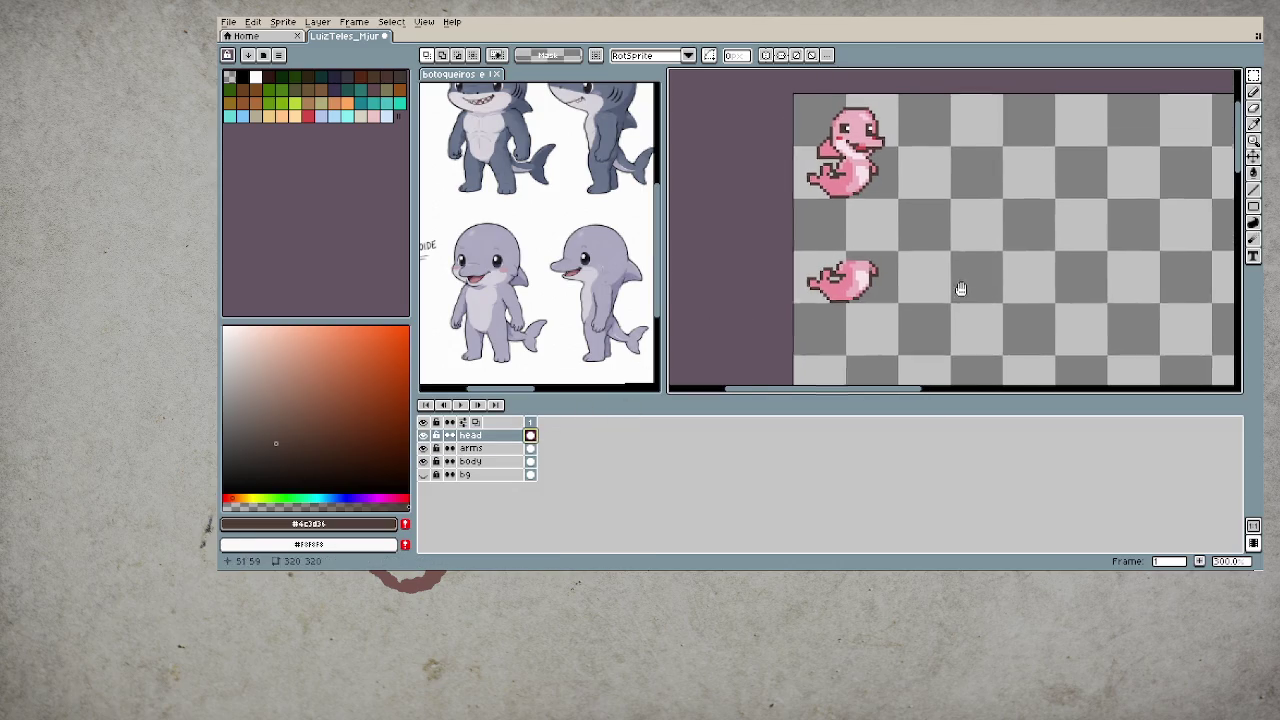
{"action": "mouse_move", "coordinate": [806, 102]}
{"action": "left_mouse_down"}
{"action": "mouse_move", "coordinate": [951, 206]}
{"action": "mouse_move", "coordinate": [943, 297]}
{"action": "left_mouse_up"}
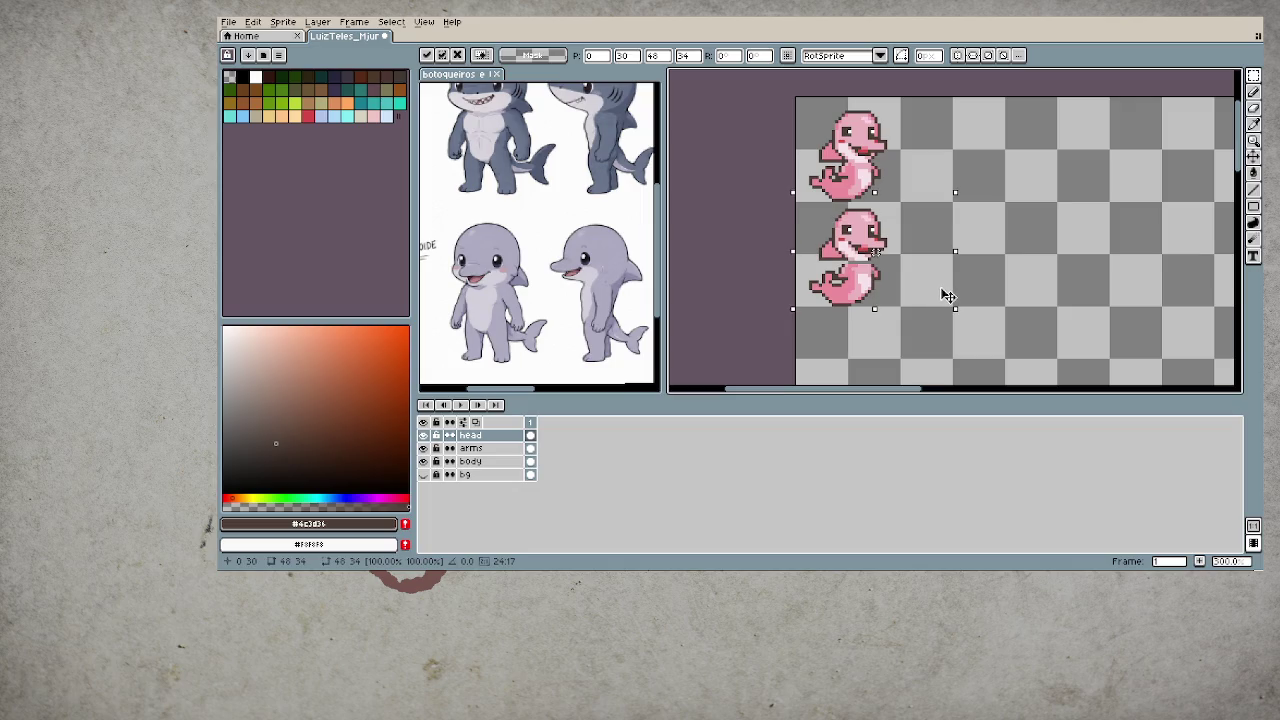
{"action": "key", "text": "Return"}
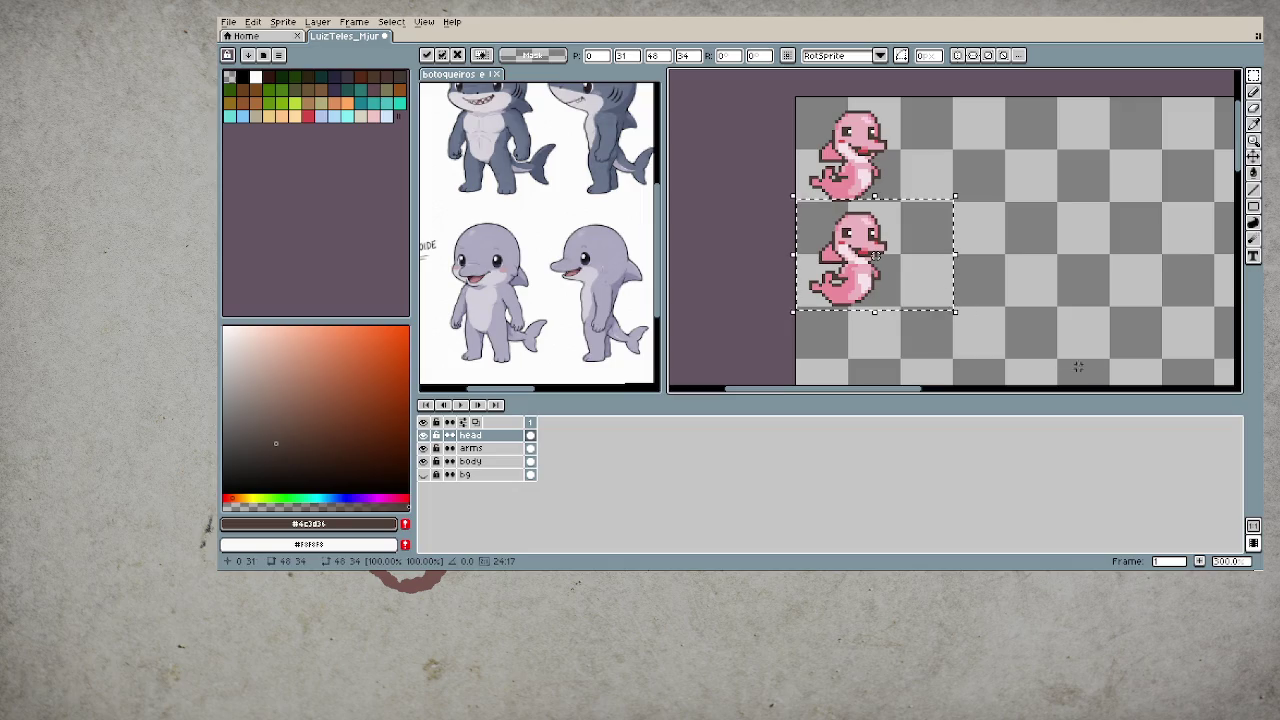
{"action": "left_click", "coordinate": [1075, 334]}
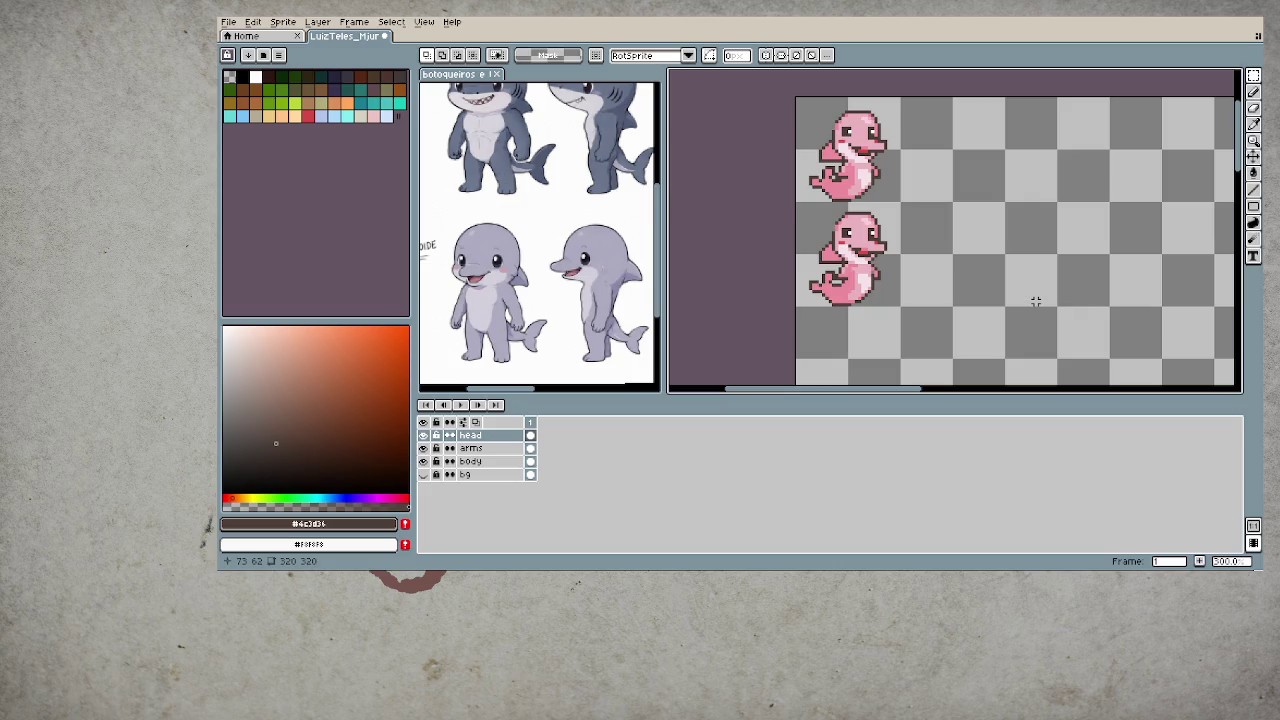
- Activate the body layer and add a dark outline pixel to the tail
{"action": "scroll", "coordinate": [814, 285], "scroll_direction": "up", "scroll_amount": 2}
{"action": "scroll", "coordinate": [816, 275], "scroll_direction": "up", "scroll_amount": 1}
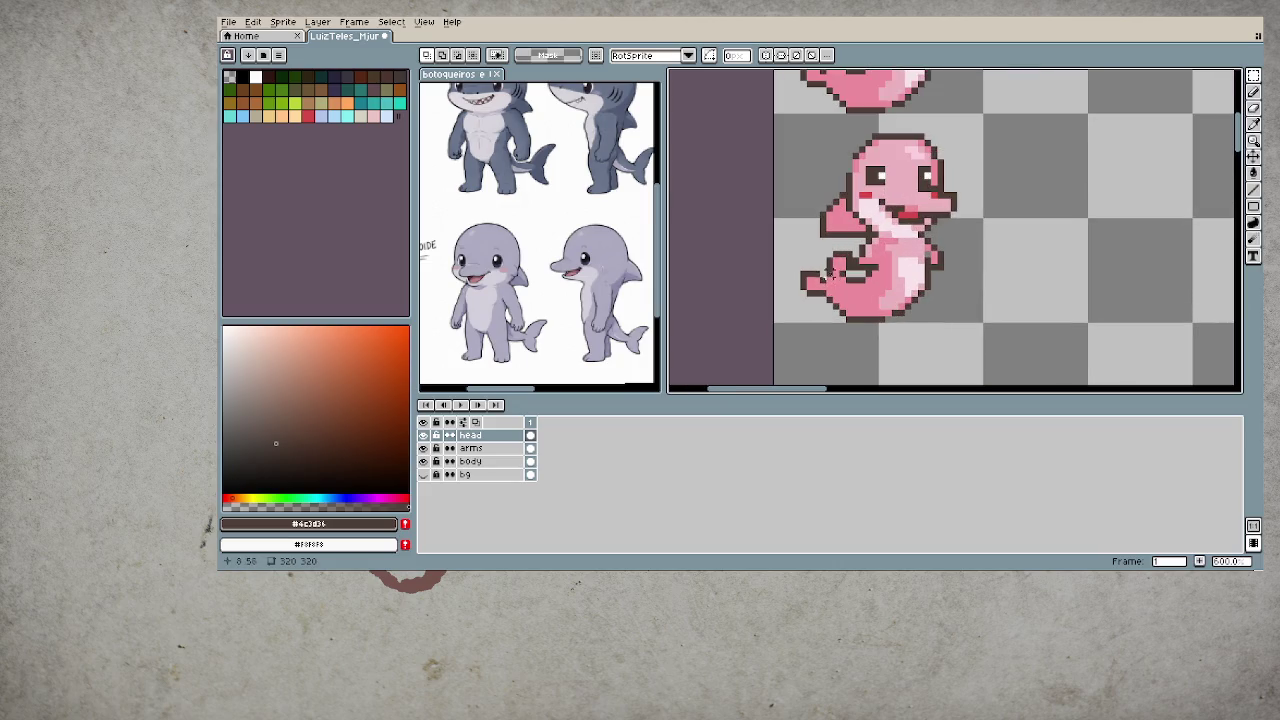
{"action": "key", "text": "i"}
{"action": "left_click", "coordinate": [817, 266], "text": "ctrl"}
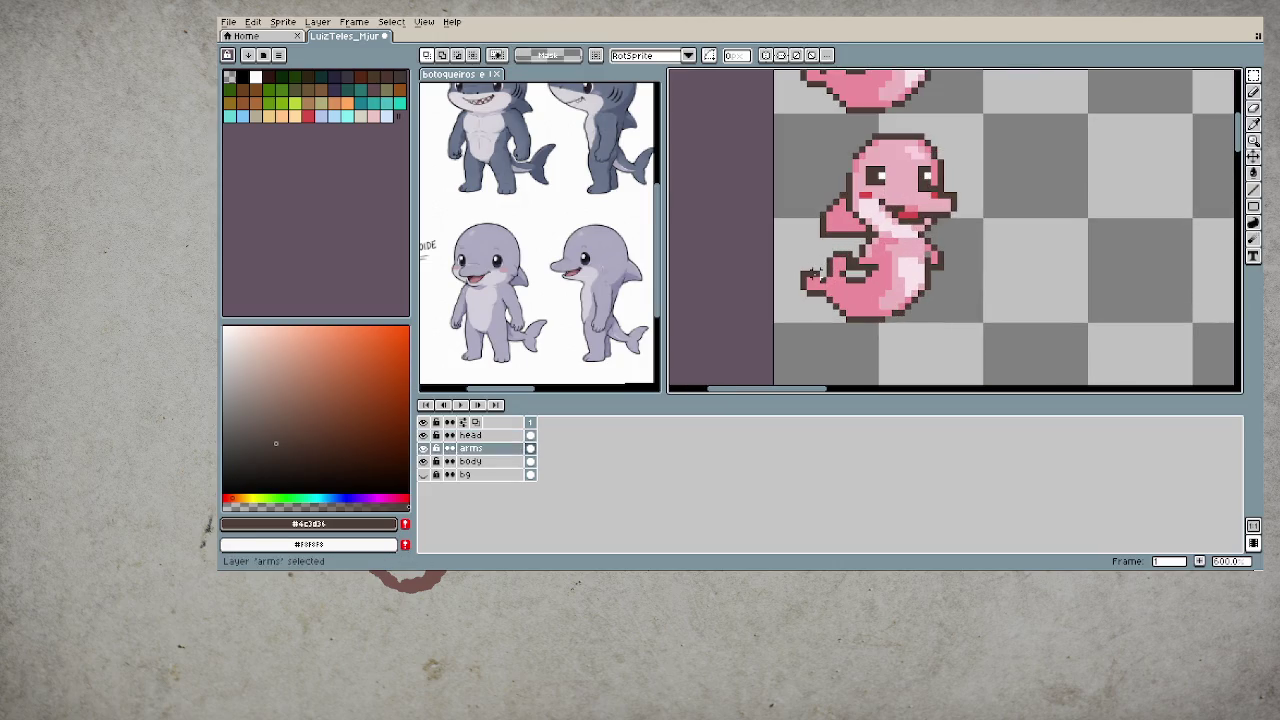
{"action": "key", "text": "b"}
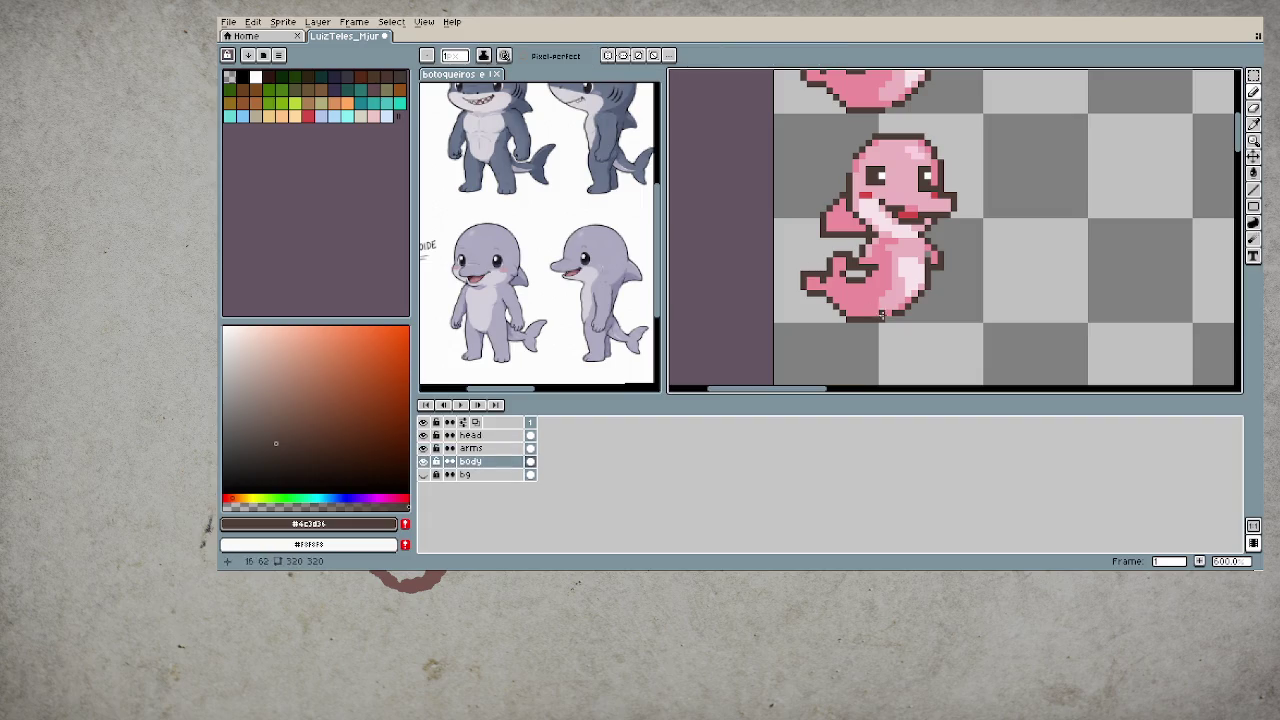
{"action": "left_click", "coordinate": [838, 283], "text": "alt"}
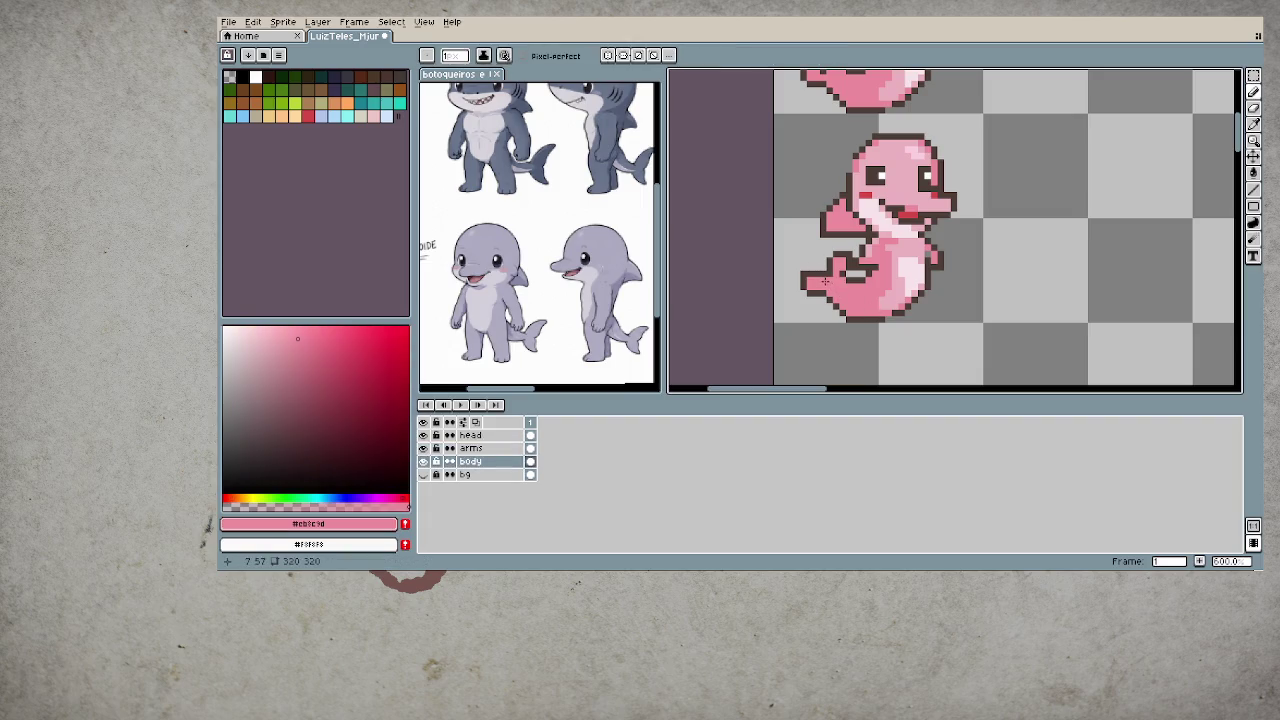
{"action": "left_click", "coordinate": [812, 268], "text": "alt"}
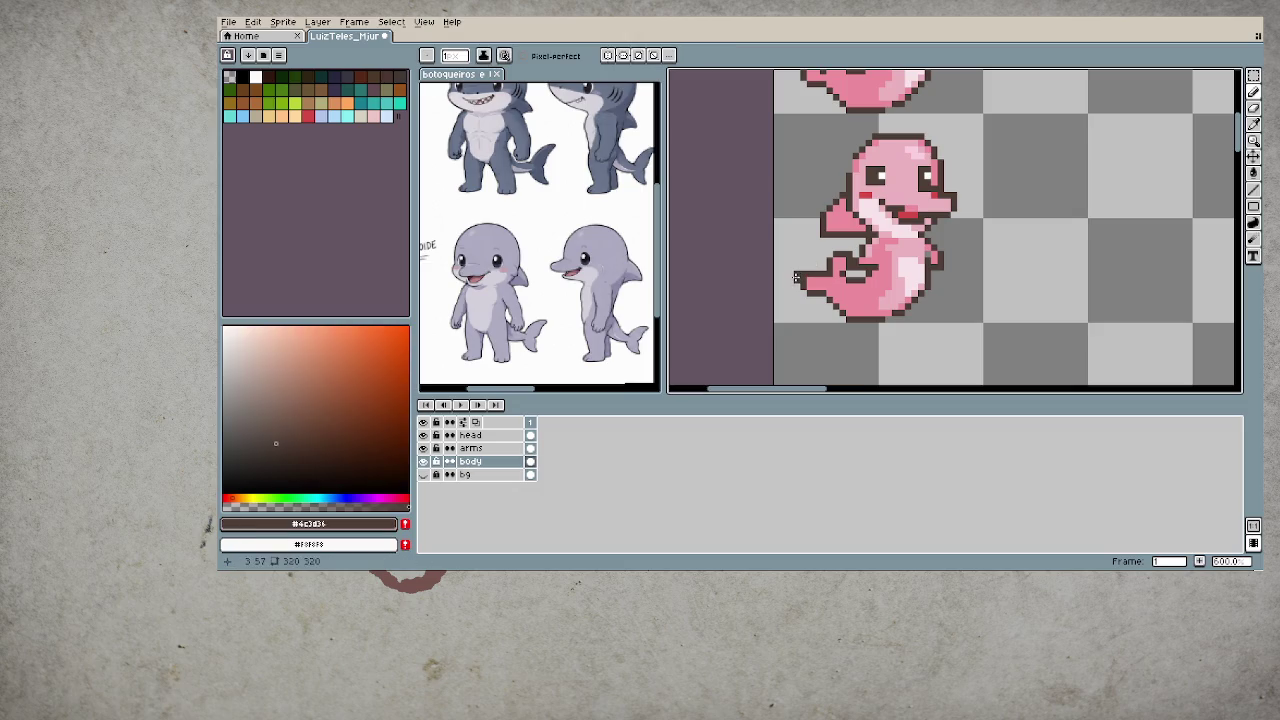
{"action": "left_click", "coordinate": [798, 277]}
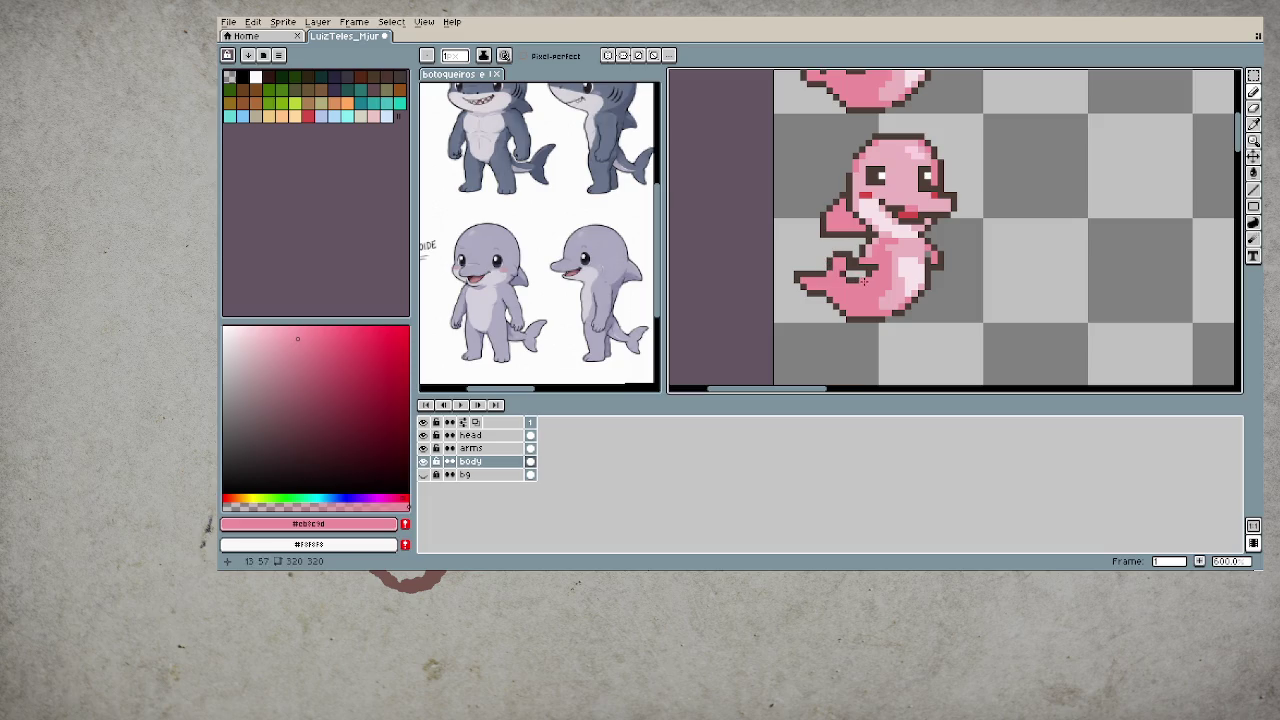
- Touch up the tail, alternating between the outline brown and pink body colours
{"action": "key", "text": "l"}
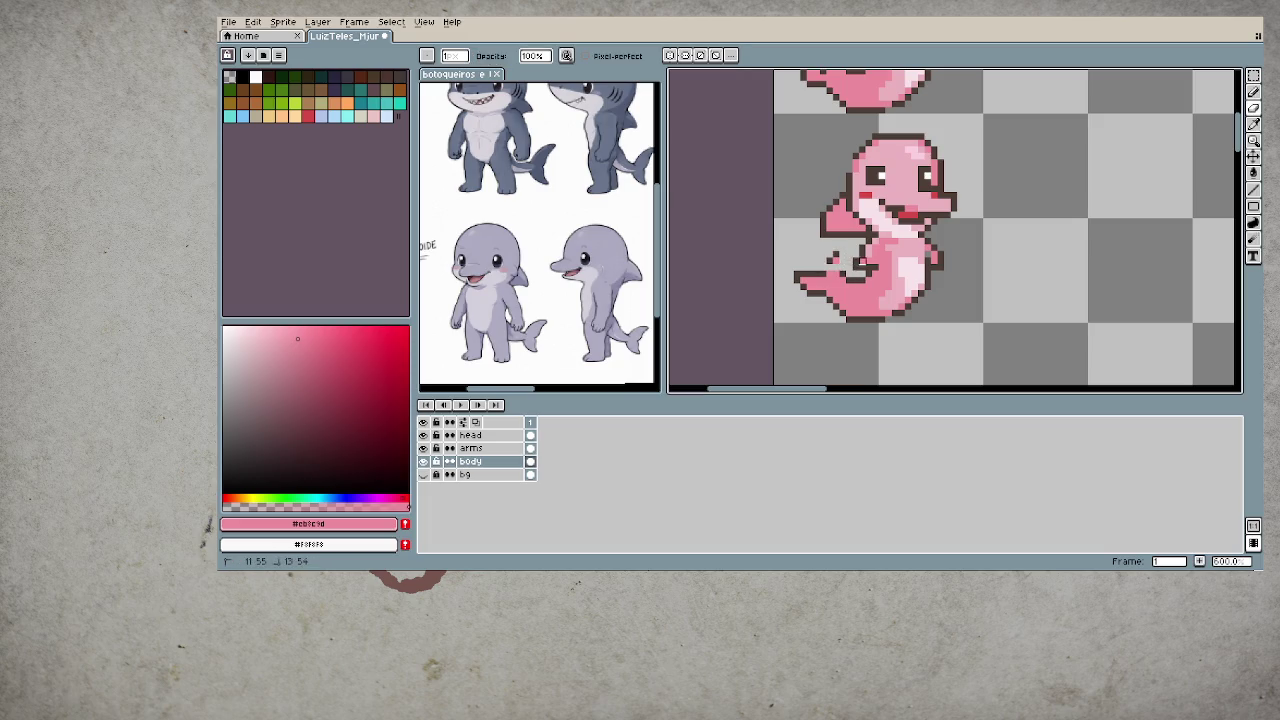
{"action": "key", "text": "b"}
{"action": "left_click", "coordinate": [790, 268], "text": "alt"}
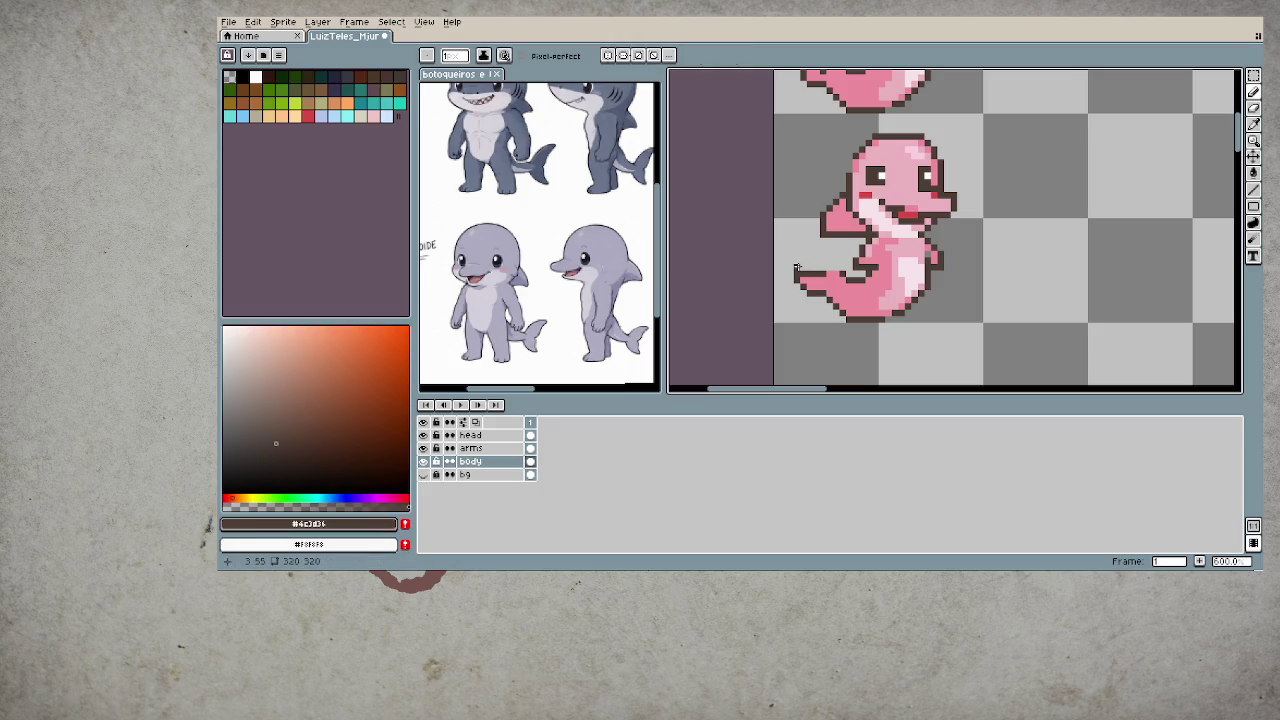
{"action": "left_click", "coordinate": [795, 272], "text": "alt"}
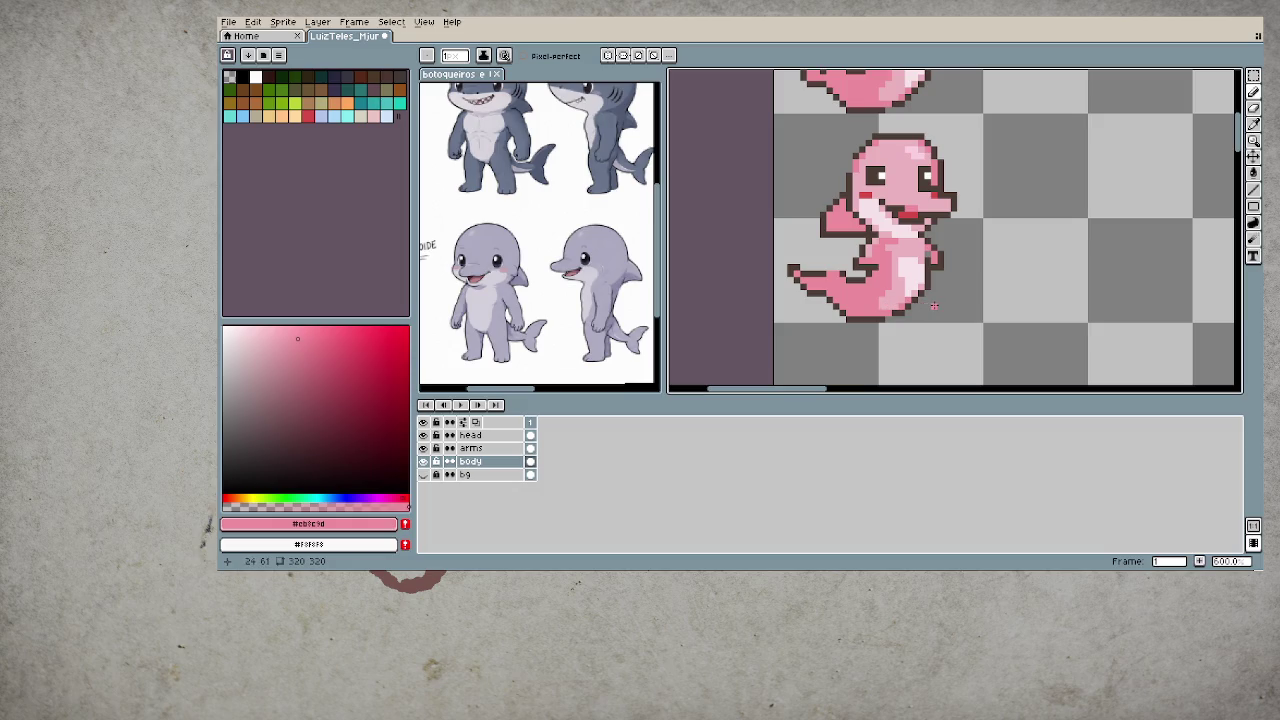
{"action": "key", "text": "ctrl+z"}
{"action": "left_click", "coordinate": [801, 283], "text": "alt"}
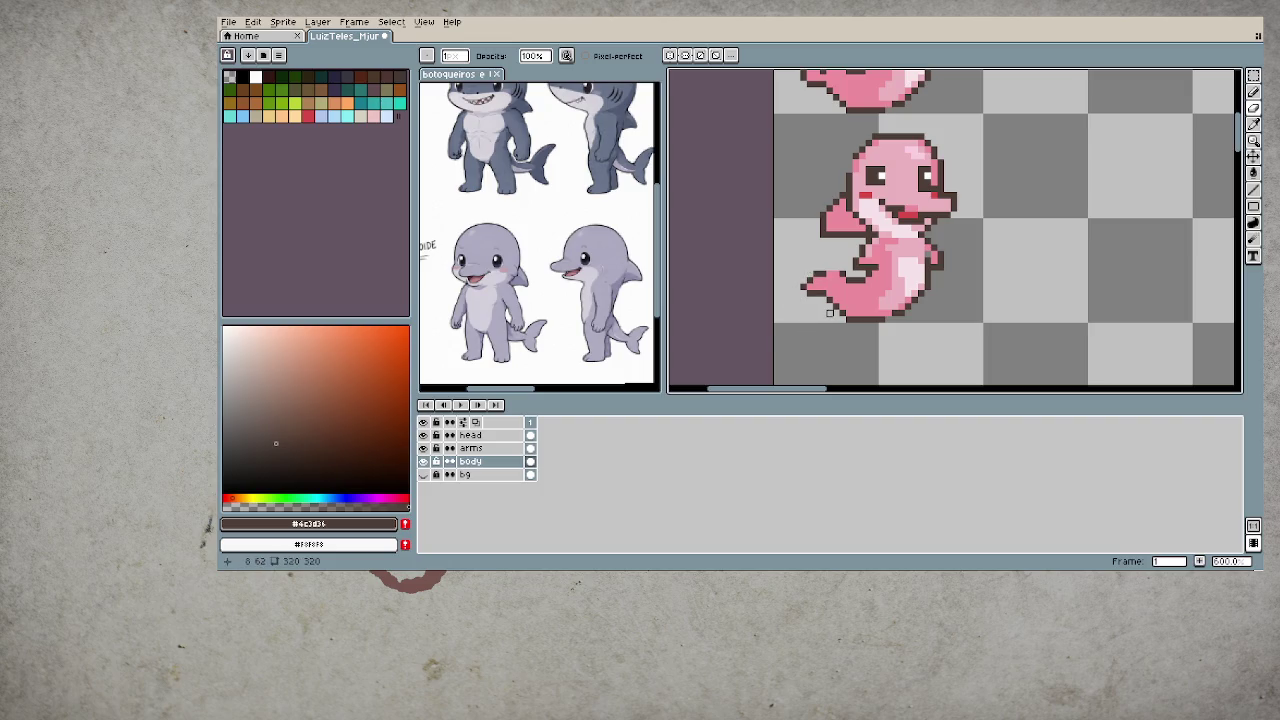
{"action": "key", "text": "alt"}
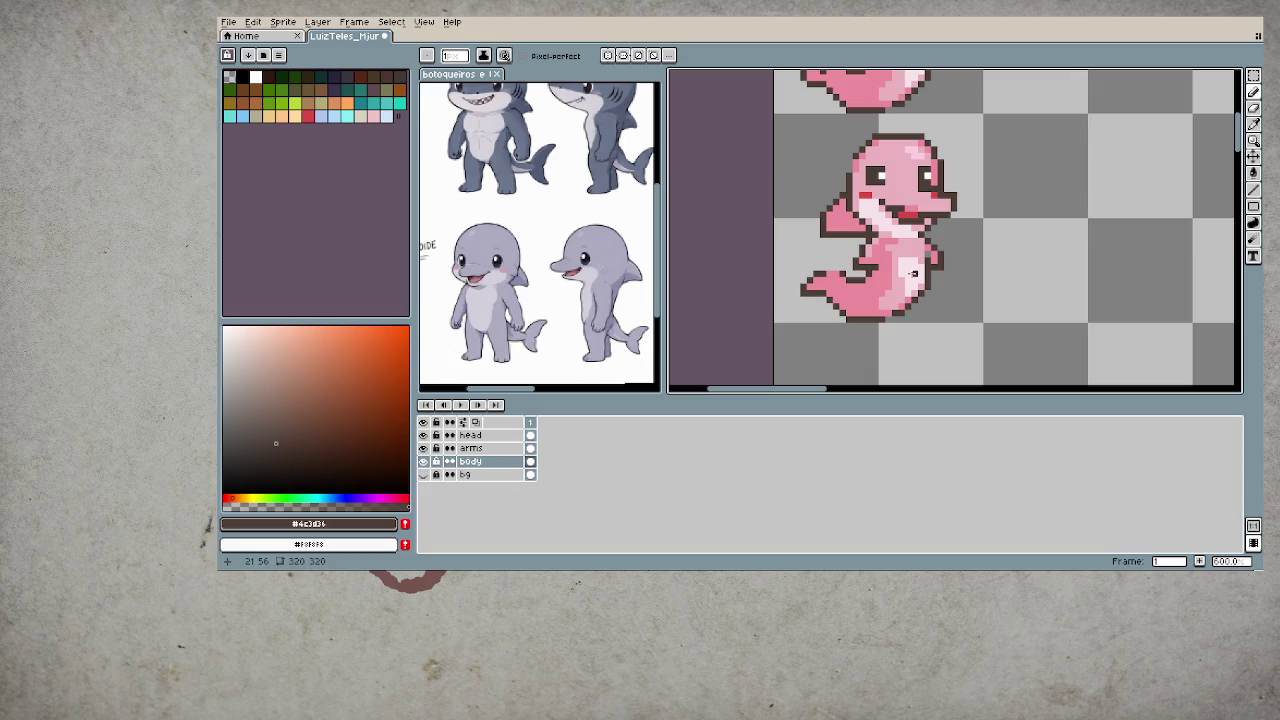
{"action": "left_click", "coordinate": [833, 270]}
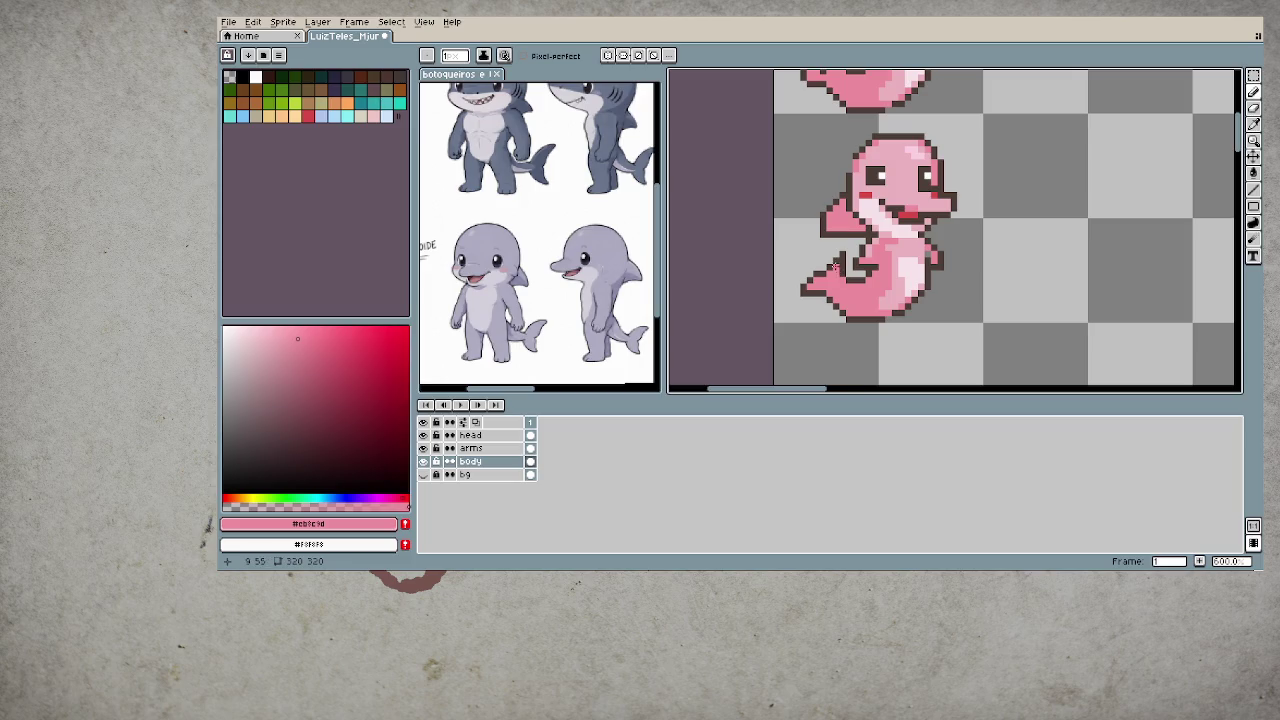
{"action": "left_click", "coordinate": [836, 265], "text": "alt"}
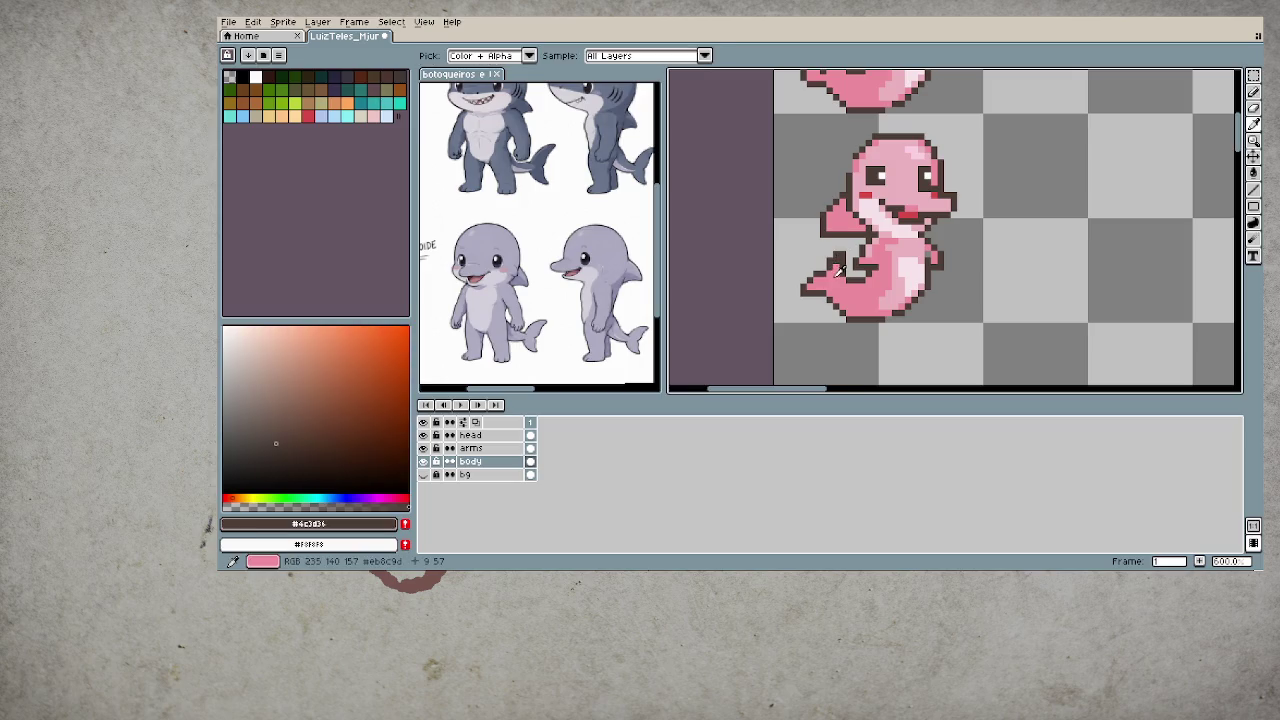
{"action": "left_click", "coordinate": [832, 262], "text": "alt"}
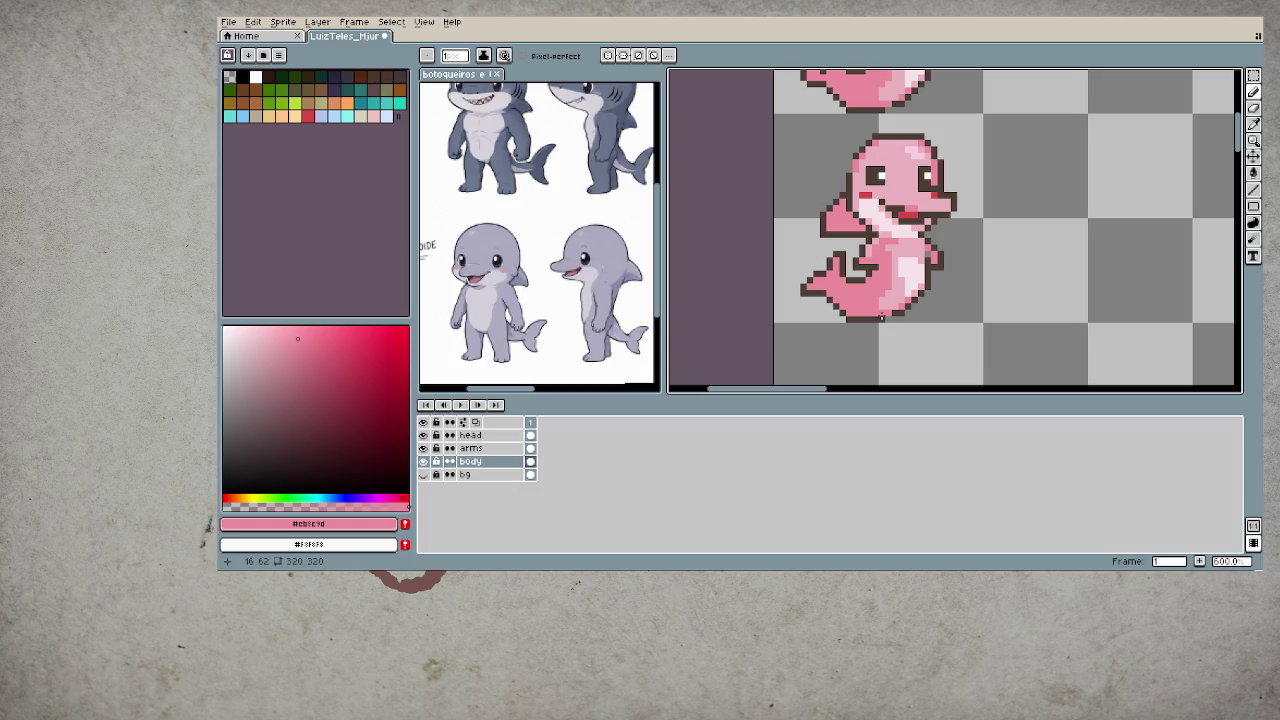
- Zoom in and set the dark outline brown #4c3d36 as the drawing colour
{"action": "scroll", "coordinate": [883, 312], "scroll_direction": "down", "scroll_amount": 2}
{"action": "scroll", "coordinate": [918, 292], "scroll_direction": "down", "scroll_amount": 3}
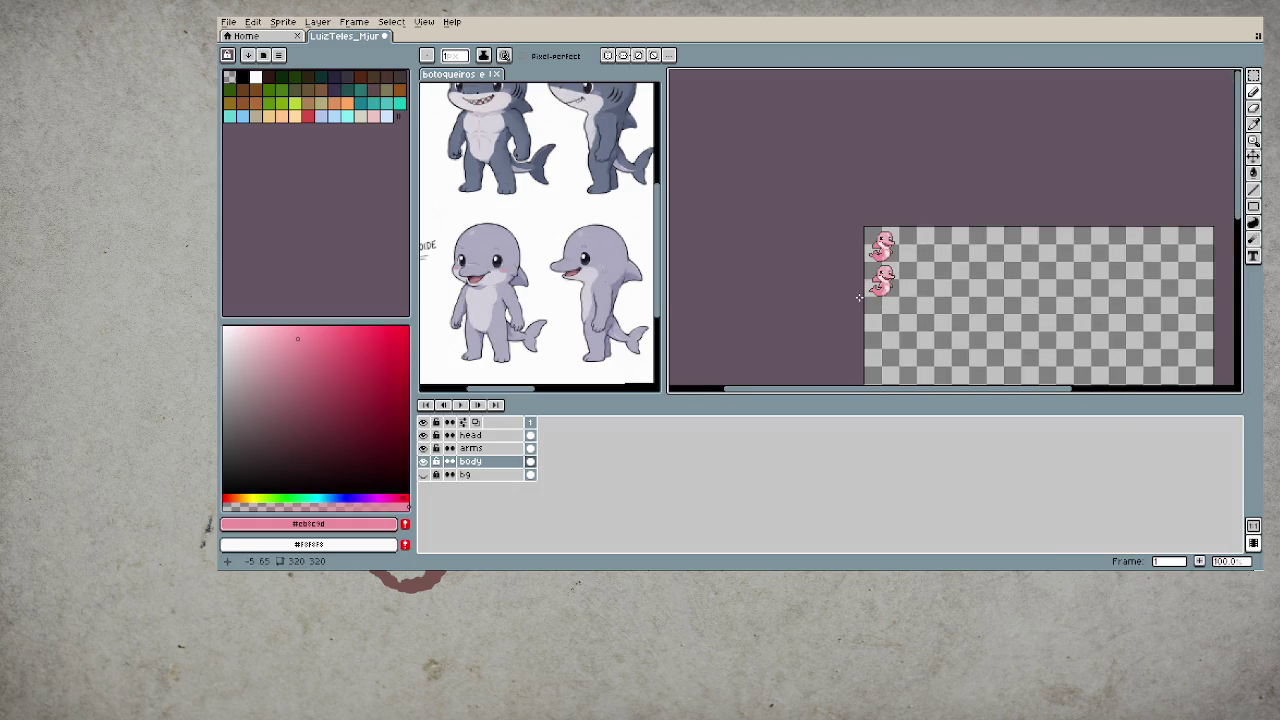
{"action": "scroll", "coordinate": [860, 294], "scroll_direction": "up", "scroll_amount": 3}
{"action": "scroll", "coordinate": [862, 294], "scroll_direction": "up", "scroll_amount": 3}
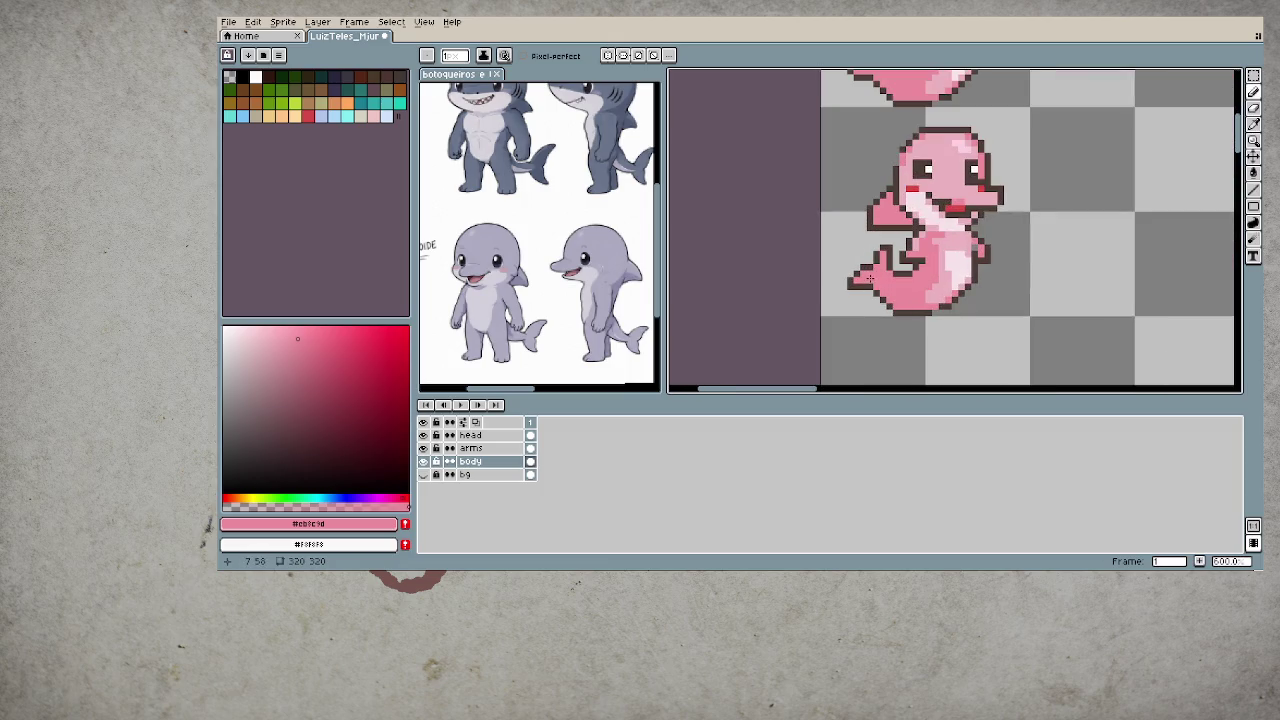
{"action": "left_click", "coordinate": [866, 256], "text": "alt"}
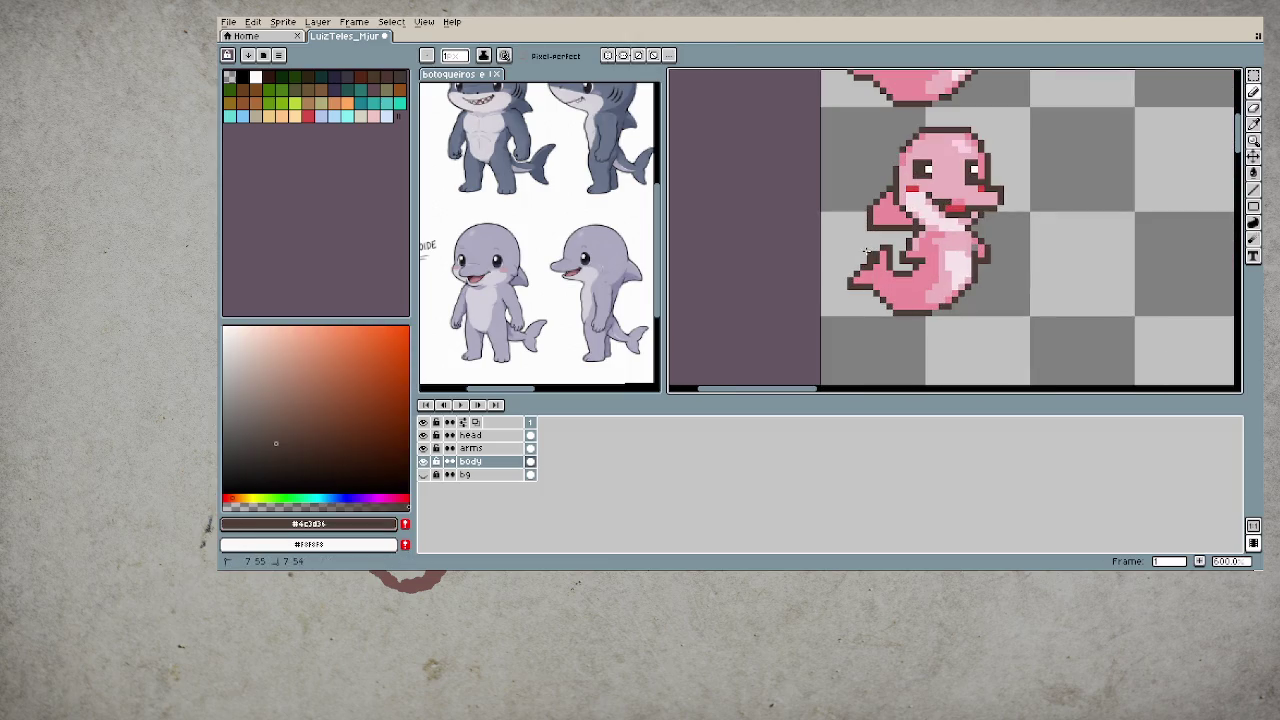
{"action": "left_click", "coordinate": [882, 264], "text": "alt"}
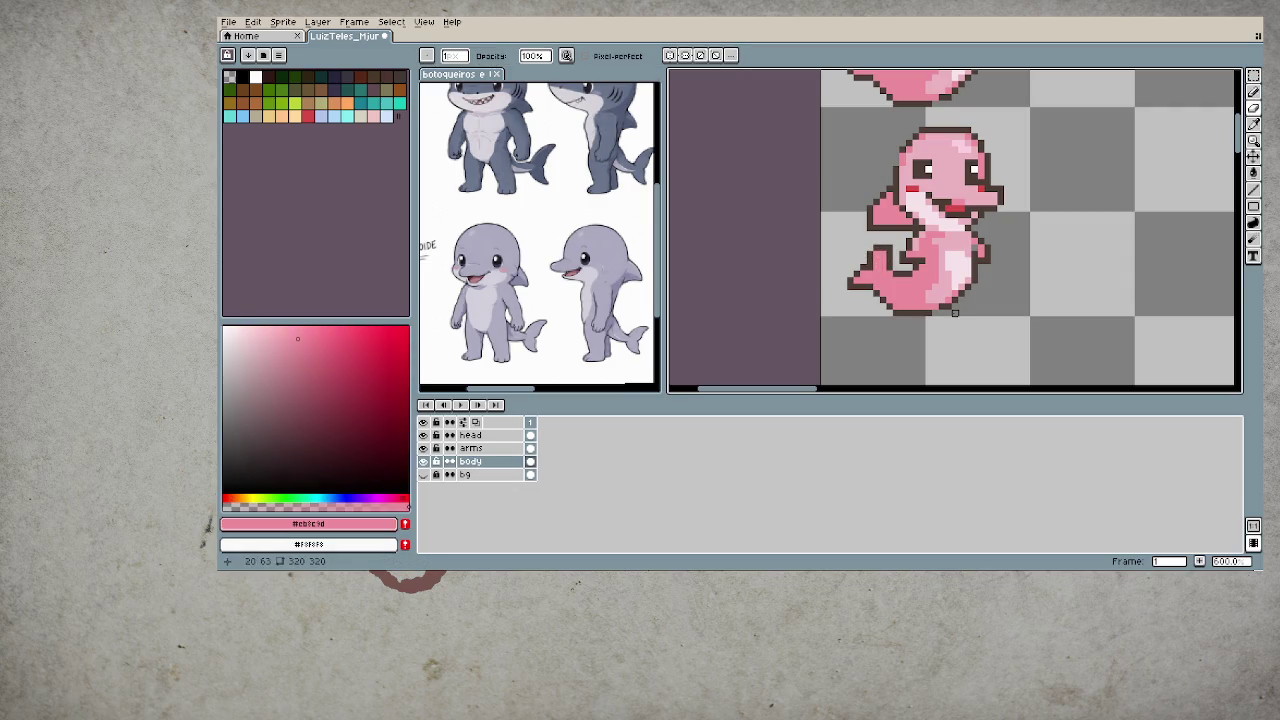
{"action": "key", "text": "e"}
{"action": "key", "text": "alt"}
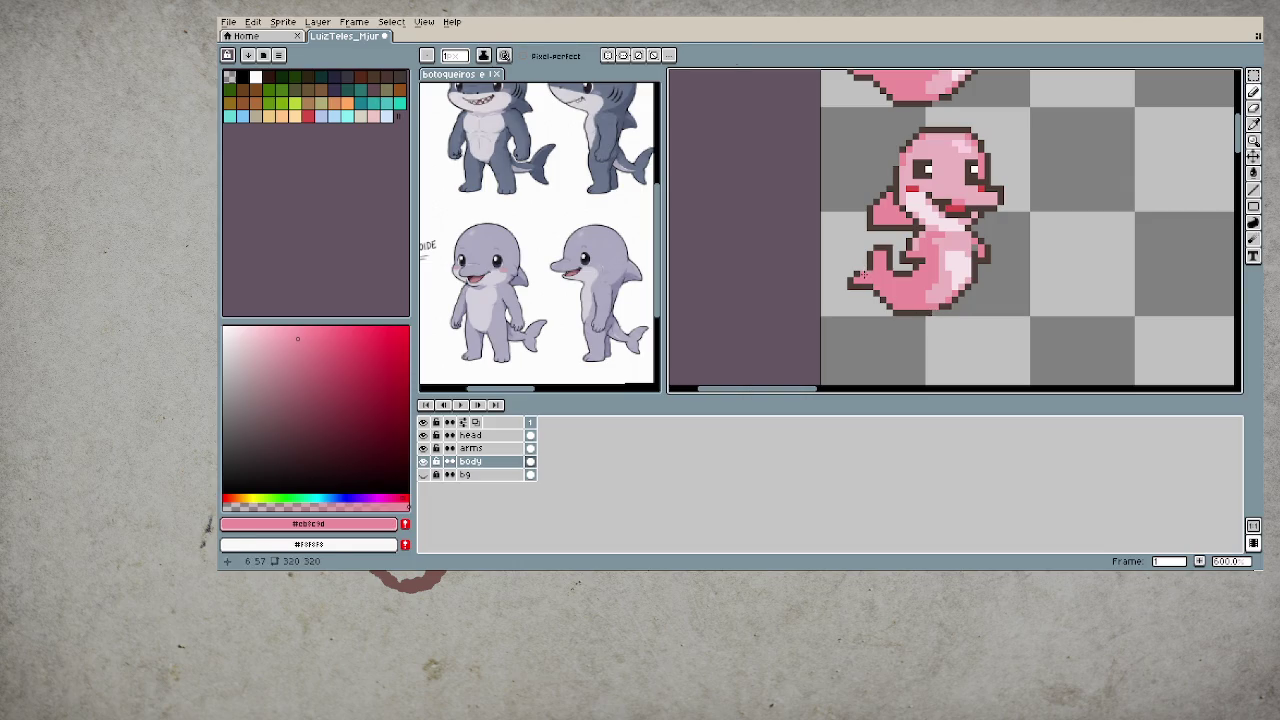
{"action": "left_click", "coordinate": [875, 260], "text": "alt"}
{"action": "scroll", "coordinate": [866, 300], "scroll_direction": "down", "scroll_amount": 4}
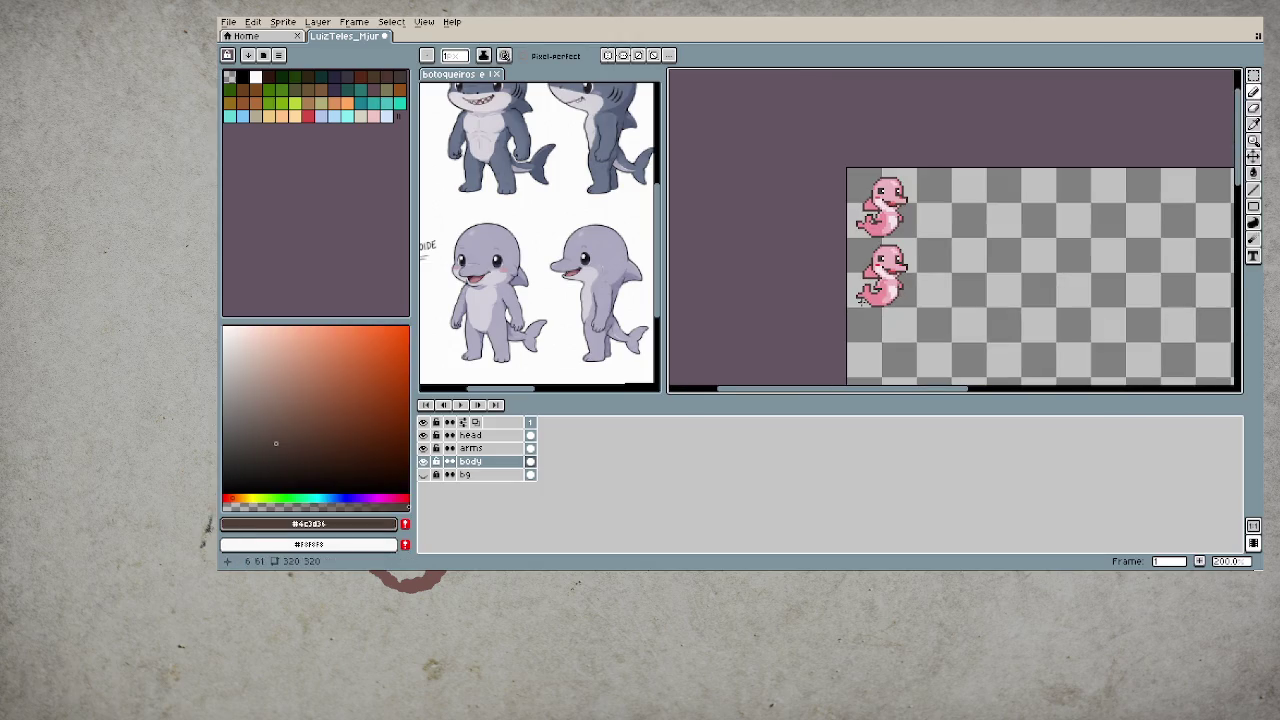
{"action": "left_click_drag", "start_coordinate": [904, 306], "coordinate": [902, 306]}
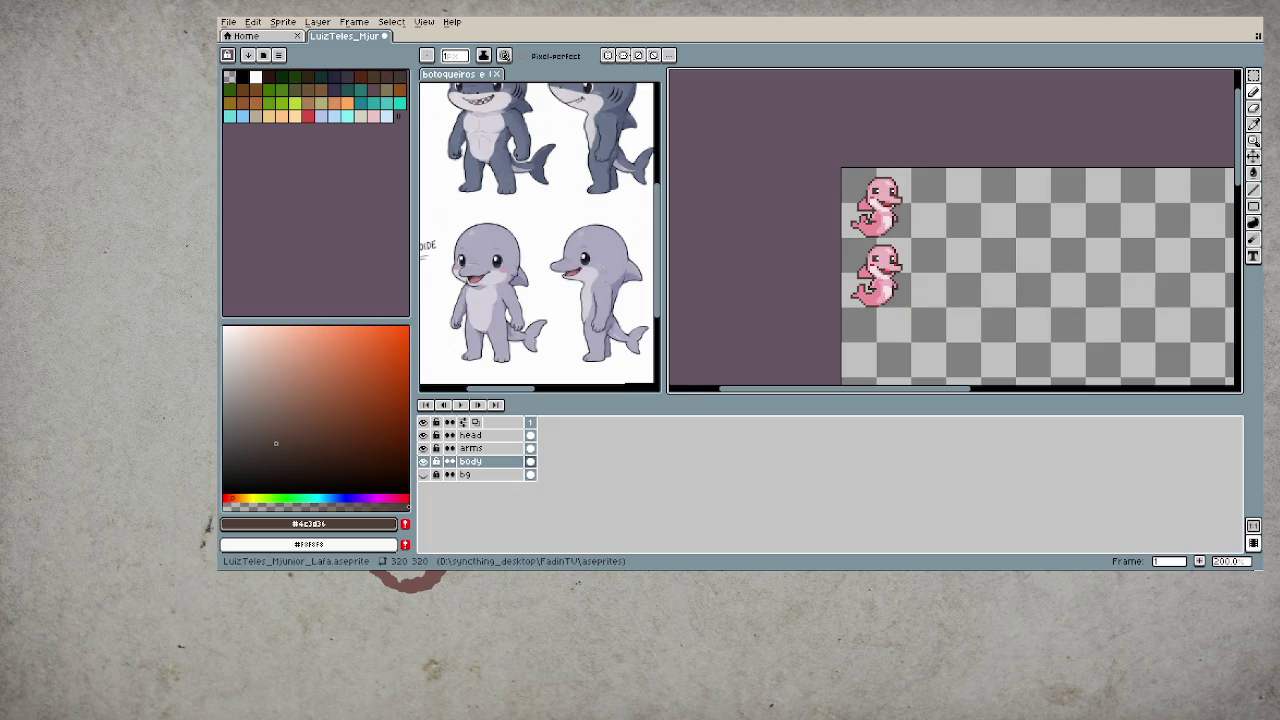
{"action": "mouse_move", "coordinate": [872, 367]}
{"action": "left_mouse_down"}
{"action": "mouse_move", "coordinate": [814, 315]}
{"action": "mouse_move", "coordinate": [767, 350]}
{"action": "left_mouse_up"}
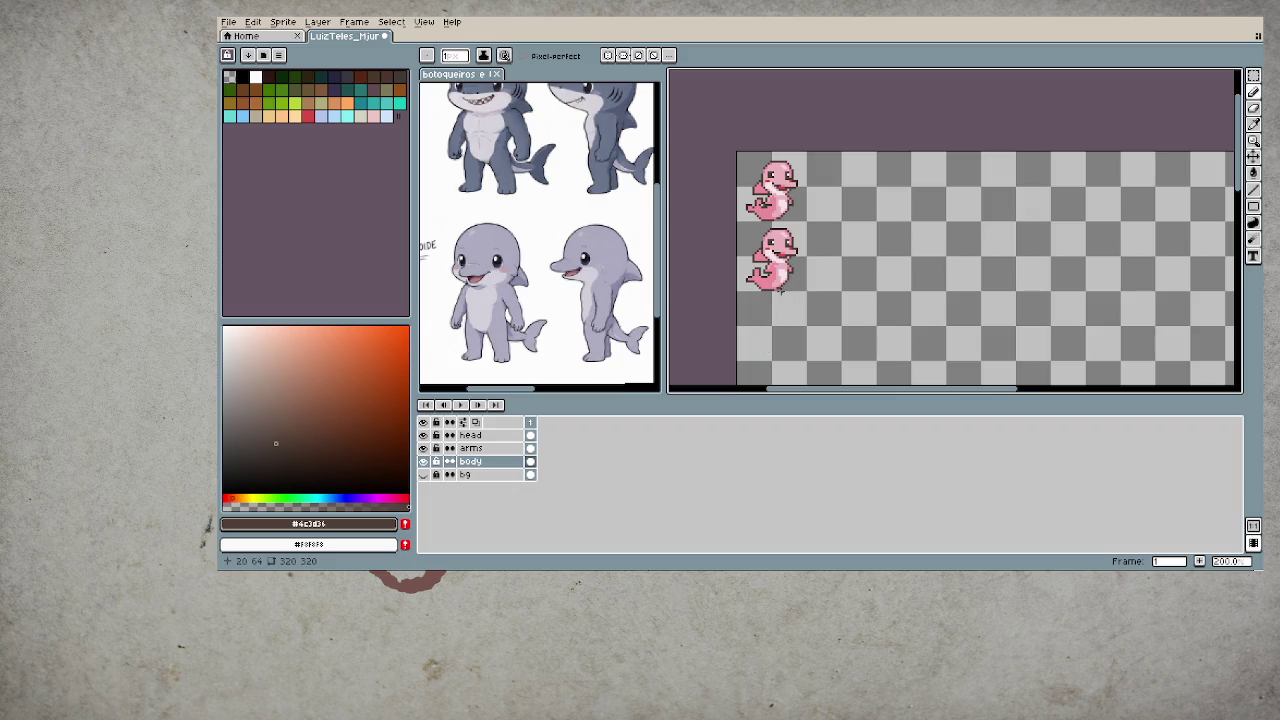
{"action": "scroll", "coordinate": [780, 289], "scroll_direction": "down", "scroll_amount": 1}
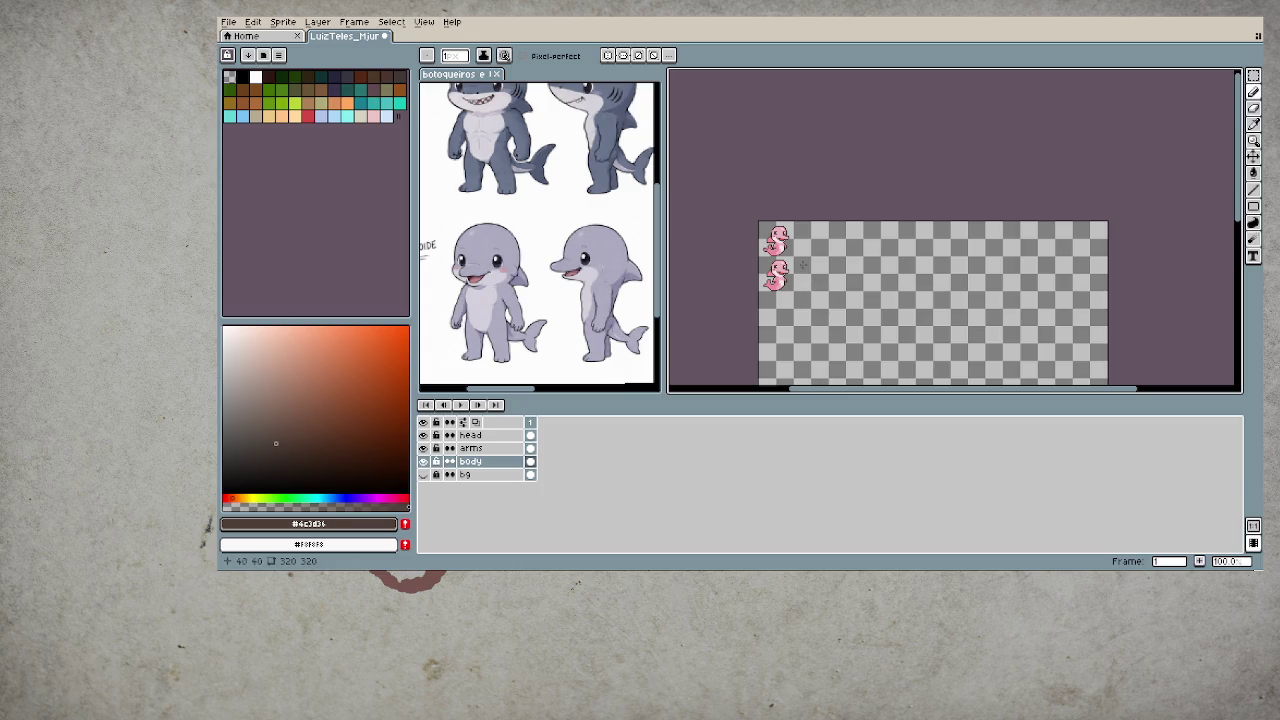
- Centre the lower dolphin in view and select its head layer with the Pencil
{"action": "scroll", "coordinate": [805, 270], "scroll_direction": "up", "scroll_amount": 2}
{"action": "scroll", "coordinate": [805, 270], "scroll_direction": "up", "scroll_amount": 1}
{"action": "scroll", "coordinate": [800, 260], "scroll_direction": "up", "scroll_amount": 1}
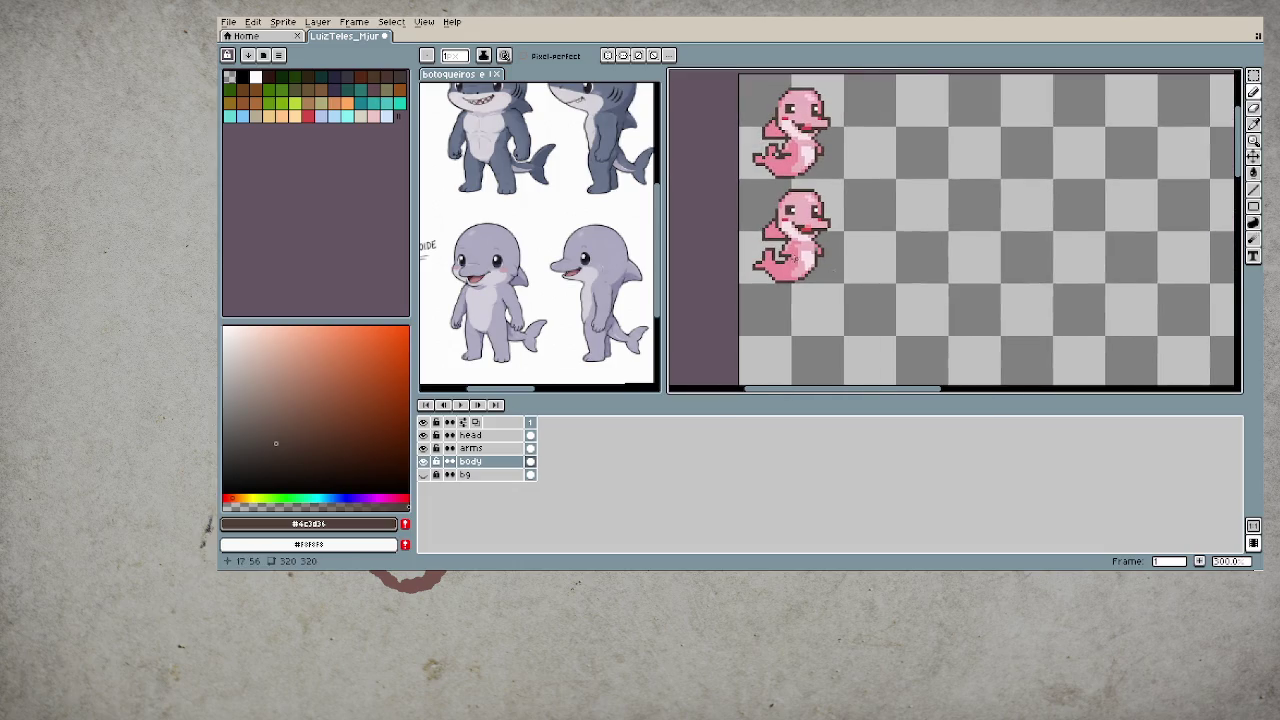
{"action": "scroll", "coordinate": [800, 258], "scroll_direction": "up", "scroll_amount": 1}
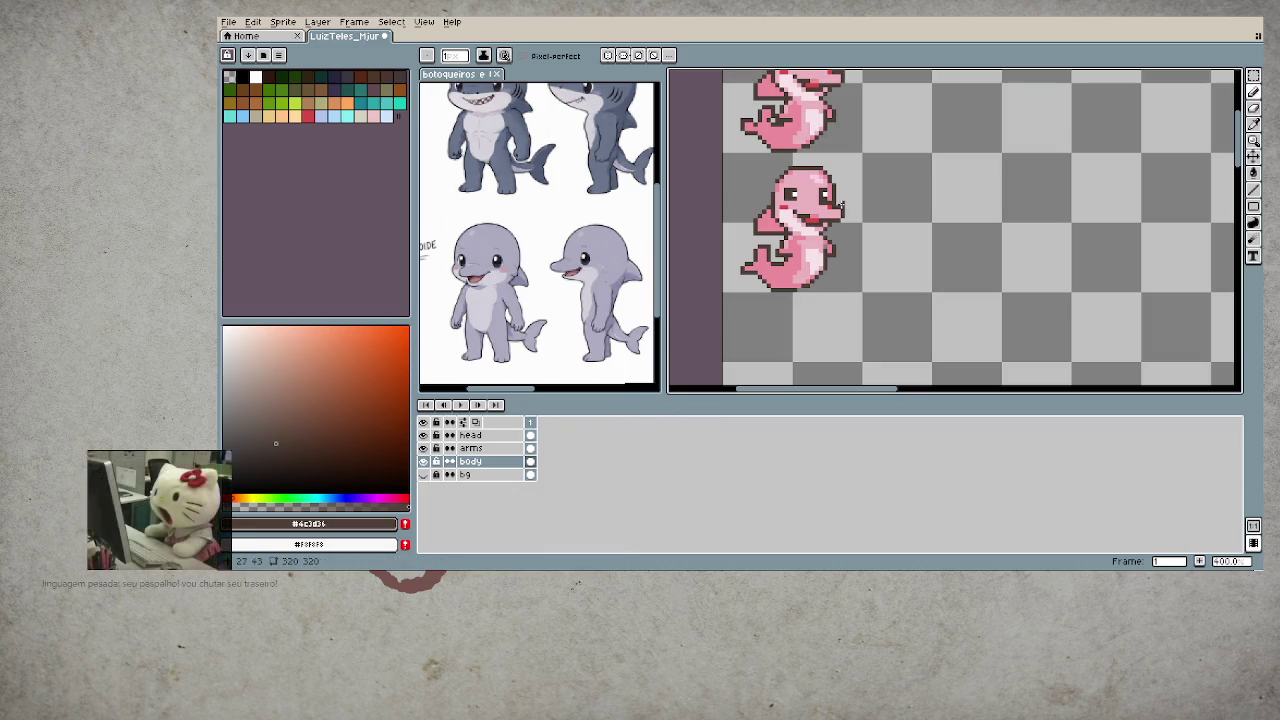
{"action": "left_click_drag", "start_coordinate": [693, 362], "coordinate": [683, 427]}
{"action": "scroll", "coordinate": [543, 238], "scroll_direction": "up", "scroll_amount": 2}
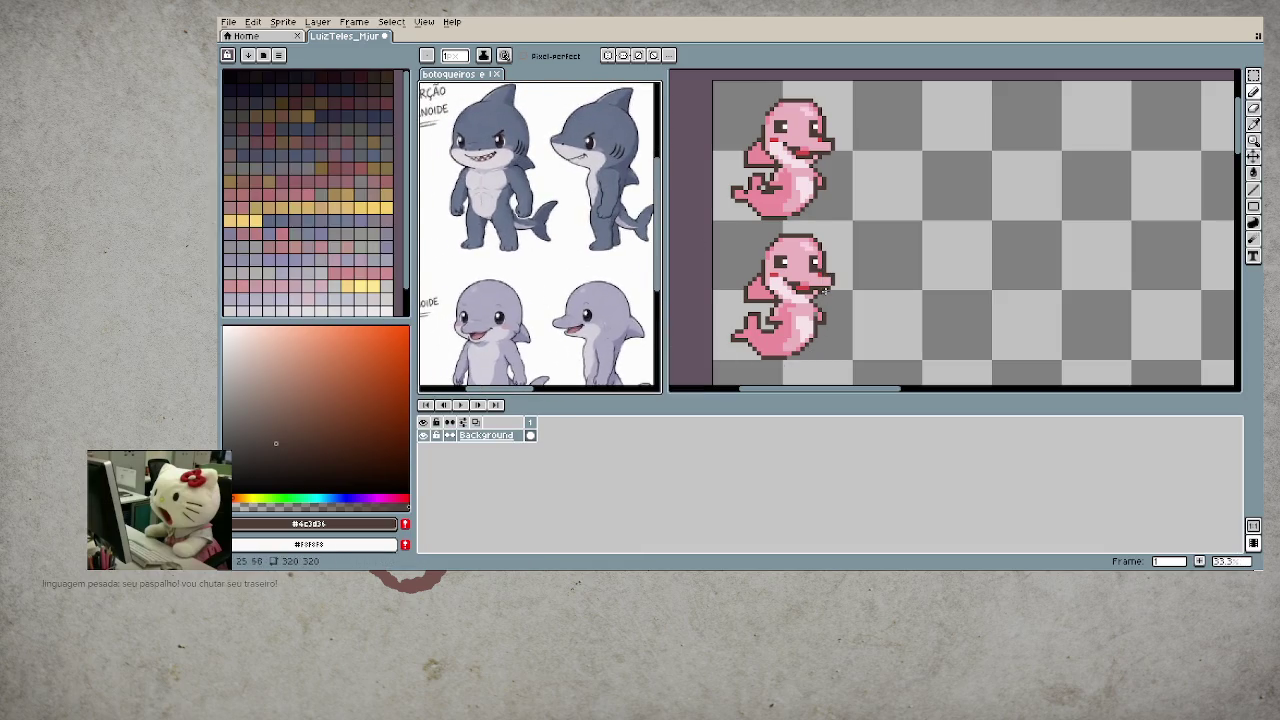
{"action": "scroll", "coordinate": [822, 284], "scroll_direction": "up", "scroll_amount": 1}
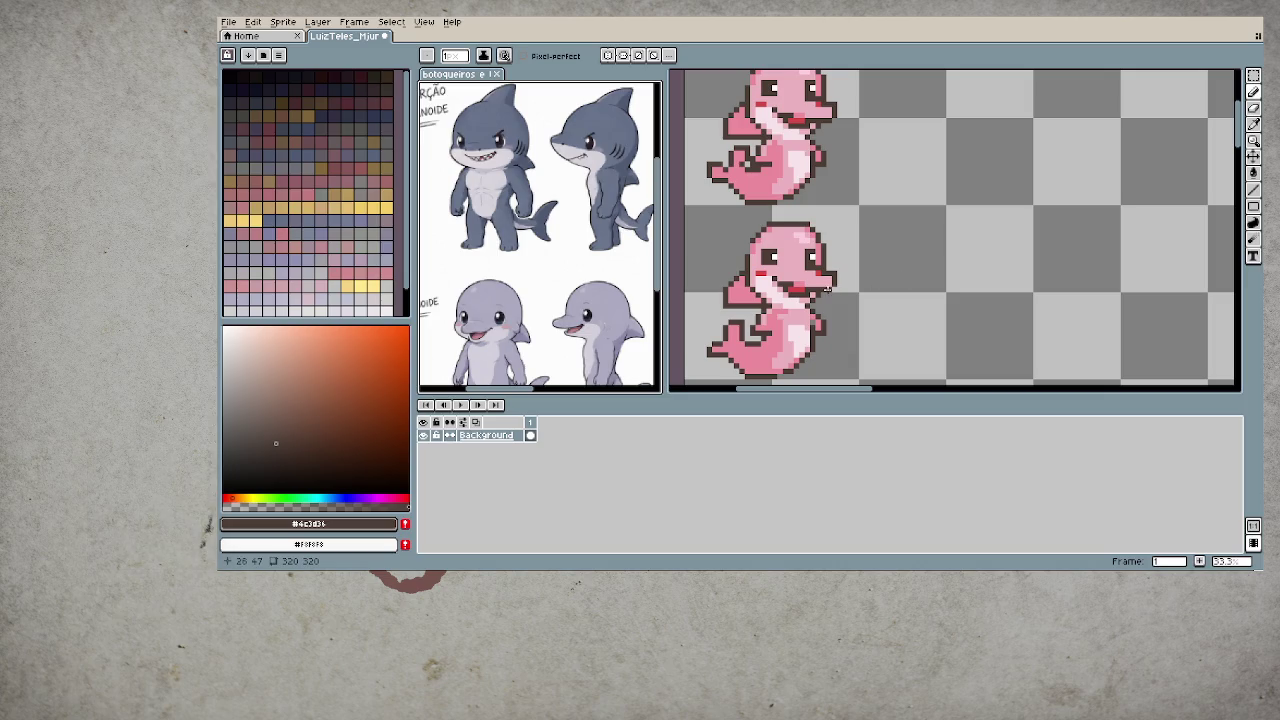
{"action": "left_click", "coordinate": [870, 295]}
{"action": "key", "text": "alt+Up"}
{"action": "key", "text": "alt+Up"}
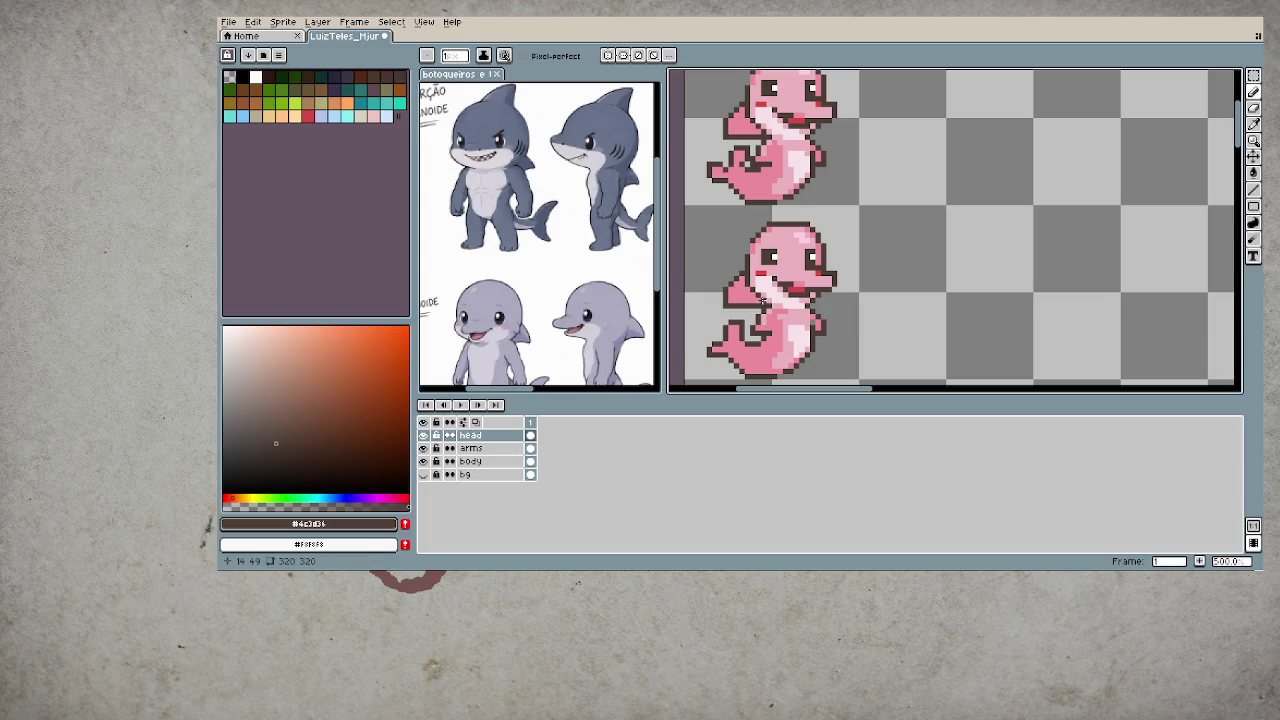
{"action": "key", "text": "b"}
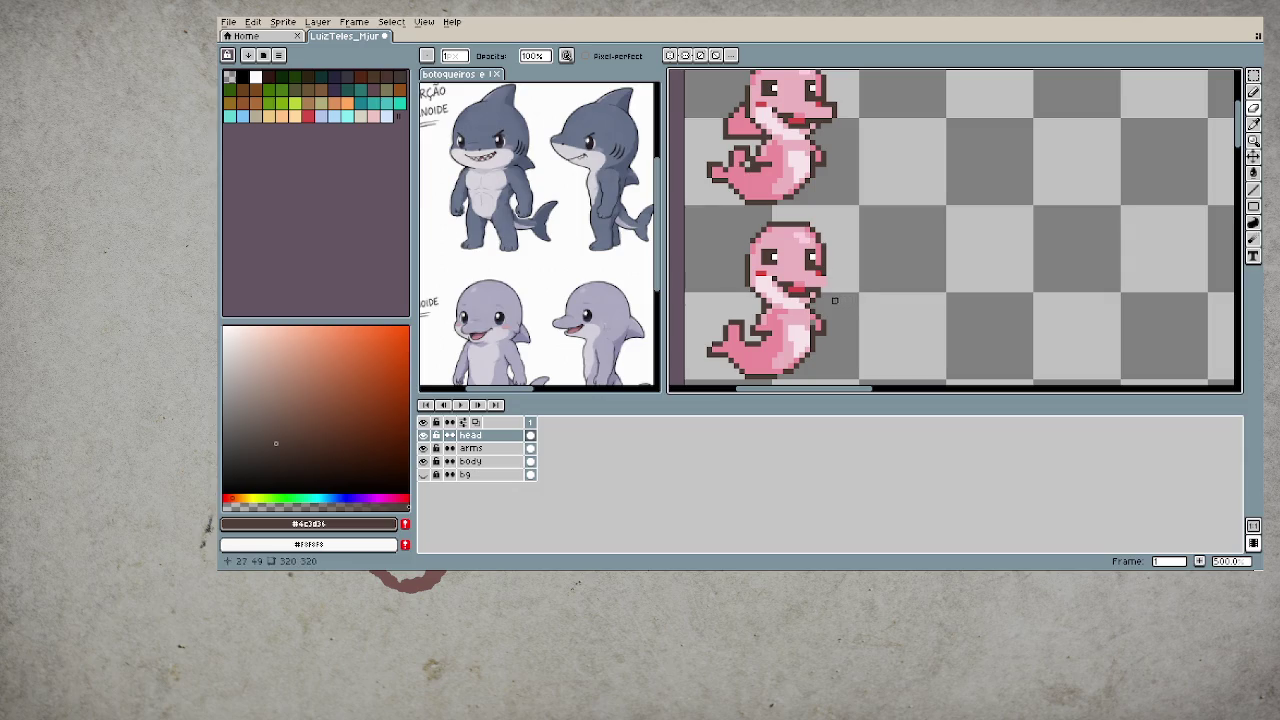
- Paint over the lower mouth in pink and outline the head's right edge in dark brown
{"action": "left_click", "coordinate": [813, 290], "text": "alt"}
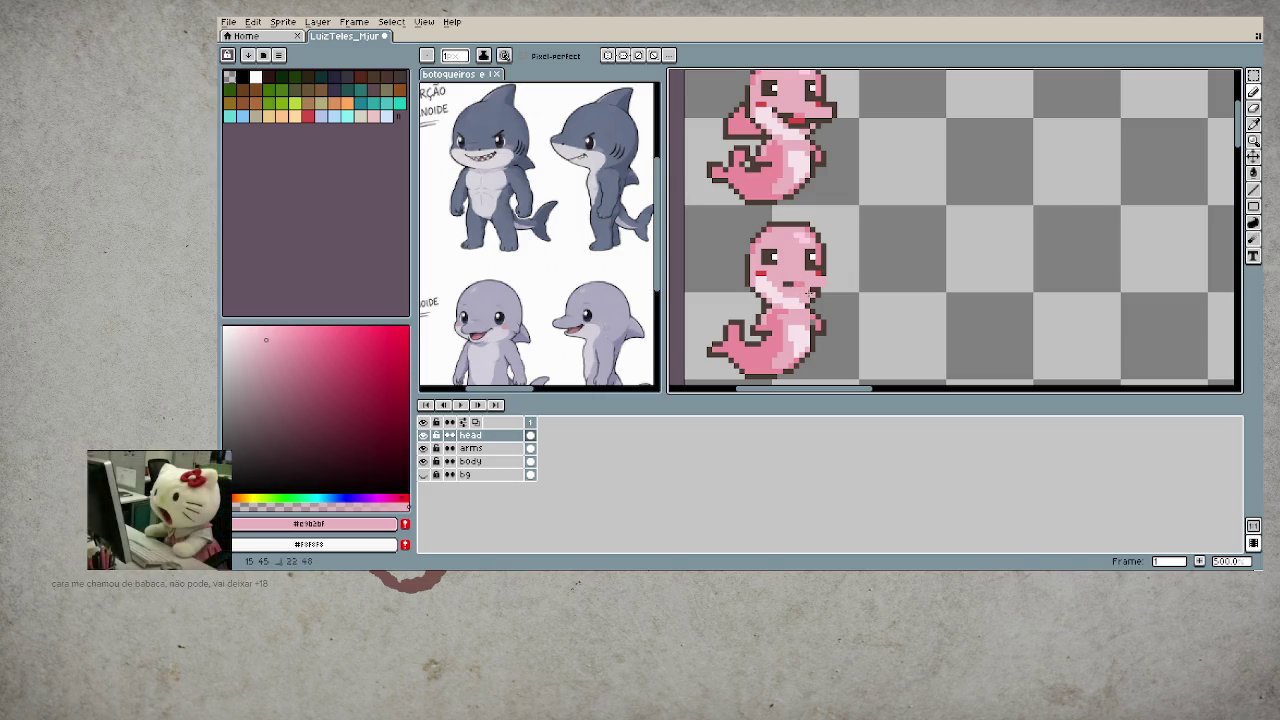
{"action": "left_click_drag", "start_coordinate": [817, 290], "coordinate": [783, 286]}
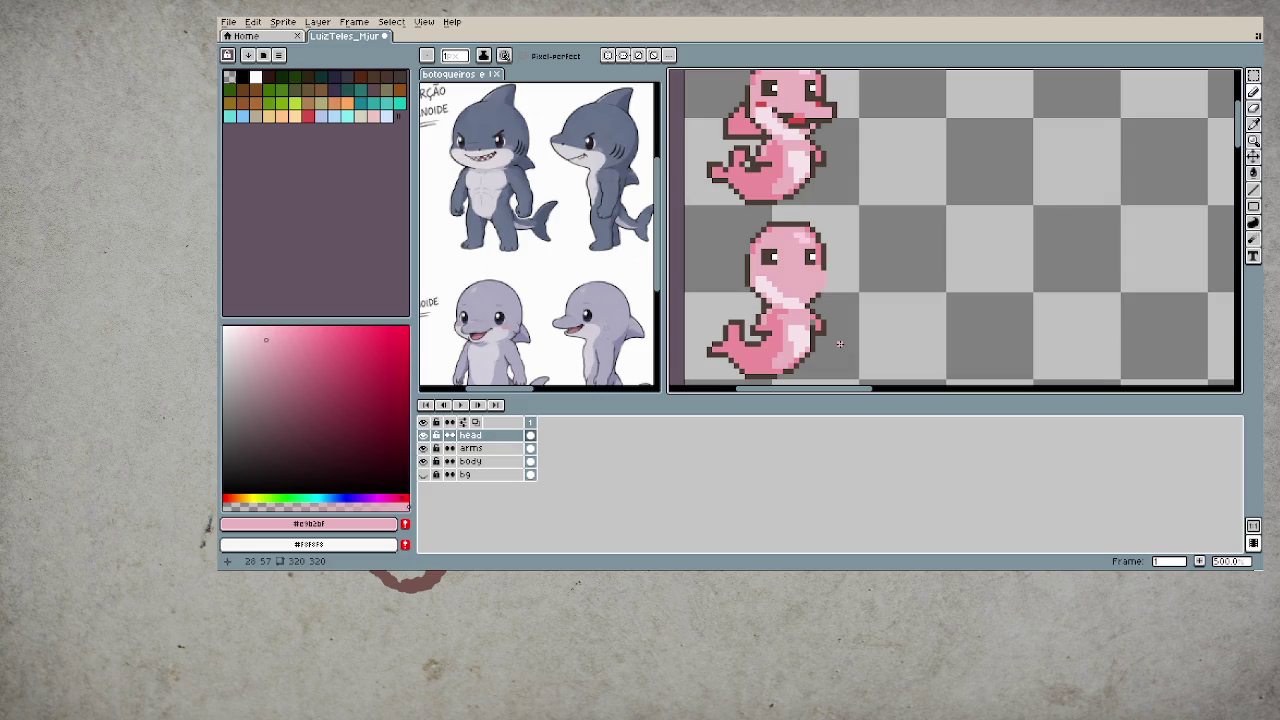
{"action": "left_click", "coordinate": [830, 265], "text": "alt"}
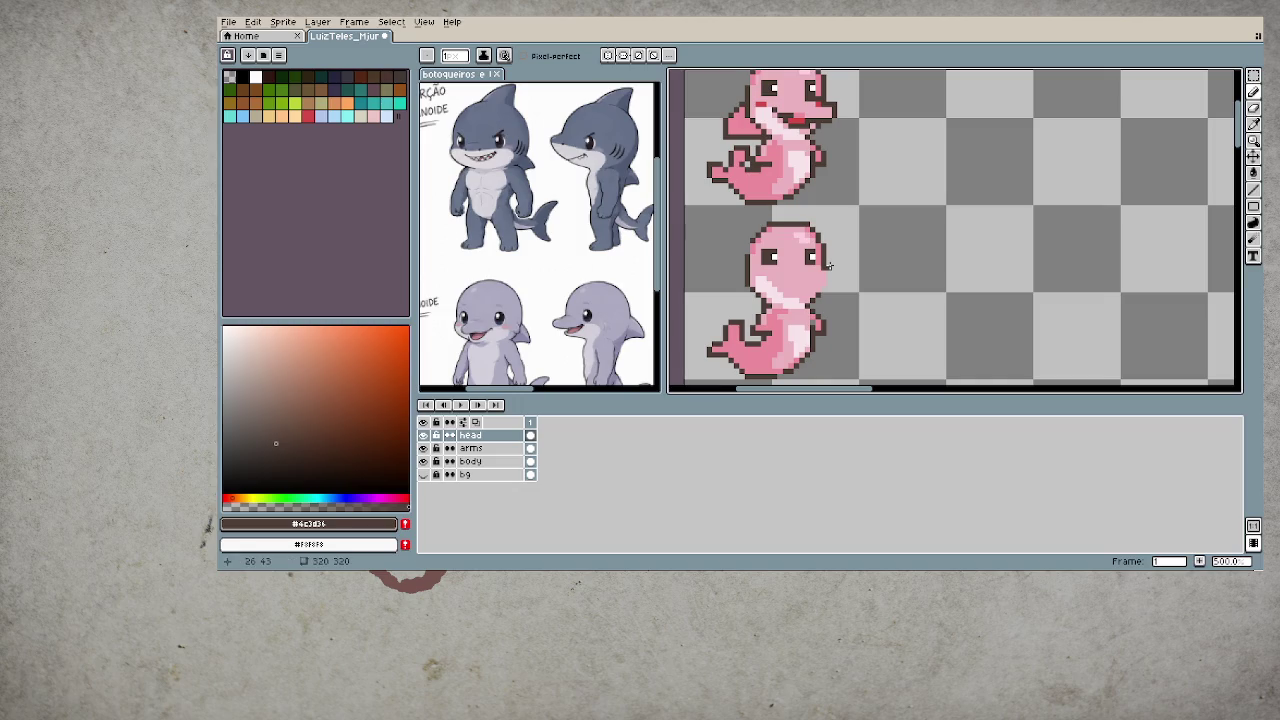
{"action": "left_click_drag", "start_coordinate": [829, 265], "coordinate": [823, 292]}
{"action": "left_click", "coordinate": [822, 262], "text": "alt"}
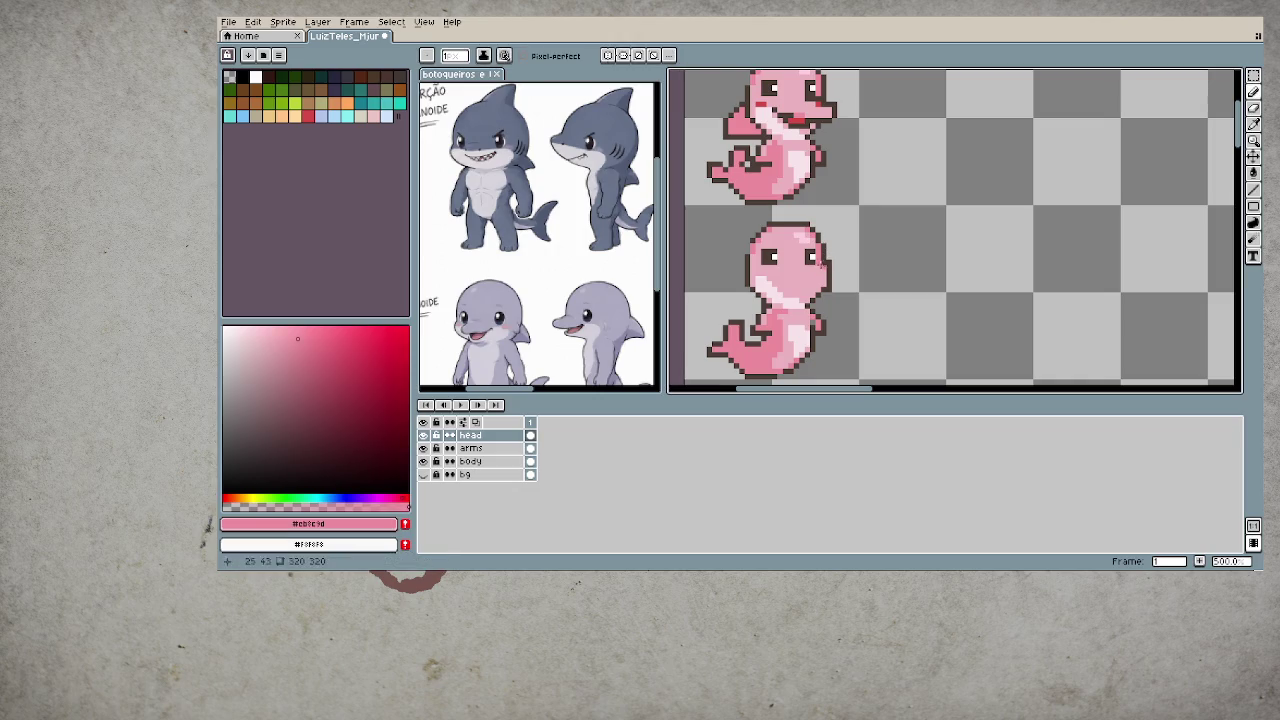
{"action": "key", "text": "alt"}
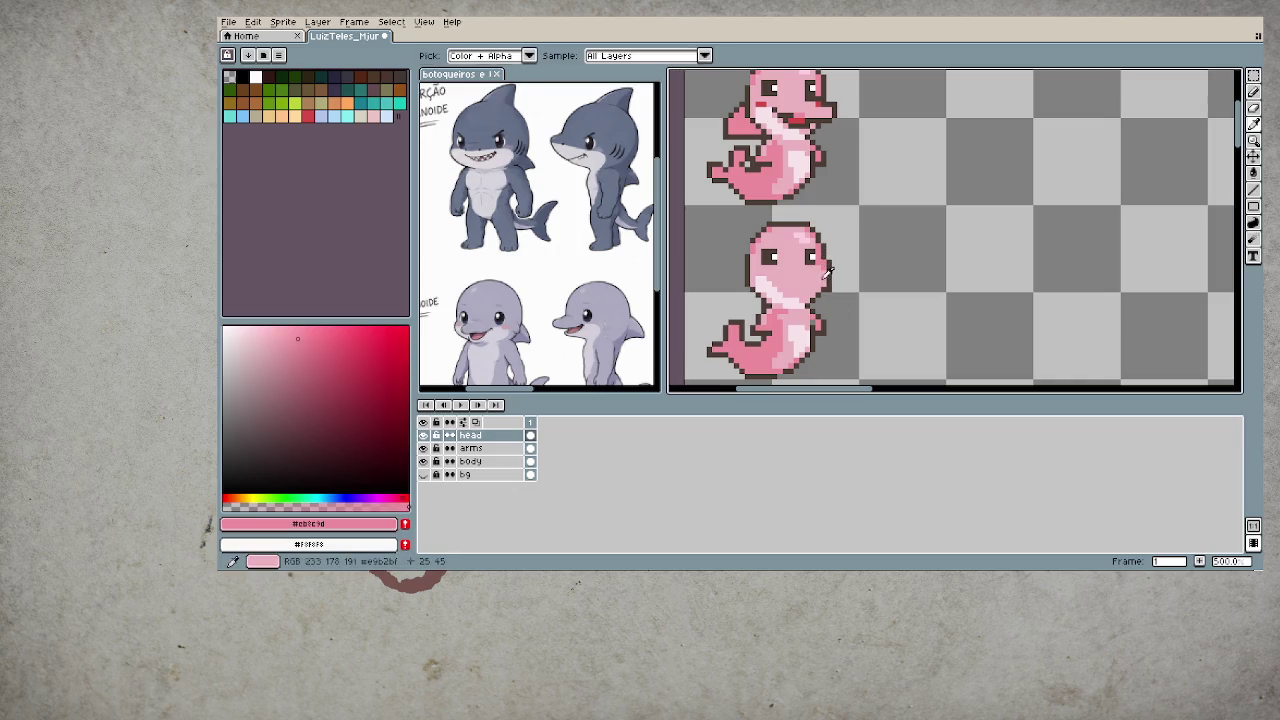
{"action": "left_click", "coordinate": [822, 264], "text": "alt"}
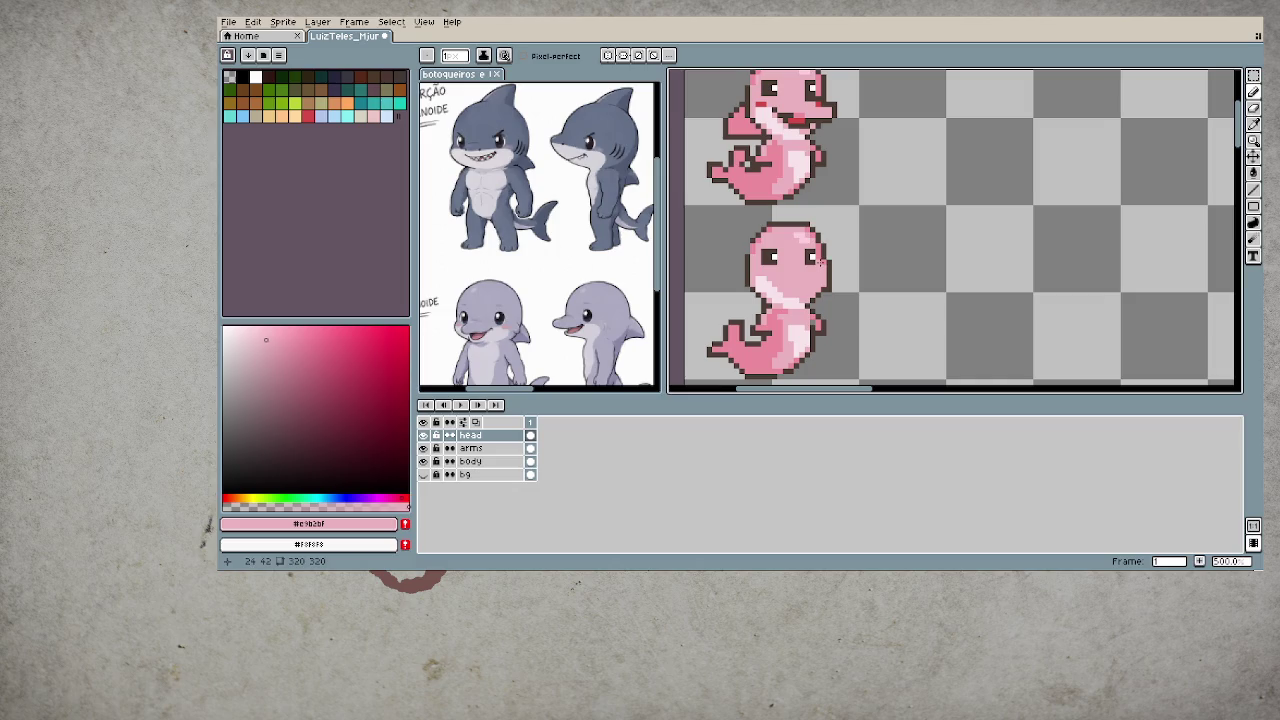
- Touch up the head with eraser and pencil, re-picking the outline brown
{"action": "key", "text": "e"}
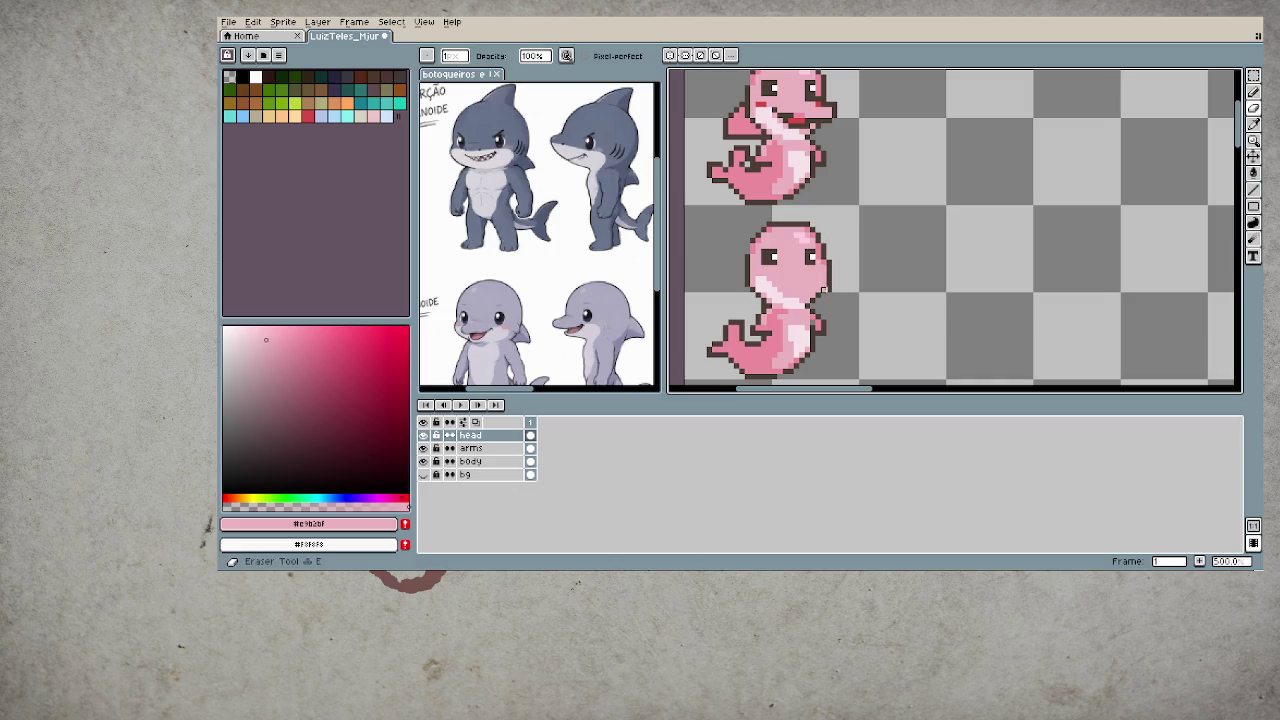
{"action": "scroll", "coordinate": [828, 326], "scroll_direction": "up", "scroll_amount": 1}
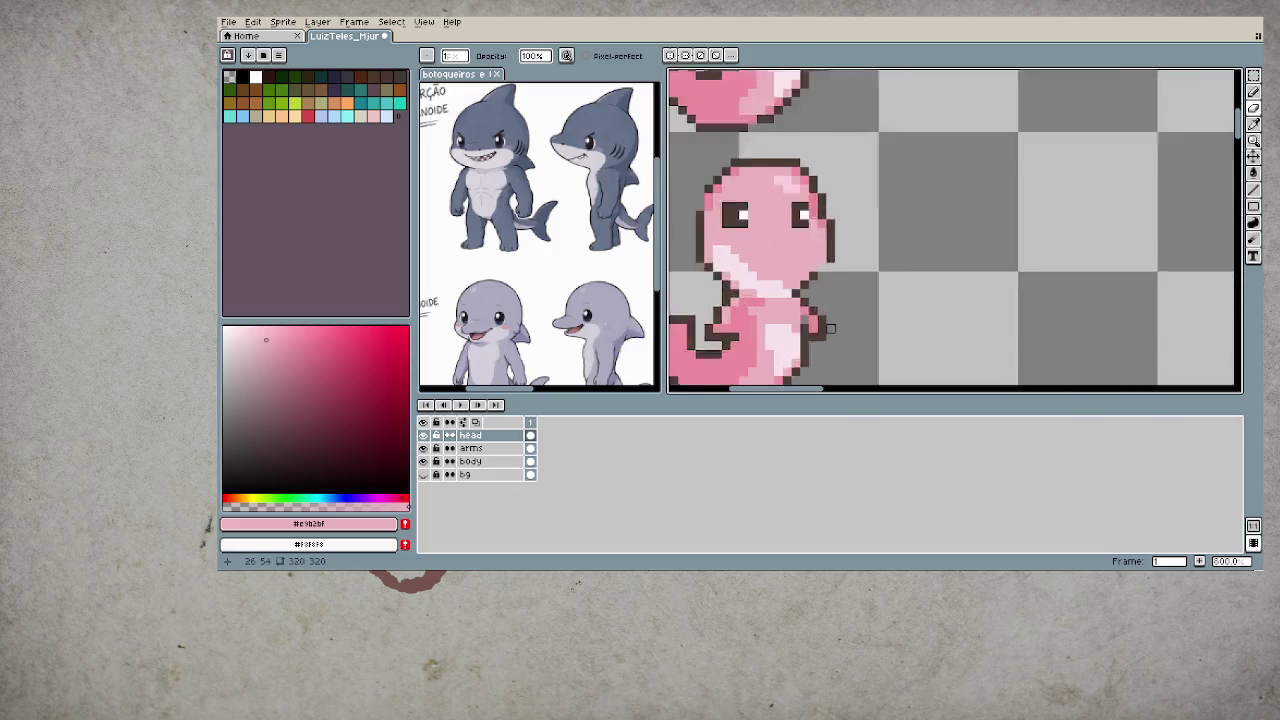
{"action": "key", "text": "b"}
{"action": "scroll", "coordinate": [826, 315], "scroll_direction": "down", "scroll_amount": 1}
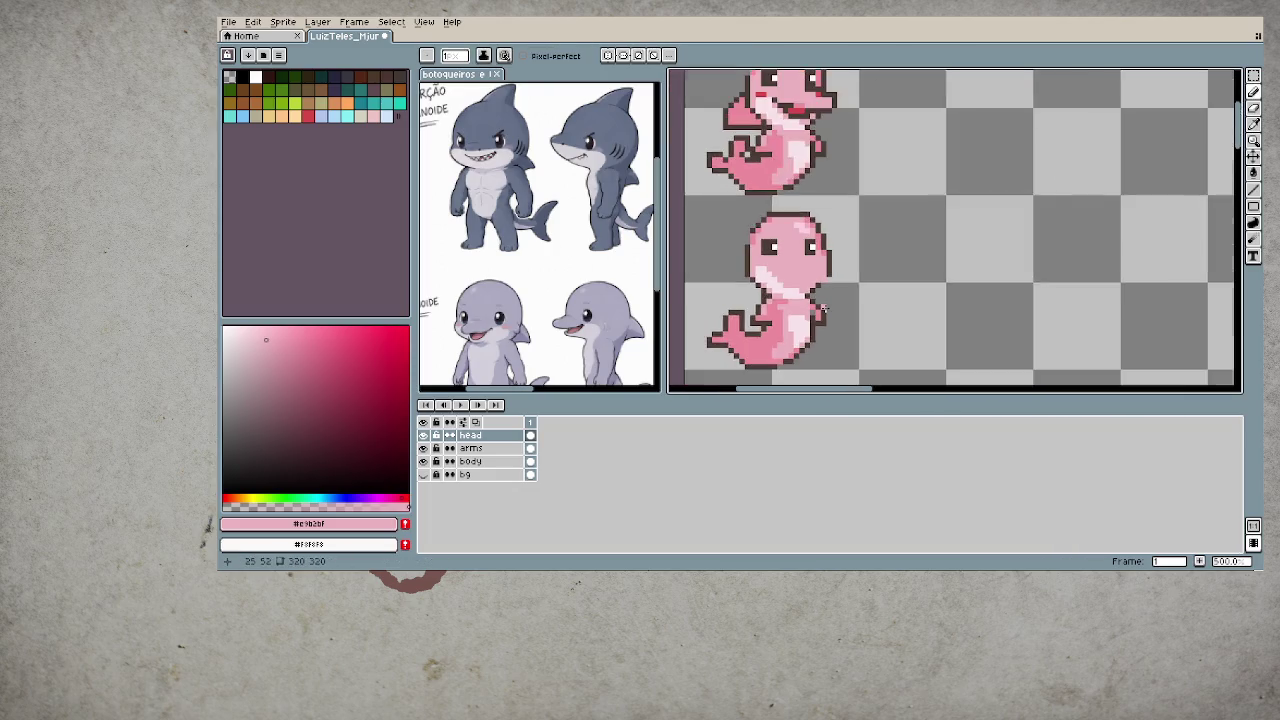
{"action": "scroll", "coordinate": [822, 308], "scroll_direction": "down", "scroll_amount": 3}
{"action": "scroll", "coordinate": [822, 310], "scroll_direction": "up", "scroll_amount": 2}
{"action": "scroll", "coordinate": [823, 295], "scroll_direction": "up", "scroll_amount": 2}
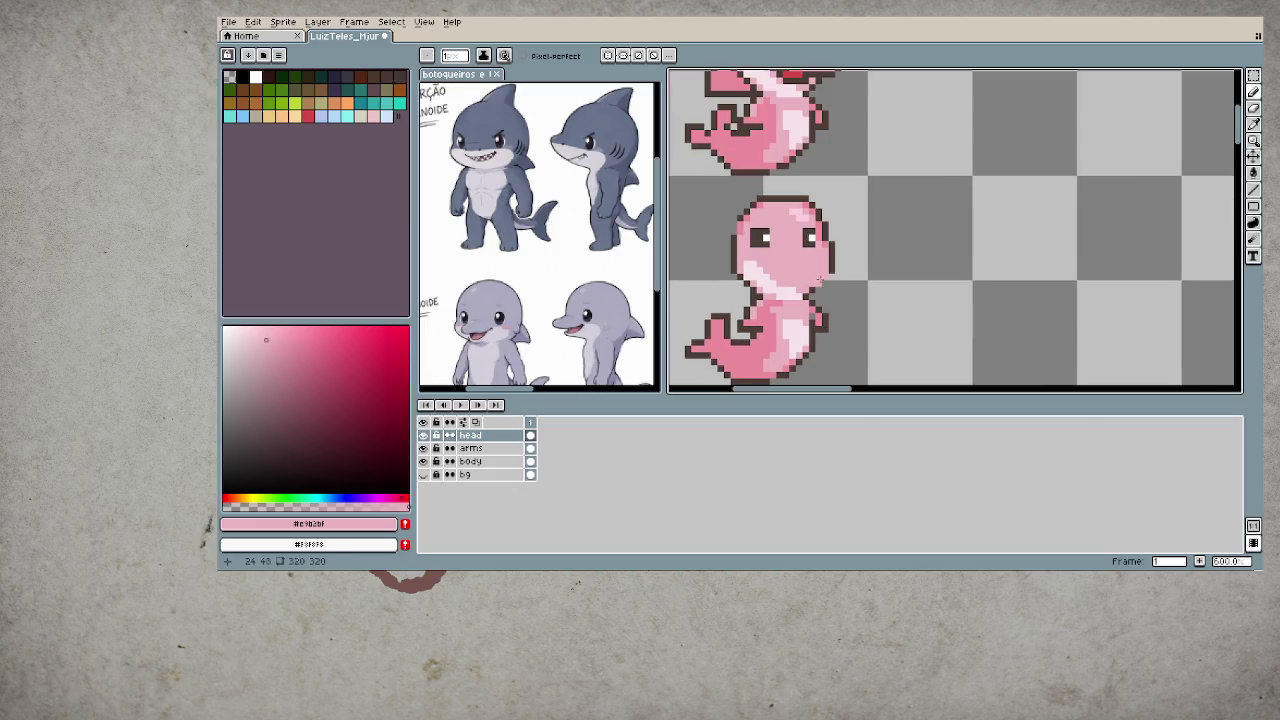
{"action": "left_click", "coordinate": [823, 284], "text": "alt"}
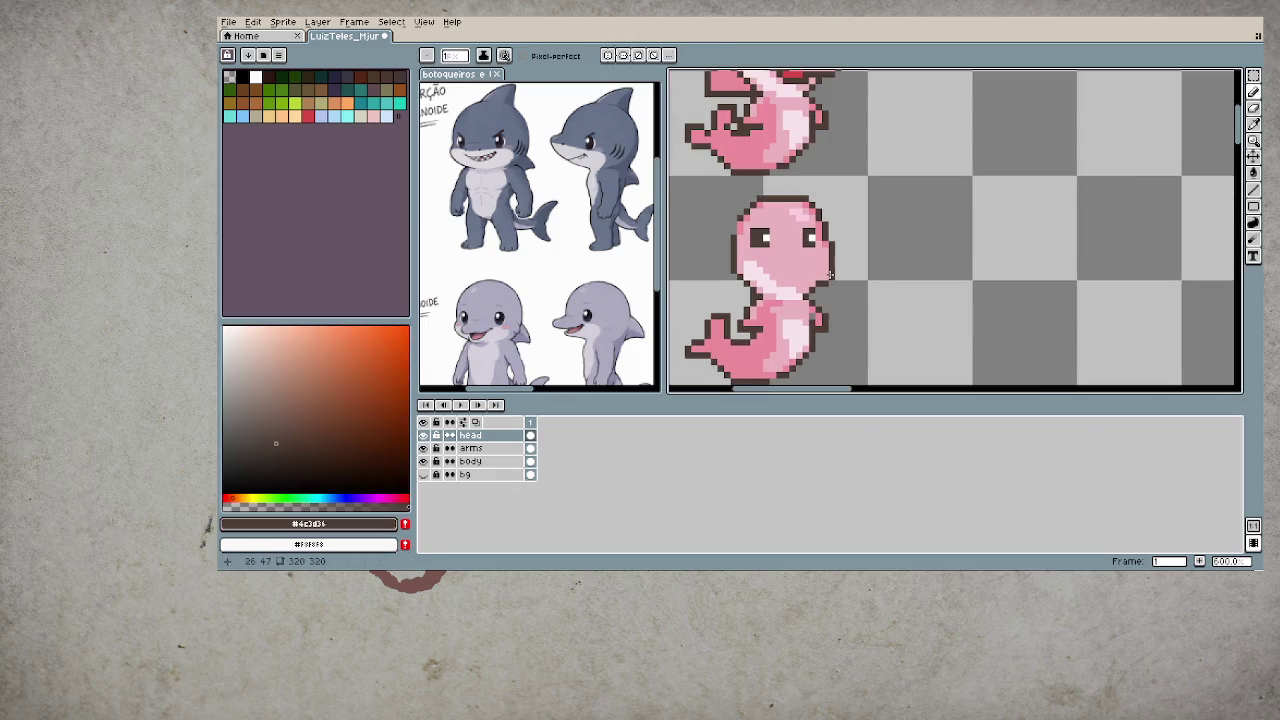
- Keep refining the rounded head, switching to the pink head colour
{"action": "key", "text": "e"}
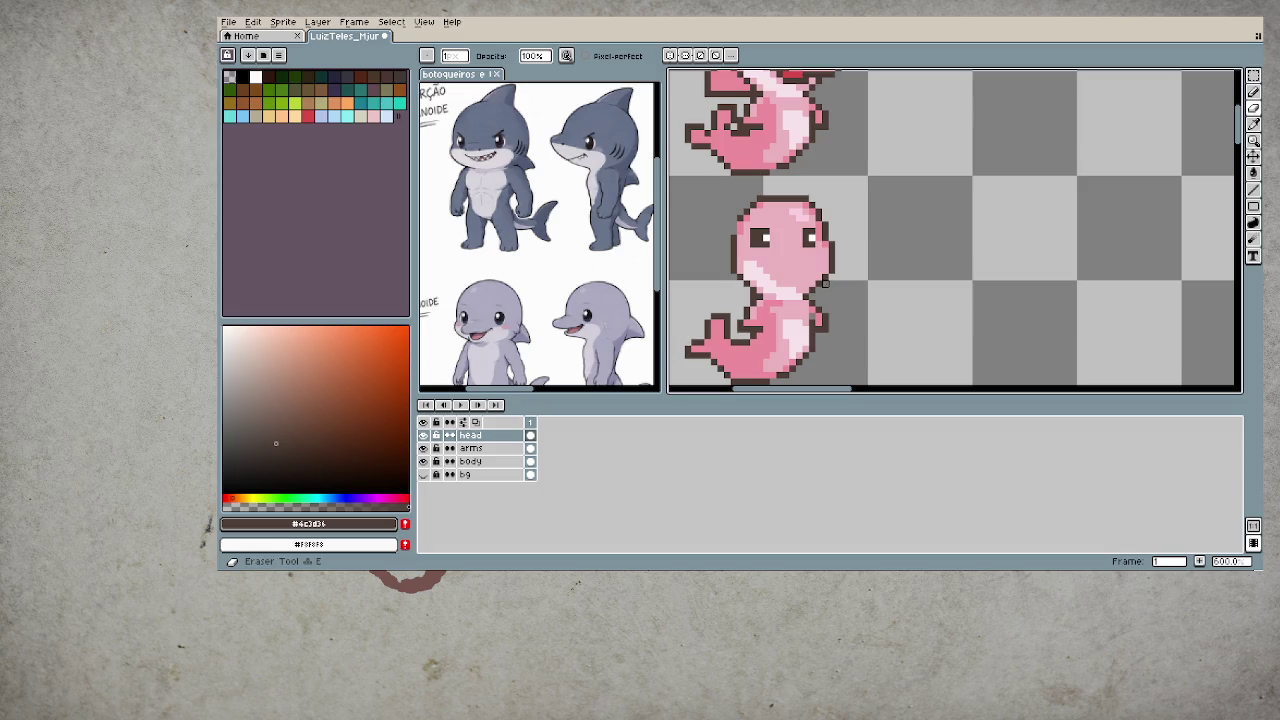
{"action": "key", "text": "b"}
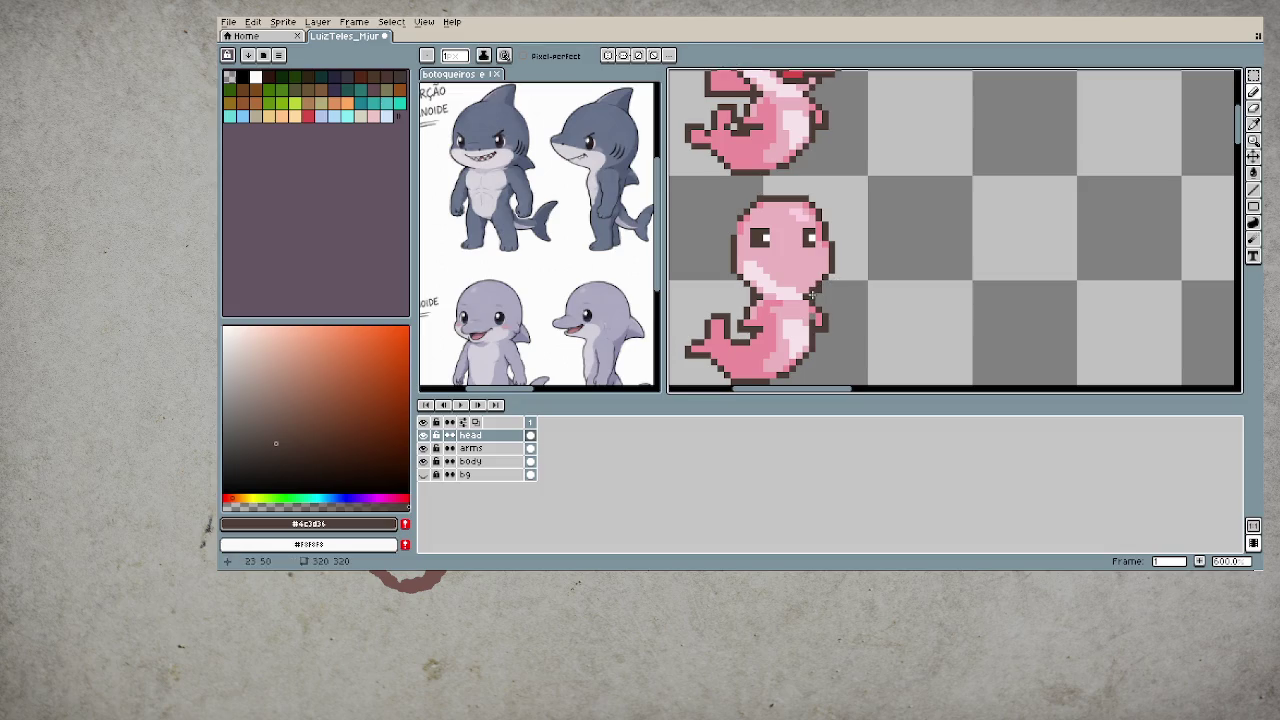
{"action": "left_click", "coordinate": [813, 288], "text": "alt"}
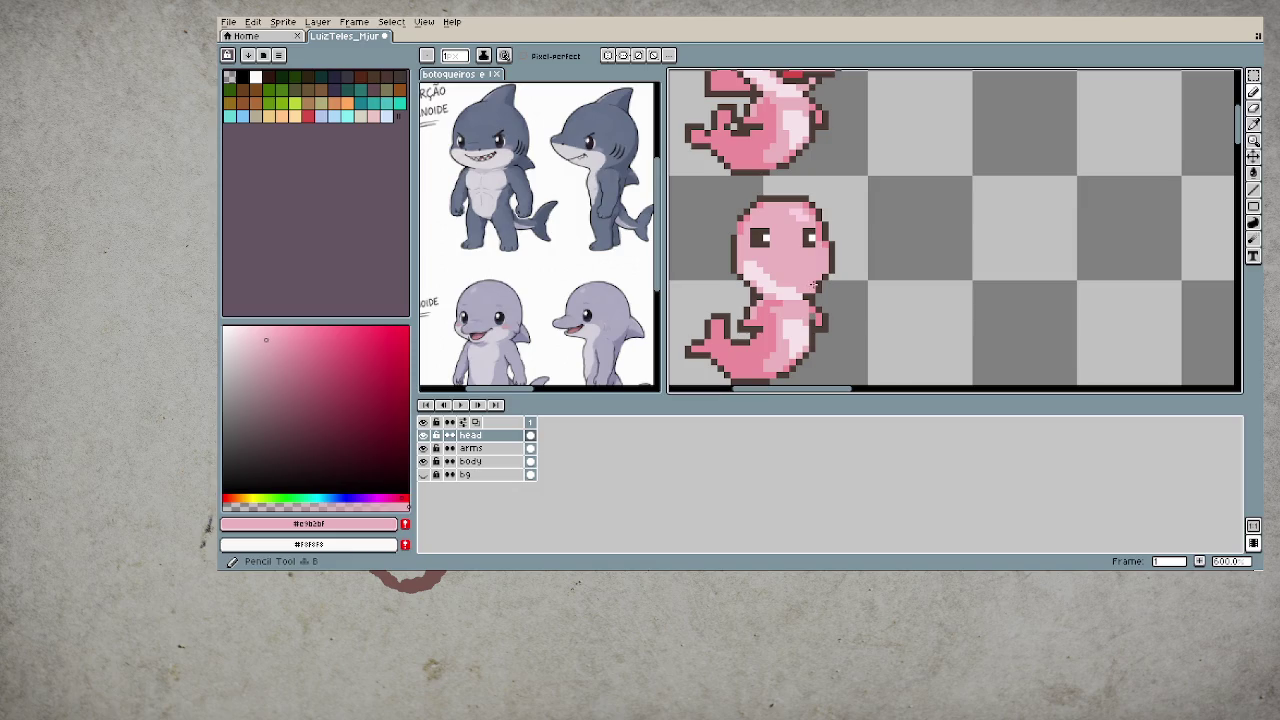
{"action": "scroll", "coordinate": [905, 327], "scroll_direction": "down", "scroll_amount": 1}
{"action": "scroll", "coordinate": [900, 327], "scroll_direction": "down", "scroll_amount": 1}
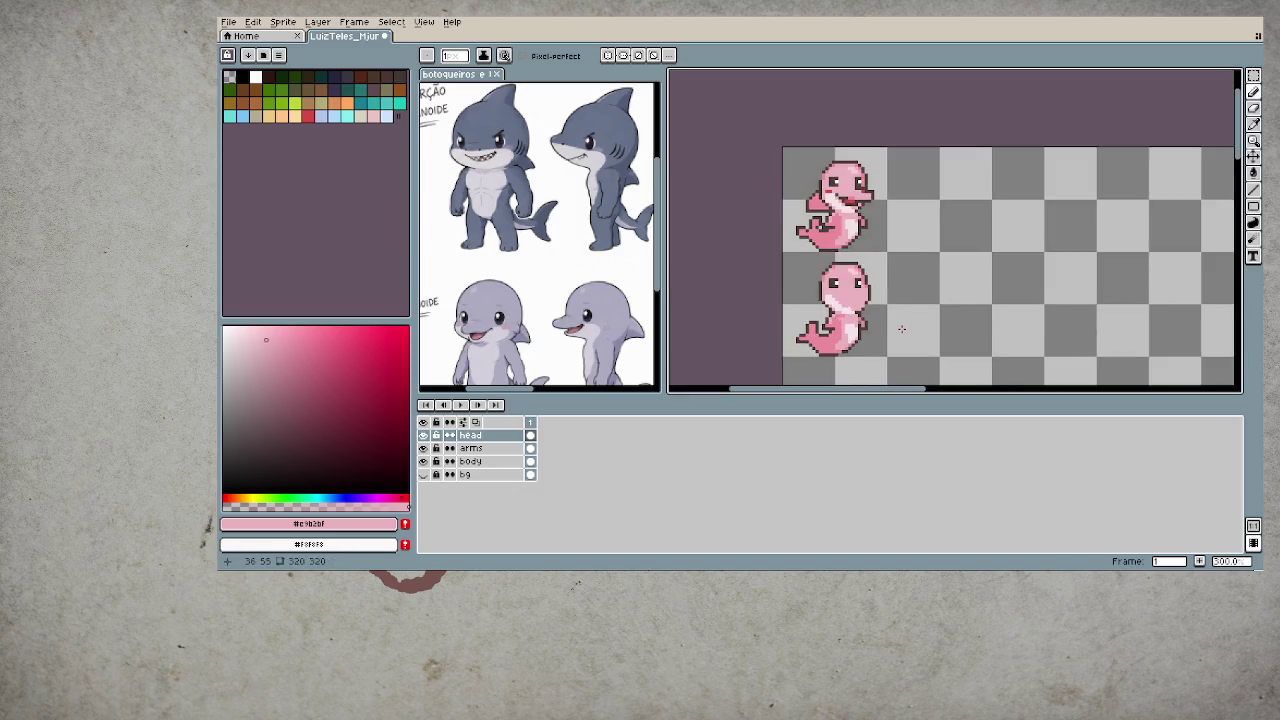
{"action": "scroll", "coordinate": [898, 328], "scroll_direction": "down", "scroll_amount": 1}
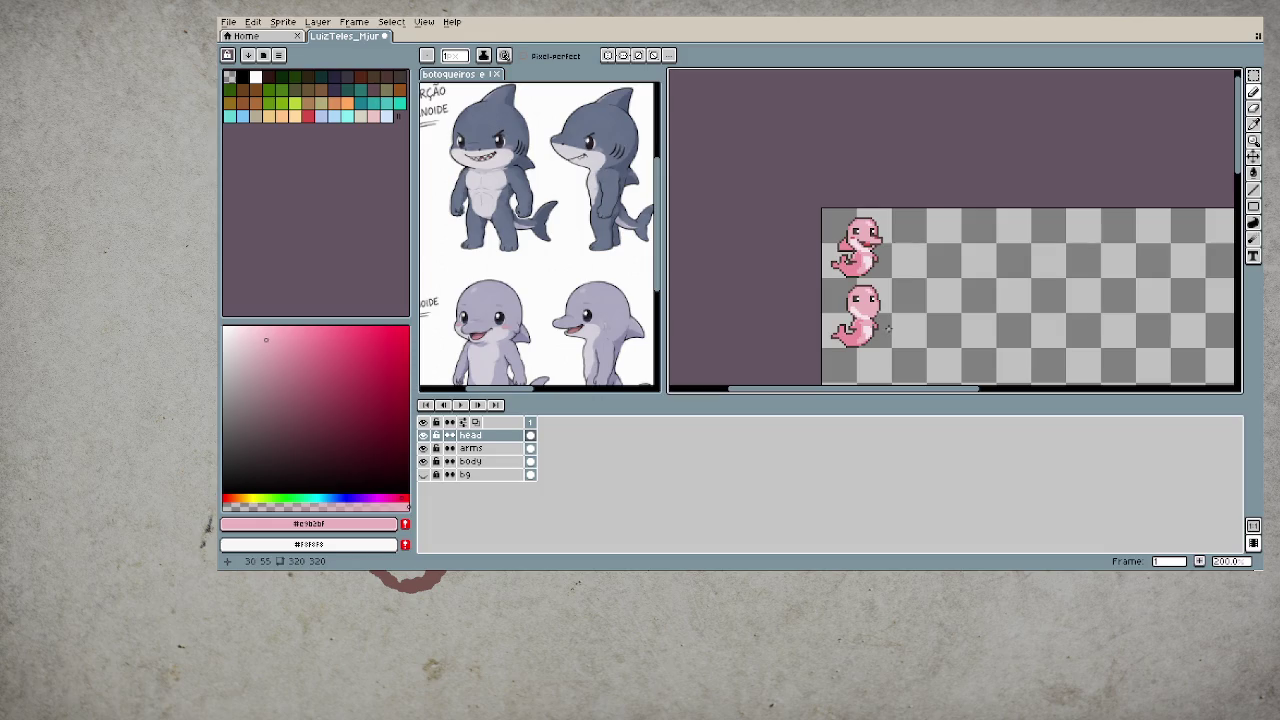
{"action": "scroll", "coordinate": [889, 327], "scroll_direction": "up", "scroll_amount": 2}
{"action": "scroll", "coordinate": [878, 312], "scroll_direction": "up", "scroll_amount": 2}
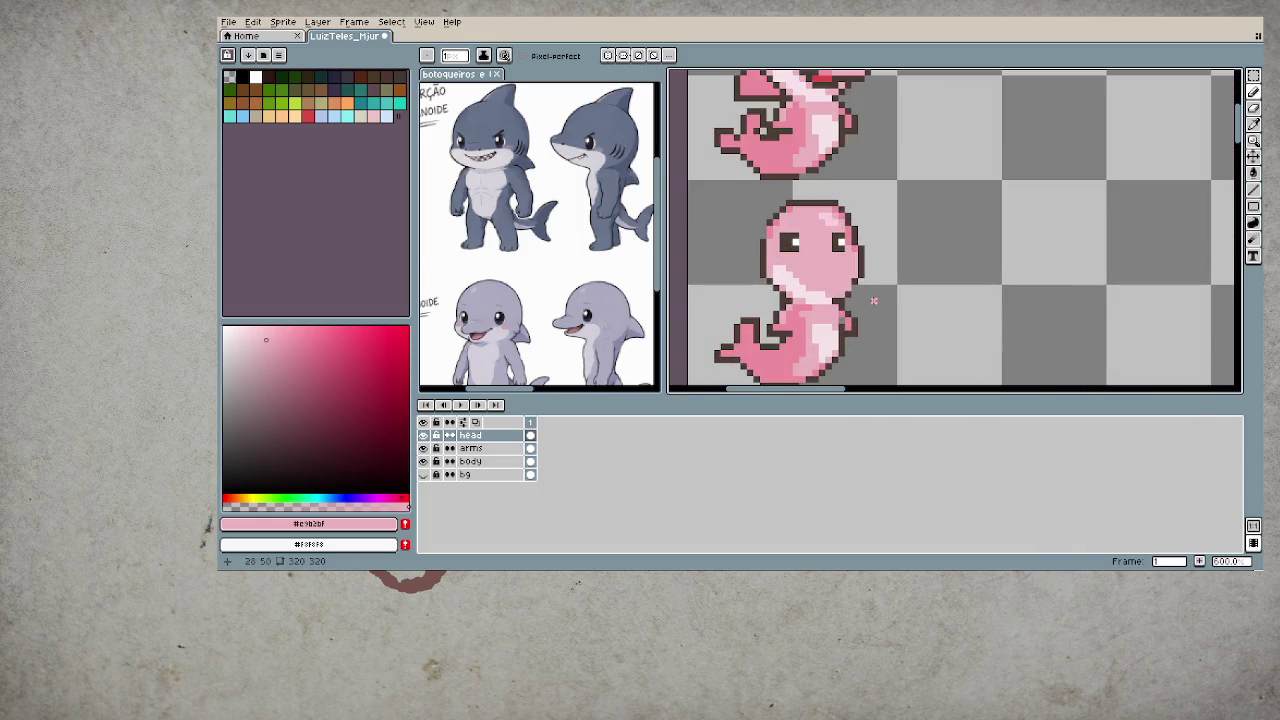
{"action": "key", "text": "b"}
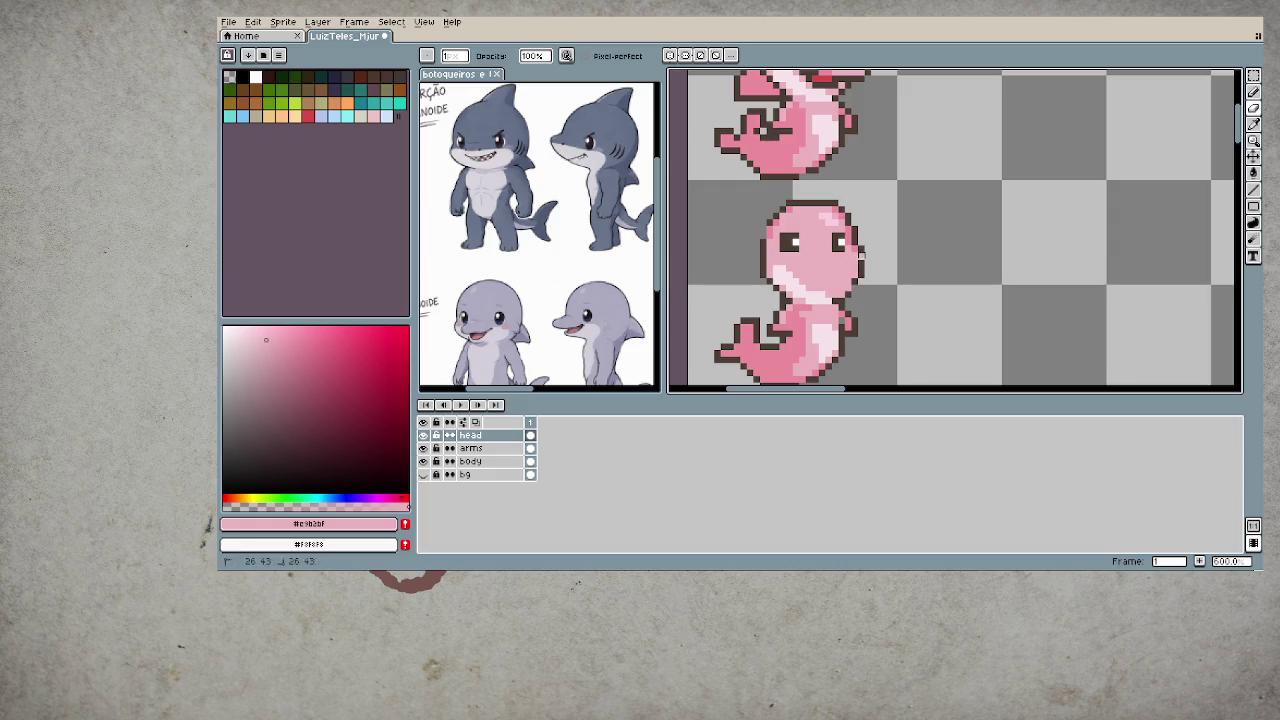
{"action": "left_click", "coordinate": [858, 238], "text": "alt"}
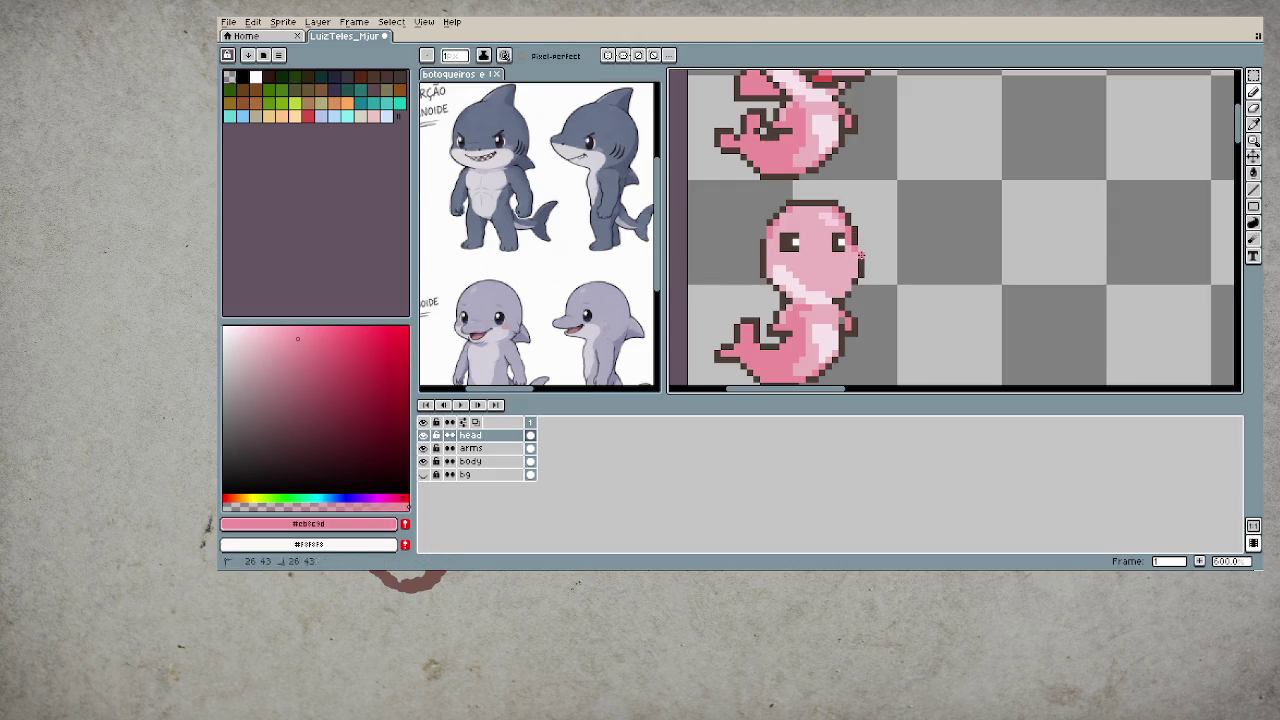
- Draw a dark brown mouth line across the lower face, trimming it by one pixel
{"action": "left_click", "coordinate": [858, 238], "text": "alt"}
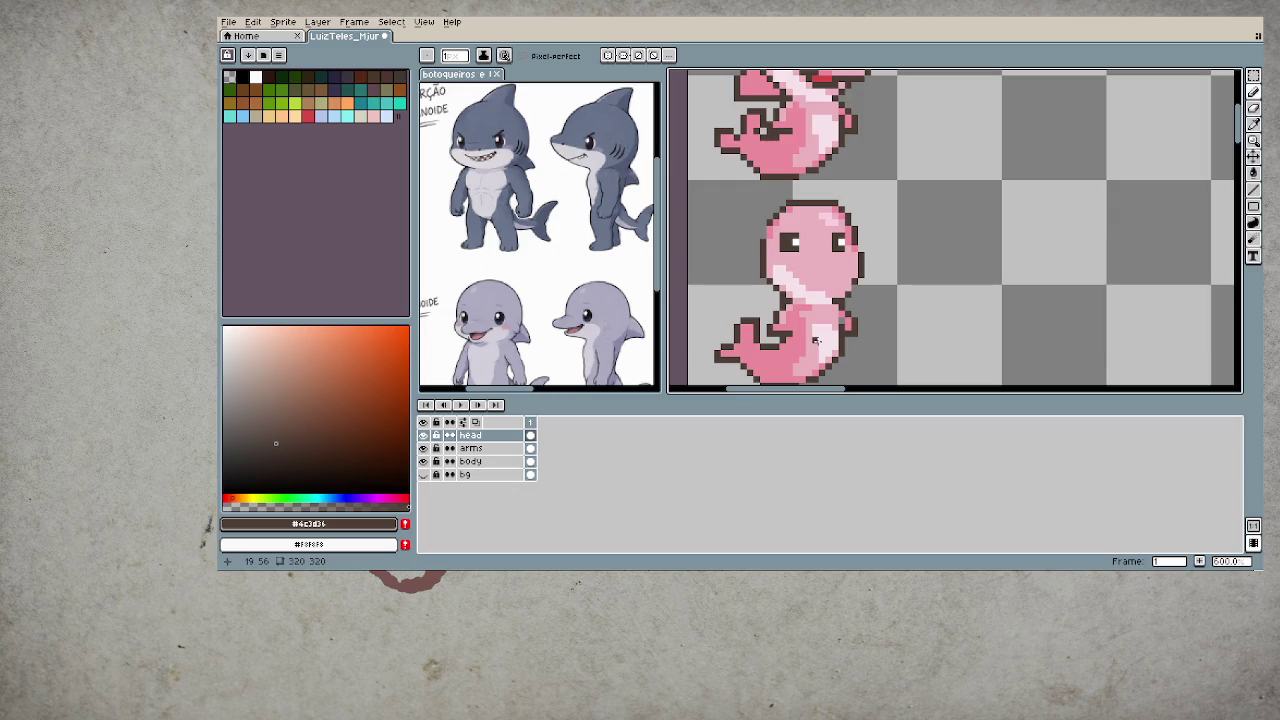
{"action": "left_click", "coordinate": [791, 273], "text": "alt"}
{"action": "key", "text": "g"}
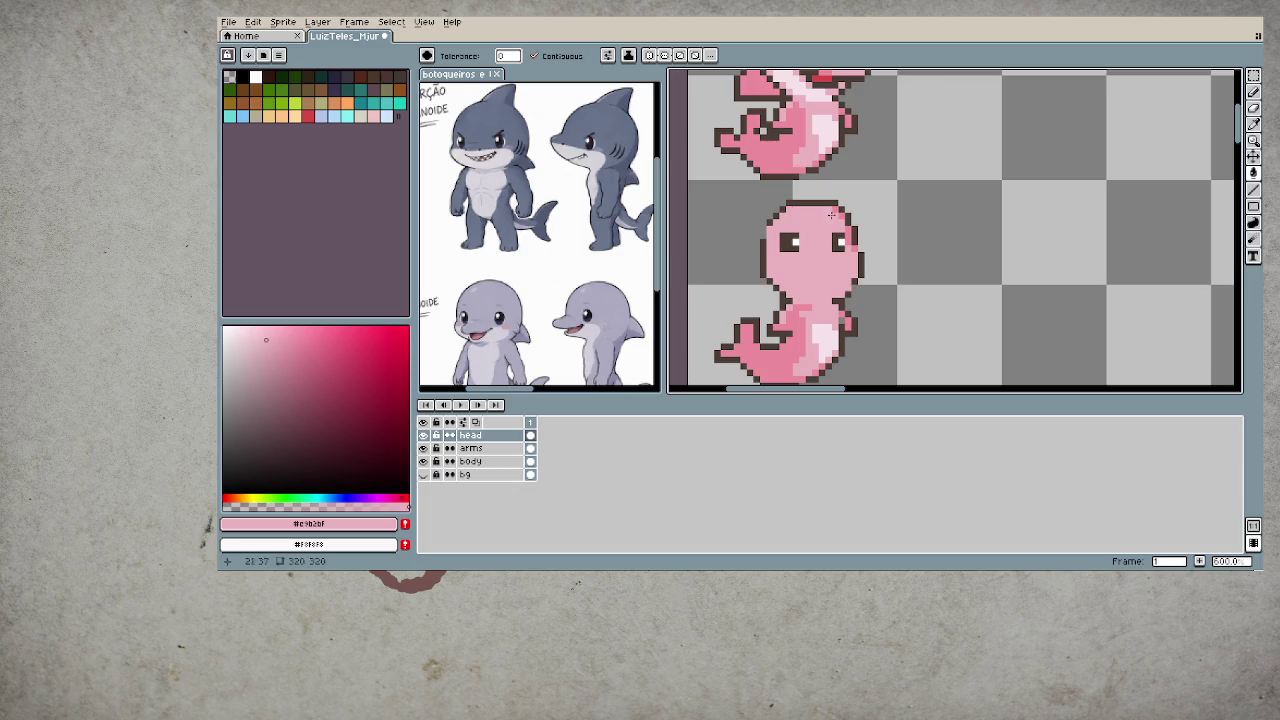
{"action": "key", "text": "i"}
{"action": "left_click", "coordinate": [867, 261], "text": "alt"}
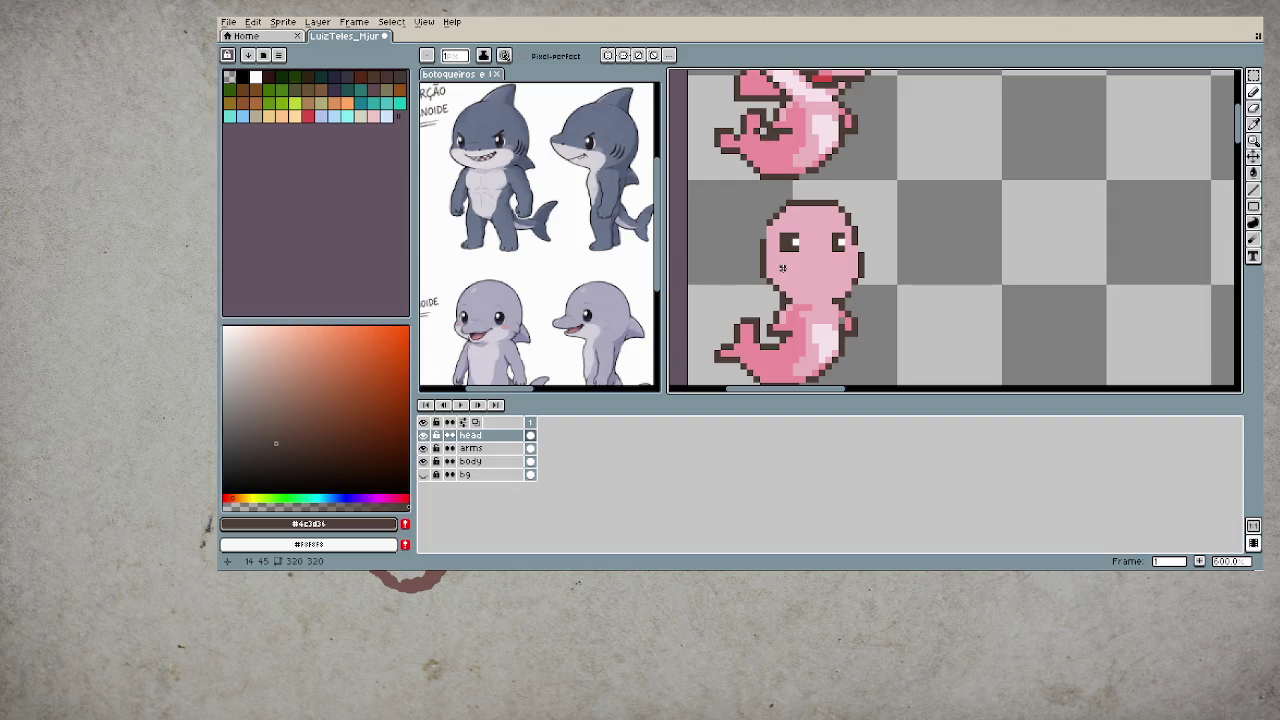
{"action": "left_click_drag", "start_coordinate": [790, 272], "coordinate": [843, 272]}
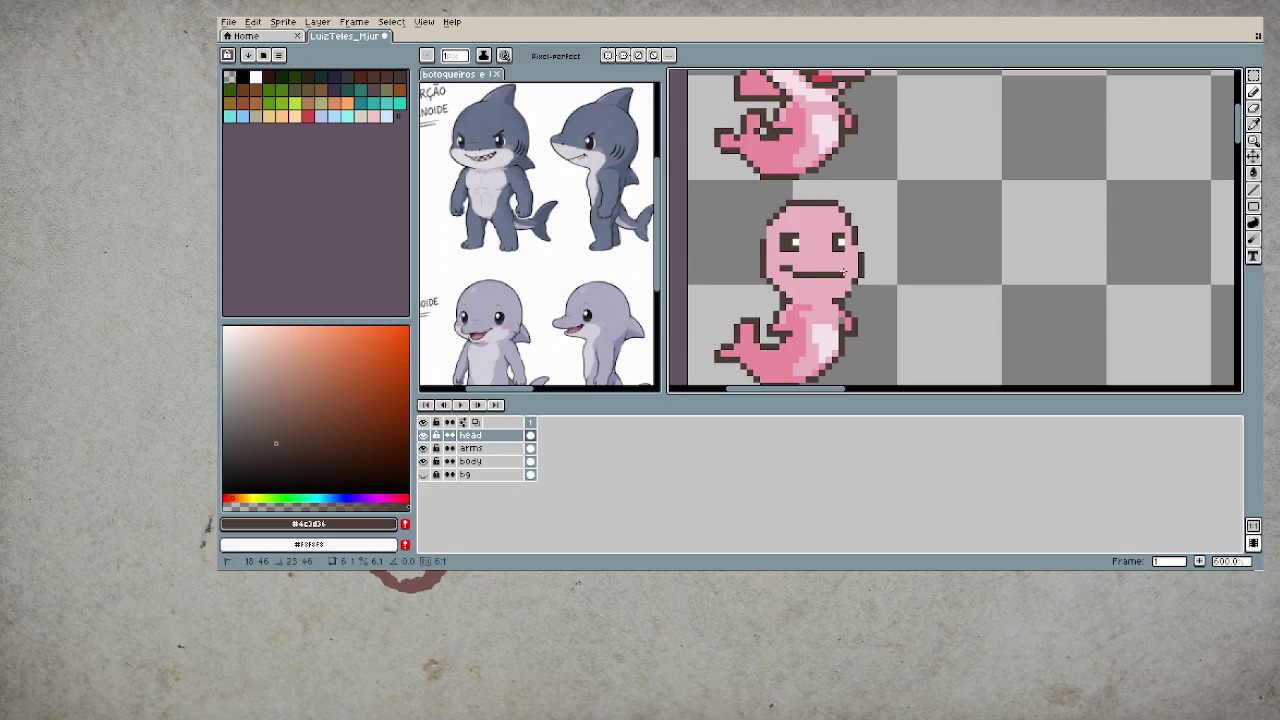
{"action": "left_click_drag", "start_coordinate": [844, 273], "coordinate": [836, 274]}
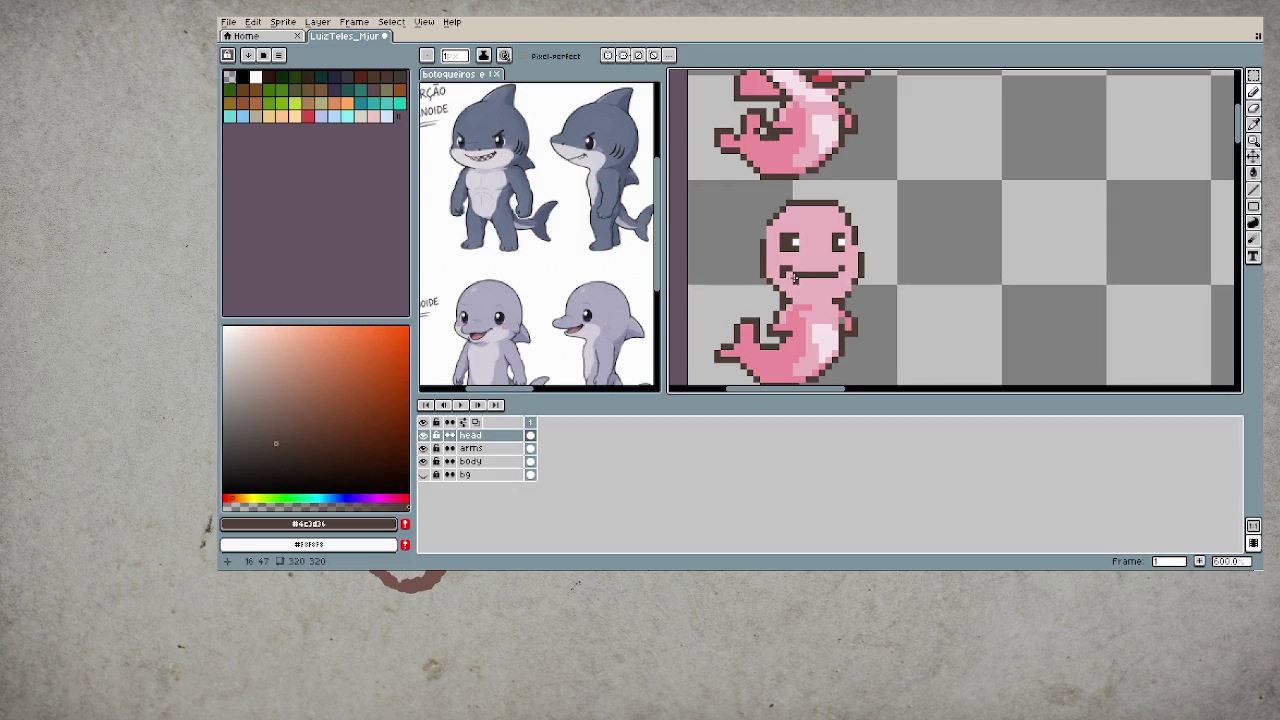
- Add another mouth stroke and alternate pink and brown to shape the teeth
{"action": "left_click_drag", "start_coordinate": [795, 285], "coordinate": [812, 286]}
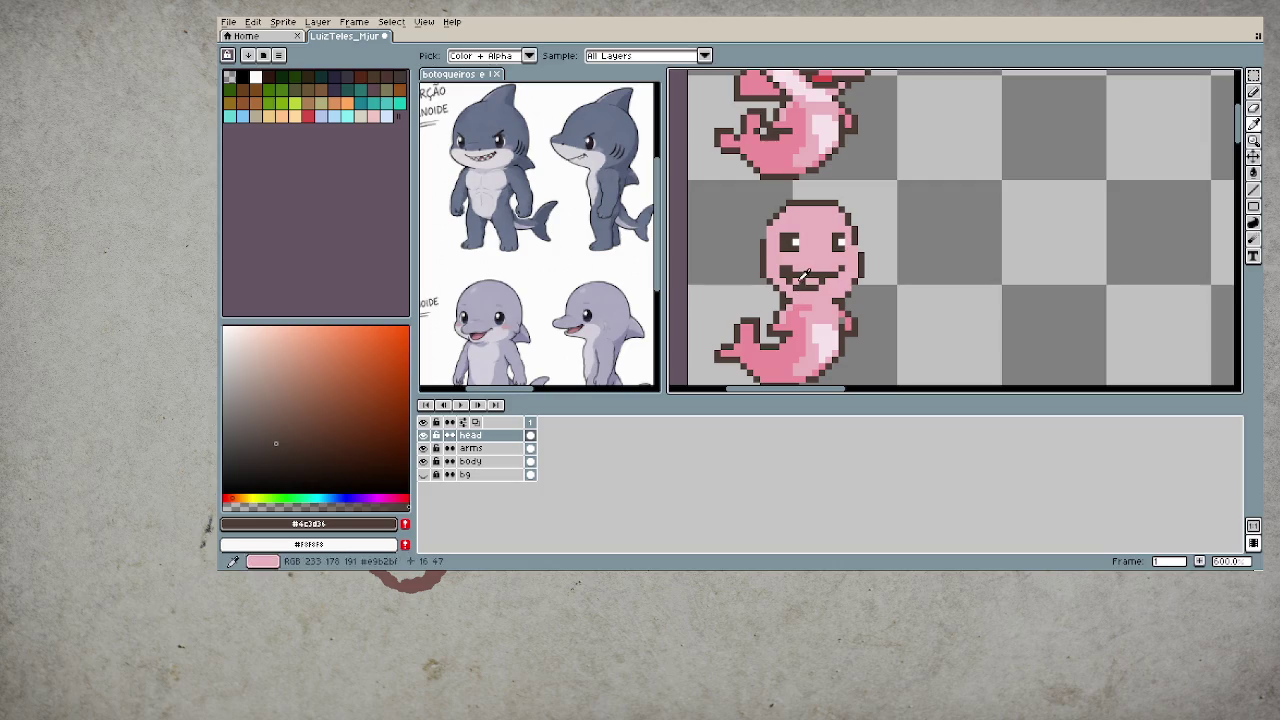
{"action": "left_click", "coordinate": [789, 277], "text": "alt"}
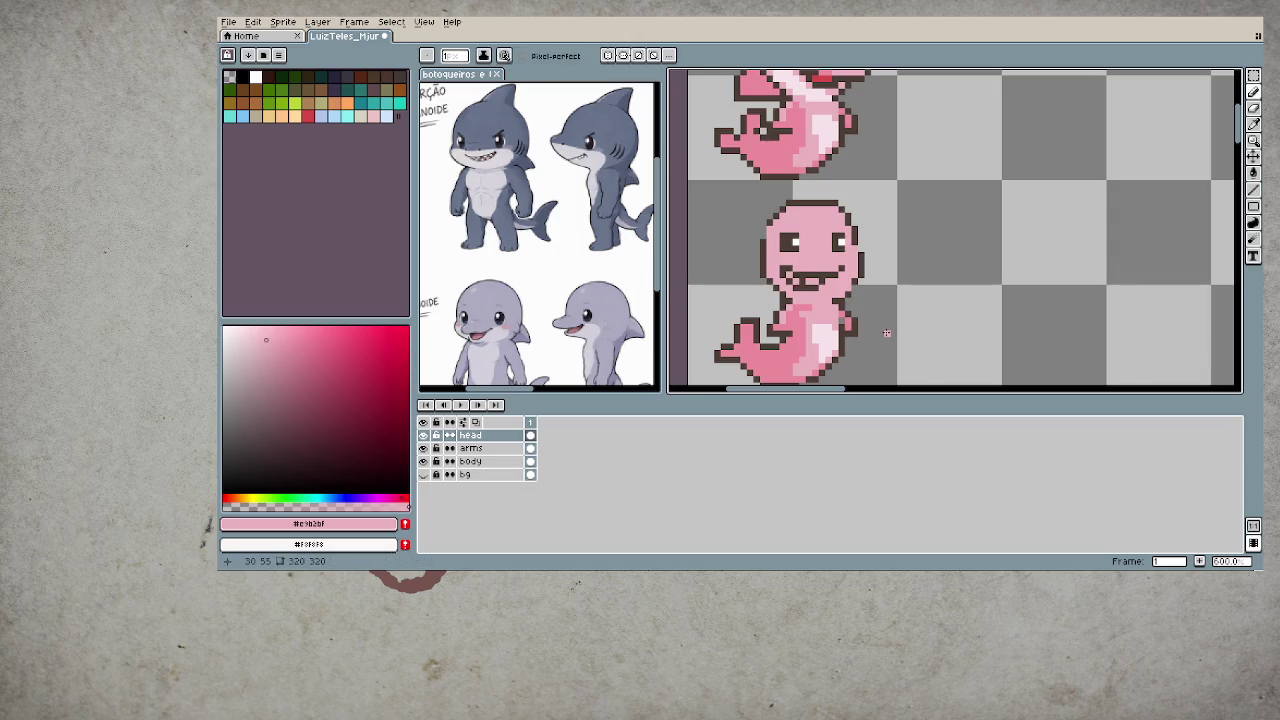
{"action": "left_click", "coordinate": [810, 279], "text": "alt"}
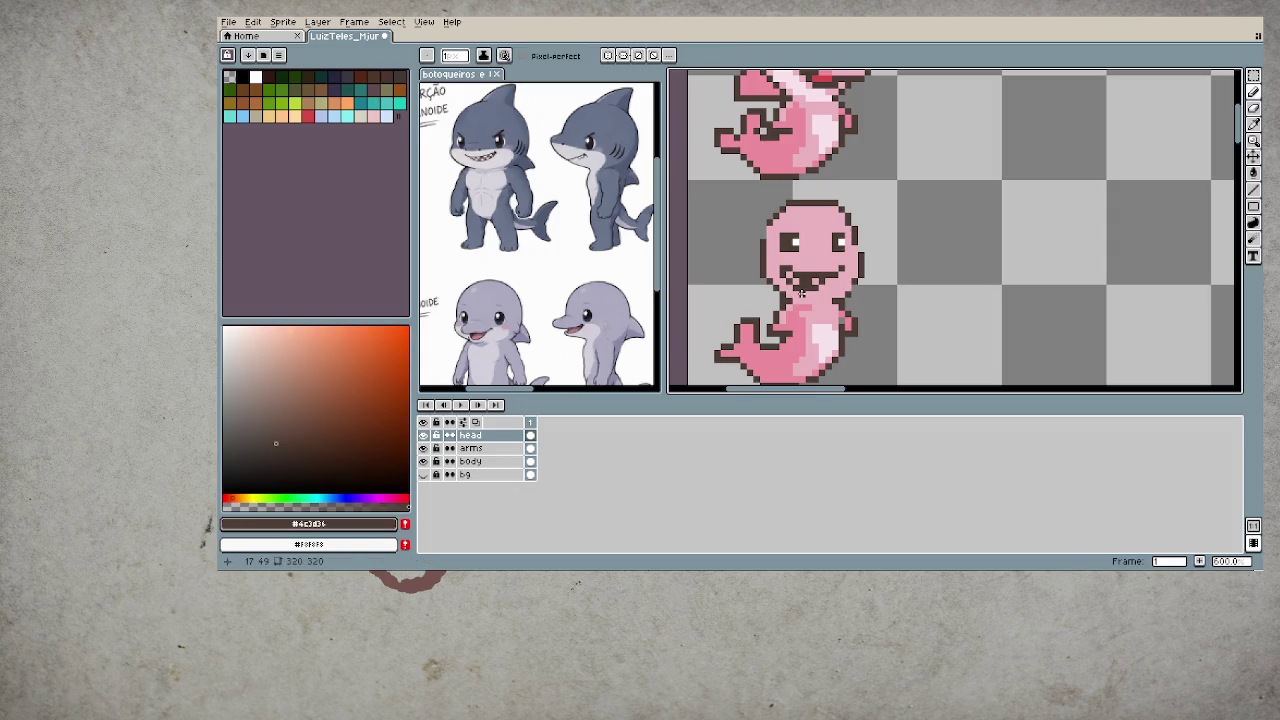
{"action": "left_click", "coordinate": [801, 291], "text": "alt"}
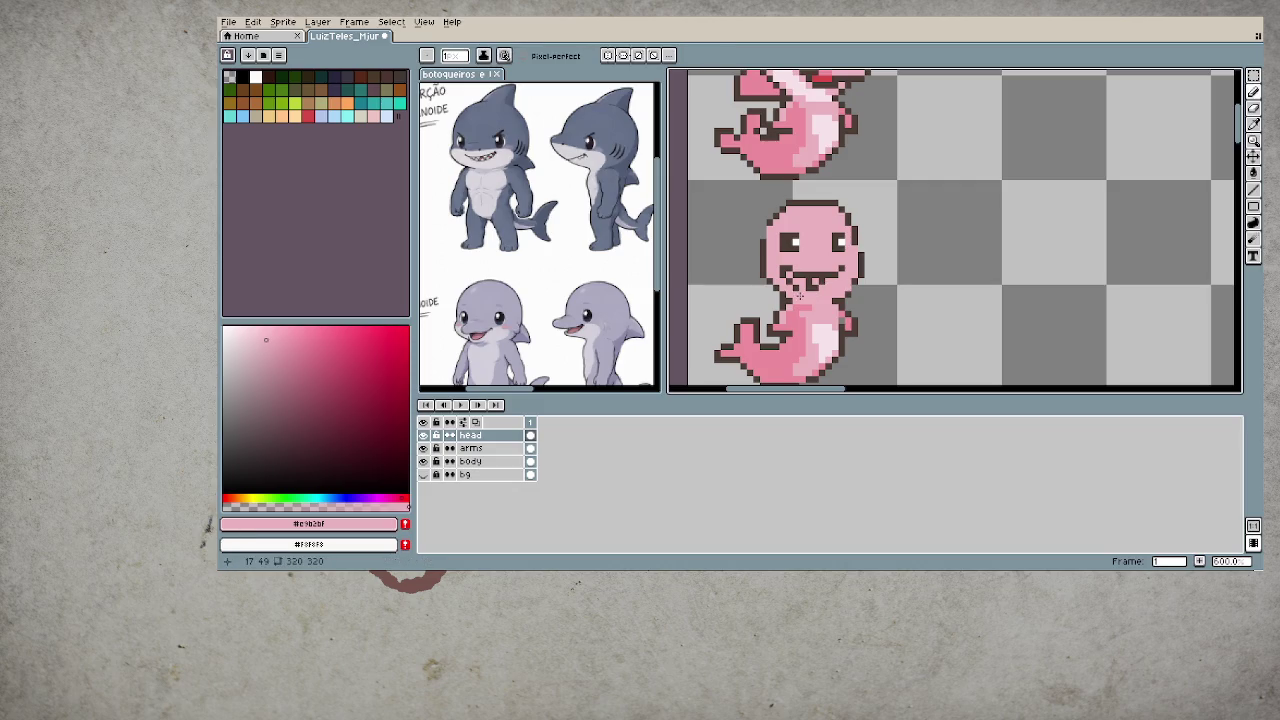
{"action": "left_click", "coordinate": [798, 288], "text": "alt"}
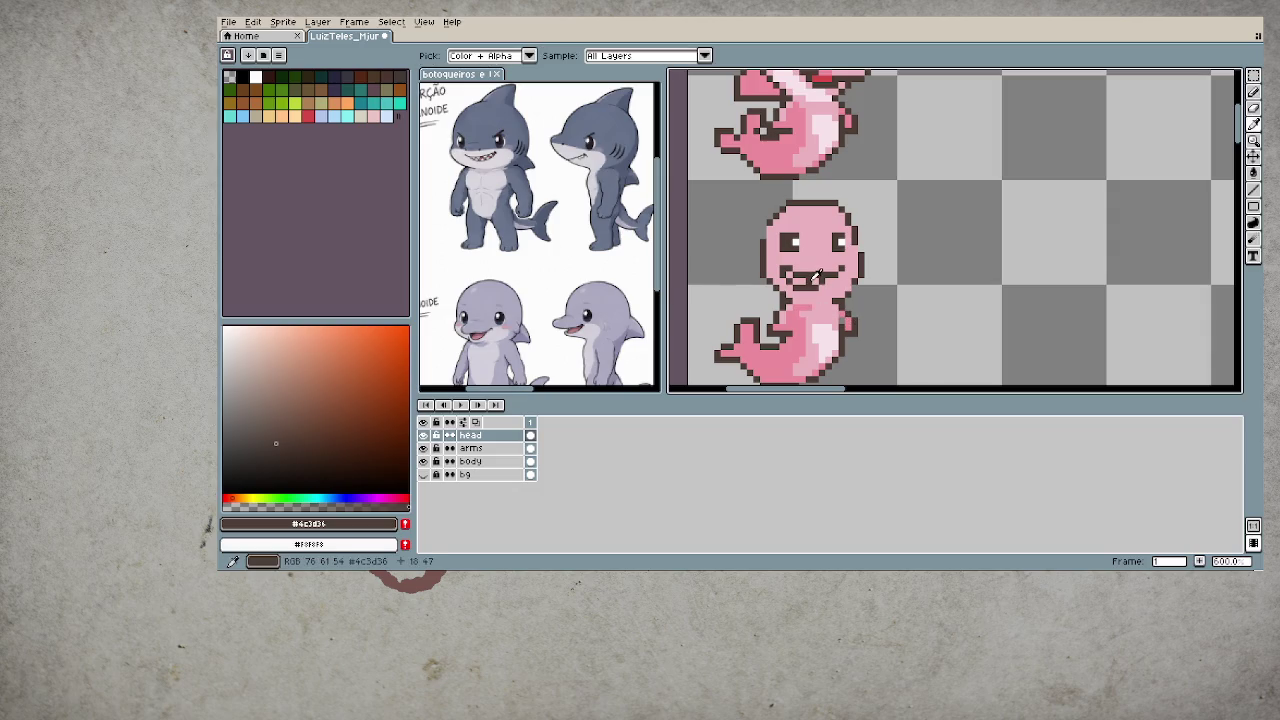
{"action": "scroll", "coordinate": [795, 280], "scroll_direction": "down", "scroll_amount": 2}
- Thin the lower dolphin's thick mouth with pink pencil strokes, then undo the last stroke
{"action": "scroll", "coordinate": [800, 285], "scroll_direction": "down", "scroll_amount": 1}
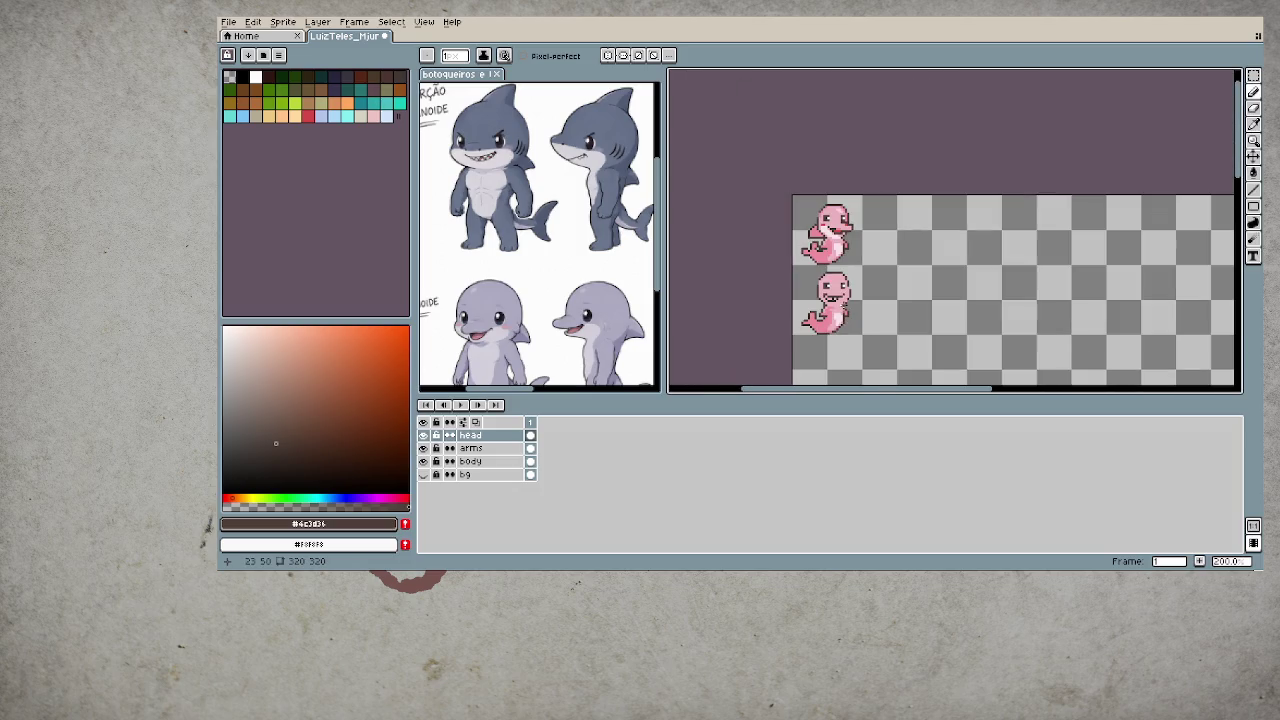
{"action": "scroll", "coordinate": [830, 298], "scroll_direction": "up", "scroll_amount": 3}
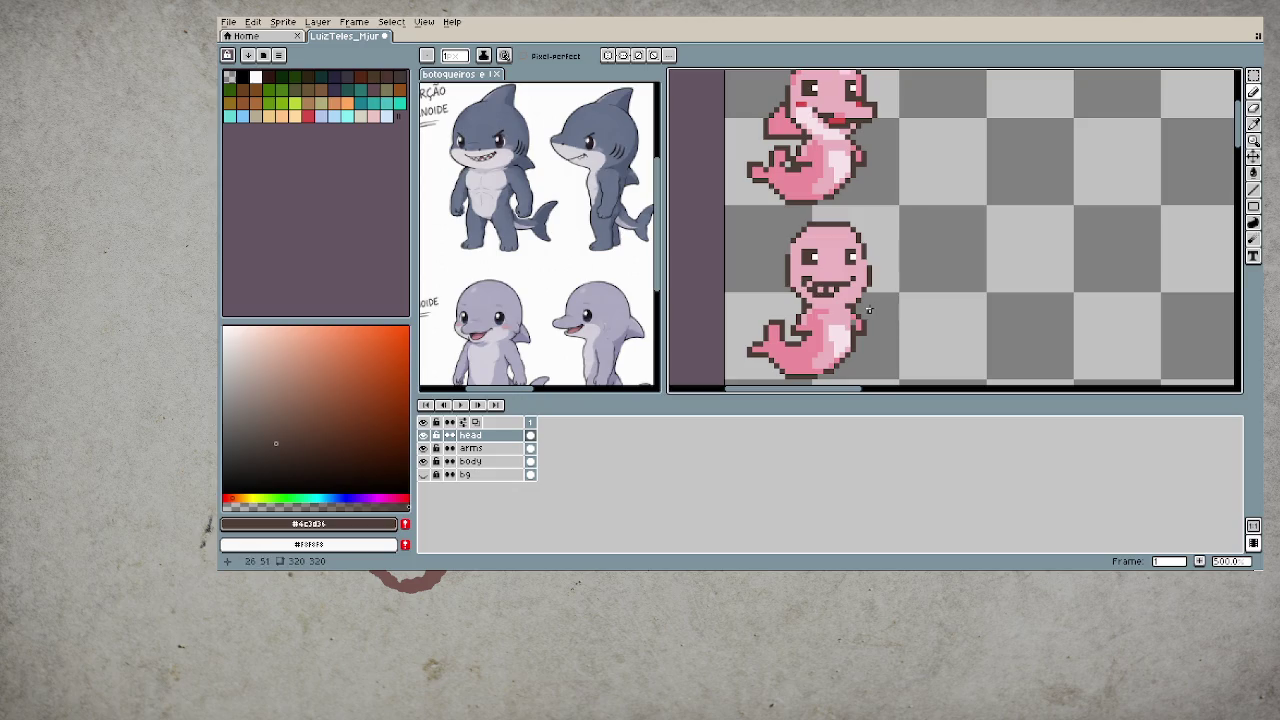
{"action": "scroll", "coordinate": [836, 271], "scroll_direction": "up", "scroll_amount": 1}
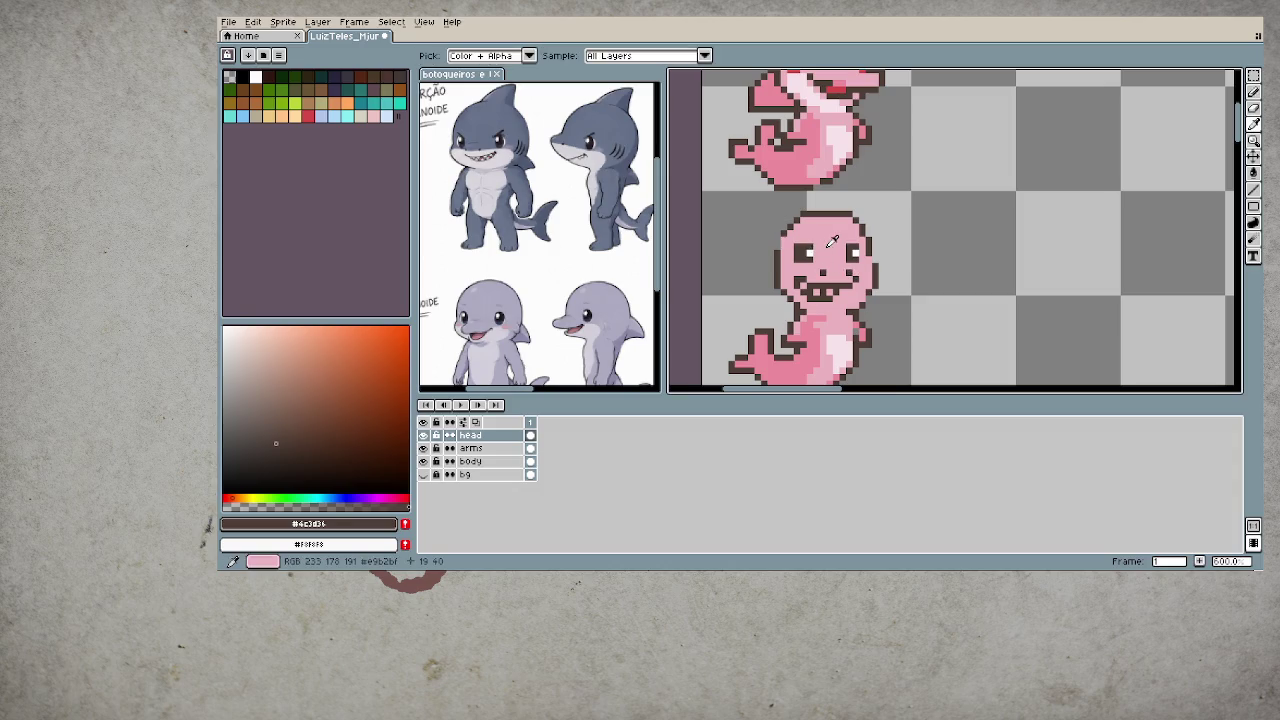
{"action": "left_click", "coordinate": [810, 248], "text": "alt"}
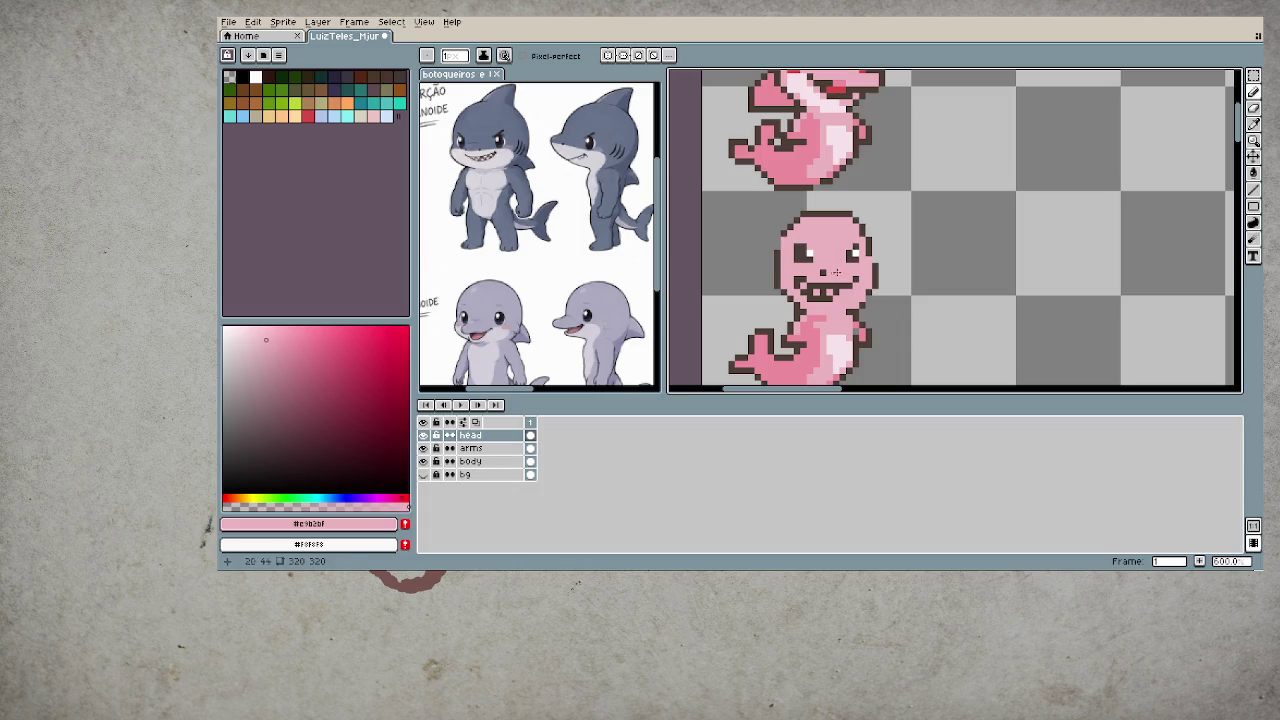
{"action": "left_click", "coordinate": [860, 270], "text": "alt"}
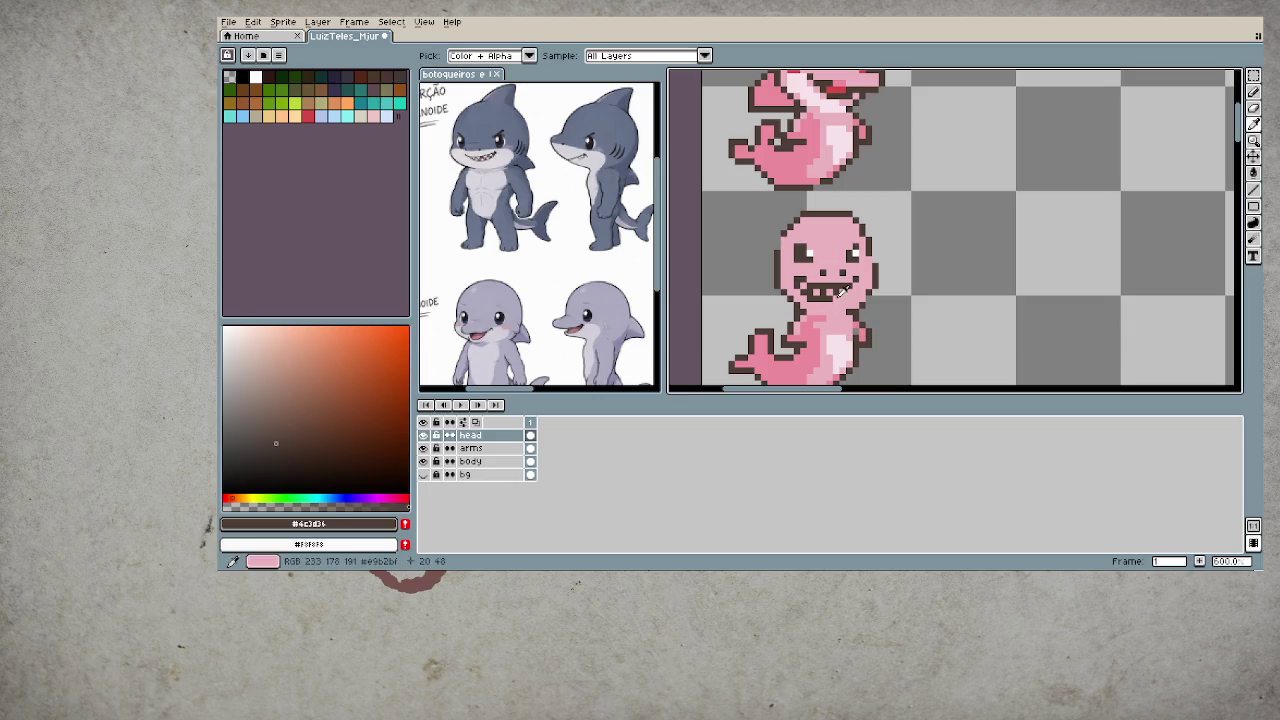
{"action": "left_click", "coordinate": [842, 305], "text": "alt"}
{"action": "left_click_drag", "start_coordinate": [837, 293], "coordinate": [826, 298]}
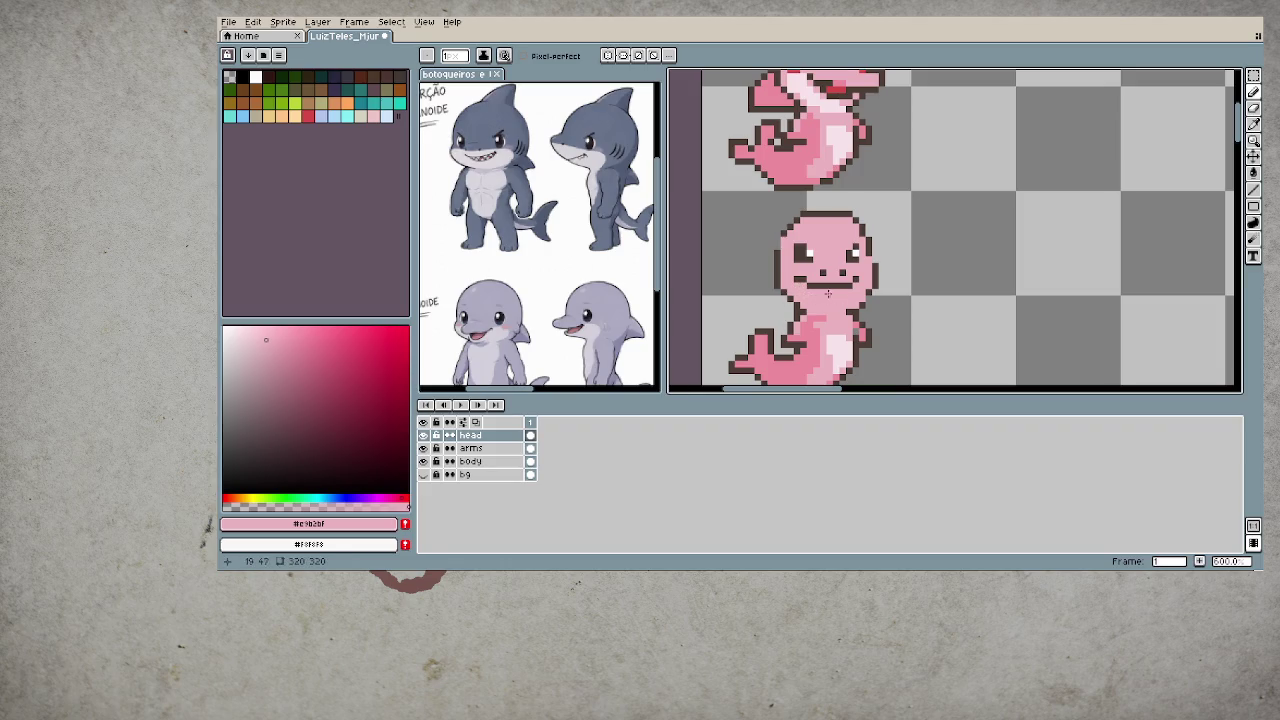
{"action": "left_click", "coordinate": [808, 291], "text": "alt"}
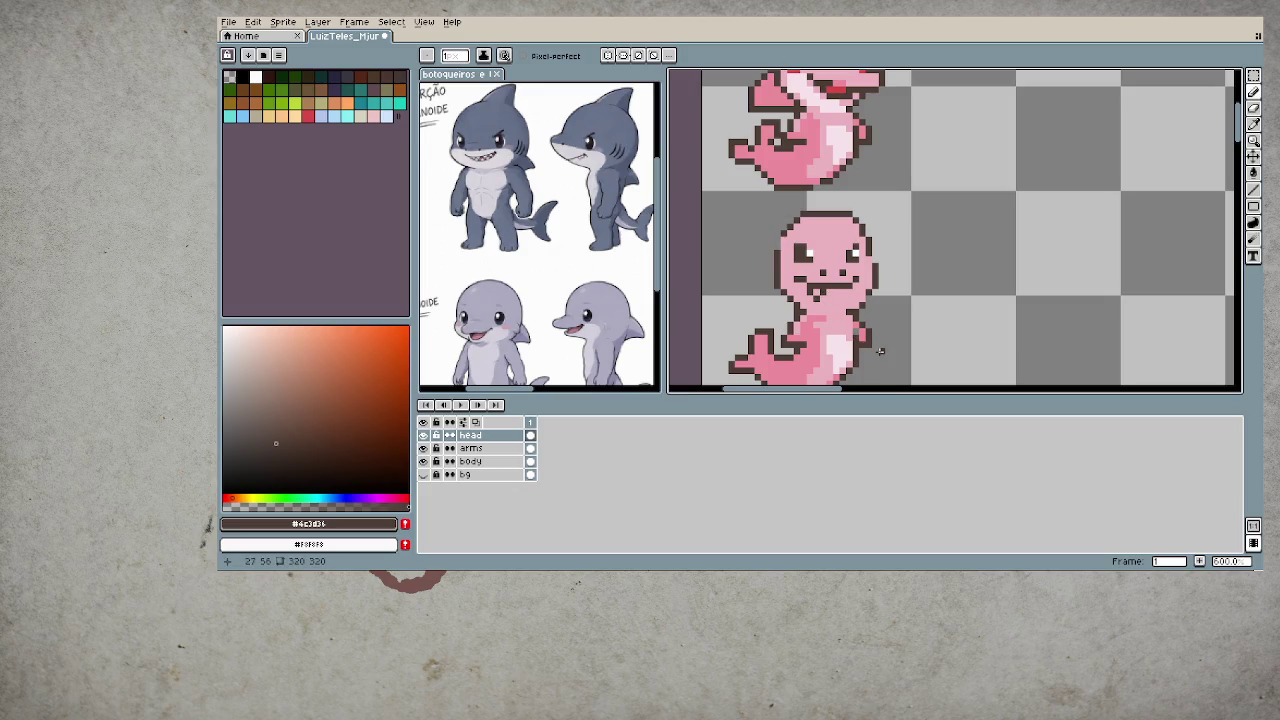
{"action": "key", "text": "ctrl+z"}
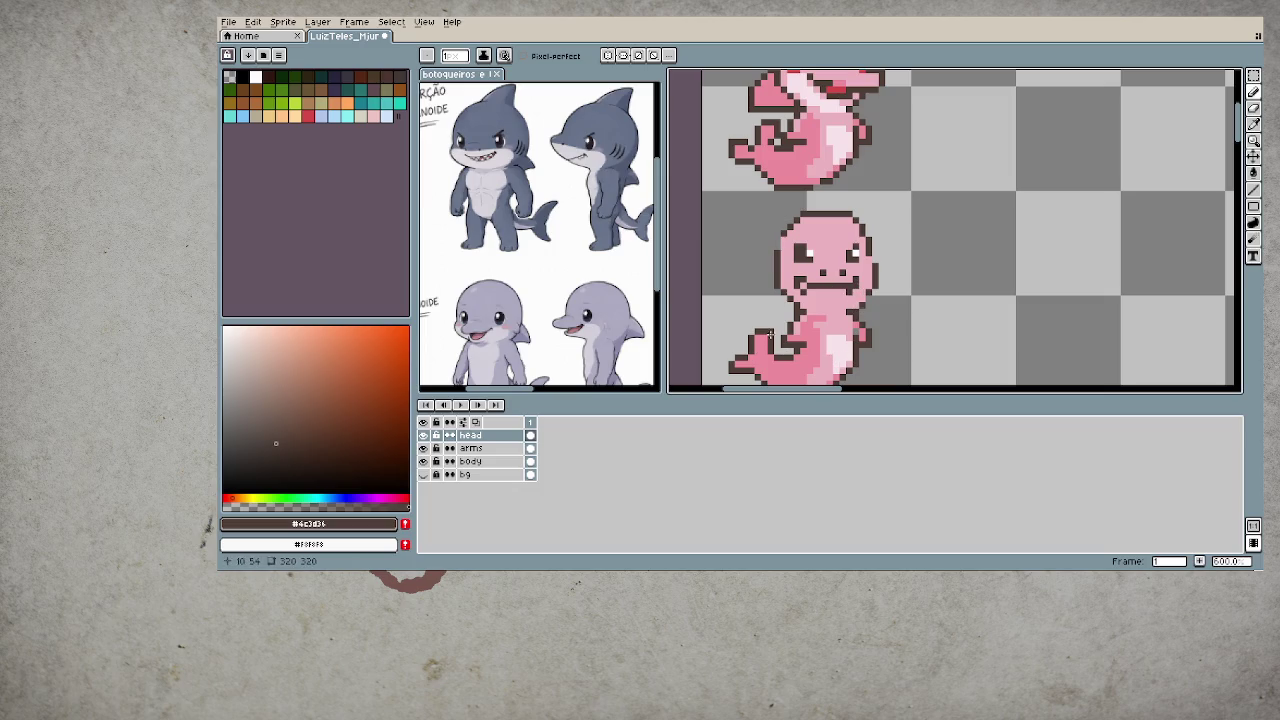
{"action": "scroll", "coordinate": [824, 337], "scroll_direction": "down", "scroll_amount": 2}
- Draw a short dark outline stroke near the lower dolphin's dorsal fin
{"action": "scroll", "coordinate": [824, 337], "scroll_direction": "down", "scroll_amount": 1}
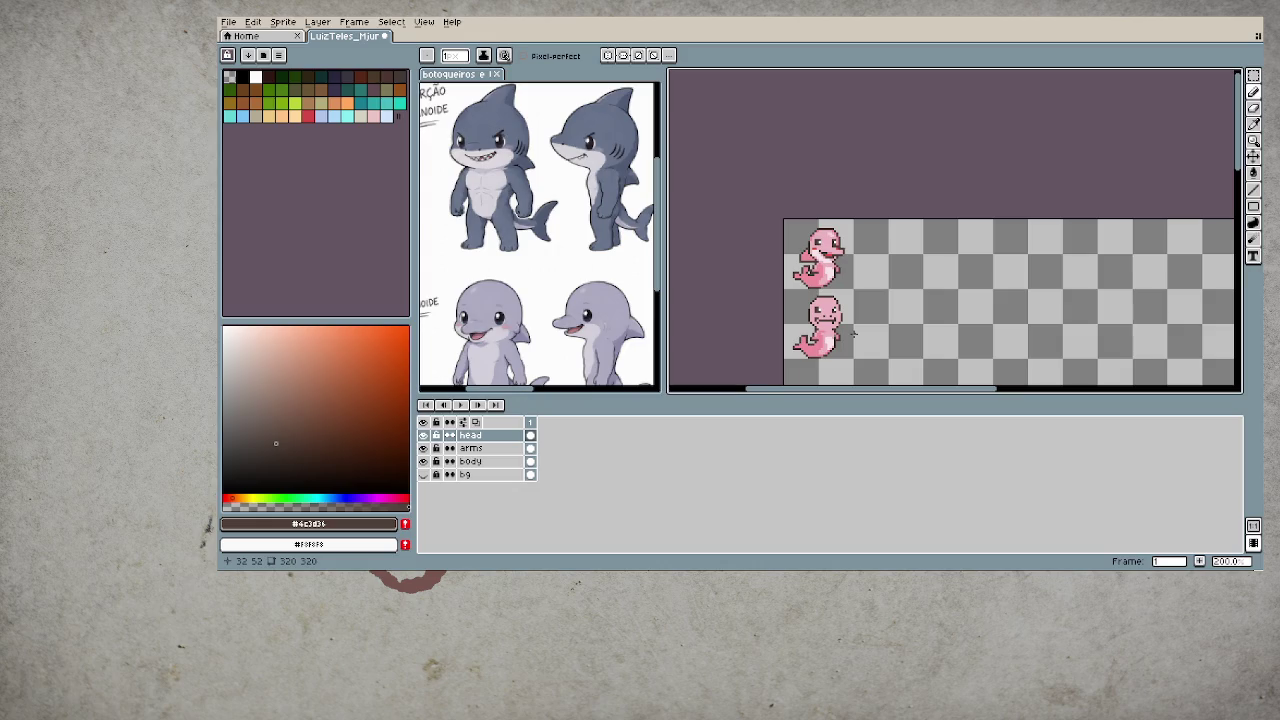
{"action": "scroll", "coordinate": [852, 333], "scroll_direction": "up", "scroll_amount": 1}
{"action": "scroll", "coordinate": [852, 333], "scroll_direction": "up", "scroll_amount": 1}
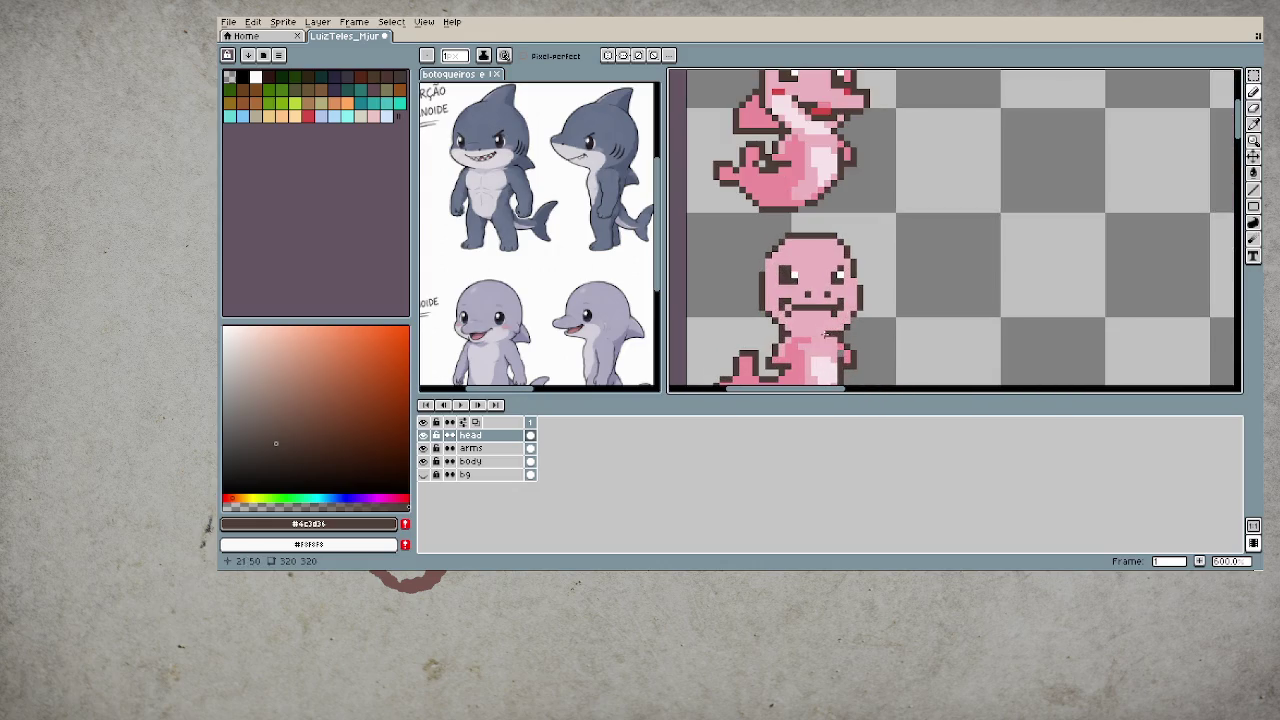
{"action": "scroll", "coordinate": [853, 283], "scroll_direction": "up", "scroll_amount": 1}
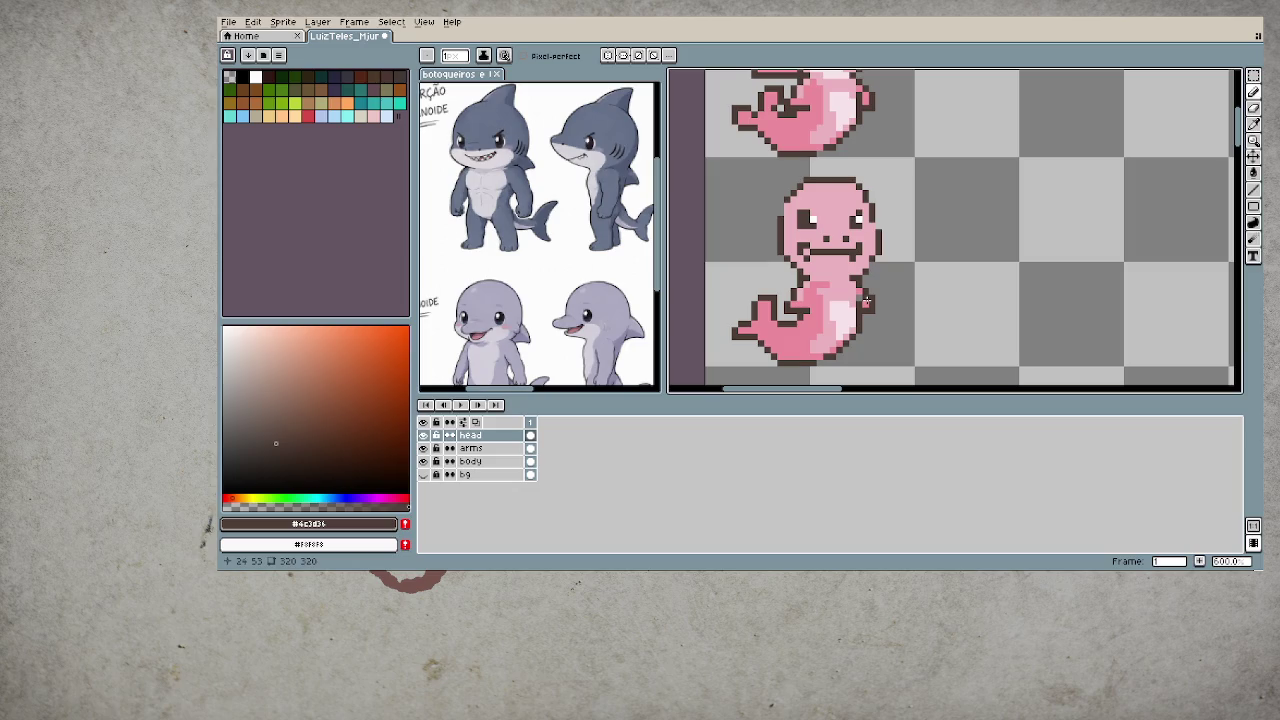
{"action": "scroll", "coordinate": [852, 212], "scroll_direction": "up", "scroll_amount": 2}
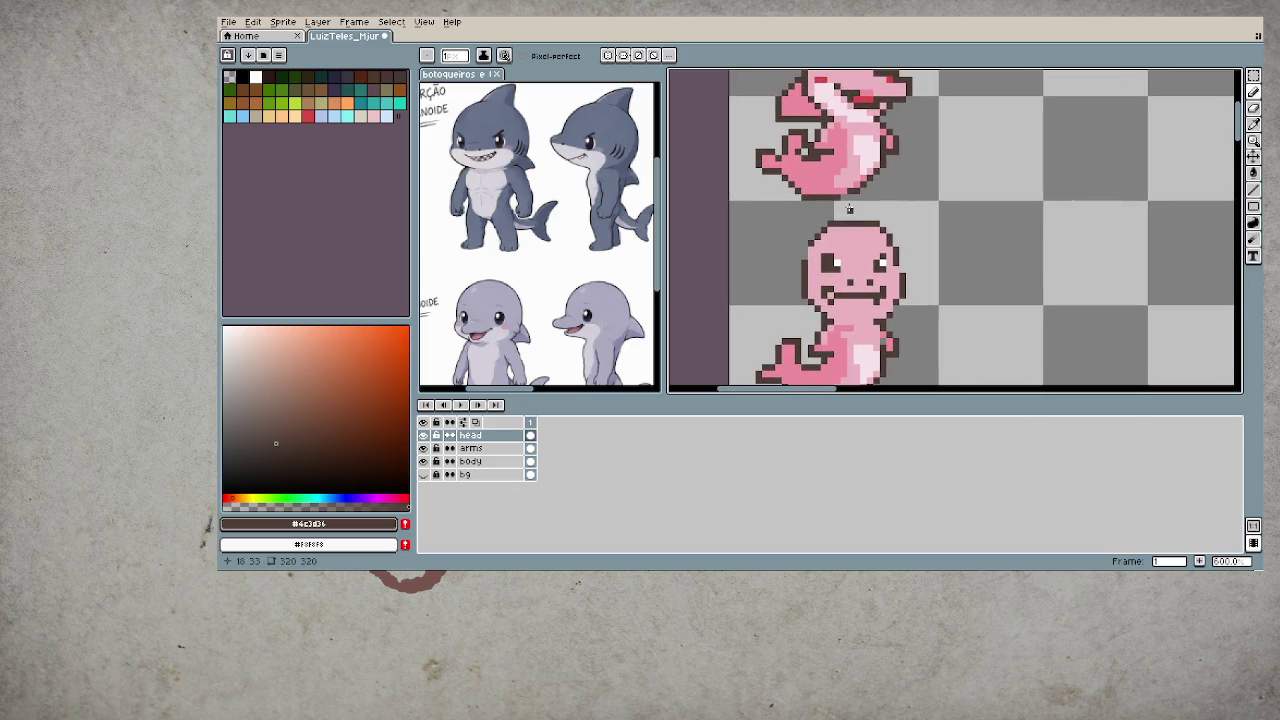
{"action": "left_click_drag", "start_coordinate": [850, 209], "coordinate": [826, 204]}
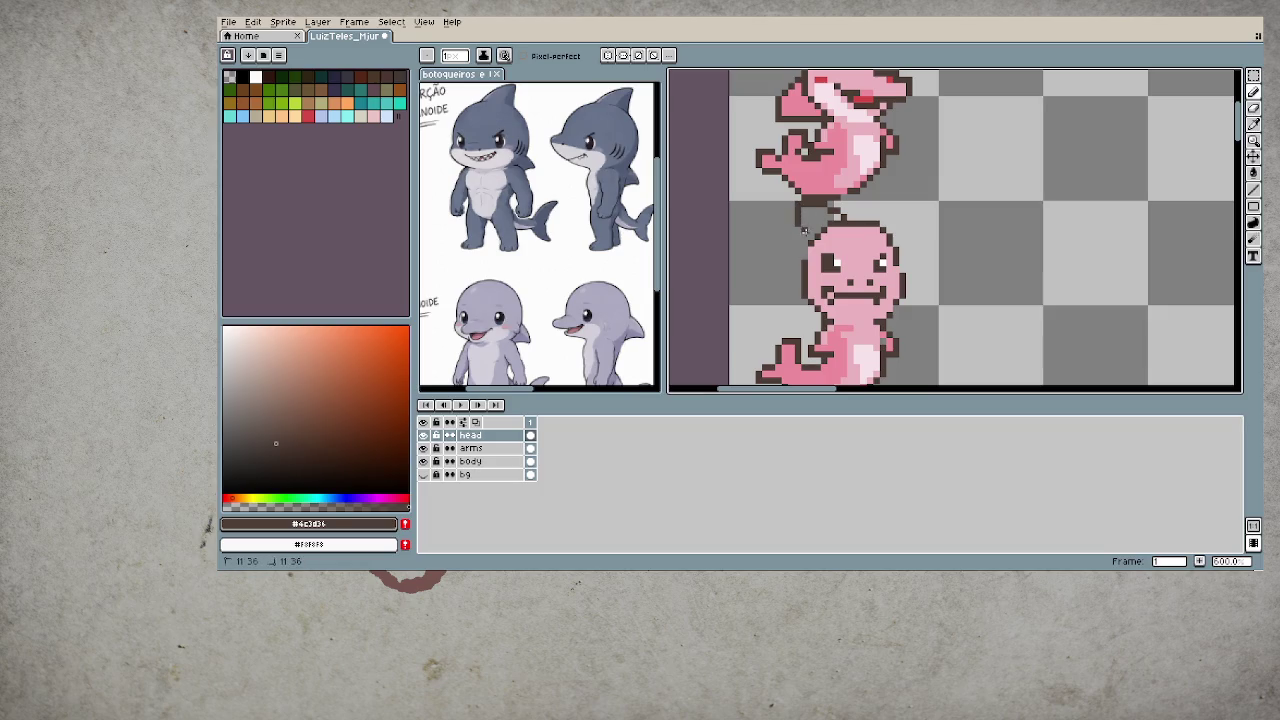
- Sample the pink skin and dark brown outline colours from the sprite
{"action": "left_click", "coordinate": [856, 249], "text": "alt"}
{"action": "key", "text": "g"}
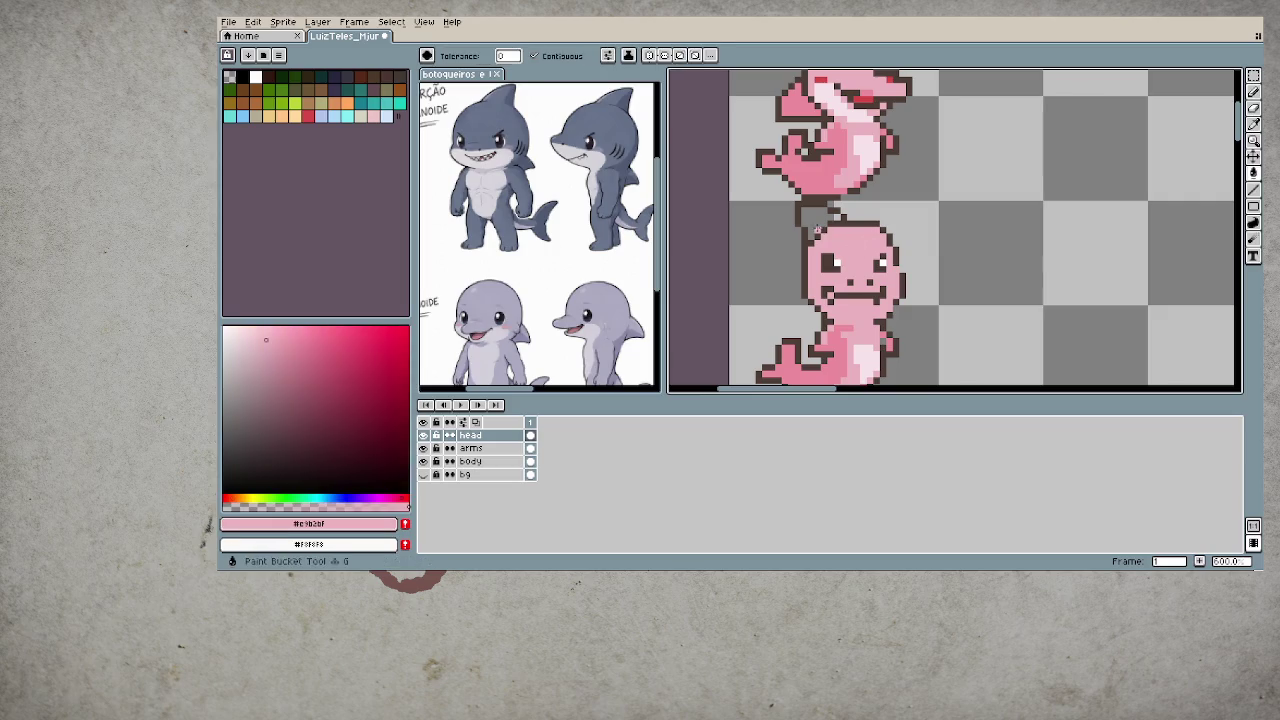
{"action": "scroll", "coordinate": [922, 346], "scroll_direction": "down", "scroll_amount": 2}
{"action": "scroll", "coordinate": [898, 305], "scroll_direction": "up", "scroll_amount": 2}
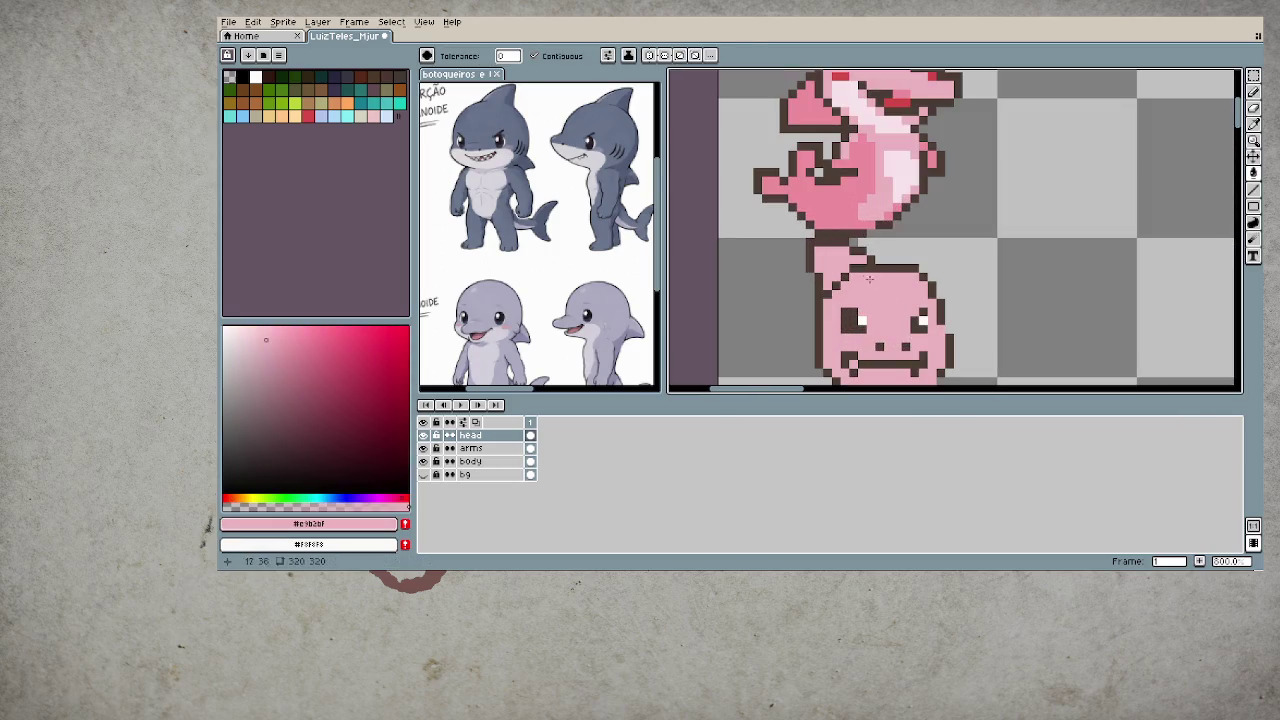
{"action": "key", "text": "b"}
{"action": "left_click", "coordinate": [882, 260], "text": "alt"}
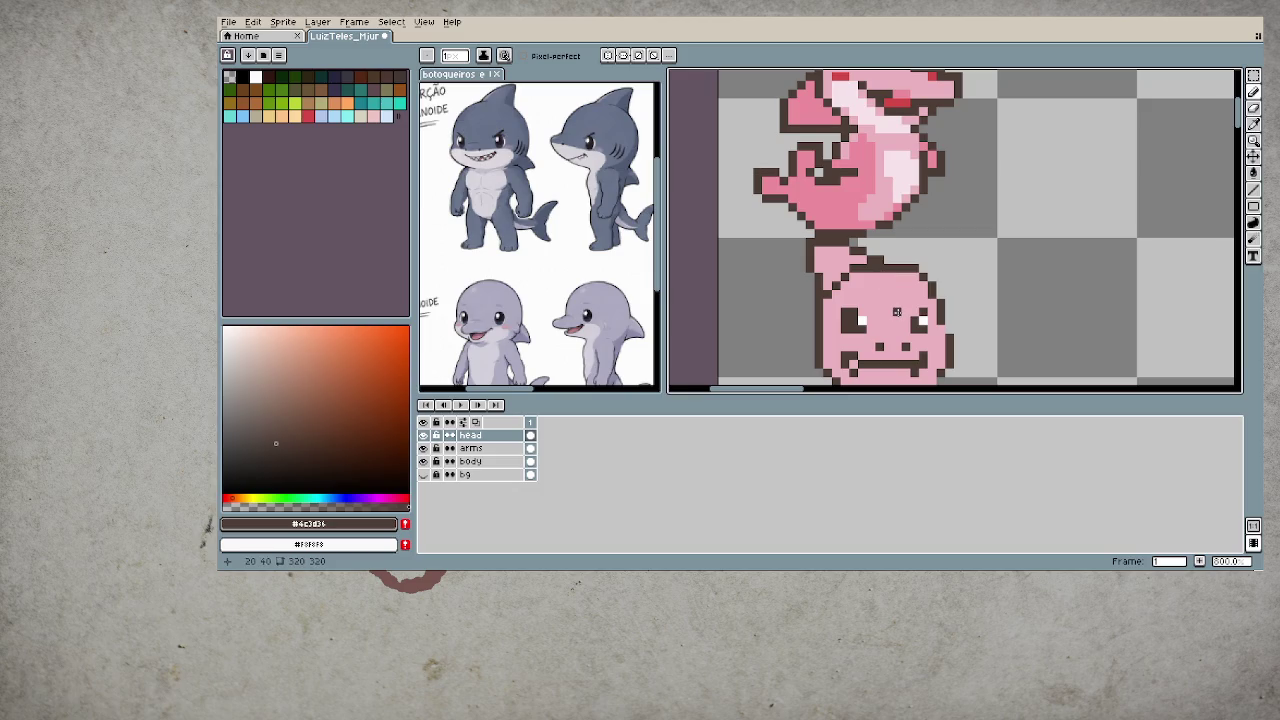
{"action": "scroll", "coordinate": [890, 308], "scroll_direction": "down", "scroll_amount": 2}
{"action": "scroll", "coordinate": [886, 306], "scroll_direction": "down", "scroll_amount": 1}
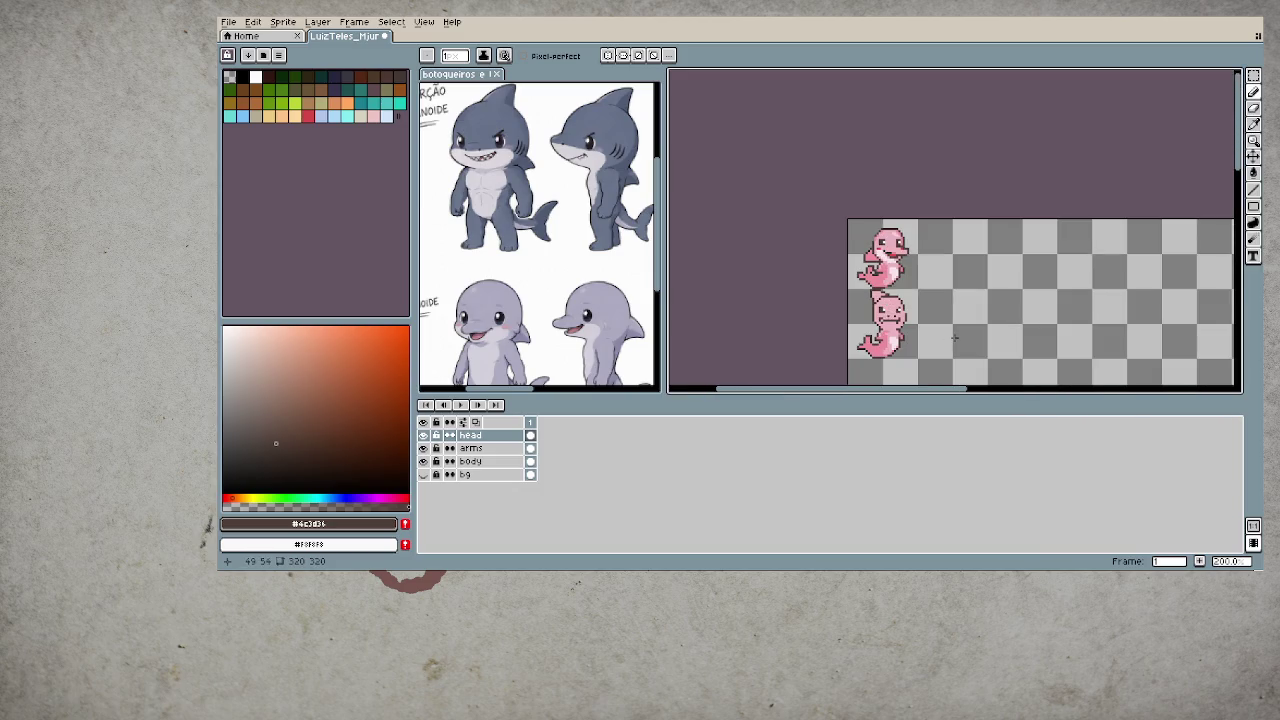
{"action": "scroll", "coordinate": [930, 342], "scroll_direction": "up", "scroll_amount": 2}
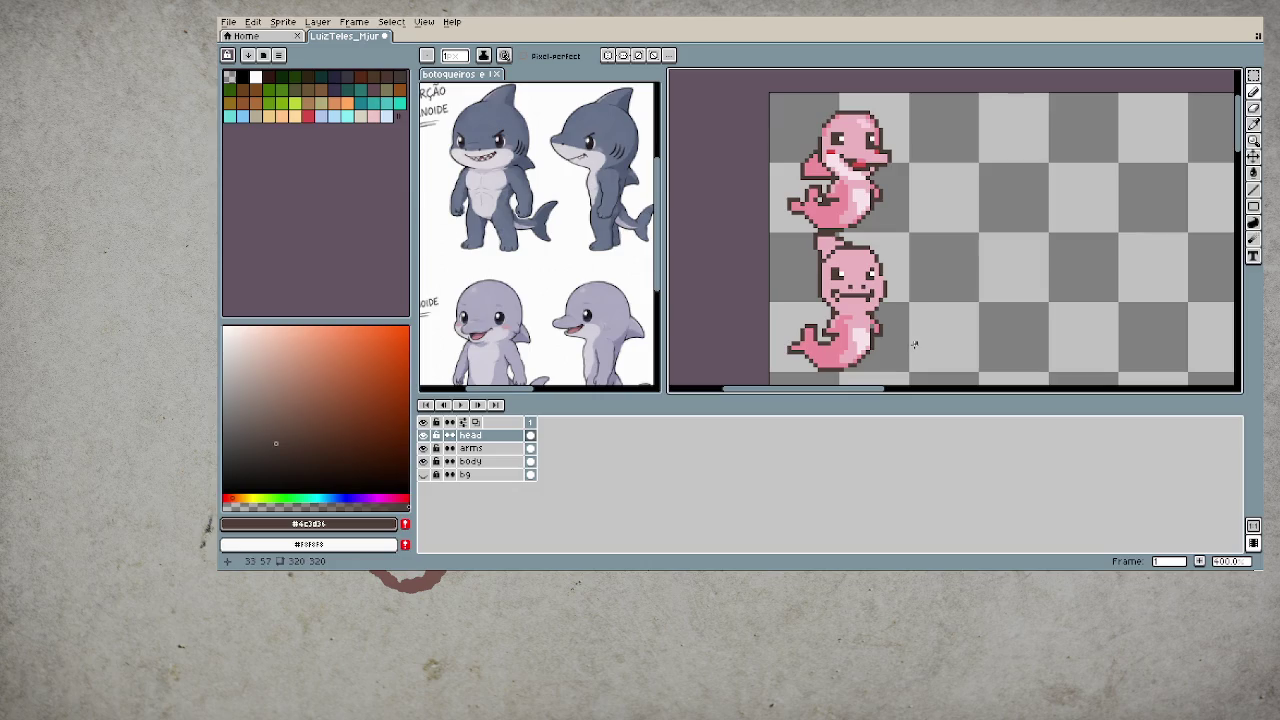
{"action": "scroll", "coordinate": [840, 298], "scroll_direction": "up", "scroll_amount": 2}
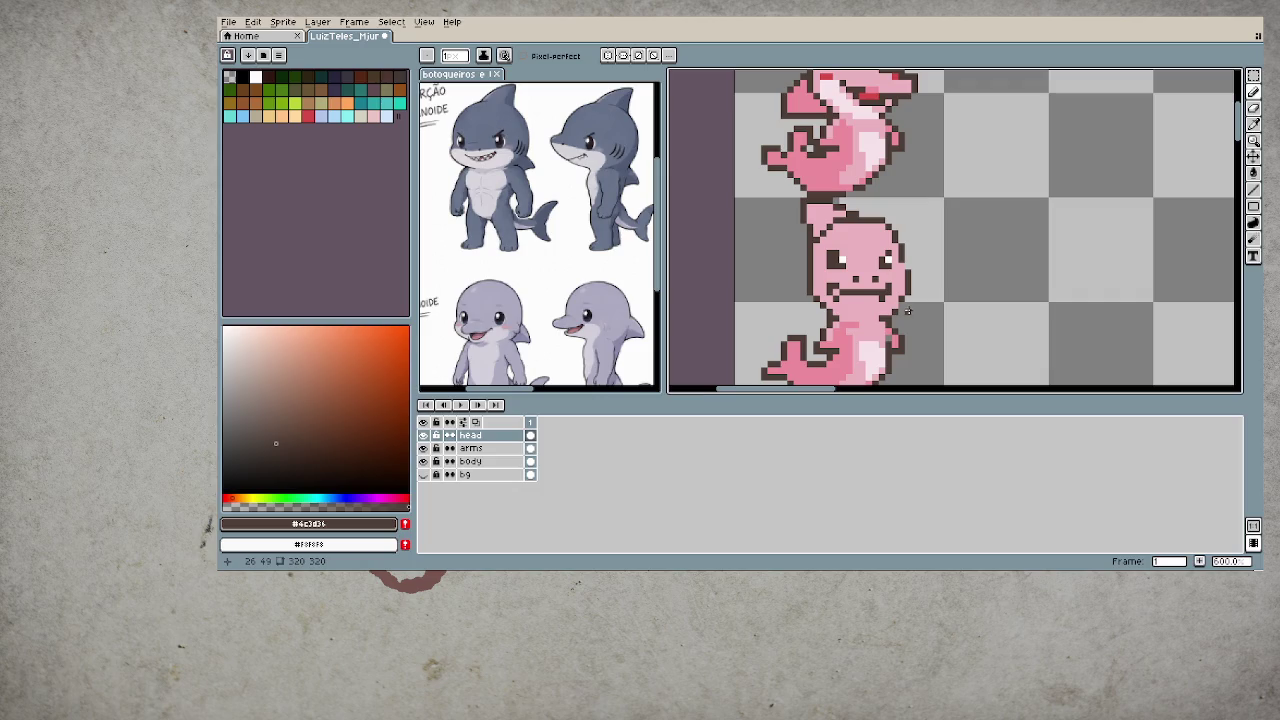
- Fill the lower dolphin's head, including a leftover pink patch, with light blue
{"action": "left_click", "coordinate": [243, 116]}
{"action": "key", "text": "g"}
{"action": "left_click", "coordinate": [858, 305]}
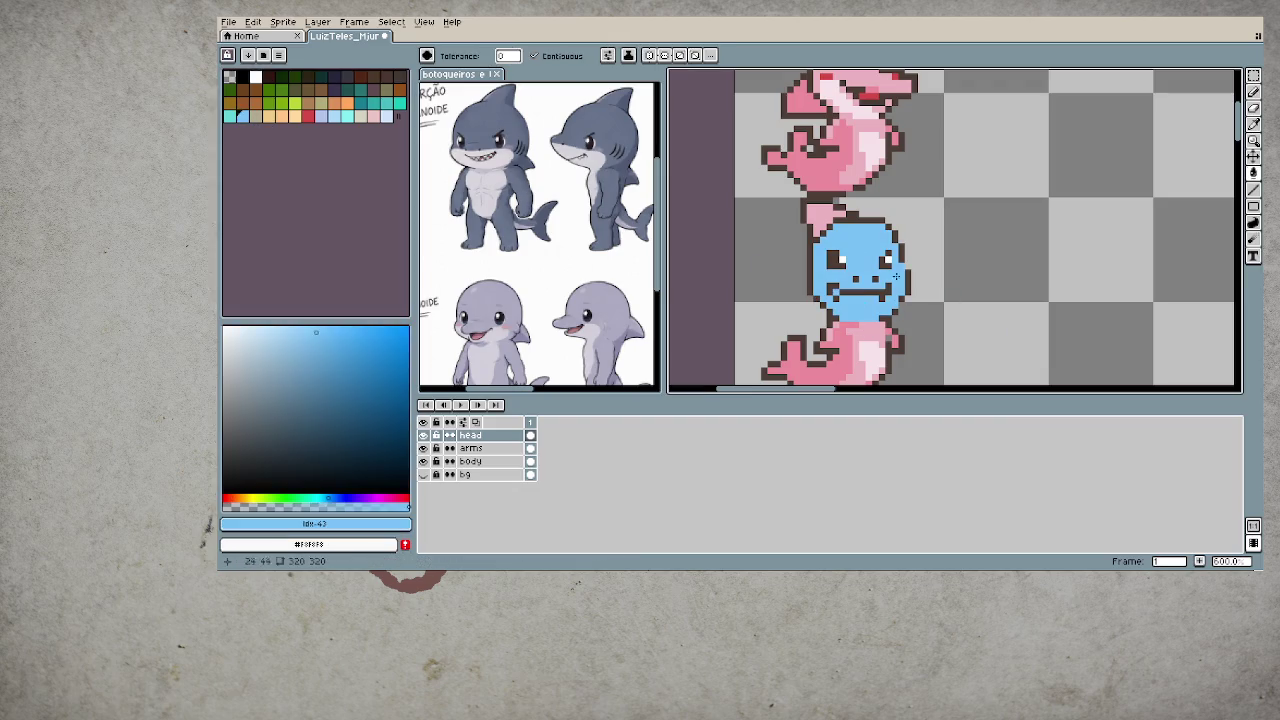
{"action": "left_click", "coordinate": [818, 214]}
{"action": "scroll", "coordinate": [897, 331], "scroll_direction": "down", "scroll_amount": 5}
{"action": "scroll", "coordinate": [890, 300], "scroll_direction": "up", "scroll_amount": 2}
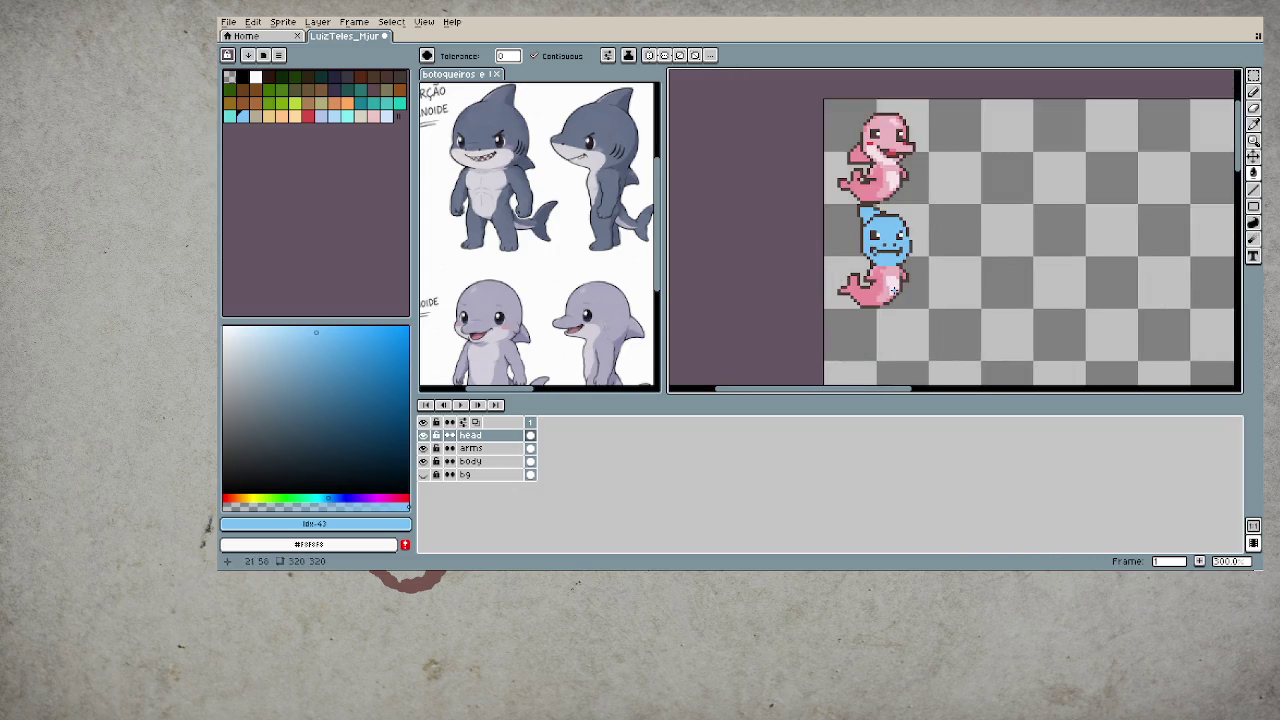
{"action": "scroll", "coordinate": [860, 275], "scroll_direction": "up", "scroll_amount": 1}
{"action": "scroll", "coordinate": [856, 268], "scroll_direction": "up", "scroll_amount": 1}
{"action": "scroll", "coordinate": [856, 268], "scroll_direction": "up", "scroll_amount": 1}
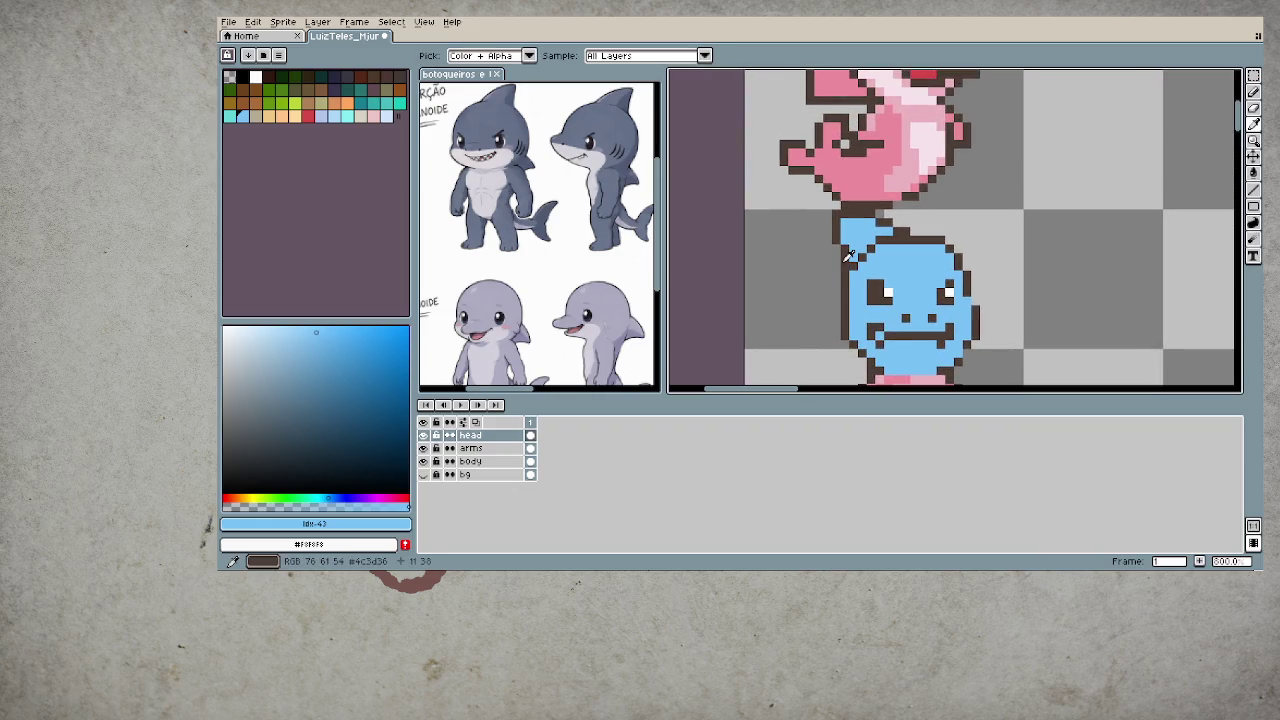
- Draw a dark brown outline with blue pixels along the head's left edge
{"action": "left_click", "coordinate": [846, 256], "text": "alt"}
{"action": "key", "text": "b"}
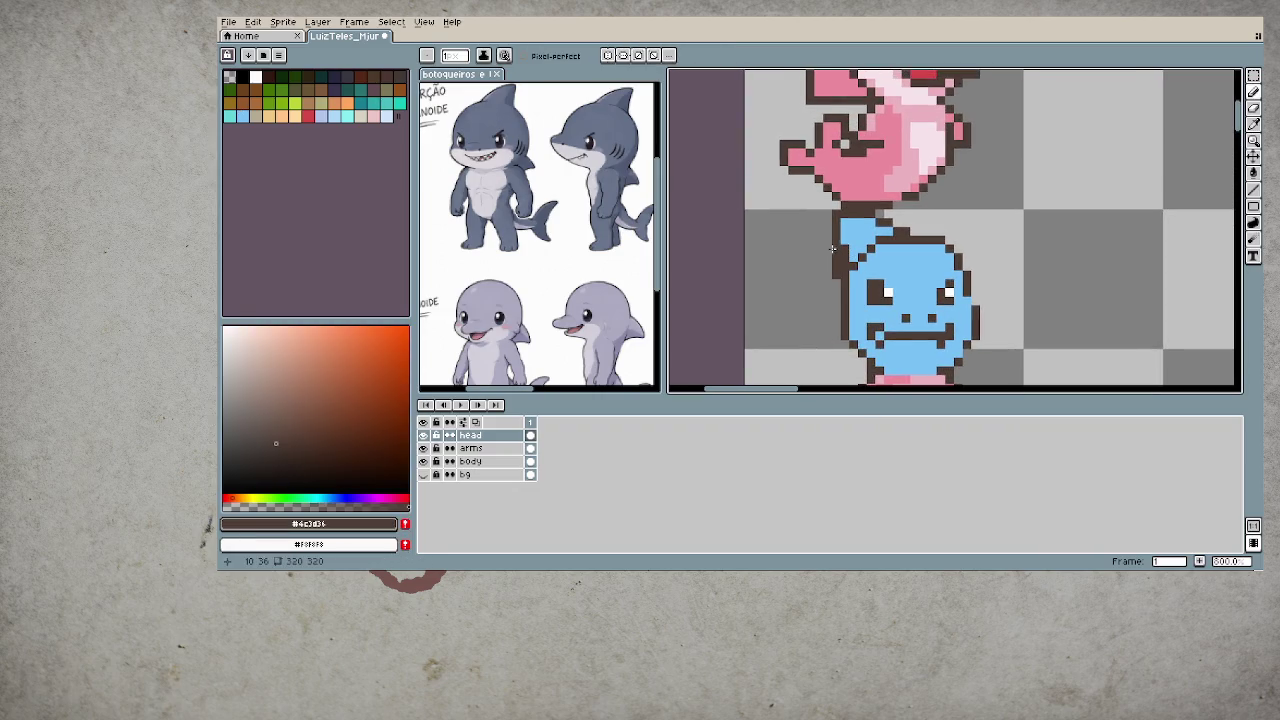
{"action": "left_click", "coordinate": [845, 257], "text": "alt"}
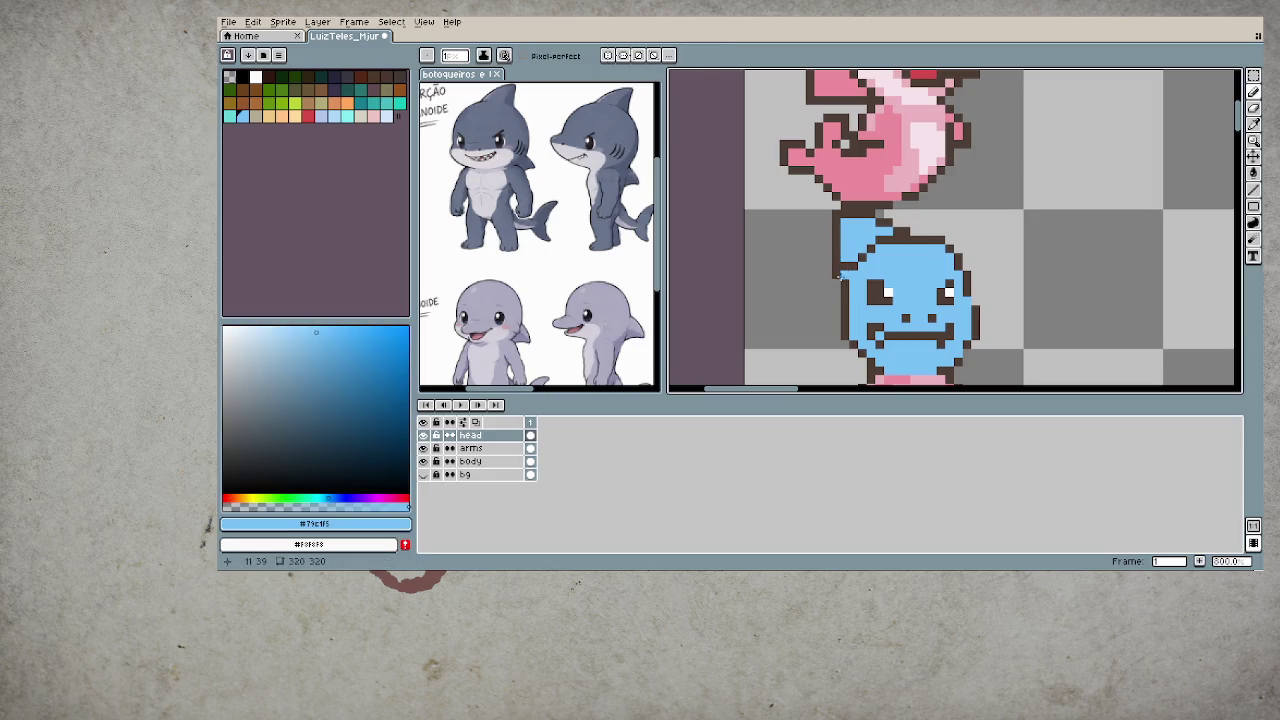
{"action": "left_click", "coordinate": [830, 264], "text": "alt"}
{"action": "left_click_drag", "start_coordinate": [828, 264], "coordinate": [836, 246]}
{"action": "left_click", "coordinate": [845, 248], "text": "alt"}
- Paint a small blue fin at the head's upper-left side
{"action": "left_click", "coordinate": [832, 240], "text": "alt"}
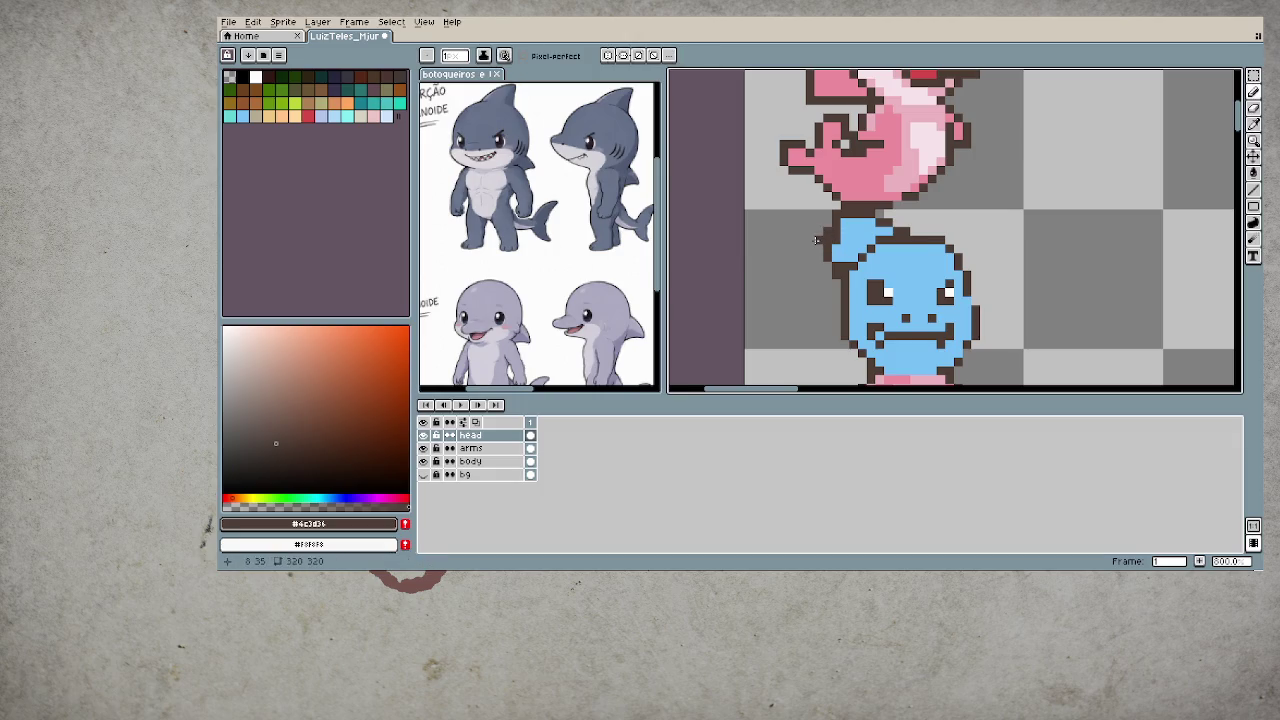
{"action": "left_click", "coordinate": [833, 246], "text": "alt"}
{"action": "mouse_move", "coordinate": [833, 246]}
{"action": "left_mouse_down"}
{"action": "mouse_move", "coordinate": [822, 228]}
{"action": "mouse_move", "coordinate": [850, 218]}
{"action": "left_mouse_up"}
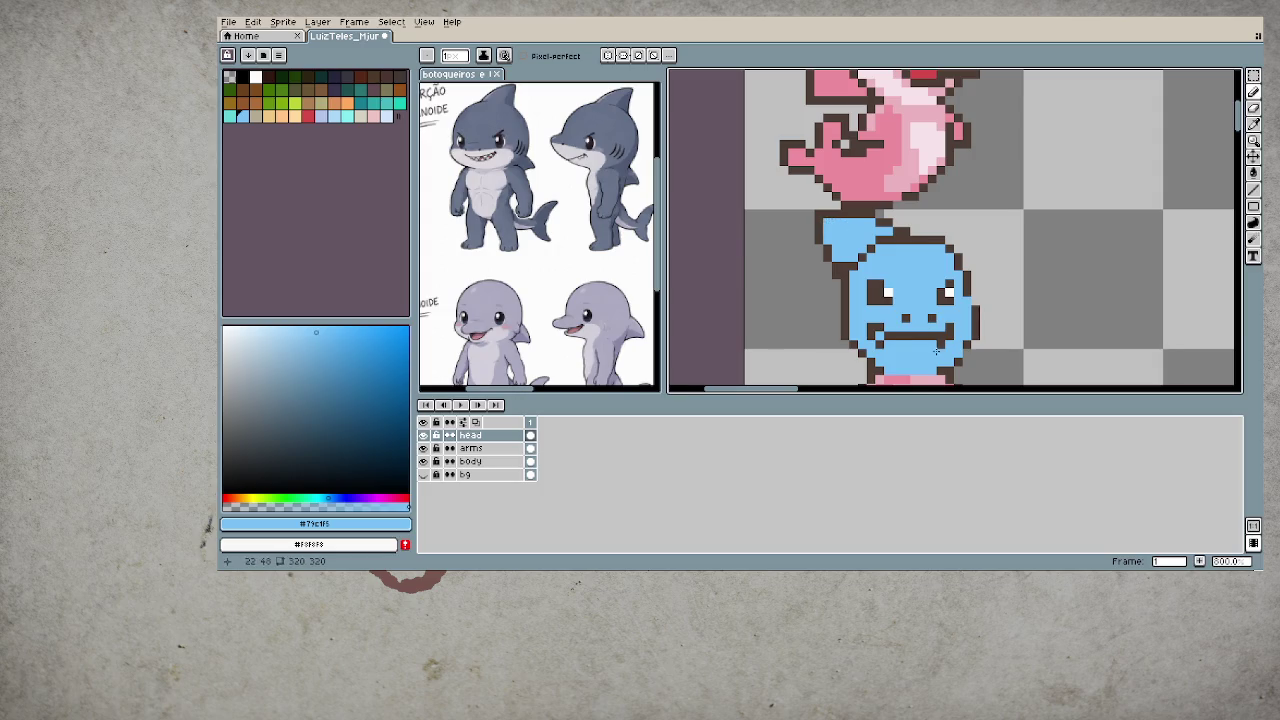
{"action": "scroll", "coordinate": [936, 352], "scroll_direction": "down", "scroll_amount": 3}
{"action": "scroll", "coordinate": [930, 345], "scroll_direction": "down", "scroll_amount": 1}
{"action": "scroll", "coordinate": [907, 328], "scroll_direction": "up", "scroll_amount": 2}
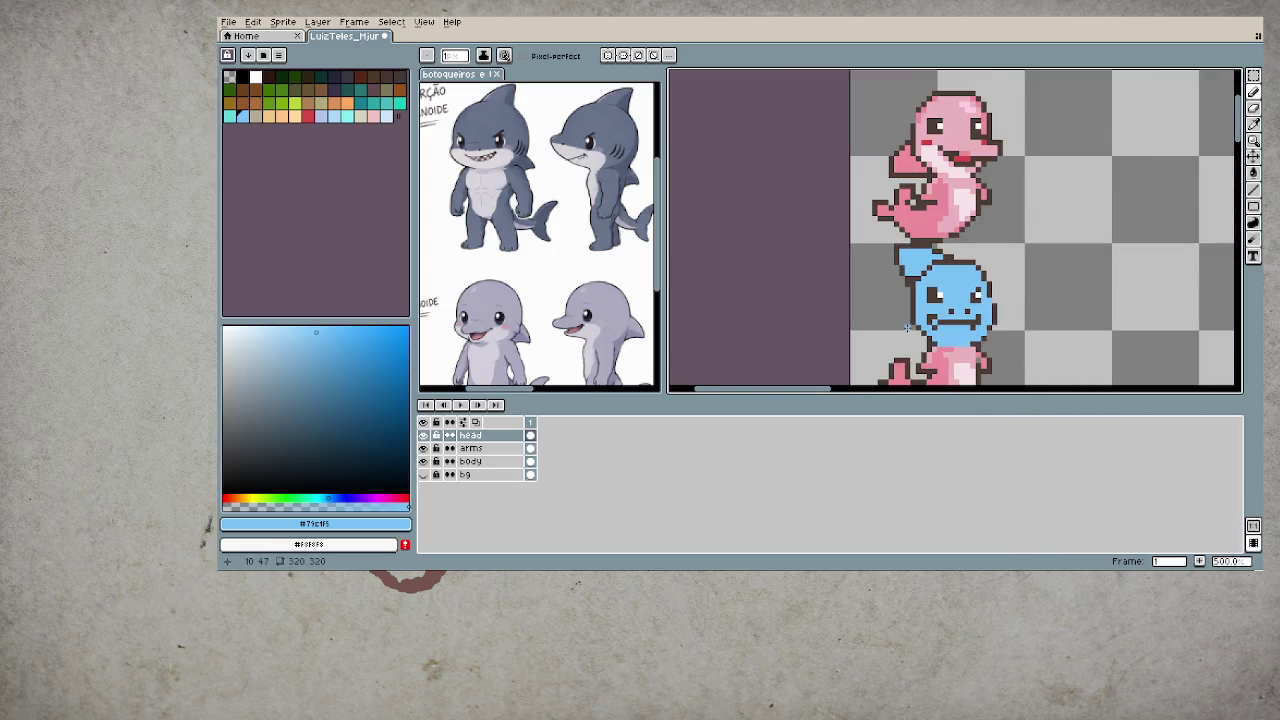
{"action": "scroll", "coordinate": [907, 328], "scroll_direction": "up", "scroll_amount": 2}
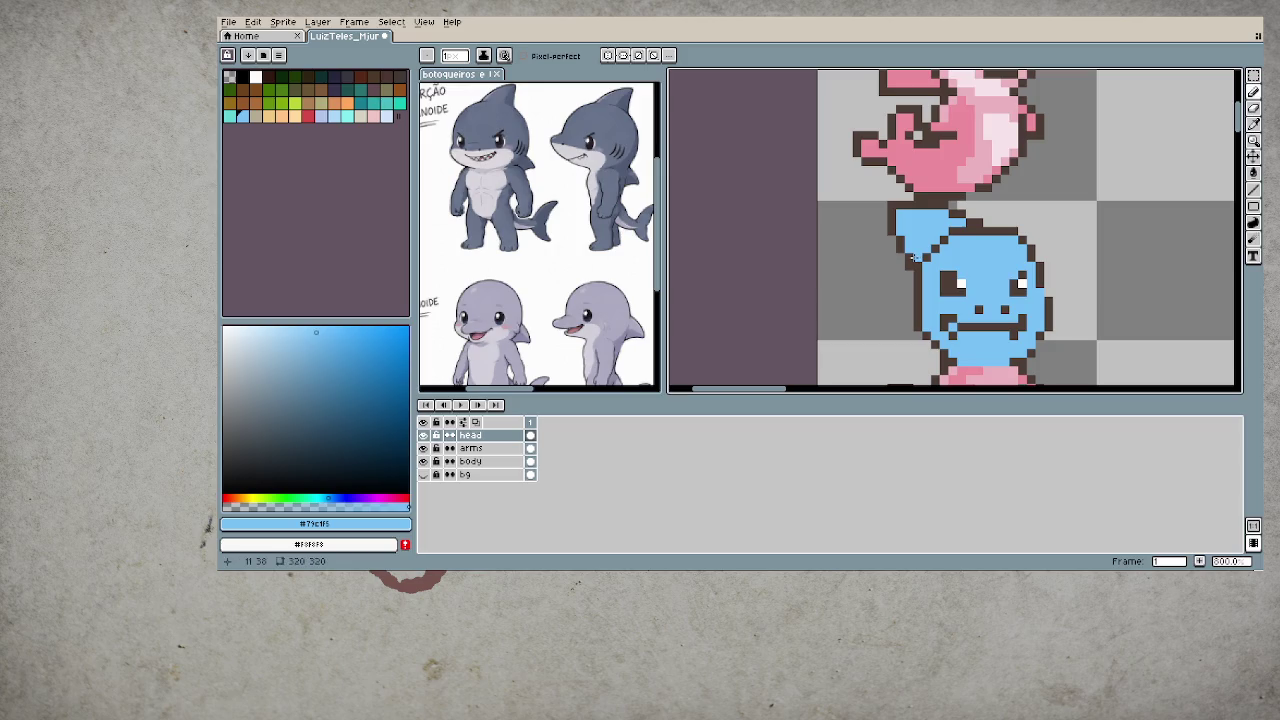
{"action": "scroll", "coordinate": [916, 257], "scroll_direction": "down", "scroll_amount": 2}
{"action": "scroll", "coordinate": [950, 315], "scroll_direction": "down", "scroll_amount": 1}
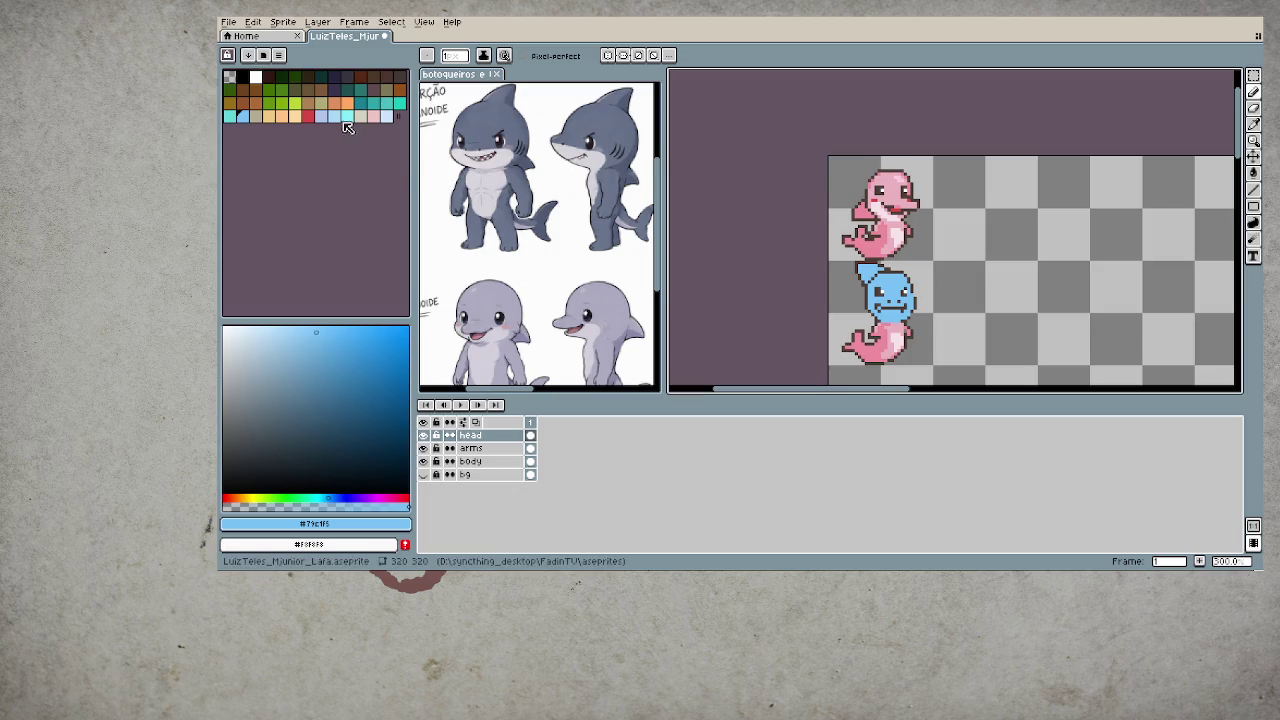
{"action": "left_click", "coordinate": [320, 115]}
- Undo the last stroke and fill the area below the mouth with a near-white colour
{"action": "scroll", "coordinate": [892, 284], "scroll_direction": "up", "scroll_amount": 1}
{"action": "scroll", "coordinate": [892, 284], "scroll_direction": "up", "scroll_amount": 1}
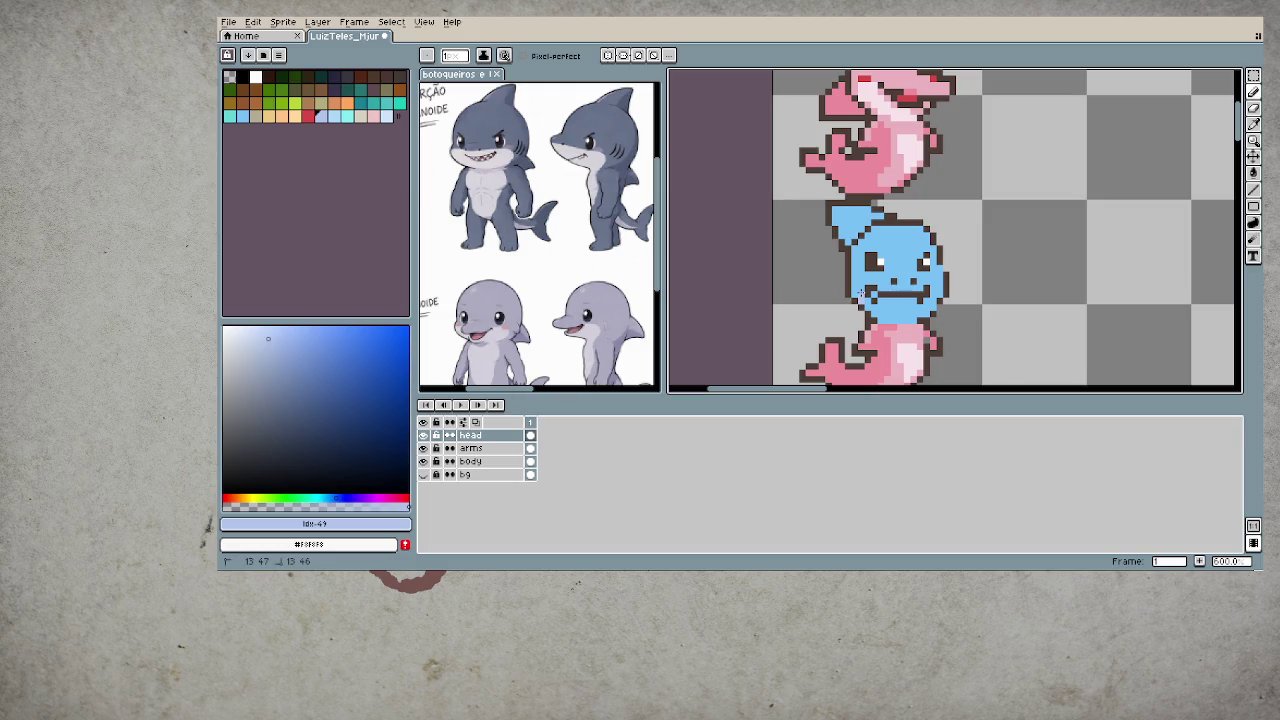
{"action": "key", "text": "ctrl+z"}
{"action": "key", "text": "g"}
{"action": "left_click", "coordinate": [925, 310]}
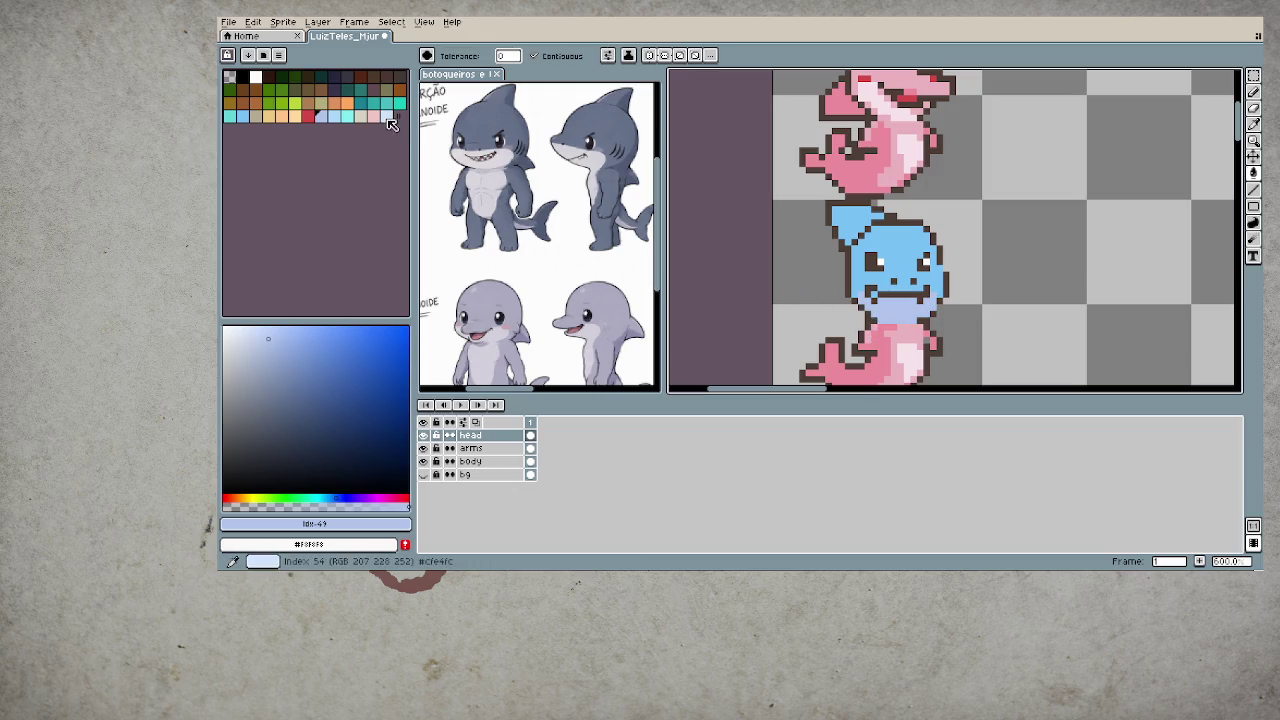
{"action": "left_click", "coordinate": [387, 116]}
{"action": "left_click", "coordinate": [892, 318]}
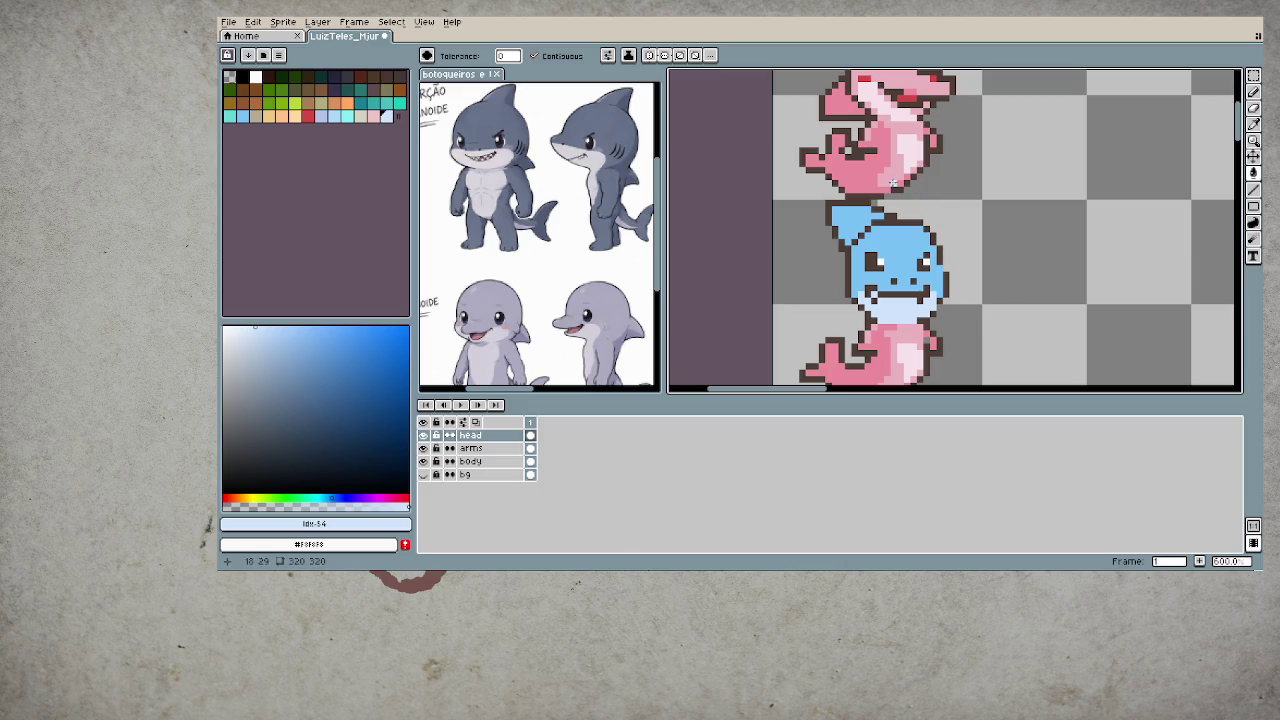
- Paint a wide red (#d54949) mouth across the blue head, sampling teeth and outline colours
{"action": "left_click", "coordinate": [905, 88], "text": "alt"}
{"action": "key", "text": "b"}
{"action": "left_click_drag", "start_coordinate": [886, 307], "coordinate": [914, 322]}
{"action": "key", "text": "alt"}
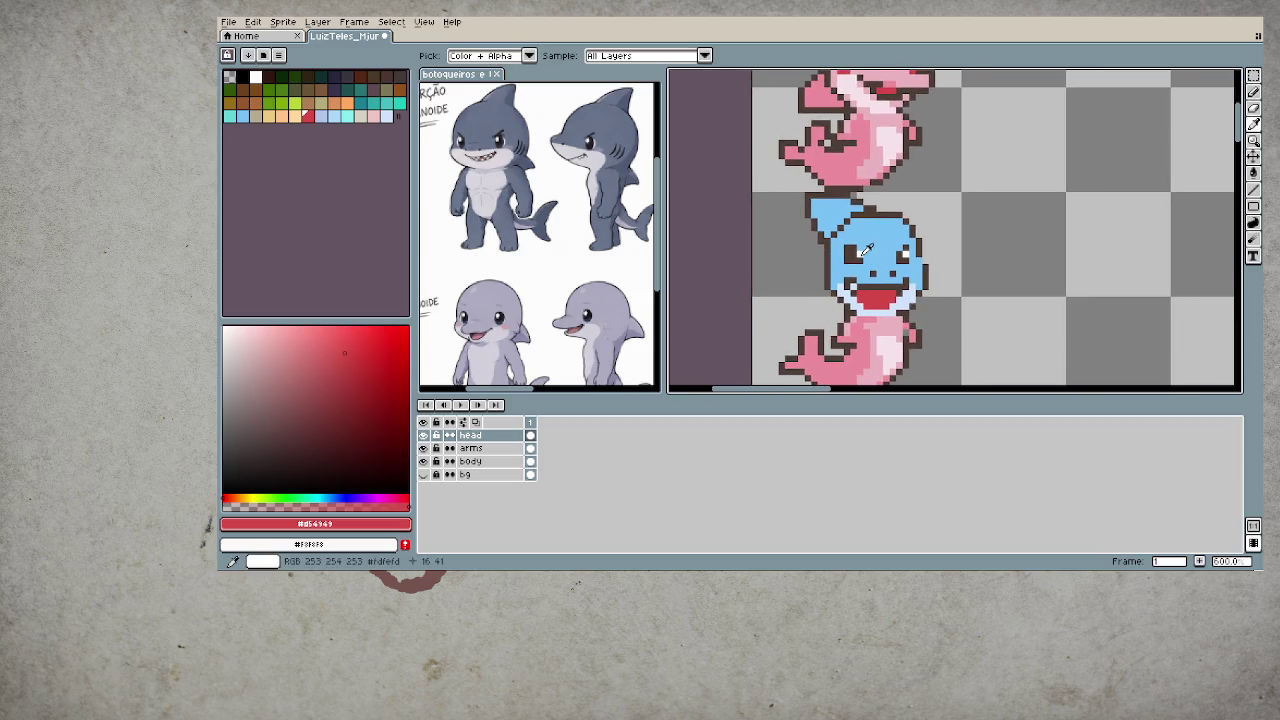
{"action": "left_click", "coordinate": [866, 250], "text": "alt"}
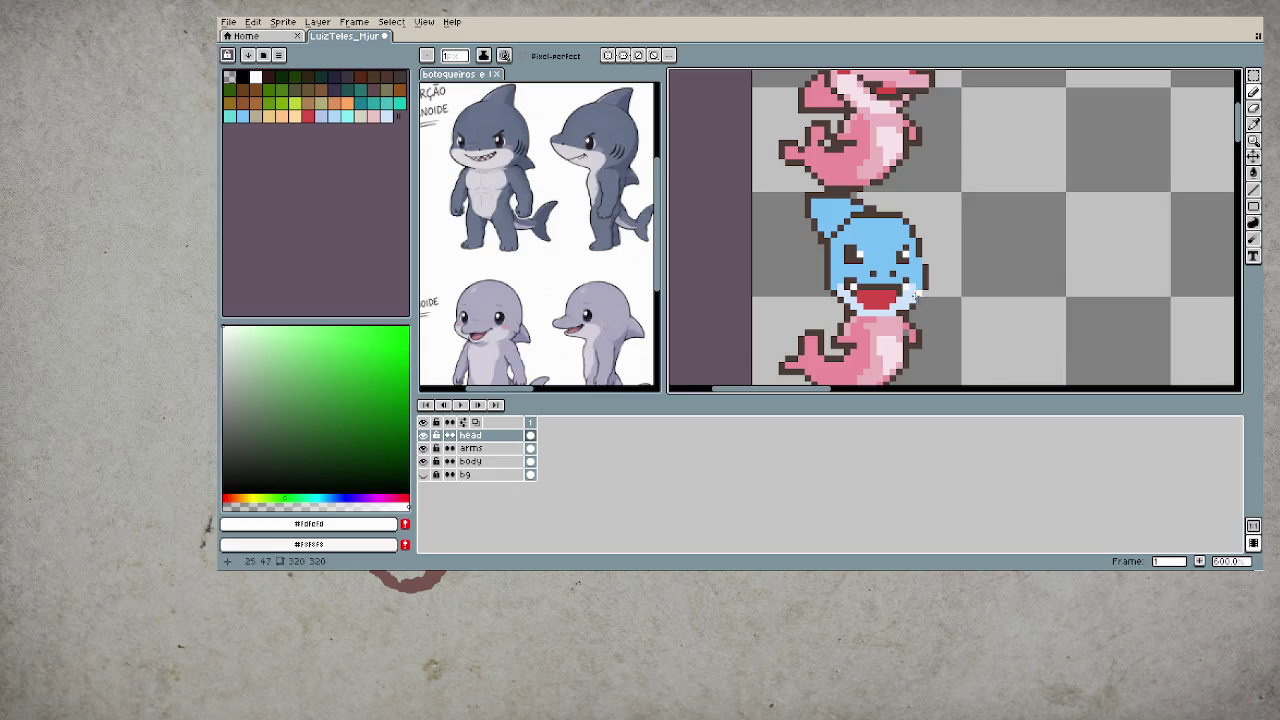
{"action": "left_click", "coordinate": [918, 296], "text": "alt"}
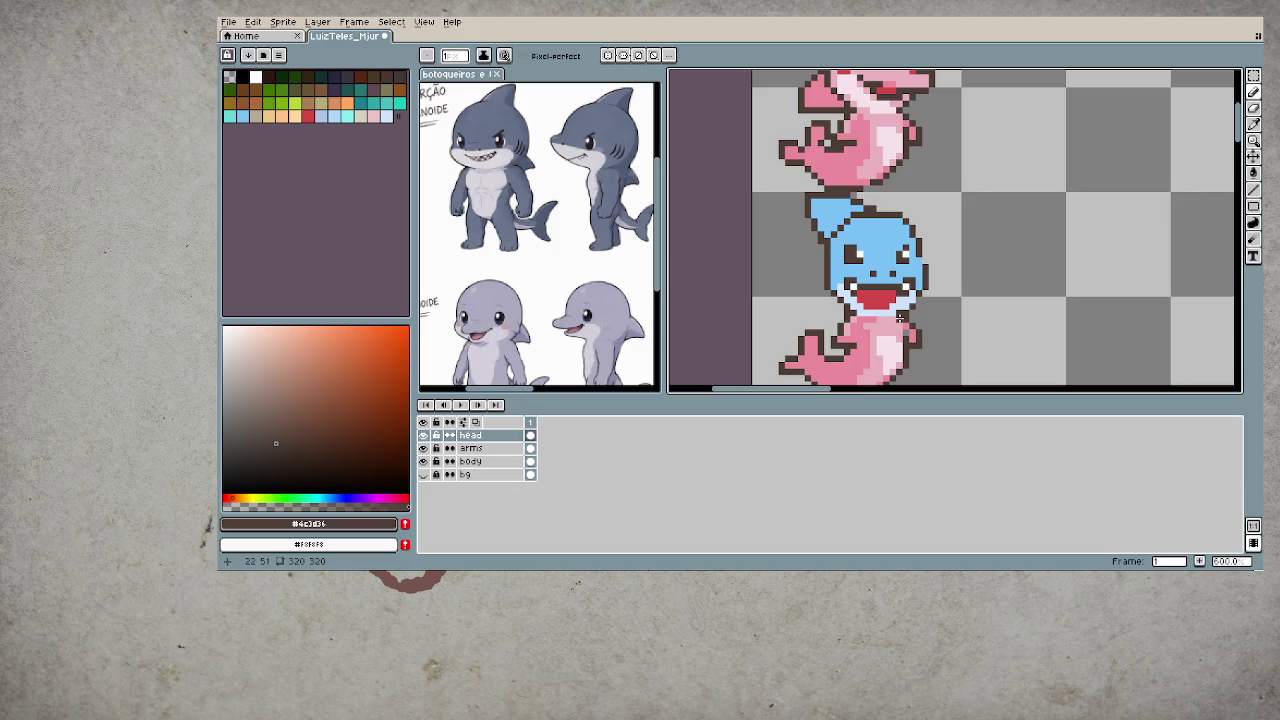
{"action": "left_click", "coordinate": [899, 291], "text": "alt"}
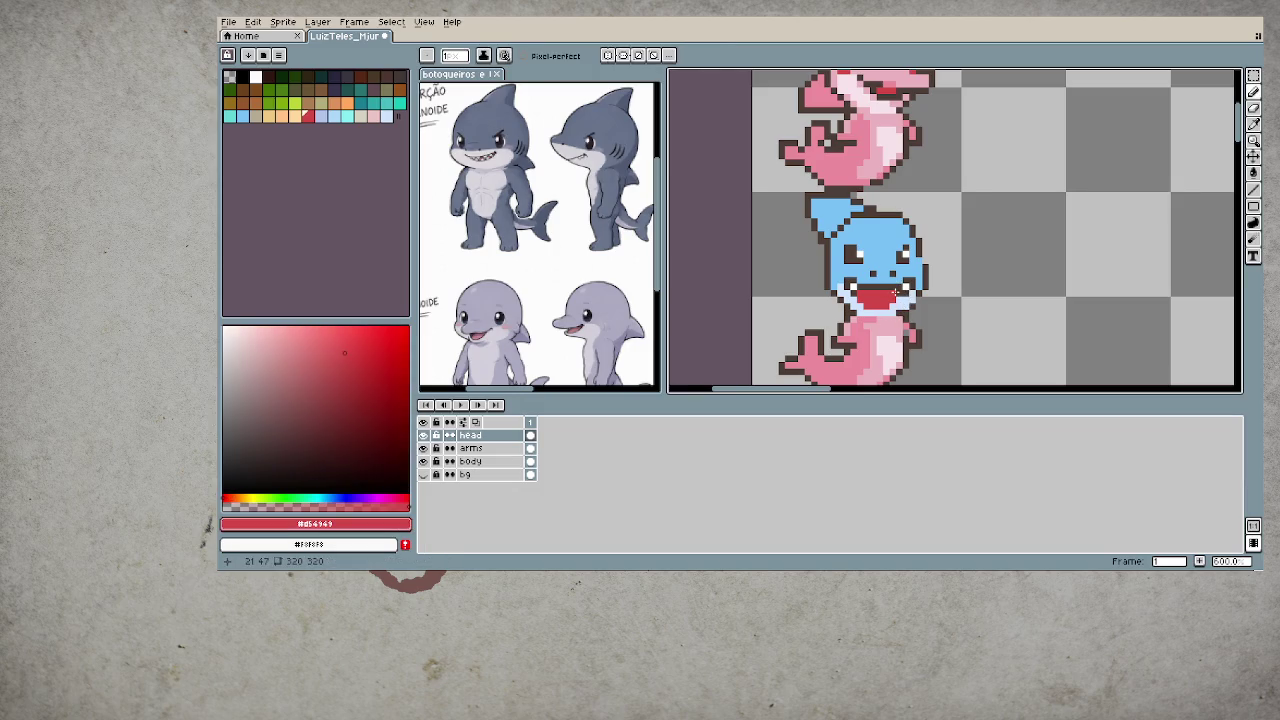
{"action": "scroll", "coordinate": [884, 314], "scroll_direction": "down", "scroll_amount": 1}
{"action": "scroll", "coordinate": [884, 314], "scroll_direction": "down", "scroll_amount": 1}
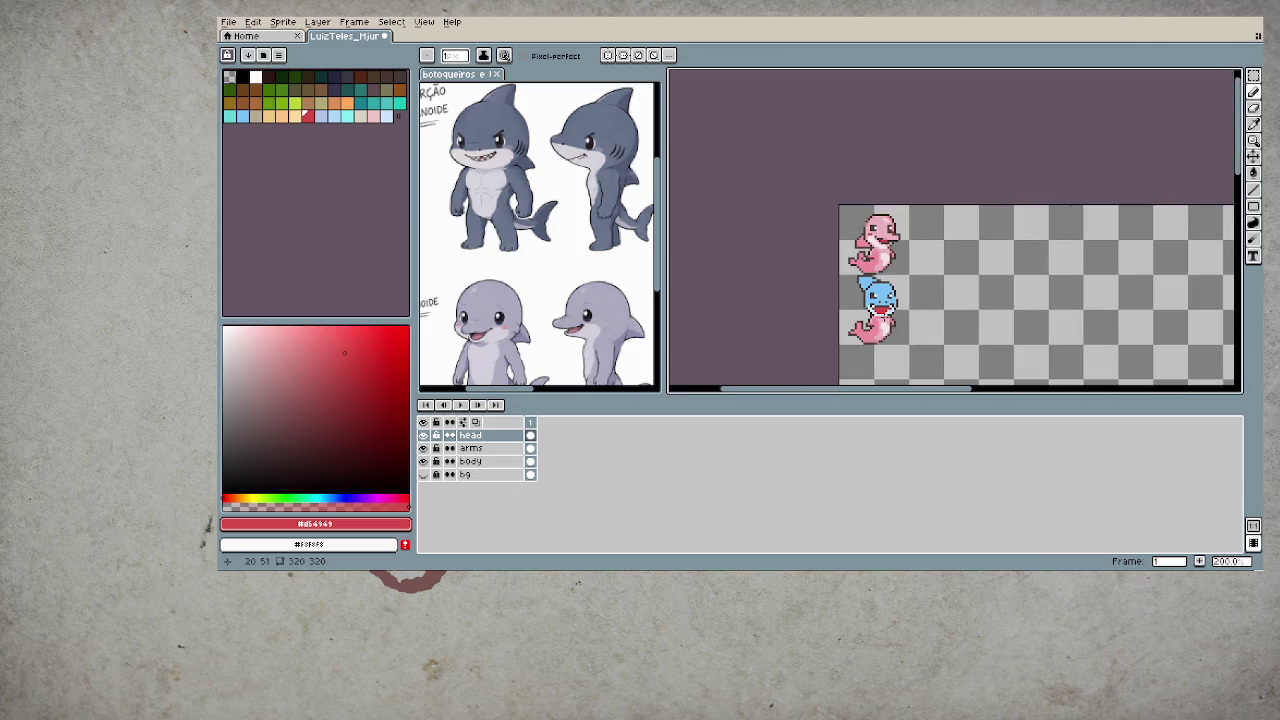
{"action": "scroll", "coordinate": [898, 296], "scroll_direction": "up", "scroll_amount": 3}
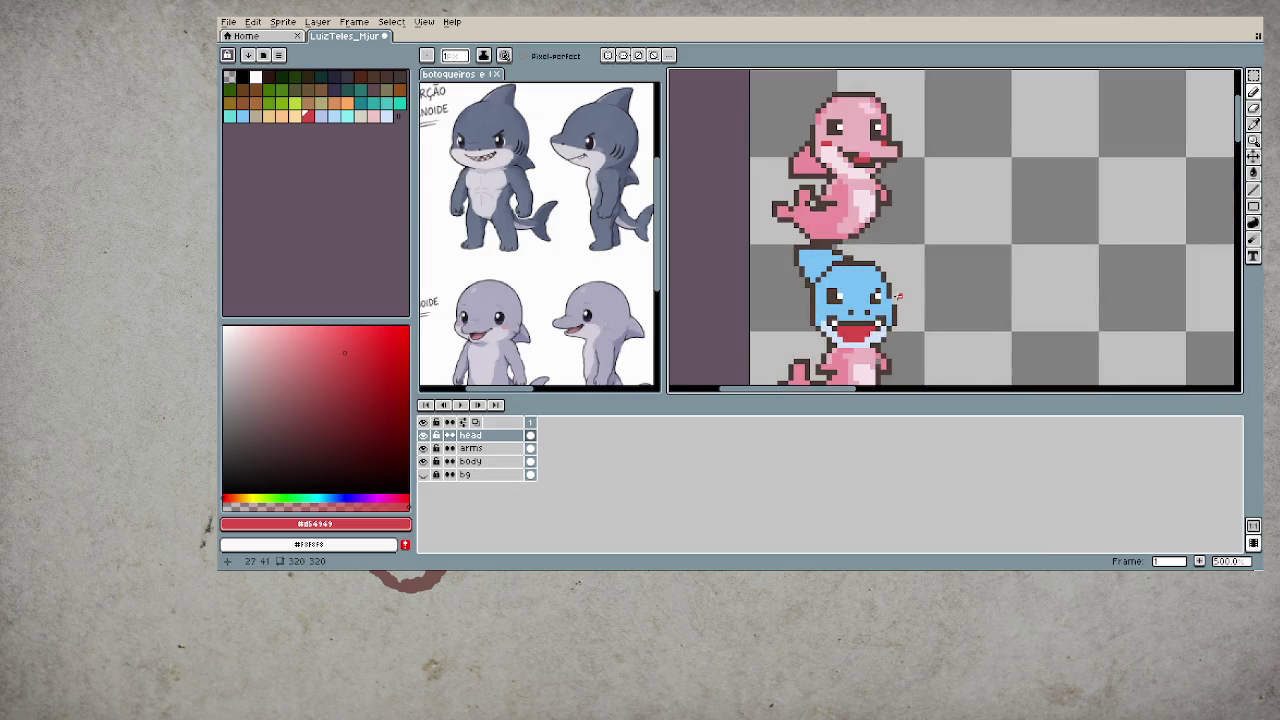
{"action": "scroll", "coordinate": [839, 298], "scroll_direction": "down", "scroll_amount": 3}
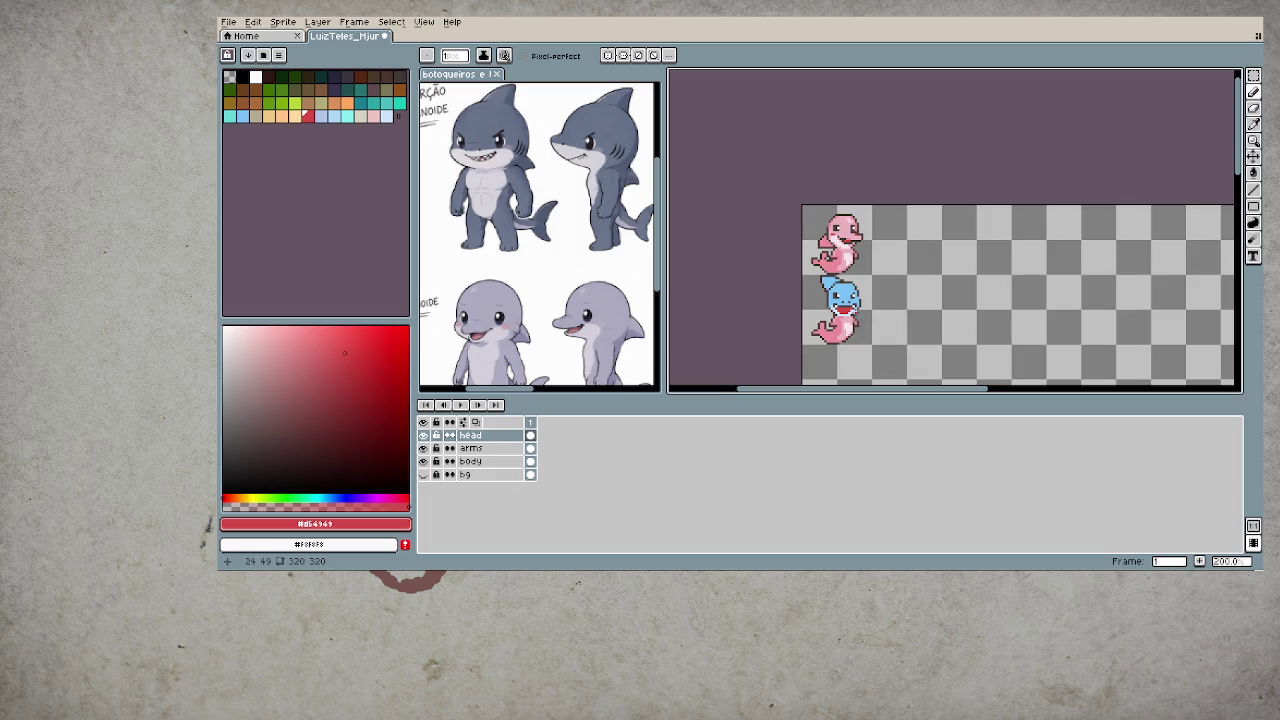
{"action": "scroll", "coordinate": [850, 303], "scroll_direction": "up", "scroll_amount": 3}
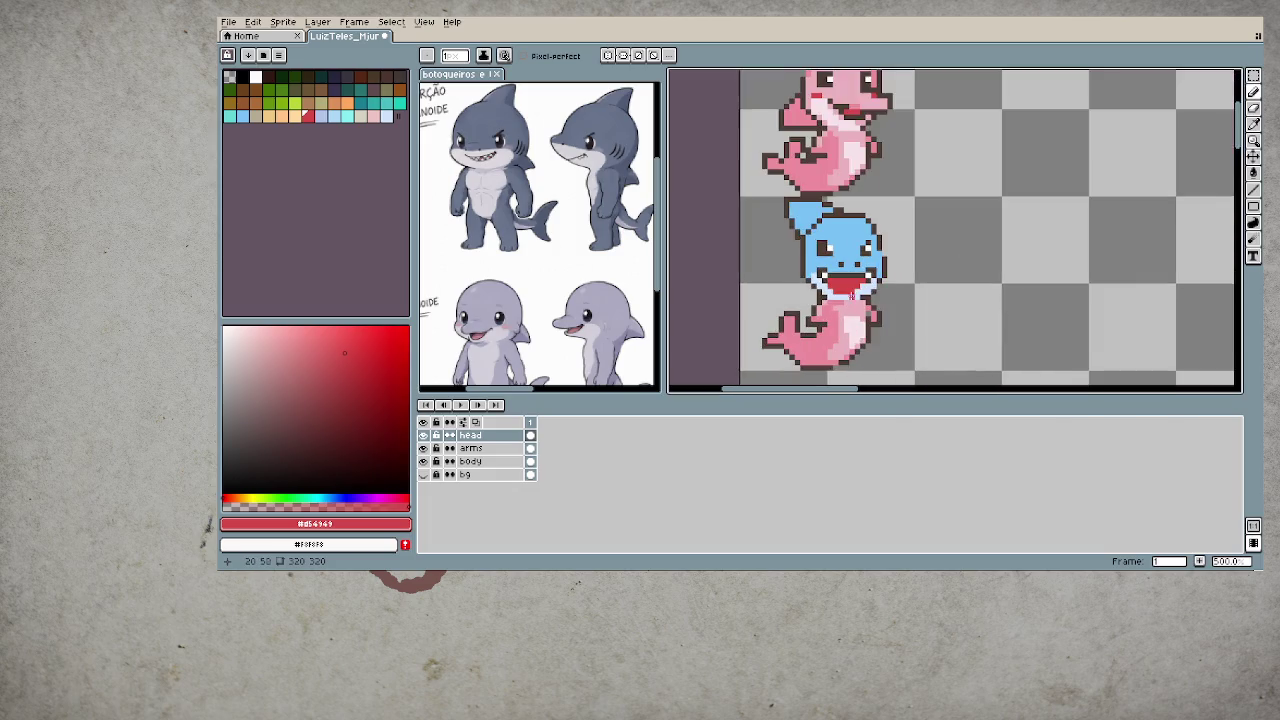
- Cover the red grin with light blue and start a smaller dark mouth
{"action": "scroll", "coordinate": [848, 297], "scroll_direction": "up", "scroll_amount": 2}
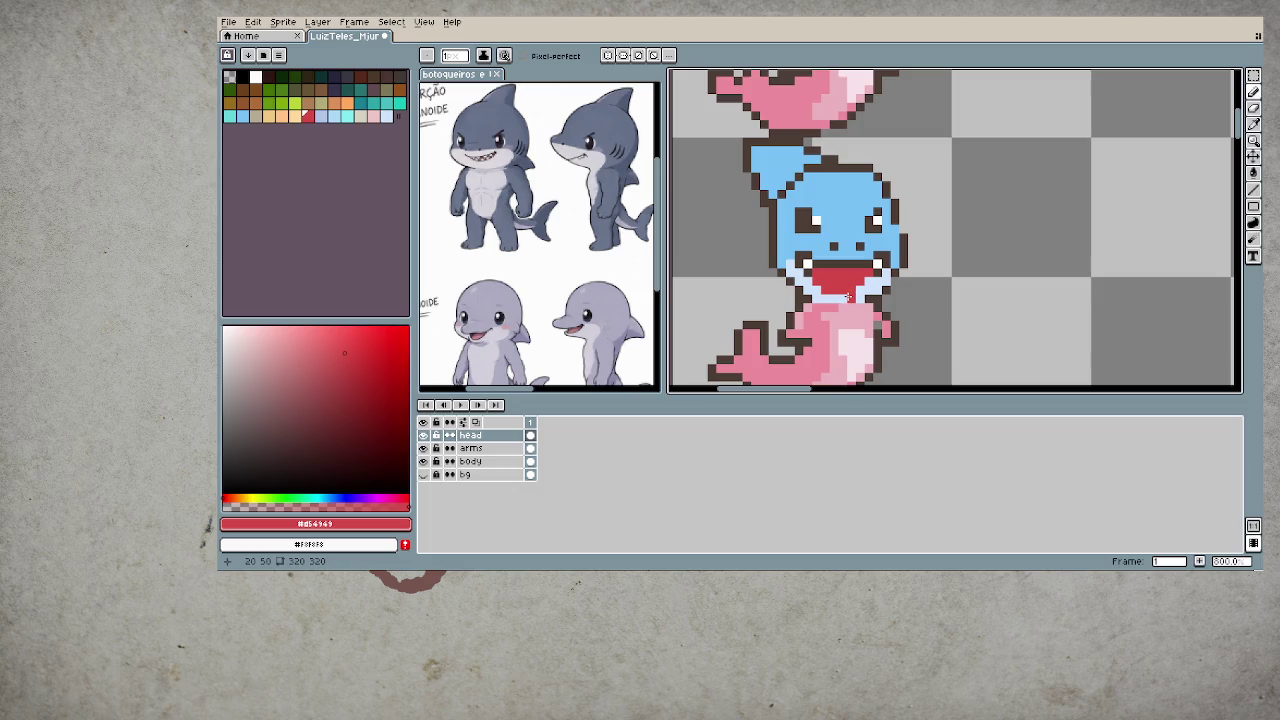
{"action": "left_click", "coordinate": [868, 286], "text": "alt"}
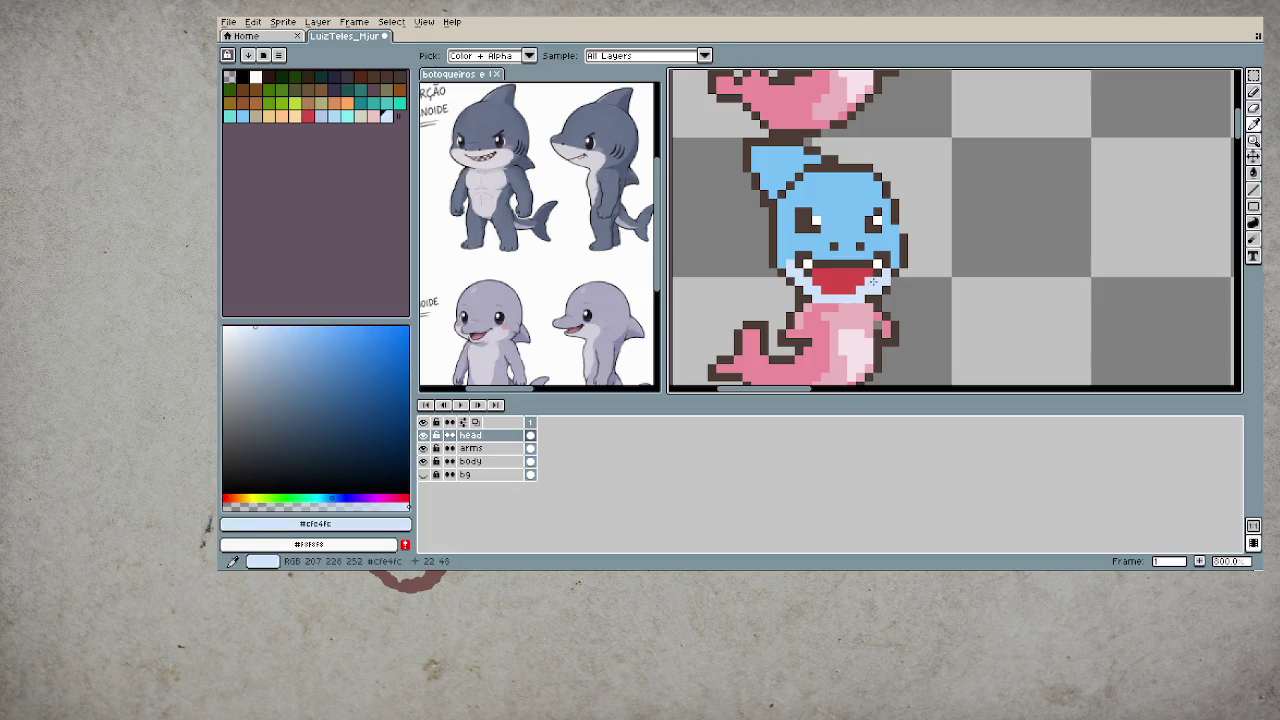
{"action": "left_click", "coordinate": [830, 265], "text": "alt"}
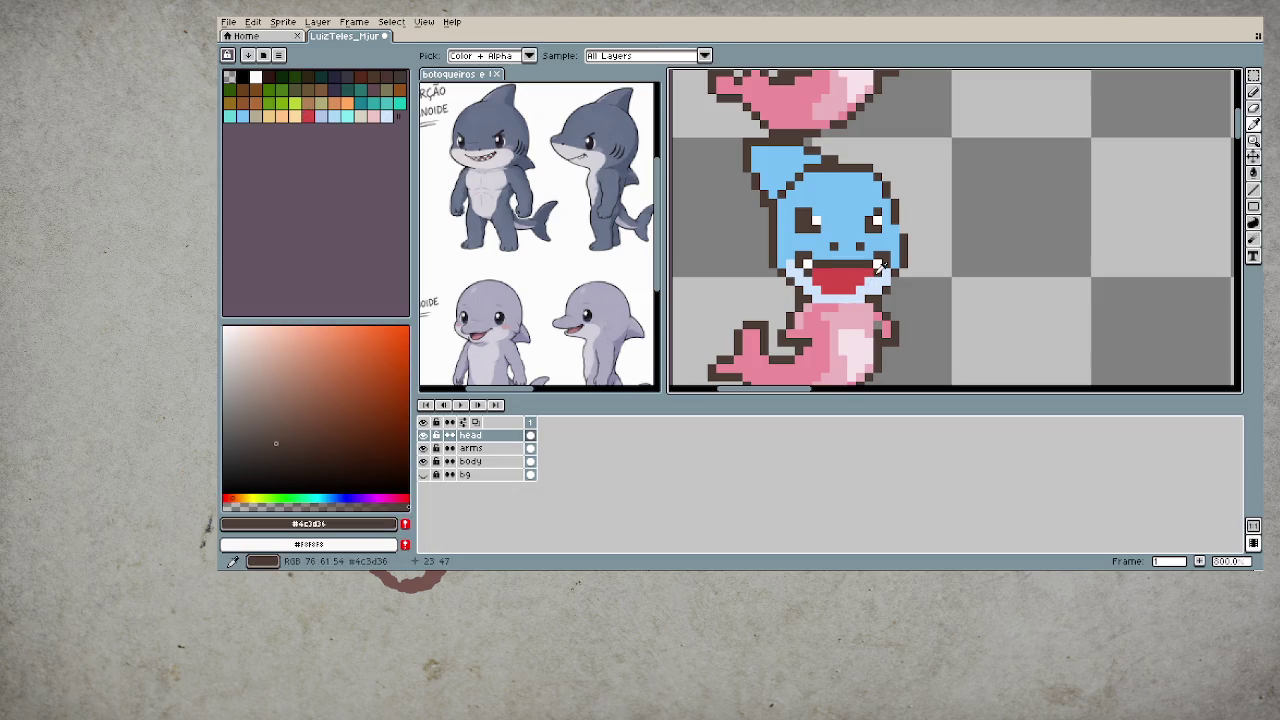
{"action": "key", "text": "e"}
{"action": "left_click", "coordinate": [800, 258], "text": "alt"}
{"action": "key", "text": "b"}
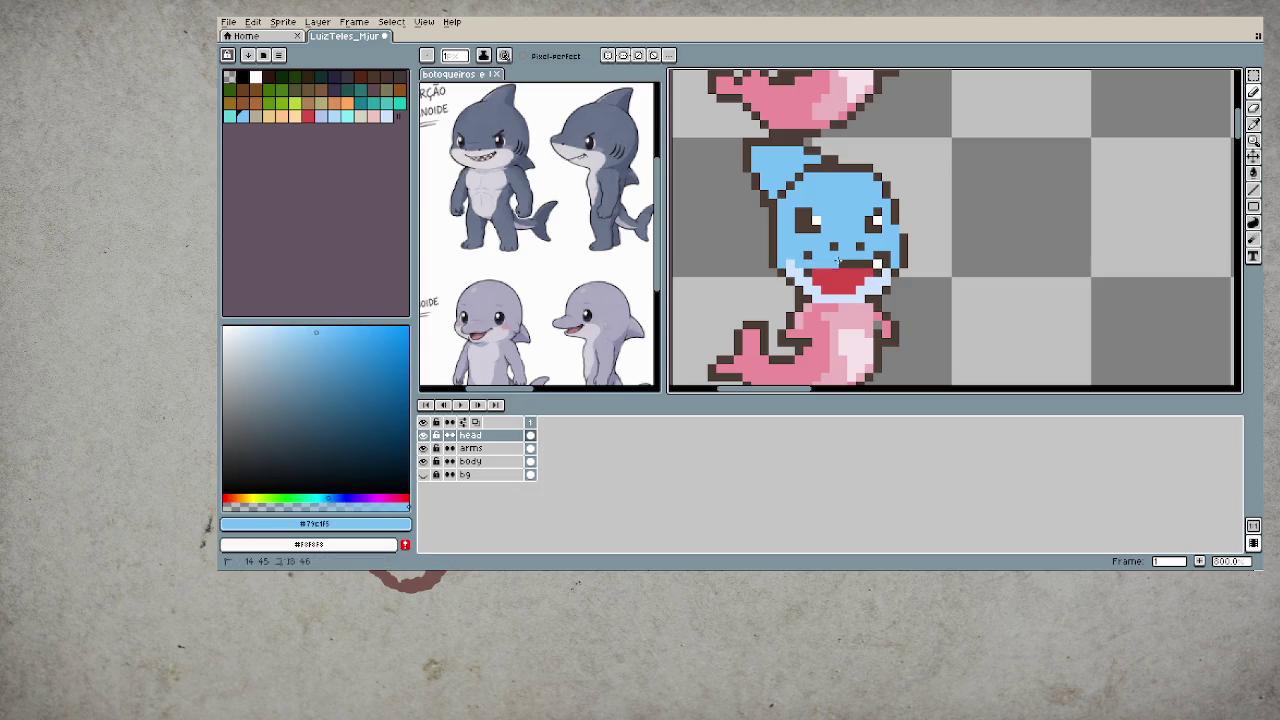
{"action": "mouse_move", "coordinate": [808, 258]}
{"action": "left_mouse_down"}
{"action": "mouse_move", "coordinate": [873, 270]}
{"action": "mouse_move", "coordinate": [812, 268]}
{"action": "mouse_move", "coordinate": [830, 280]}
{"action": "left_mouse_up"}
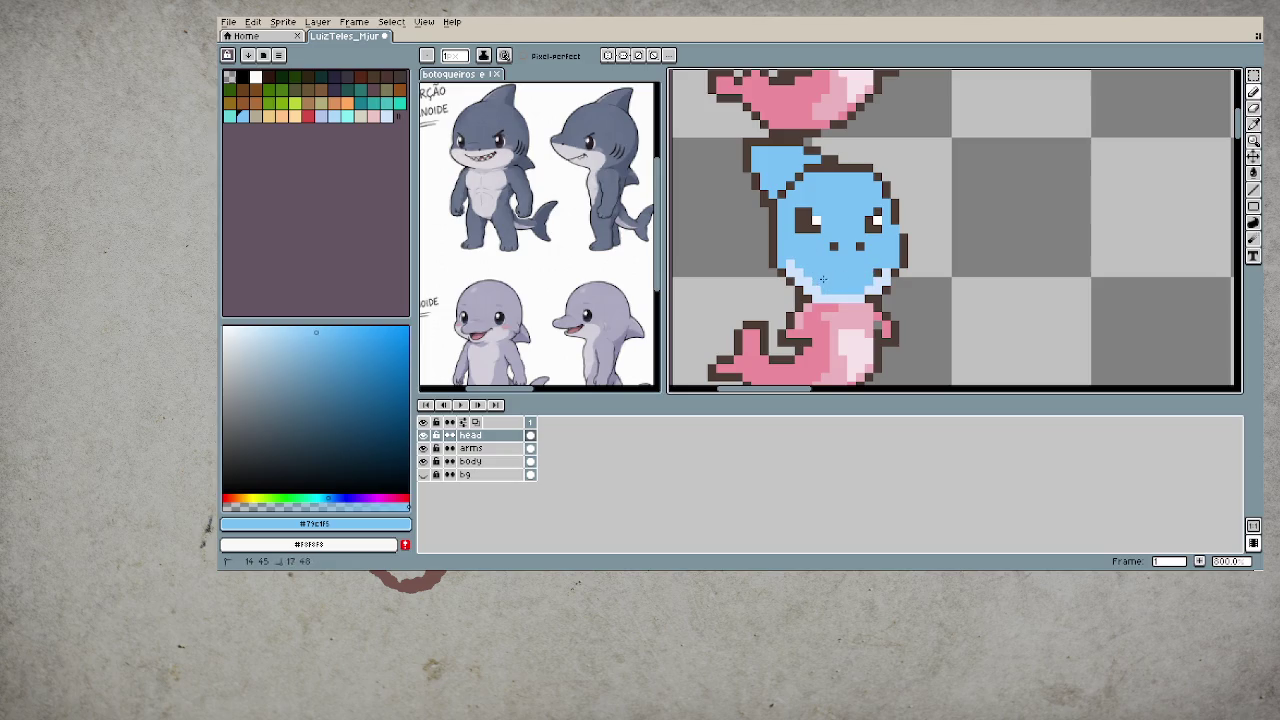
{"action": "left_click", "coordinate": [861, 273], "text": "alt"}
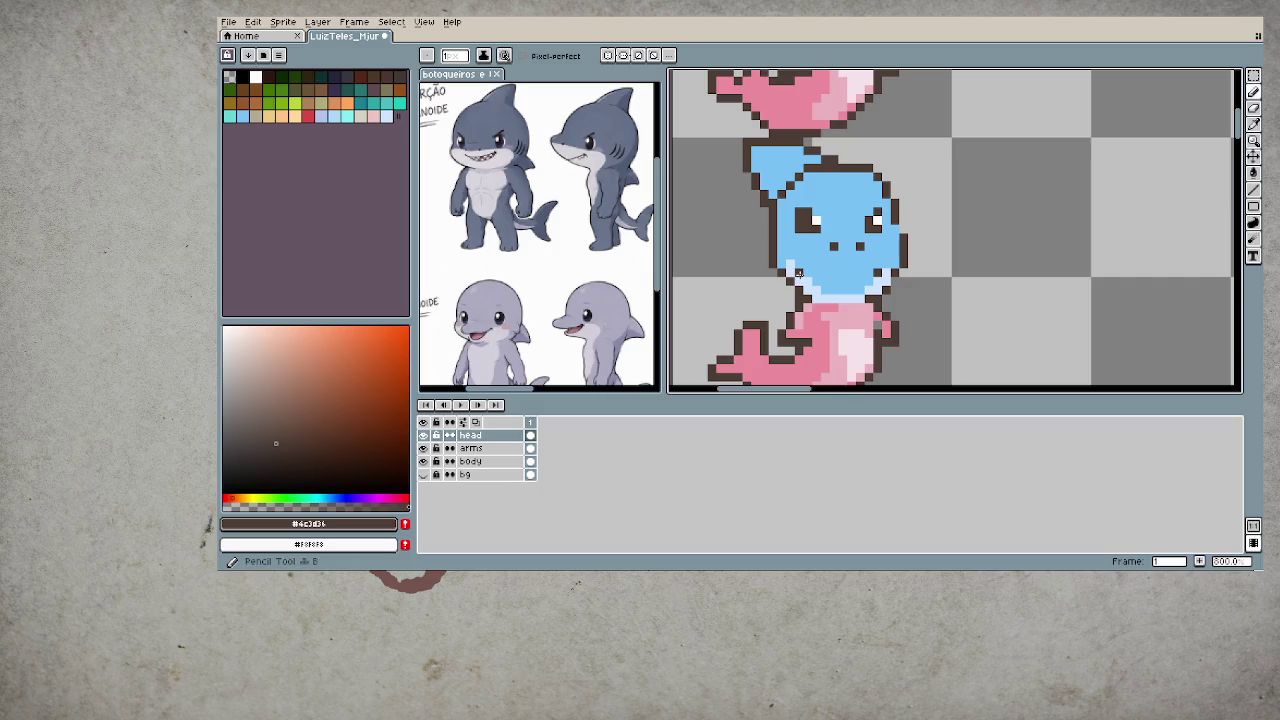
{"action": "left_click", "coordinate": [822, 272]}
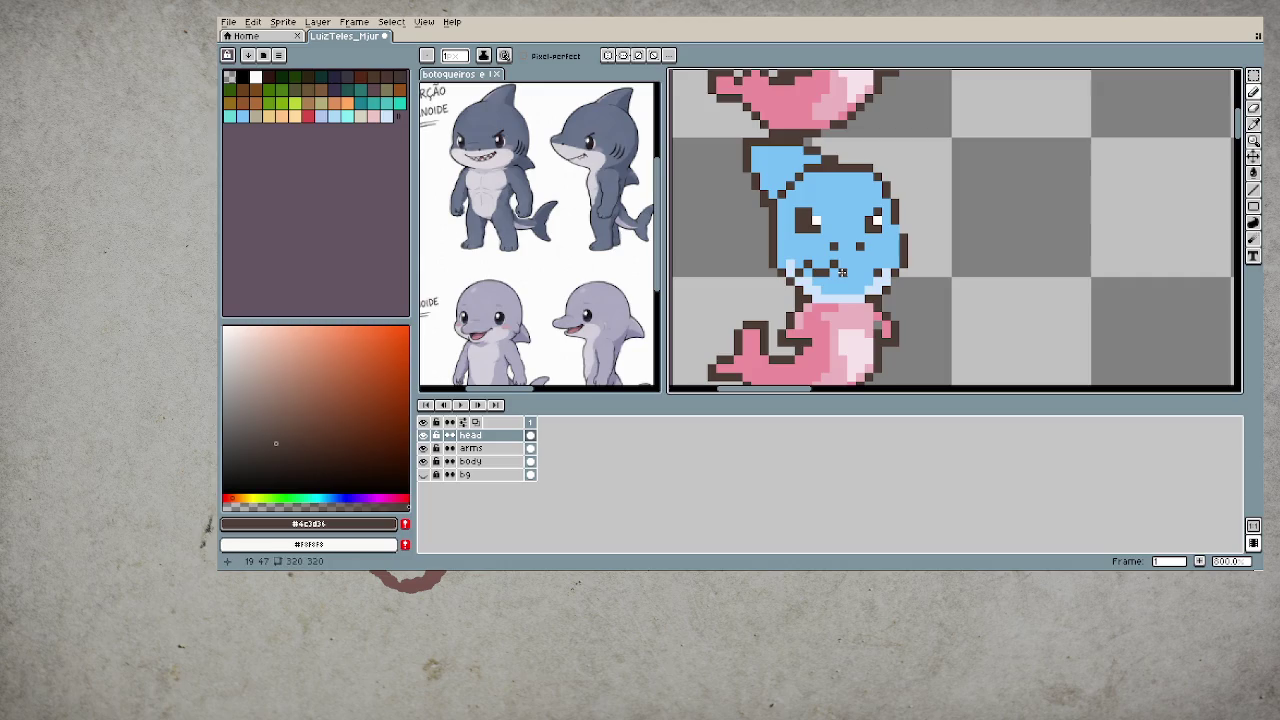
{"action": "left_click", "coordinate": [882, 266], "text": "alt"}
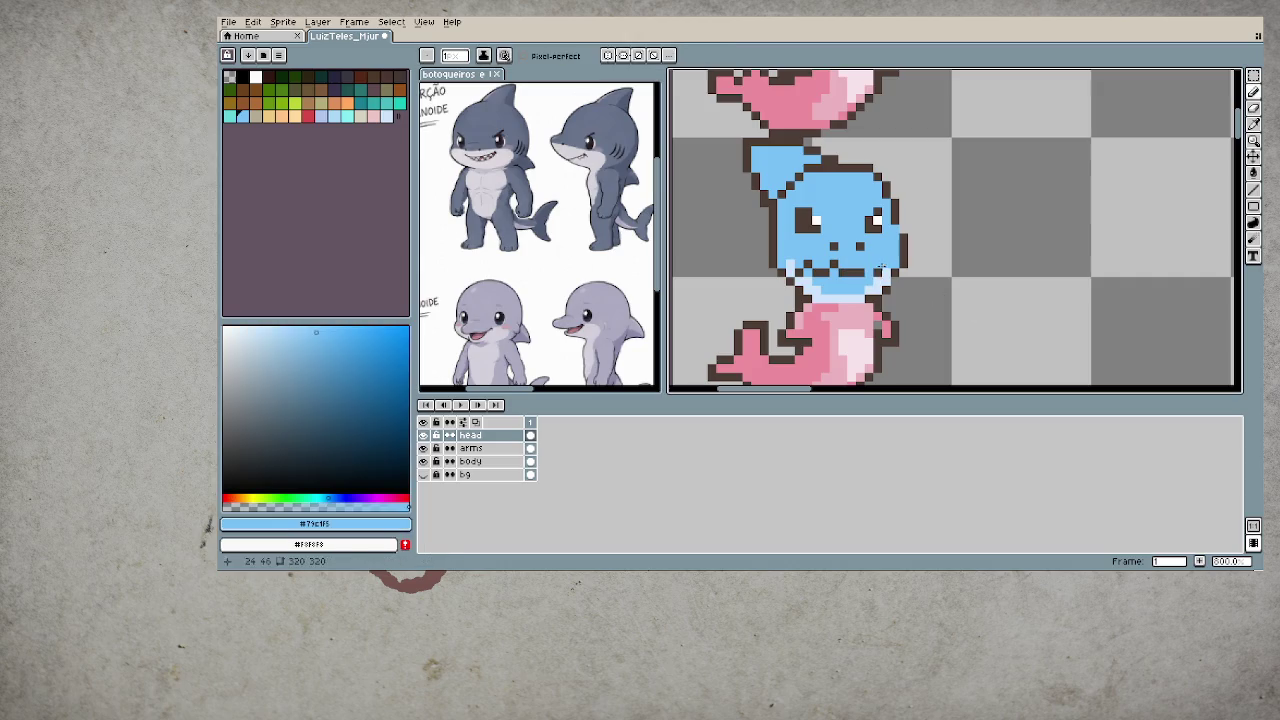
- Redraw the small toothy mouth with dark pixels, then undo the last stroke
{"action": "scroll", "coordinate": [874, 310], "scroll_direction": "down", "scroll_amount": 2}
{"action": "scroll", "coordinate": [870, 314], "scroll_direction": "down", "scroll_amount": 2}
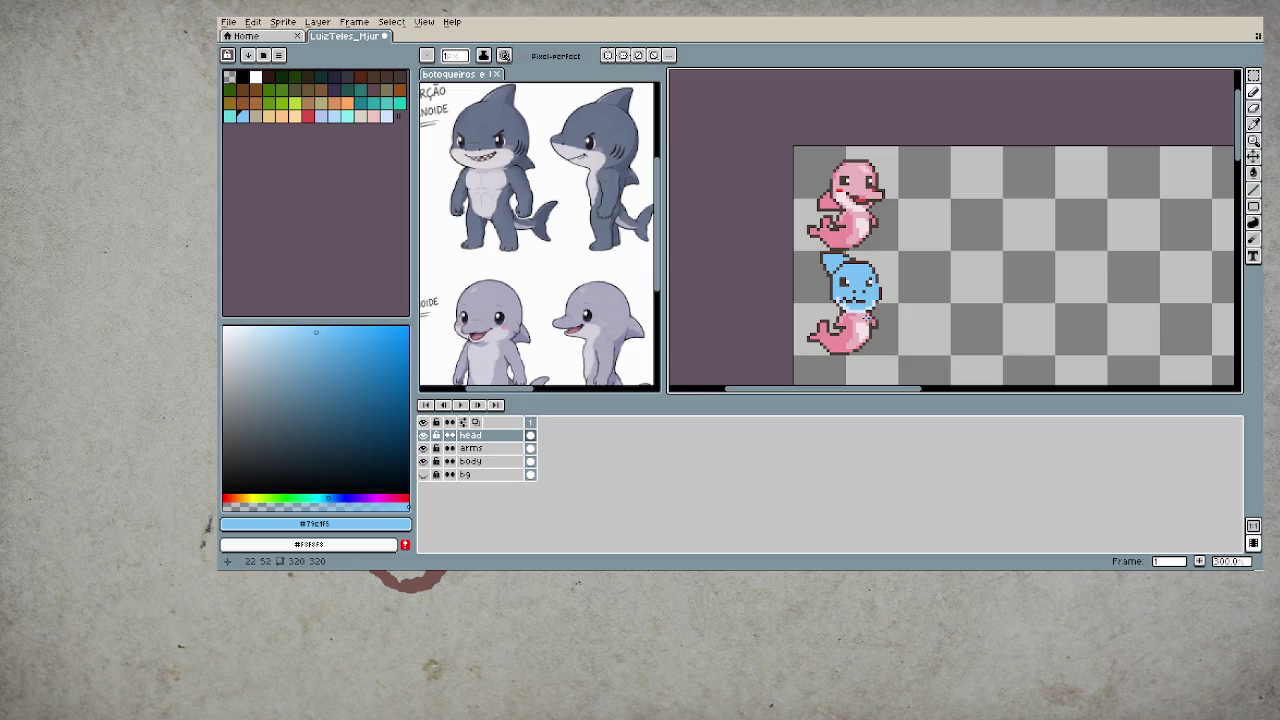
{"action": "scroll", "coordinate": [848, 272], "scroll_direction": "up", "scroll_amount": 4}
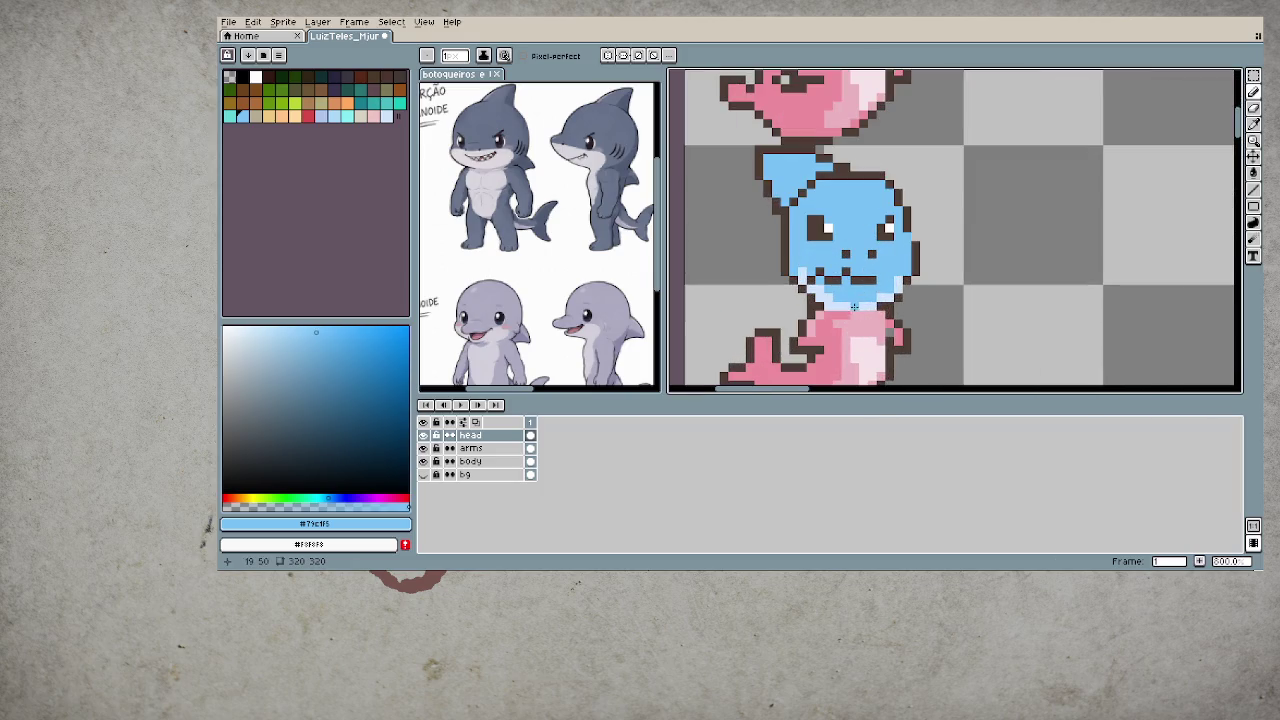
{"action": "key", "text": "ctrl+z"}
{"action": "left_click", "coordinate": [845, 275], "text": "alt"}
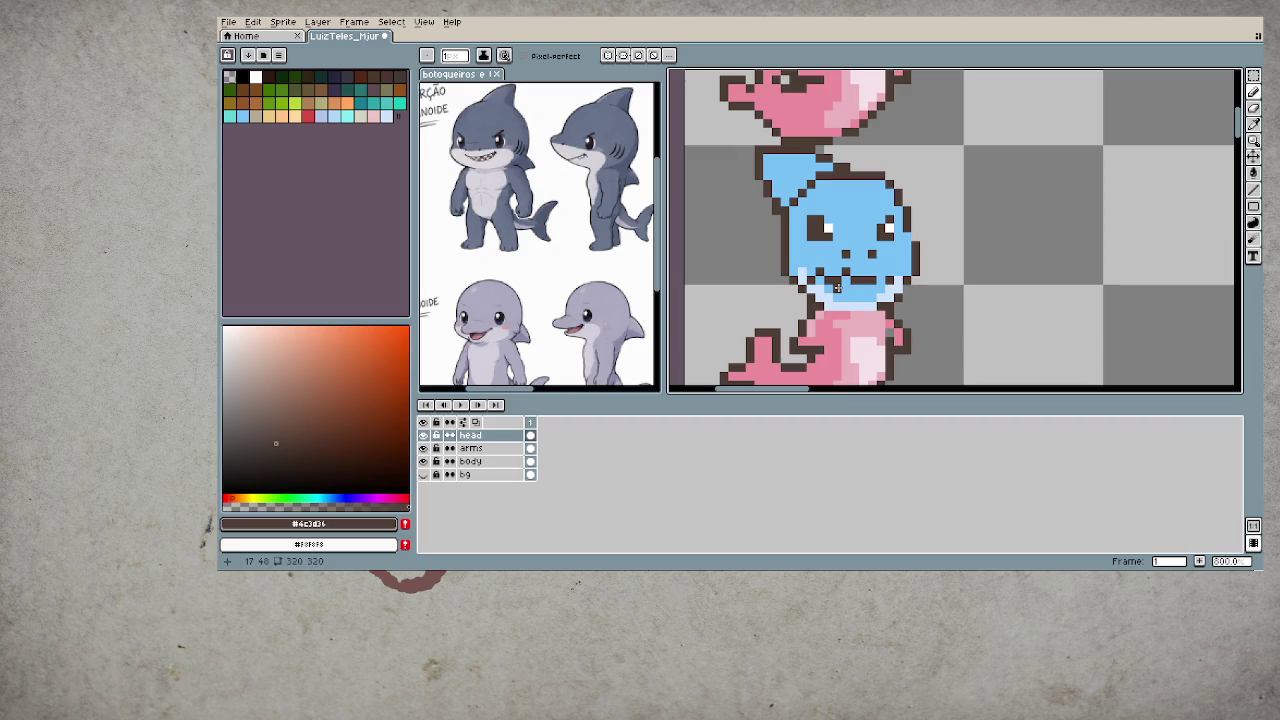
{"action": "left_click", "coordinate": [857, 290], "text": "alt"}
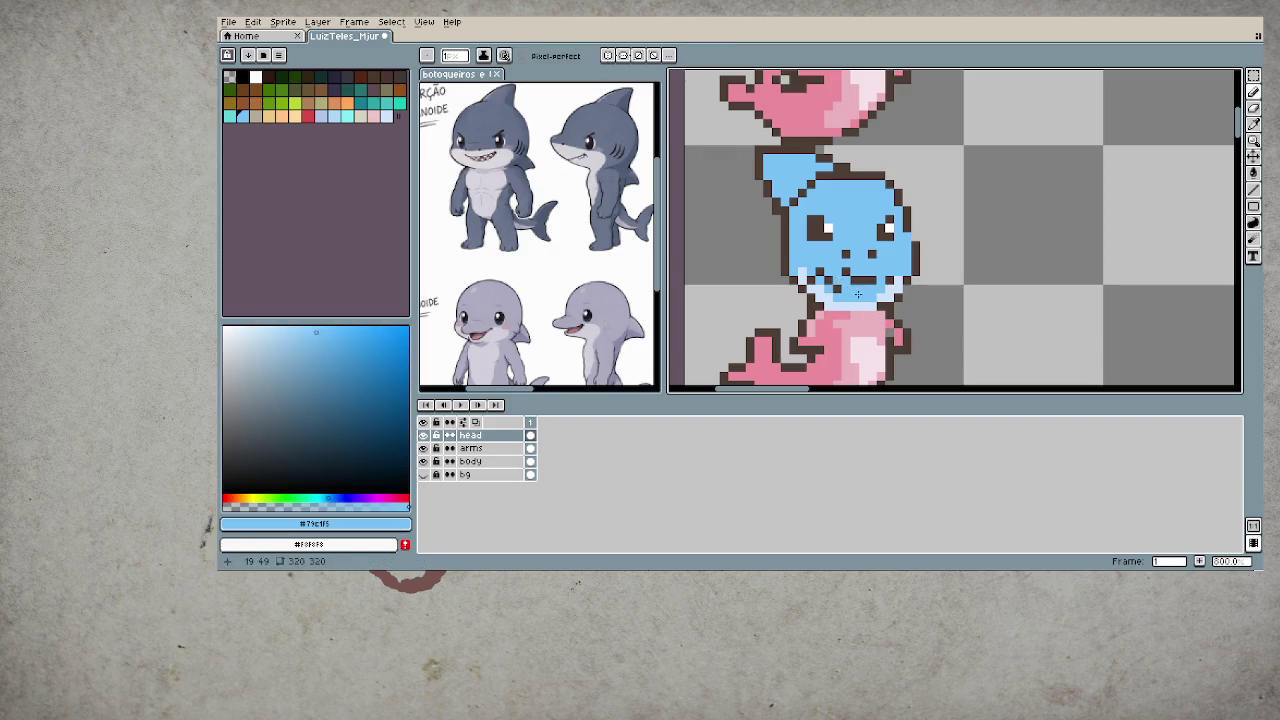
{"action": "left_click", "coordinate": [848, 282], "text": "alt"}
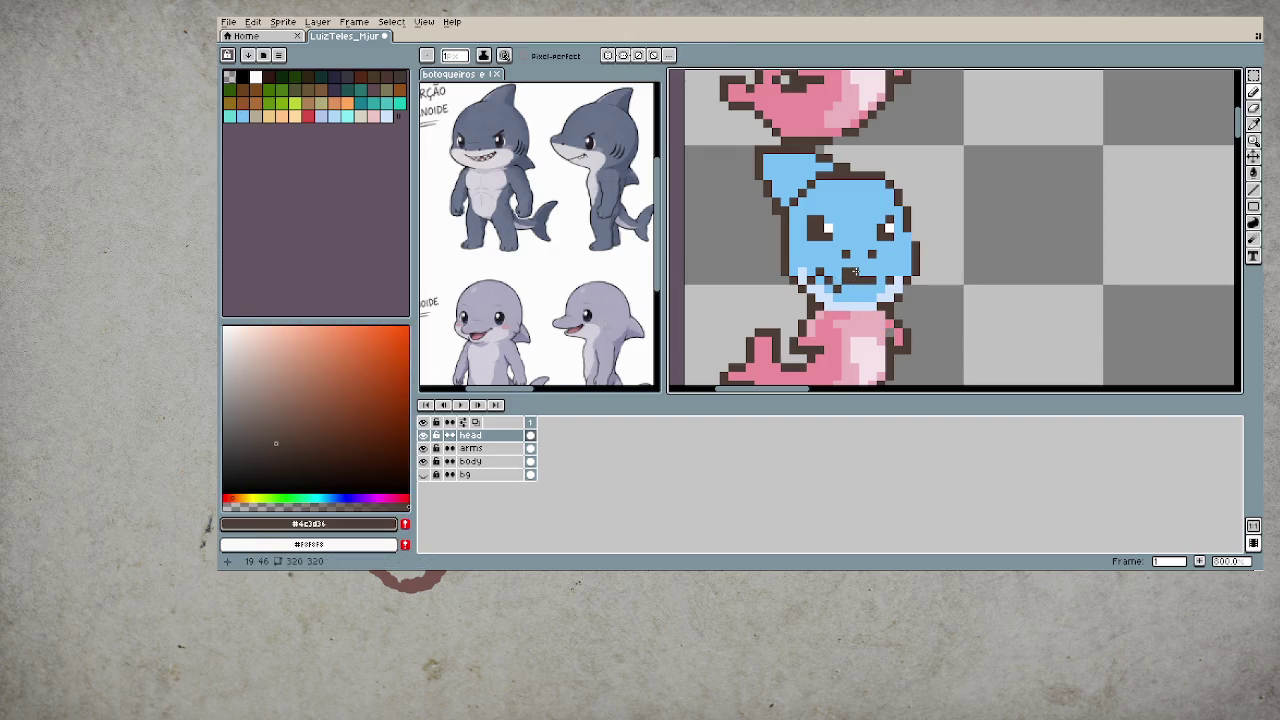
{"action": "left_click", "coordinate": [840, 268], "text": "alt"}
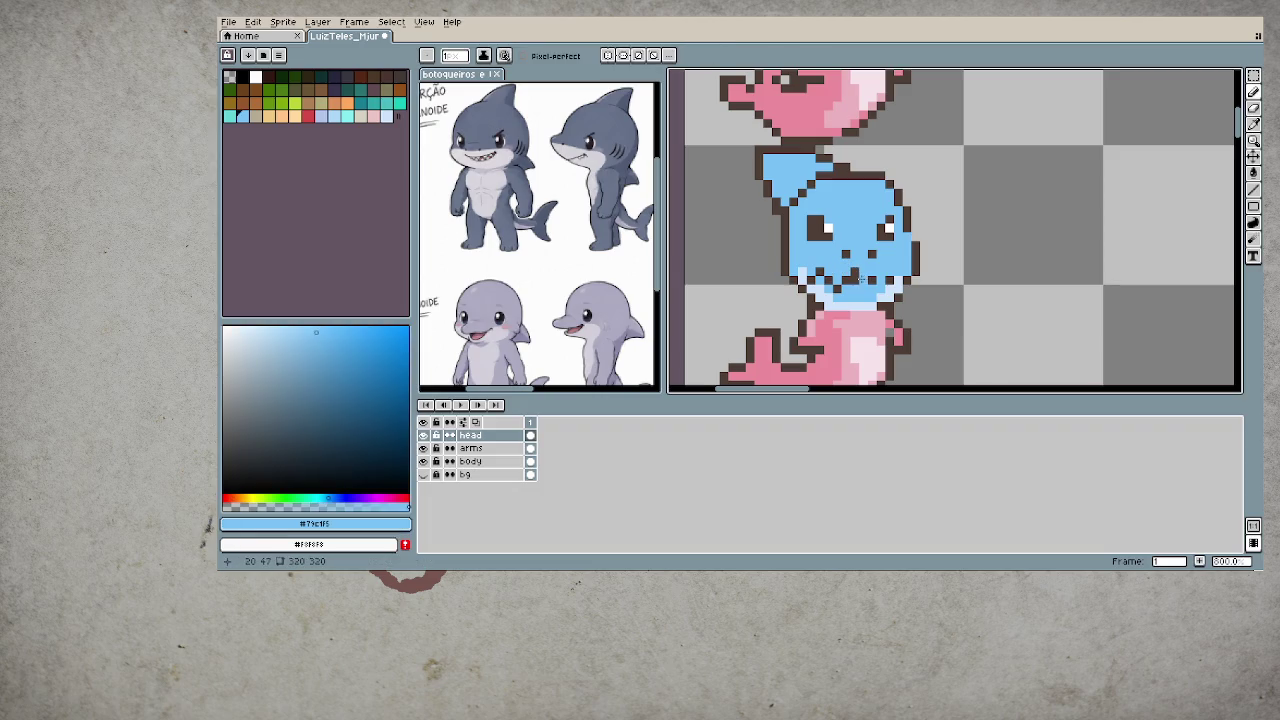
{"action": "left_click", "coordinate": [871, 280], "text": "alt"}
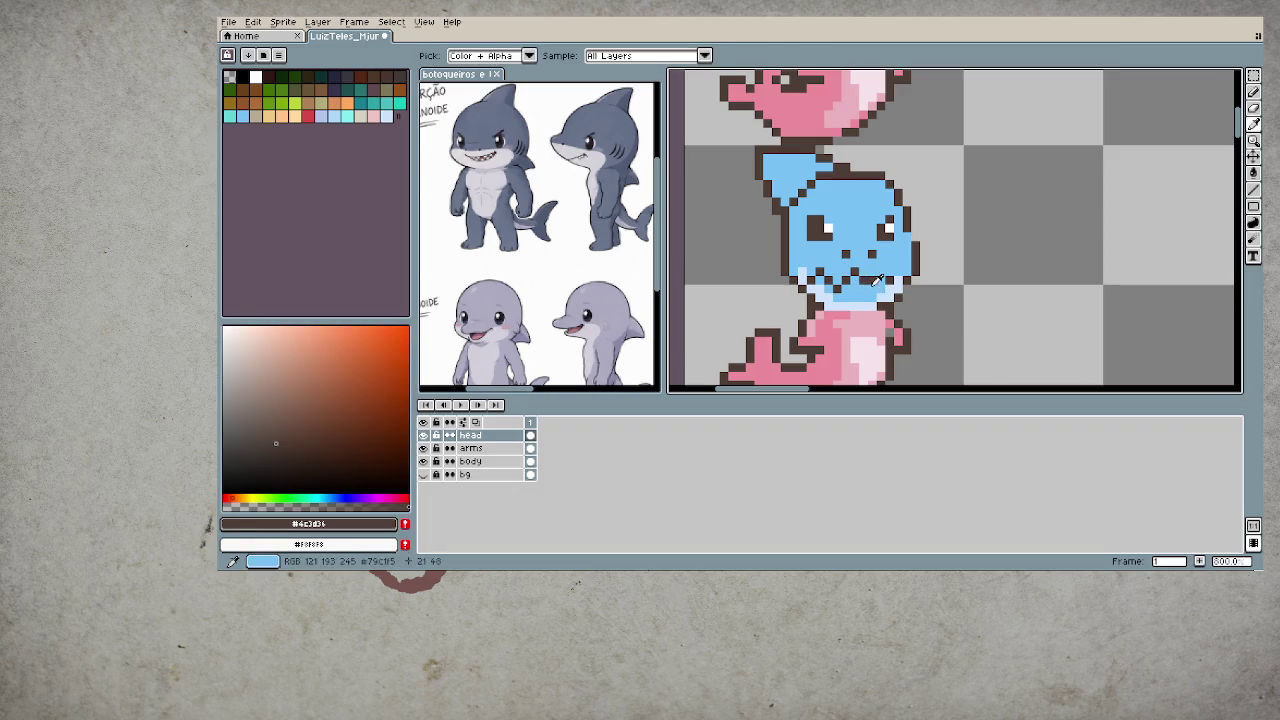
{"action": "left_click", "coordinate": [871, 289], "text": "alt"}
{"action": "scroll", "coordinate": [871, 289], "scroll_direction": "down", "scroll_amount": 2}
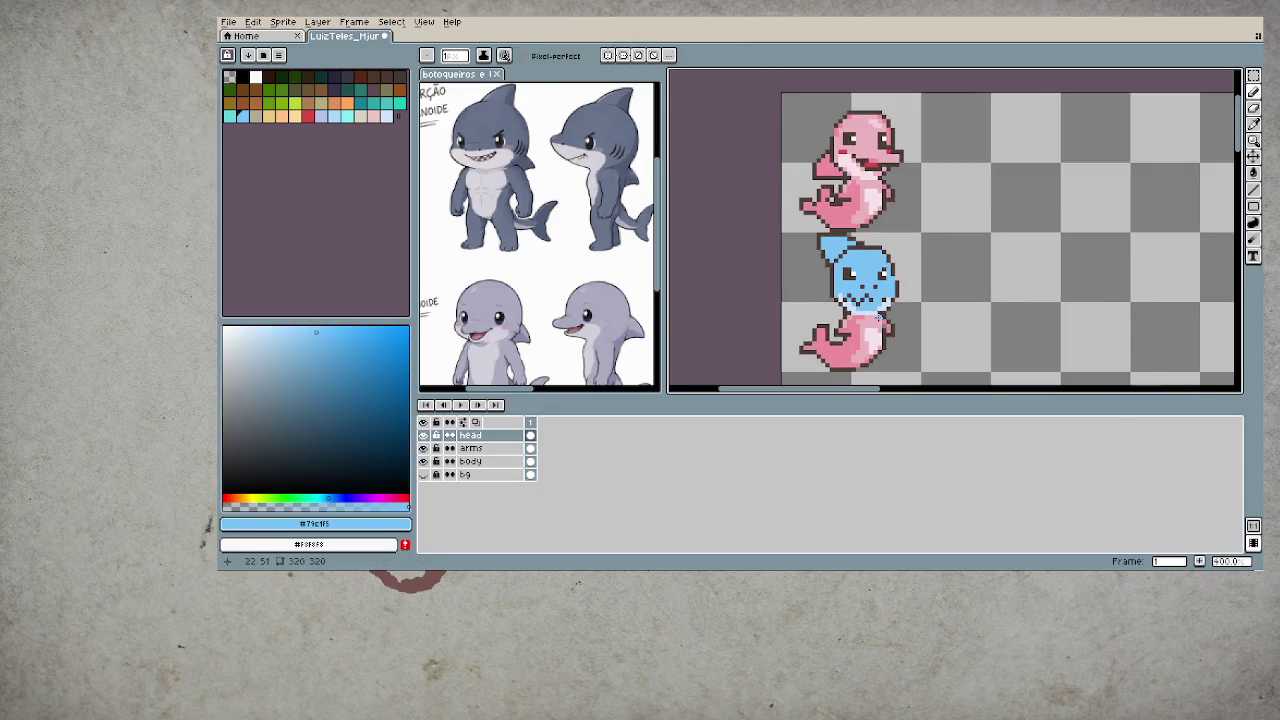
{"action": "scroll", "coordinate": [940, 327], "scroll_direction": "down", "scroll_amount": 2}
{"action": "key", "text": "ctrl+z"}
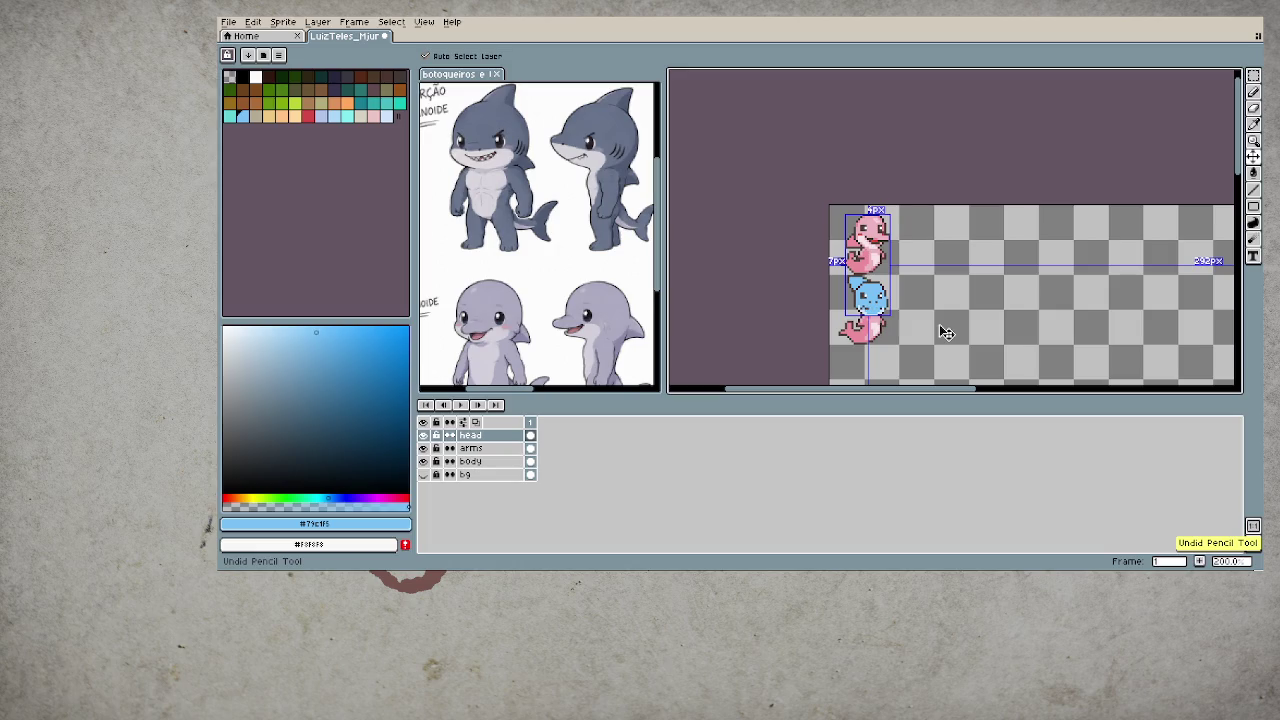
- Undo the erasing to restore the red grin and sample its red colour
{"action": "key", "text": "ctrl+z"}
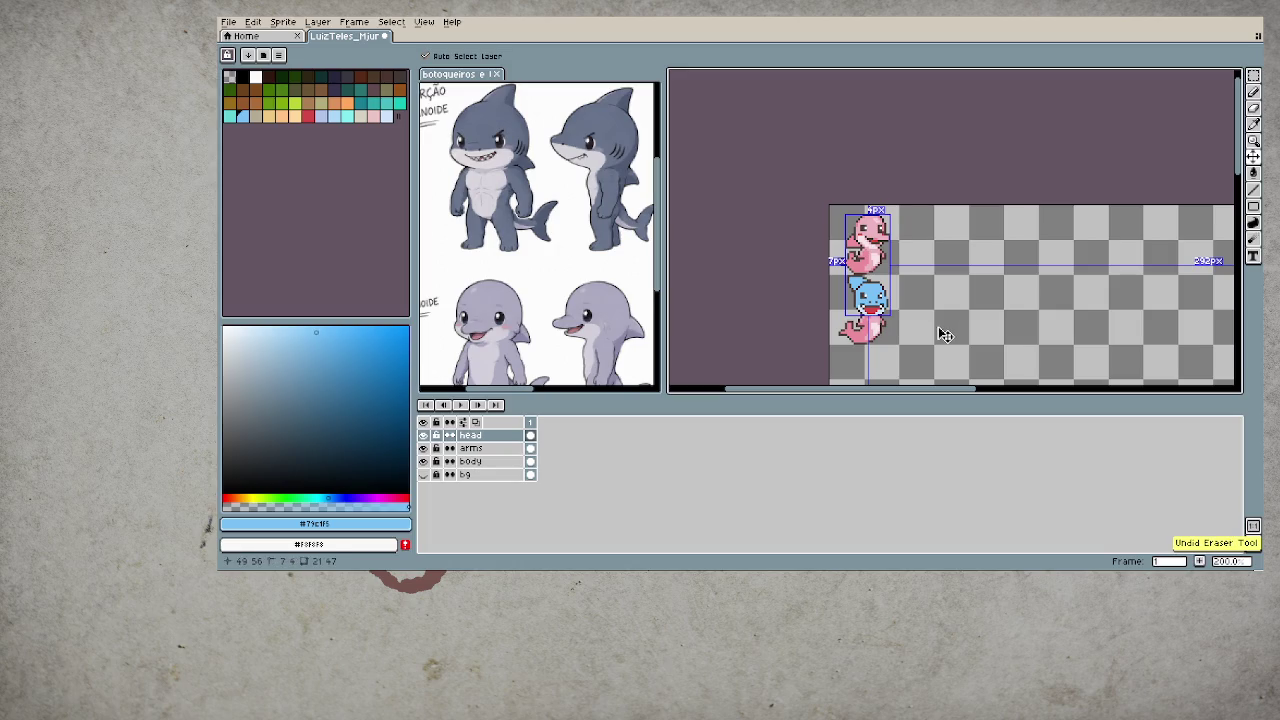
{"action": "key", "text": "b"}
{"action": "scroll", "coordinate": [878, 320], "scroll_direction": "up", "scroll_amount": 1}
{"action": "scroll", "coordinate": [878, 320], "scroll_direction": "up", "scroll_amount": 1}
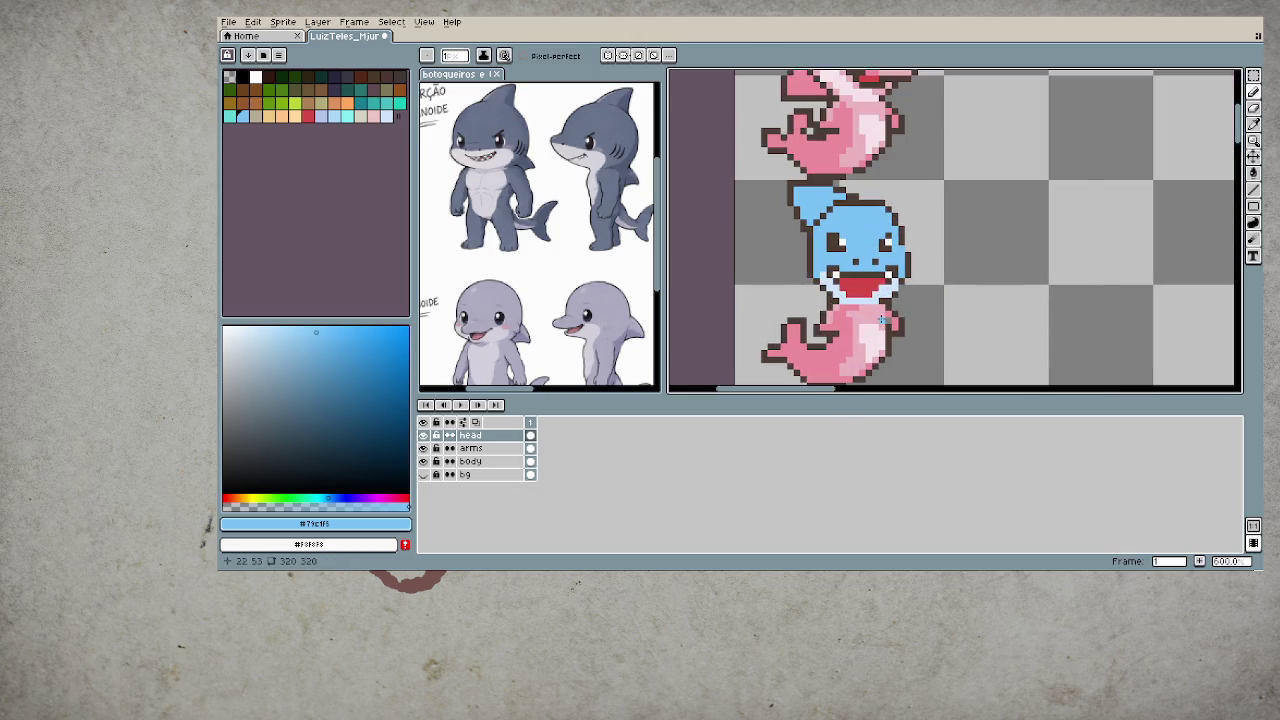
{"action": "scroll", "coordinate": [880, 316], "scroll_direction": "up", "scroll_amount": 2}
{"action": "left_click", "coordinate": [867, 285], "text": "alt"}
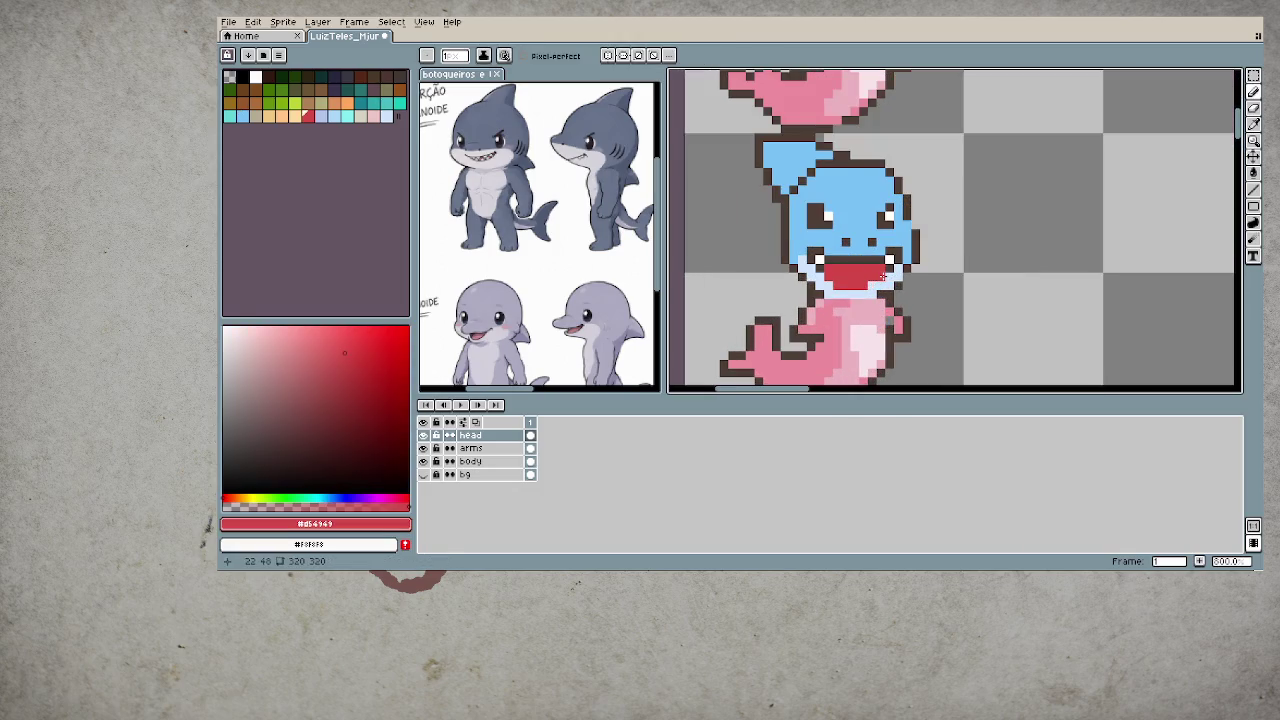
{"action": "scroll", "coordinate": [876, 363], "scroll_direction": "down", "scroll_amount": 5}
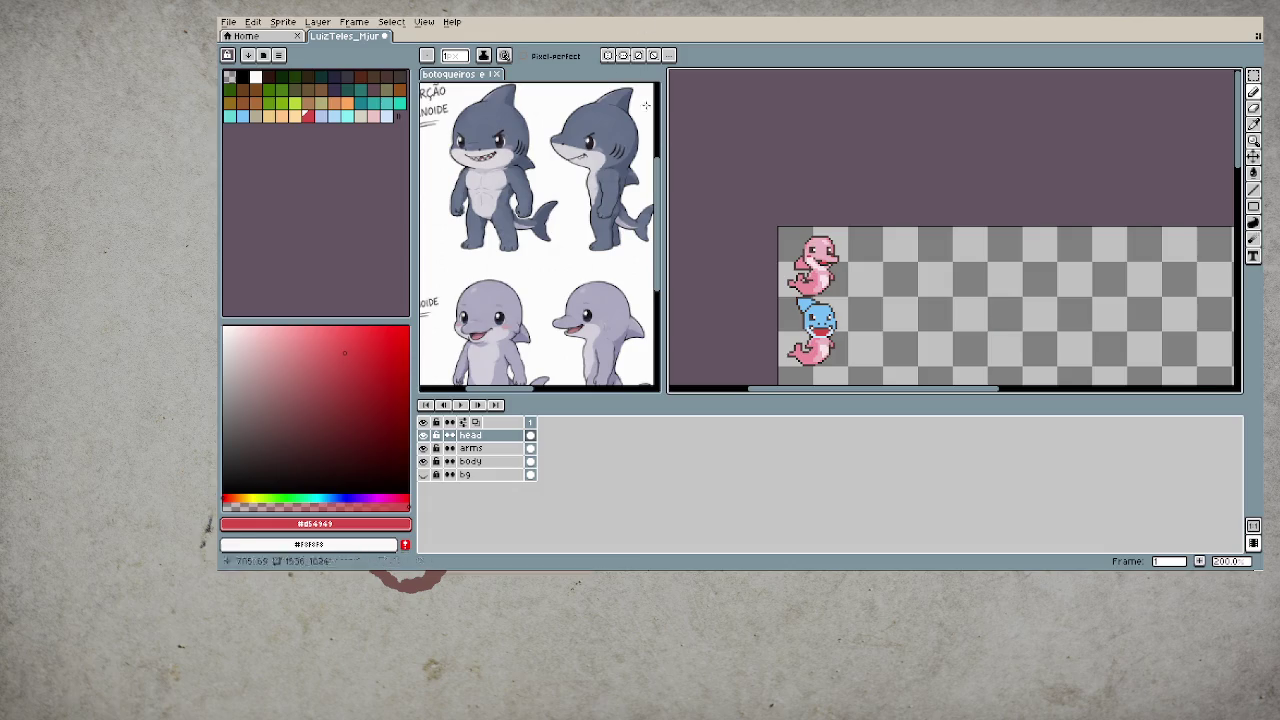
- Pick up the dark-brown outline colour for the eyebrows while zooming around the head
{"action": "scroll", "coordinate": [824, 290], "scroll_direction": "up", "scroll_amount": 3}
{"action": "scroll", "coordinate": [824, 290], "scroll_direction": "up", "scroll_amount": 1}
{"action": "scroll", "coordinate": [860, 134], "scroll_direction": "down", "scroll_amount": 3}
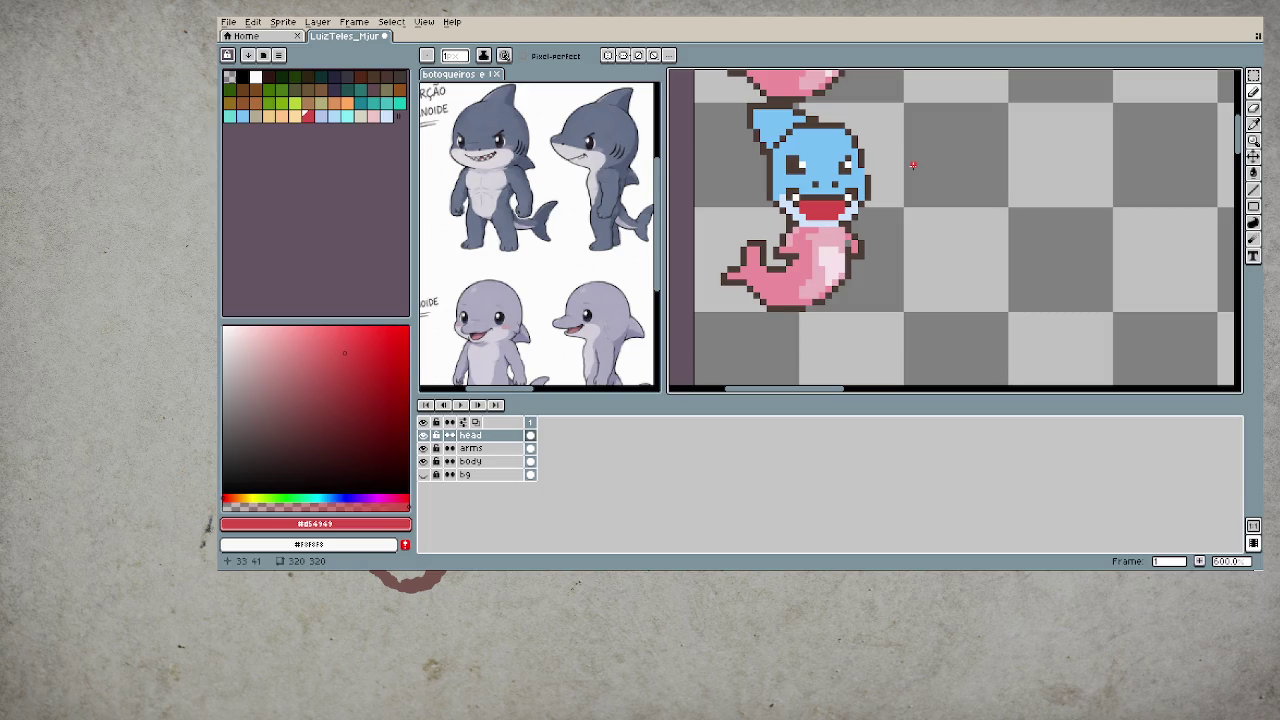
{"action": "scroll", "coordinate": [858, 172], "scroll_direction": "up", "scroll_amount": 1}
{"action": "left_click", "coordinate": [778, 151], "text": "alt"}
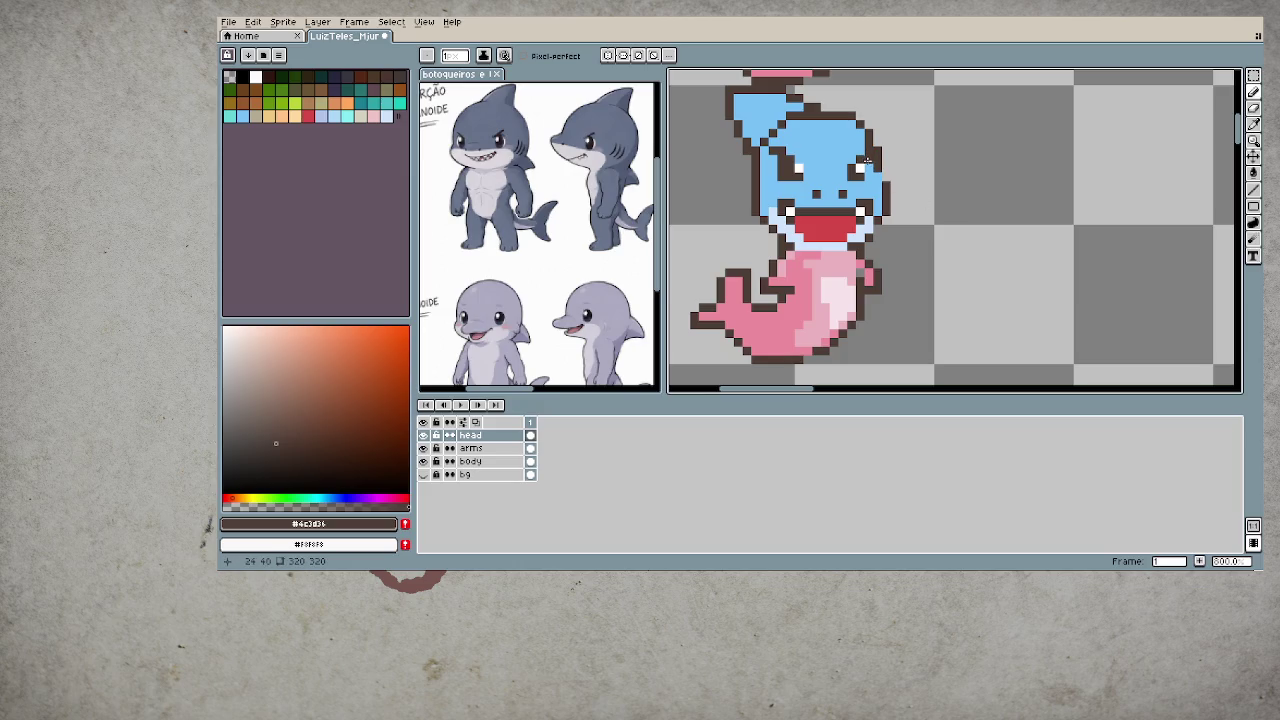
{"action": "scroll", "coordinate": [867, 160], "scroll_direction": "down", "scroll_amount": 3}
{"action": "scroll", "coordinate": [860, 236], "scroll_direction": "down", "scroll_amount": 1}
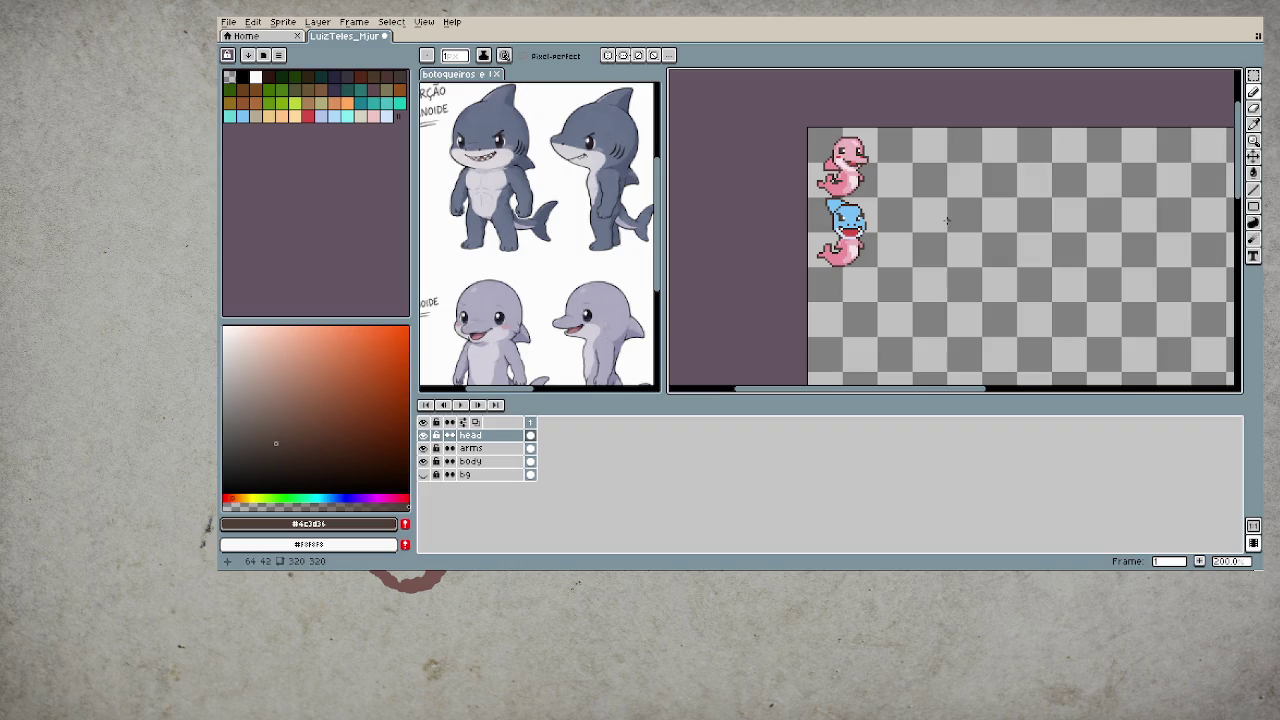
{"action": "scroll", "coordinate": [850, 222], "scroll_direction": "up", "scroll_amount": 1}
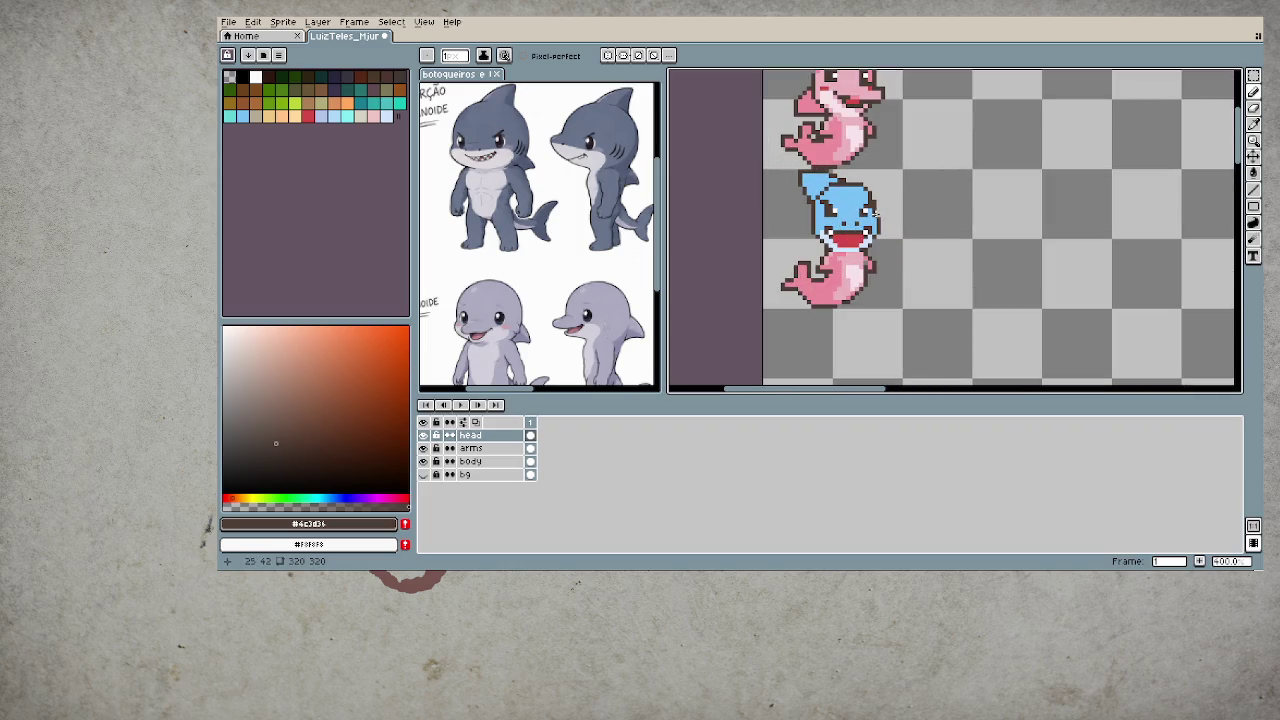
{"action": "scroll", "coordinate": [870, 290], "scroll_direction": "down", "scroll_amount": 2}
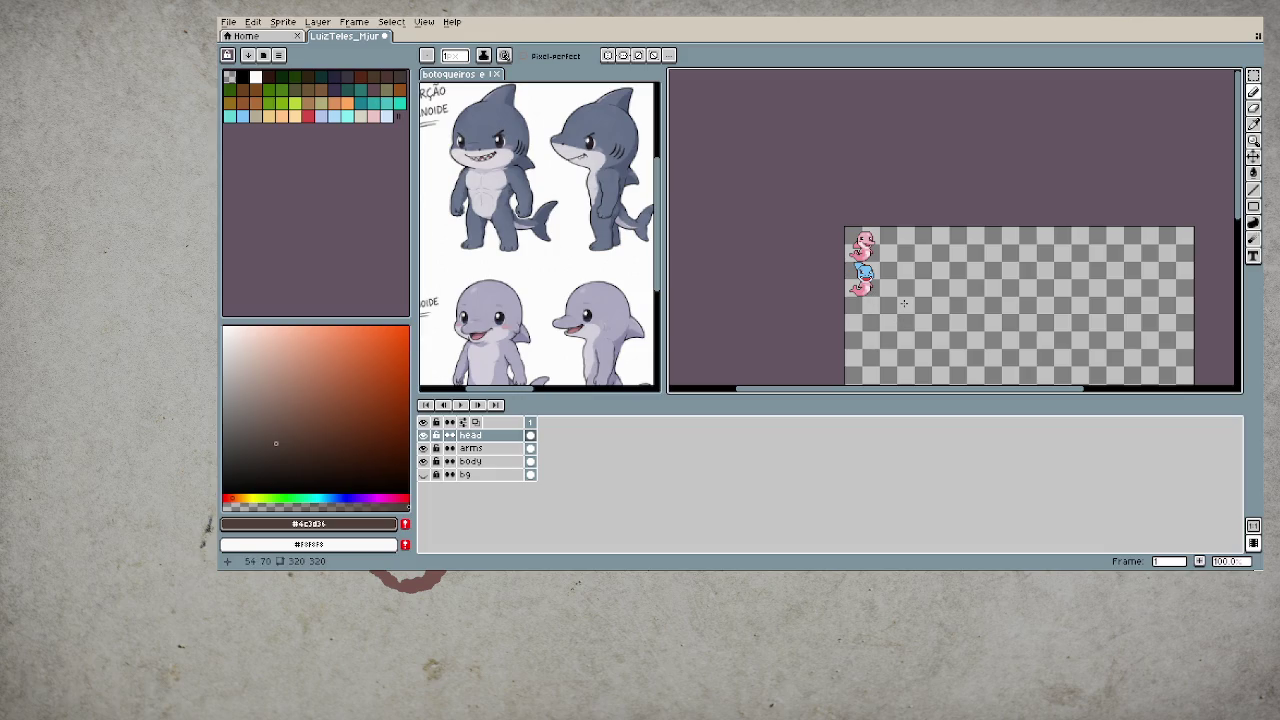
{"action": "scroll", "coordinate": [897, 300], "scroll_direction": "up", "scroll_amount": 1}
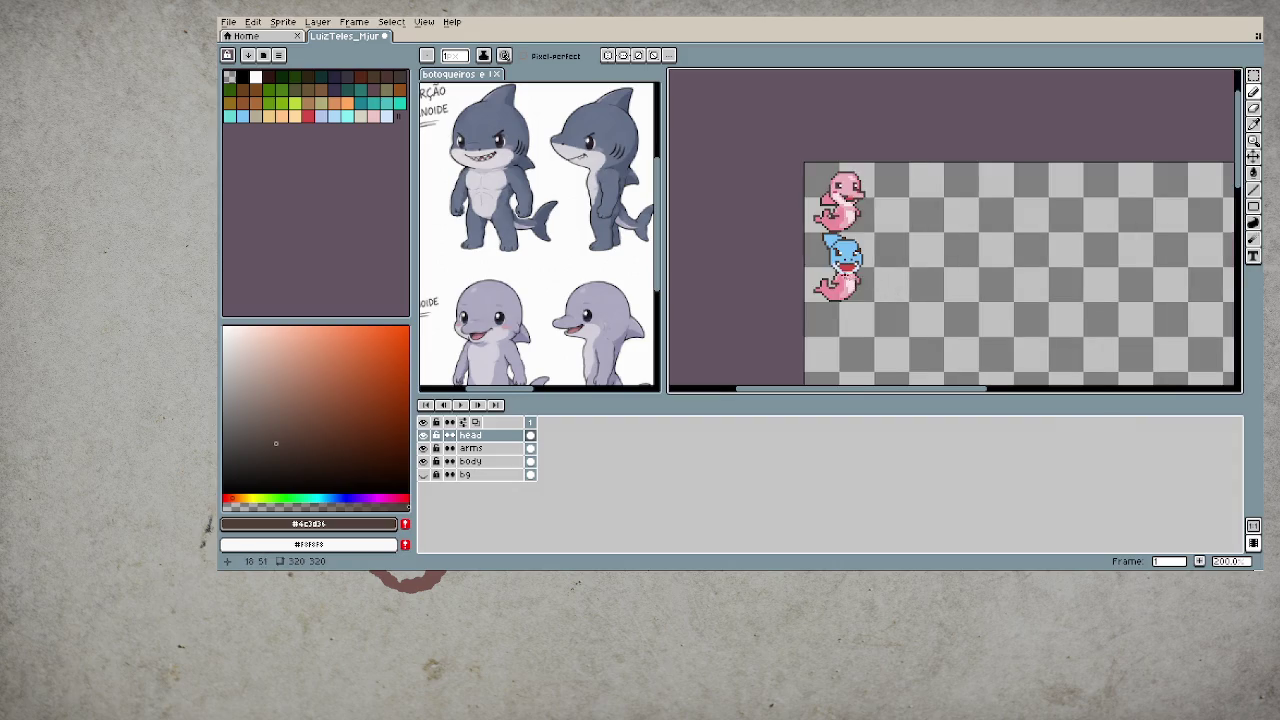
{"action": "scroll", "coordinate": [836, 258], "scroll_direction": "up", "scroll_amount": 3}
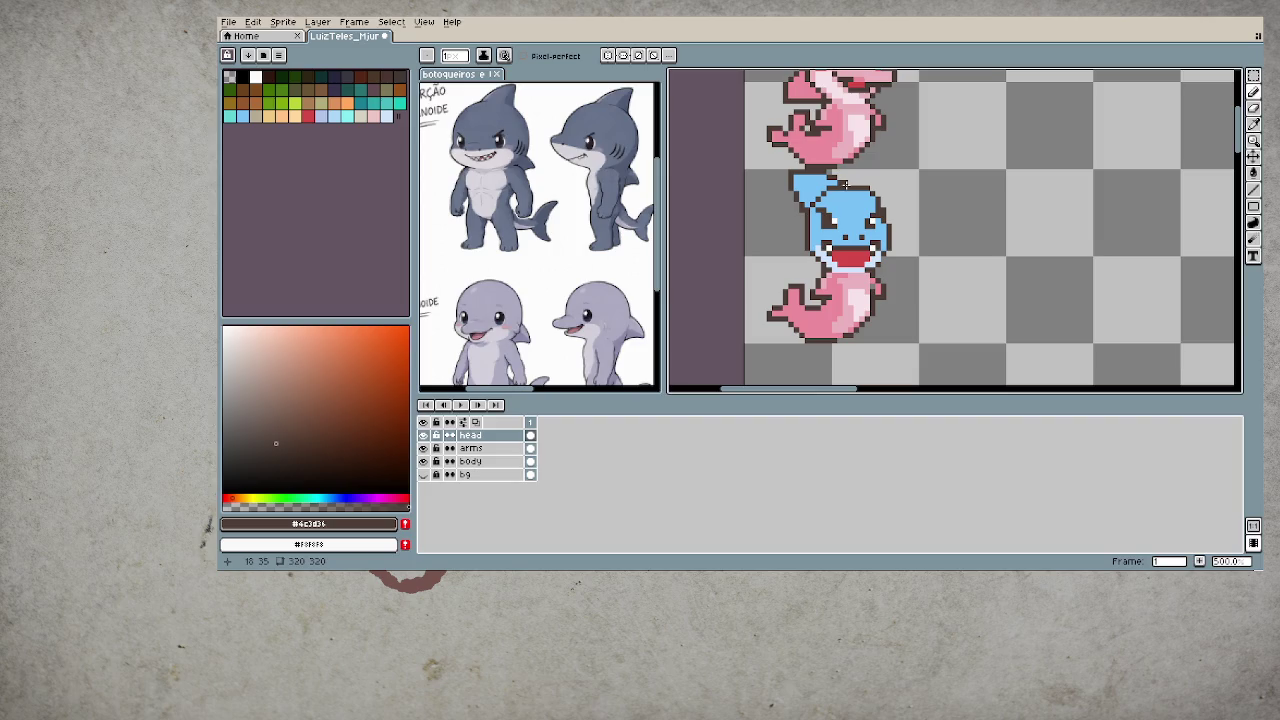
{"action": "scroll", "coordinate": [845, 185], "scroll_direction": "down", "scroll_amount": 1}
{"action": "scroll", "coordinate": [838, 188], "scroll_direction": "down", "scroll_amount": 1}
{"action": "scroll", "coordinate": [830, 190], "scroll_direction": "down", "scroll_amount": 1}
{"action": "scroll", "coordinate": [820, 195], "scroll_direction": "down", "scroll_amount": 1}
- Move the blue head and the pink body layer lower on the canvas
{"action": "key", "text": "m"}
{"action": "mouse_move", "coordinate": [730, 148]}
{"action": "left_mouse_down"}
{"action": "mouse_move", "coordinate": [836, 256]}
{"action": "mouse_move", "coordinate": [815, 373]}
{"action": "left_mouse_up"}
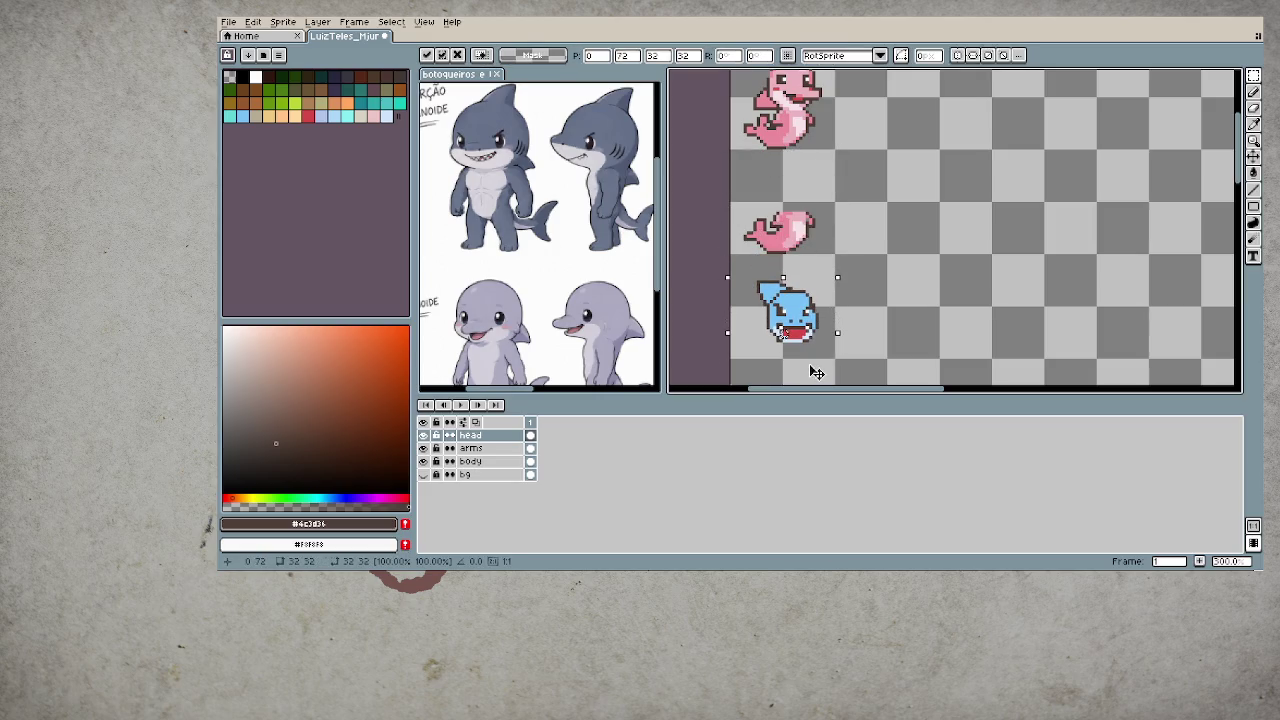
{"action": "left_click_drag", "start_coordinate": [815, 320], "coordinate": [815, 292]}
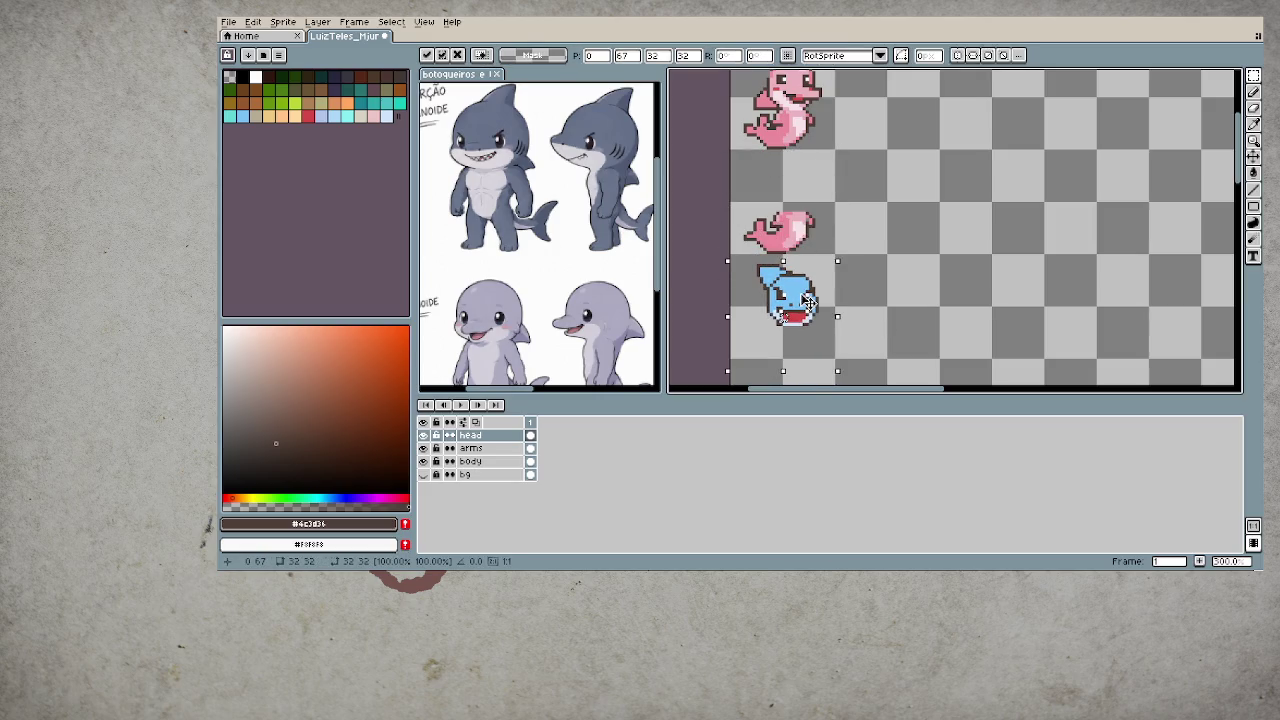
{"action": "left_click", "coordinate": [932, 295]}
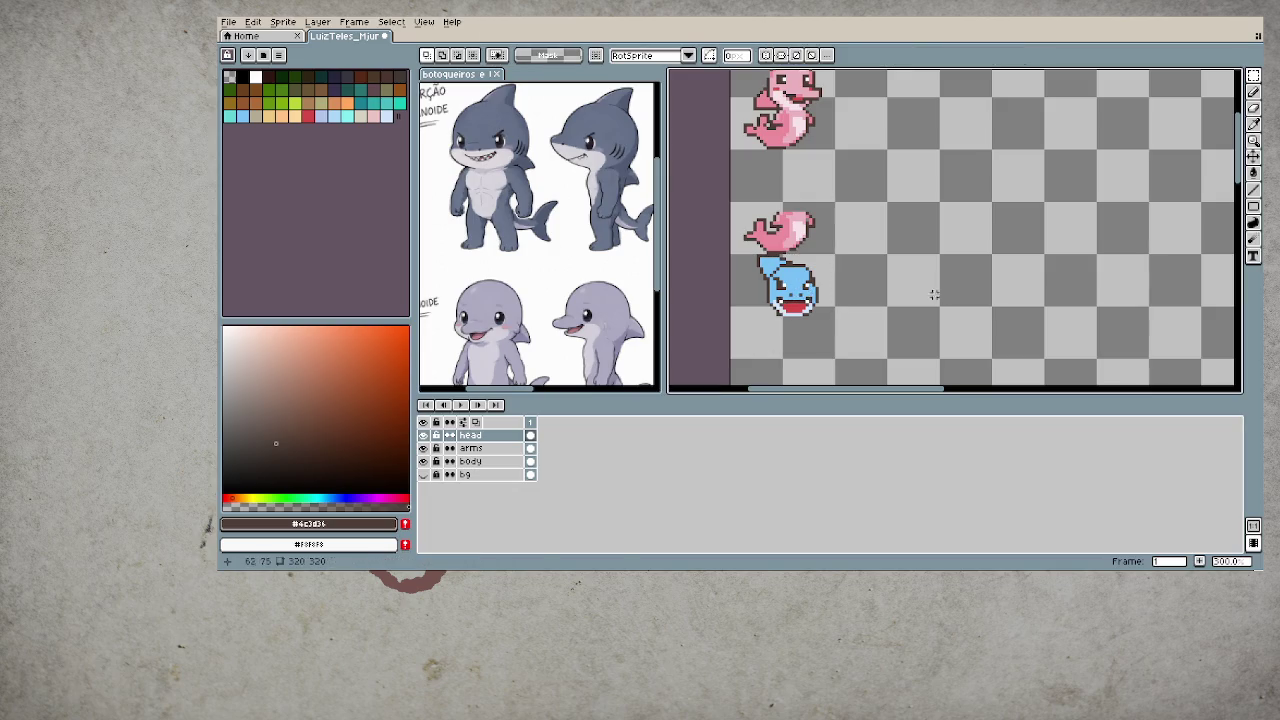
{"action": "left_click", "coordinate": [532, 461]}
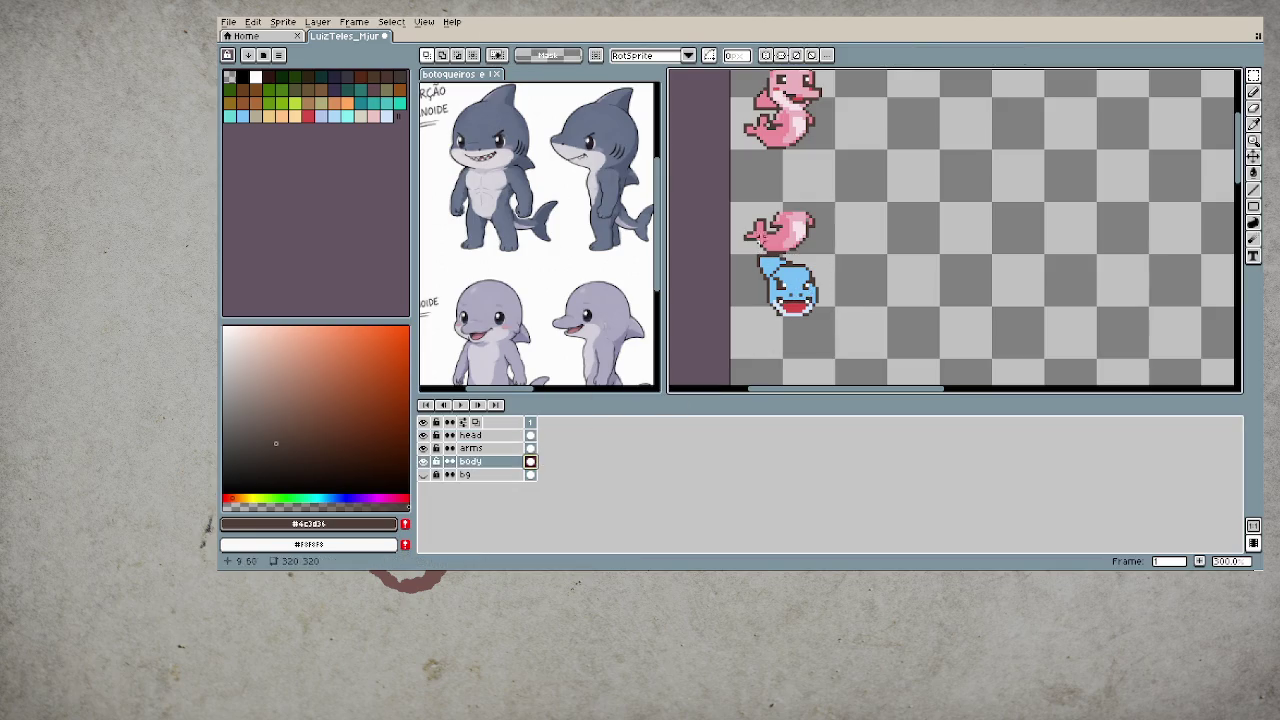
{"action": "mouse_move", "coordinate": [748, 205]}
{"action": "left_mouse_down"}
{"action": "mouse_move", "coordinate": [835, 252]}
{"action": "mouse_move", "coordinate": [808, 350]}
{"action": "left_mouse_up"}
{"action": "key", "text": "ctrl+d"}
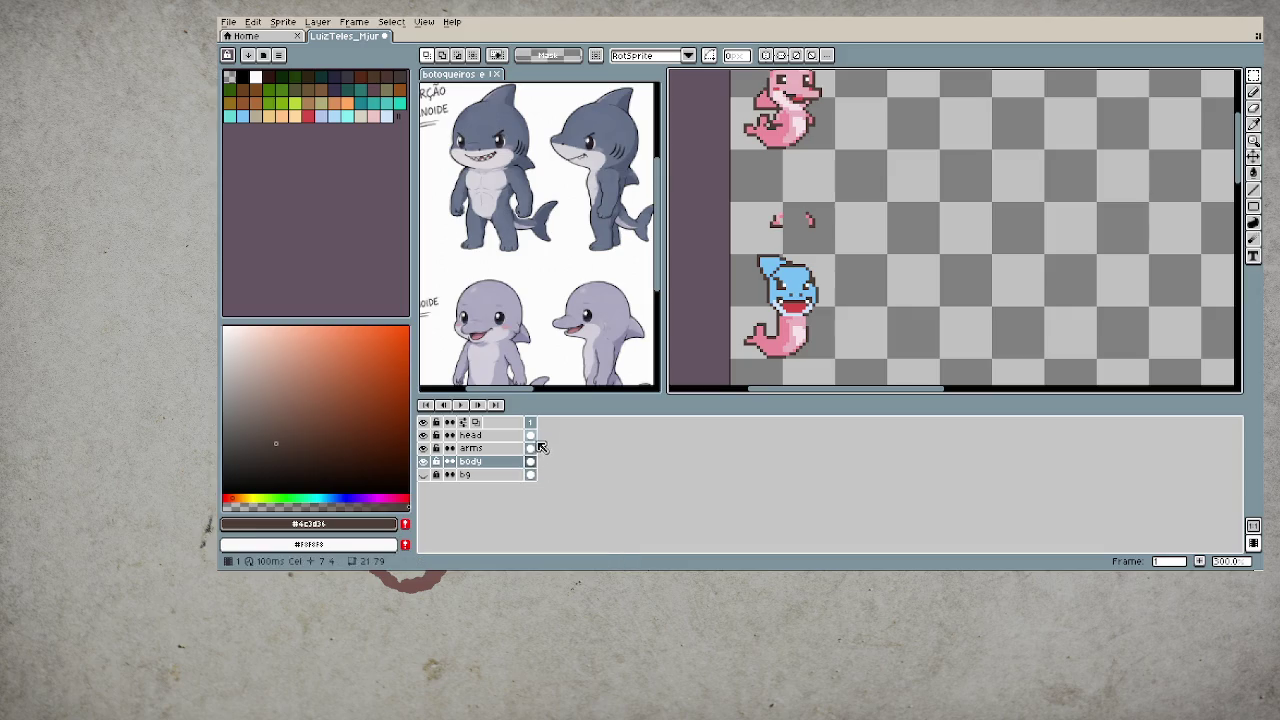
- Shift the pink arms layer down onto the relocated pose and commit it
{"action": "left_click", "coordinate": [531, 448]}
{"action": "key", "text": "v"}
{"action": "left_click_drag", "start_coordinate": [862, 268], "coordinate": [846, 358]}
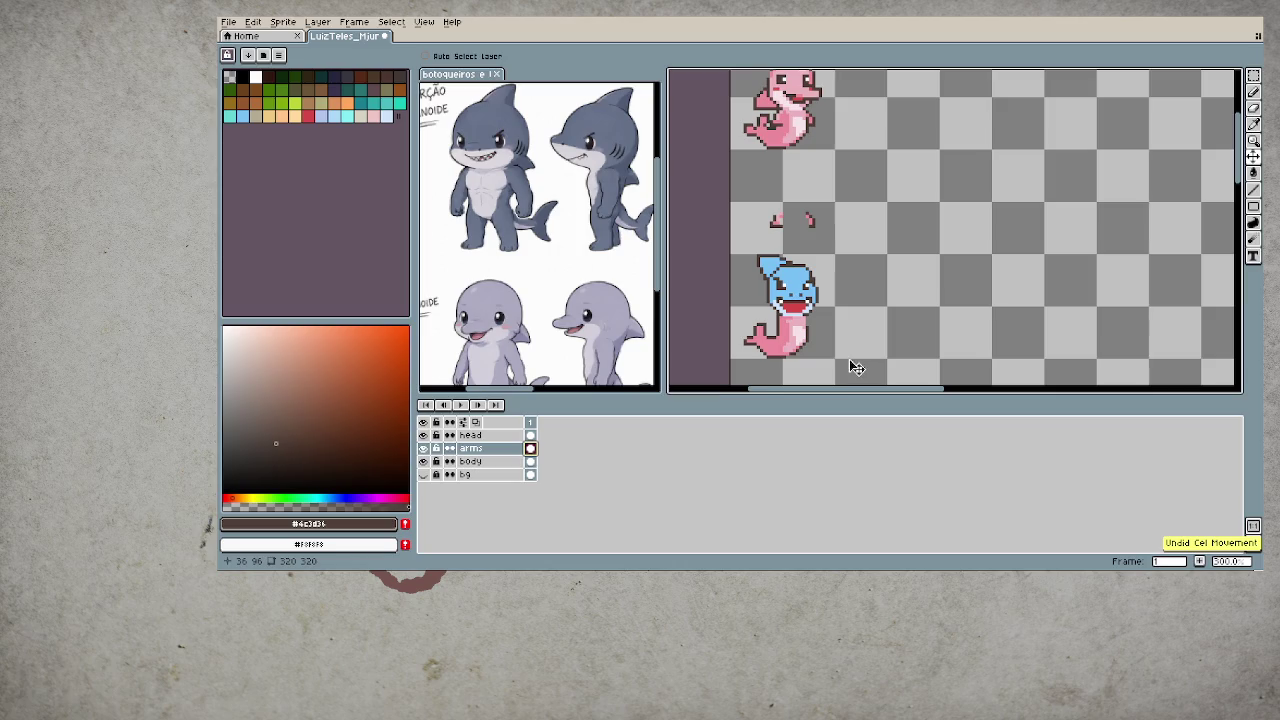
{"action": "key", "text": "m"}
{"action": "mouse_move", "coordinate": [740, 198]}
{"action": "left_mouse_down"}
{"action": "mouse_move", "coordinate": [858, 274]}
{"action": "mouse_move", "coordinate": [833, 293]}
{"action": "mouse_move", "coordinate": [831, 349]}
{"action": "left_mouse_up"}
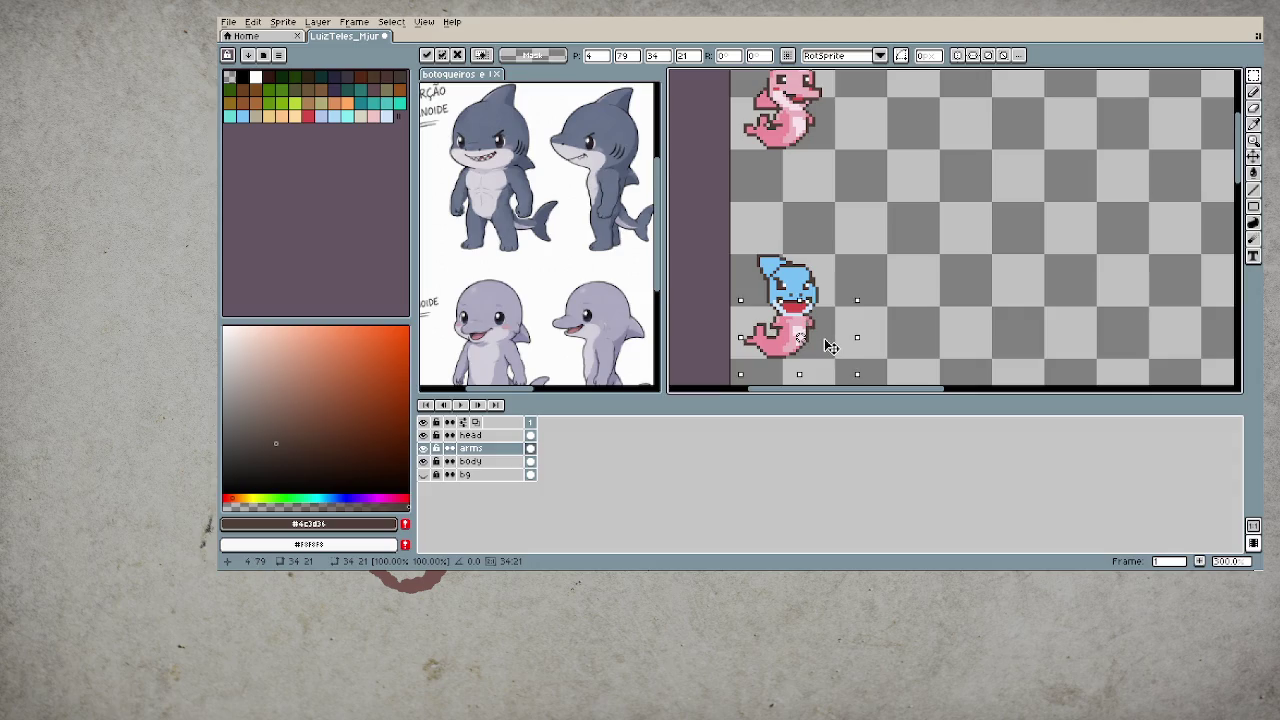
{"action": "left_click", "coordinate": [874, 320]}
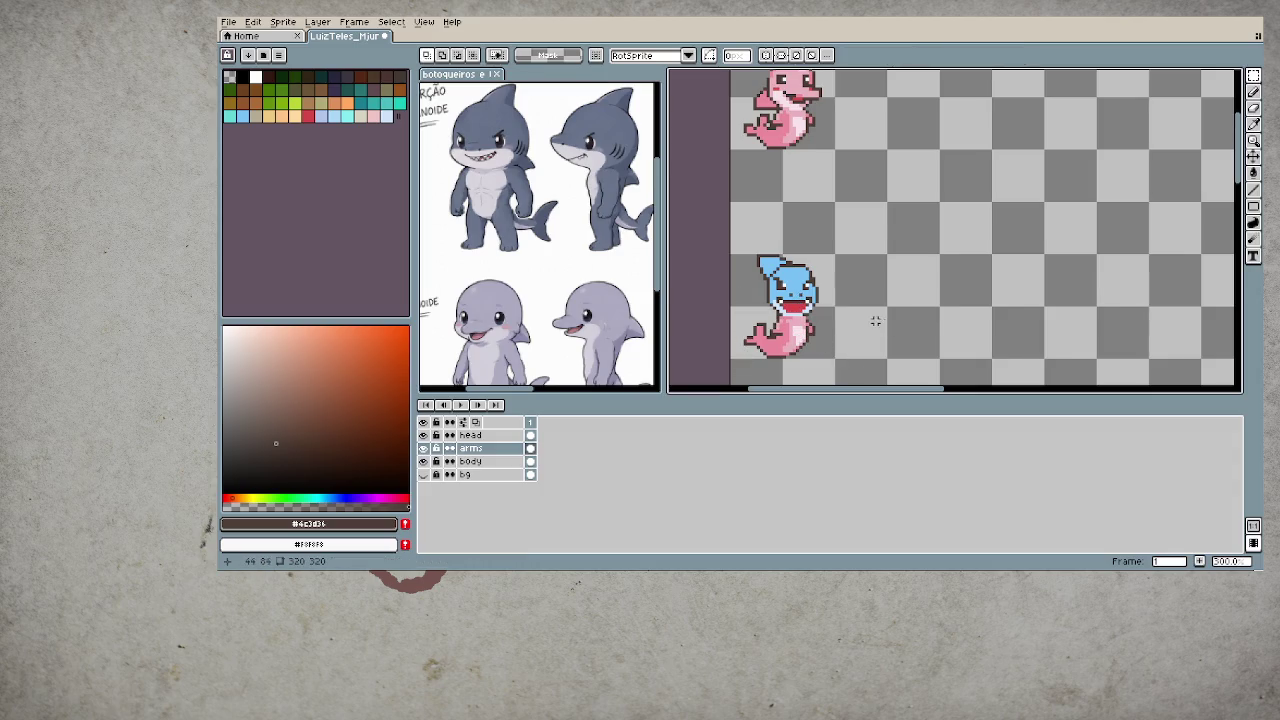
{"action": "scroll", "coordinate": [872, 319], "scroll_direction": "down", "scroll_amount": 5}
{"action": "scroll", "coordinate": [858, 289], "scroll_direction": "up", "scroll_amount": 1}
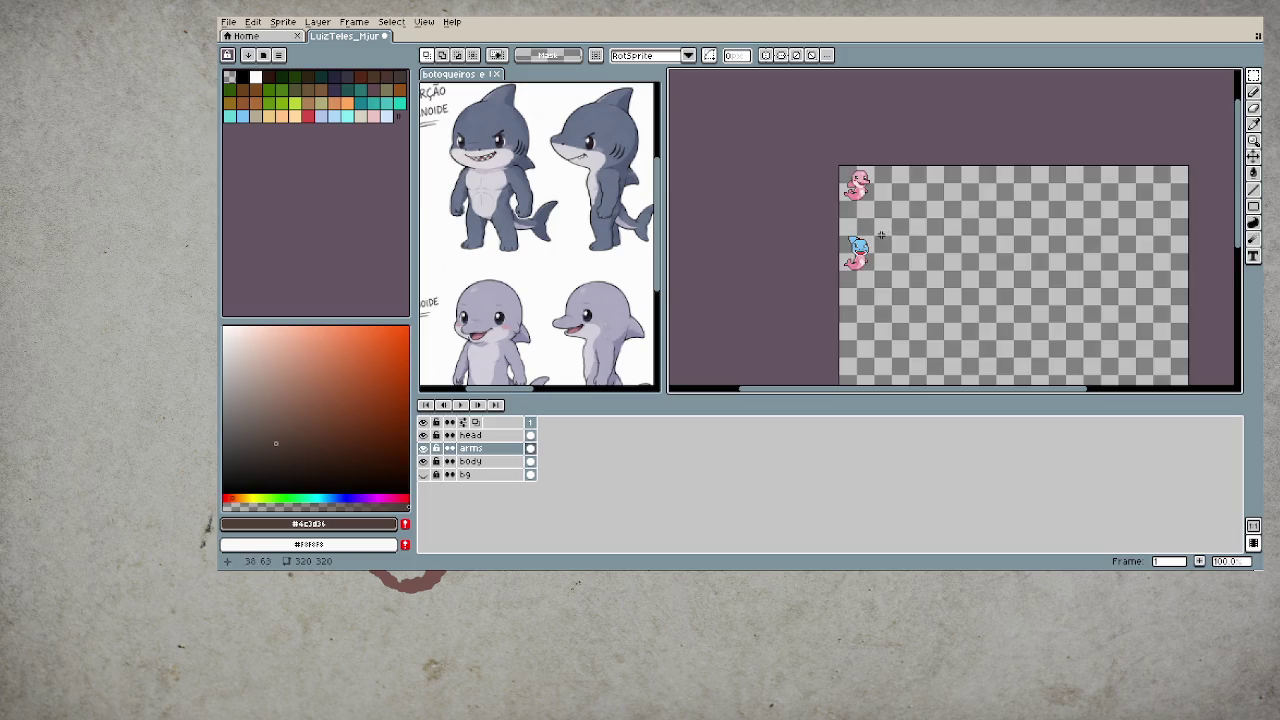
- On the head layer, select the top of the blue head and stretch it downward
{"action": "scroll", "coordinate": [880, 238], "scroll_direction": "up", "scroll_amount": 2}
{"action": "scroll", "coordinate": [850, 294], "scroll_direction": "up", "scroll_amount": 2}
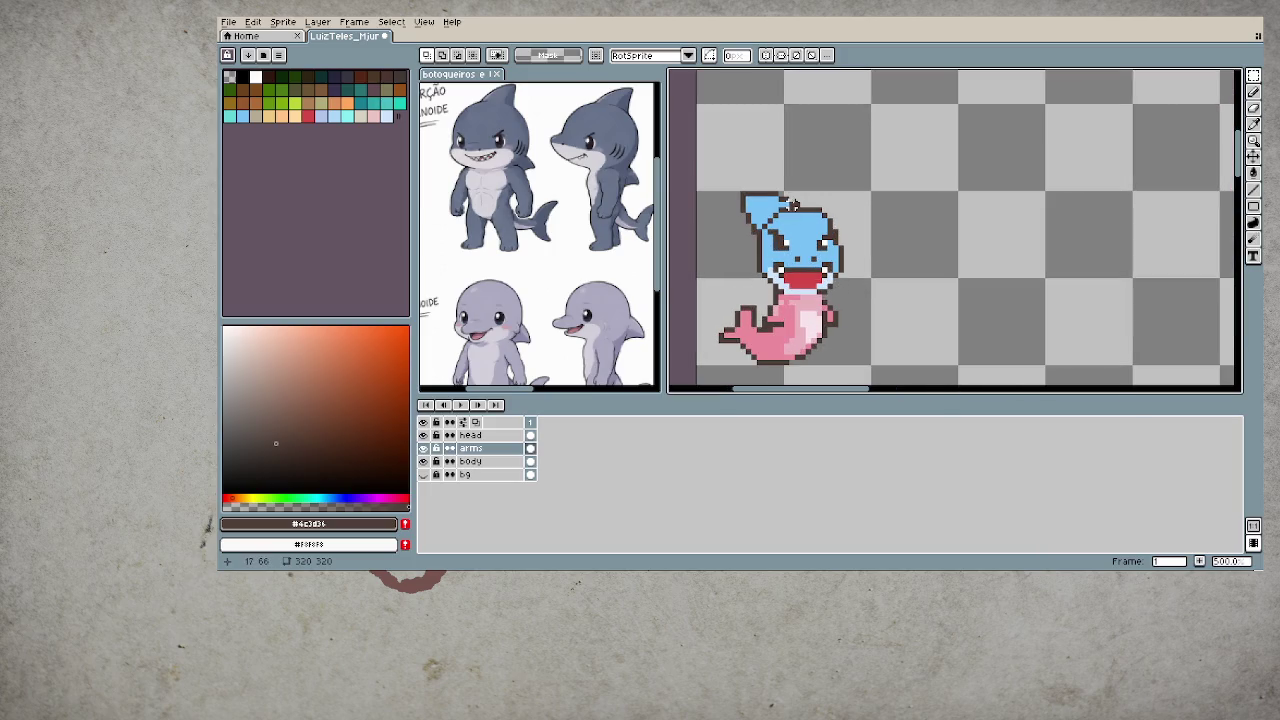
{"action": "key", "text": "Up"}
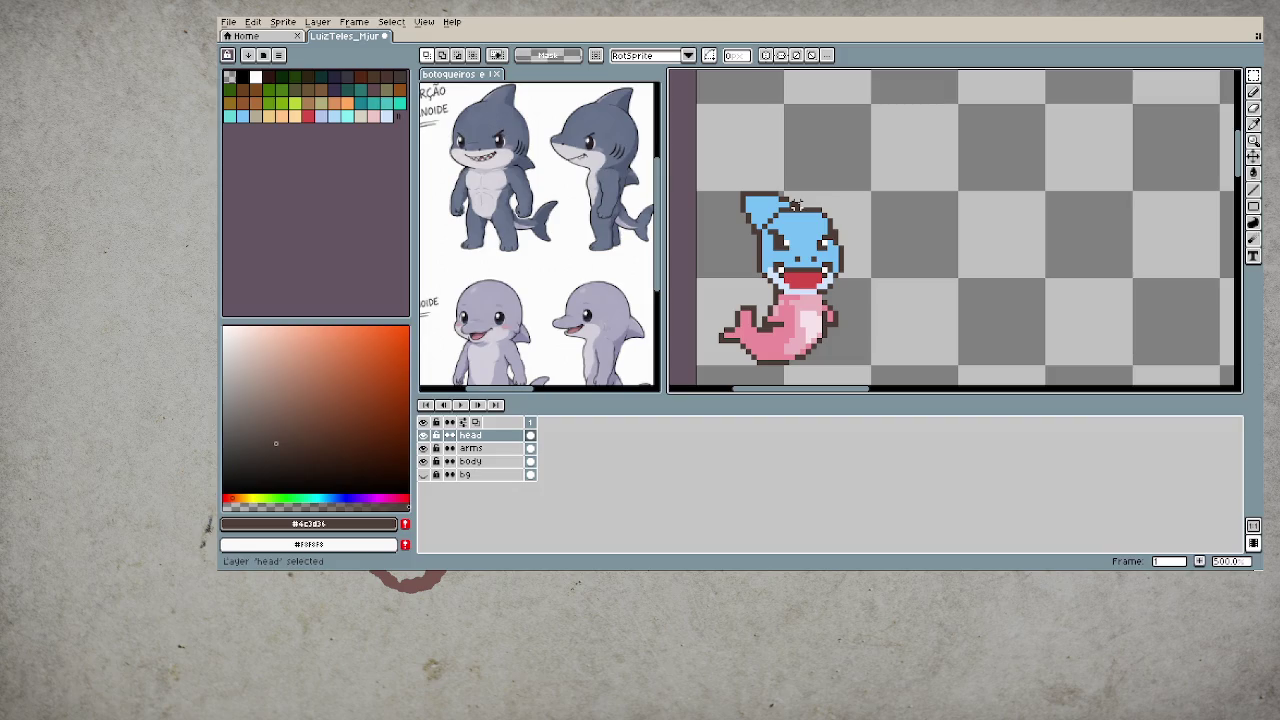
{"action": "left_click_drag", "start_coordinate": [719, 171], "coordinate": [849, 204]}
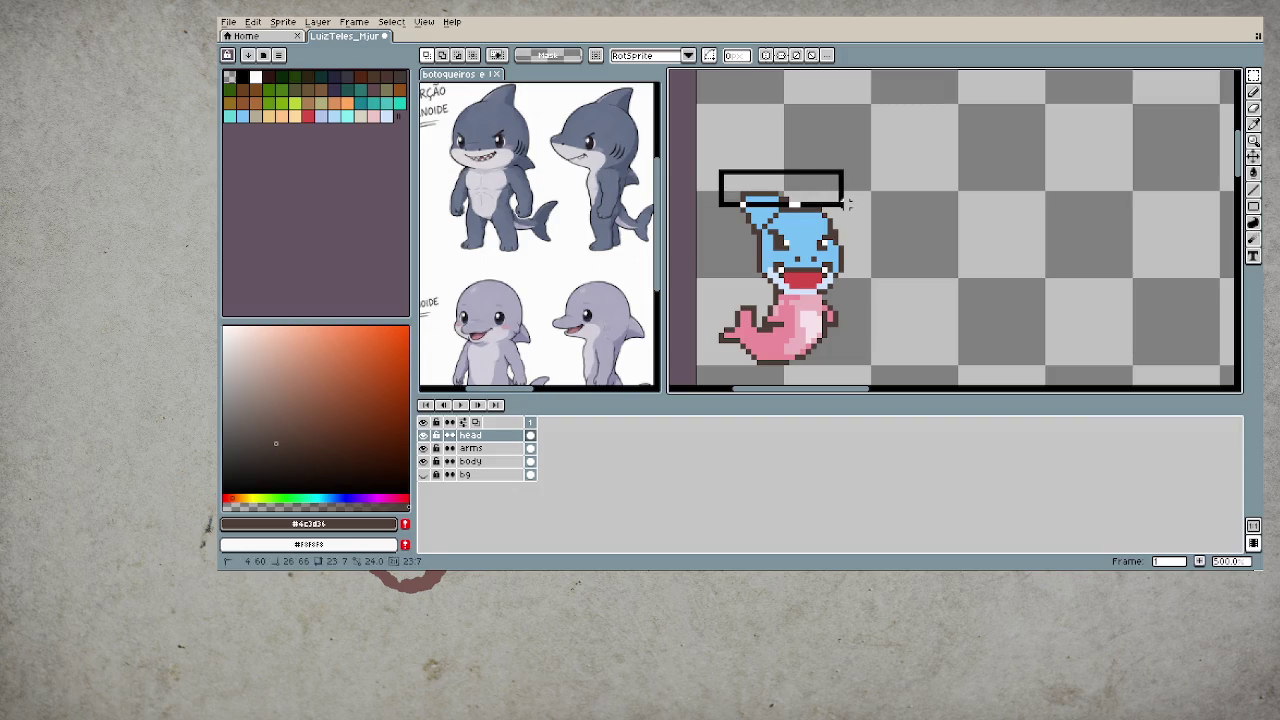
{"action": "scroll", "coordinate": [737, 209], "scroll_direction": "up", "scroll_amount": 1}
{"action": "left_click_drag", "start_coordinate": [748, 213], "coordinate": [772, 265]}
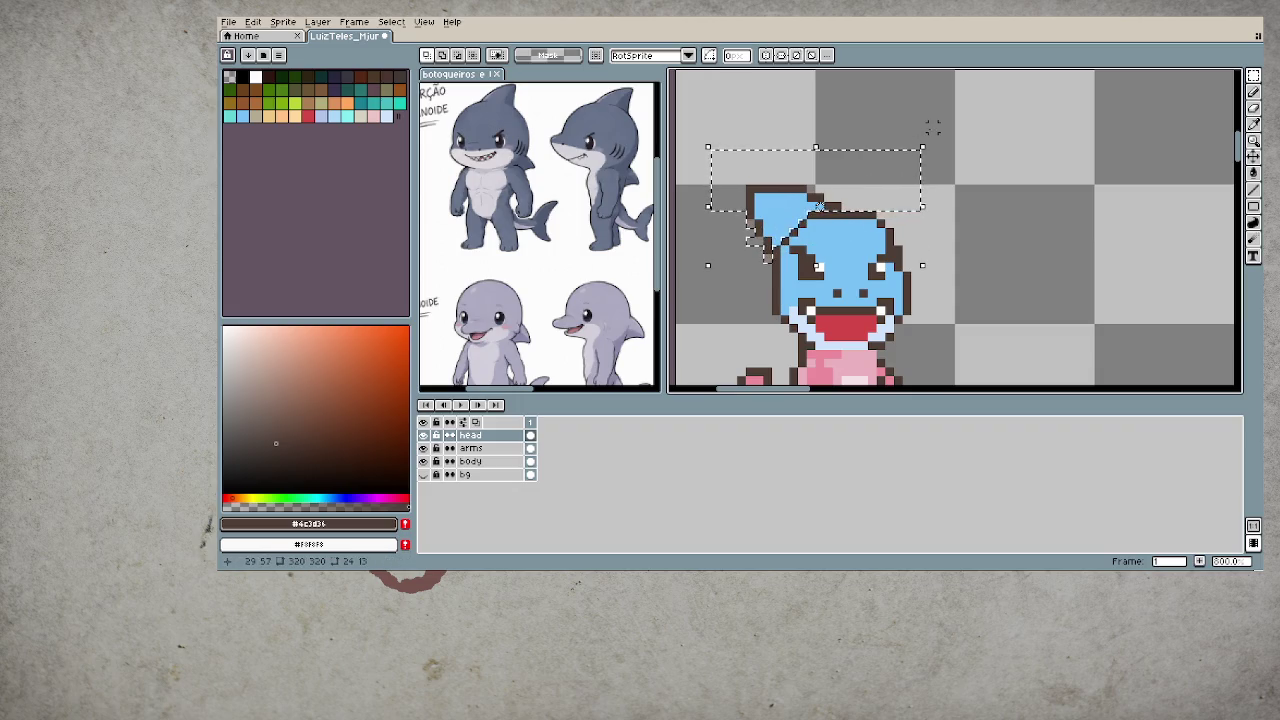
- Rotate the selected head pixels about 45° into a fin and apply the rotation
{"action": "left_click_drag", "start_coordinate": [932, 128], "coordinate": [828, 152]}
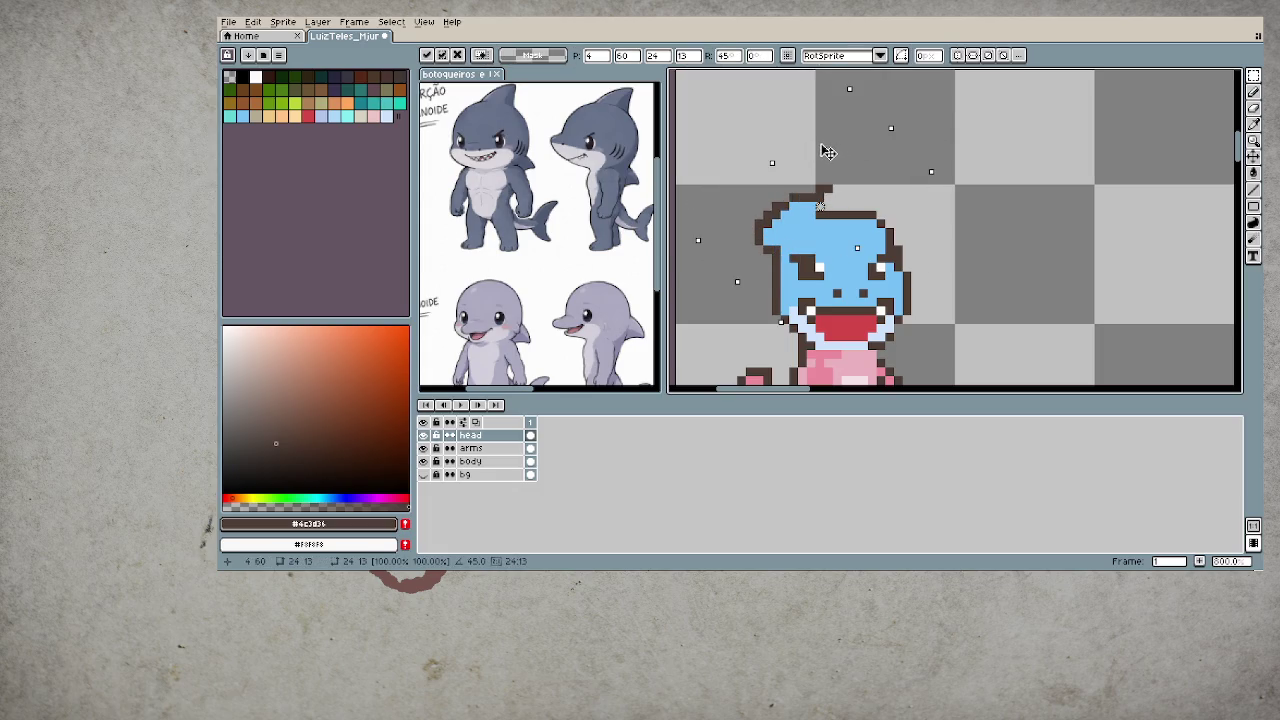
{"action": "key", "text": "Return"}
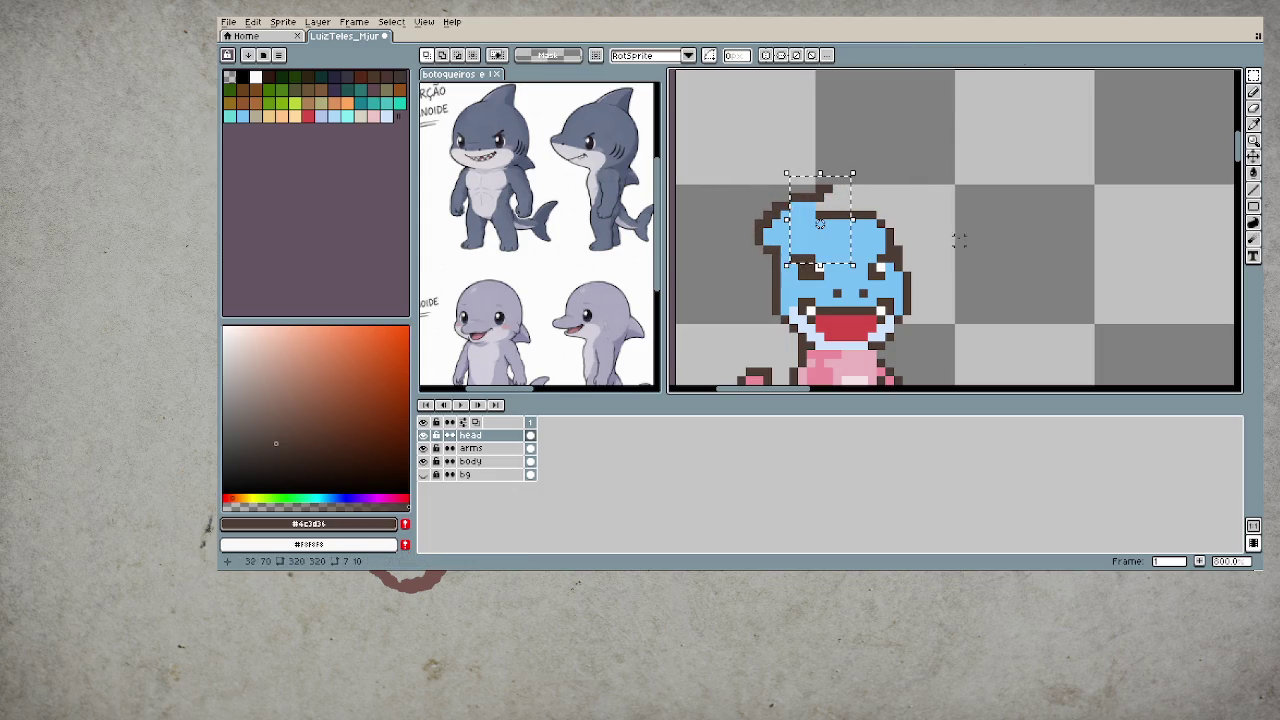
{"action": "key", "text": "ctrl+z"}
{"action": "key", "text": "ctrl+z"}
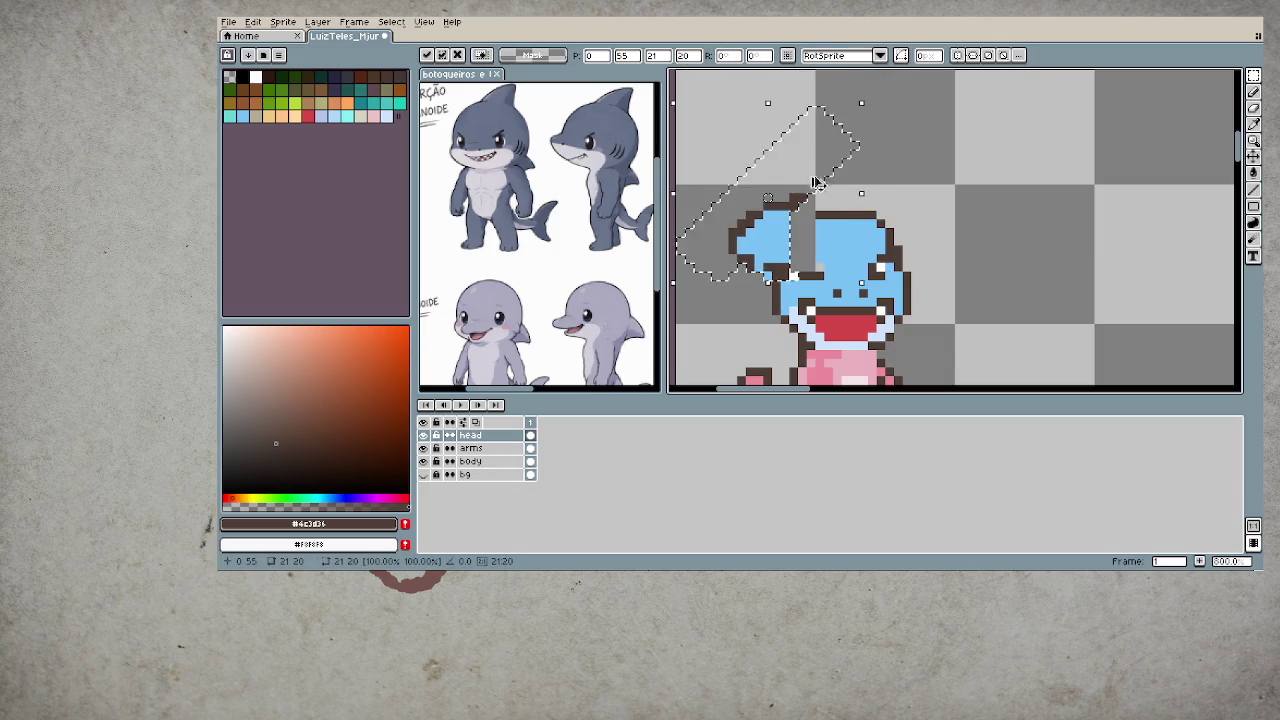
{"action": "key", "text": "ctrl+z"}
{"action": "mouse_move", "coordinate": [929, 140]}
{"action": "left_mouse_down"}
{"action": "mouse_move", "coordinate": [853, 145]}
{"action": "mouse_move", "coordinate": [813, 230]}
{"action": "left_mouse_up"}
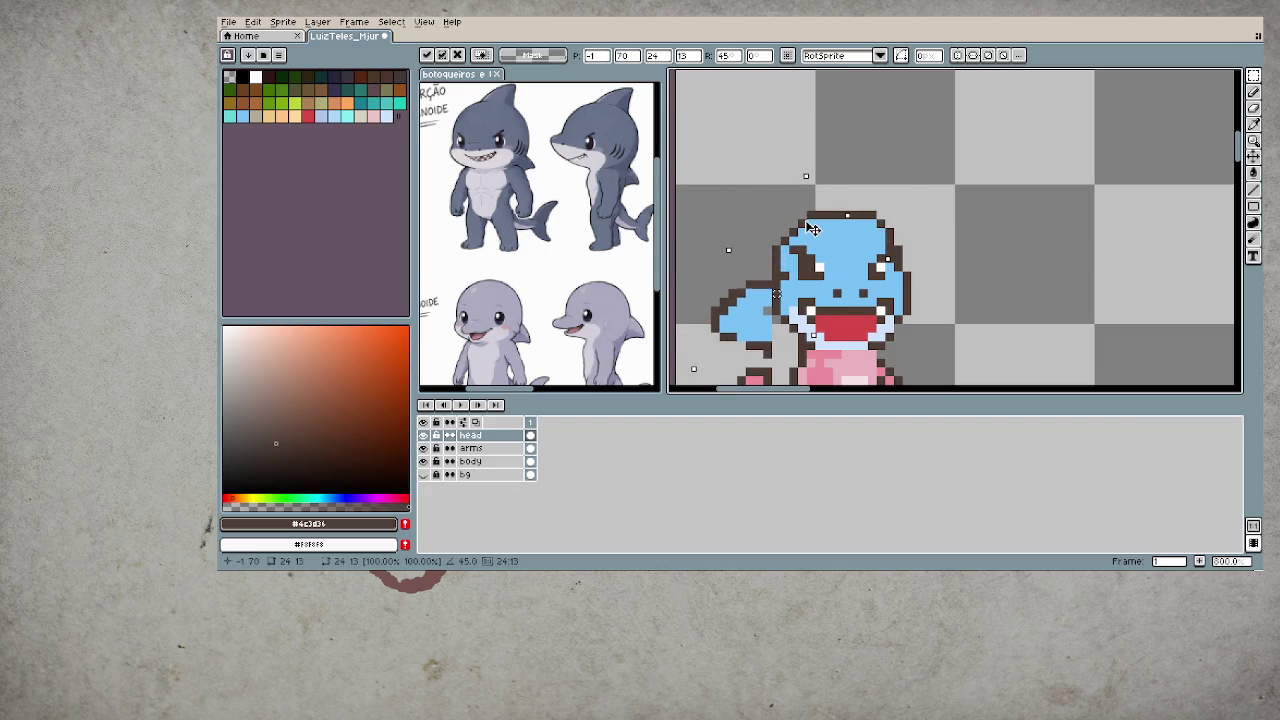
{"action": "left_click", "coordinate": [1002, 258]}
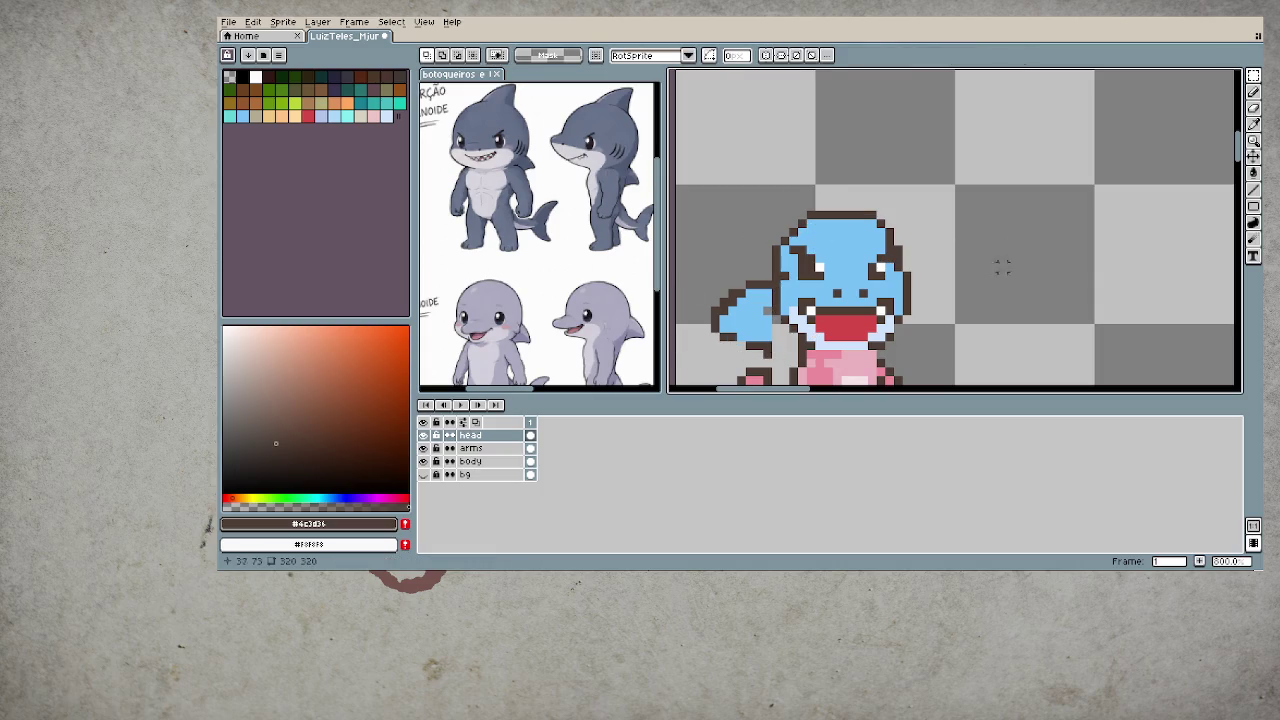
{"action": "scroll", "coordinate": [820, 324], "scroll_direction": "down", "scroll_amount": 3}
{"action": "scroll", "coordinate": [822, 315], "scroll_direction": "down", "scroll_amount": 2}
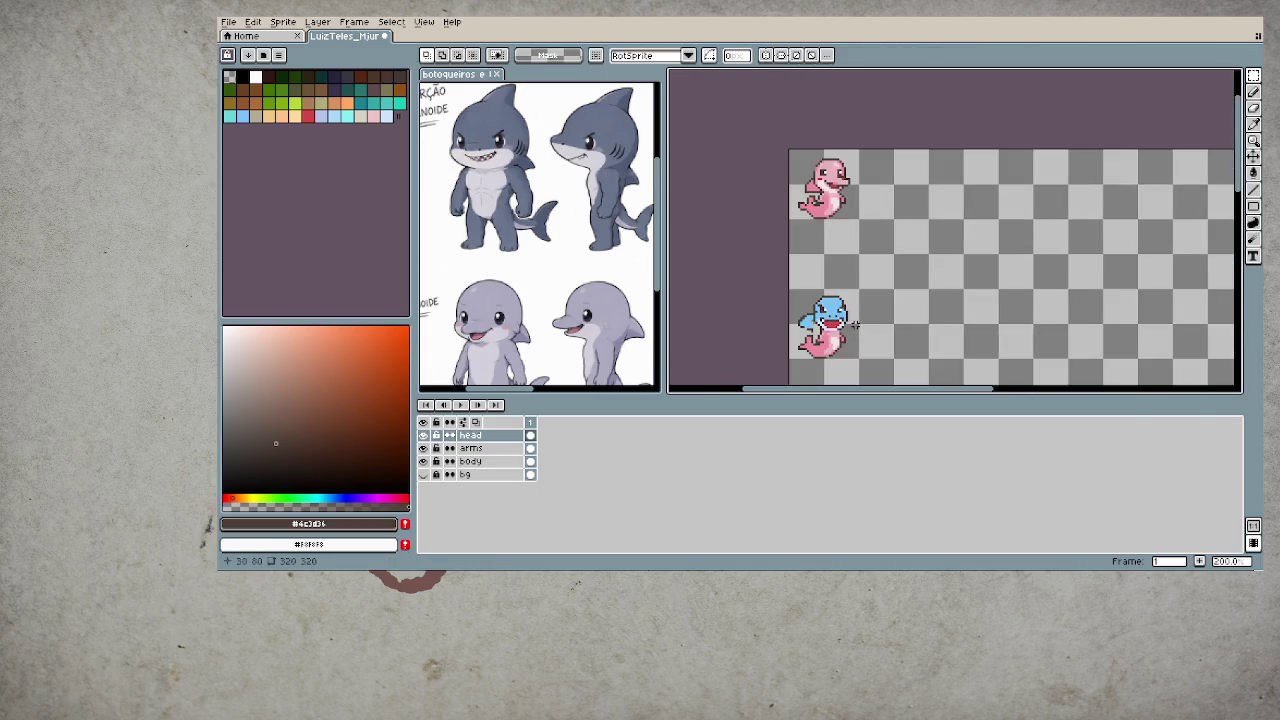
- Sample dark brown from the sprite and draw the fin's lower outline
{"action": "scroll", "coordinate": [776, 287], "scroll_direction": "up", "scroll_amount": 3}
{"action": "scroll", "coordinate": [776, 287], "scroll_direction": "up", "scroll_amount": 2}
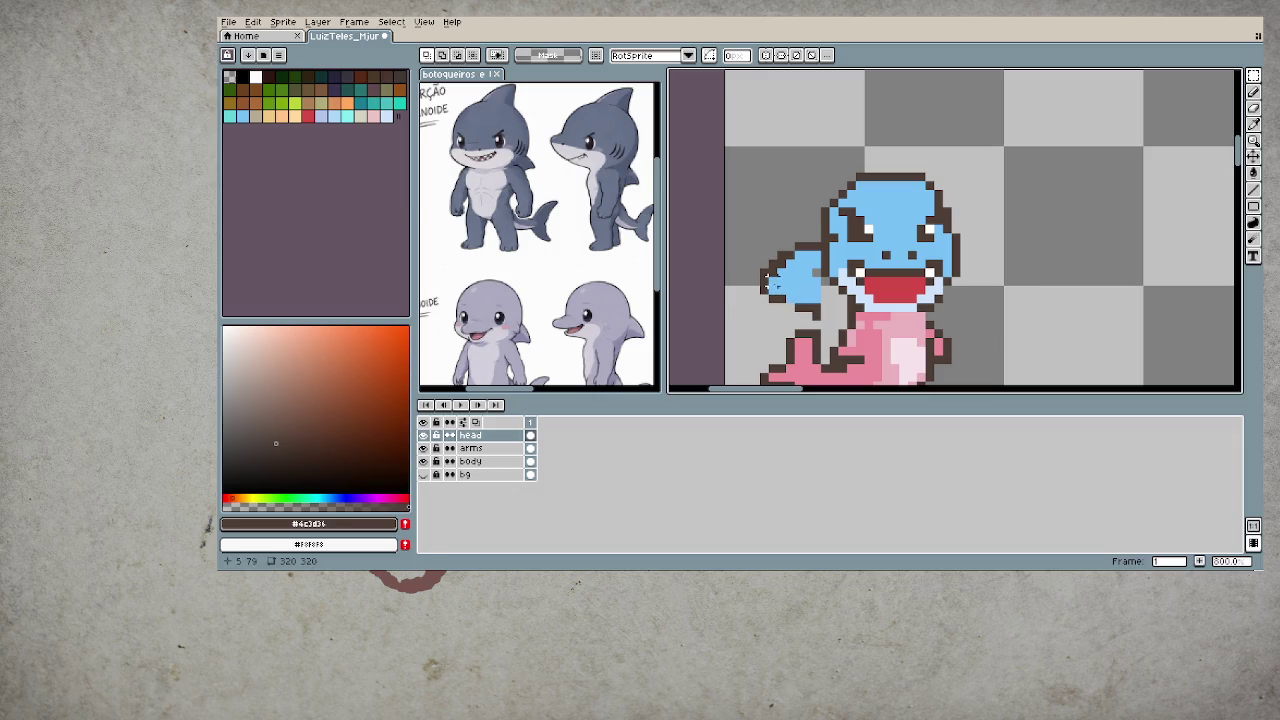
{"action": "key", "text": "i"}
{"action": "left_click", "coordinate": [778, 283]}
{"action": "key", "text": "b"}
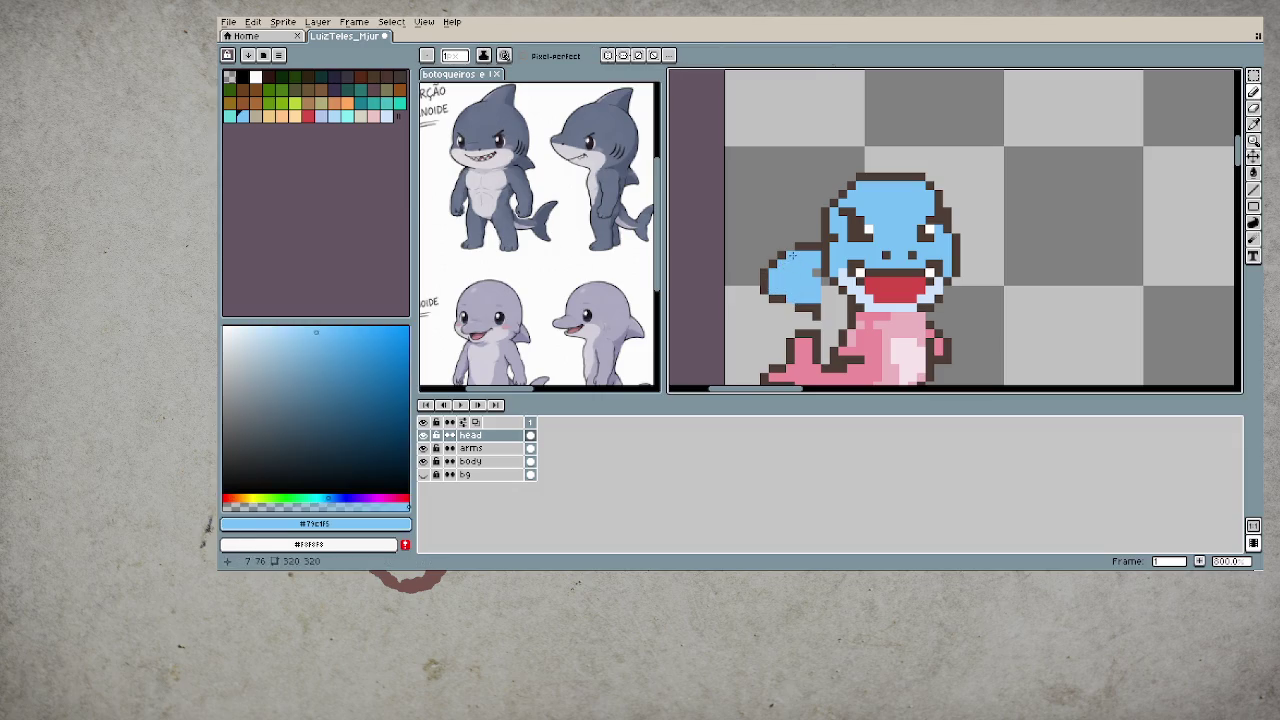
{"action": "left_click", "coordinate": [796, 248], "text": "alt"}
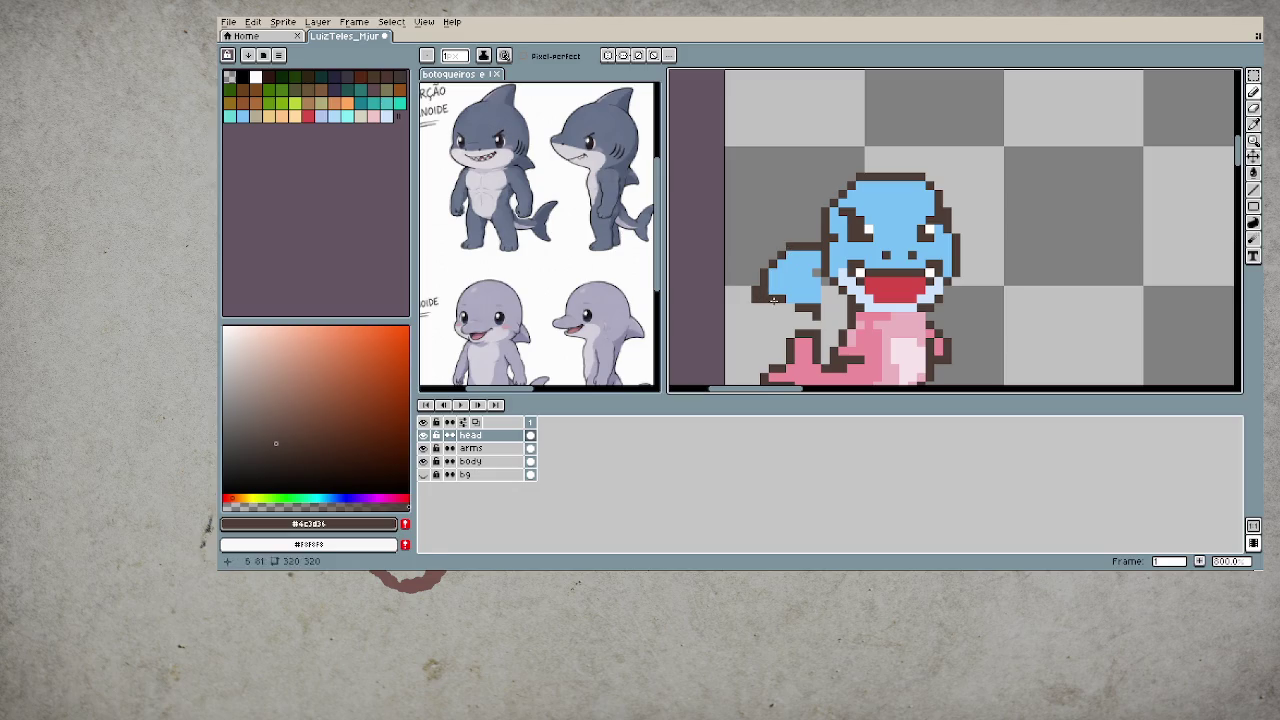
{"action": "left_click", "coordinate": [771, 297], "text": "alt"}
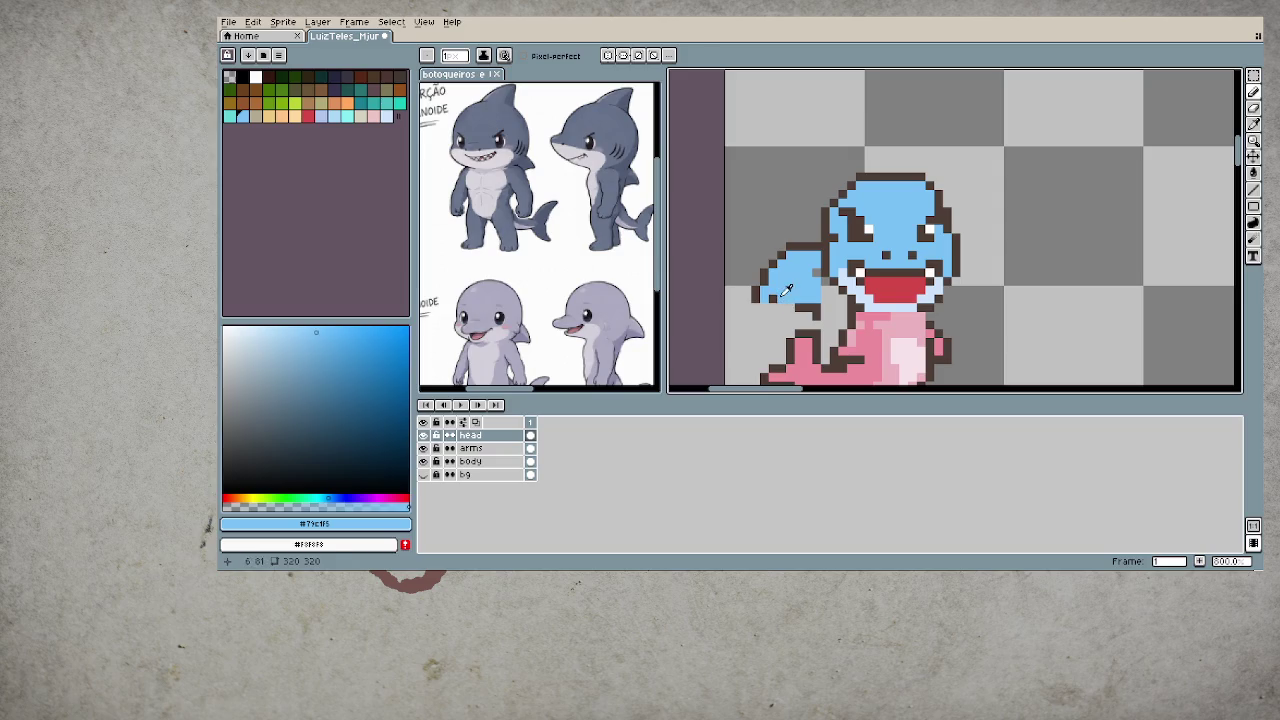
{"action": "left_click", "coordinate": [758, 296], "text": "alt"}
{"action": "left_click_drag", "start_coordinate": [762, 298], "coordinate": [806, 299]}
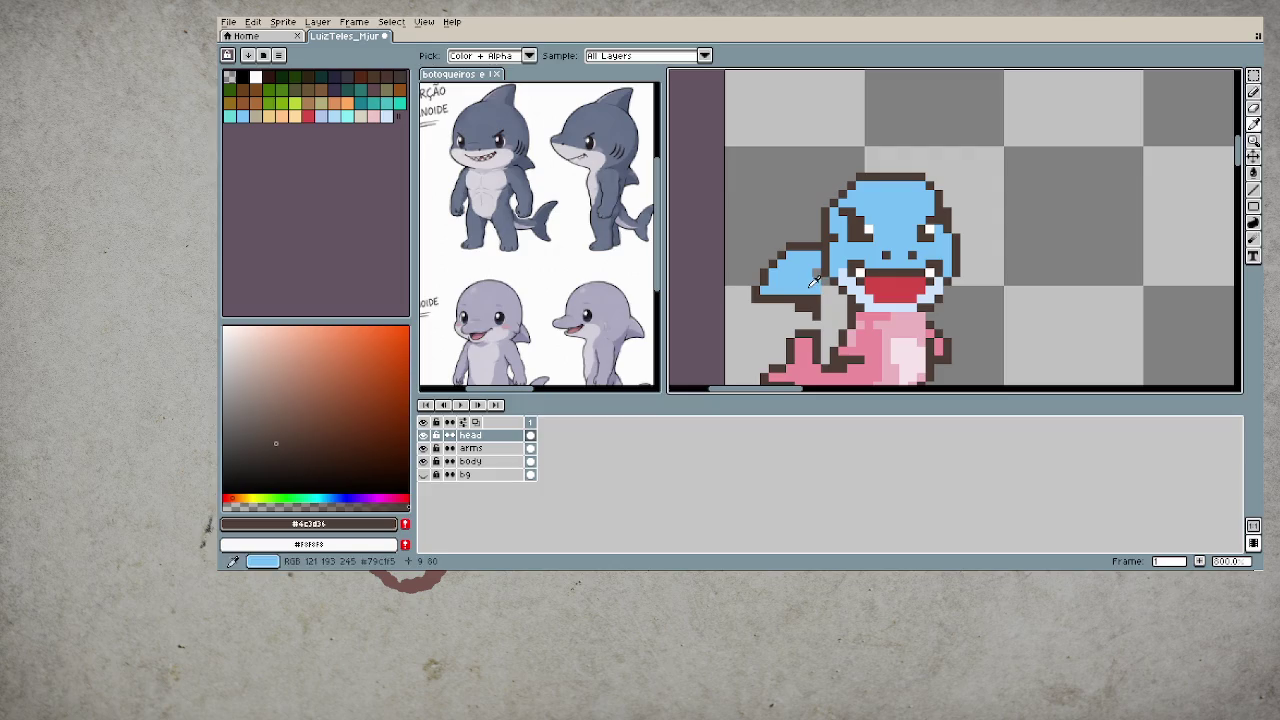
- Touch up the brown outline and paint a row of light-blue pixels inside the fin
{"action": "left_click", "coordinate": [819, 298], "text": "alt"}
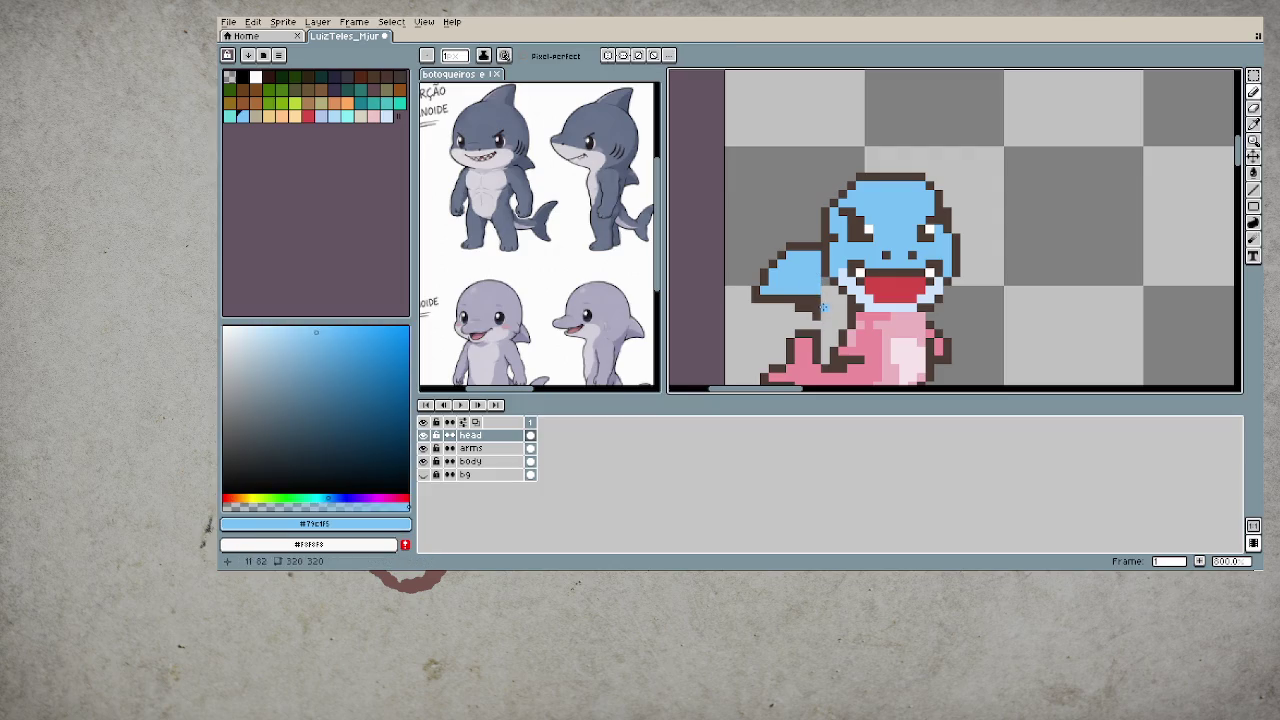
{"action": "left_click", "coordinate": [822, 304], "text": "alt"}
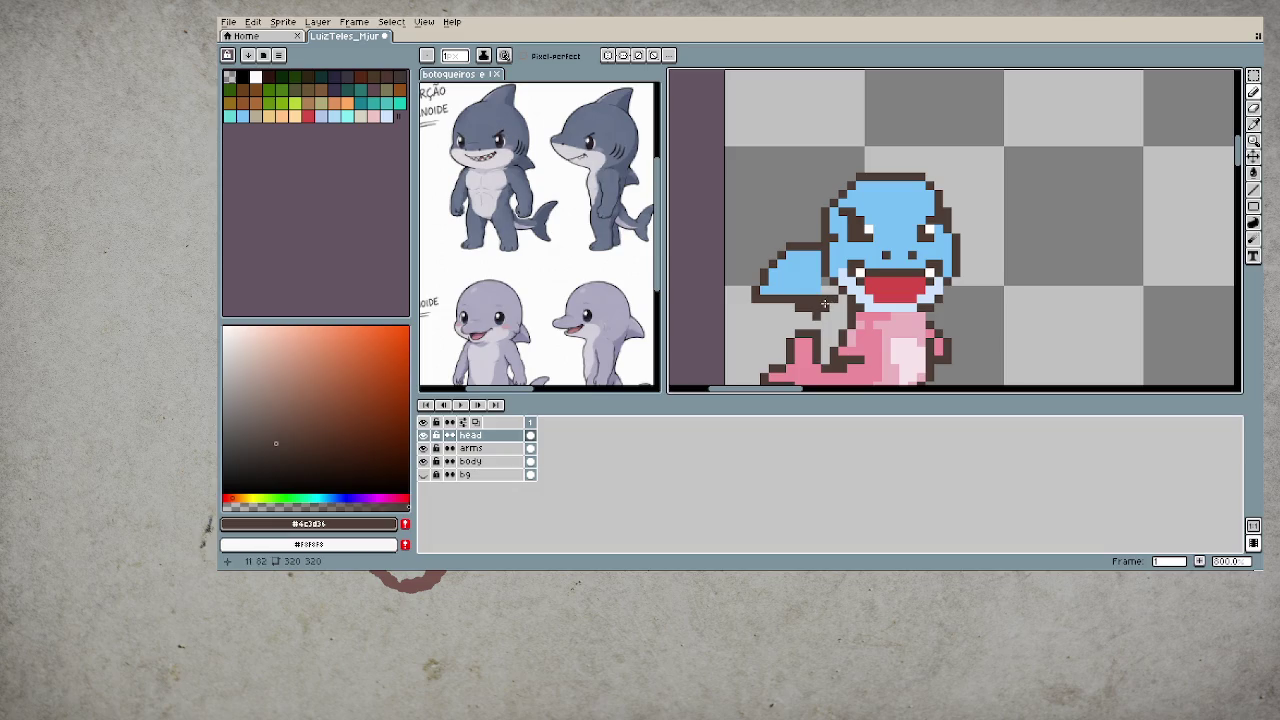
{"action": "left_click", "coordinate": [836, 300], "text": "alt"}
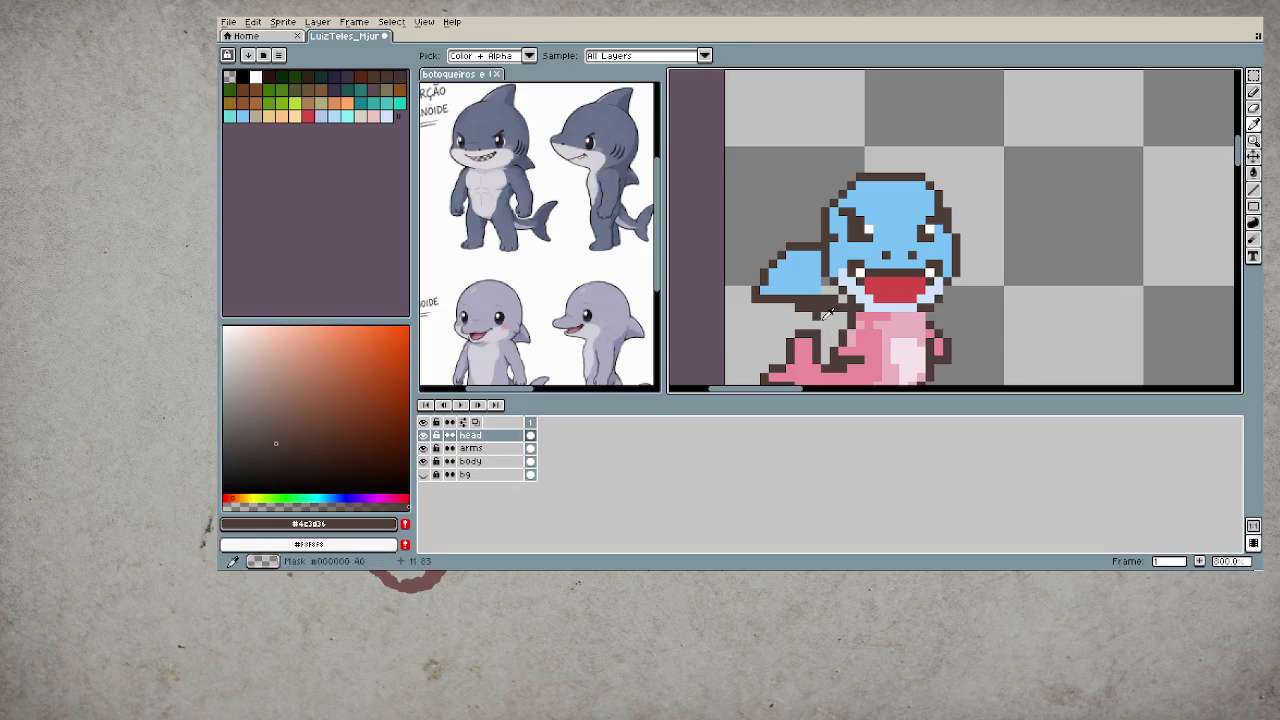
{"action": "left_click", "coordinate": [808, 292], "text": "alt"}
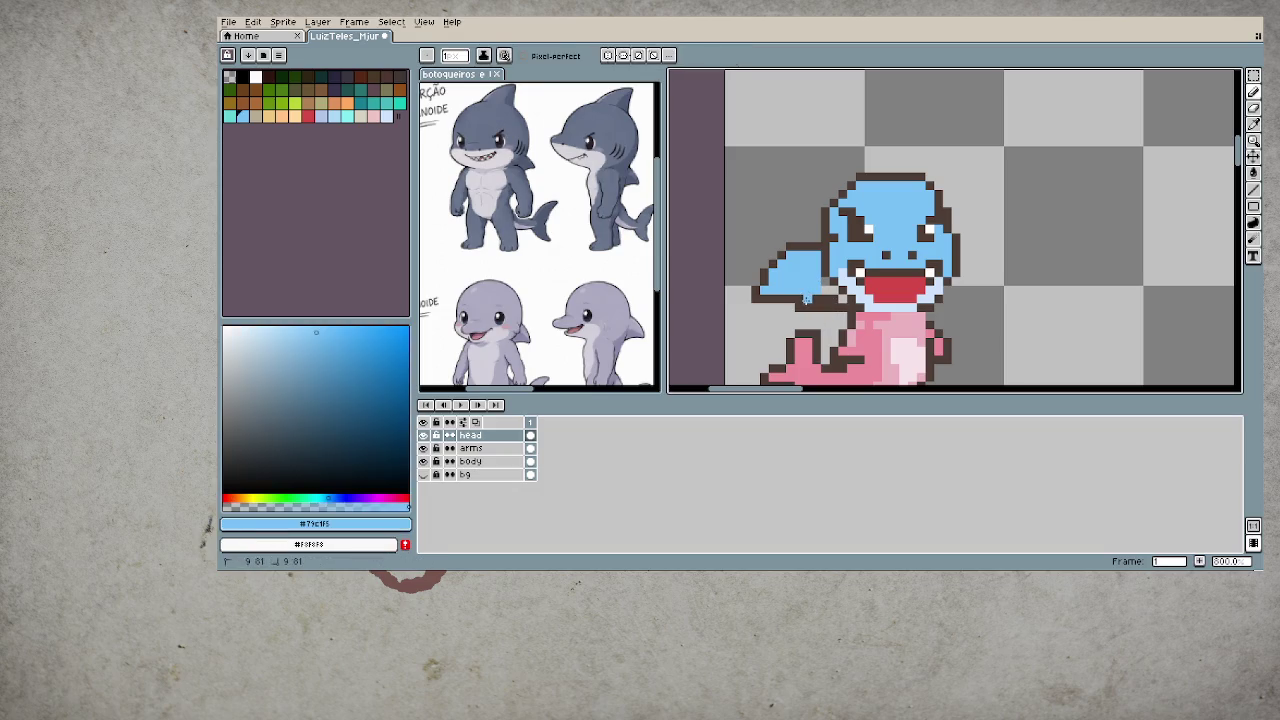
{"action": "left_click_drag", "start_coordinate": [803, 299], "coordinate": [831, 299]}
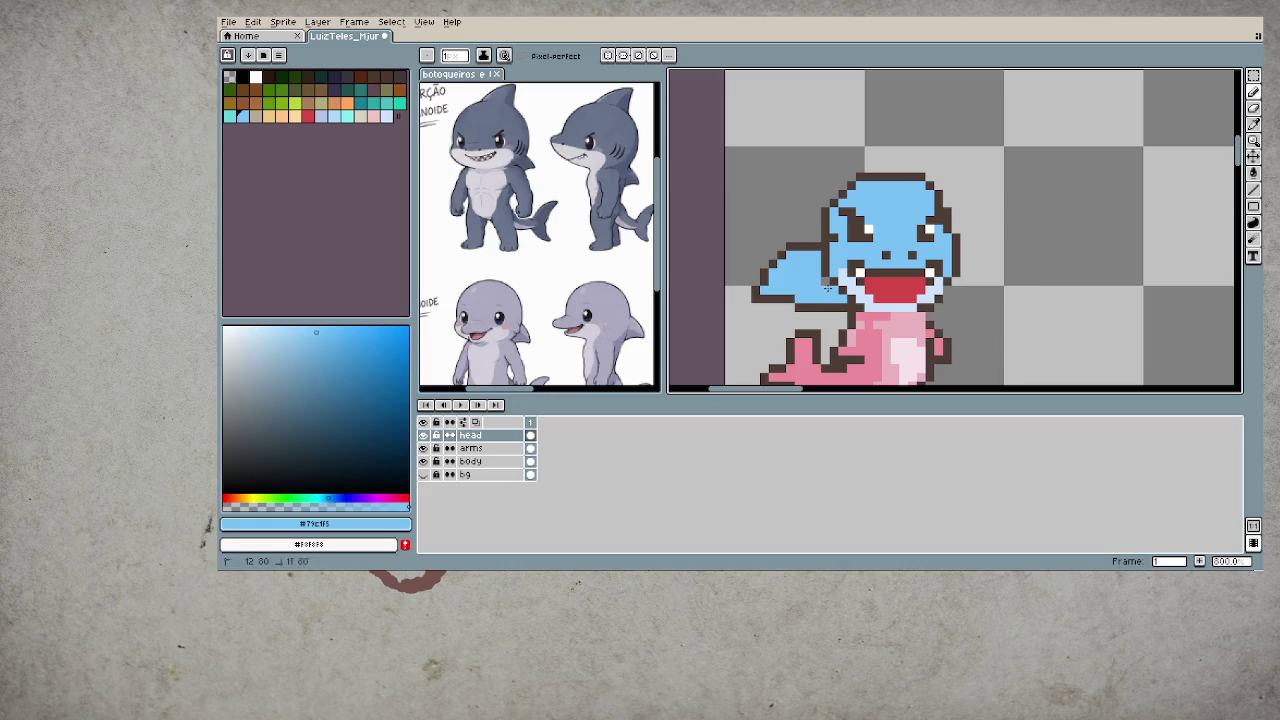
{"action": "scroll", "coordinate": [826, 282], "scroll_direction": "down", "scroll_amount": 5}
- Select the blue fin and shift it one pixel right toward the head
{"action": "scroll", "coordinate": [824, 279], "scroll_direction": "down", "scroll_amount": 1}
{"action": "scroll", "coordinate": [780, 275], "scroll_direction": "up", "scroll_amount": 6}
{"action": "scroll", "coordinate": [818, 293], "scroll_direction": "up", "scroll_amount": 2}
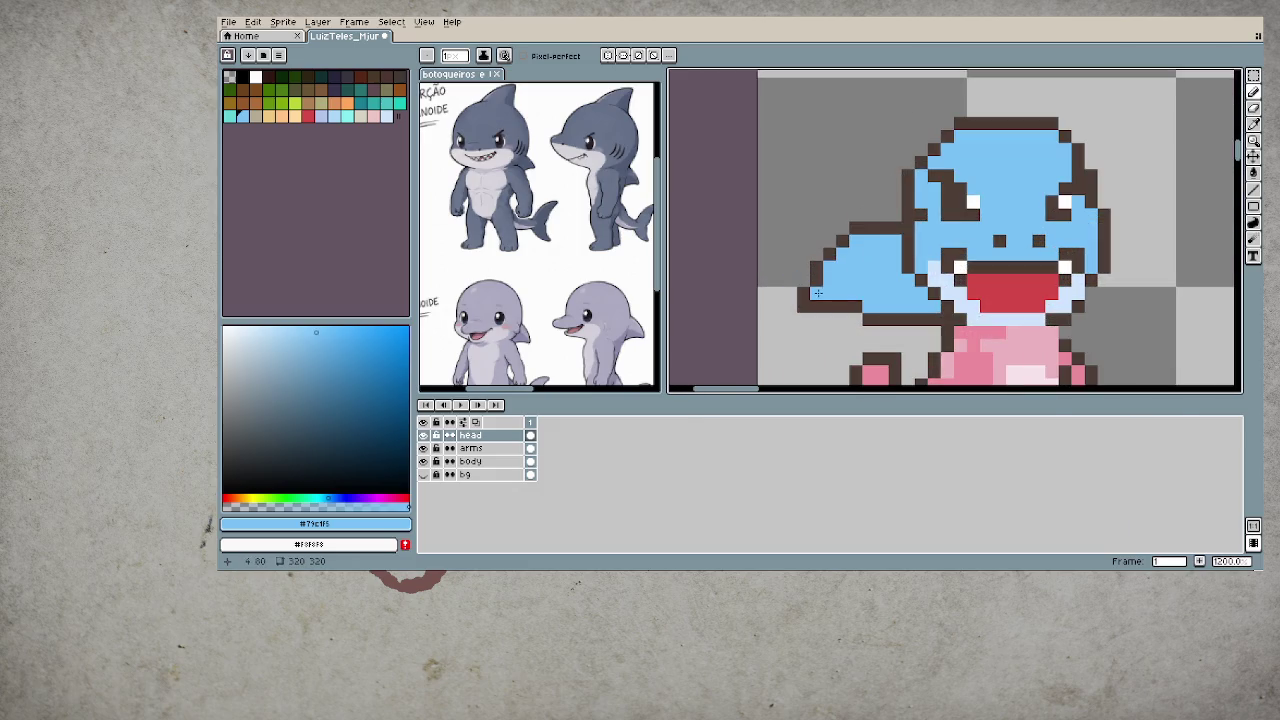
{"action": "key", "text": "m"}
{"action": "left_click_drag", "start_coordinate": [795, 193], "coordinate": [876, 340]}
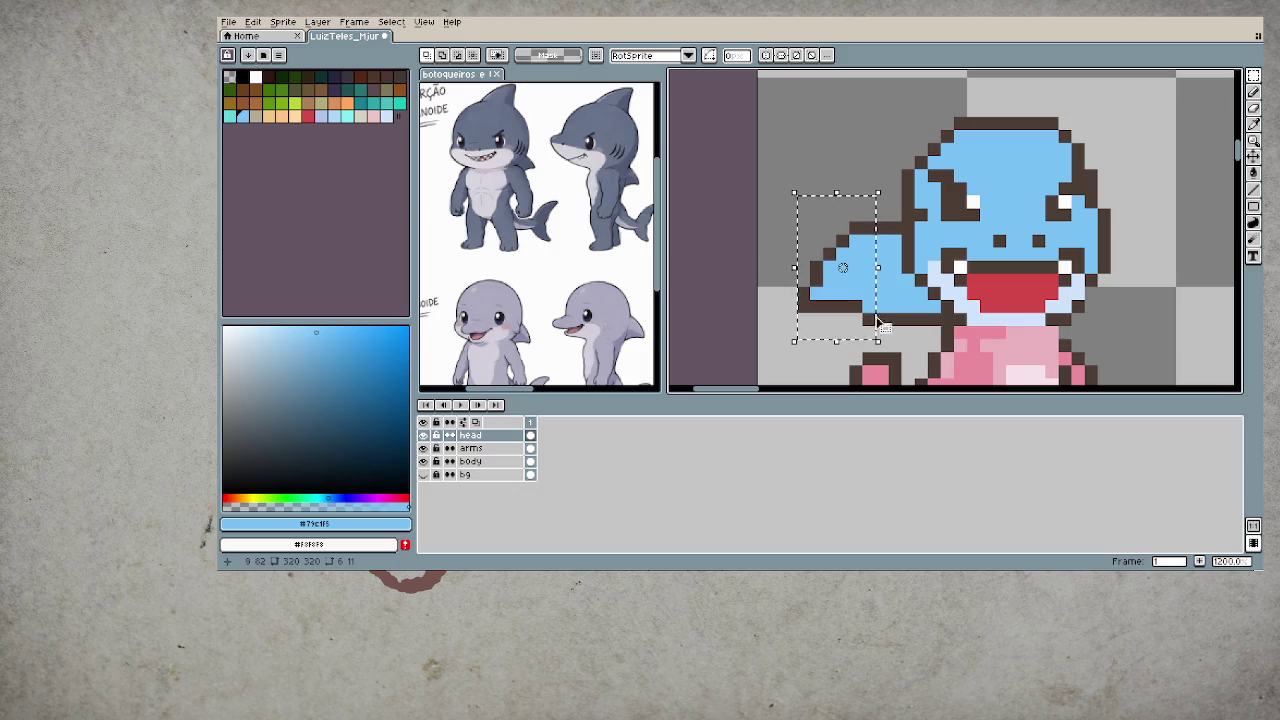
{"action": "left_click", "coordinate": [865, 331]}
{"action": "left_click_drag", "start_coordinate": [865, 331], "coordinate": [878, 331]}
{"action": "key", "text": "Return"}
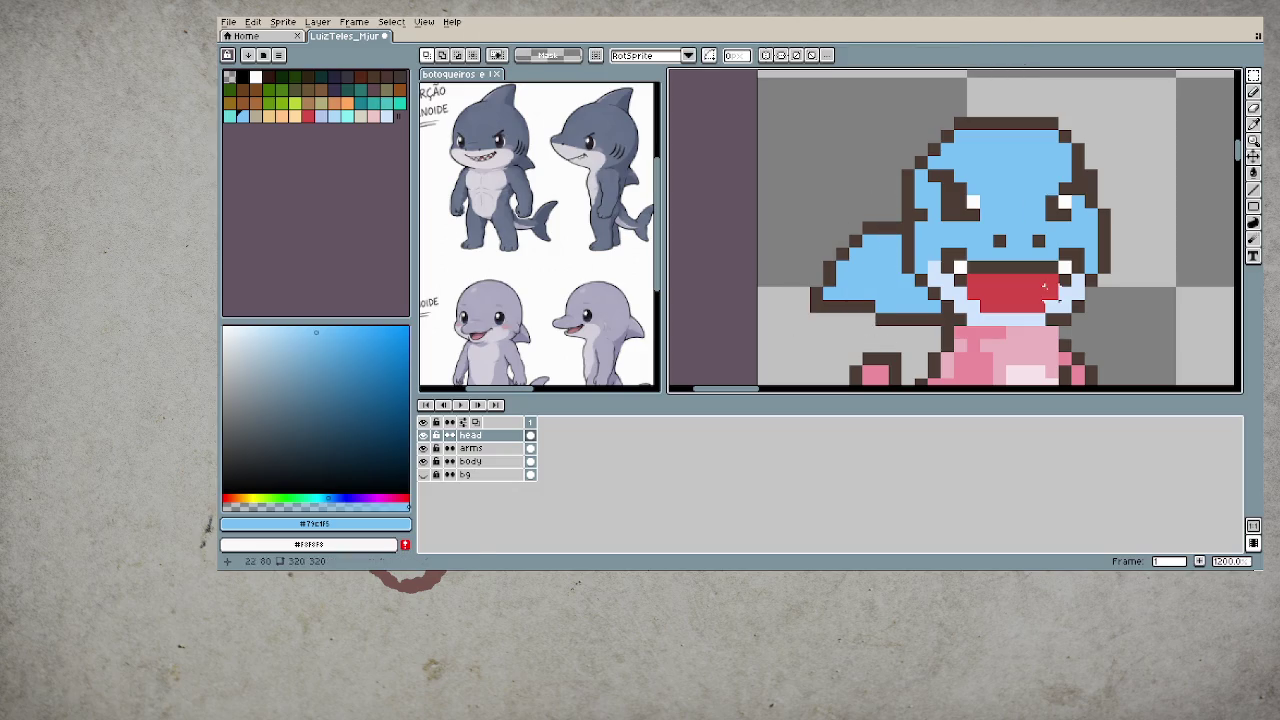
- Touch up a pixel near the dolphin's eye with the Pencil
{"action": "left_click_drag", "start_coordinate": [1032, 275], "coordinate": [862, 251]}
{"action": "scroll", "coordinate": [893, 263], "scroll_direction": "down", "scroll_amount": 1}
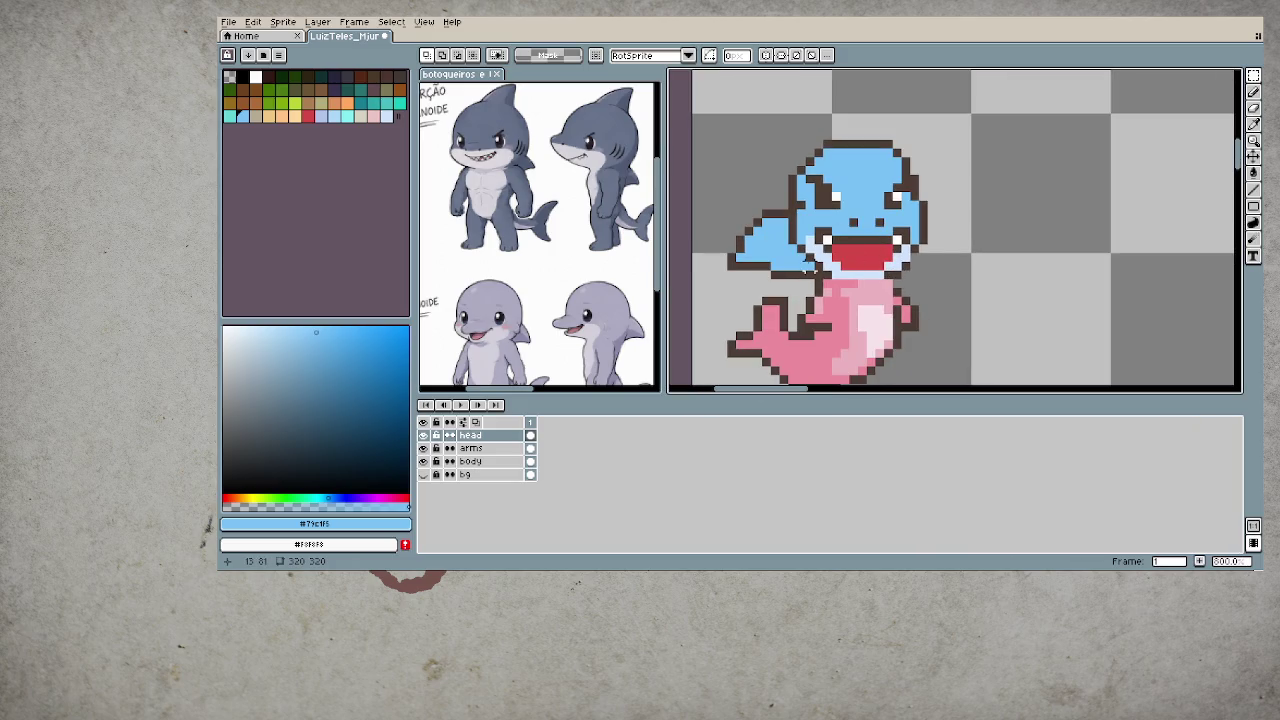
{"action": "scroll", "coordinate": [810, 258], "scroll_direction": "down", "scroll_amount": 1}
{"action": "scroll", "coordinate": [810, 250], "scroll_direction": "up", "scroll_amount": 4}
{"action": "key", "text": "b"}
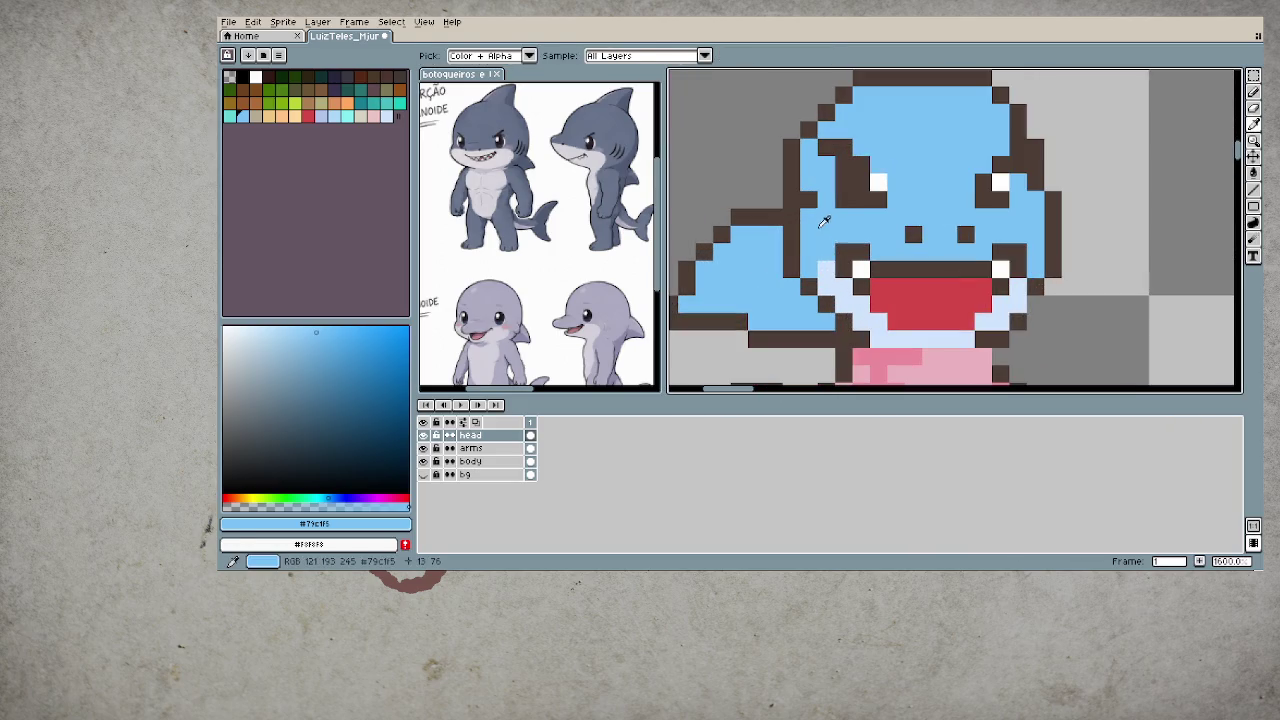
{"action": "scroll", "coordinate": [810, 205], "scroll_direction": "down", "scroll_amount": 3}
{"action": "scroll", "coordinate": [900, 240], "scroll_direction": "down", "scroll_amount": 2}
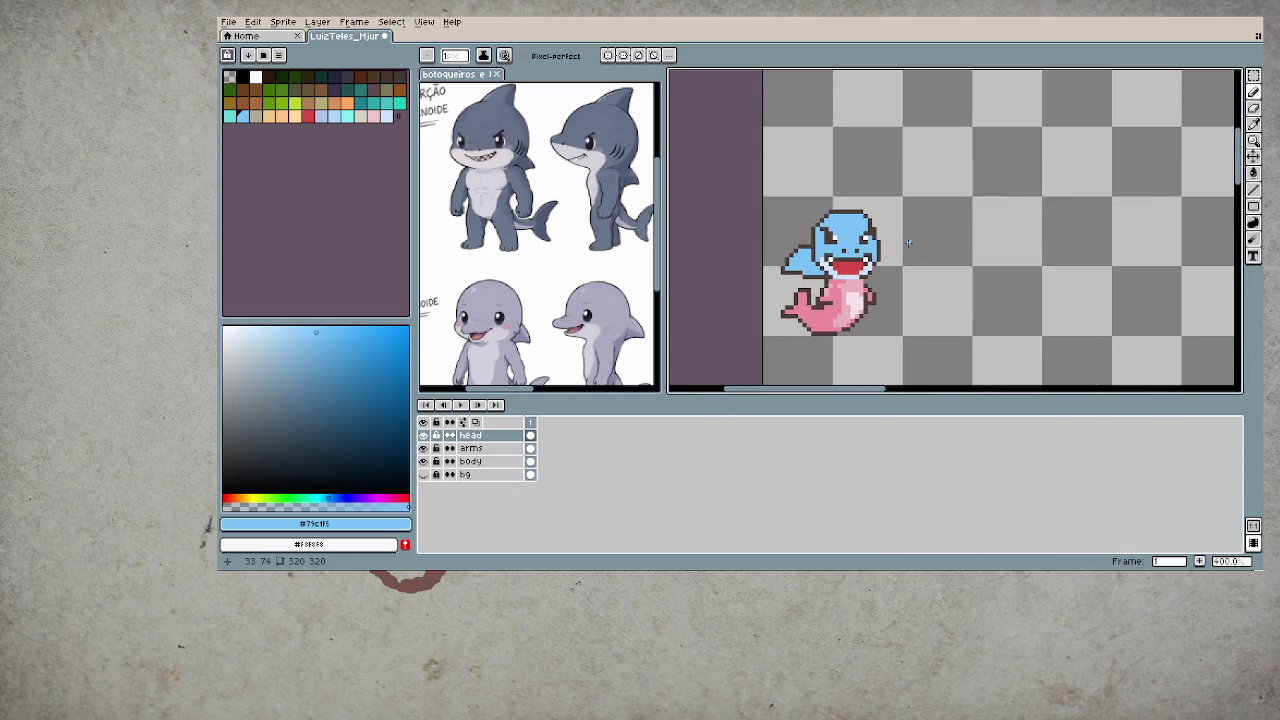
{"action": "scroll", "coordinate": [884, 241], "scroll_direction": "up", "scroll_amount": 2}
{"action": "scroll", "coordinate": [870, 232], "scroll_direction": "up", "scroll_amount": 1}
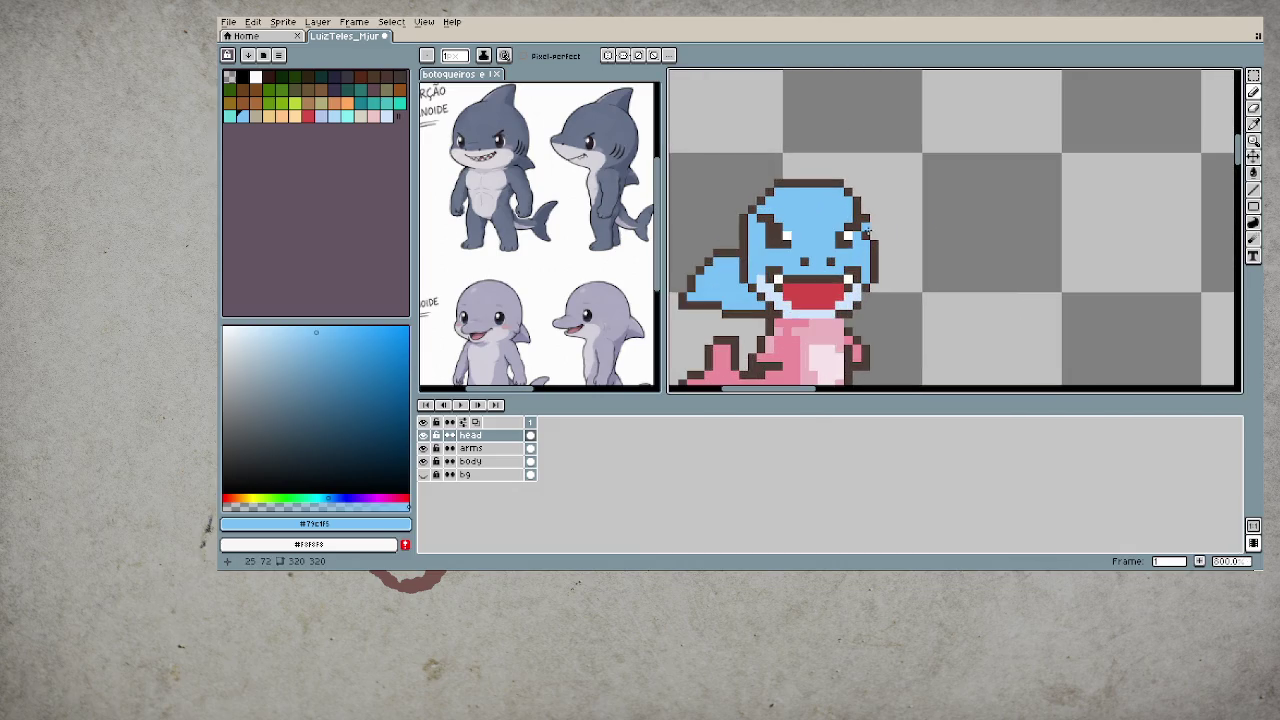
{"action": "left_click", "coordinate": [855, 226]}
- Sample dark brown and light blue from the head to retouch the face pixels
{"action": "scroll", "coordinate": [919, 278], "scroll_direction": "down", "scroll_amount": 1}
{"action": "scroll", "coordinate": [917, 262], "scroll_direction": "down", "scroll_amount": 1}
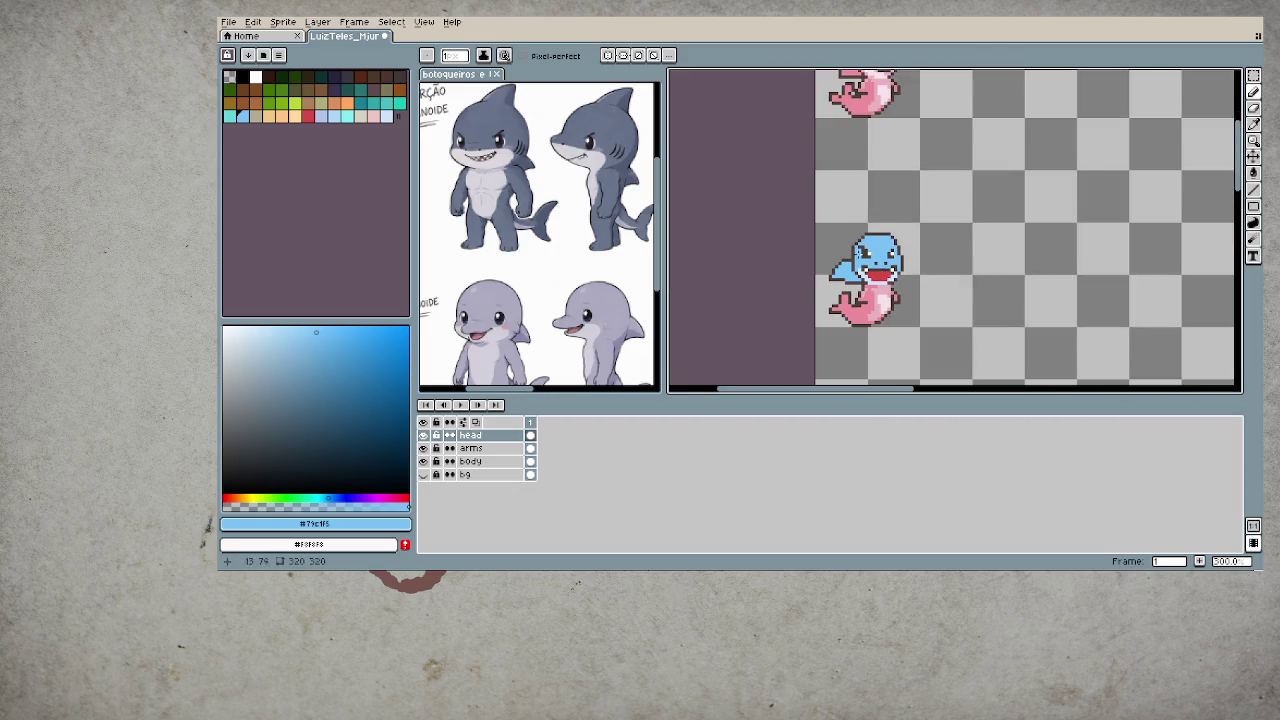
{"action": "scroll", "coordinate": [872, 260], "scroll_direction": "up", "scroll_amount": 2}
{"action": "left_click", "coordinate": [870, 277], "text": "alt"}
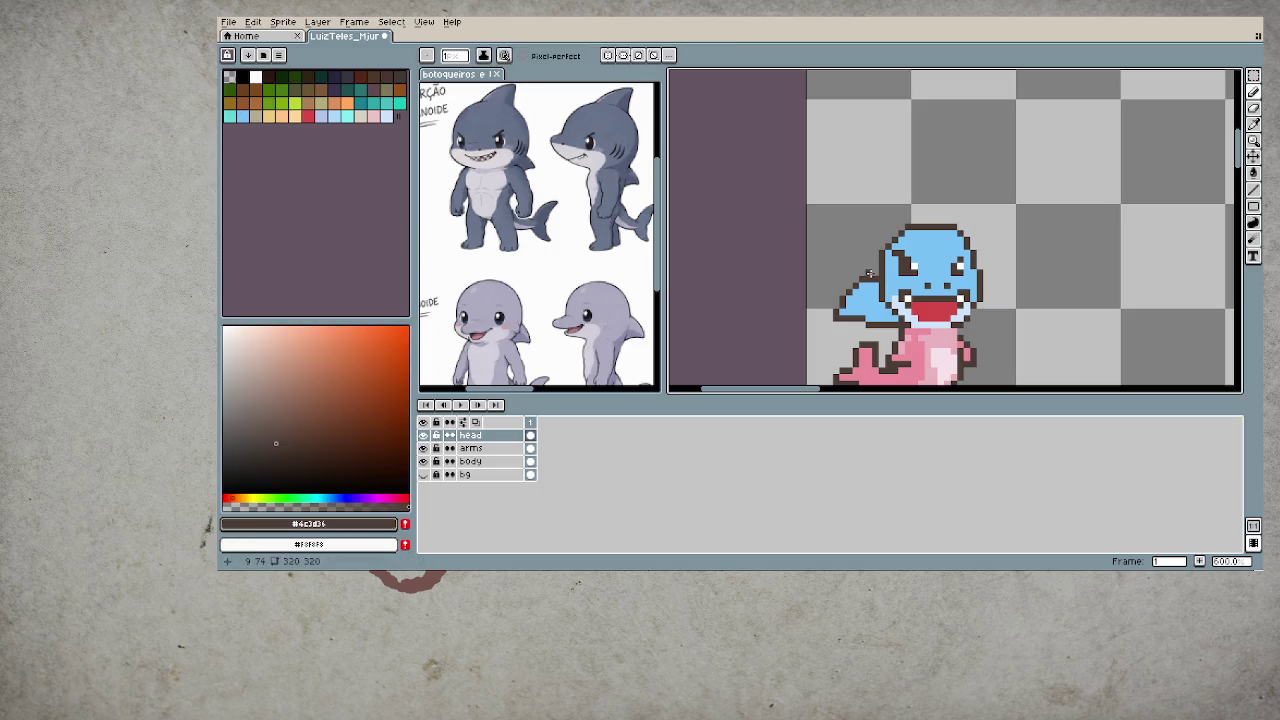
{"action": "left_click", "coordinate": [874, 280], "text": "alt"}
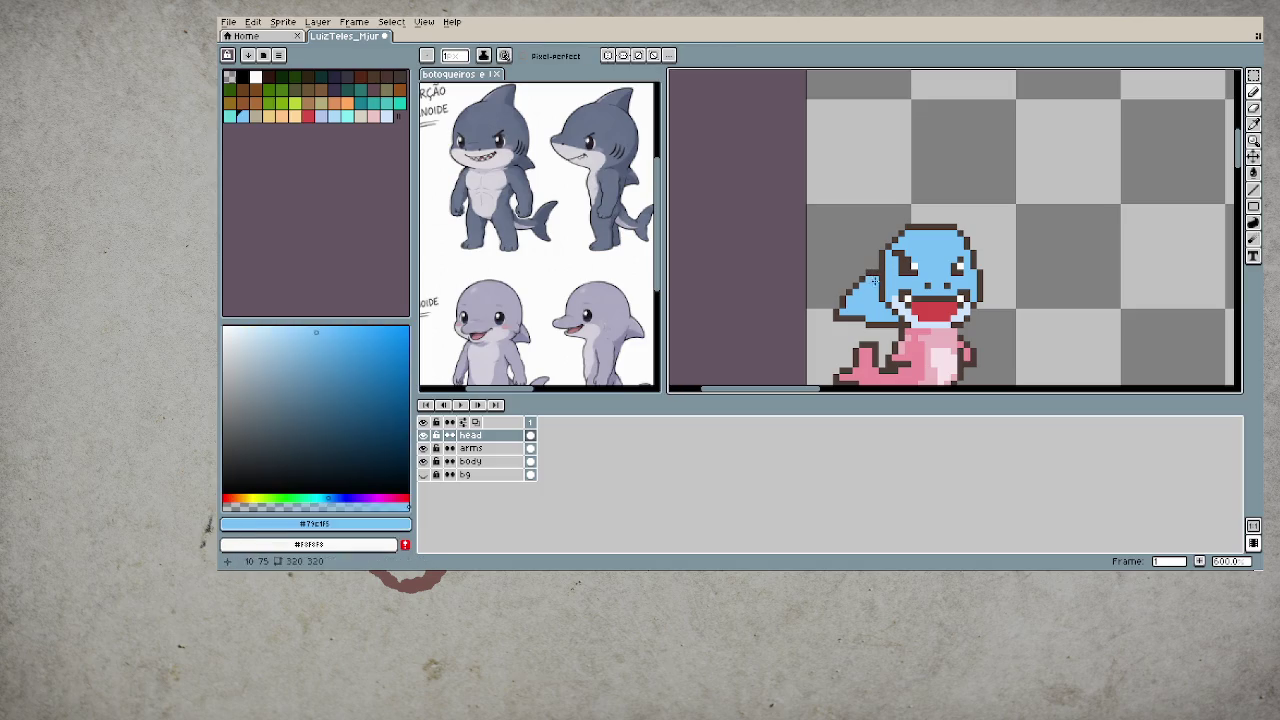
{"action": "scroll", "coordinate": [874, 280], "scroll_direction": "down", "scroll_amount": 1}
{"action": "scroll", "coordinate": [905, 295], "scroll_direction": "down", "scroll_amount": 2}
{"action": "scroll", "coordinate": [950, 310], "scroll_direction": "down", "scroll_amount": 1}
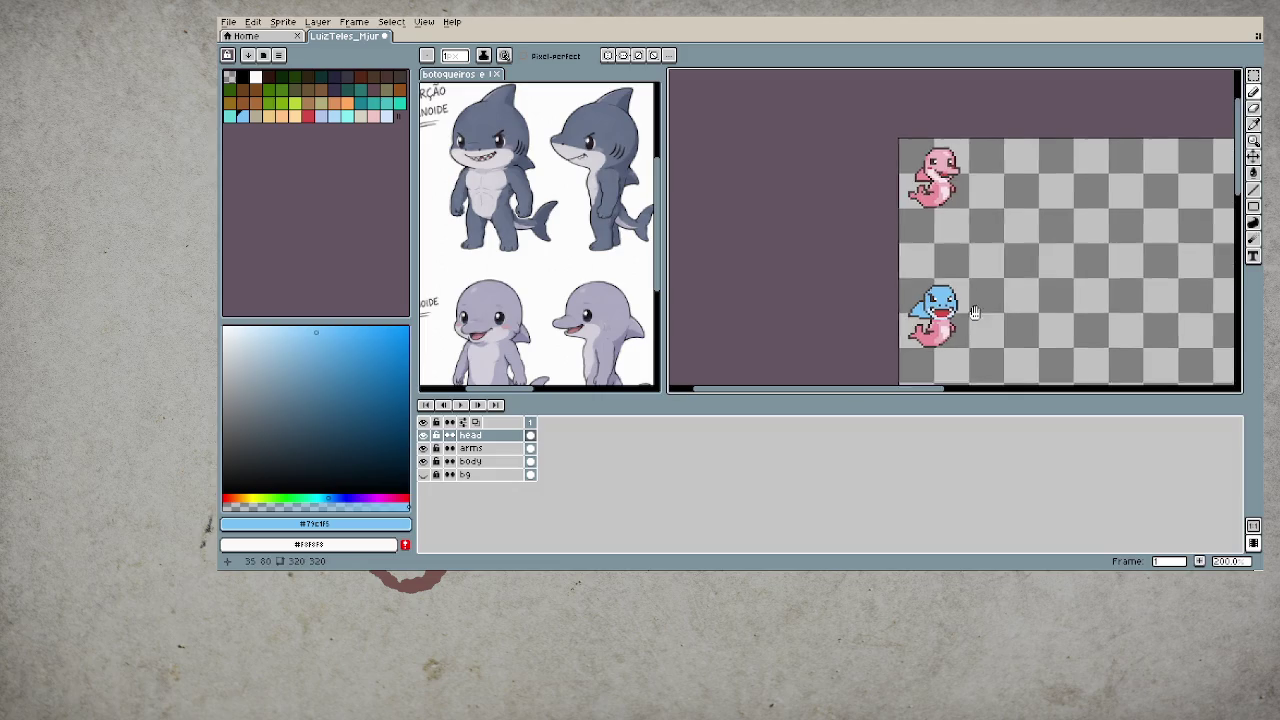
{"action": "left_click_drag", "start_coordinate": [977, 314], "coordinate": [920, 285]}
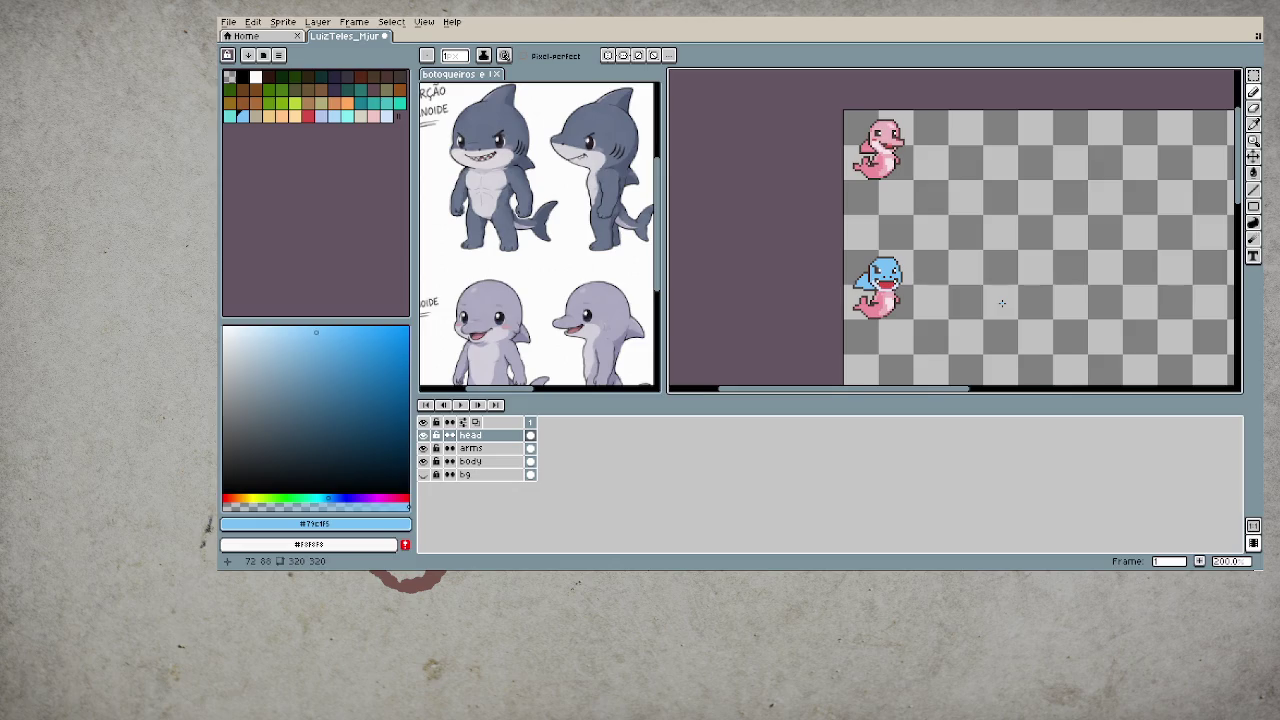
- Pick the teal swatch and pencil a teal pixel onto the shark's head outline
{"action": "scroll", "coordinate": [900, 280], "scroll_direction": "up", "scroll_amount": 1}
{"action": "scroll", "coordinate": [884, 256], "scroll_direction": "up", "scroll_amount": 1}
{"action": "scroll", "coordinate": [884, 256], "scroll_direction": "up", "scroll_amount": 1}
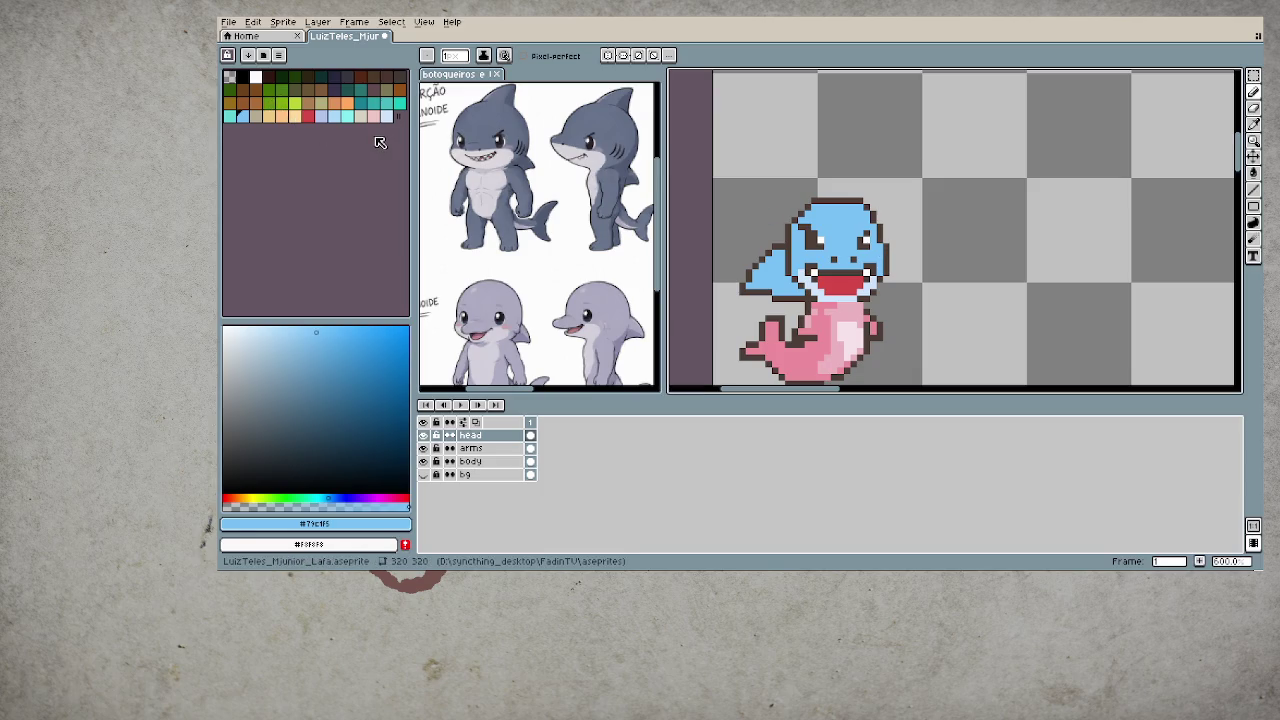
{"action": "left_click", "coordinate": [361, 103]}
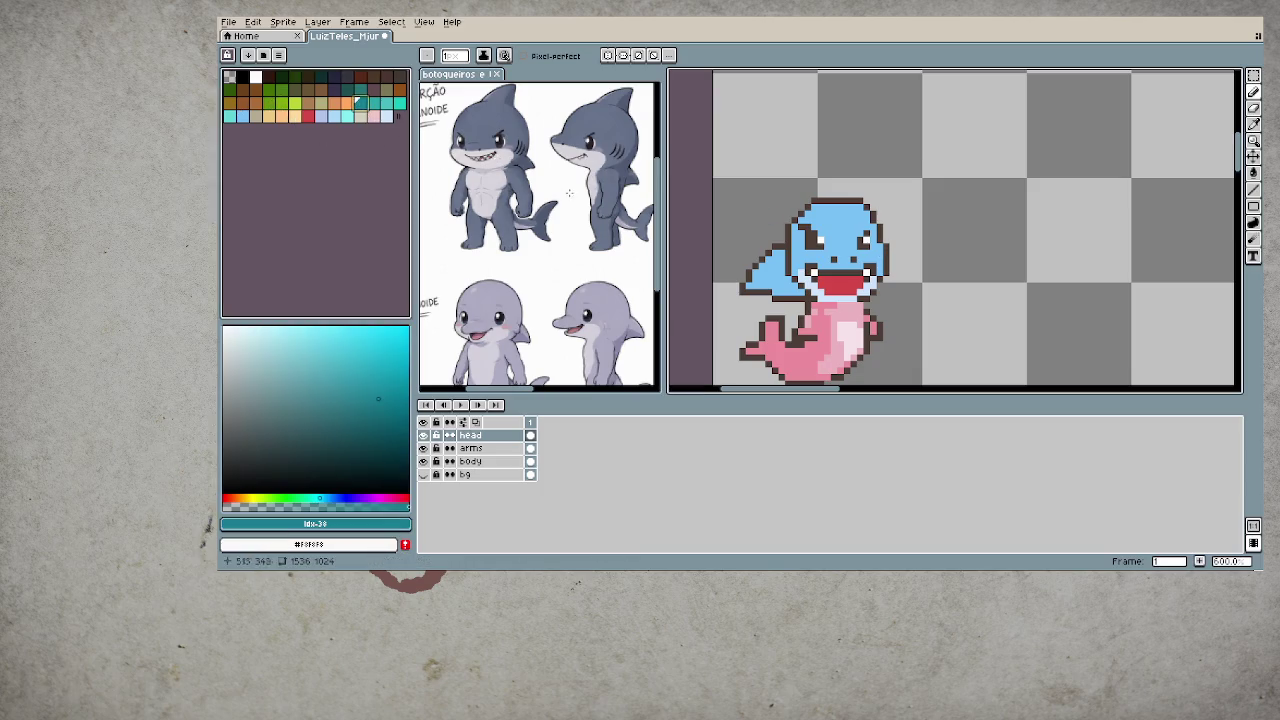
{"action": "scroll", "coordinate": [800, 270], "scroll_direction": "up", "scroll_amount": 1}
{"action": "scroll", "coordinate": [850, 240], "scroll_direction": "up", "scroll_amount": 2}
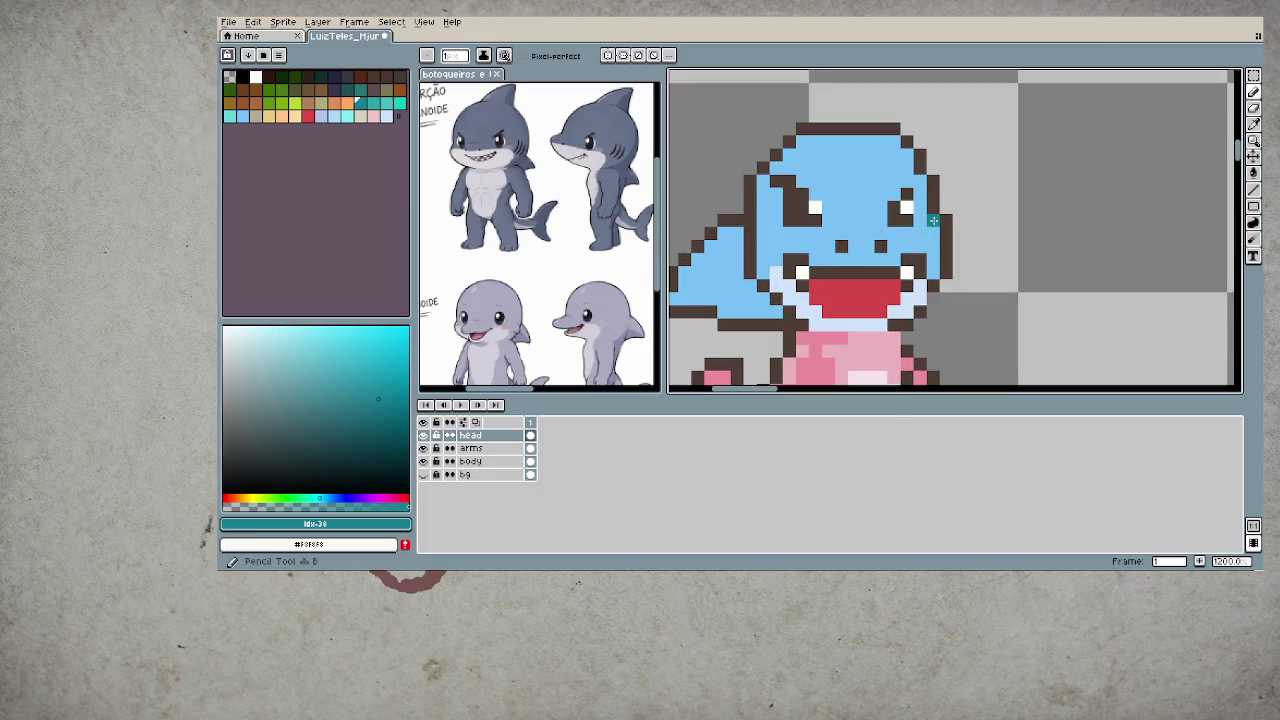
{"action": "left_click", "coordinate": [908, 154]}
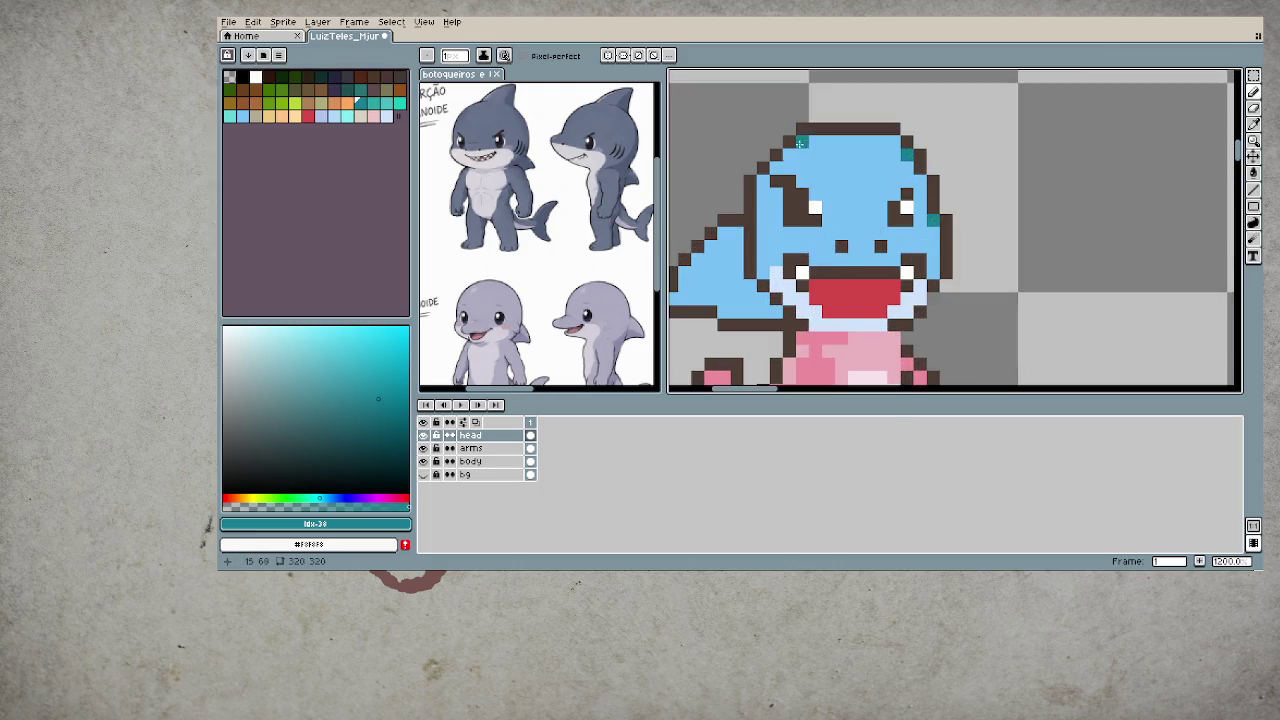
- Bucket-fill the blue shark's fin with teal
{"action": "scroll", "coordinate": [756, 264], "scroll_direction": "down", "scroll_amount": 4}
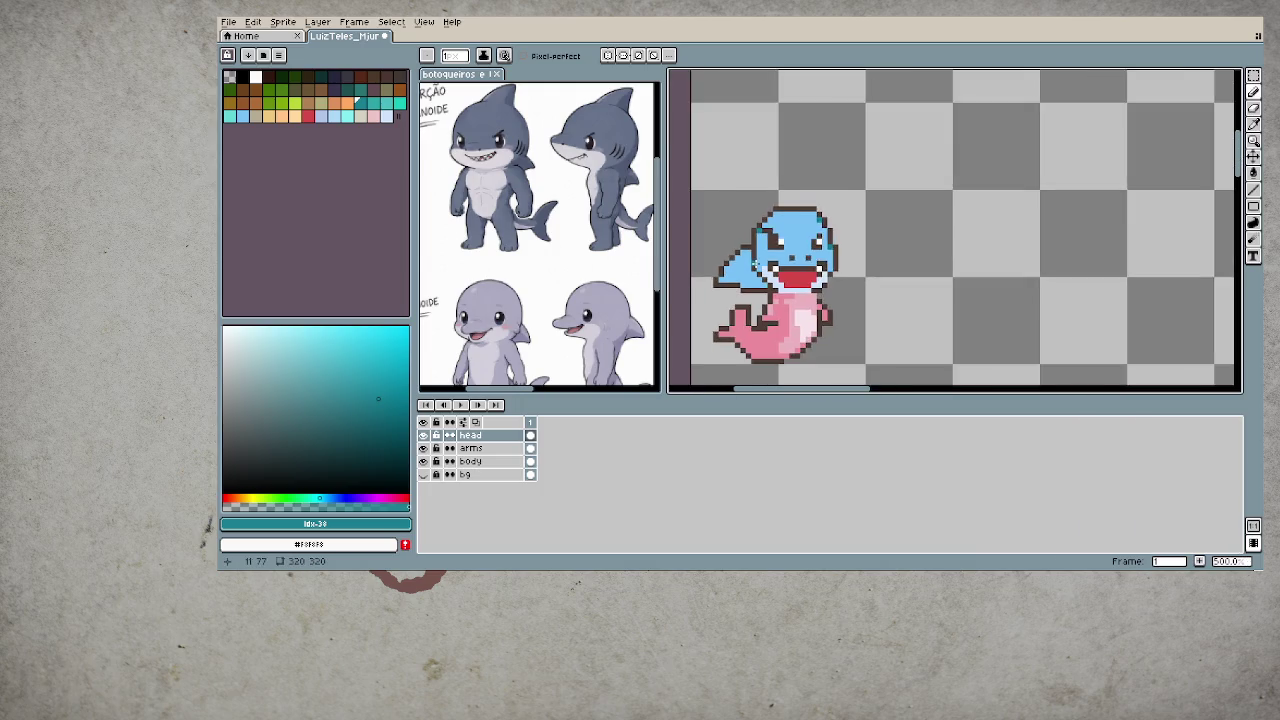
{"action": "scroll", "coordinate": [733, 290], "scroll_direction": "down", "scroll_amount": 1}
{"action": "scroll", "coordinate": [733, 290], "scroll_direction": "up", "scroll_amount": 1}
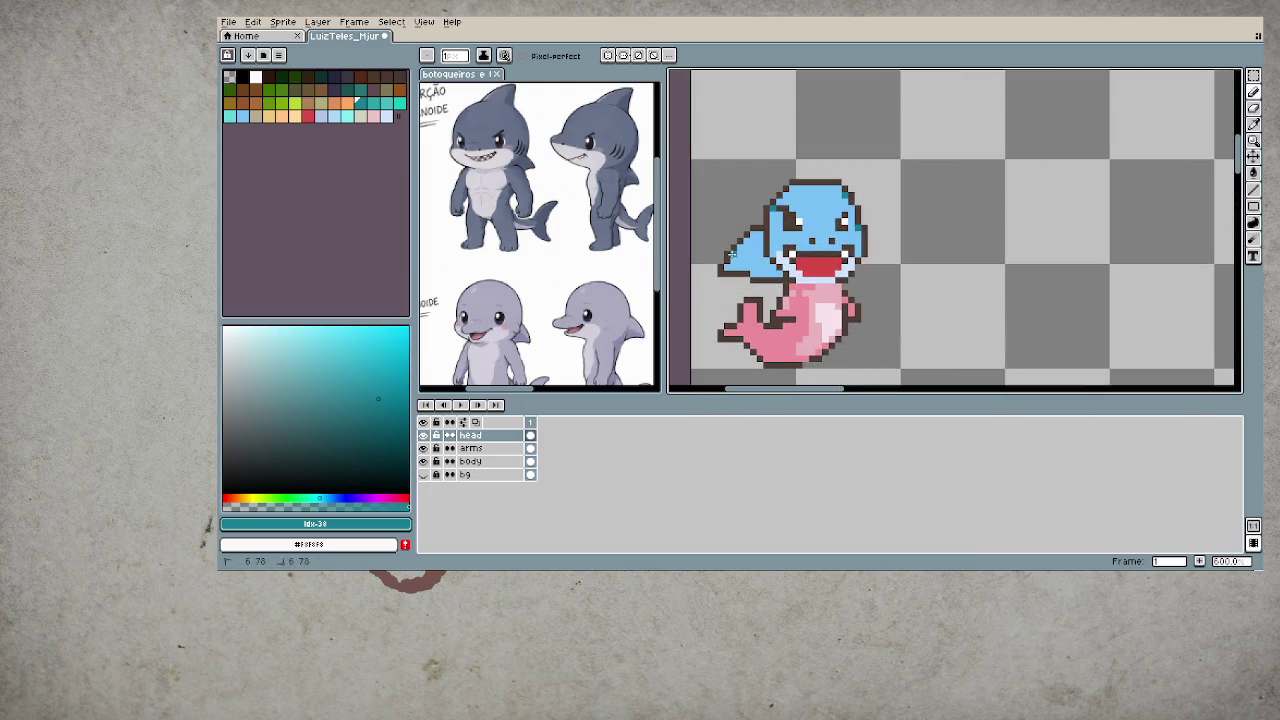
{"action": "scroll", "coordinate": [770, 258], "scroll_direction": "down", "scroll_amount": 3}
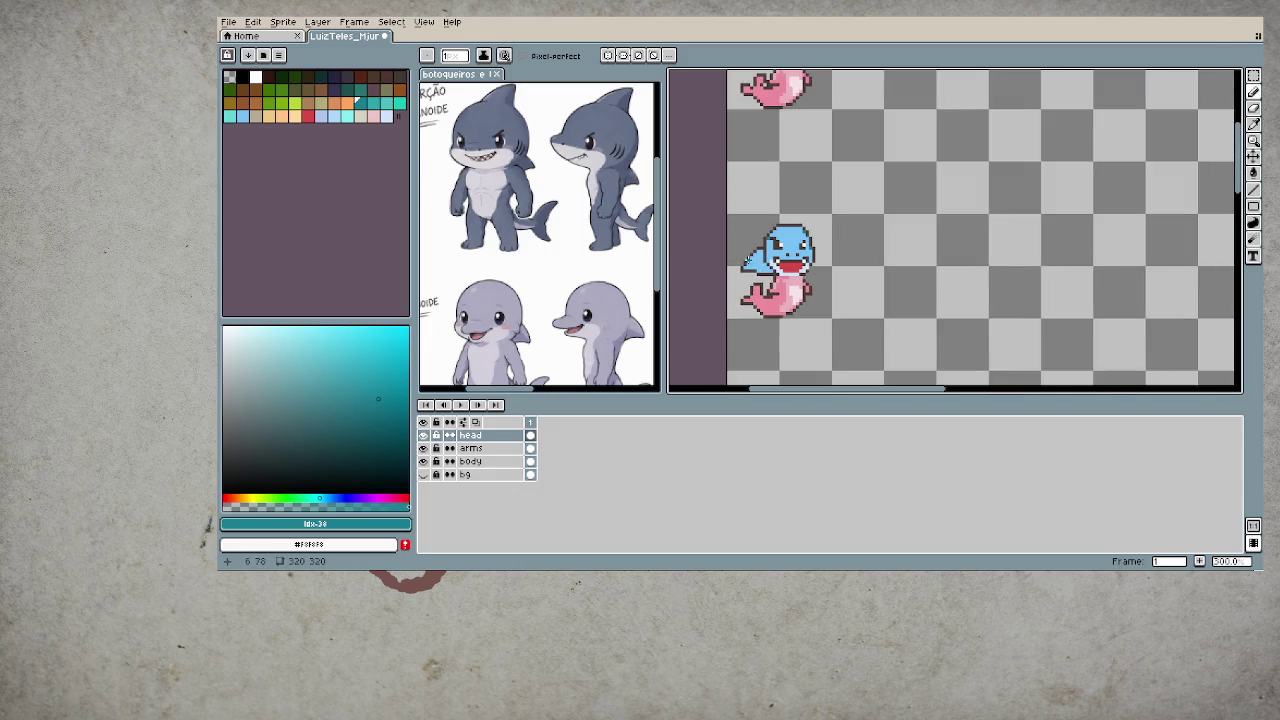
{"action": "scroll", "coordinate": [748, 258], "scroll_direction": "up", "scroll_amount": 3}
{"action": "key", "text": "g"}
{"action": "left_click", "coordinate": [766, 262]}
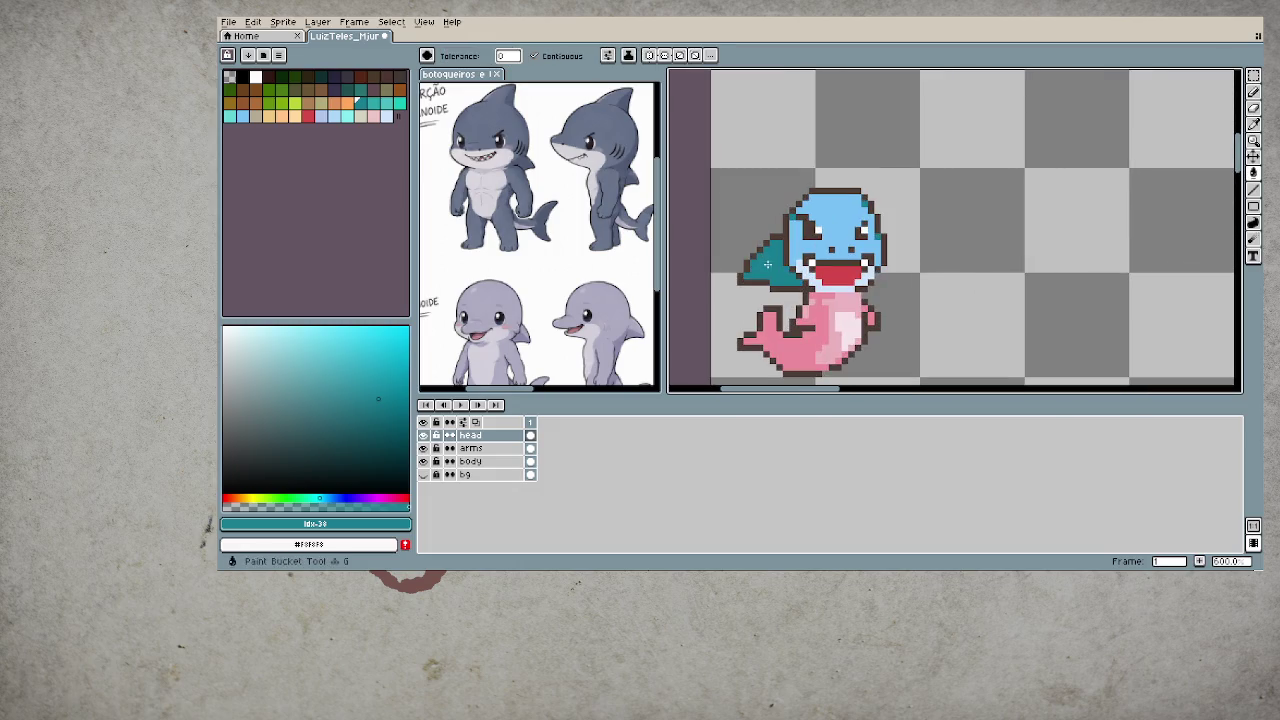
{"action": "scroll", "coordinate": [766, 262], "scroll_direction": "down", "scroll_amount": 2}
{"action": "scroll", "coordinate": [770, 262], "scroll_direction": "down", "scroll_amount": 1}
{"action": "scroll", "coordinate": [785, 262], "scroll_direction": "up", "scroll_amount": 3}
{"action": "scroll", "coordinate": [793, 262], "scroll_direction": "up", "scroll_amount": 1}
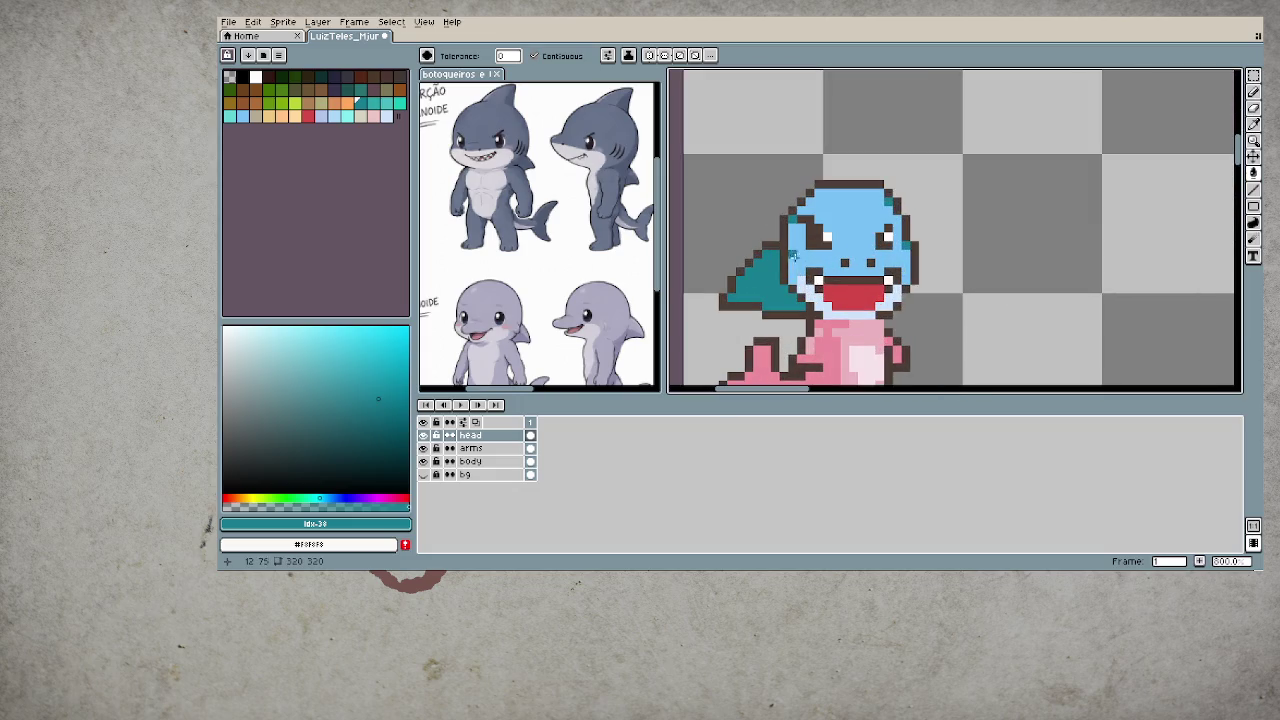
- Choose the next teal shade from the palette, with the Paint Bucket ready
{"action": "key", "text": "b"}
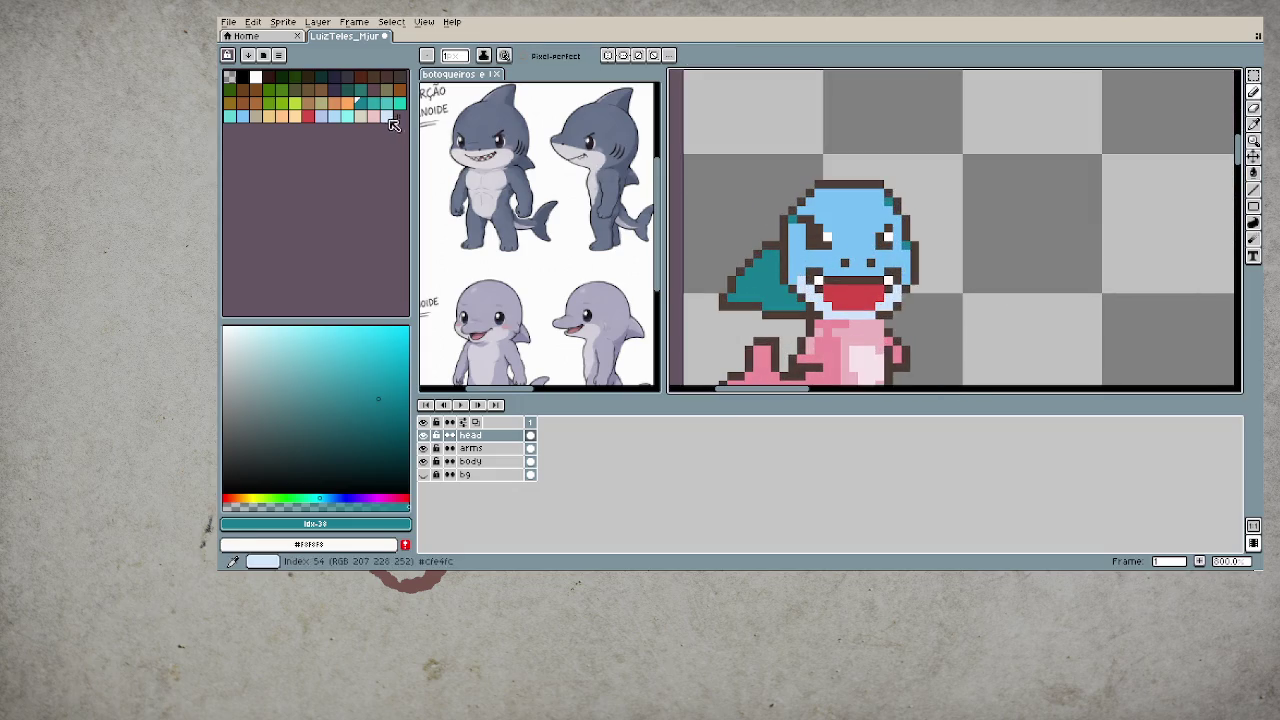
{"action": "left_click", "coordinate": [372, 102]}
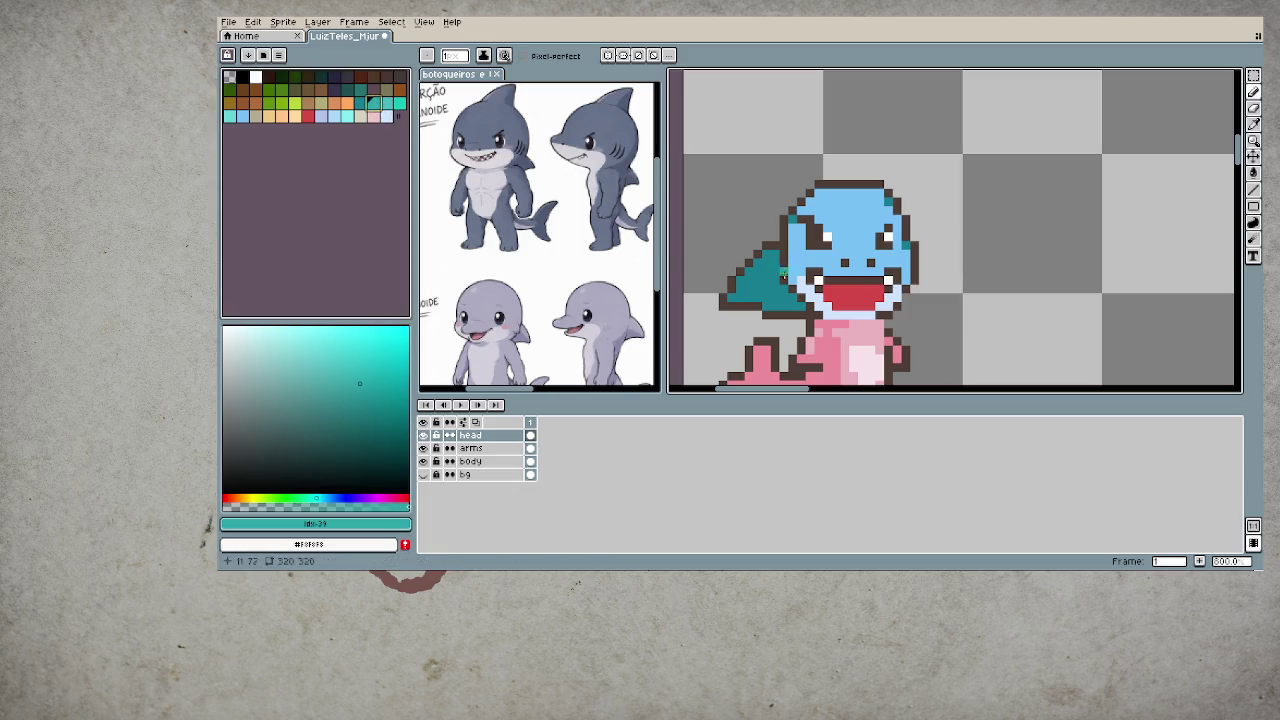
{"action": "key", "text": "g"}
{"action": "scroll", "coordinate": [855, 350], "scroll_direction": "down", "scroll_amount": 1}
{"action": "scroll", "coordinate": [915, 344], "scroll_direction": "down", "scroll_amount": 1}
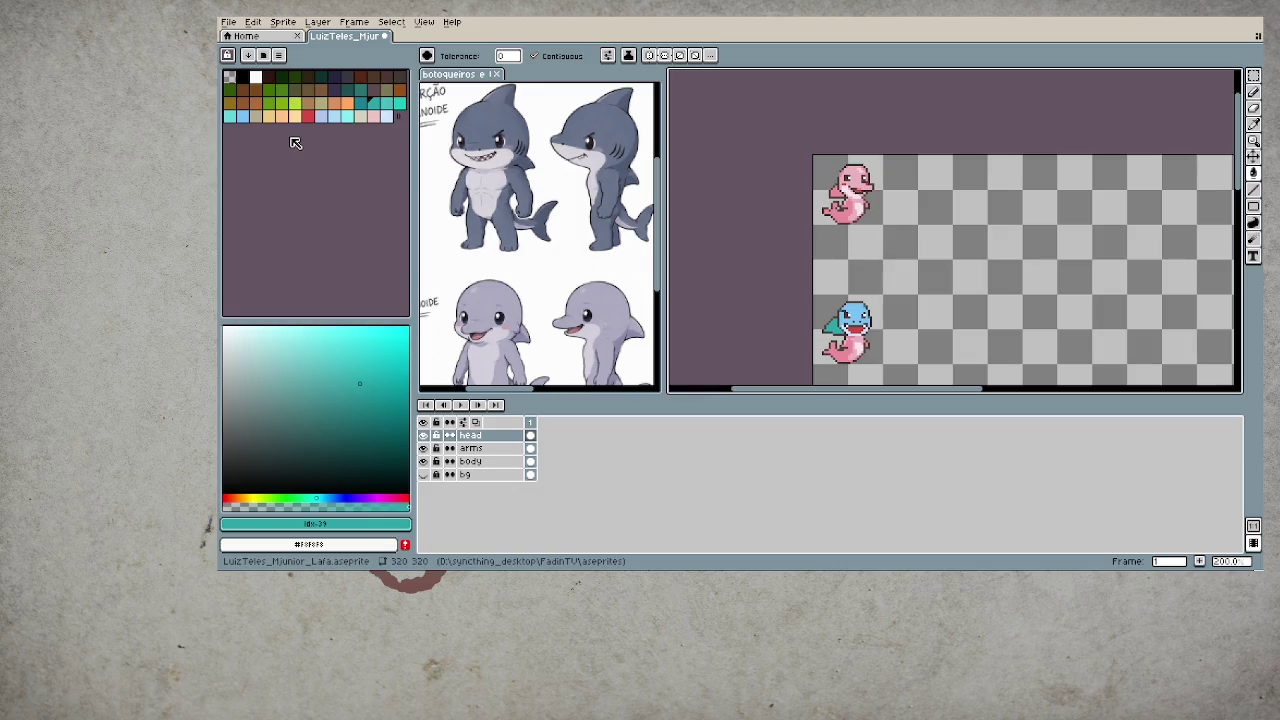
- Bucket-fill the shark's fin with the darker teal swatch
{"action": "scroll", "coordinate": [883, 341], "scroll_direction": "up", "scroll_amount": 2}
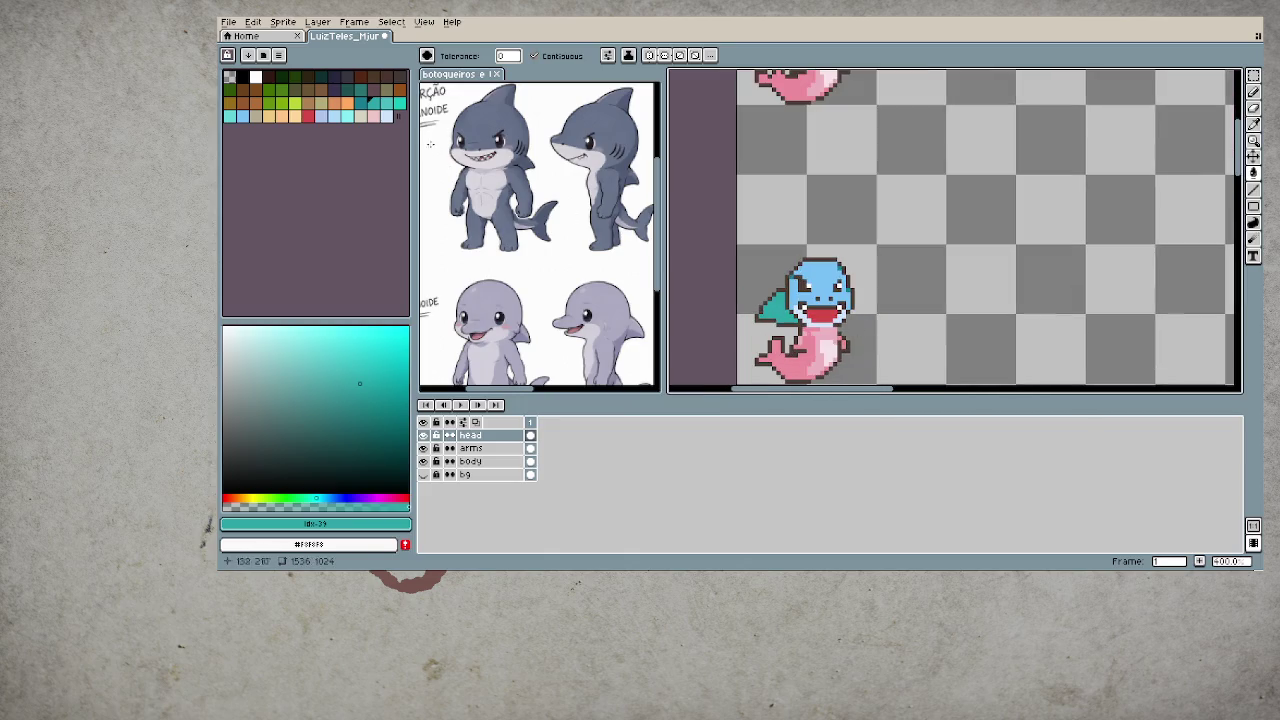
{"action": "left_click", "coordinate": [361, 104]}
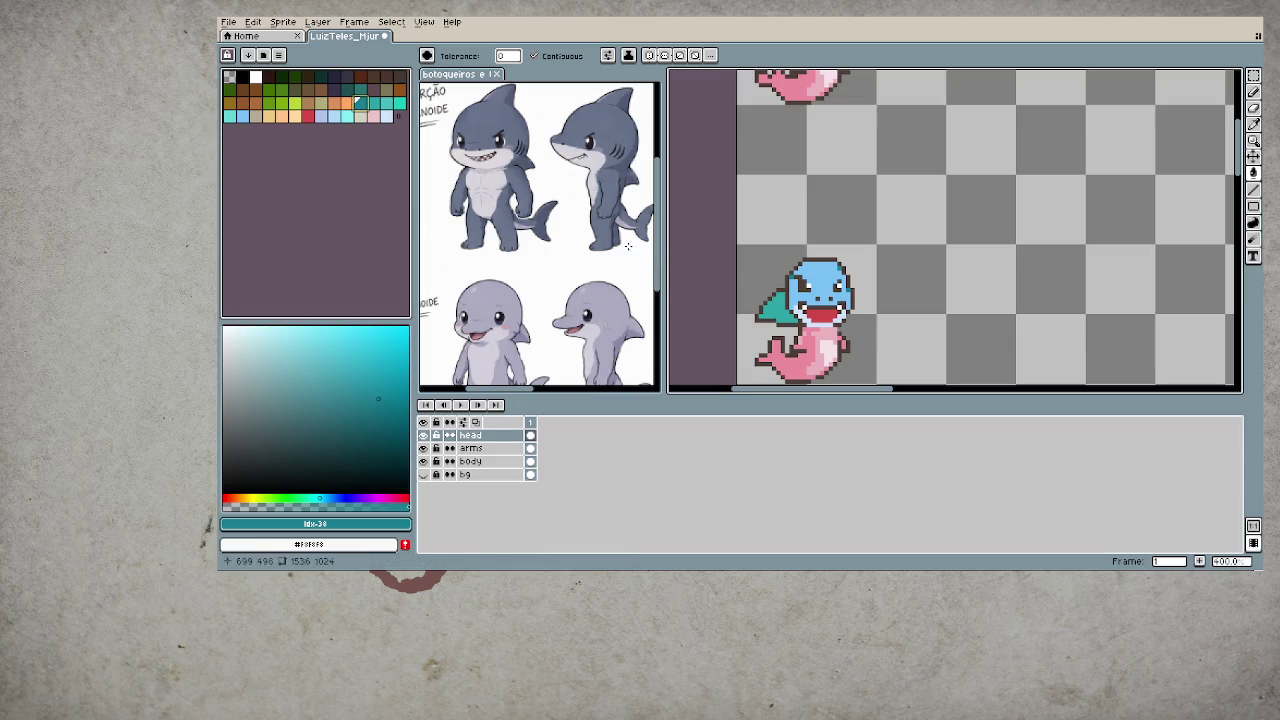
{"action": "key", "text": "g"}
{"action": "left_click", "coordinate": [778, 312]}
{"action": "scroll", "coordinate": [800, 315], "scroll_direction": "down", "scroll_amount": 3}
{"action": "scroll", "coordinate": [830, 325], "scroll_direction": "up", "scroll_amount": 3}
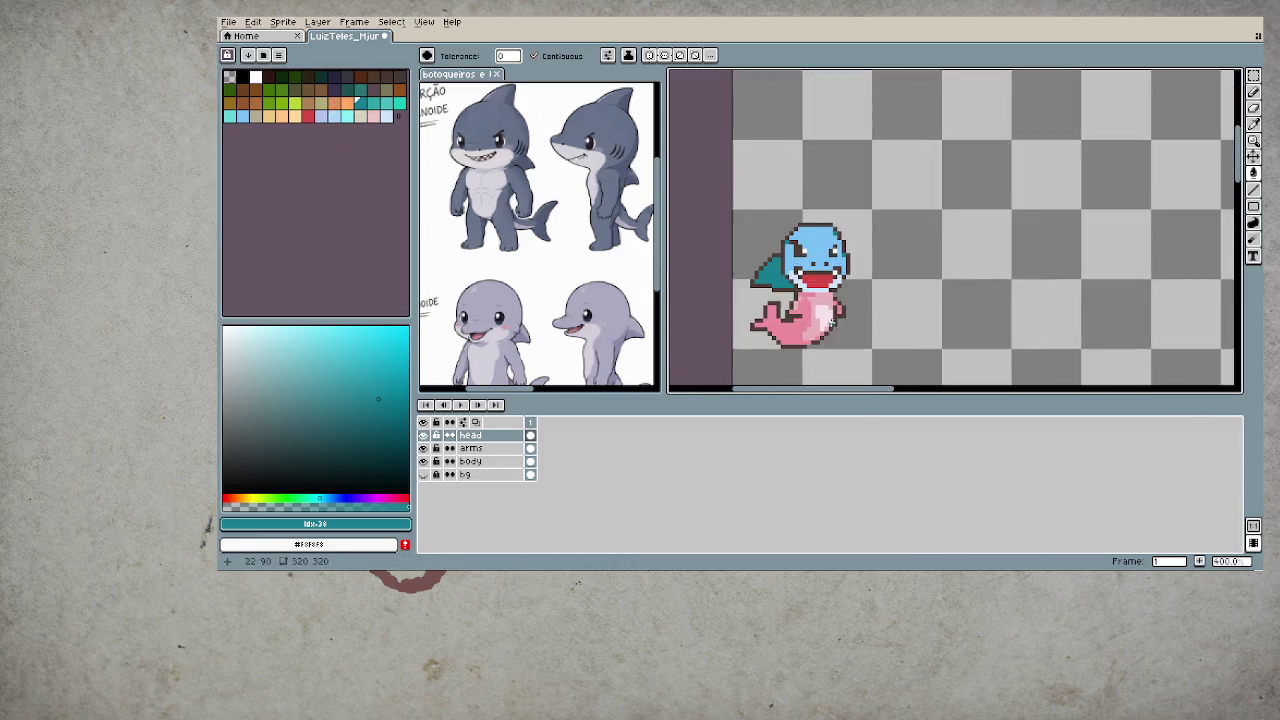
{"action": "scroll", "coordinate": [830, 322], "scroll_direction": "up", "scroll_amount": 3}
- Sample the head's light blue, the dark brown outline and the pale blue around the mouth
{"action": "key", "text": "b"}
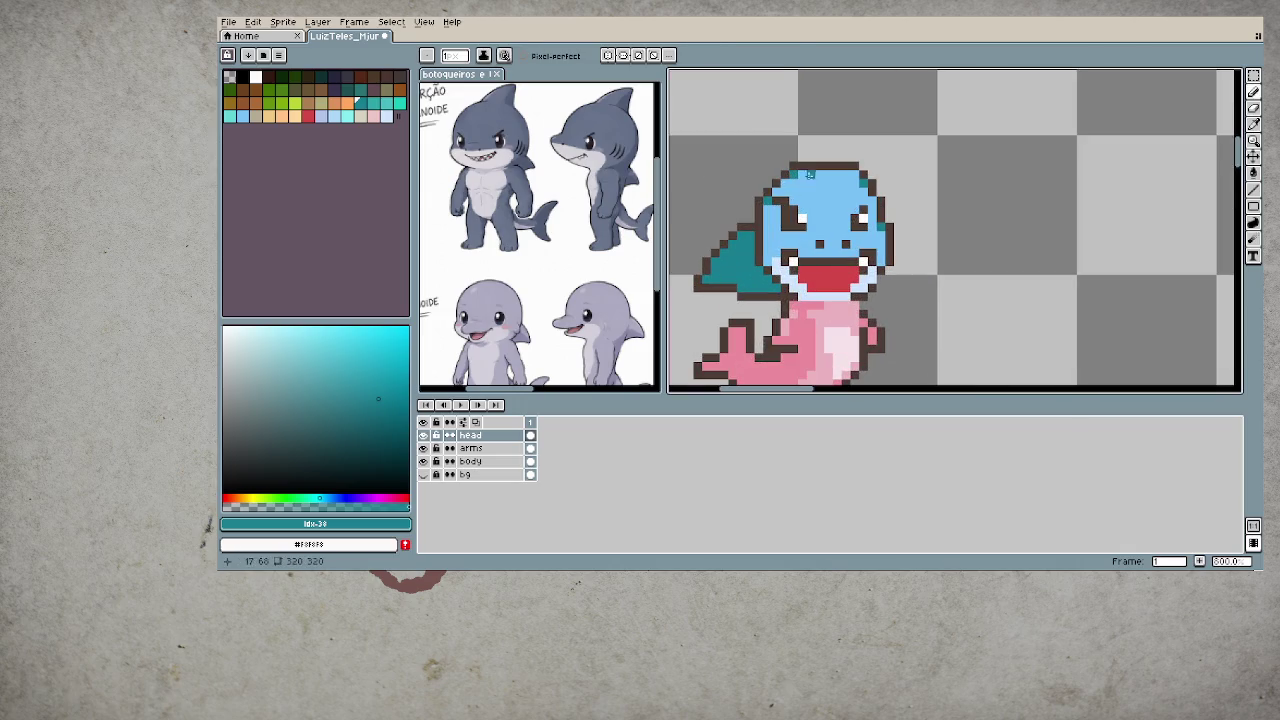
{"action": "left_click", "coordinate": [846, 195], "text": "alt"}
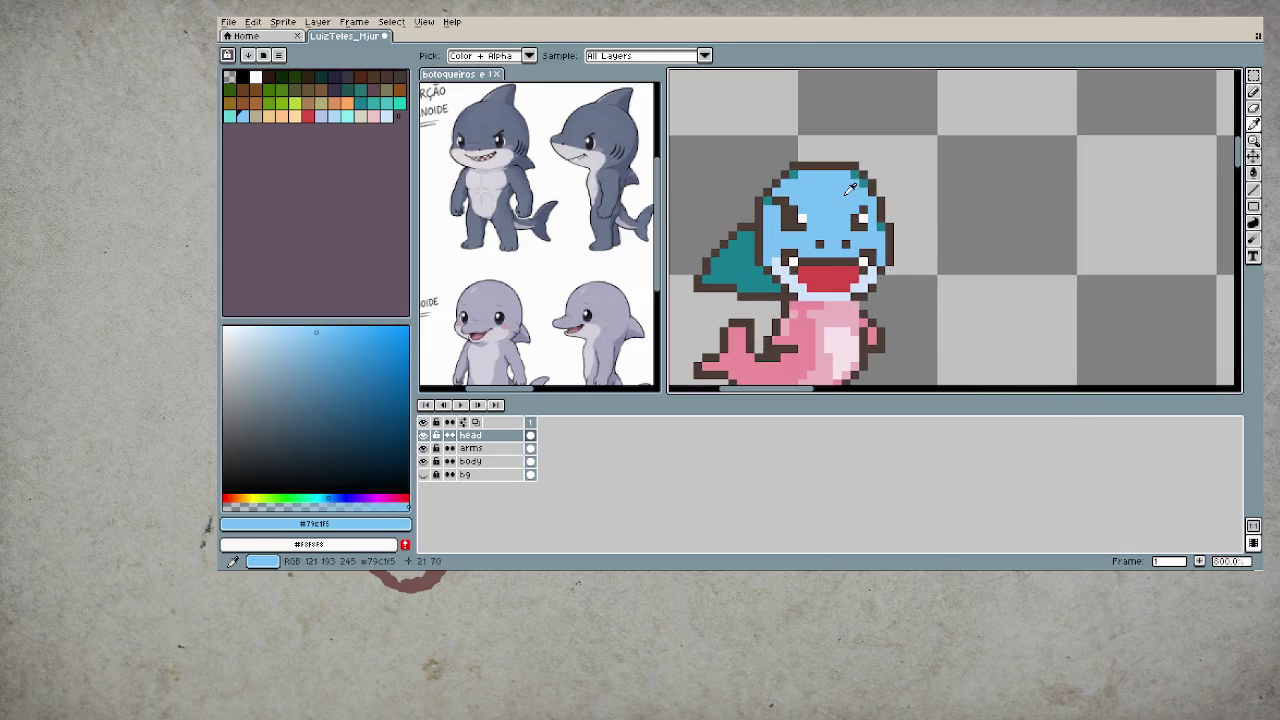
{"action": "left_click", "coordinate": [779, 271], "text": "alt"}
{"action": "left_click", "coordinate": [852, 291], "text": "alt"}
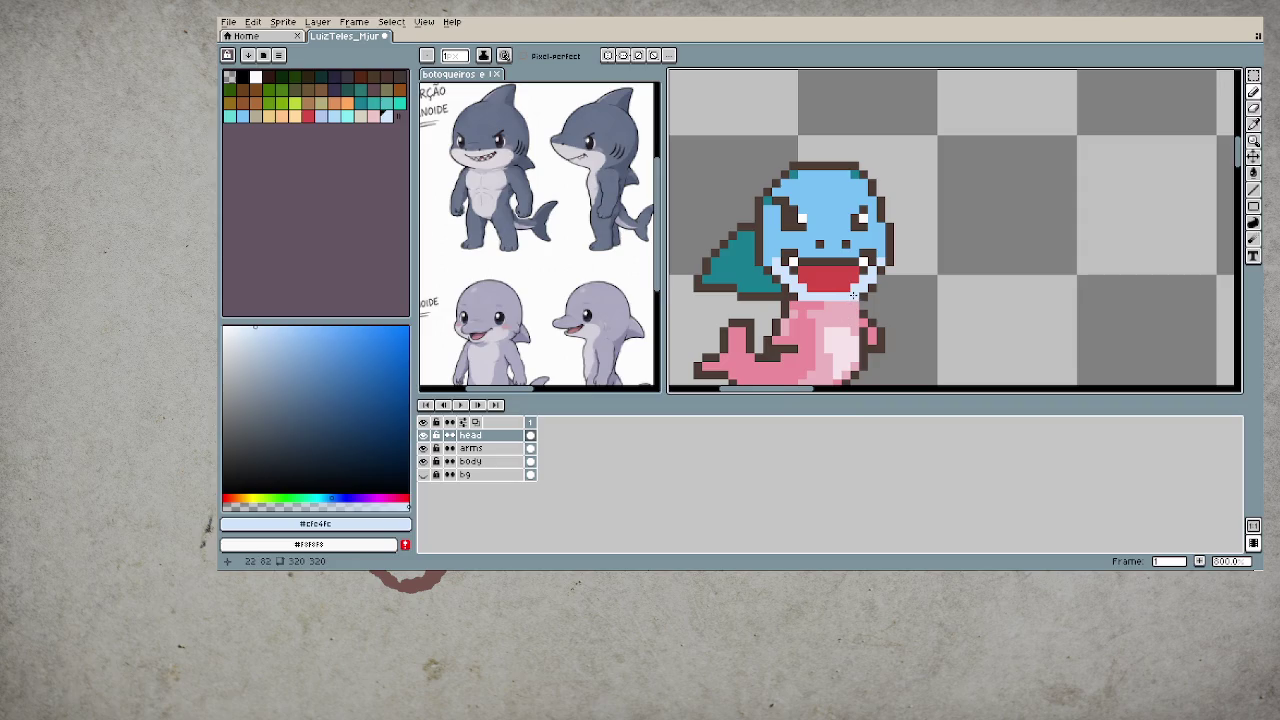
{"action": "scroll", "coordinate": [800, 342], "scroll_direction": "down", "scroll_amount": 1}
{"action": "scroll", "coordinate": [800, 342], "scroll_direction": "down", "scroll_amount": 3}
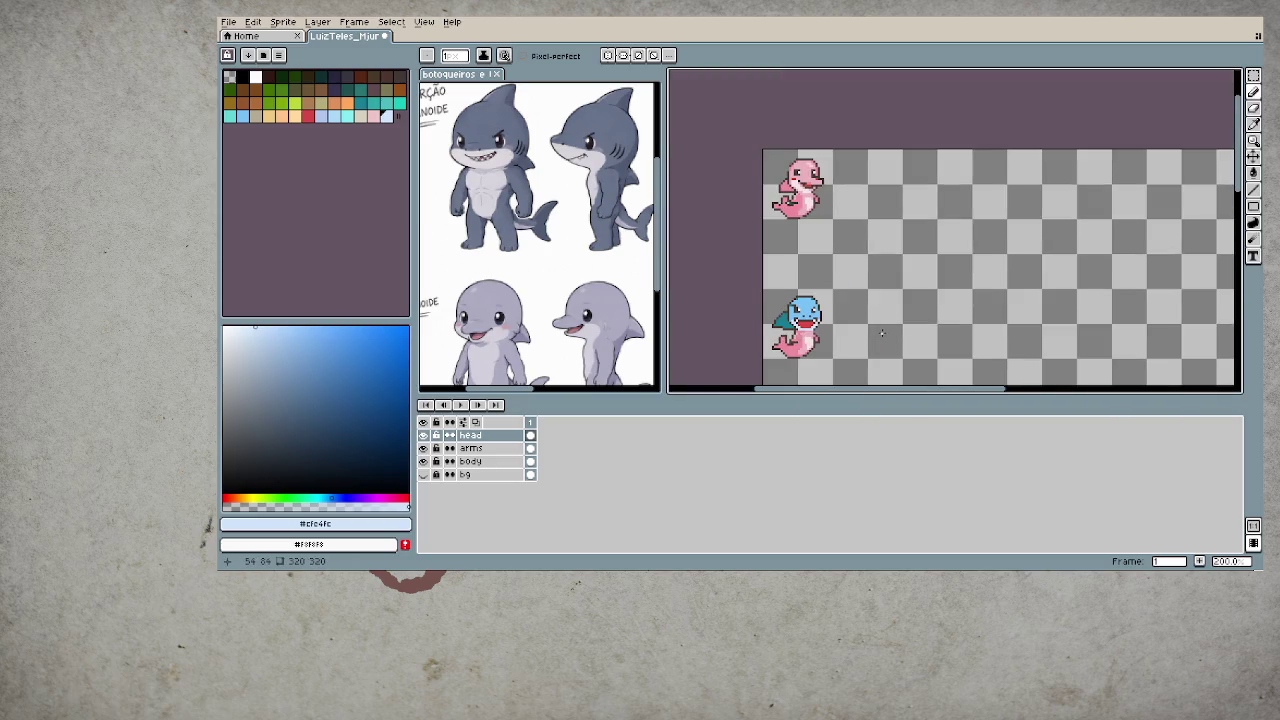
- Recentre the sprites and resample the dark brown outline and the head's light blue
{"action": "left_click_drag", "start_coordinate": [881, 333], "coordinate": [894, 297]}
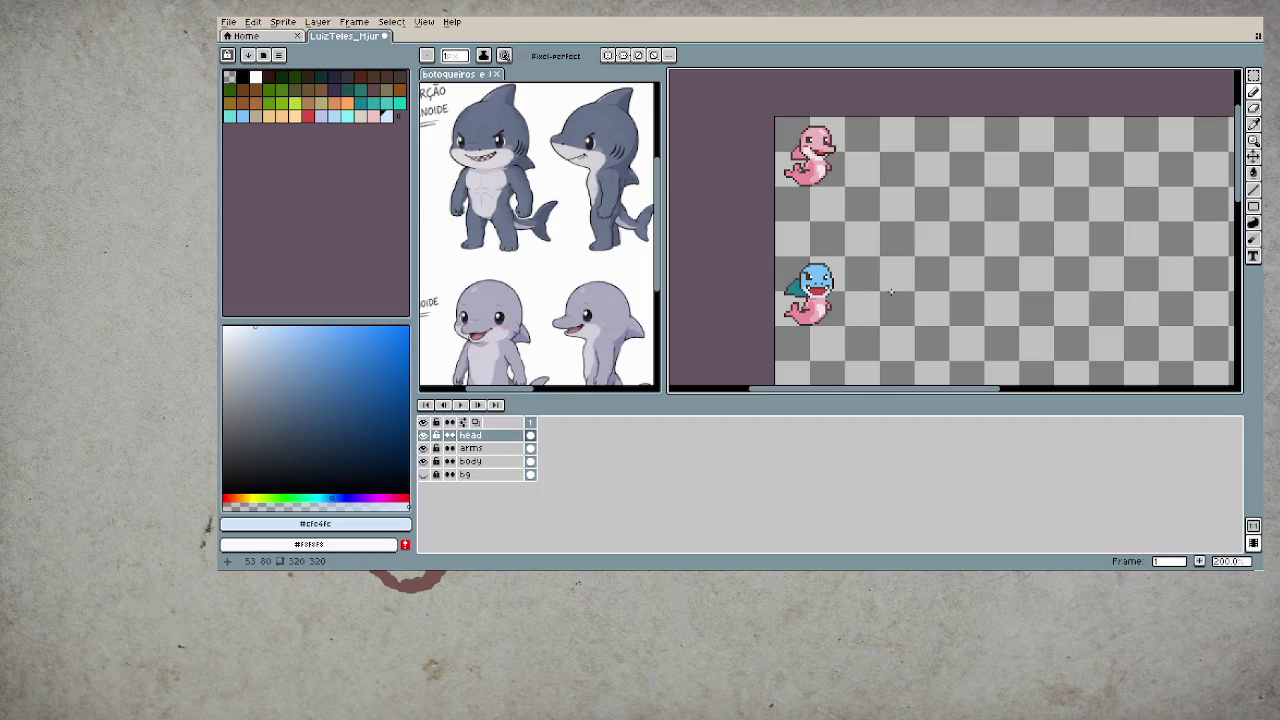
{"action": "scroll", "coordinate": [827, 279], "scroll_direction": "up", "scroll_amount": 5}
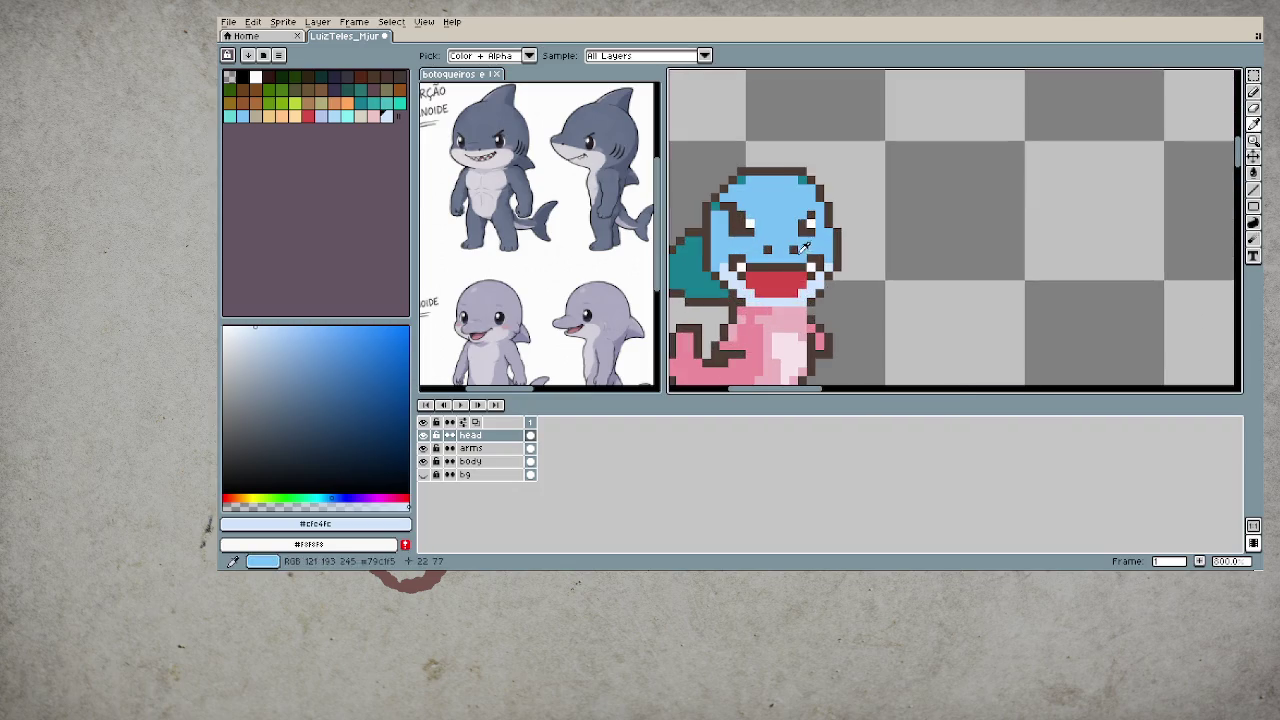
{"action": "left_click", "coordinate": [799, 249], "text": "alt"}
{"action": "left_click", "coordinate": [785, 240], "text": "alt"}
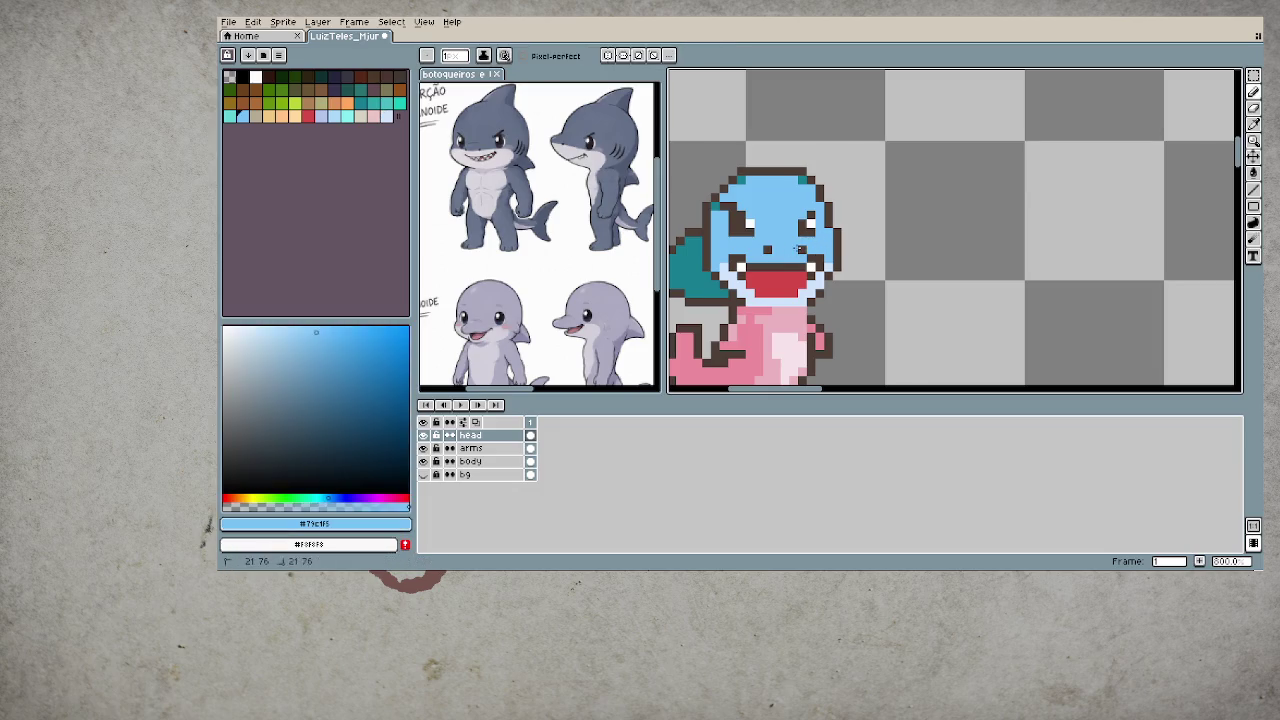
{"action": "scroll", "coordinate": [765, 266], "scroll_direction": "down", "scroll_amount": 2}
{"action": "scroll", "coordinate": [765, 266], "scroll_direction": "down", "scroll_amount": 3}
{"action": "scroll", "coordinate": [758, 288], "scroll_direction": "down", "scroll_amount": 1}
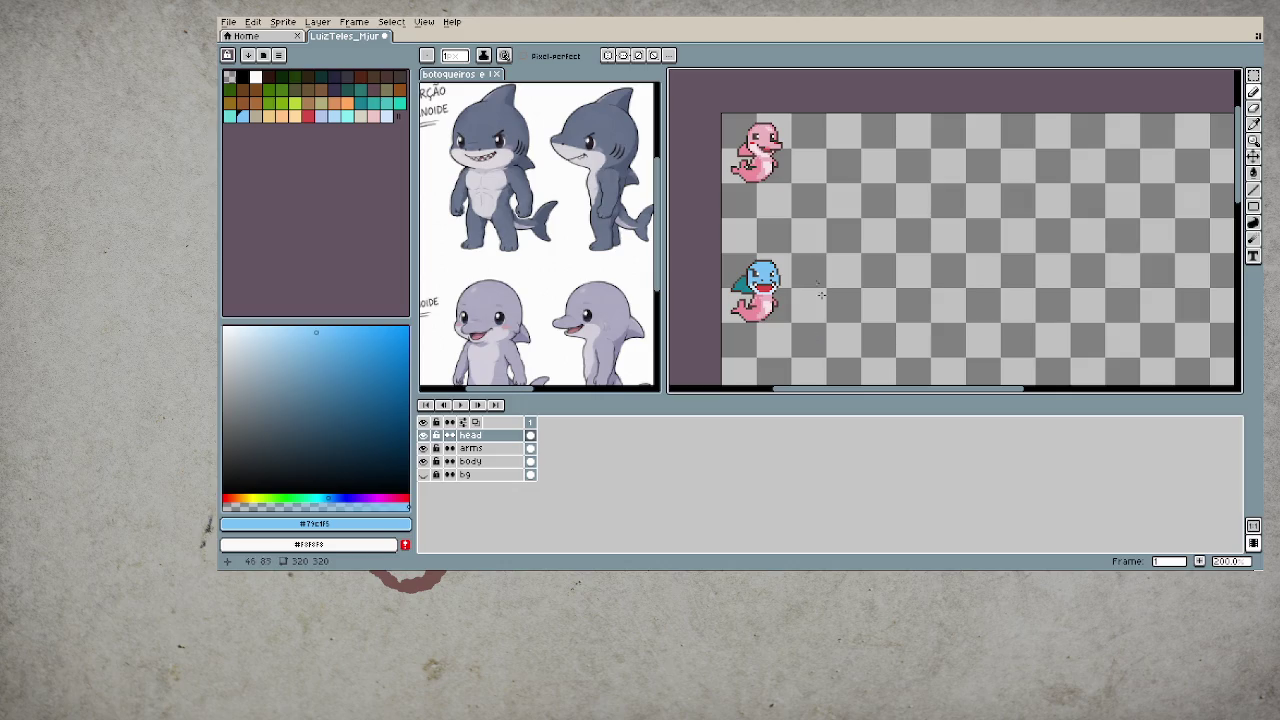
- Glance at the reference image, then eyedrop the pale blue around the shark's mouth
{"action": "left_click", "coordinate": [576, 290]}
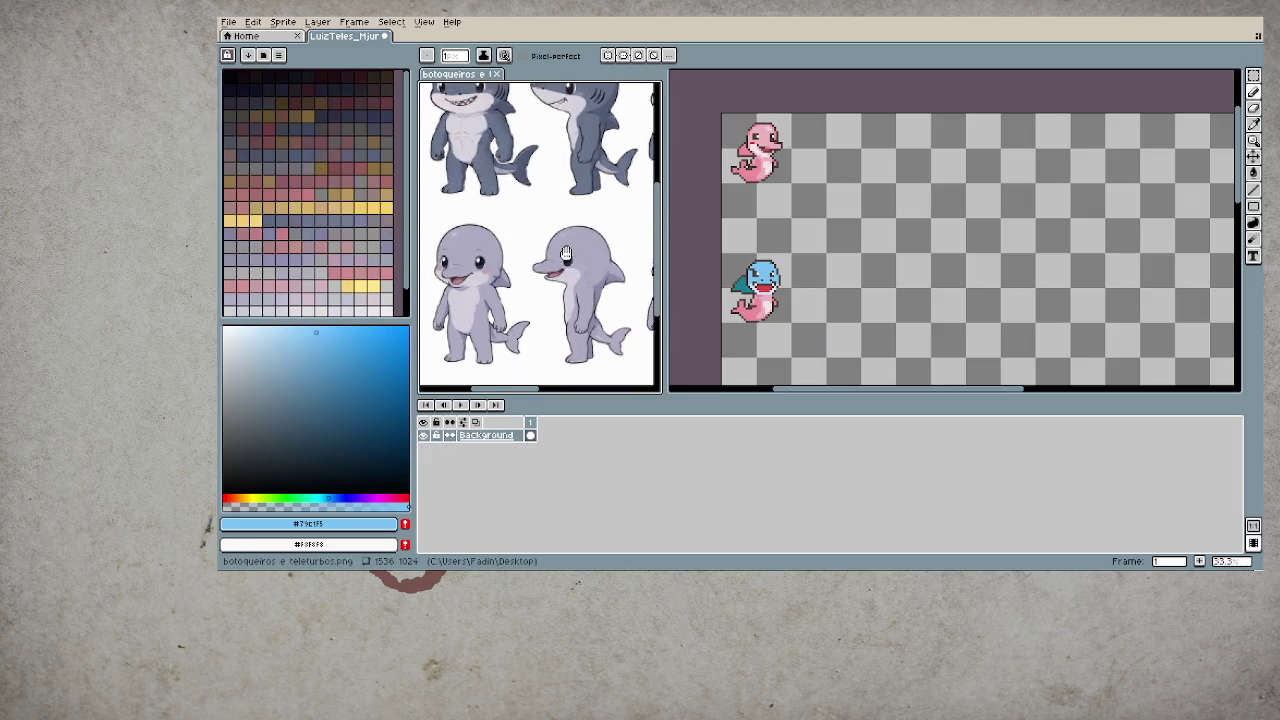
{"action": "scroll", "coordinate": [760, 288], "scroll_direction": "up", "scroll_amount": 1}
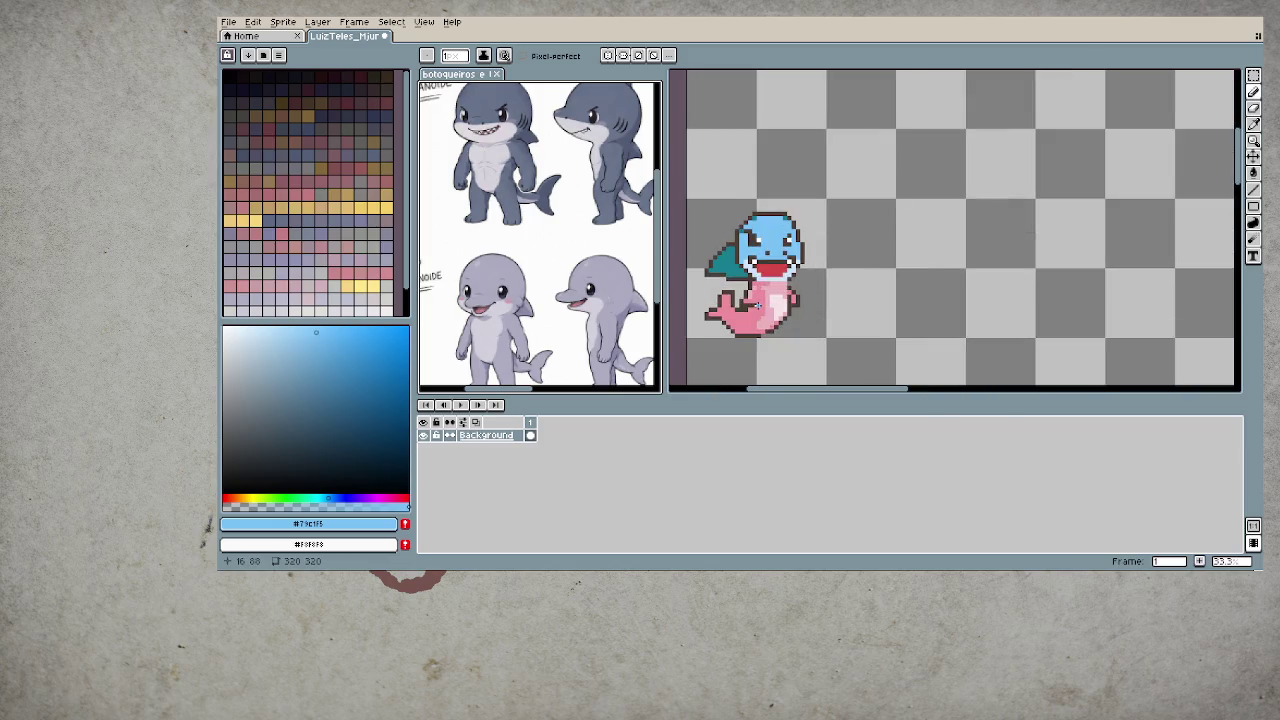
{"action": "scroll", "coordinate": [775, 272], "scroll_direction": "up", "scroll_amount": 1}
{"action": "left_click", "coordinate": [767, 337]}
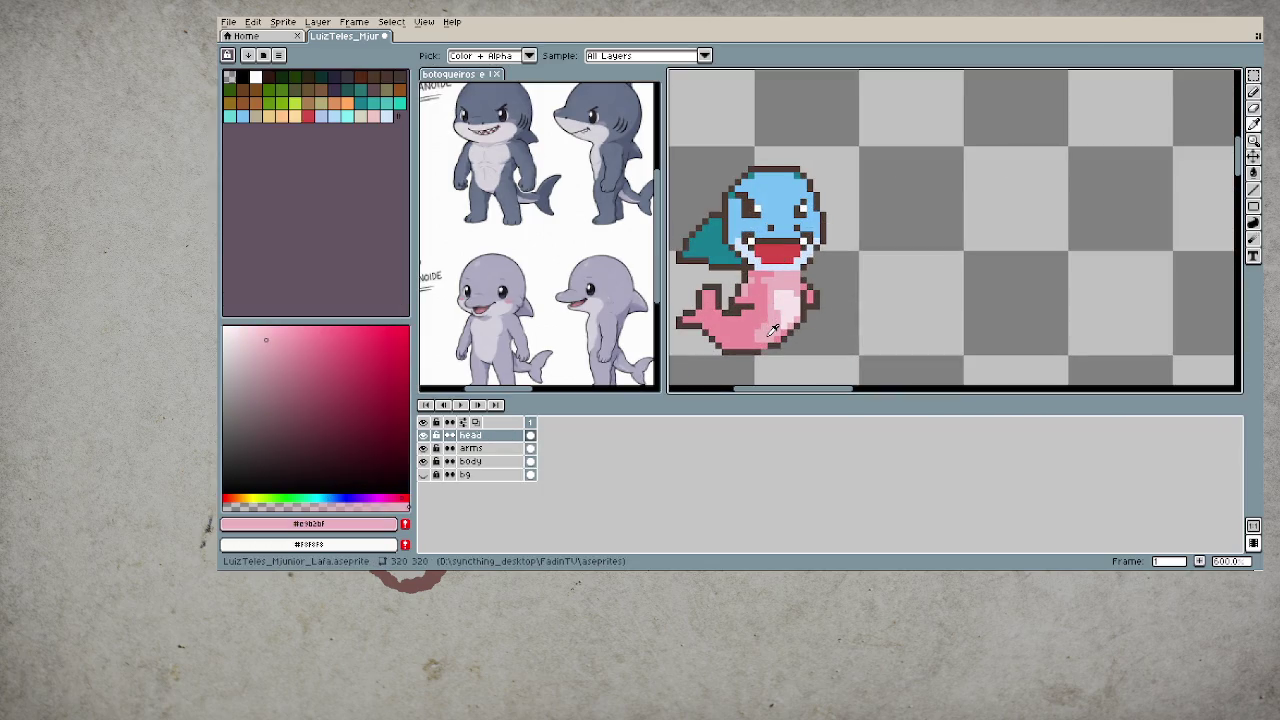
{"action": "key", "text": "i"}
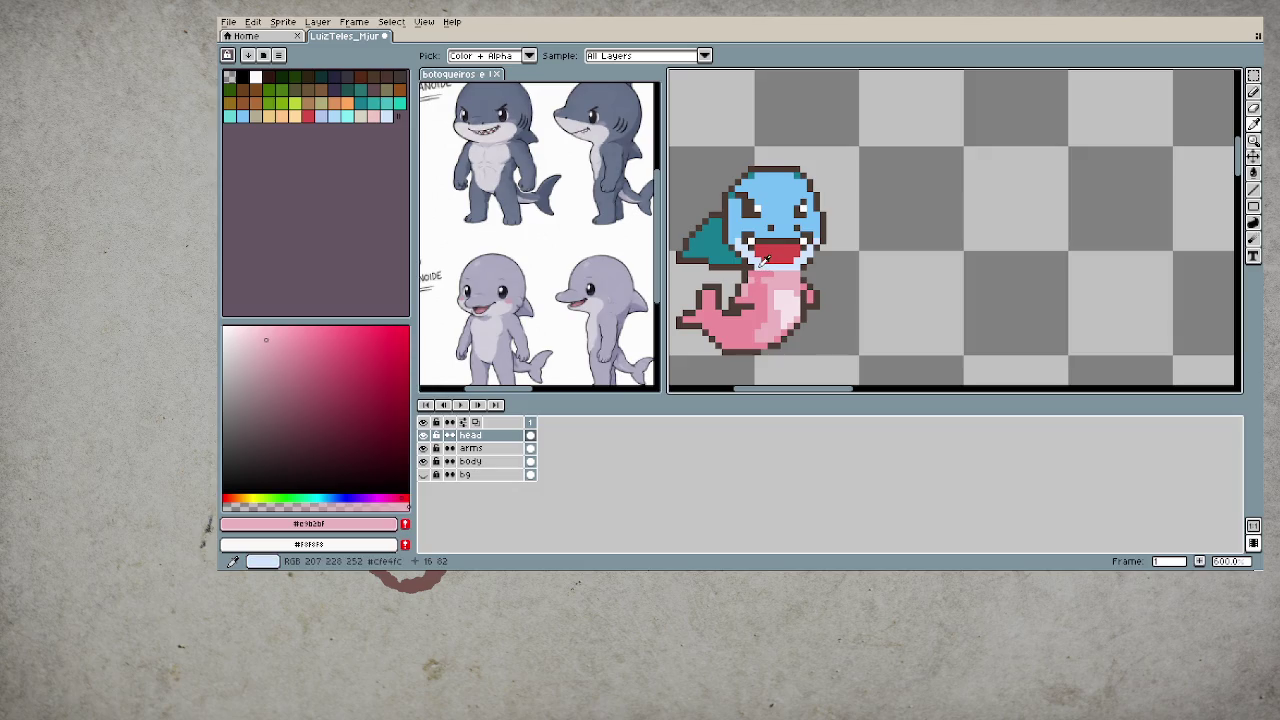
{"action": "left_click", "coordinate": [766, 258]}
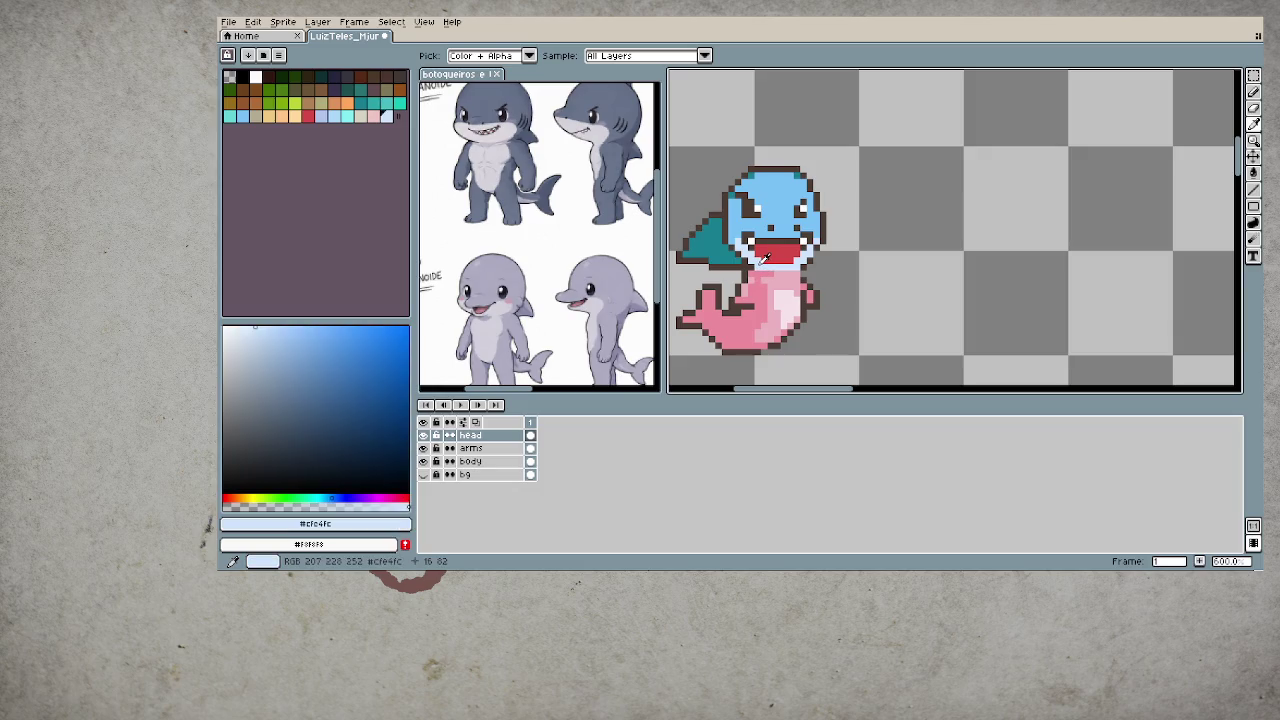
{"action": "key", "text": "b"}
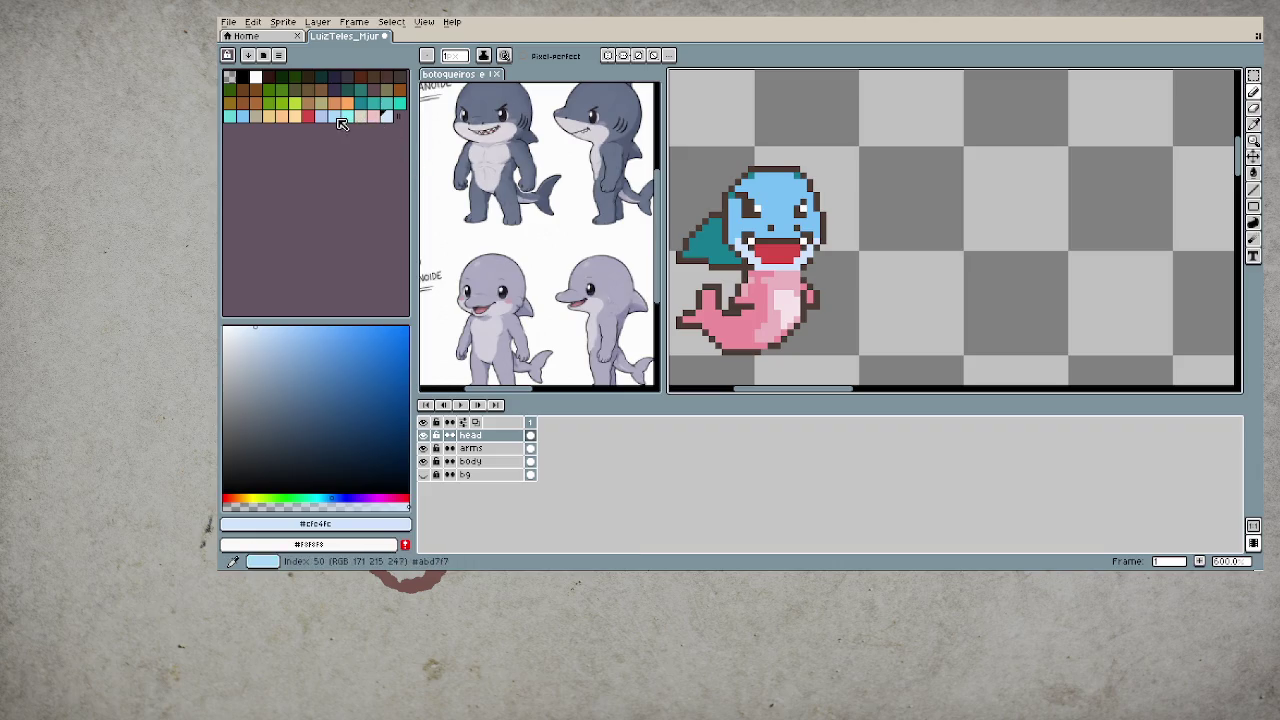
- Pencil a pale lavender line along the pixel row under the mouth
{"action": "left_click", "coordinate": [334, 116]}
{"action": "scroll", "coordinate": [759, 266], "scroll_direction": "up", "scroll_amount": 3}
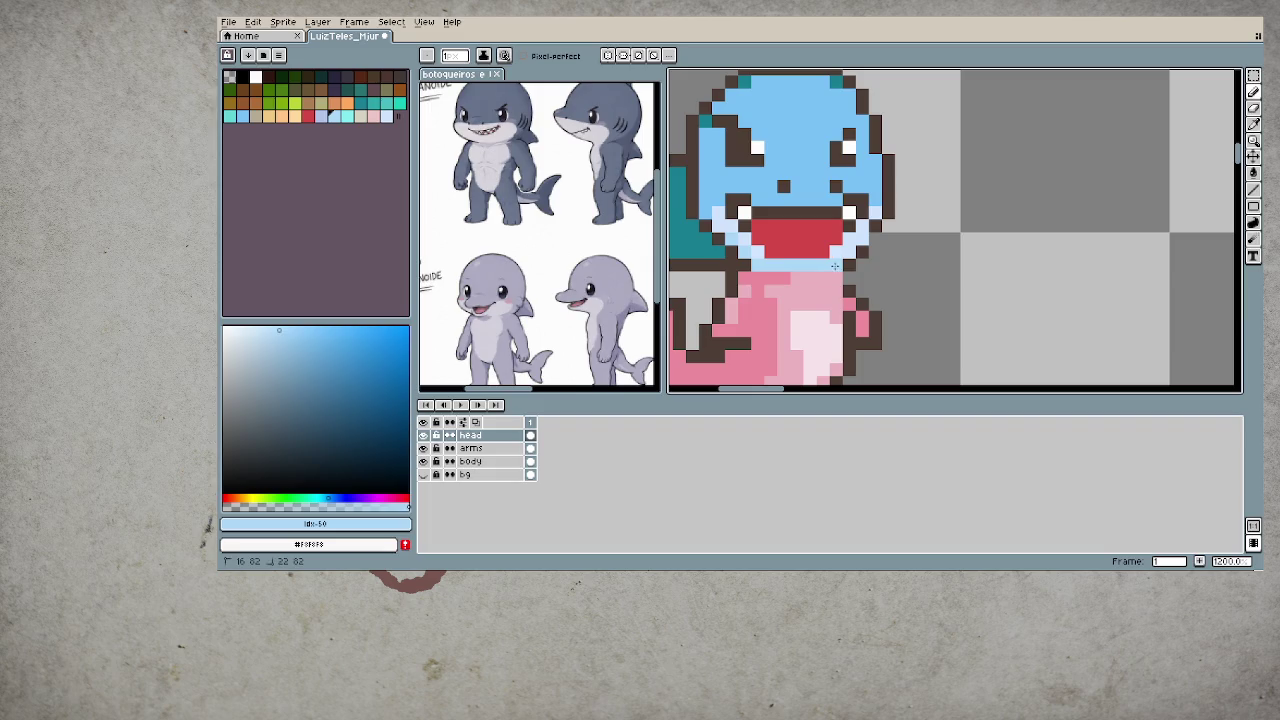
{"action": "scroll", "coordinate": [732, 317], "scroll_direction": "down", "scroll_amount": 5}
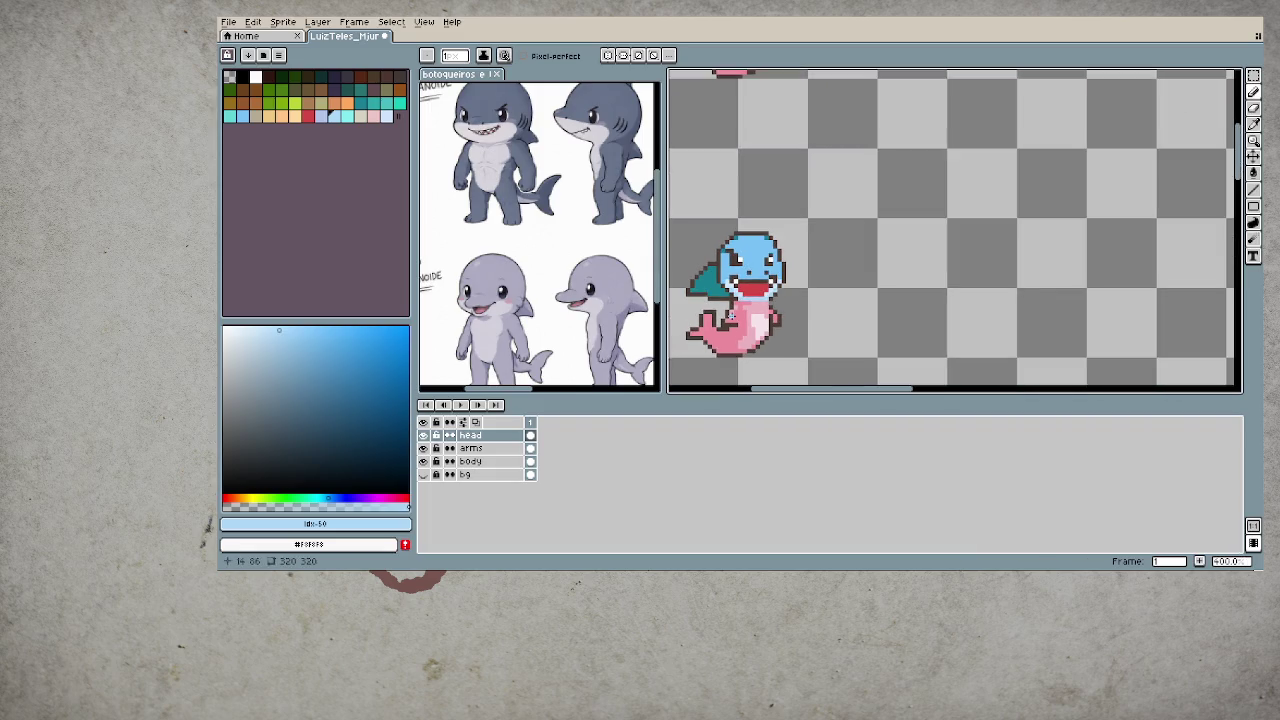
{"action": "scroll", "coordinate": [733, 315], "scroll_direction": "up", "scroll_amount": 3}
{"action": "scroll", "coordinate": [733, 315], "scroll_direction": "up", "scroll_amount": 3}
{"action": "left_click", "coordinate": [783, 244], "text": "alt"}
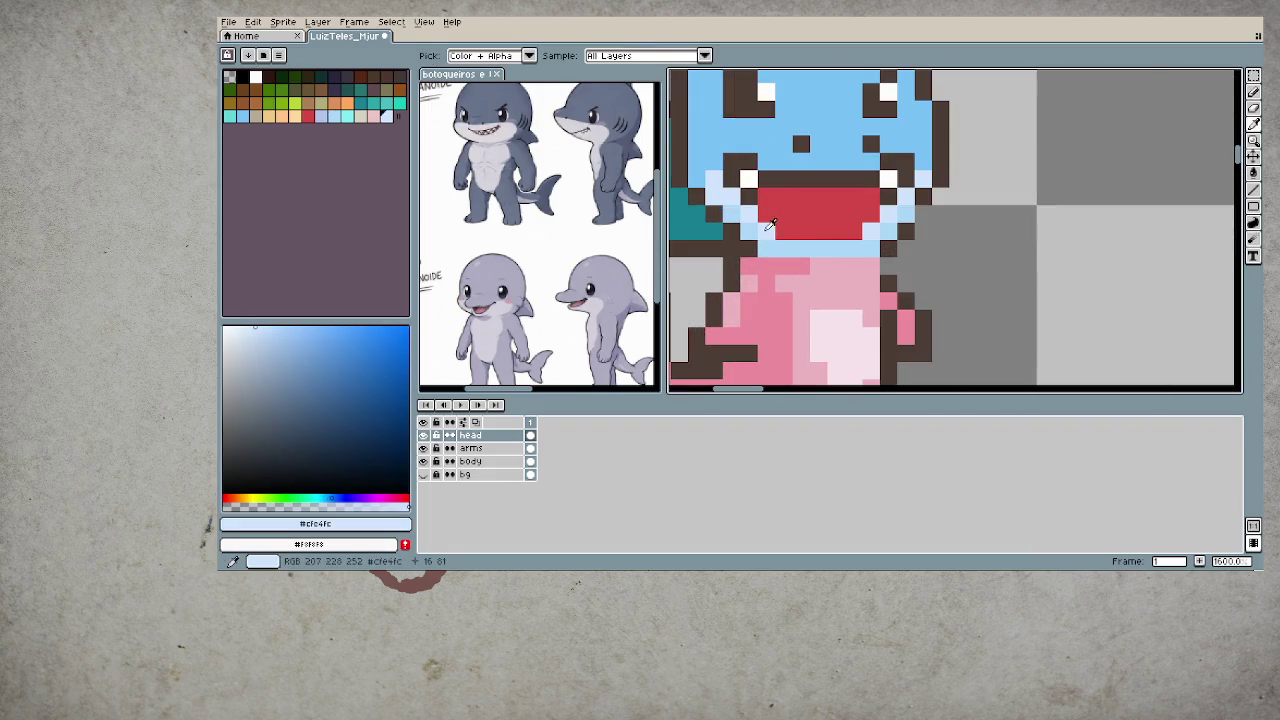
{"action": "left_click_drag", "start_coordinate": [783, 244], "coordinate": [858, 248]}
- Sample the face's blues, alternating pale blue #cfe4fc and greyish blue #b0c4e0
{"action": "scroll", "coordinate": [765, 317], "scroll_direction": "down", "scroll_amount": 4}
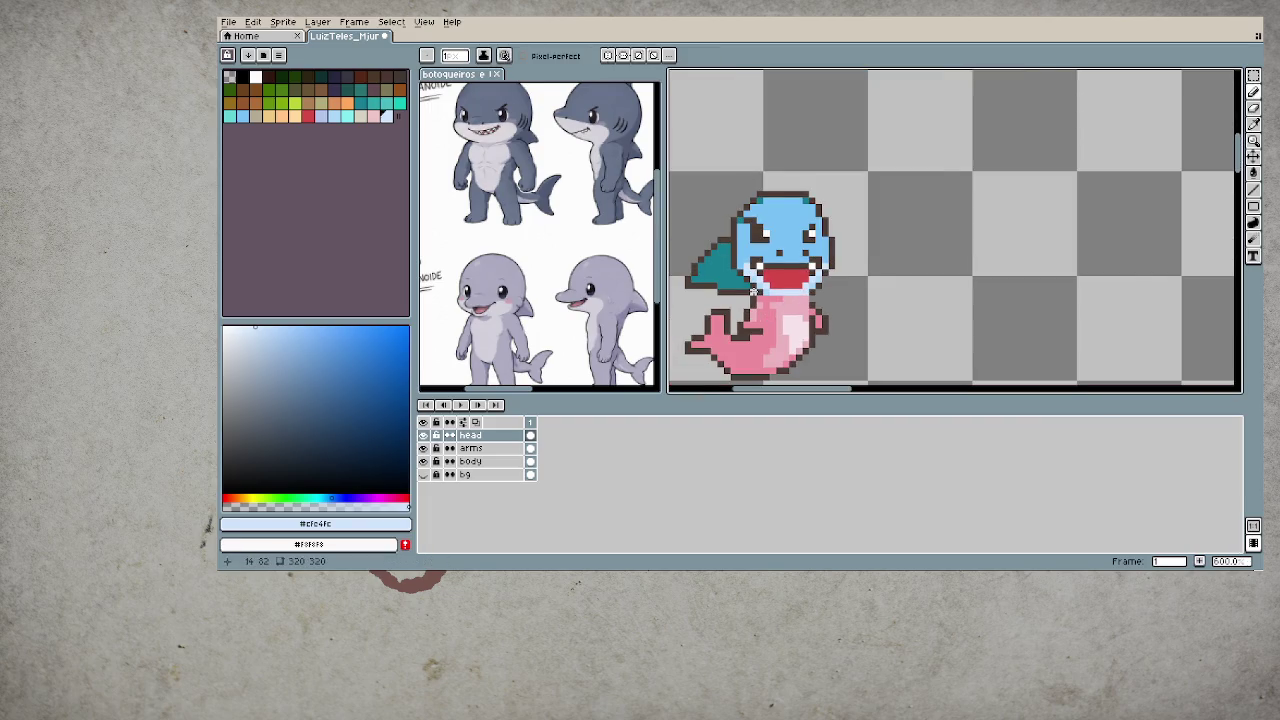
{"action": "scroll", "coordinate": [760, 290], "scroll_direction": "up", "scroll_amount": 3}
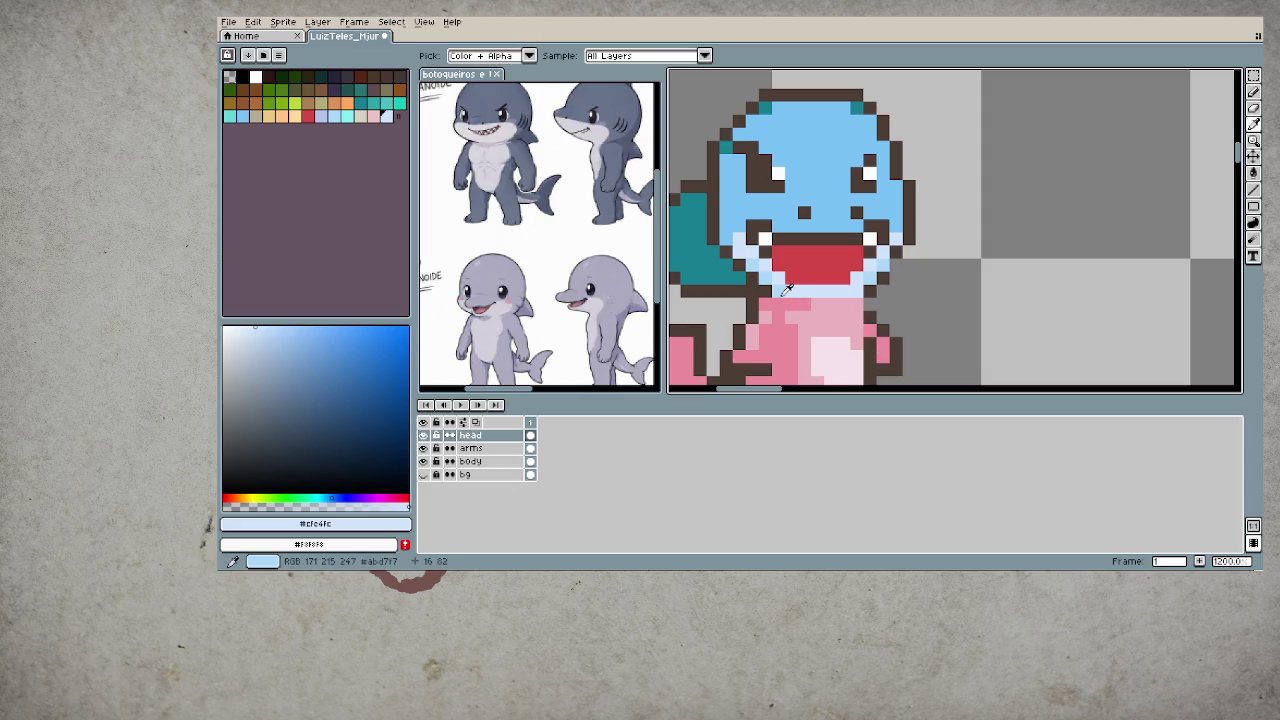
{"action": "left_click", "coordinate": [785, 290], "text": "alt"}
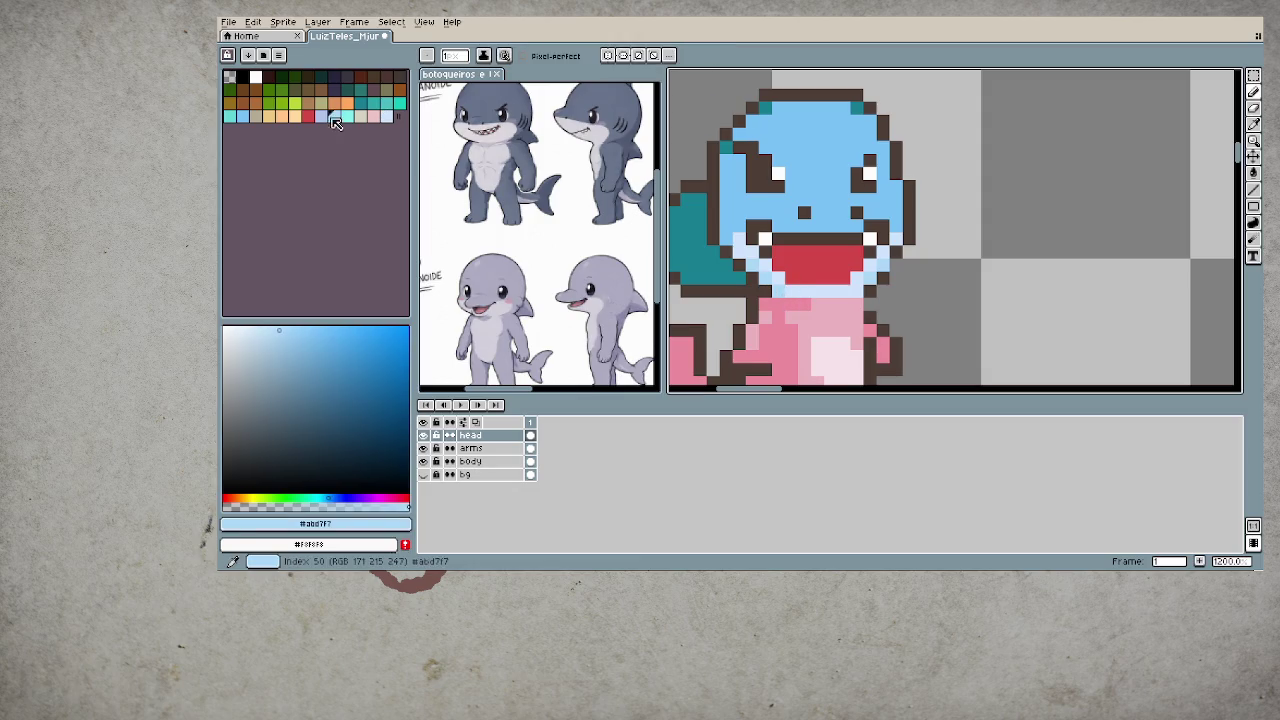
{"action": "left_click", "coordinate": [320, 115]}
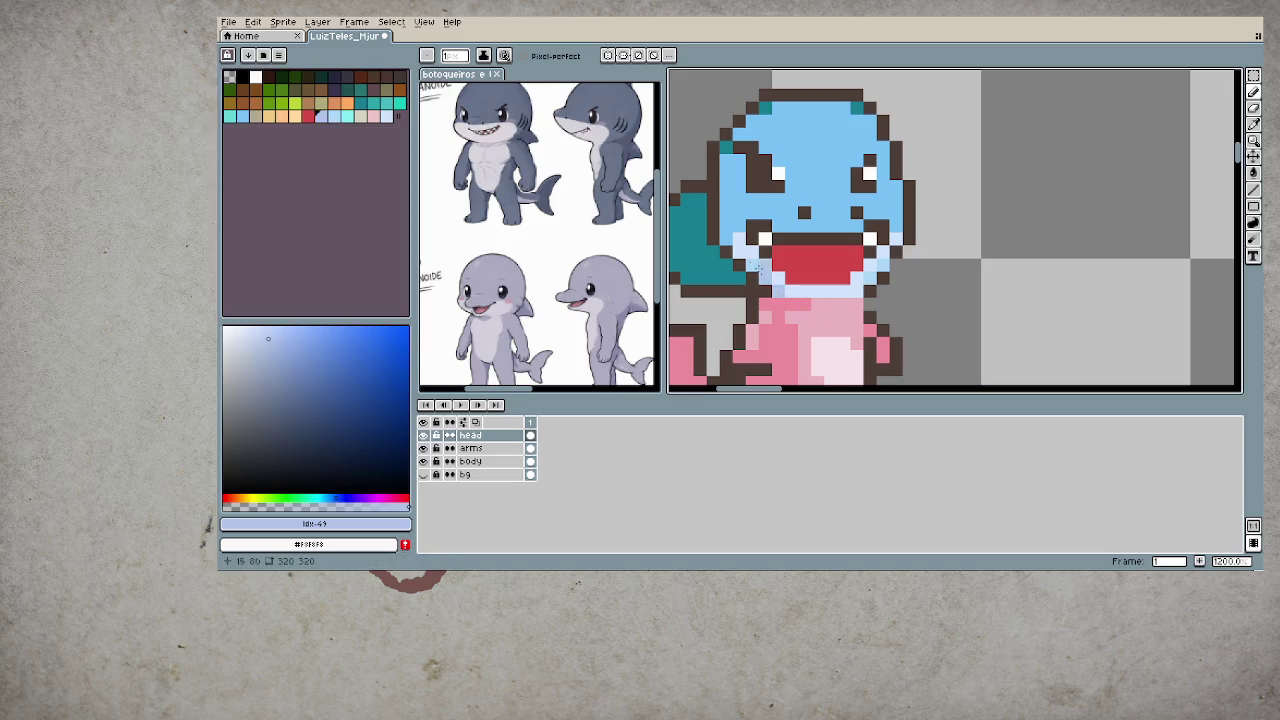
{"action": "left_click", "coordinate": [769, 274], "text": "alt"}
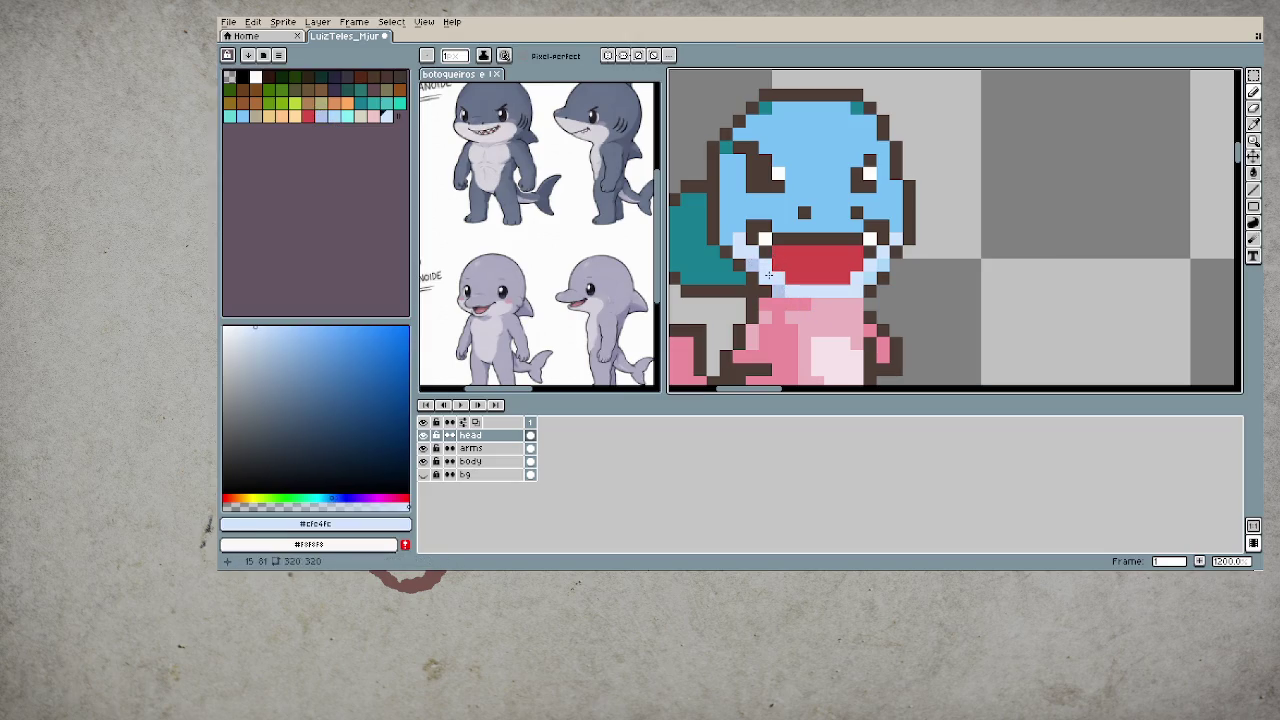
{"action": "left_click", "coordinate": [751, 253], "text": "alt"}
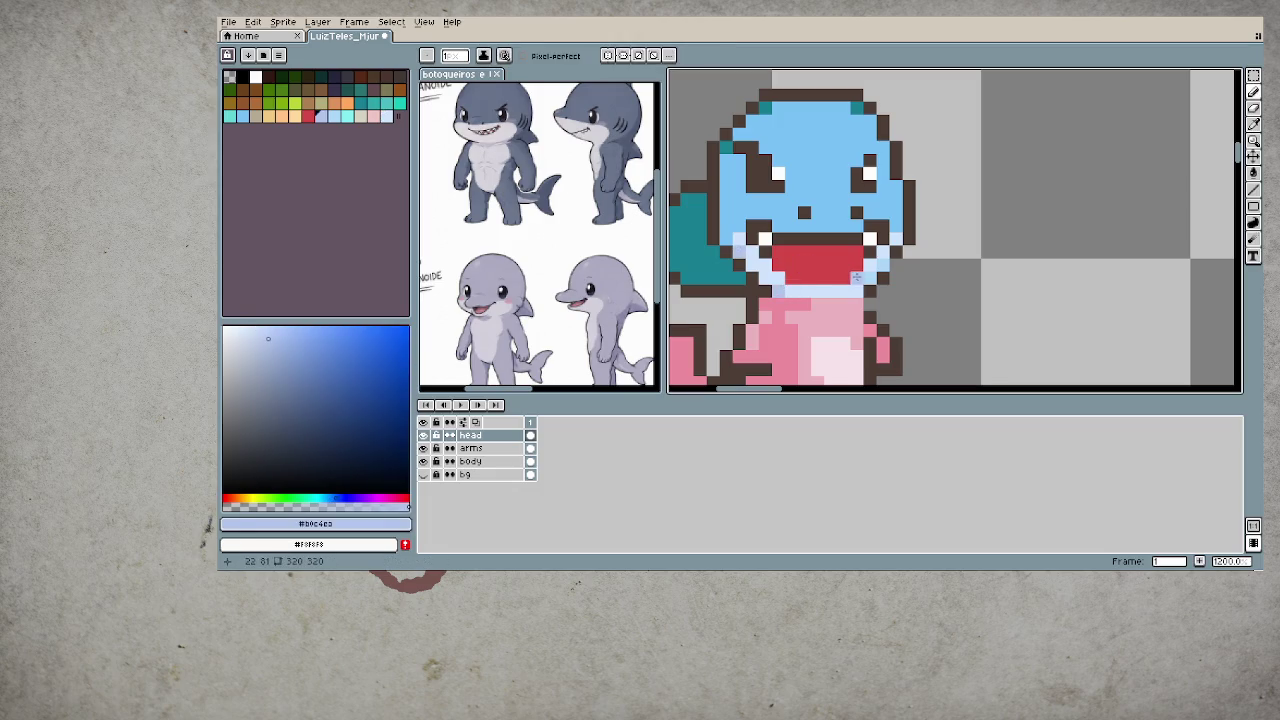
{"action": "left_click", "coordinate": [870, 266], "text": "alt"}
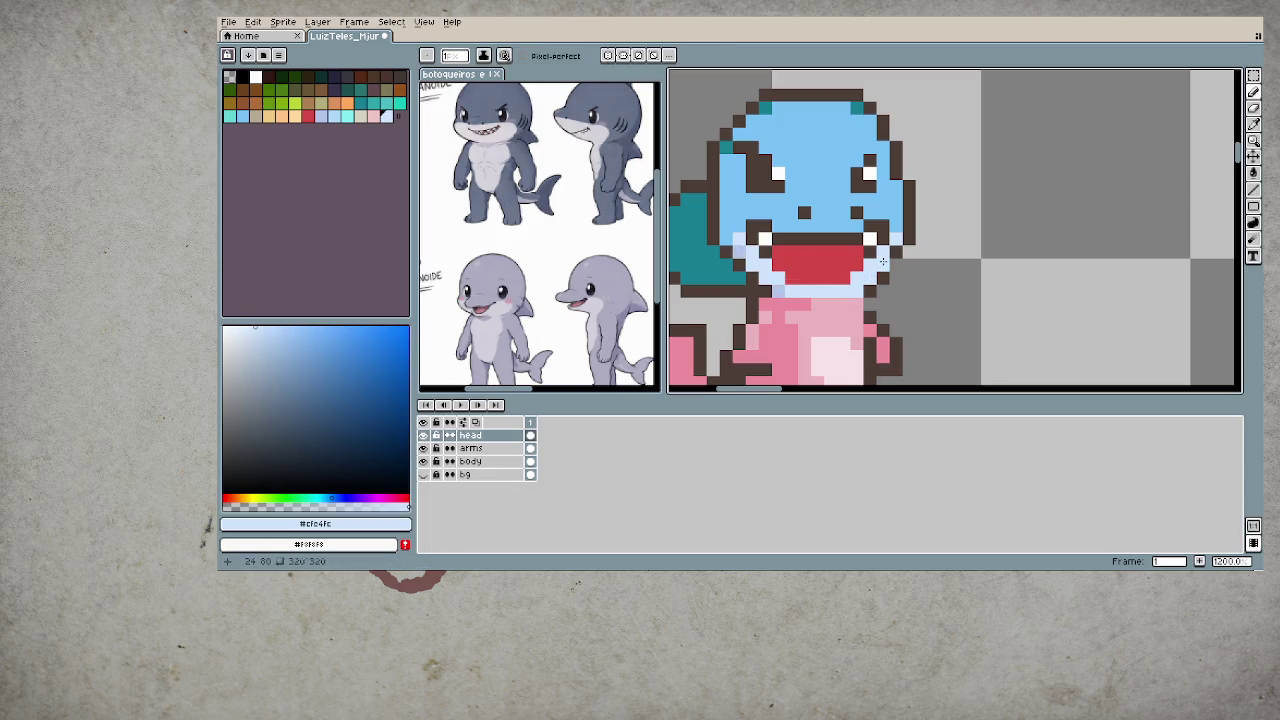
{"action": "left_click", "coordinate": [890, 249], "text": "alt"}
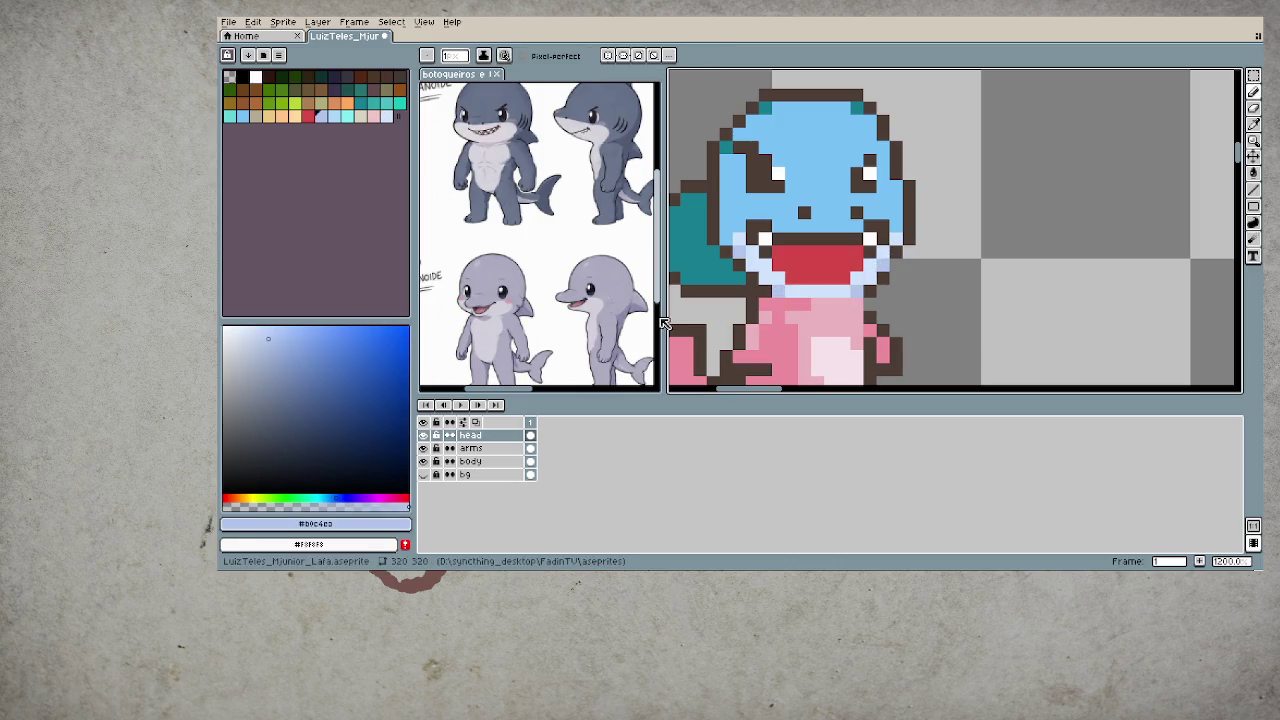
- Bring the head into view and sample light blue #79c1f5 and fin teal #177c90
{"action": "scroll", "coordinate": [830, 320], "scroll_direction": "down", "scroll_amount": 4}
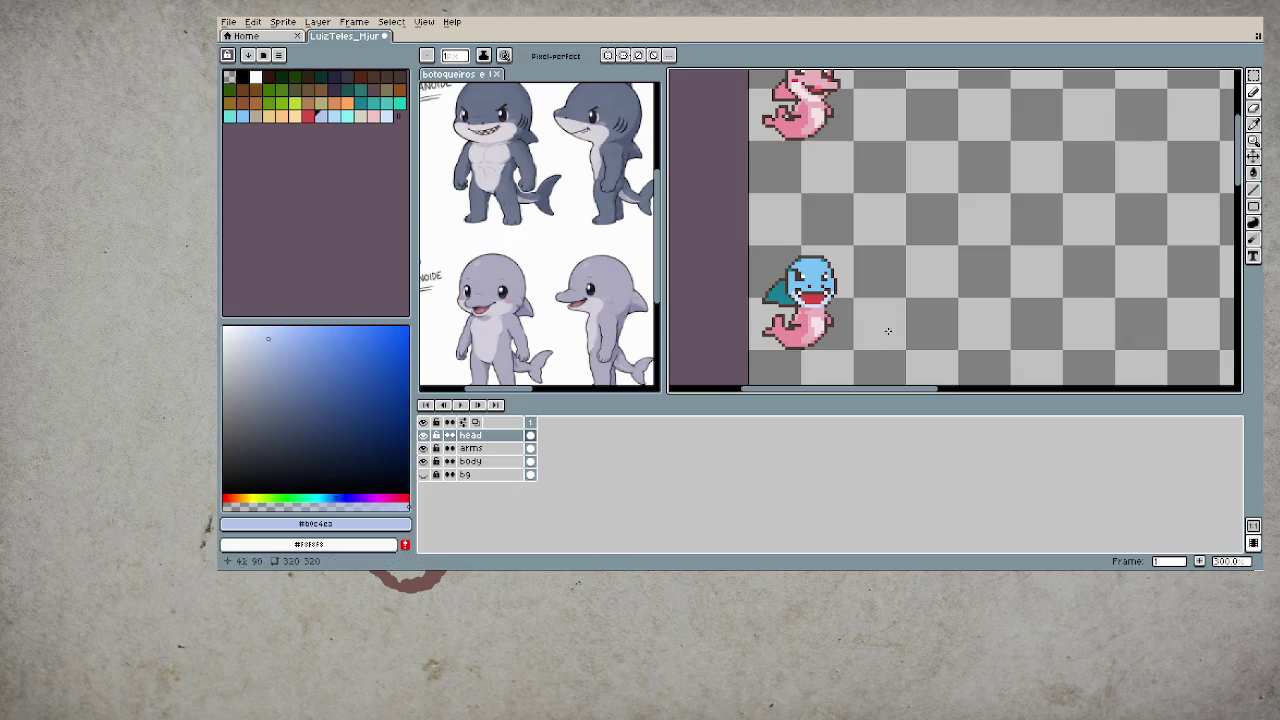
{"action": "scroll", "coordinate": [815, 298], "scroll_direction": "up", "scroll_amount": 2}
{"action": "left_click_drag", "start_coordinate": [815, 298], "coordinate": [813, 288]}
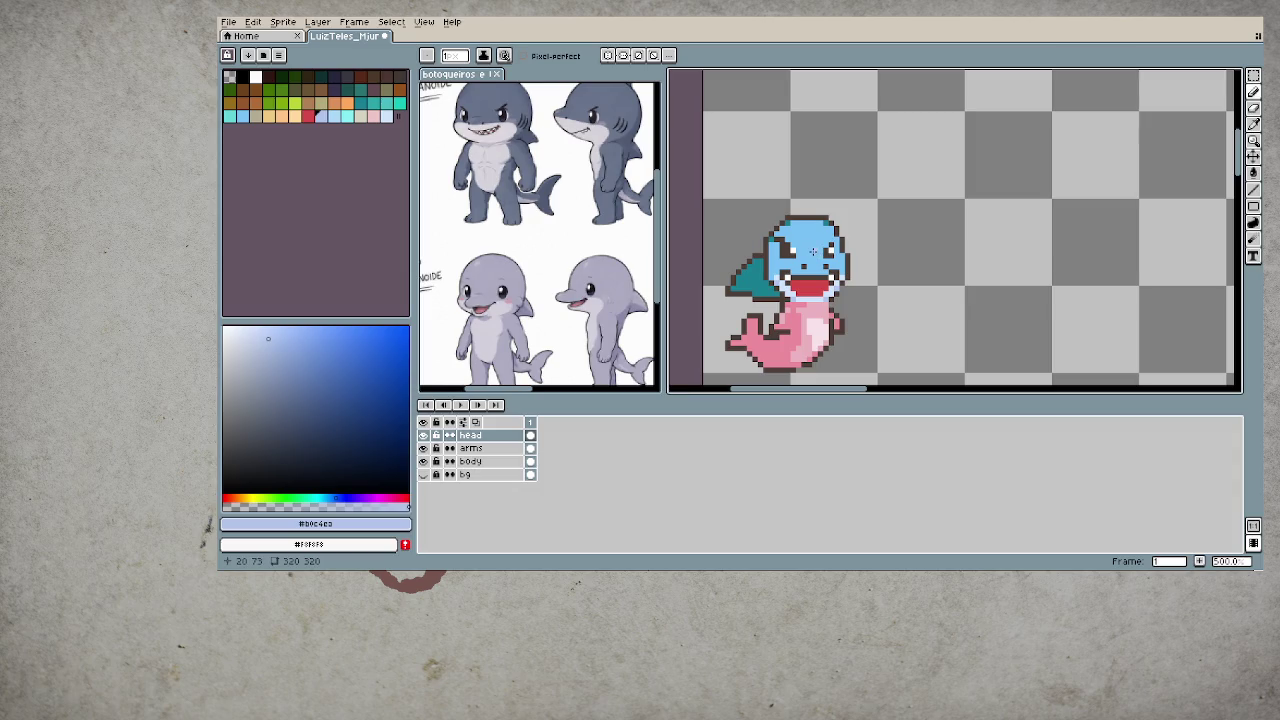
{"action": "scroll", "coordinate": [813, 250], "scroll_direction": "up", "scroll_amount": 1}
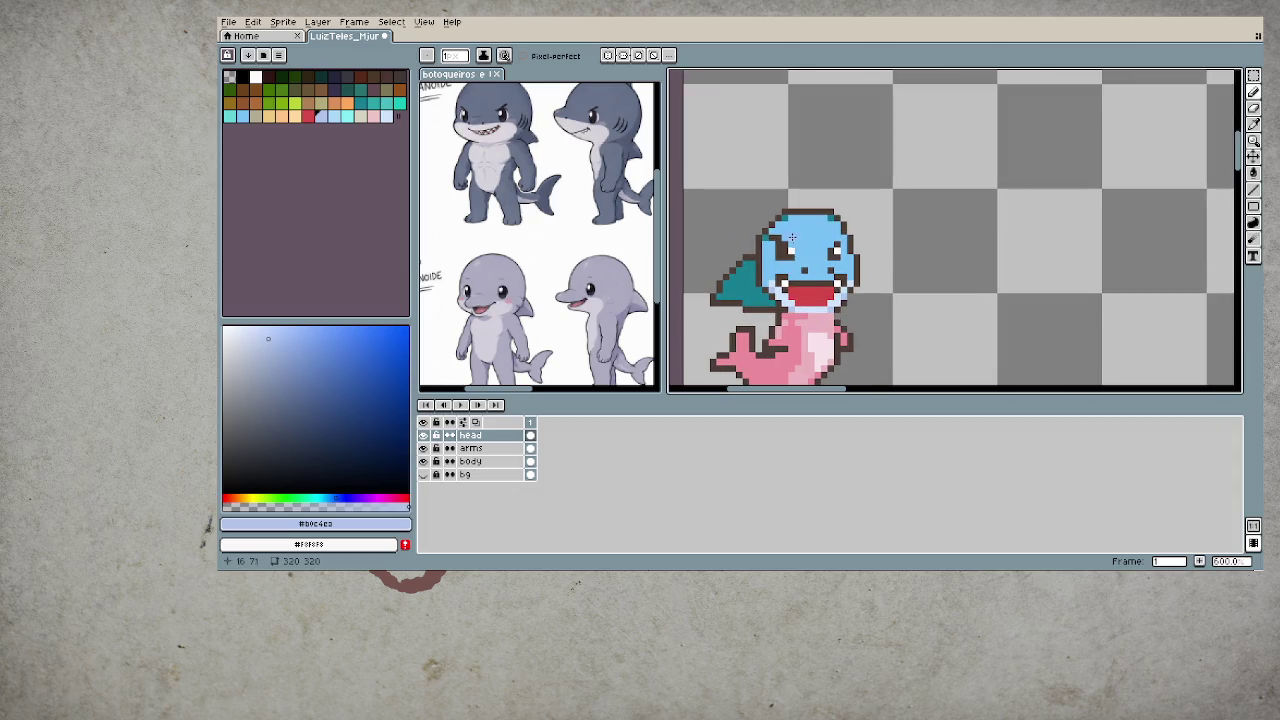
{"action": "key", "text": "alt"}
{"action": "left_click", "coordinate": [799, 228], "text": "alt"}
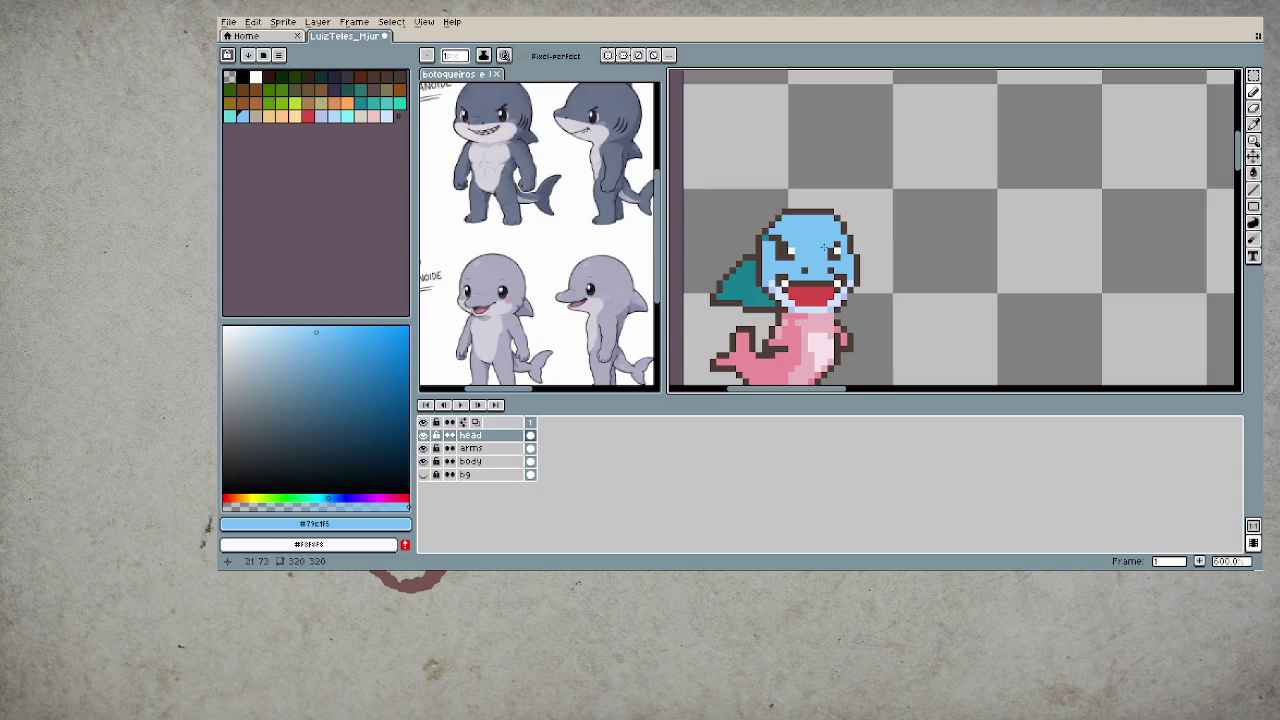
{"action": "left_click", "coordinate": [767, 240], "text": "alt"}
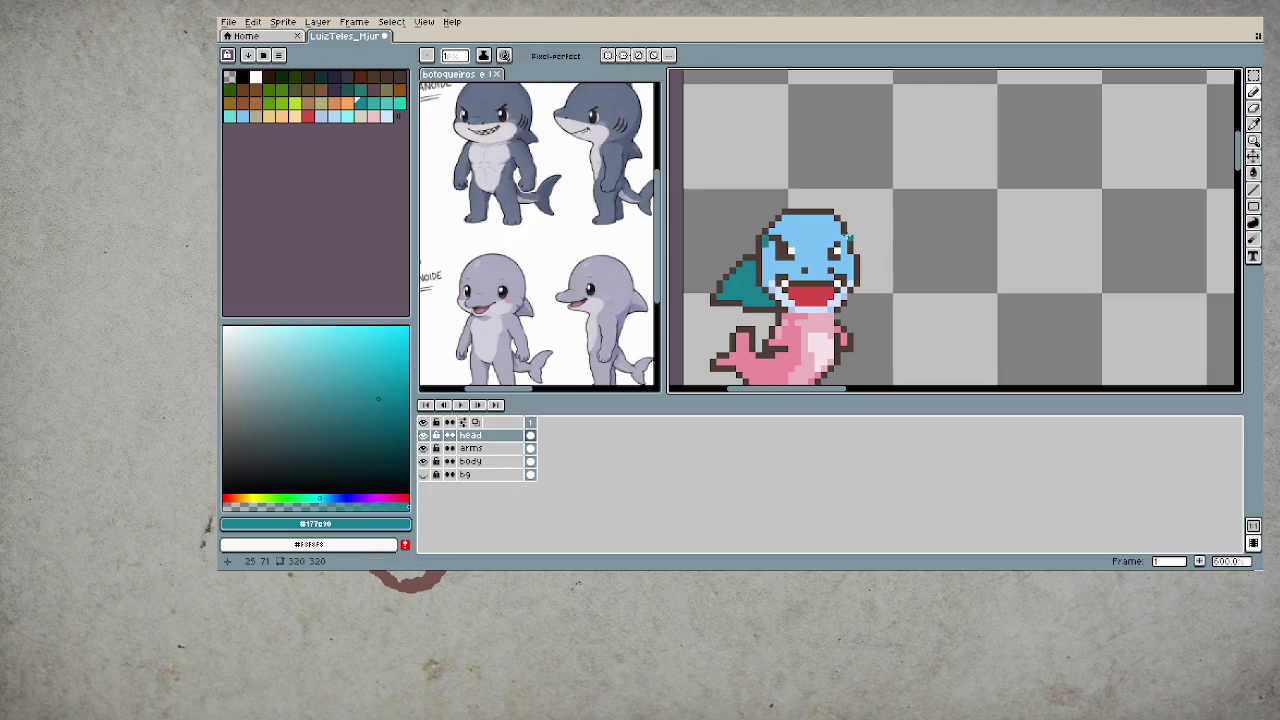
{"action": "left_click", "coordinate": [848, 240], "text": "alt"}
- Sample the dark brown outline and the pale blue from the mouth edge
{"action": "scroll", "coordinate": [788, 298], "scroll_direction": "down", "scroll_amount": 1}
{"action": "scroll", "coordinate": [788, 298], "scroll_direction": "down", "scroll_amount": 1}
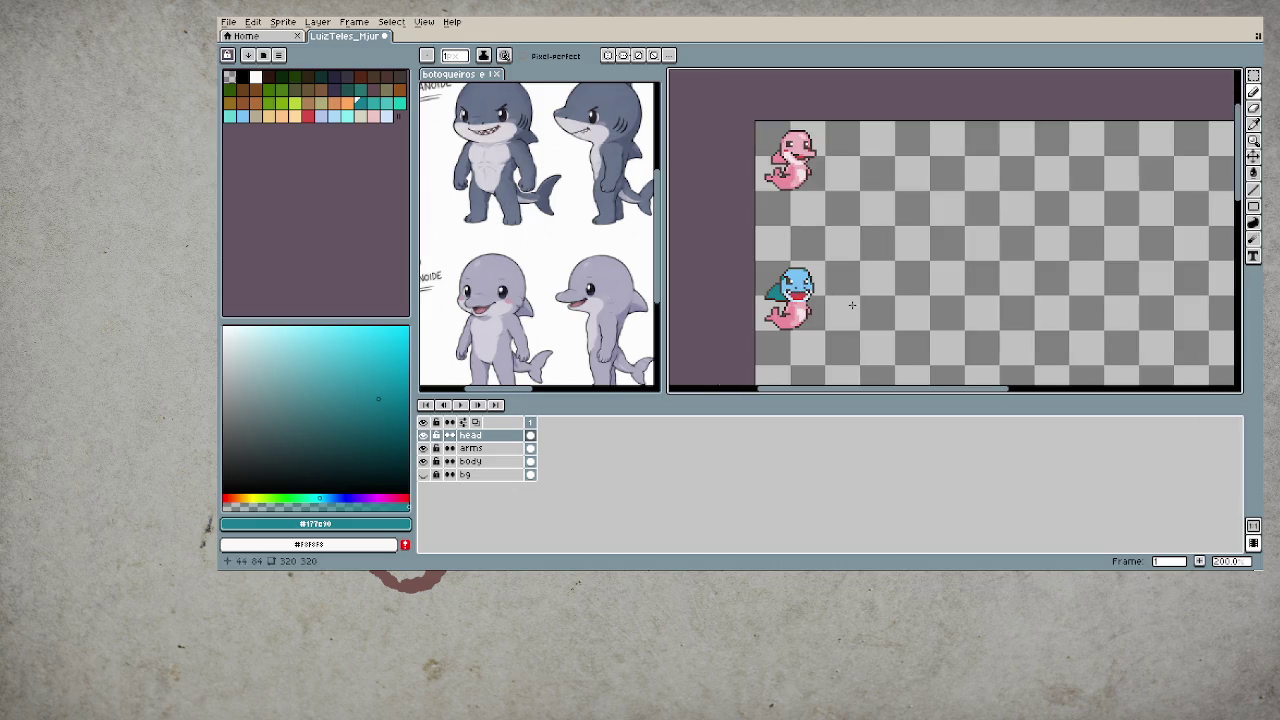
{"action": "scroll", "coordinate": [840, 303], "scroll_direction": "up", "scroll_amount": 1}
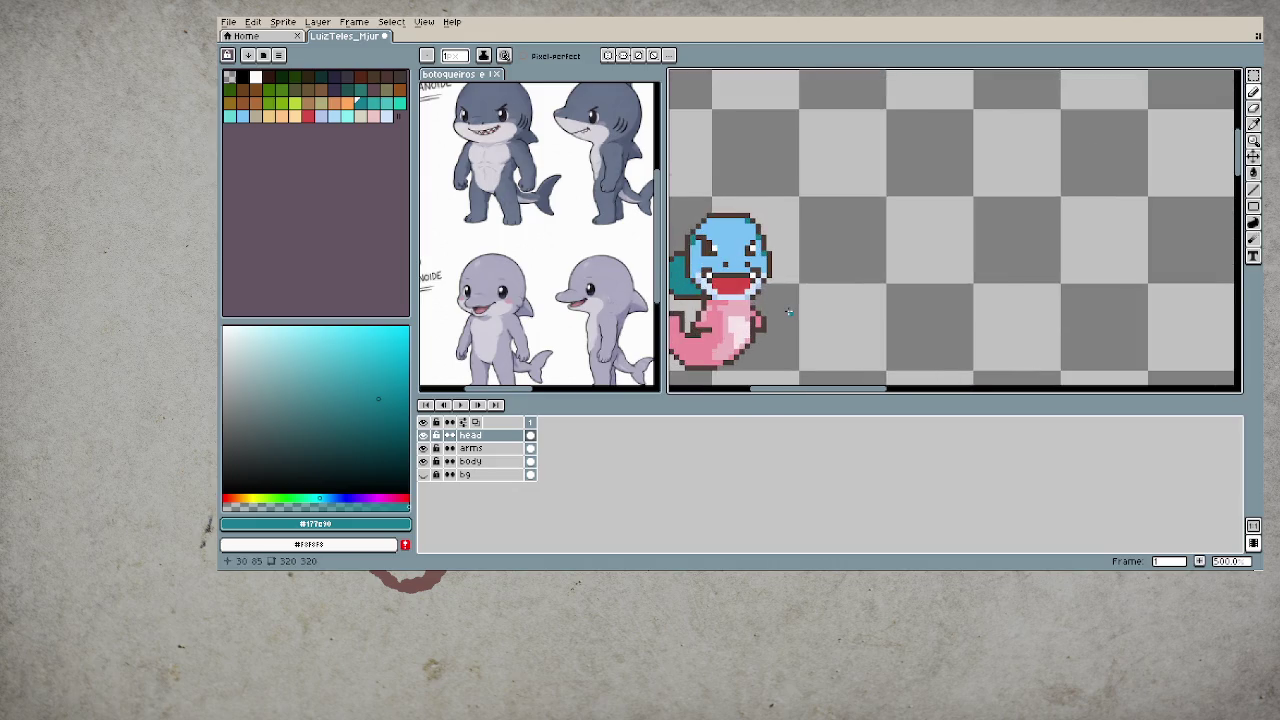
{"action": "scroll", "coordinate": [790, 300], "scroll_direction": "up", "scroll_amount": 1}
{"action": "scroll", "coordinate": [790, 290], "scroll_direction": "up", "scroll_amount": 1}
{"action": "scroll", "coordinate": [792, 280], "scroll_direction": "up", "scroll_amount": 1}
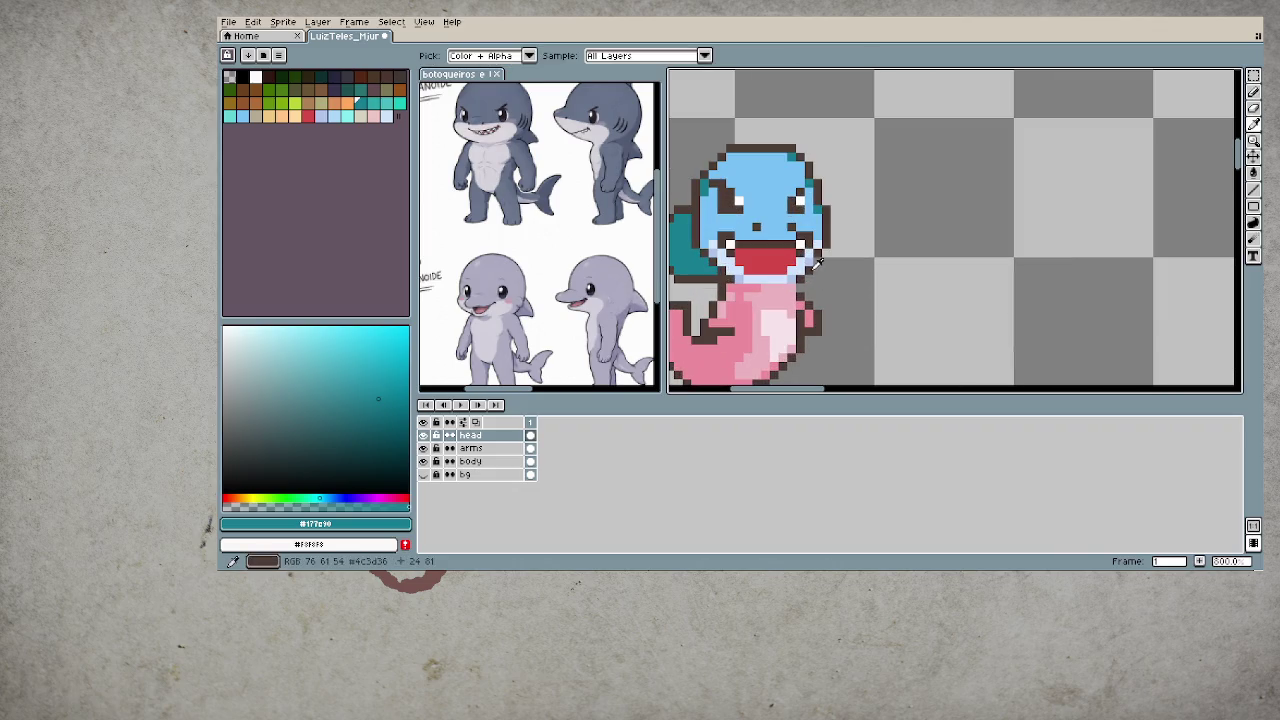
{"action": "left_click", "coordinate": [816, 278], "text": "alt"}
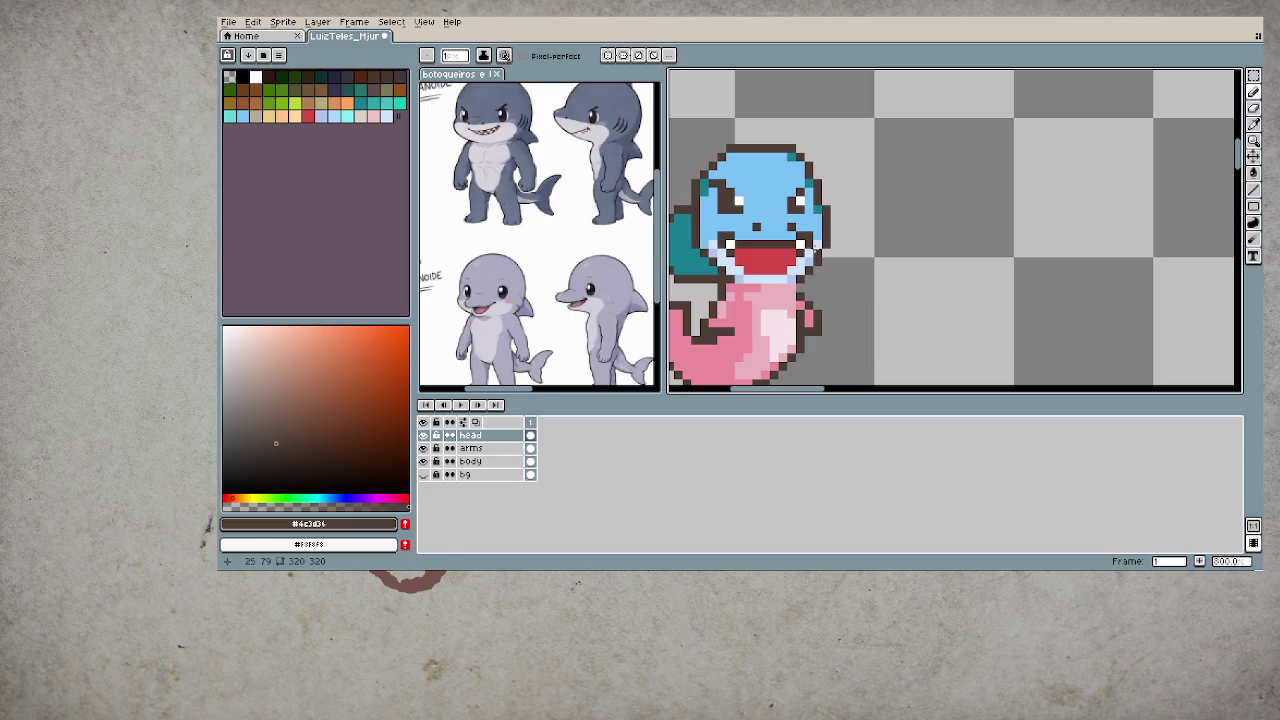
{"action": "left_click", "coordinate": [815, 250], "text": "alt"}
- Resample the dark brown outline and a light blue from the sprite
{"action": "scroll", "coordinate": [843, 304], "scroll_direction": "down", "scroll_amount": 1}
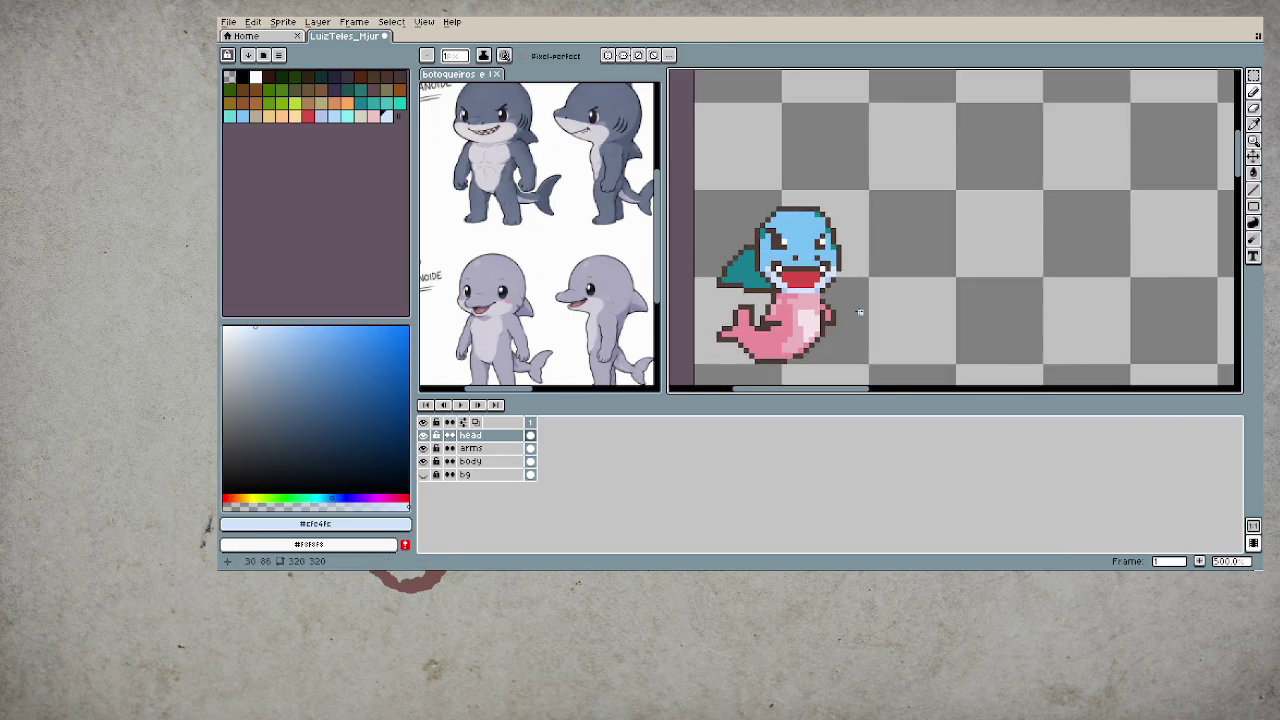
{"action": "scroll", "coordinate": [858, 308], "scroll_direction": "down", "scroll_amount": 1}
{"action": "scroll", "coordinate": [855, 295], "scroll_direction": "up", "scroll_amount": 2}
{"action": "scroll", "coordinate": [840, 285], "scroll_direction": "up", "scroll_amount": 2}
{"action": "left_click", "coordinate": [816, 260], "text": "alt"}
{"action": "scroll", "coordinate": [845, 315], "scroll_direction": "down", "scroll_amount": 3}
{"action": "scroll", "coordinate": [856, 303], "scroll_direction": "down", "scroll_amount": 1}
{"action": "scroll", "coordinate": [855, 303], "scroll_direction": "up", "scroll_amount": 1}
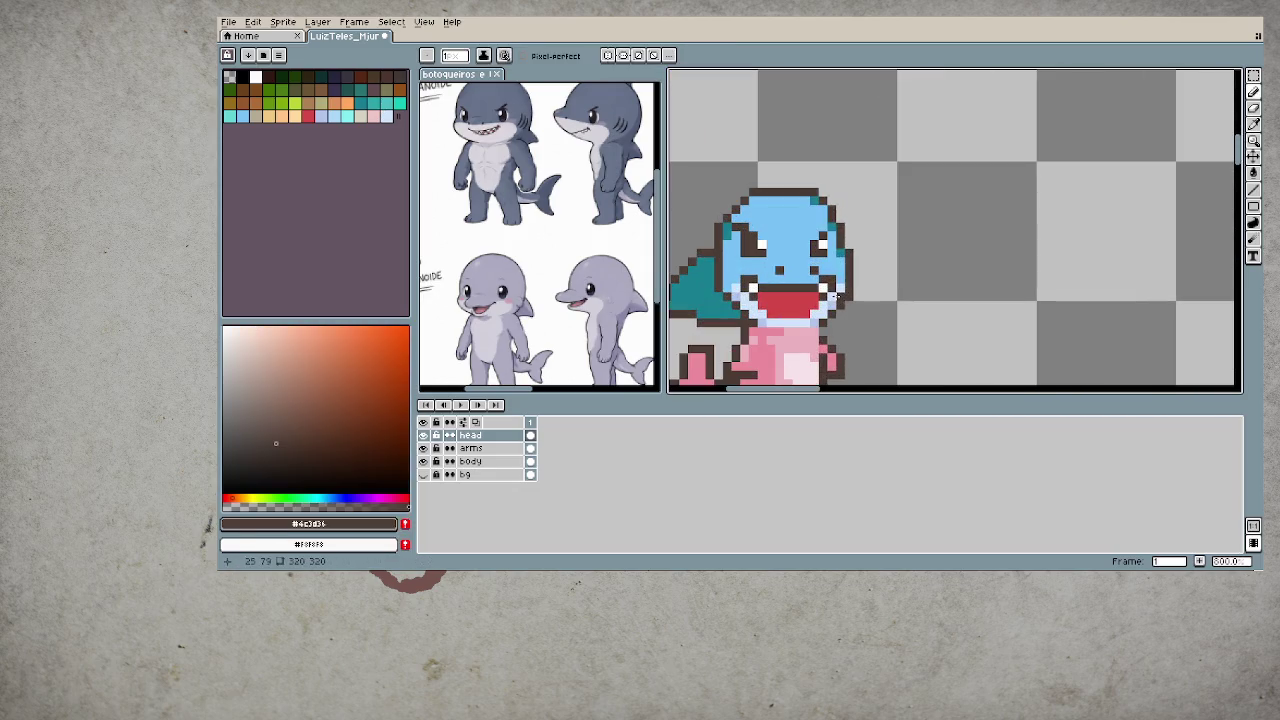
{"action": "left_click", "coordinate": [841, 294], "text": "alt"}
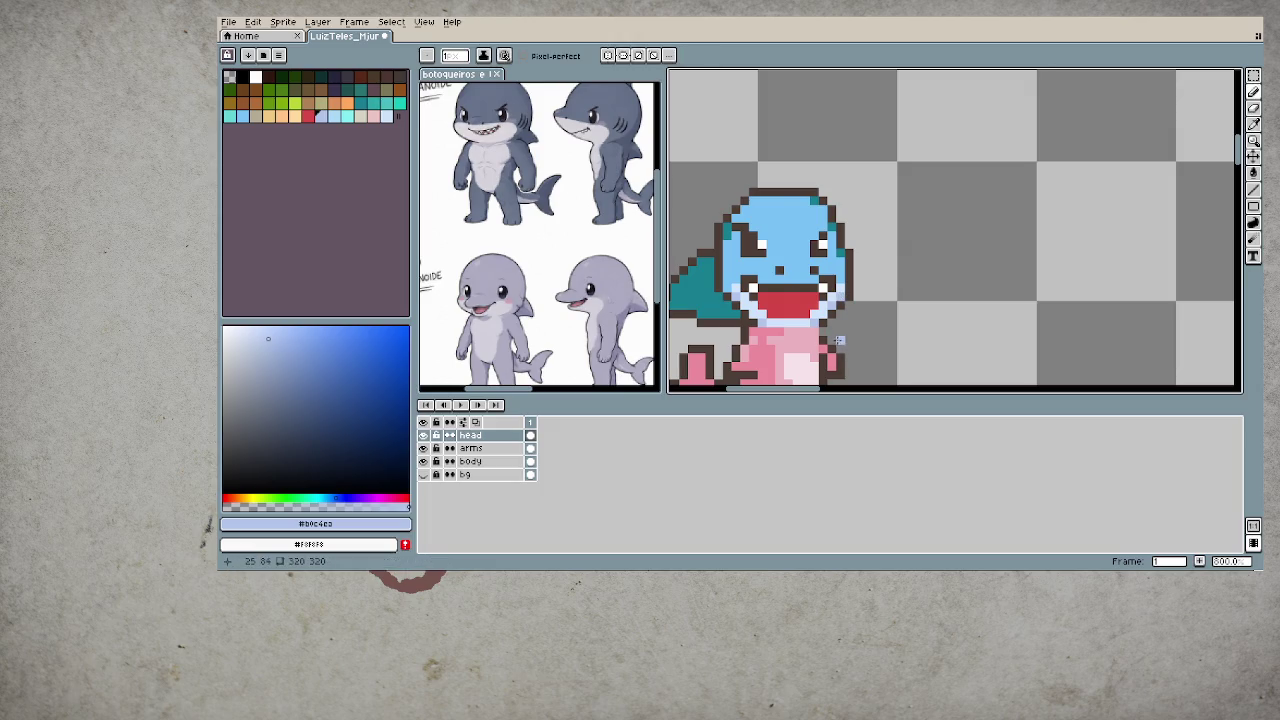
- Paint pale blue #cfe4fc pixels on the left and right cheeks beside the mouth
{"action": "scroll", "coordinate": [865, 324], "scroll_direction": "down", "scroll_amount": 1}
{"action": "scroll", "coordinate": [815, 328], "scroll_direction": "up", "scroll_amount": 2}
{"action": "scroll", "coordinate": [815, 328], "scroll_direction": "up", "scroll_amount": 3}
{"action": "left_click", "coordinate": [747, 279], "text": "alt"}
{"action": "left_click", "coordinate": [759, 264]}
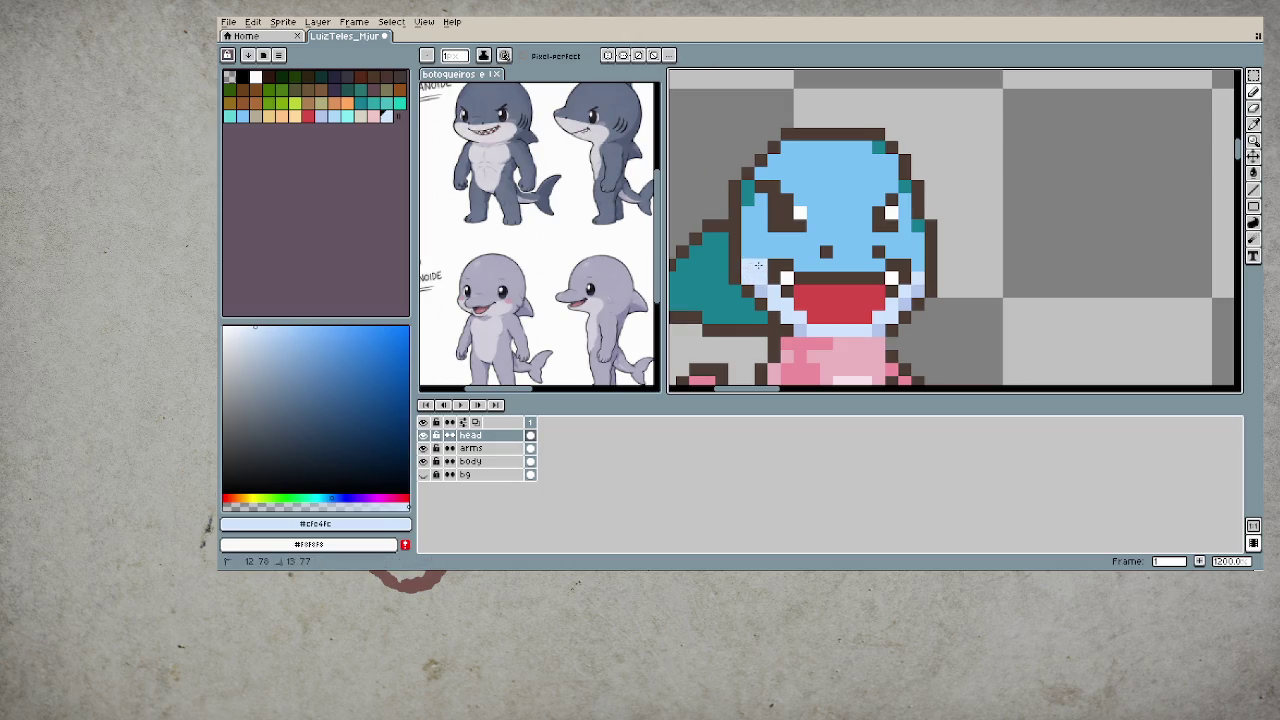
{"action": "left_click", "coordinate": [911, 252]}
{"action": "left_click", "coordinate": [752, 252]}
- Save the sprite file with Ctrl+S
{"action": "scroll", "coordinate": [755, 258], "scroll_direction": "down", "scroll_amount": 2}
{"action": "scroll", "coordinate": [760, 262], "scroll_direction": "down", "scroll_amount": 2}
{"action": "scroll", "coordinate": [896, 300], "scroll_direction": "down", "scroll_amount": 3}
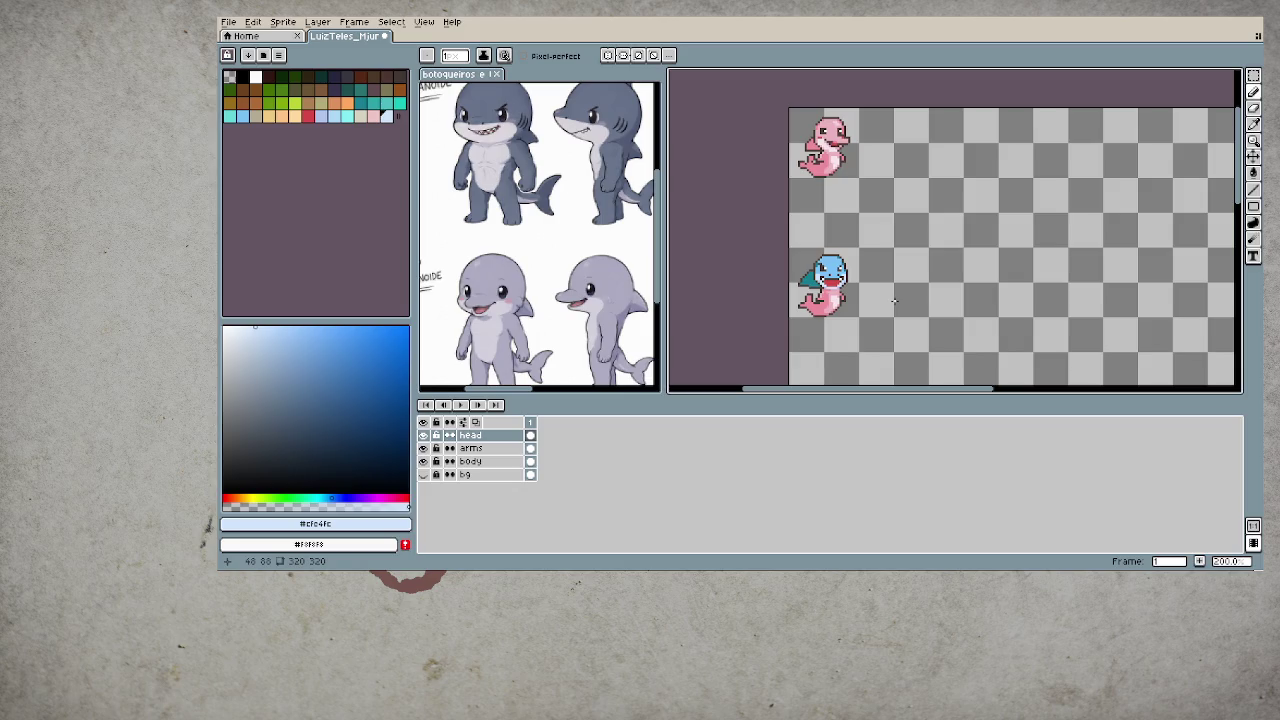
{"action": "key", "text": "ctrl+s"}
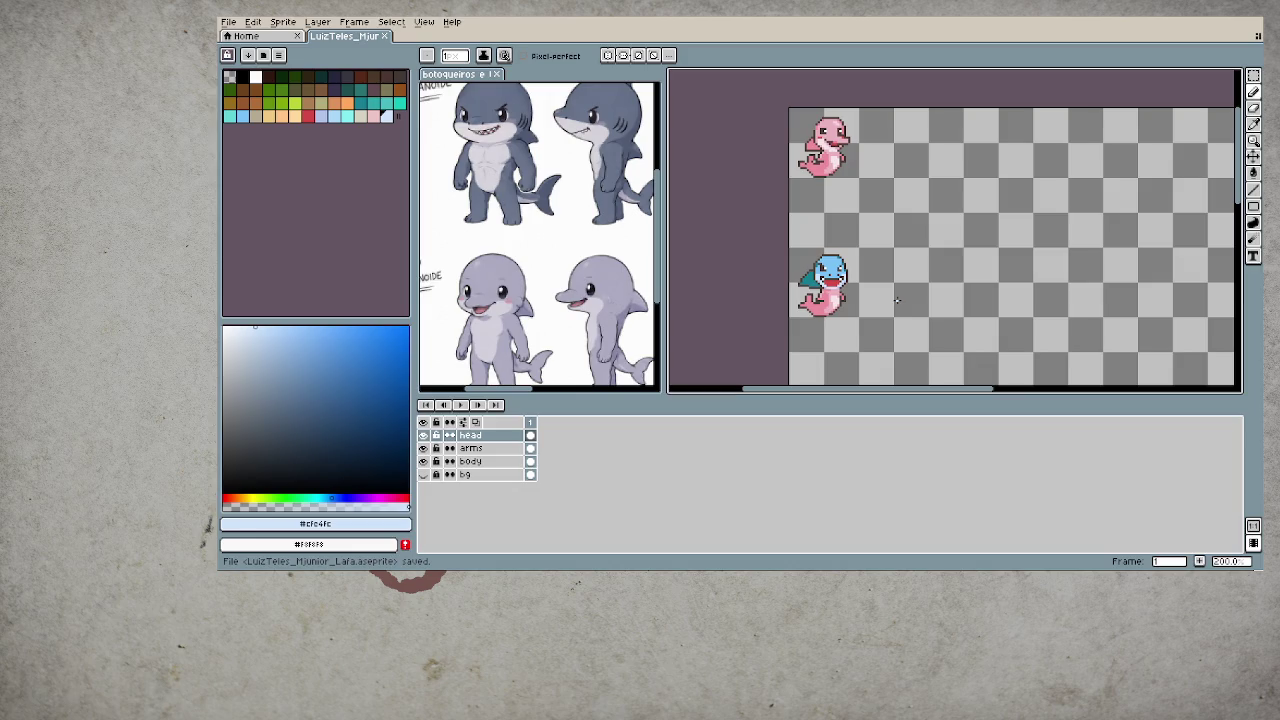
{"action": "scroll", "coordinate": [826, 293], "scroll_direction": "up", "scroll_amount": 1}
{"action": "scroll", "coordinate": [826, 293], "scroll_direction": "up", "scroll_amount": 1}
{"action": "scroll", "coordinate": [826, 293], "scroll_direction": "up", "scroll_amount": 2}
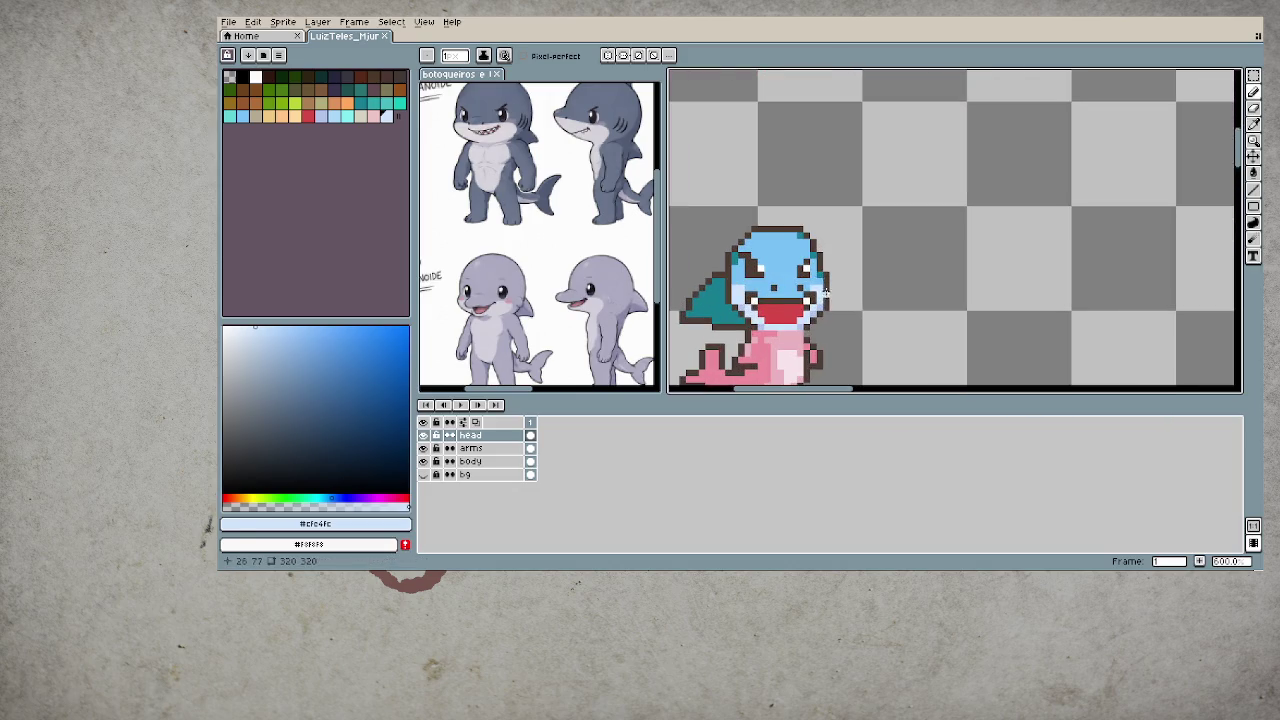
{"action": "left_click", "coordinate": [818, 264], "text": "alt"}
{"action": "scroll", "coordinate": [828, 318], "scroll_direction": "down", "scroll_amount": 2}
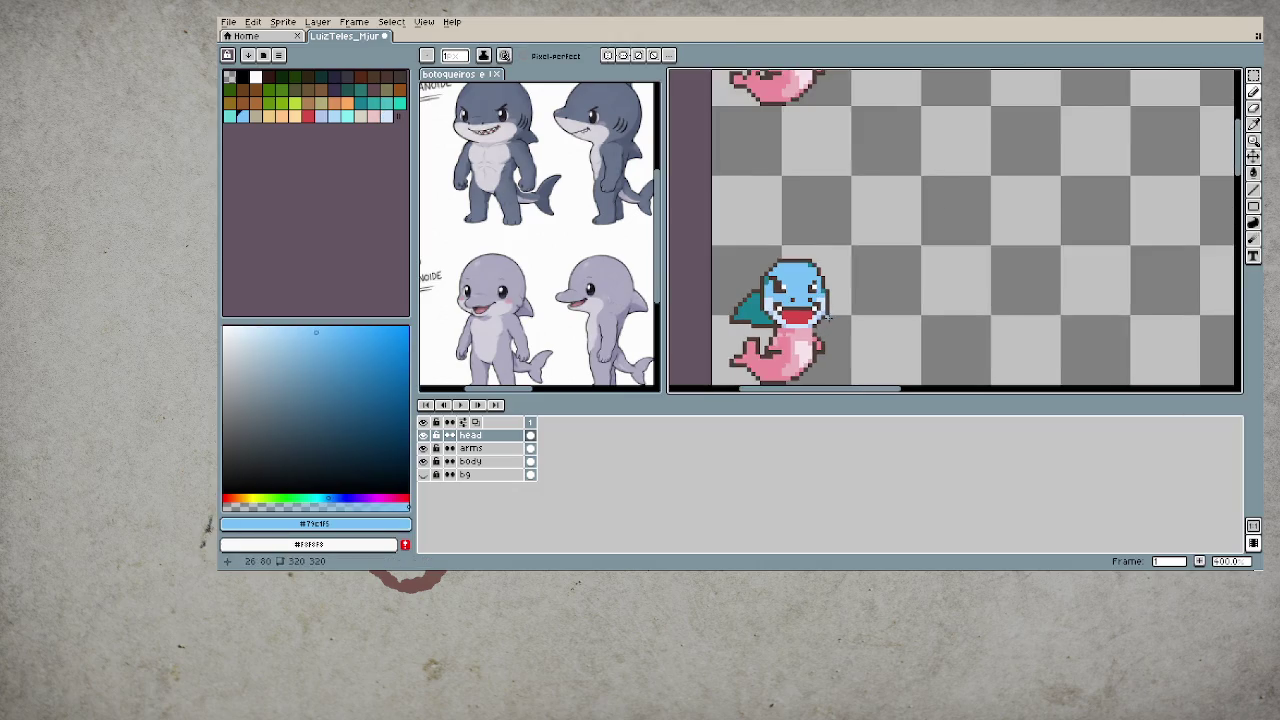
{"action": "scroll", "coordinate": [828, 318], "scroll_direction": "down", "scroll_amount": 2}
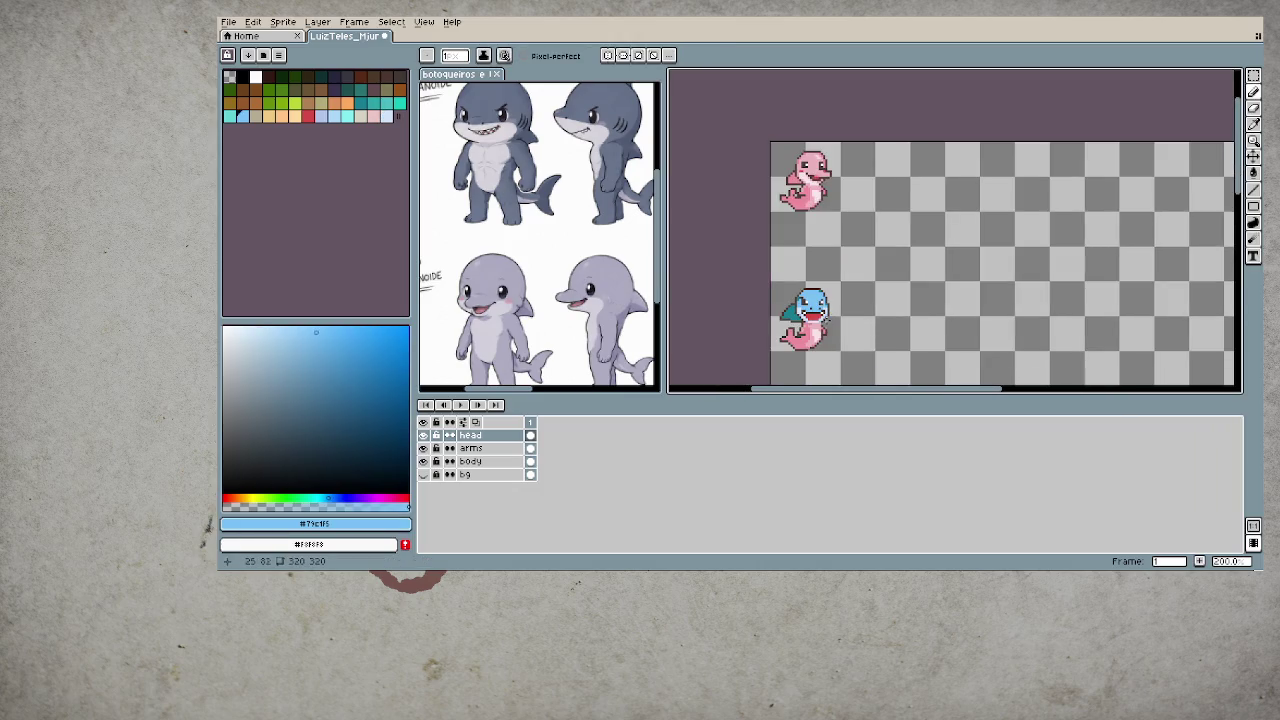
{"action": "scroll", "coordinate": [827, 313], "scroll_direction": "up", "scroll_amount": 3}
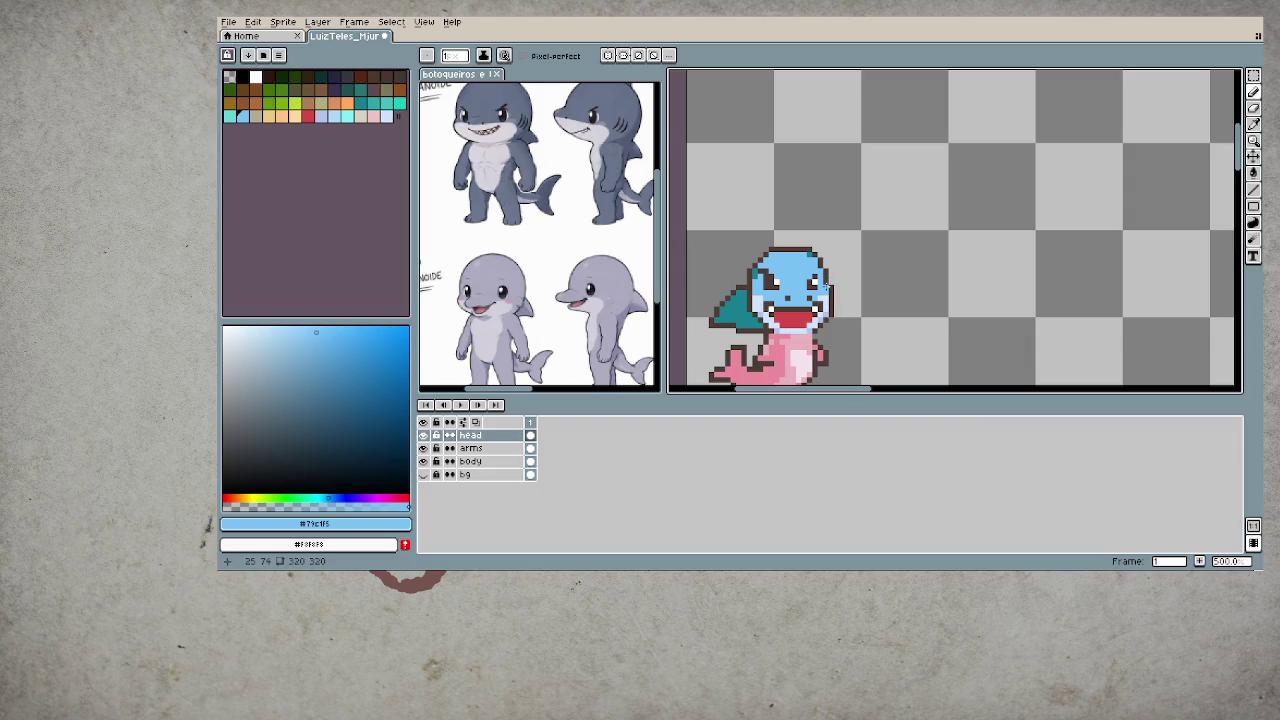
{"action": "scroll", "coordinate": [790, 305], "scroll_direction": "down", "scroll_amount": 3}
{"action": "left_click_drag", "start_coordinate": [877, 340], "coordinate": [883, 324]}
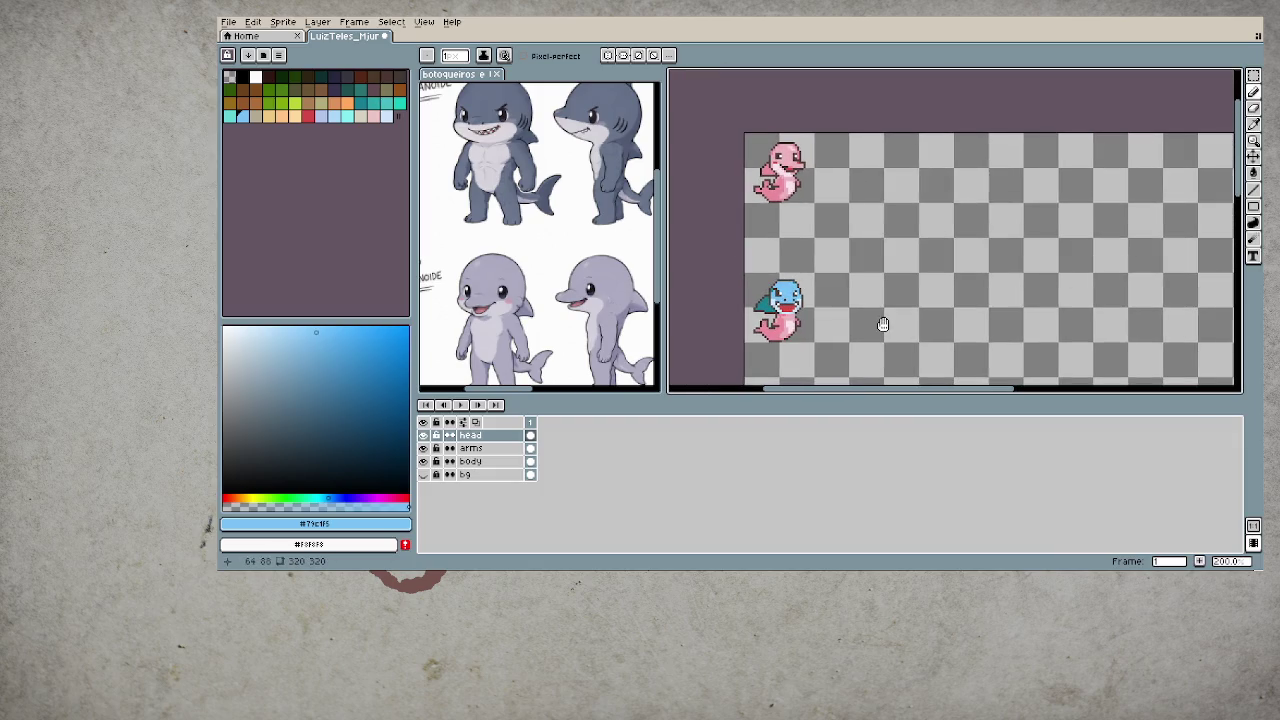
{"action": "scroll", "coordinate": [755, 297], "scroll_direction": "up", "scroll_amount": 3}
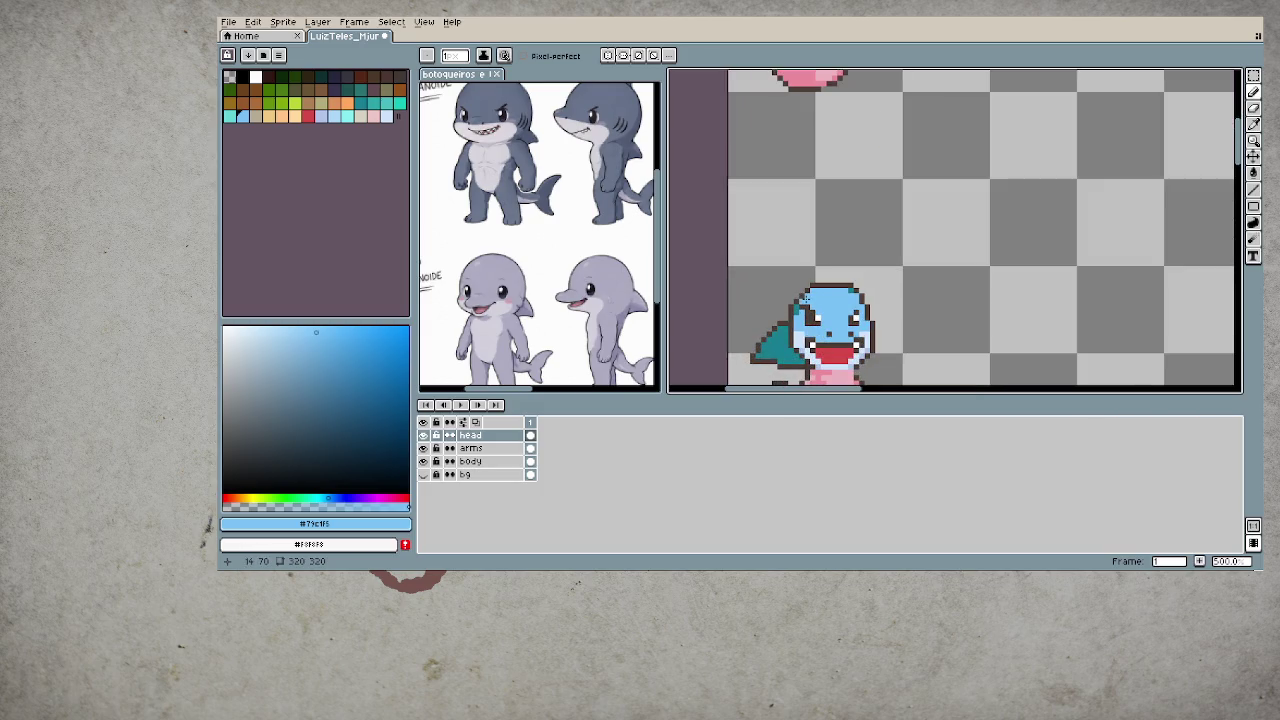
{"action": "left_click", "coordinate": [805, 299], "text": "alt"}
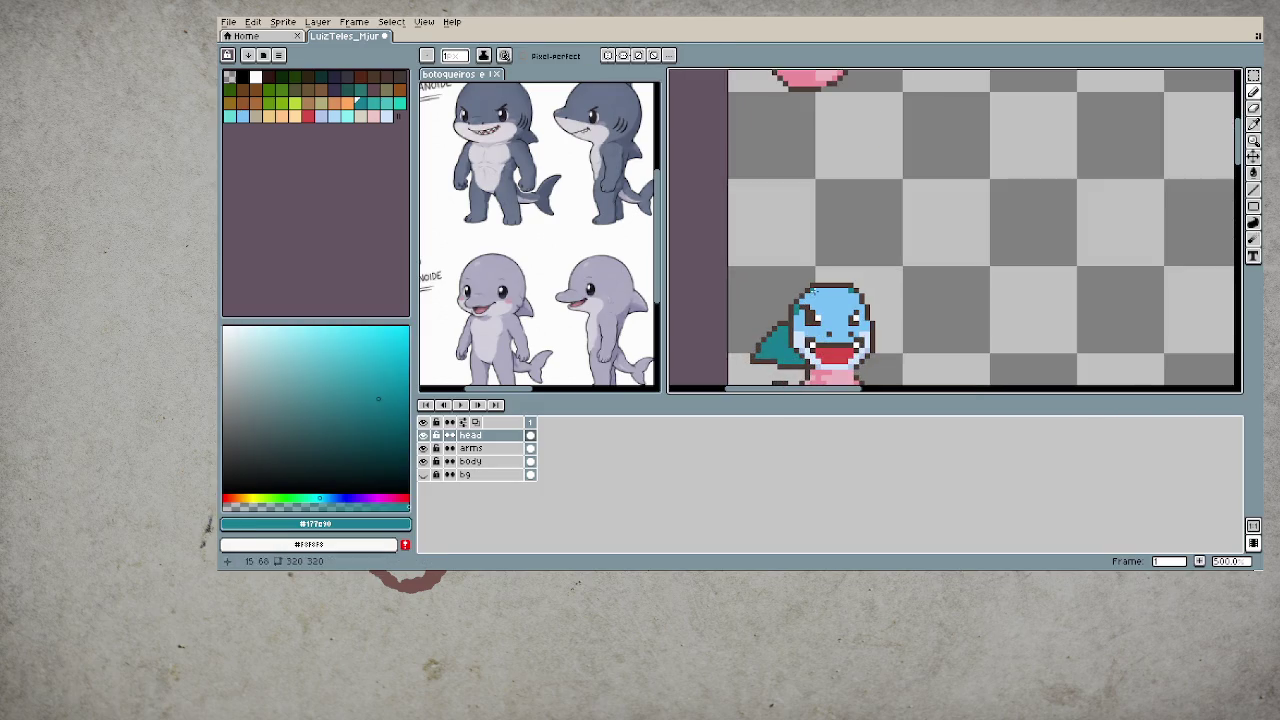
{"action": "scroll", "coordinate": [767, 336], "scroll_direction": "down", "scroll_amount": 2}
{"action": "scroll", "coordinate": [767, 336], "scroll_direction": "down", "scroll_amount": 3}
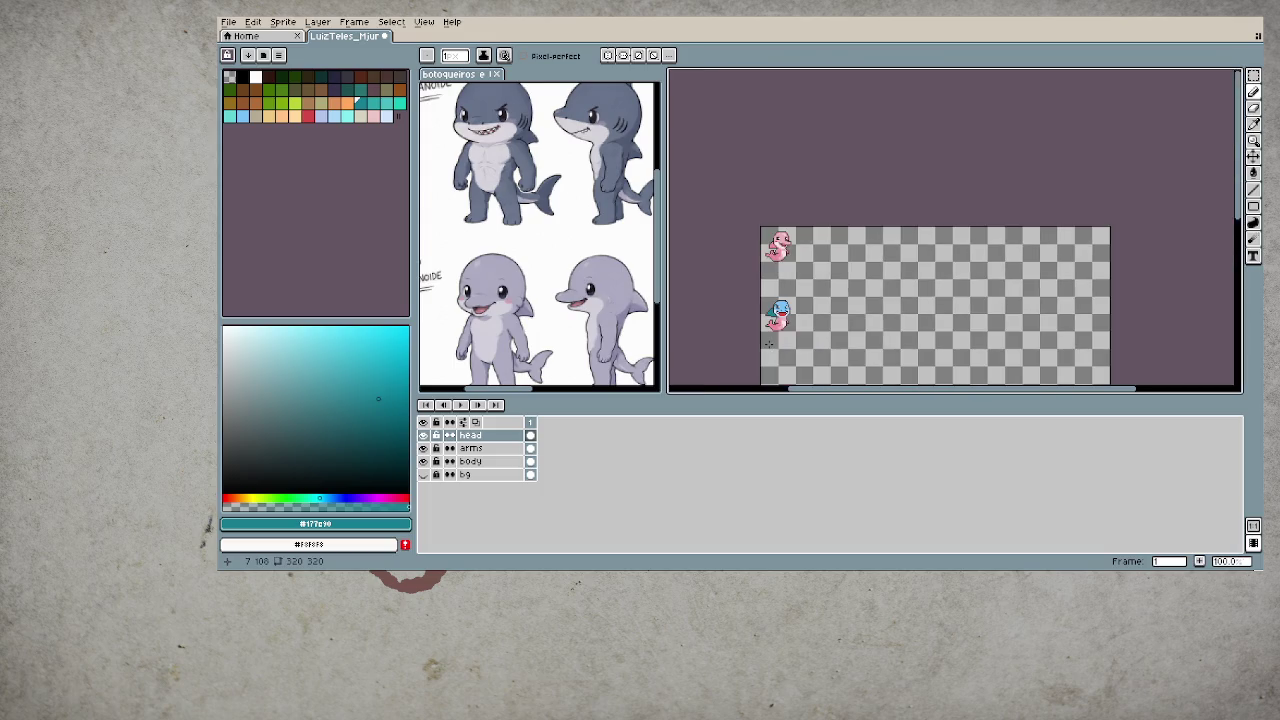
{"action": "scroll", "coordinate": [786, 333], "scroll_direction": "up", "scroll_amount": 1}
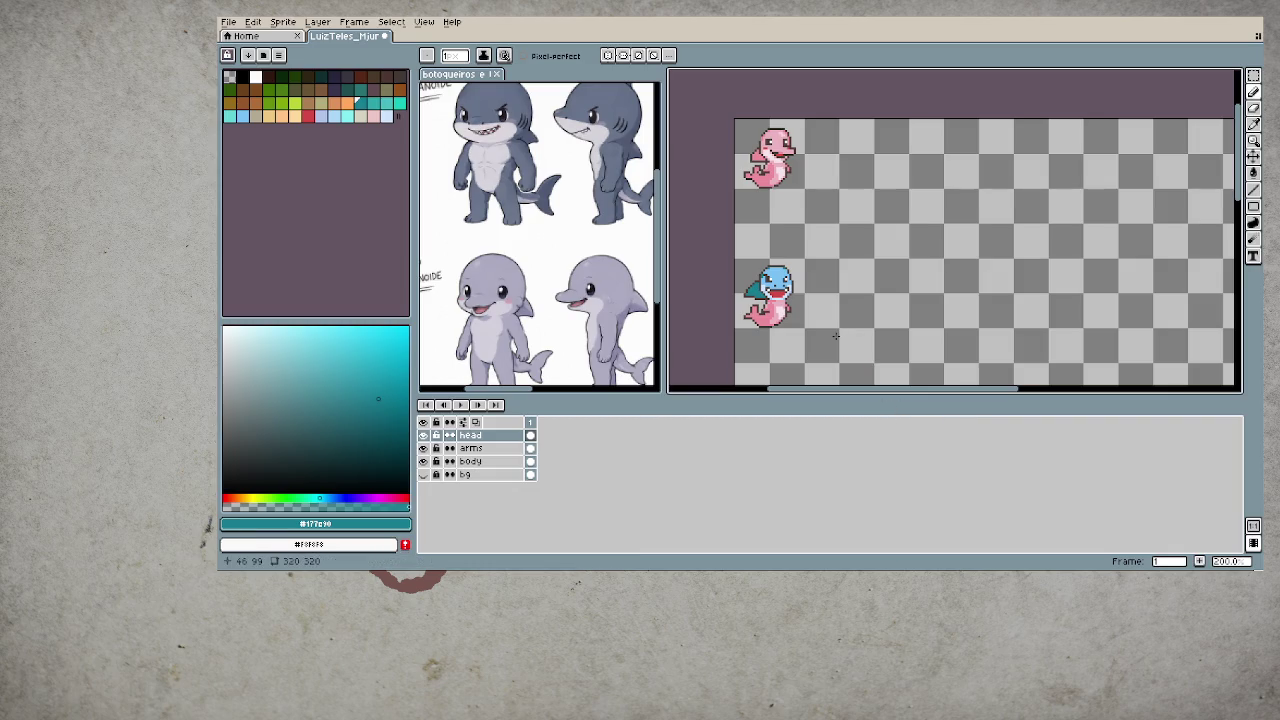
{"action": "scroll", "coordinate": [829, 336], "scroll_direction": "up", "scroll_amount": 1}
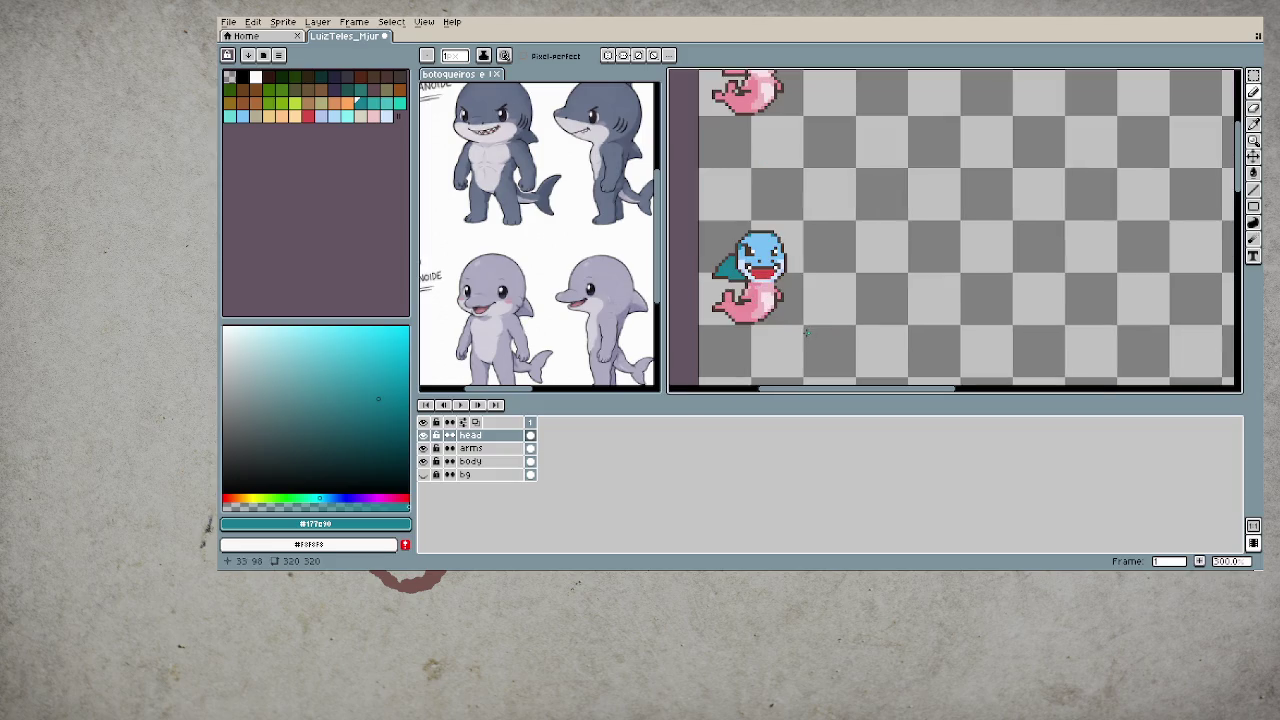
{"action": "left_click", "coordinate": [535, 461]}
- Magic-wand select the pink body and paint the tail and lower body teal
{"action": "scroll", "coordinate": [733, 356], "scroll_direction": "up", "scroll_amount": 1}
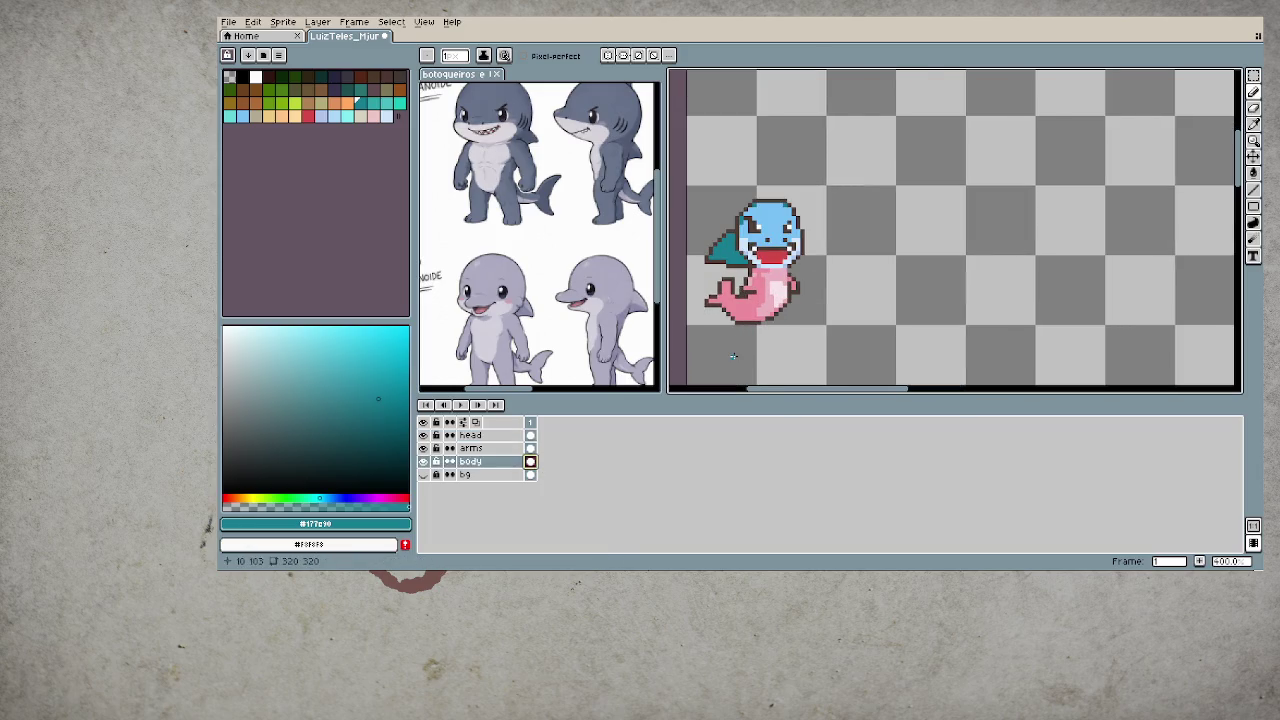
{"action": "key", "text": "w"}
{"action": "left_click", "coordinate": [745, 297]}
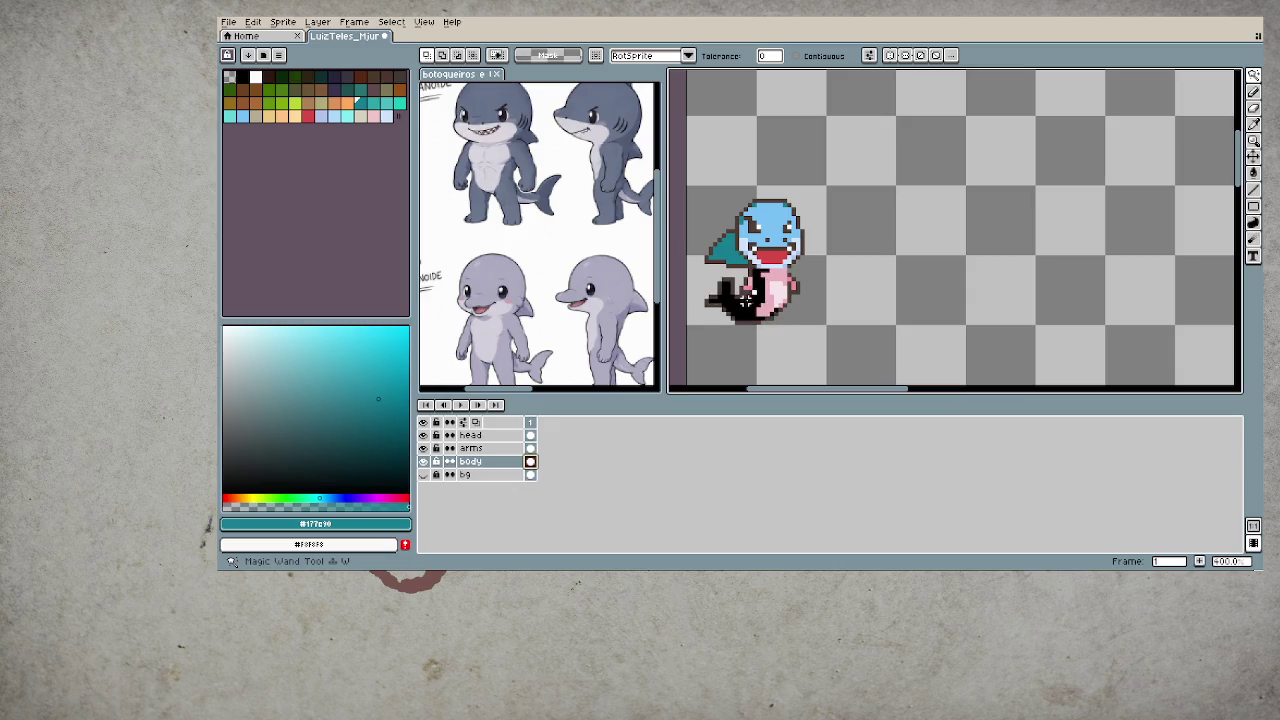
{"action": "key", "text": "b"}
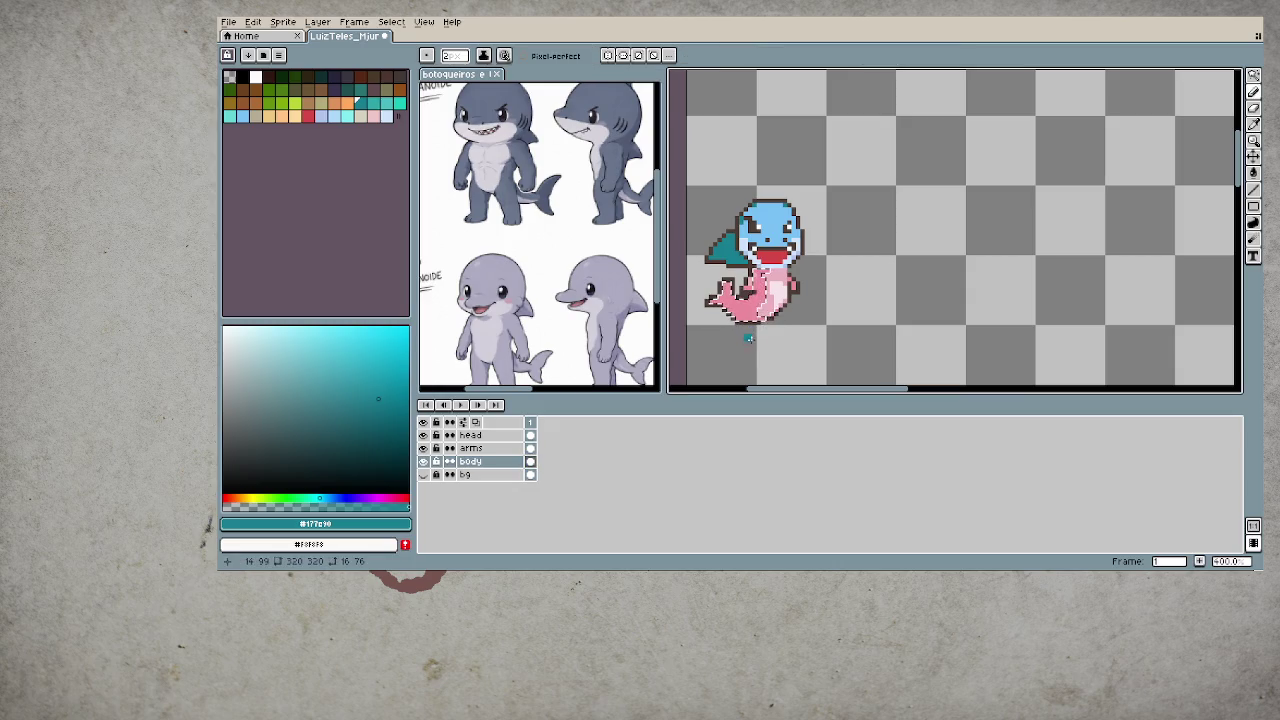
{"action": "left_click_drag", "start_coordinate": [745, 300], "coordinate": [722, 298]}
- Pick pale blue #cfe4fc for the belly fill, then resample teal from the sprite
{"action": "key", "text": "w"}
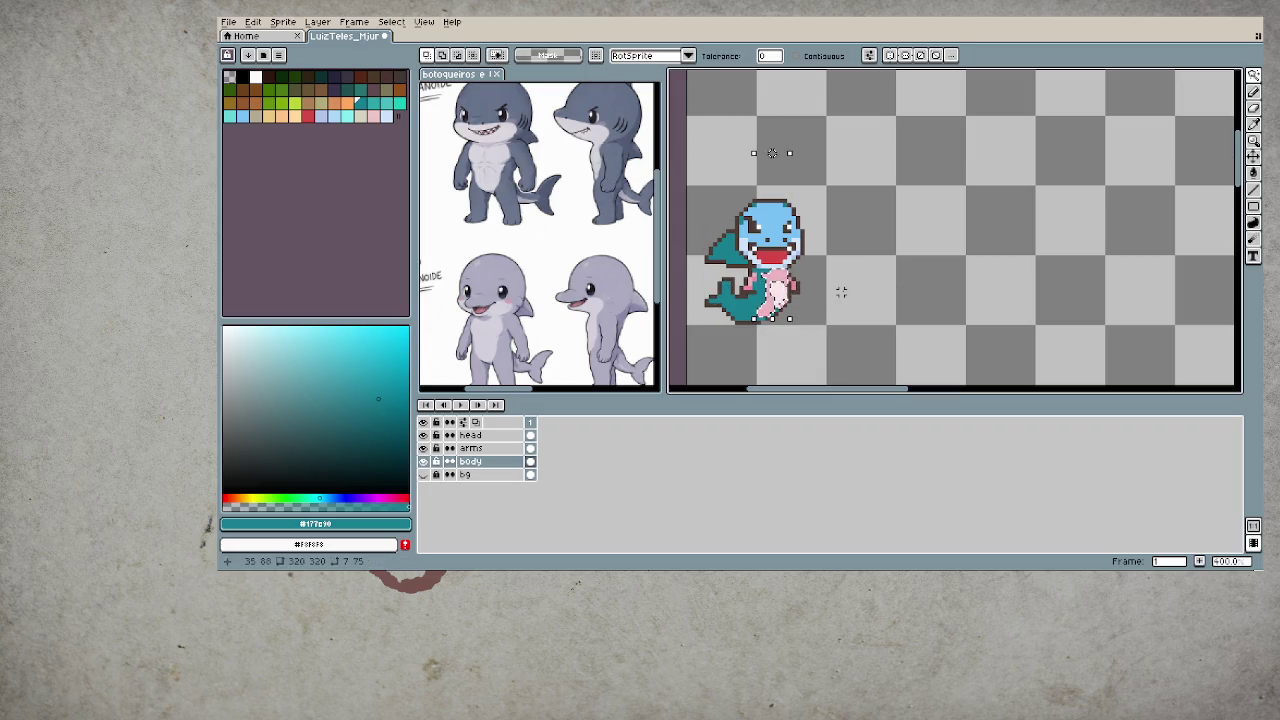
{"action": "left_click", "coordinate": [776, 250], "text": "alt"}
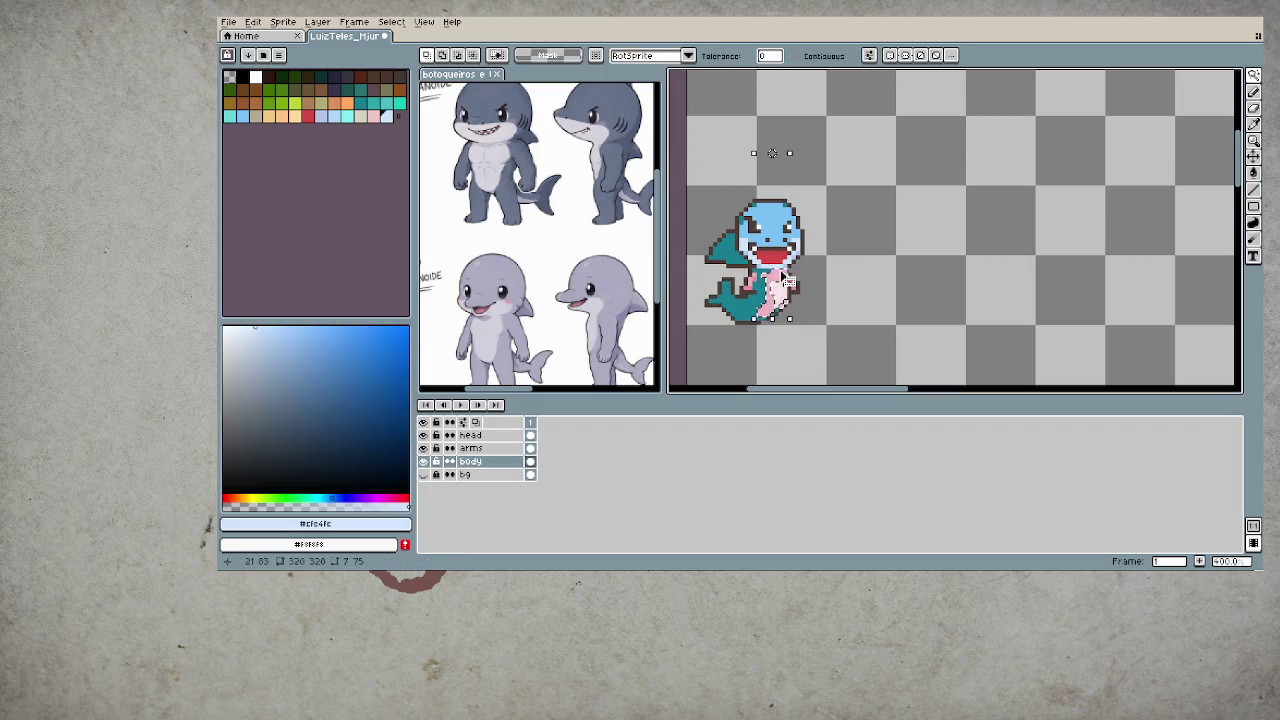
{"action": "key", "text": "g"}
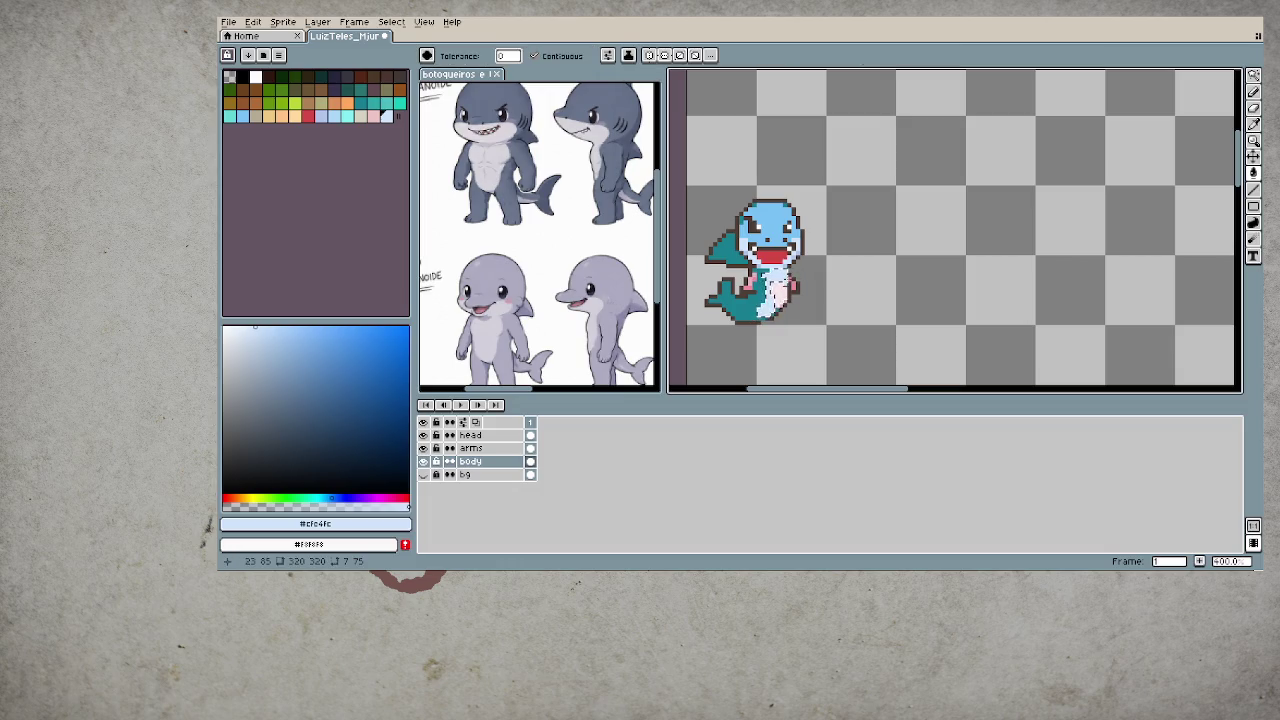
{"action": "key", "text": "alt"}
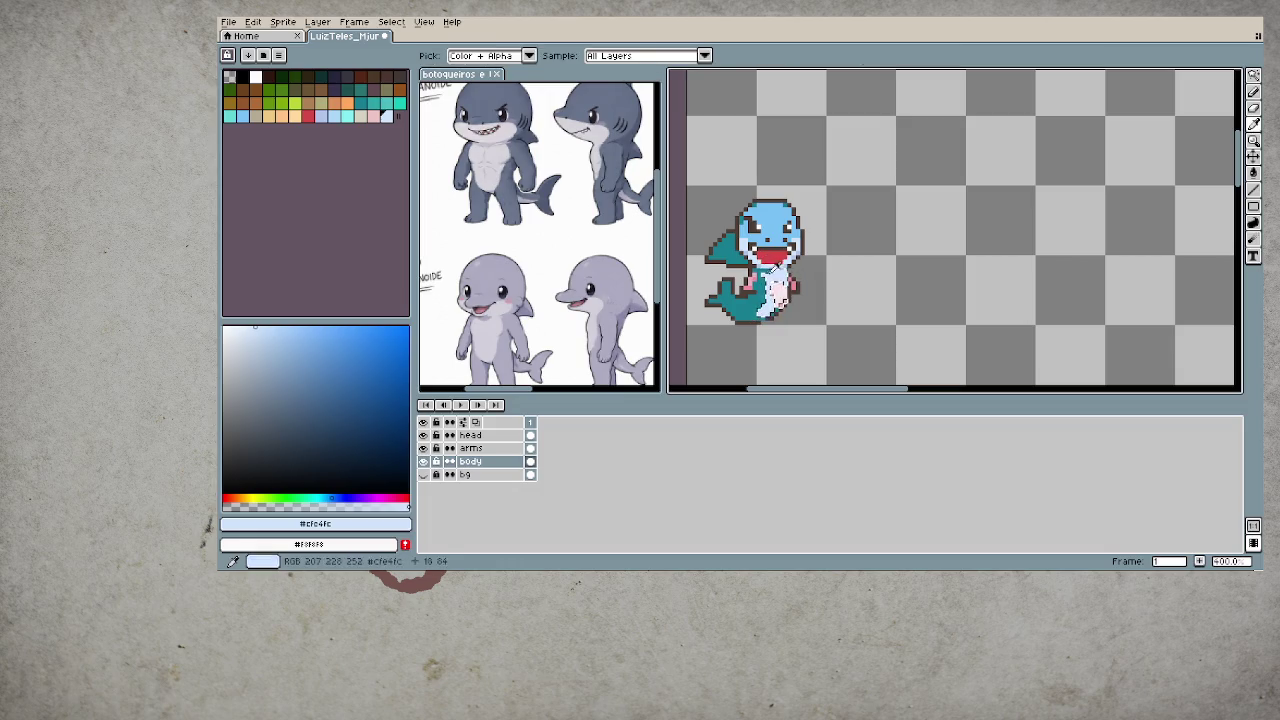
{"action": "scroll", "coordinate": [781, 290], "scroll_direction": "up", "scroll_amount": 3}
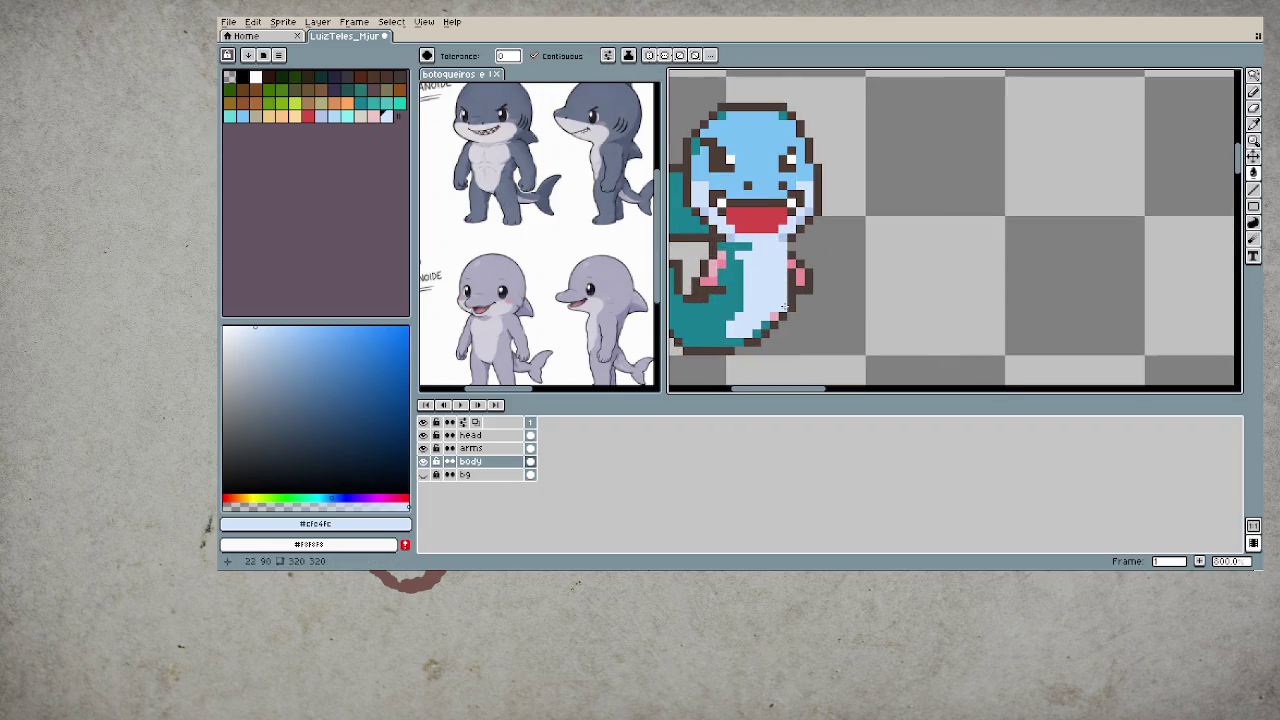
{"action": "left_click_drag", "start_coordinate": [774, 324], "coordinate": [842, 330]}
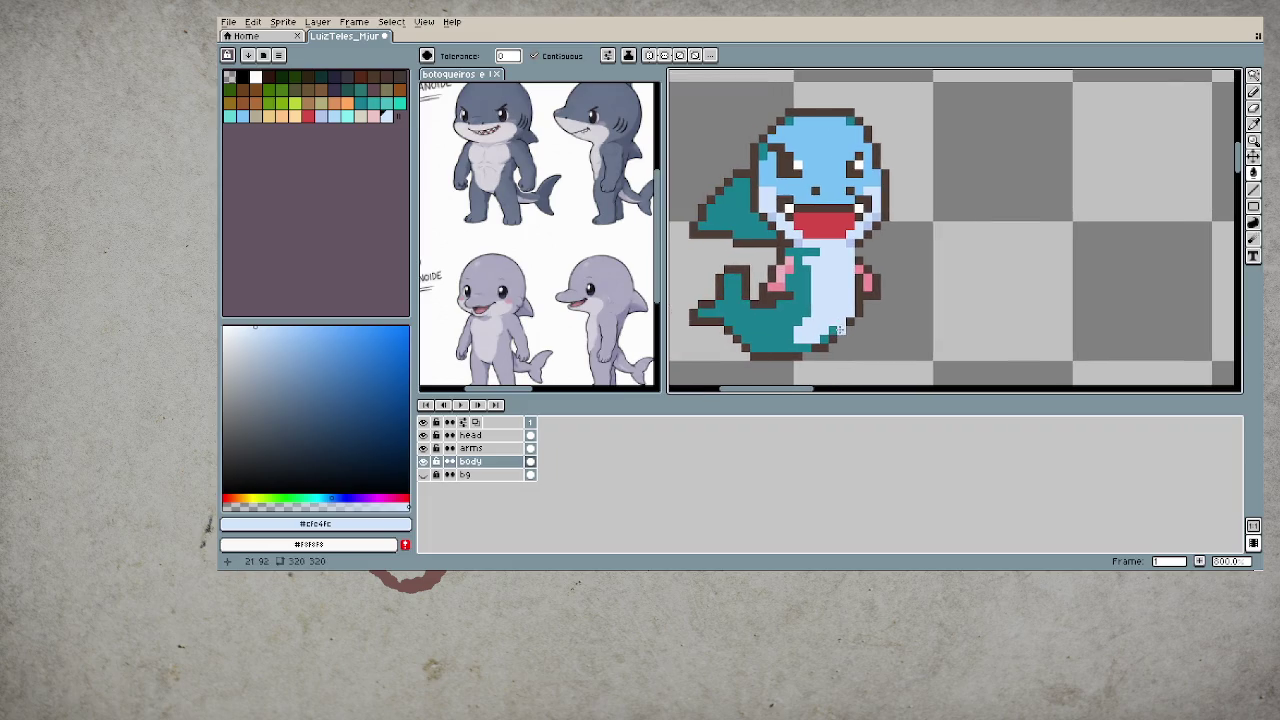
{"action": "left_click", "coordinate": [805, 285], "text": "alt"}
{"action": "key", "text": "b"}
{"action": "key", "text": "ctrl+z"}
{"action": "key", "text": "ctrl+z"}
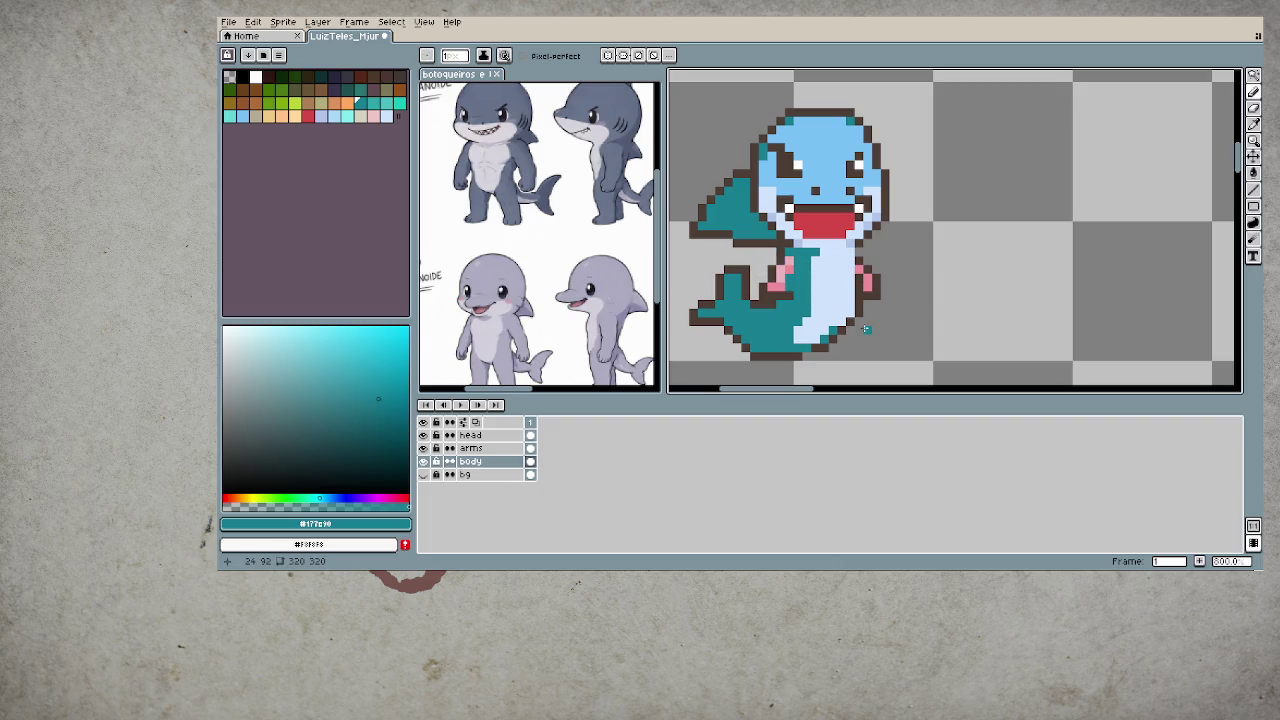
- Fill the belly with #b0c4ea and pencil a light-blue strip along the teal edge
{"action": "left_click", "coordinate": [842, 312], "text": "alt"}
{"action": "key", "text": "g"}
{"action": "left_click", "coordinate": [830, 287]}
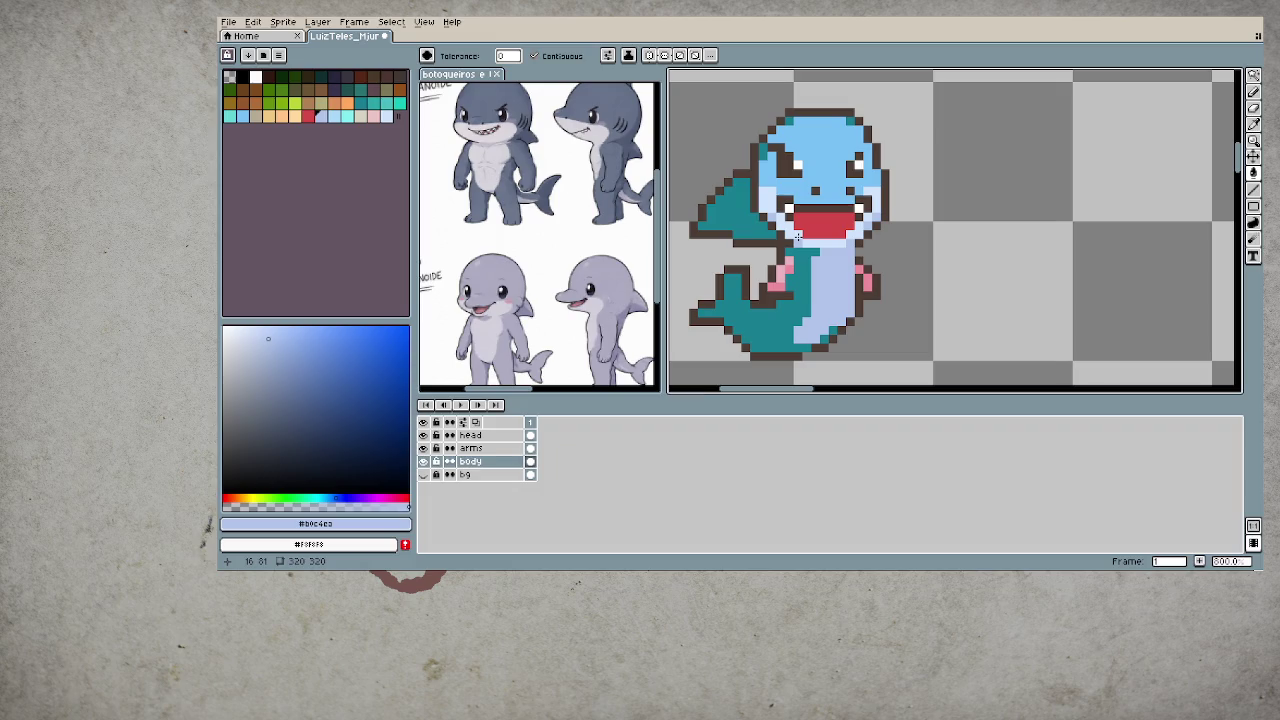
{"action": "left_click", "coordinate": [804, 183], "text": "alt"}
{"action": "key", "text": "b"}
{"action": "mouse_move", "coordinate": [806, 310]}
{"action": "left_mouse_down"}
{"action": "mouse_move", "coordinate": [789, 342]}
{"action": "mouse_move", "coordinate": [812, 350]}
{"action": "mouse_move", "coordinate": [832, 327]}
{"action": "left_mouse_up"}
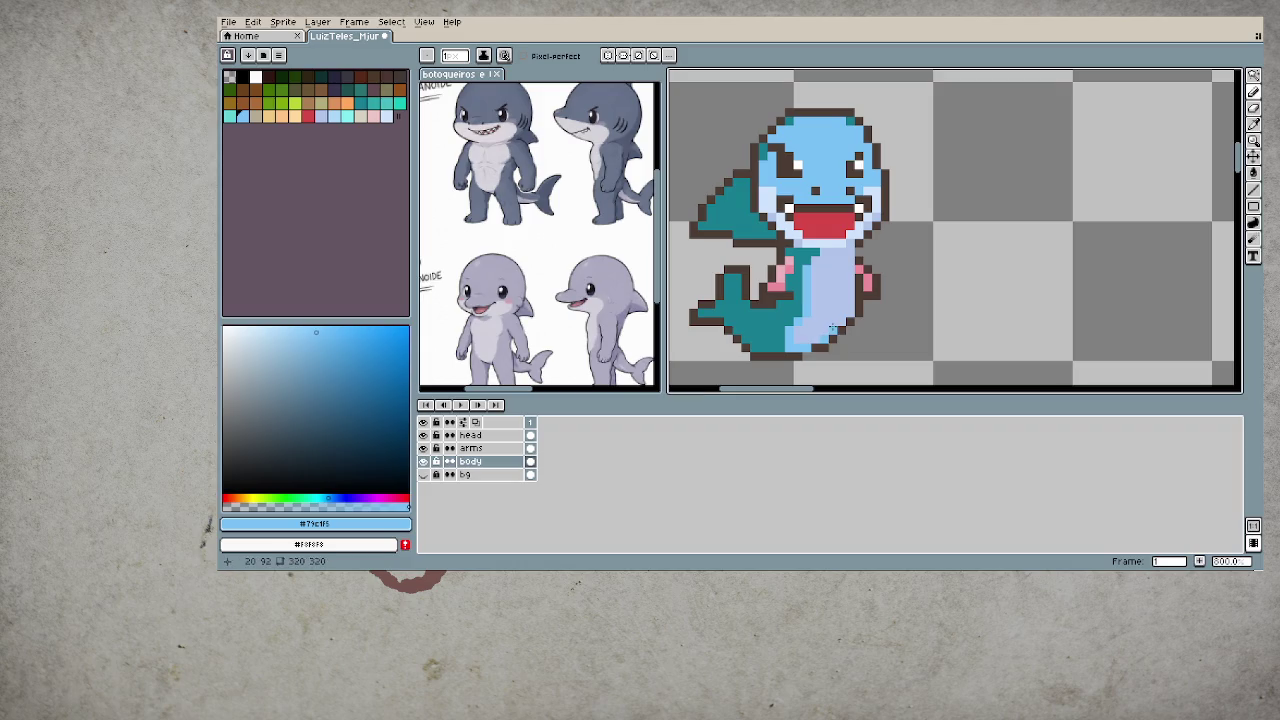
- Try repainting the tail's bottom rows light blue, then undo that stroke
{"action": "scroll", "coordinate": [805, 332], "scroll_direction": "down", "scroll_amount": 2}
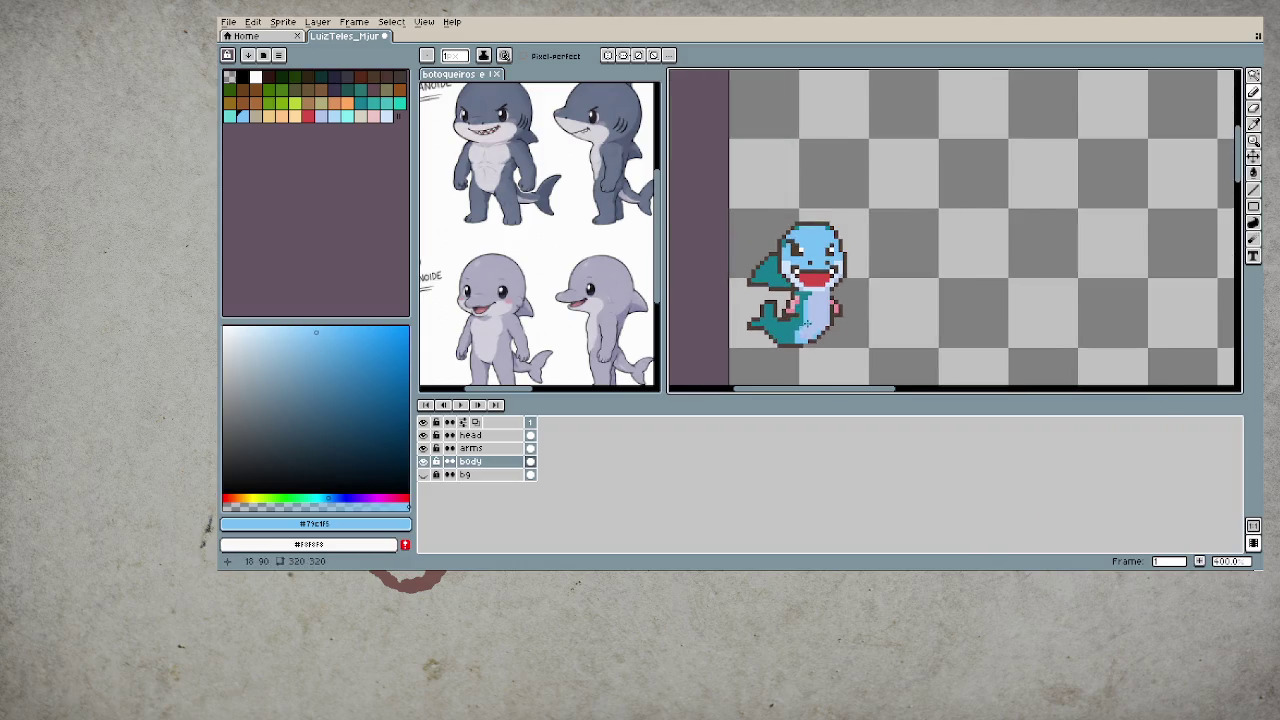
{"action": "scroll", "coordinate": [803, 340], "scroll_direction": "down", "scroll_amount": 2}
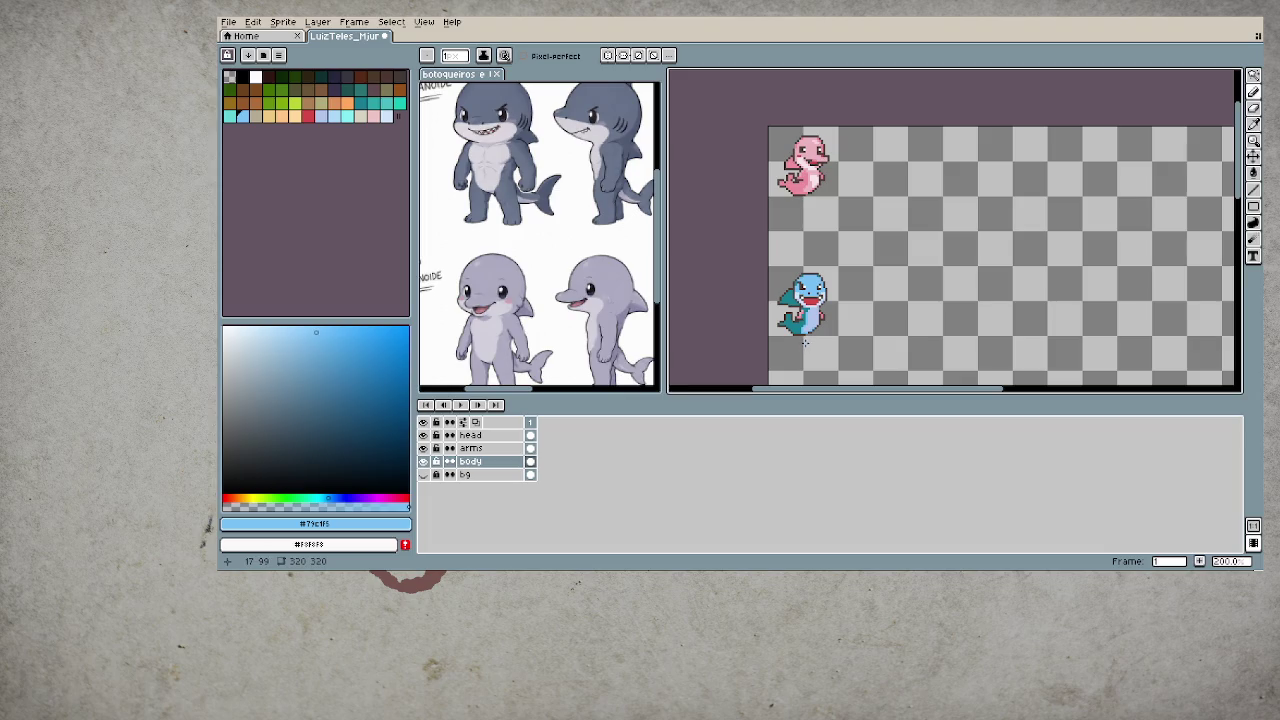
{"action": "scroll", "coordinate": [789, 333], "scroll_direction": "up", "scroll_amount": 1}
{"action": "scroll", "coordinate": [800, 330], "scroll_direction": "up", "scroll_amount": 1}
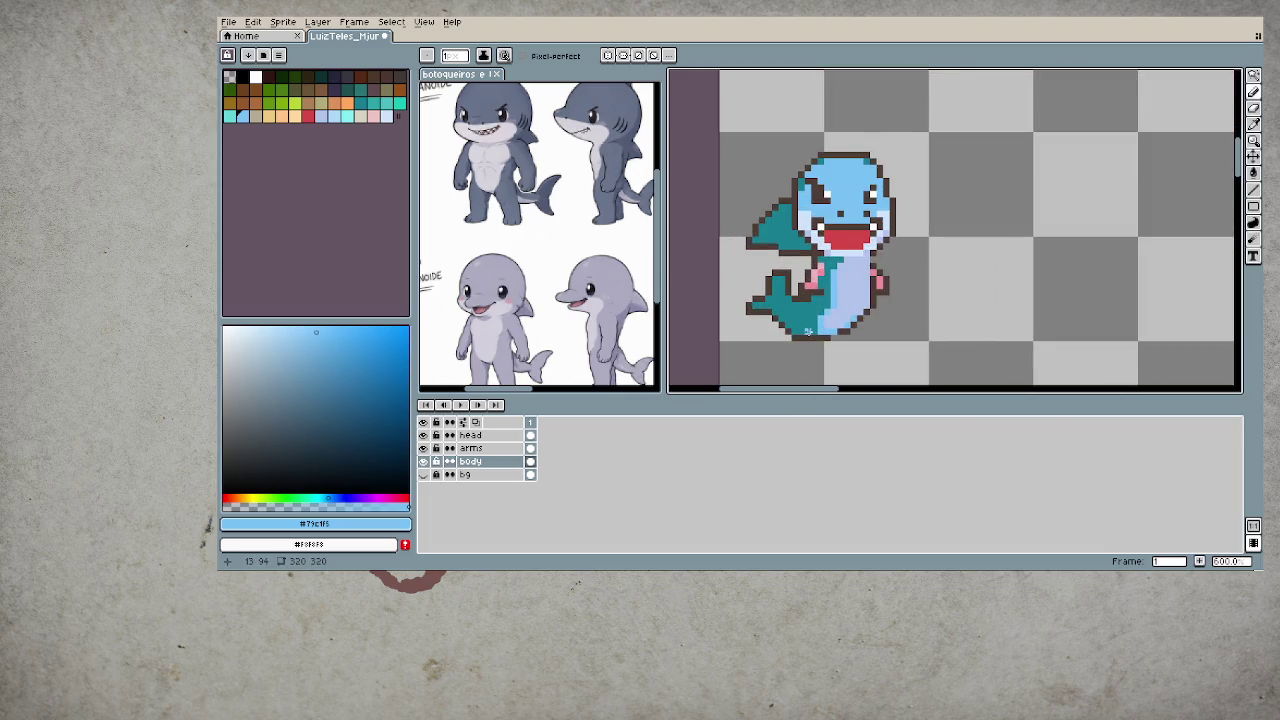
{"action": "scroll", "coordinate": [815, 320], "scroll_direction": "up", "scroll_amount": 2}
{"action": "mouse_move", "coordinate": [818, 316]}
{"action": "left_mouse_down"}
{"action": "mouse_move", "coordinate": [760, 318]}
{"action": "mouse_move", "coordinate": [826, 336]}
{"action": "left_mouse_up"}
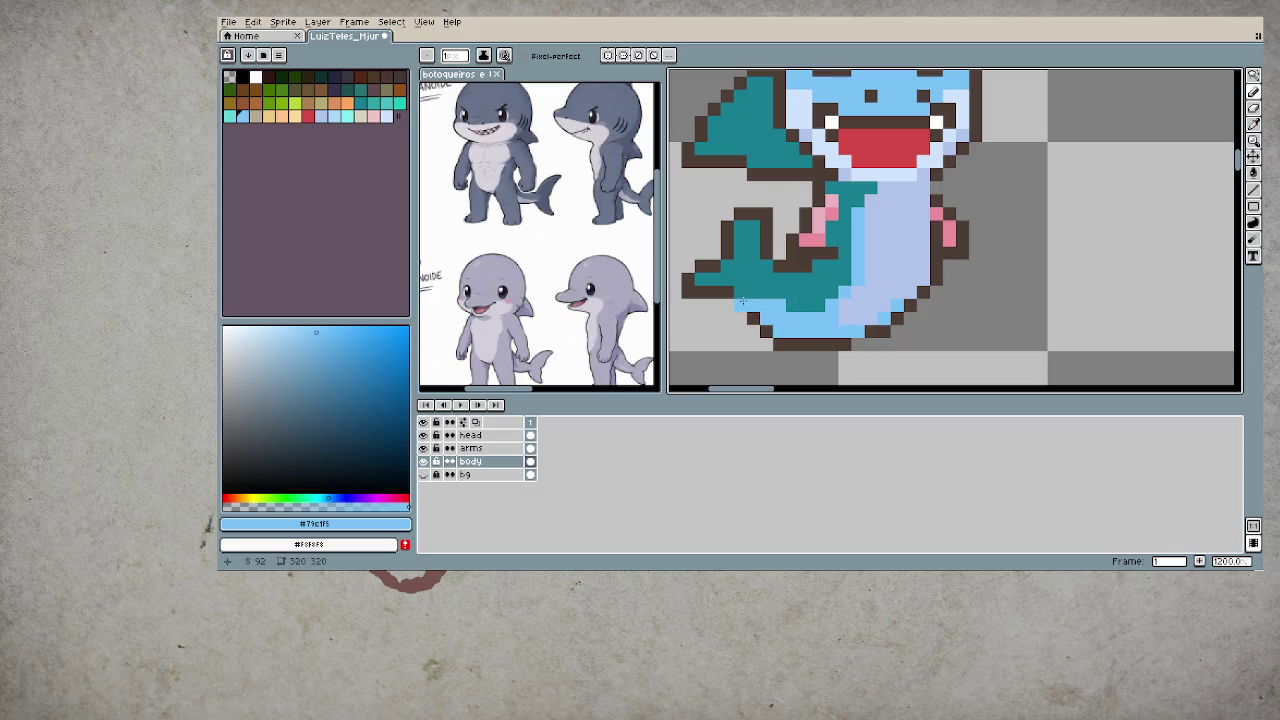
{"action": "key", "text": "ctrl+z"}
{"action": "key", "text": "b"}
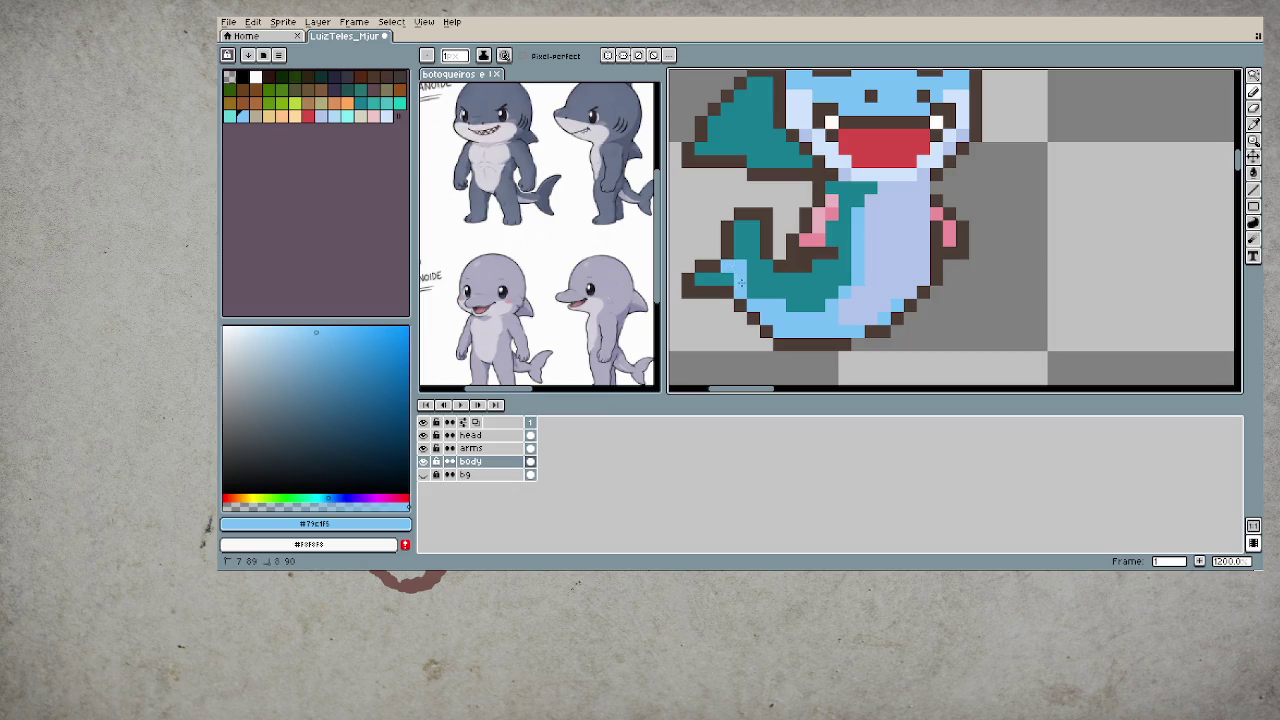
{"action": "scroll", "coordinate": [720, 290], "scroll_direction": "down", "scroll_amount": 2}
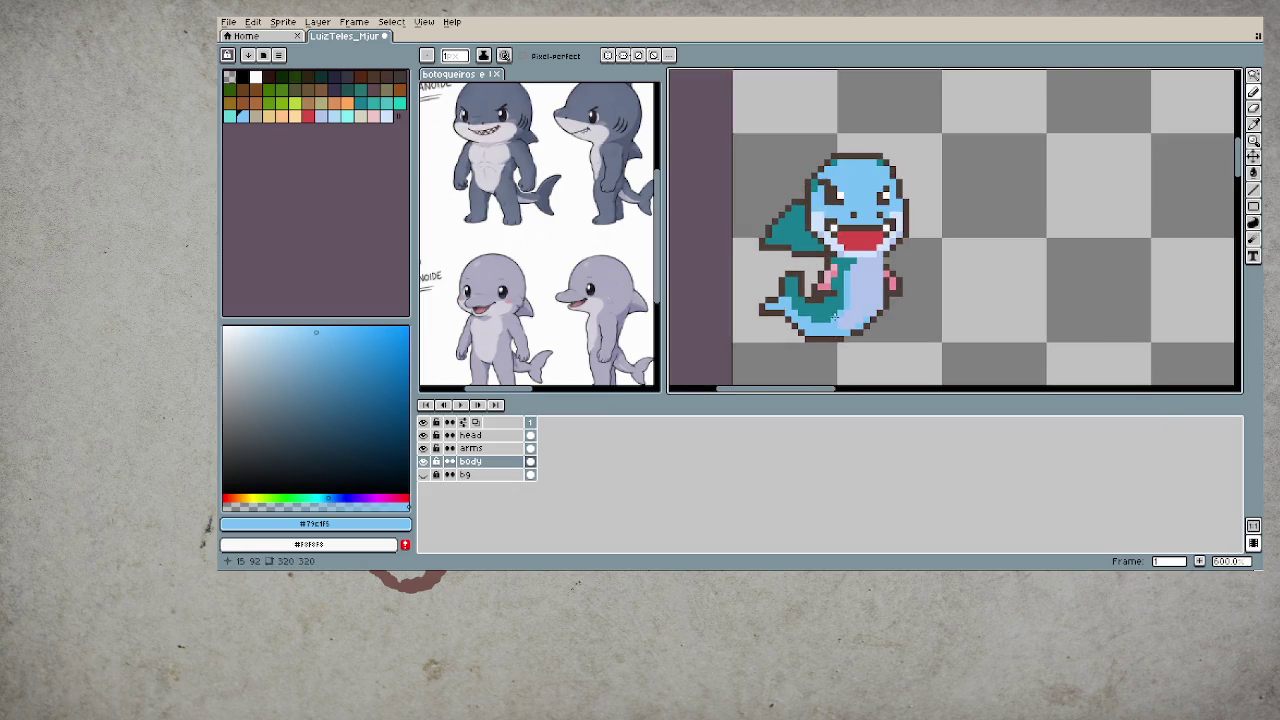
{"action": "scroll", "coordinate": [830, 295], "scroll_direction": "down", "scroll_amount": 3}
{"action": "scroll", "coordinate": [845, 306], "scroll_direction": "down", "scroll_amount": 1}
{"action": "scroll", "coordinate": [841, 288], "scroll_direction": "down", "scroll_amount": 1}
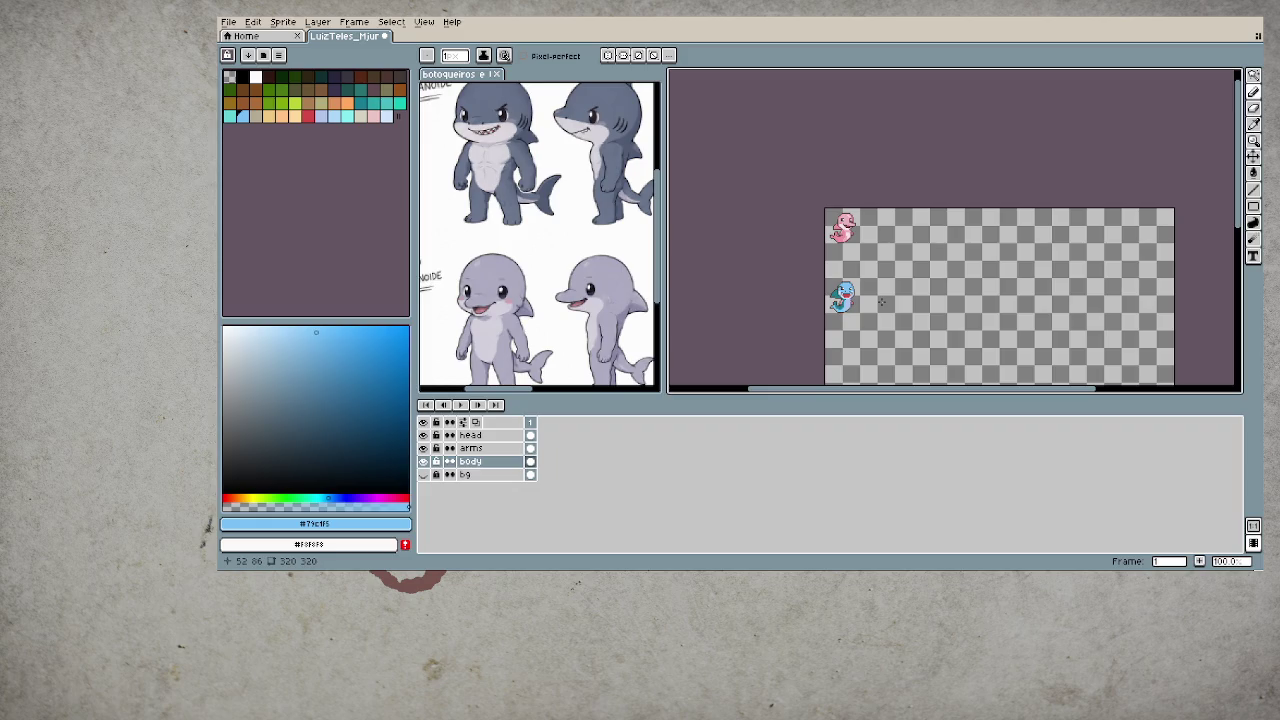
{"action": "scroll", "coordinate": [850, 306], "scroll_direction": "up", "scroll_amount": 1}
{"action": "scroll", "coordinate": [880, 300], "scroll_direction": "up", "scroll_amount": 1}
{"action": "scroll", "coordinate": [905, 296], "scroll_direction": "up", "scroll_amount": 3}
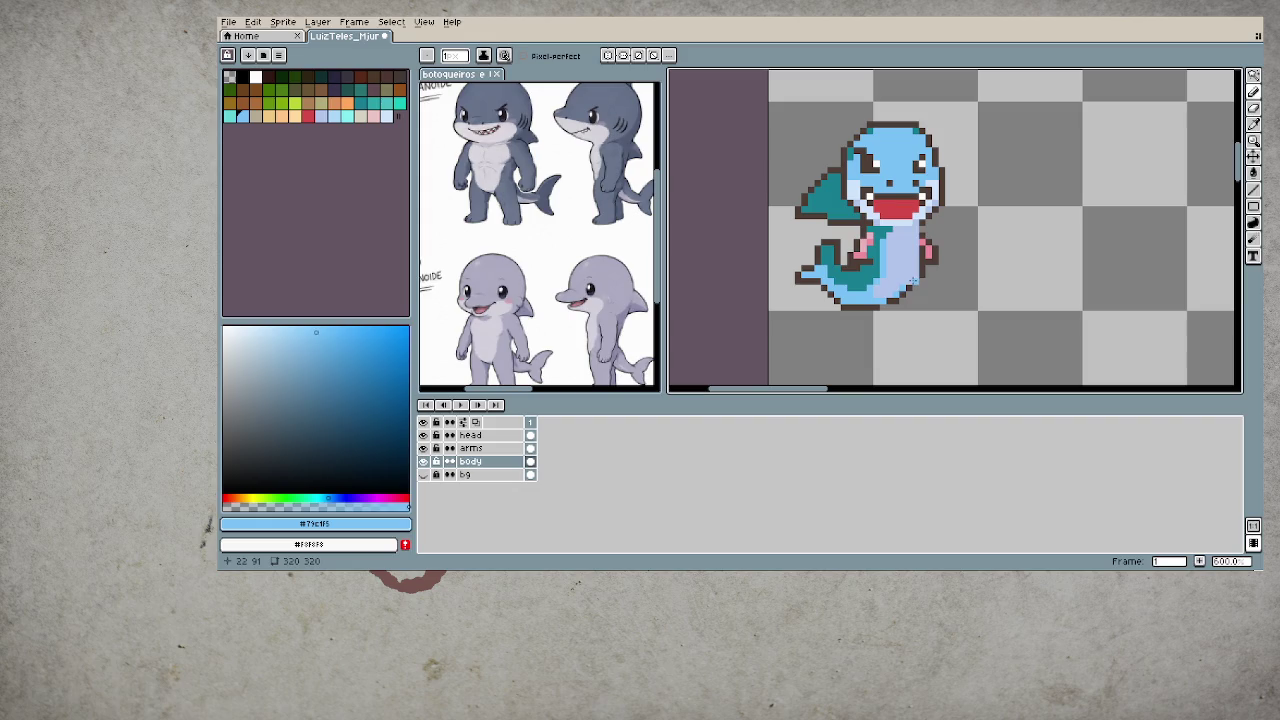
- Sample the pale #cfe4fc blue from the sprite and refill the belly with it
{"action": "key", "text": "i"}
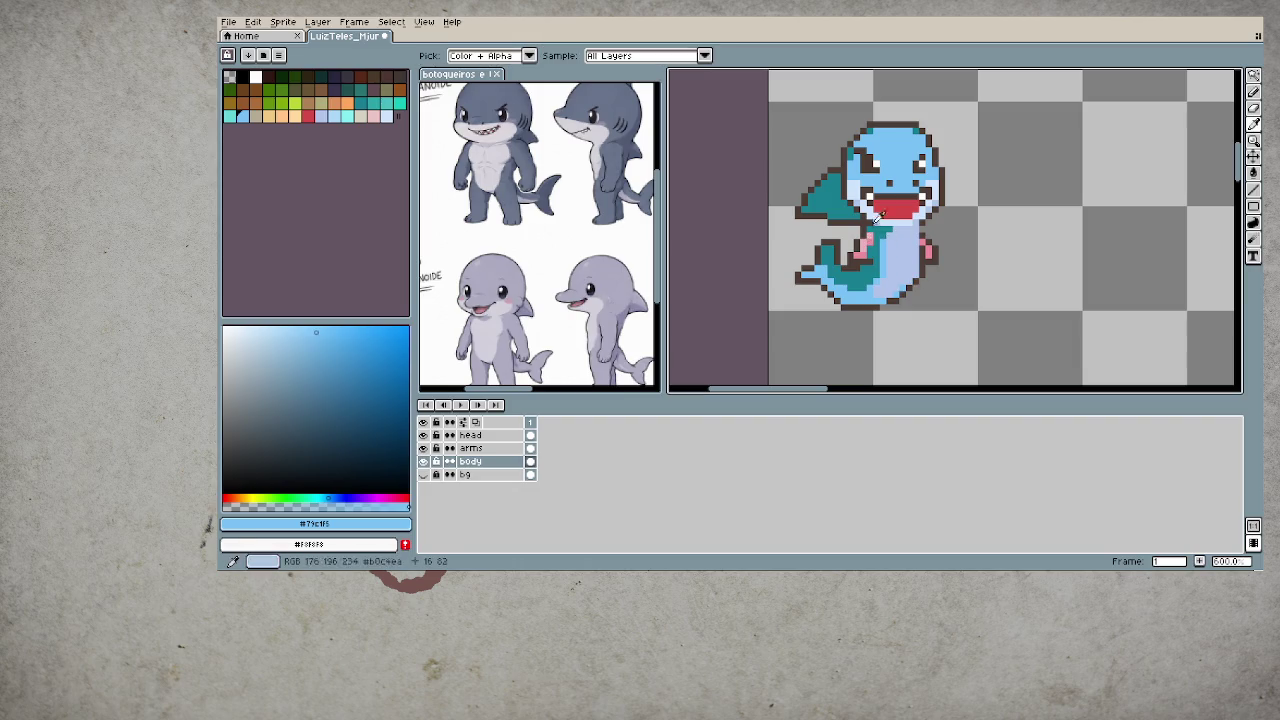
{"action": "left_click", "coordinate": [880, 216]}
{"action": "key", "text": "b"}
{"action": "scroll", "coordinate": [880, 216], "scroll_direction": "down", "scroll_amount": 4}
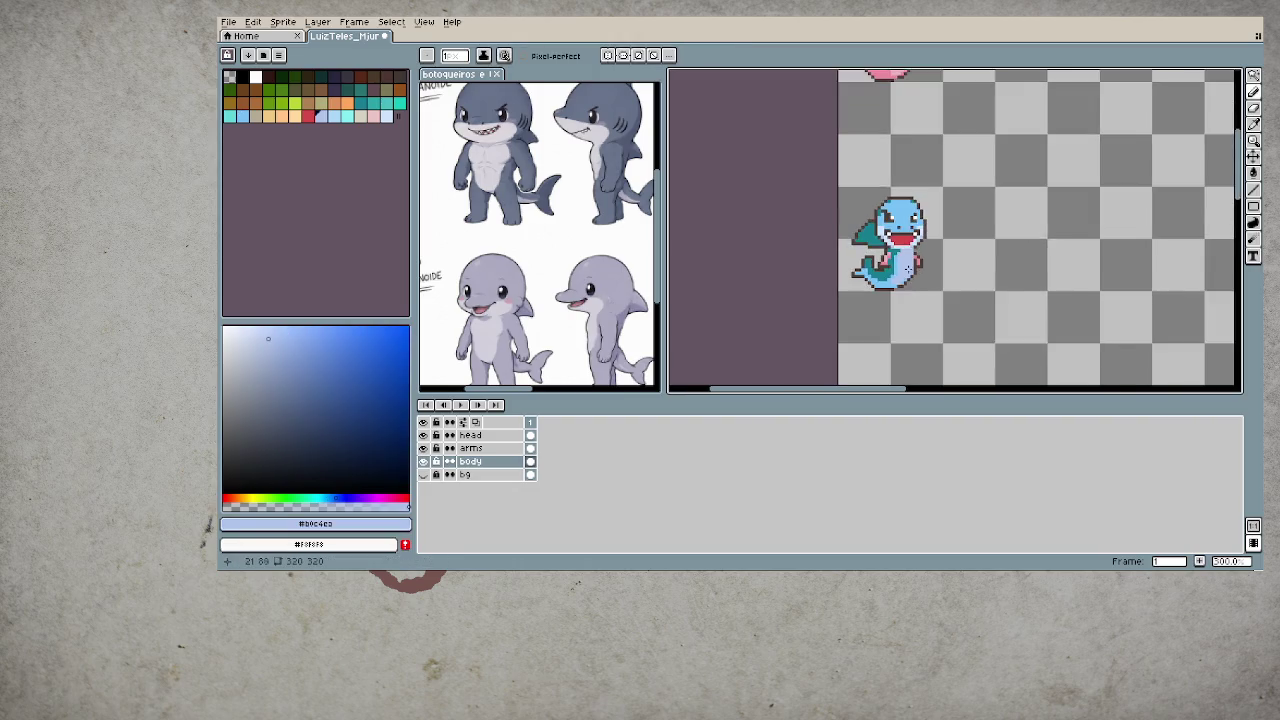
{"action": "scroll", "coordinate": [880, 216], "scroll_direction": "down", "scroll_amount": 1}
{"action": "scroll", "coordinate": [950, 255], "scroll_direction": "right", "scroll_amount": 2}
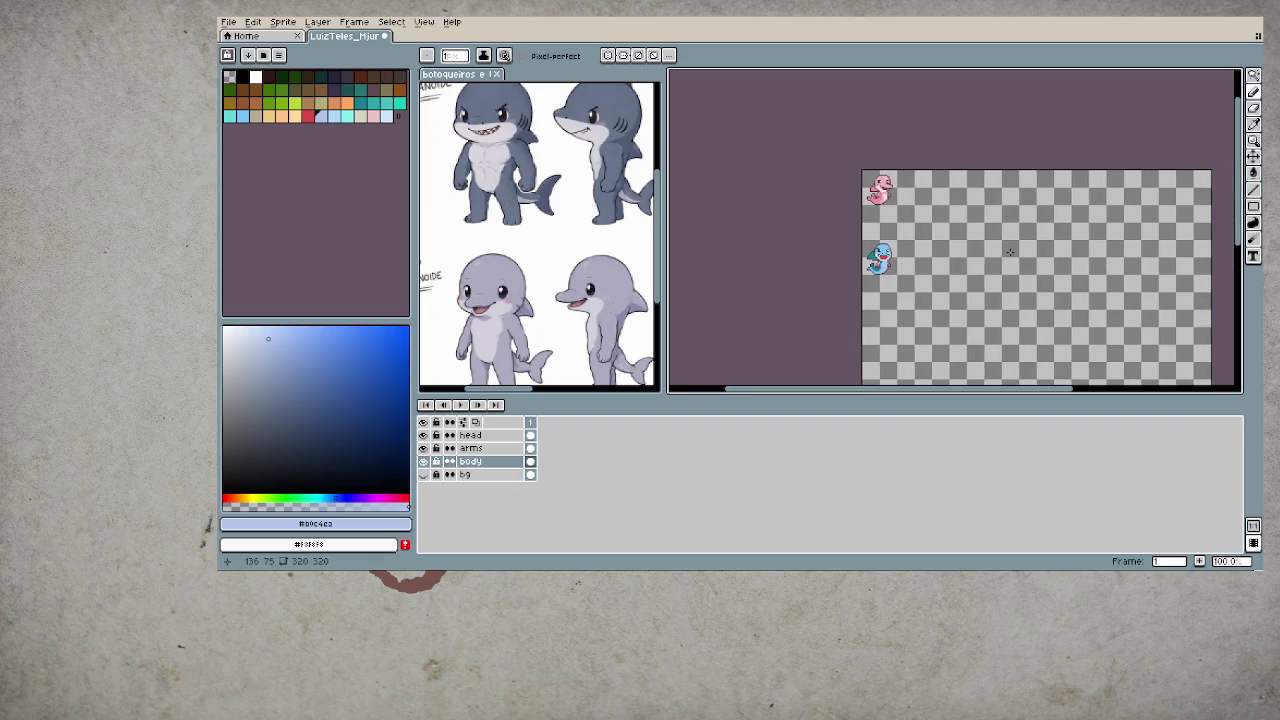
{"action": "scroll", "coordinate": [895, 272], "scroll_direction": "up", "scroll_amount": 4}
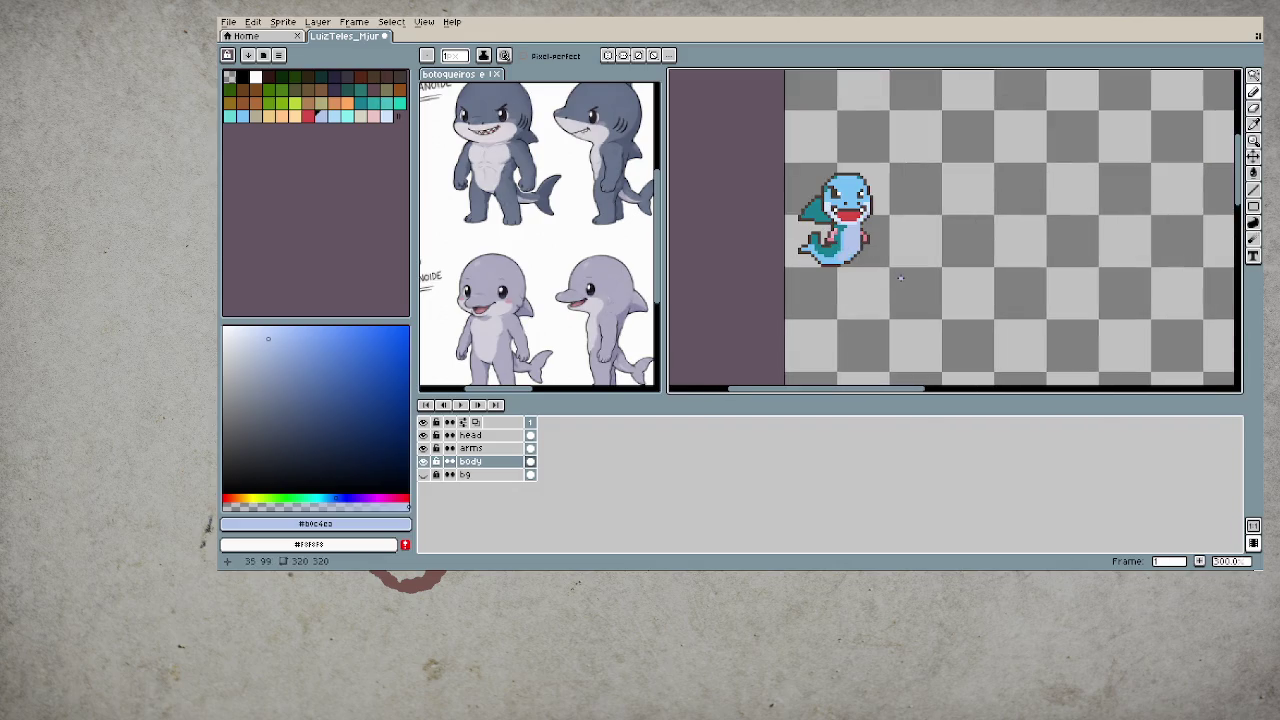
{"action": "scroll", "coordinate": [853, 262], "scroll_direction": "up", "scroll_amount": 2}
{"action": "scroll", "coordinate": [853, 262], "scroll_direction": "up", "scroll_amount": 1}
{"action": "left_click", "coordinate": [833, 274], "text": "alt"}
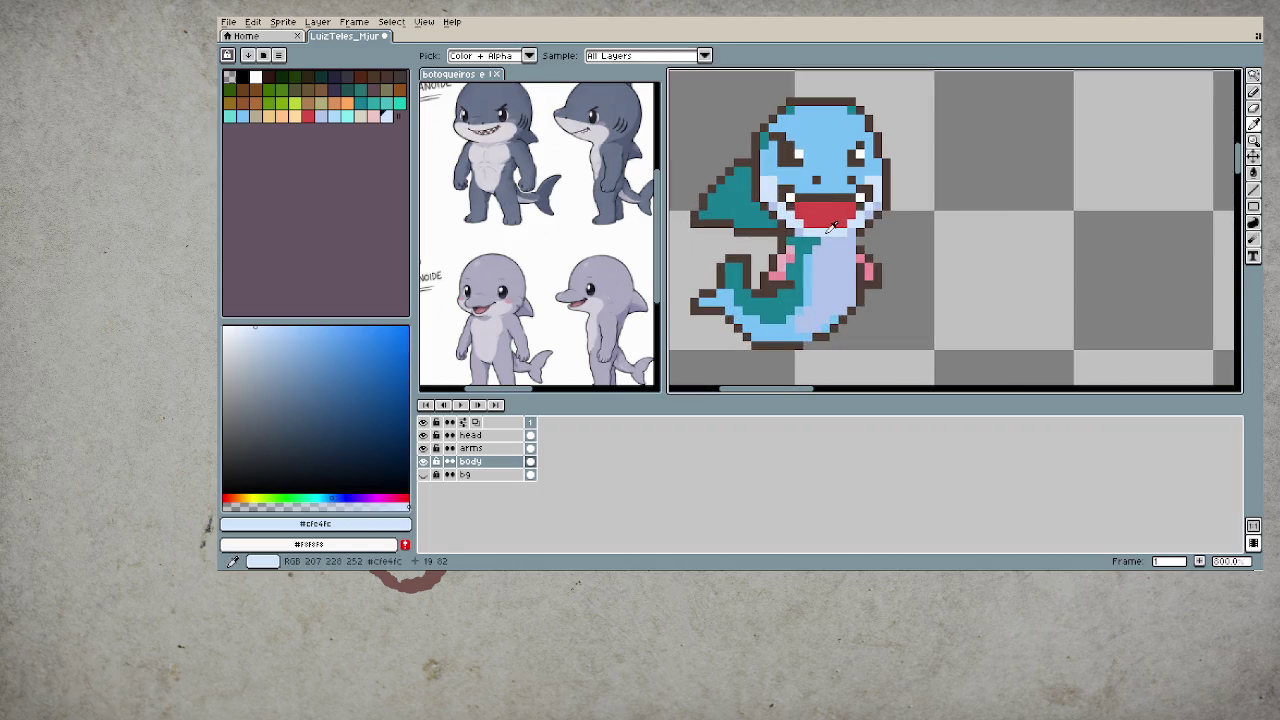
{"action": "key", "text": "g"}
{"action": "left_click", "coordinate": [821, 302]}
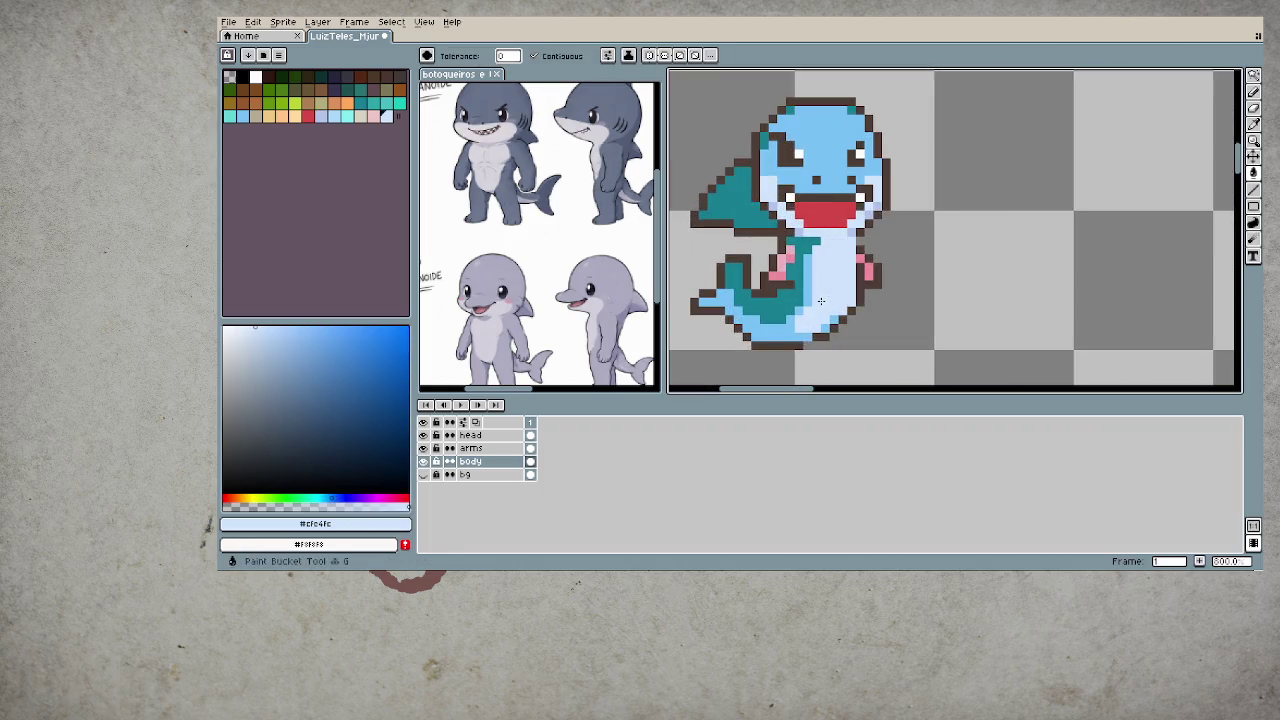
- Draw a lavender #b0c4ea line on the belly and fill the lower tail lavender
{"action": "scroll", "coordinate": [902, 319], "scroll_direction": "down", "scroll_amount": 1}
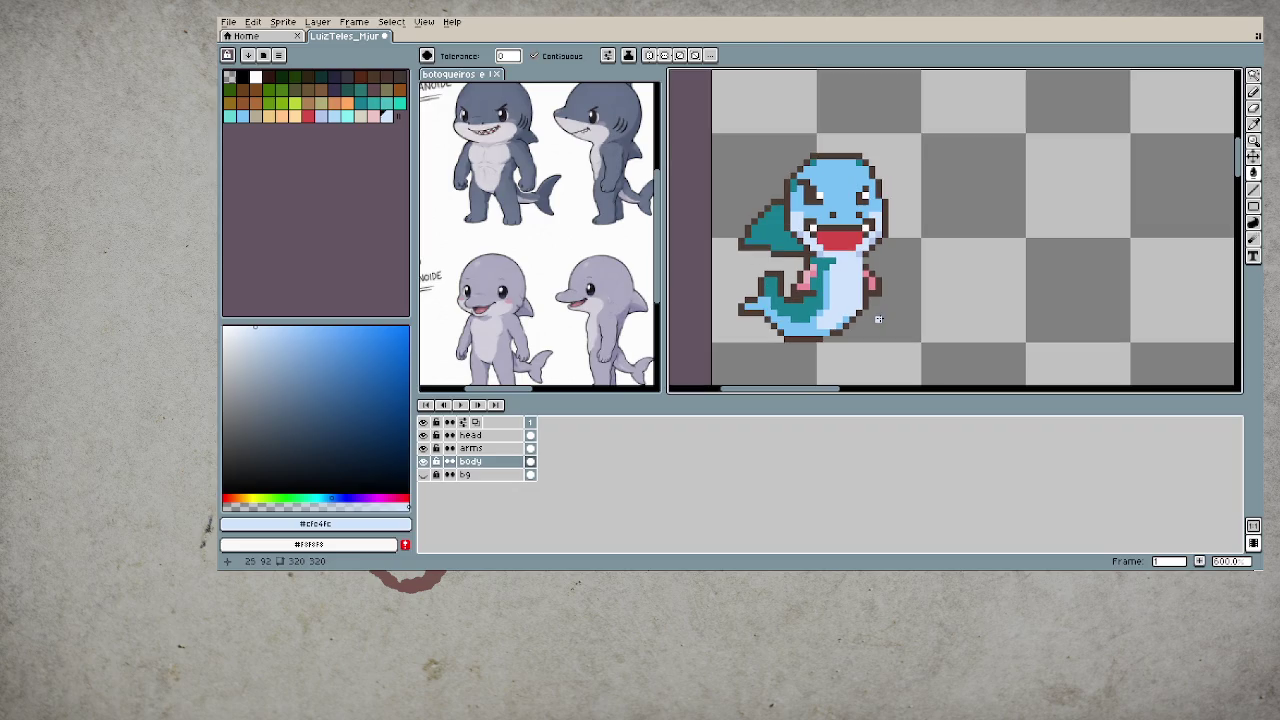
{"action": "scroll", "coordinate": [902, 319], "scroll_direction": "up", "scroll_amount": 2}
{"action": "key", "text": "alt"}
{"action": "left_click", "coordinate": [792, 214], "text": "alt"}
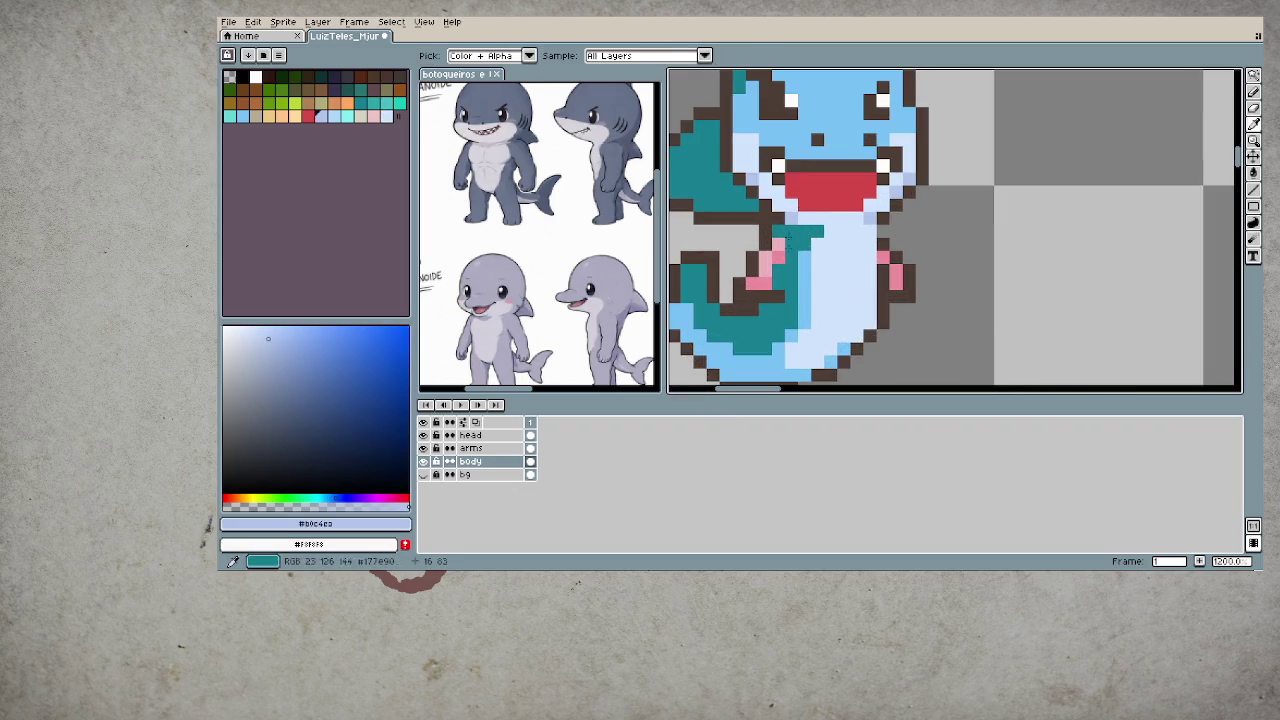
{"action": "left_click_drag", "start_coordinate": [797, 260], "coordinate": [776, 360]}
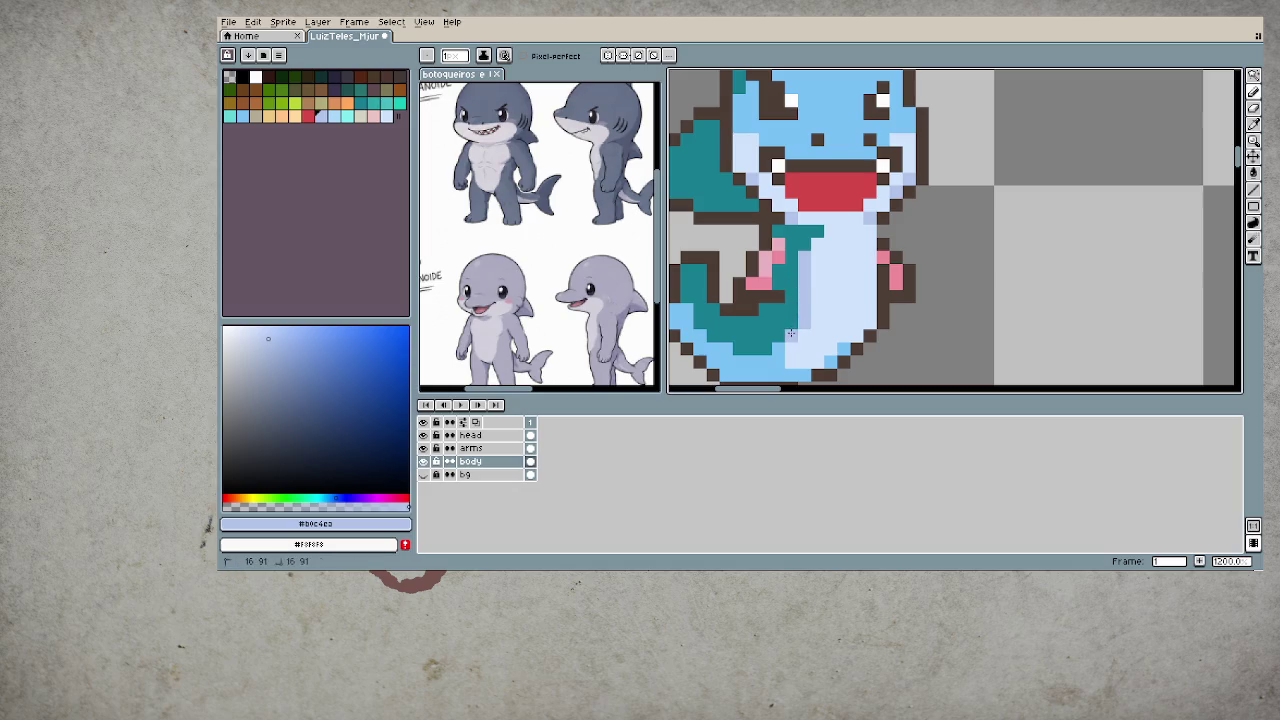
{"action": "key", "text": "g"}
{"action": "left_click", "coordinate": [790, 370]}
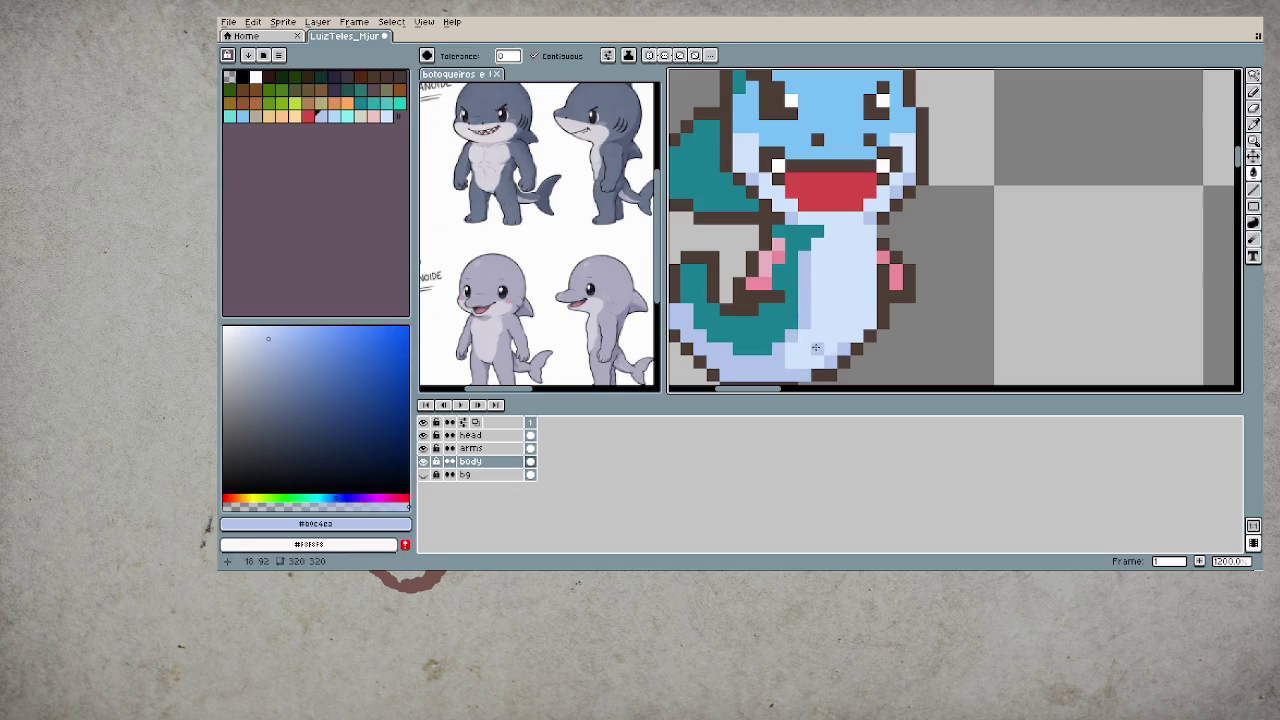
- Paint the shark's light blue over a teal pixel and along the teal tail edge
{"action": "scroll", "coordinate": [814, 364], "scroll_direction": "down", "scroll_amount": 2}
{"action": "scroll", "coordinate": [814, 364], "scroll_direction": "down", "scroll_amount": 2}
{"action": "scroll", "coordinate": [855, 279], "scroll_direction": "down", "scroll_amount": 3}
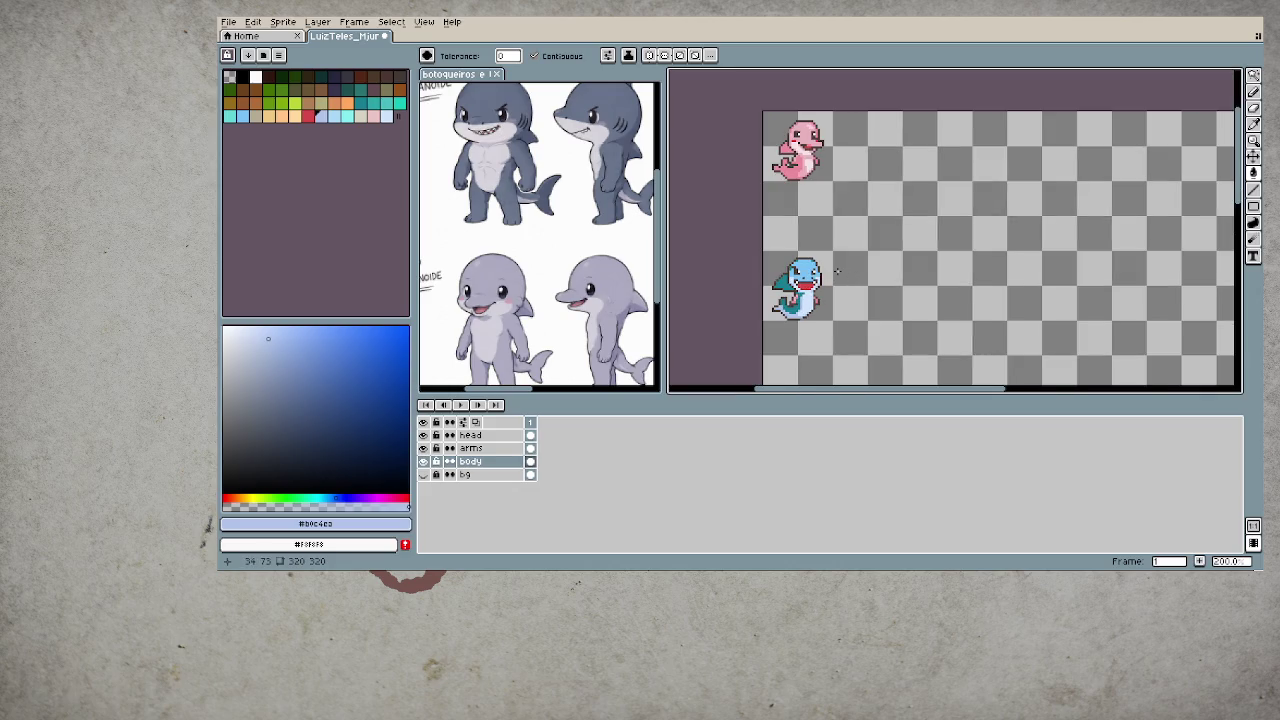
{"action": "scroll", "coordinate": [818, 279], "scroll_direction": "up", "scroll_amount": 3}
{"action": "left_click", "coordinate": [790, 250], "text": "alt"}
{"action": "mouse_move", "coordinate": [800, 325]}
{"action": "left_mouse_down"}
{"action": "mouse_move", "coordinate": [837, 206]}
{"action": "mouse_move", "coordinate": [830, 182]}
{"action": "mouse_move", "coordinate": [851, 180]}
{"action": "left_mouse_up"}
{"action": "scroll", "coordinate": [824, 254], "scroll_direction": "up", "scroll_amount": 4}
{"action": "key", "text": "b"}
{"action": "left_click", "coordinate": [837, 187]}
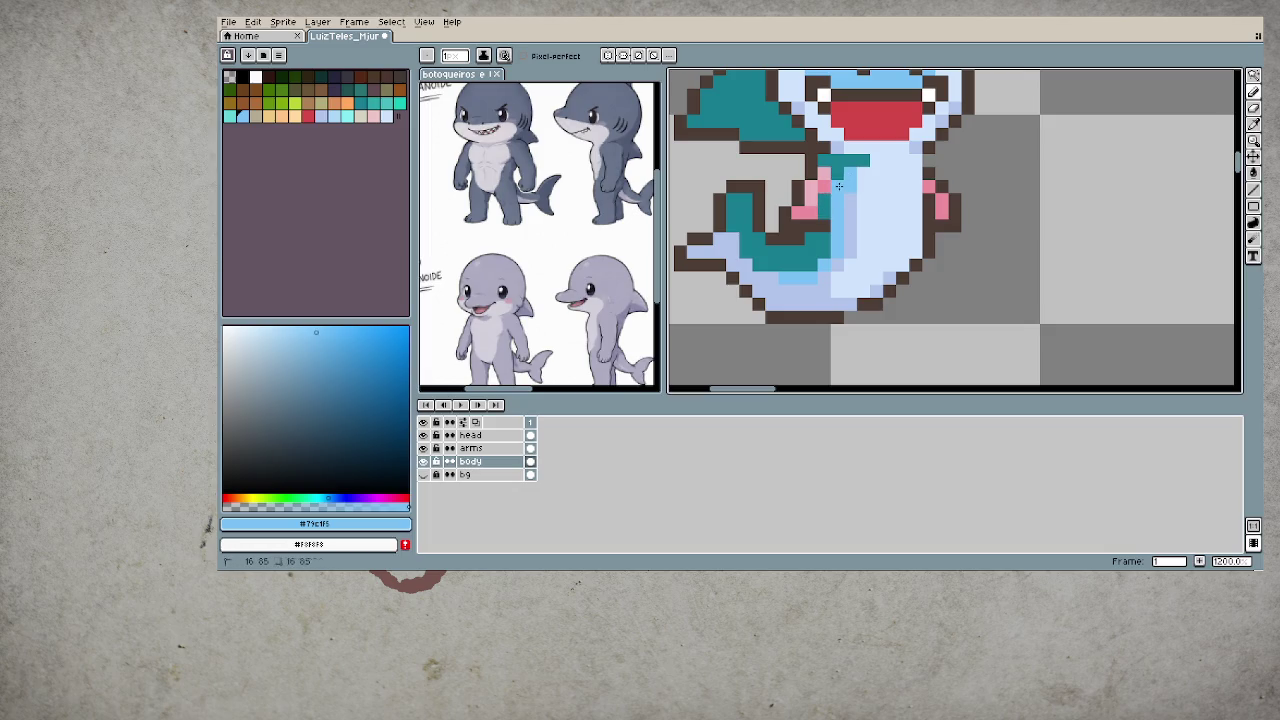
{"action": "mouse_move", "coordinate": [787, 264]}
{"action": "left_mouse_down"}
{"action": "mouse_move", "coordinate": [765, 264]}
{"action": "mouse_move", "coordinate": [735, 236]}
{"action": "left_mouse_up"}
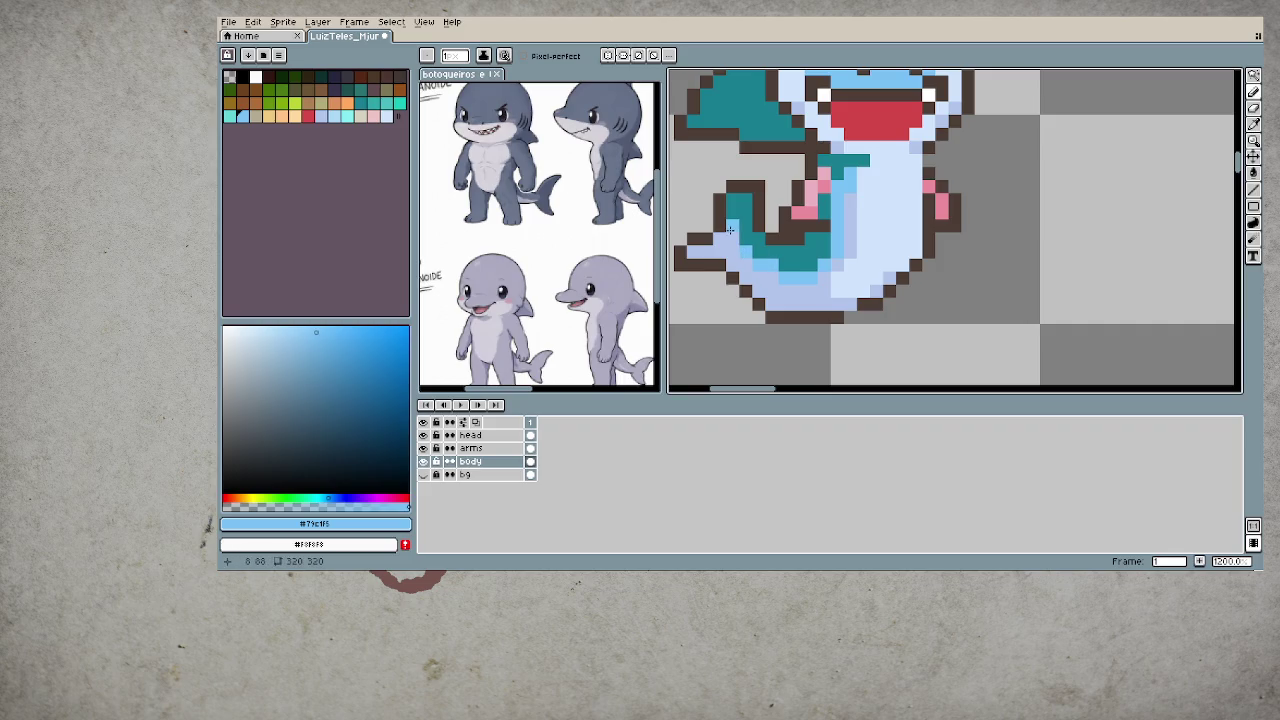
- Paint a light-blue row across the shark's neck
{"action": "scroll", "coordinate": [826, 354], "scroll_direction": "down", "scroll_amount": 4}
{"action": "scroll", "coordinate": [826, 354], "scroll_direction": "down", "scroll_amount": 2}
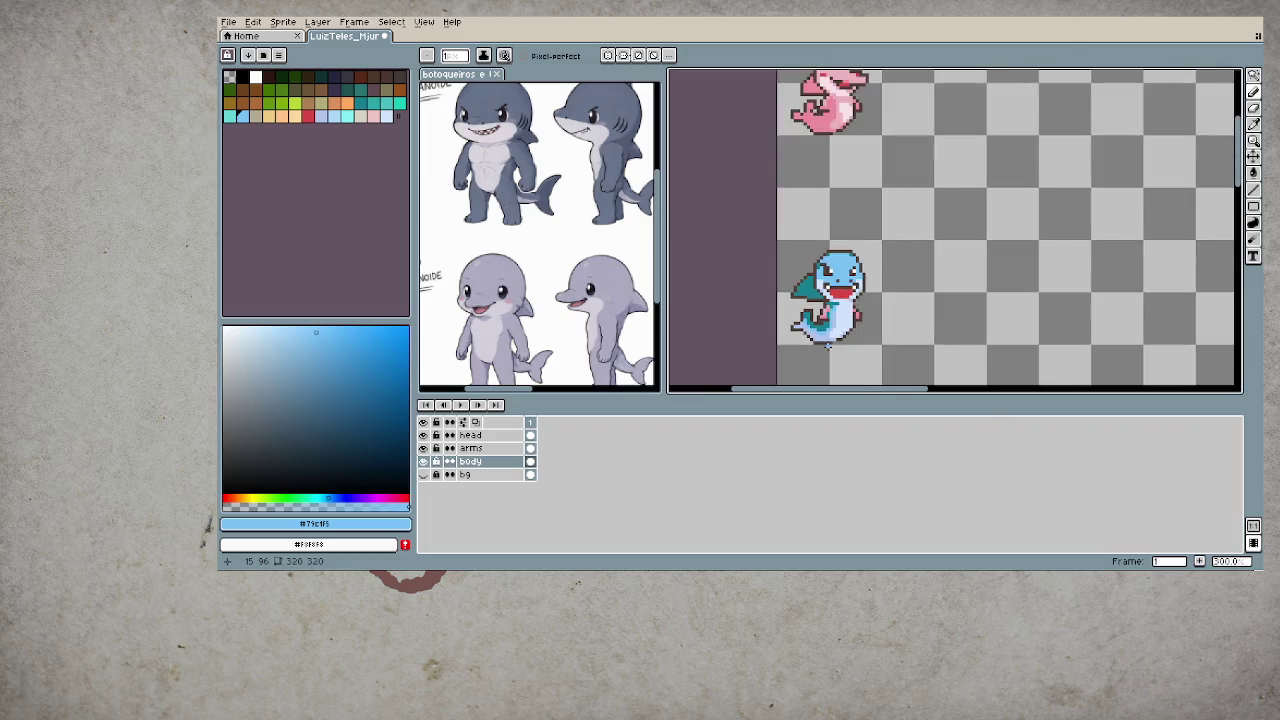
{"action": "scroll", "coordinate": [826, 354], "scroll_direction": "down", "scroll_amount": 1}
{"action": "scroll", "coordinate": [850, 300], "scroll_direction": "up", "scroll_amount": 8}
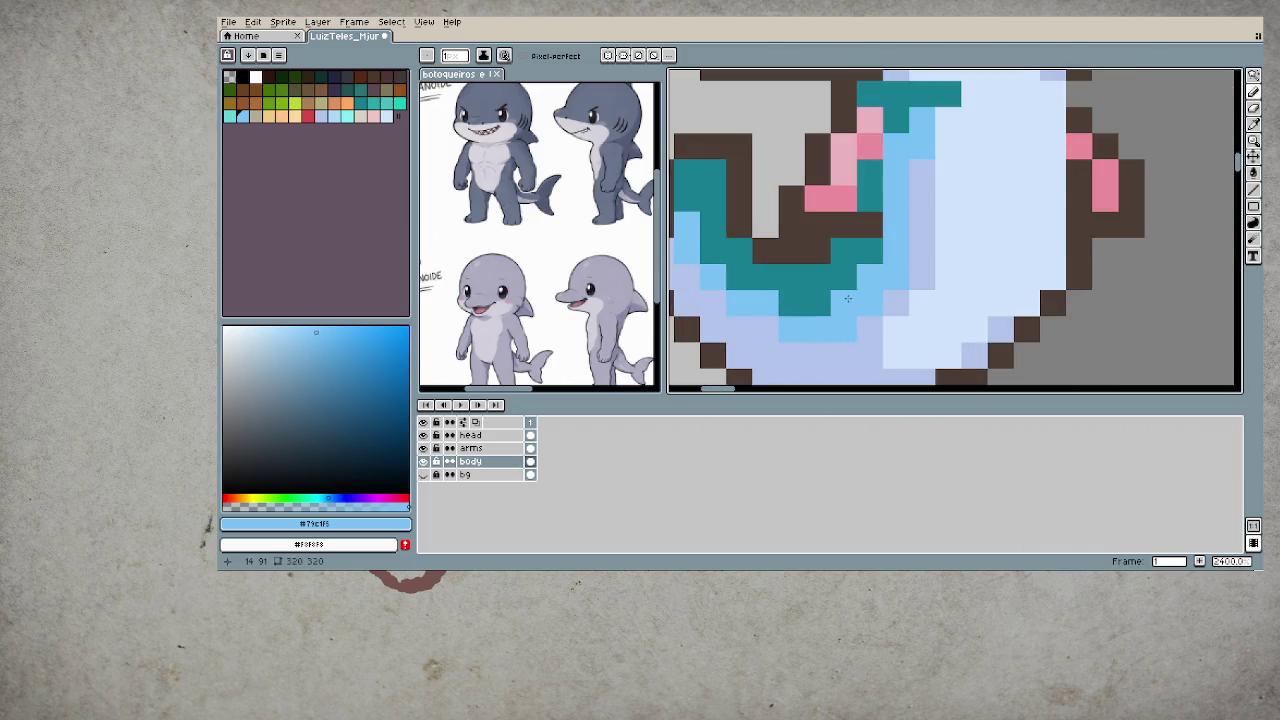
{"action": "scroll", "coordinate": [866, 283], "scroll_direction": "down", "scroll_amount": 3}
{"action": "scroll", "coordinate": [937, 270], "scroll_direction": "down", "scroll_amount": 3}
{"action": "scroll", "coordinate": [937, 270], "scroll_direction": "down", "scroll_amount": 2}
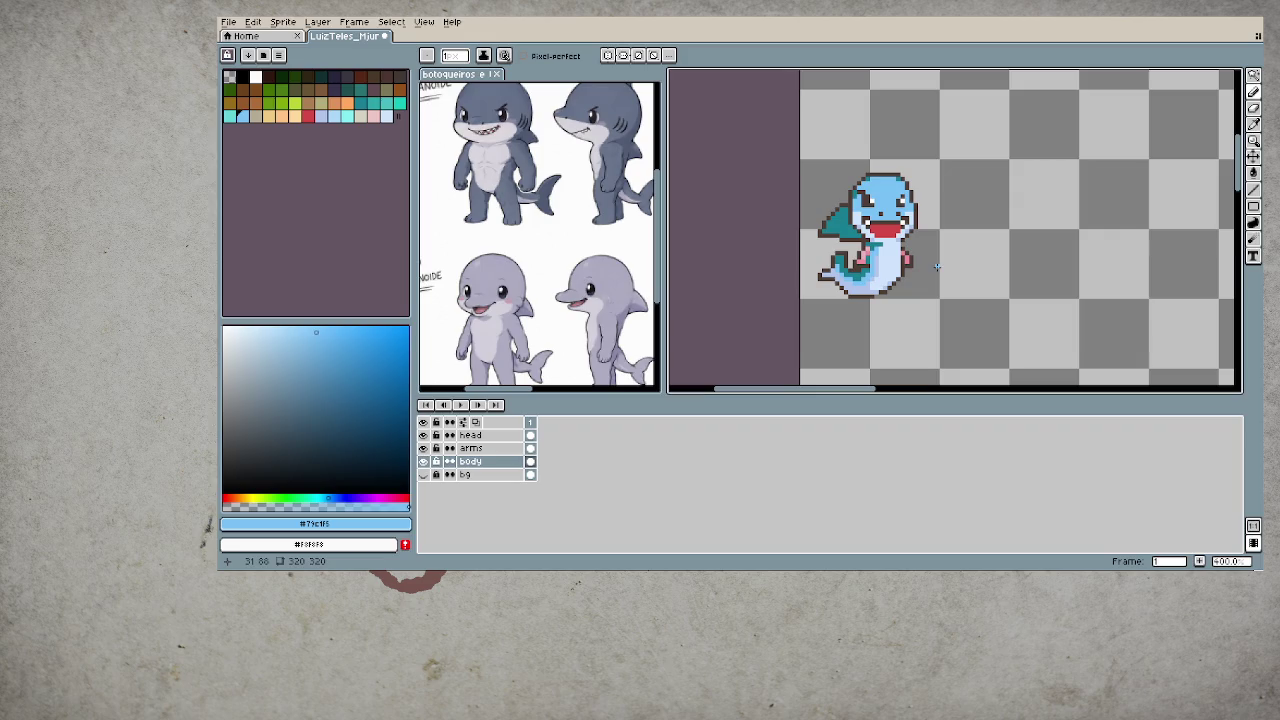
{"action": "scroll", "coordinate": [898, 261], "scroll_direction": "up", "scroll_amount": 3}
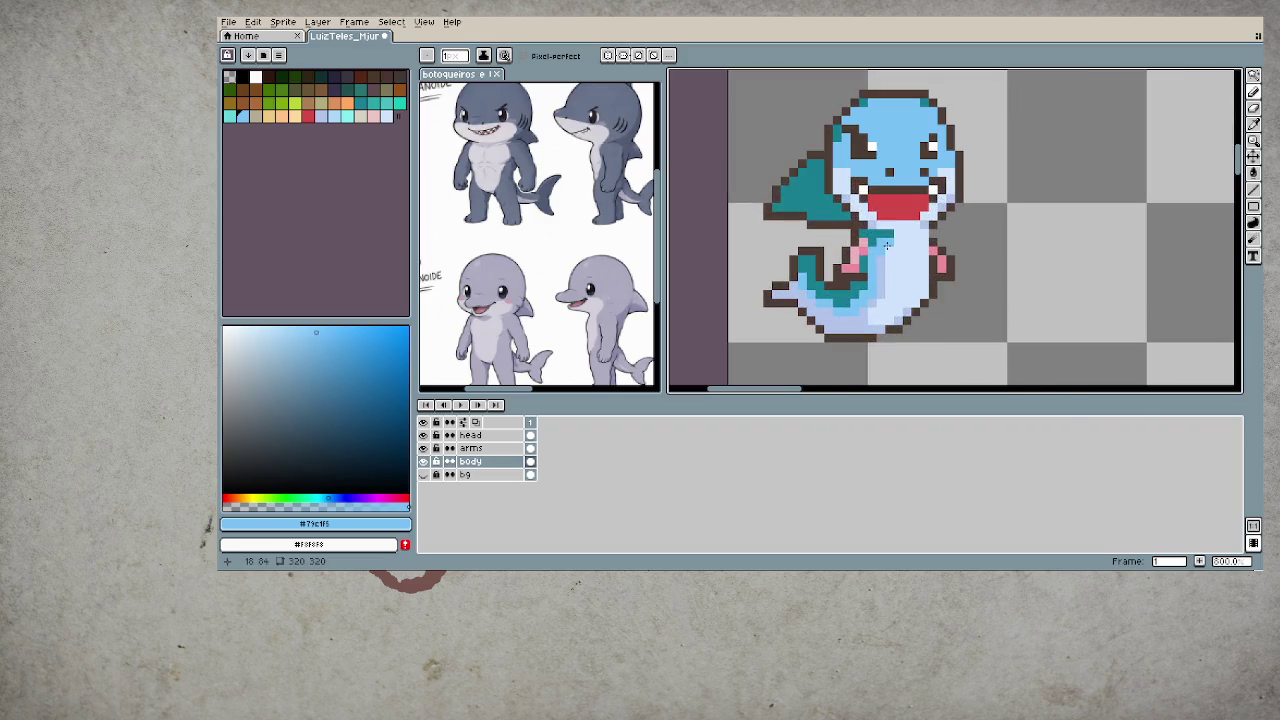
{"action": "scroll", "coordinate": [889, 243], "scroll_direction": "up", "scroll_amount": 2}
{"action": "key", "text": "i"}
{"action": "key", "text": "b"}
{"action": "left_click_drag", "start_coordinate": [881, 228], "coordinate": [944, 228]}
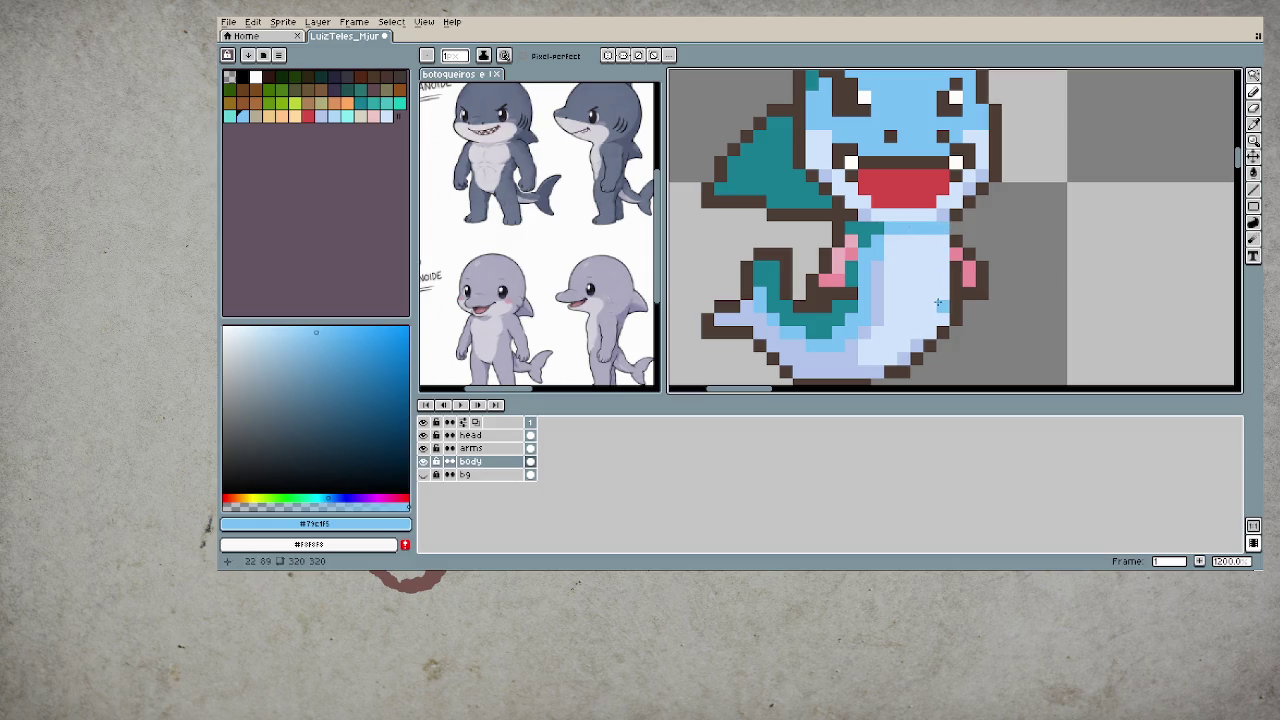
- Reposition the canvas view and make the arms layer active
{"action": "scroll", "coordinate": [900, 300], "scroll_direction": "down", "scroll_amount": 5}
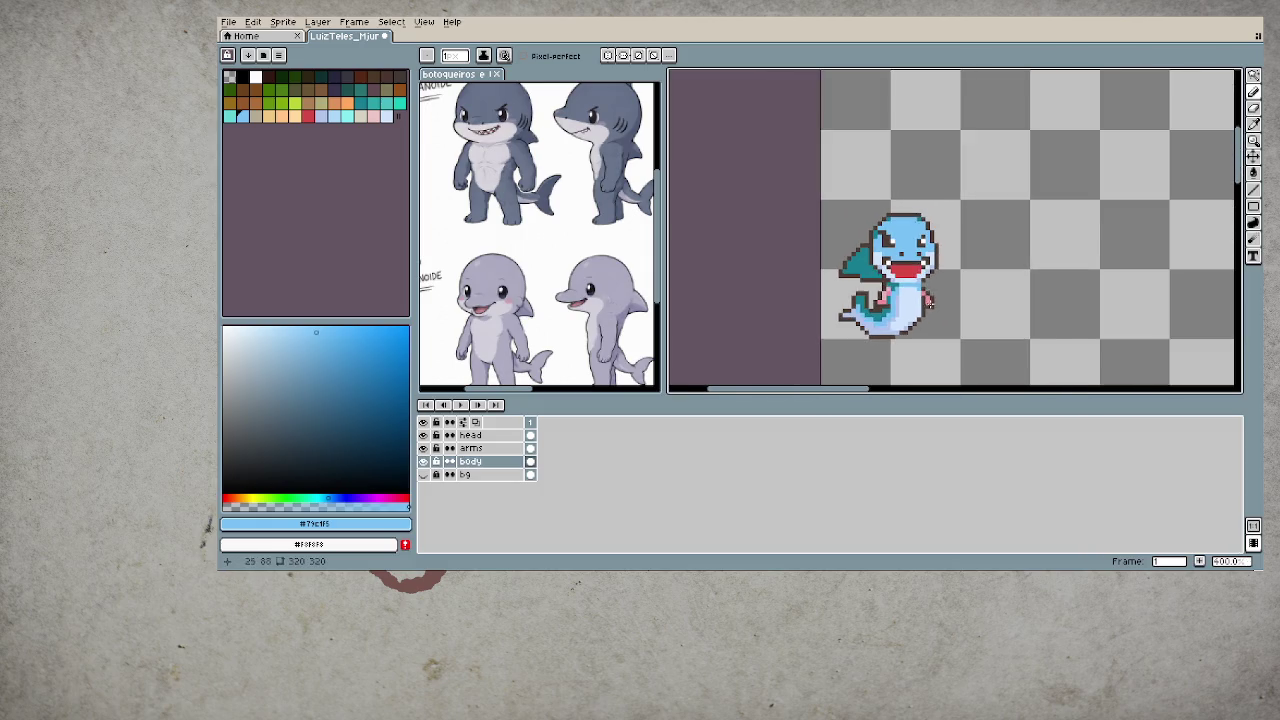
{"action": "scroll", "coordinate": [893, 289], "scroll_direction": "down", "scroll_amount": 2}
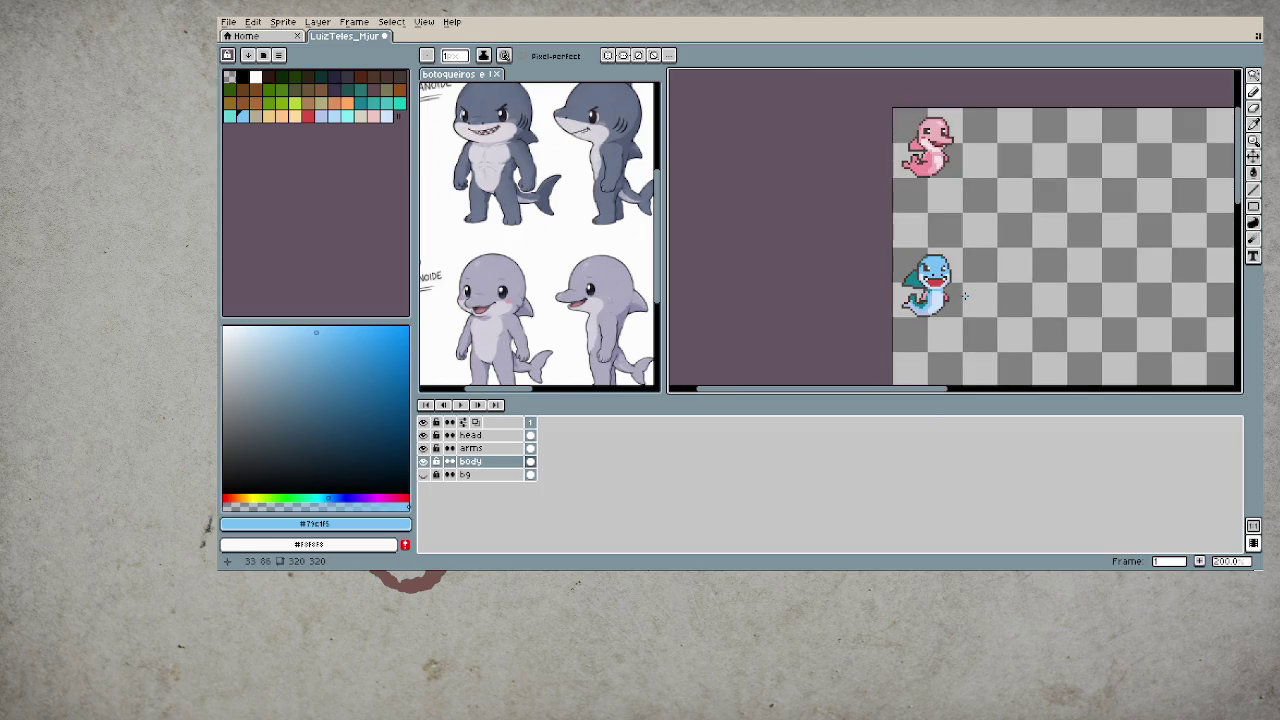
{"action": "scroll", "coordinate": [950, 290], "scroll_direction": "down", "scroll_amount": 1}
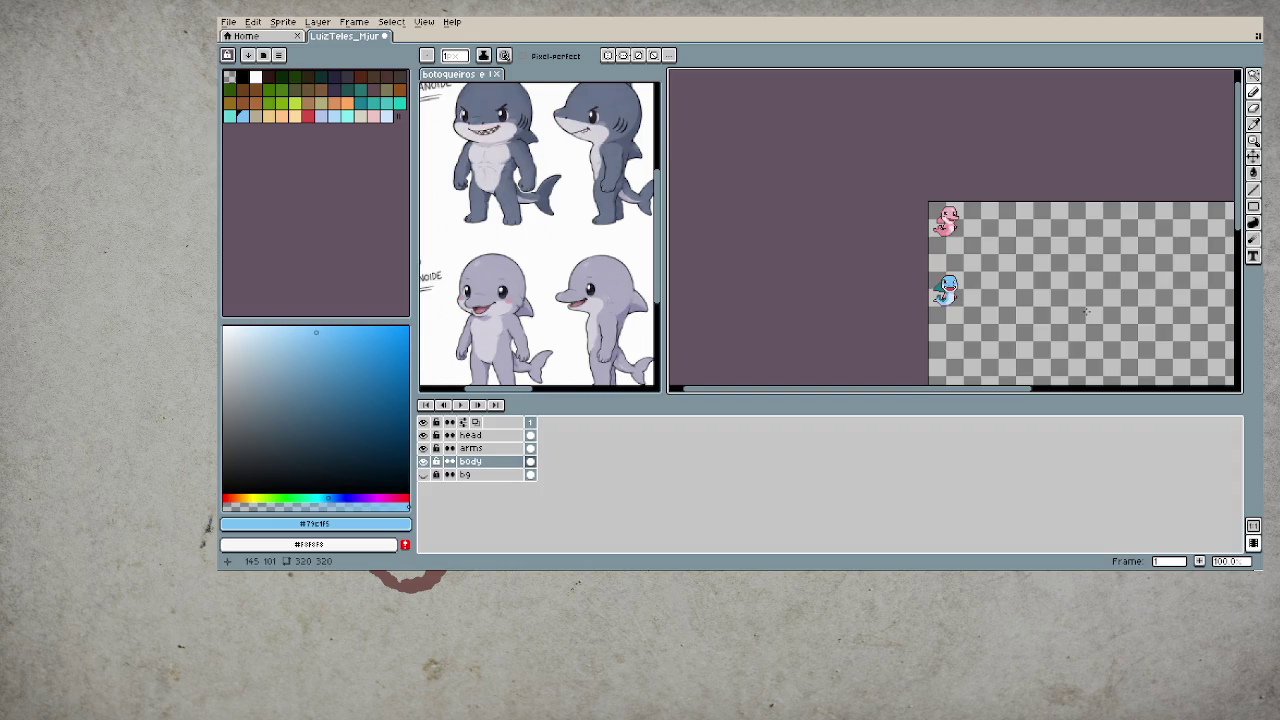
{"action": "scroll", "coordinate": [996, 312], "scroll_direction": "up", "scroll_amount": 1}
{"action": "left_click_drag", "start_coordinate": [996, 302], "coordinate": [848, 282]}
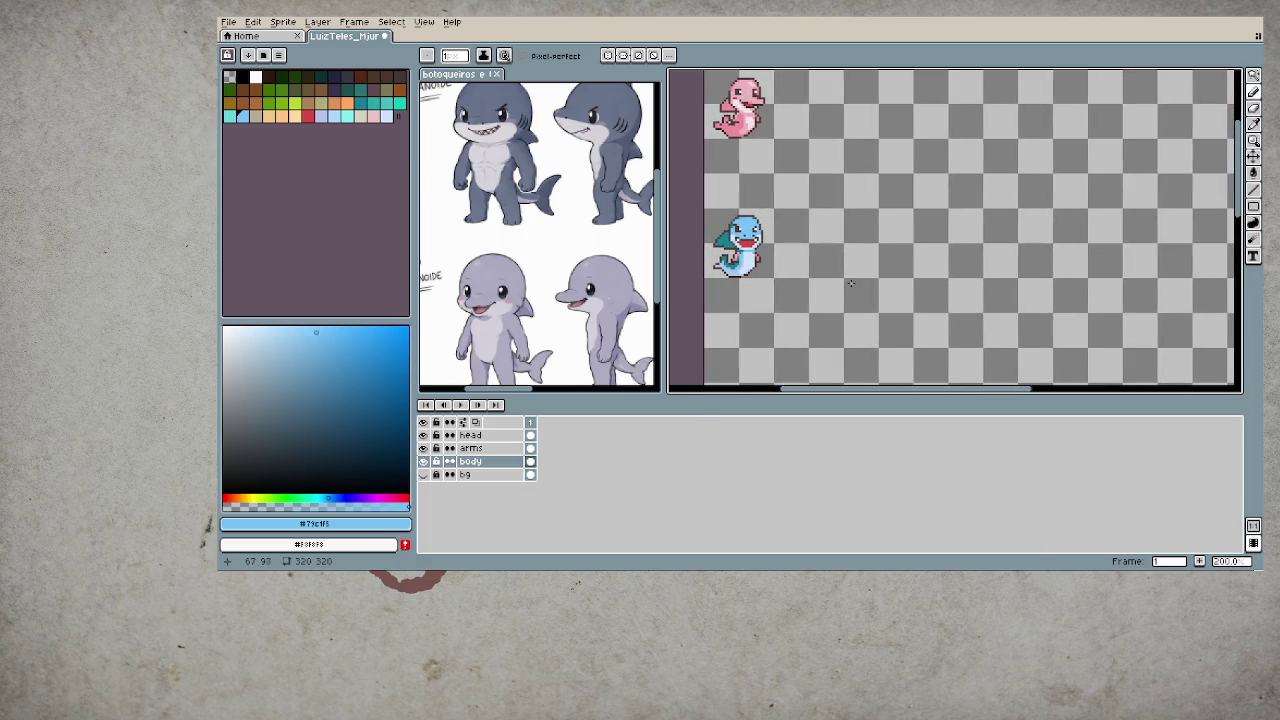
{"action": "scroll", "coordinate": [833, 270], "scroll_direction": "down", "scroll_amount": 1}
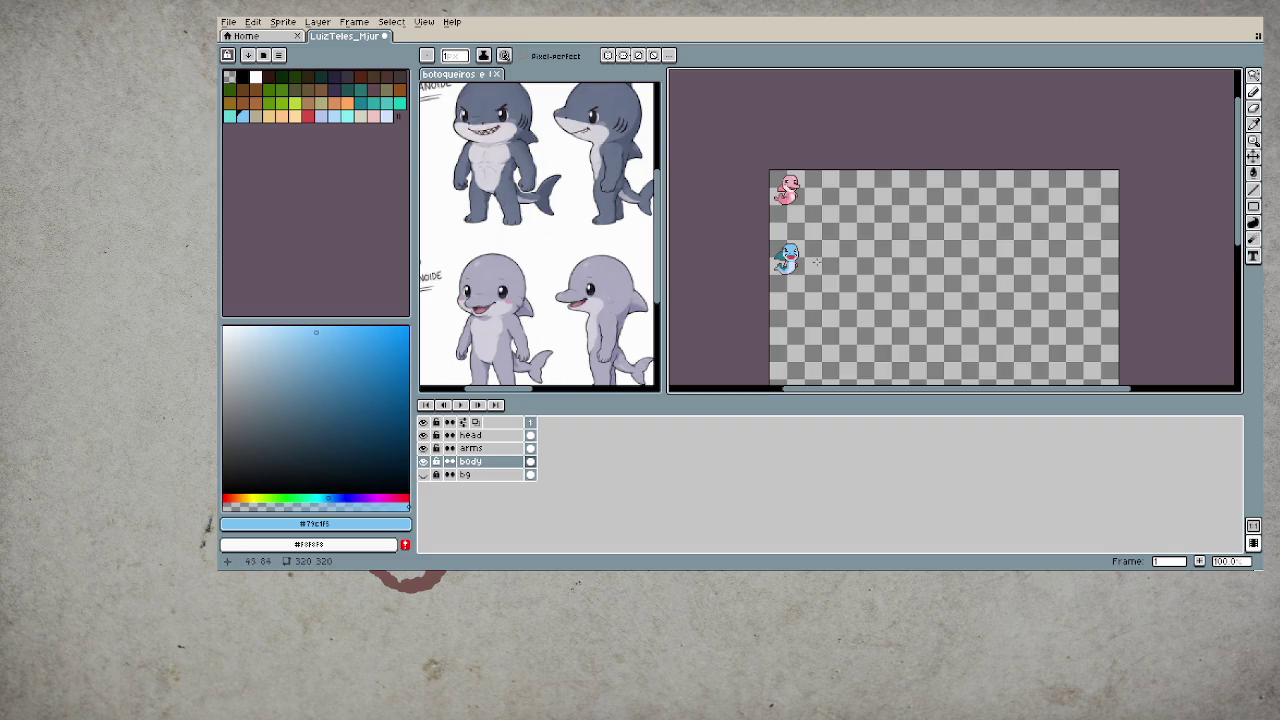
{"action": "scroll", "coordinate": [790, 277], "scroll_direction": "up", "scroll_amount": 4}
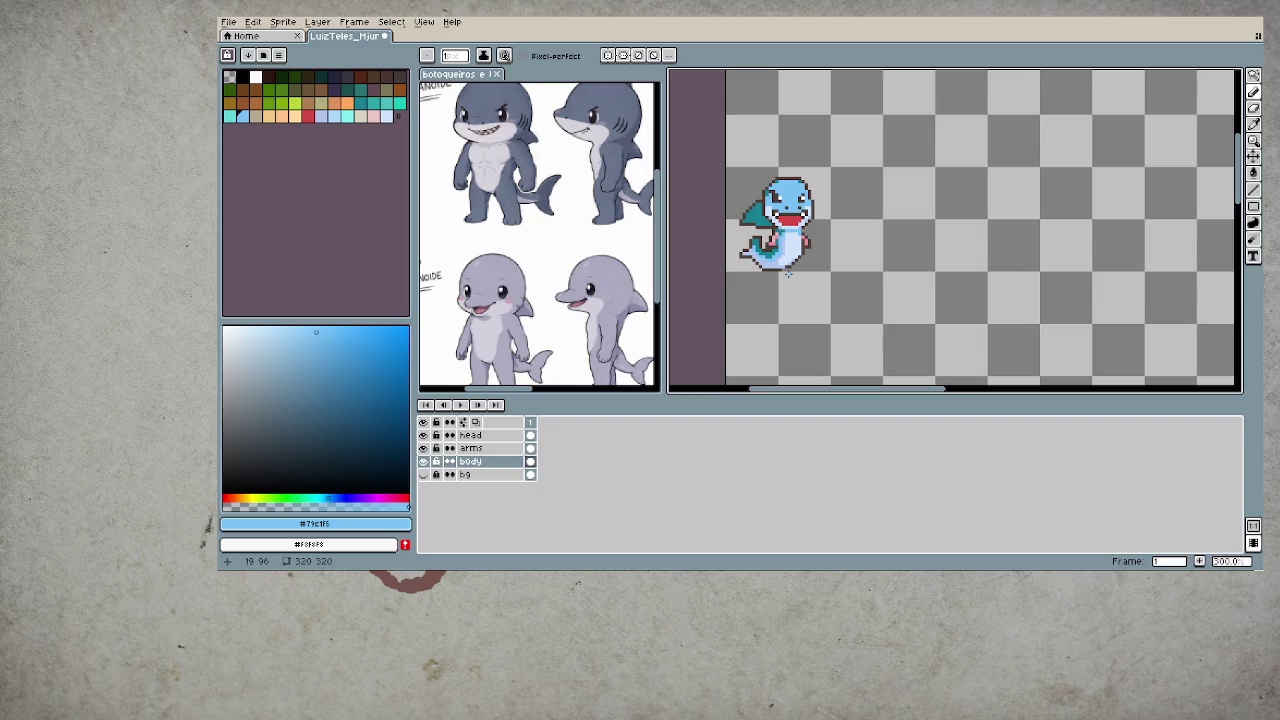
{"action": "scroll", "coordinate": [788, 268], "scroll_direction": "down", "scroll_amount": 2}
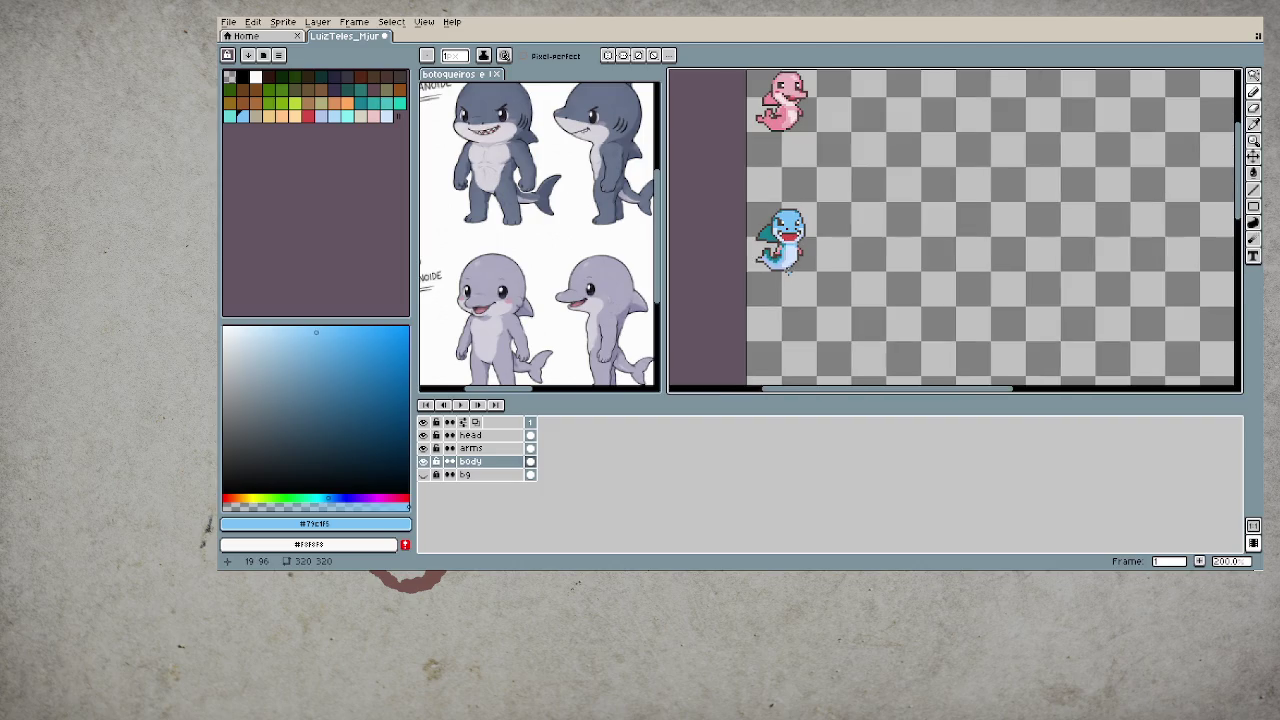
{"action": "scroll", "coordinate": [784, 240], "scroll_direction": "up", "scroll_amount": 3}
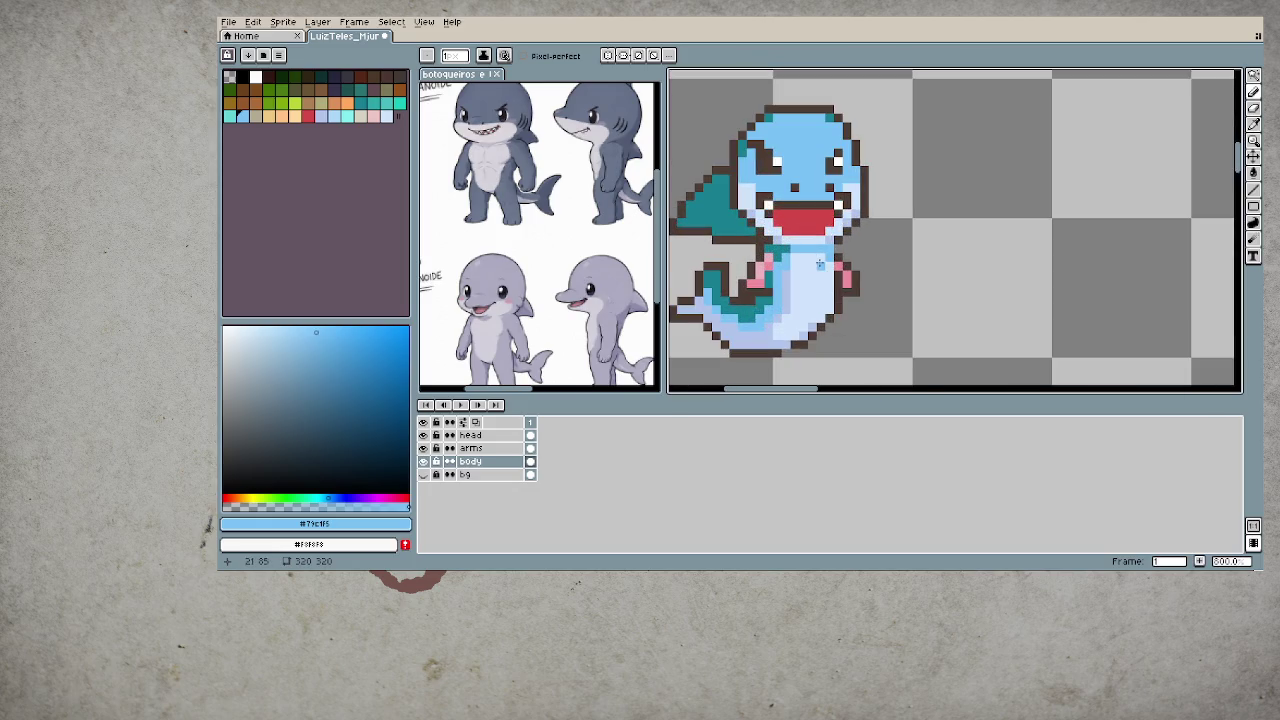
{"action": "left_click", "coordinate": [531, 448]}
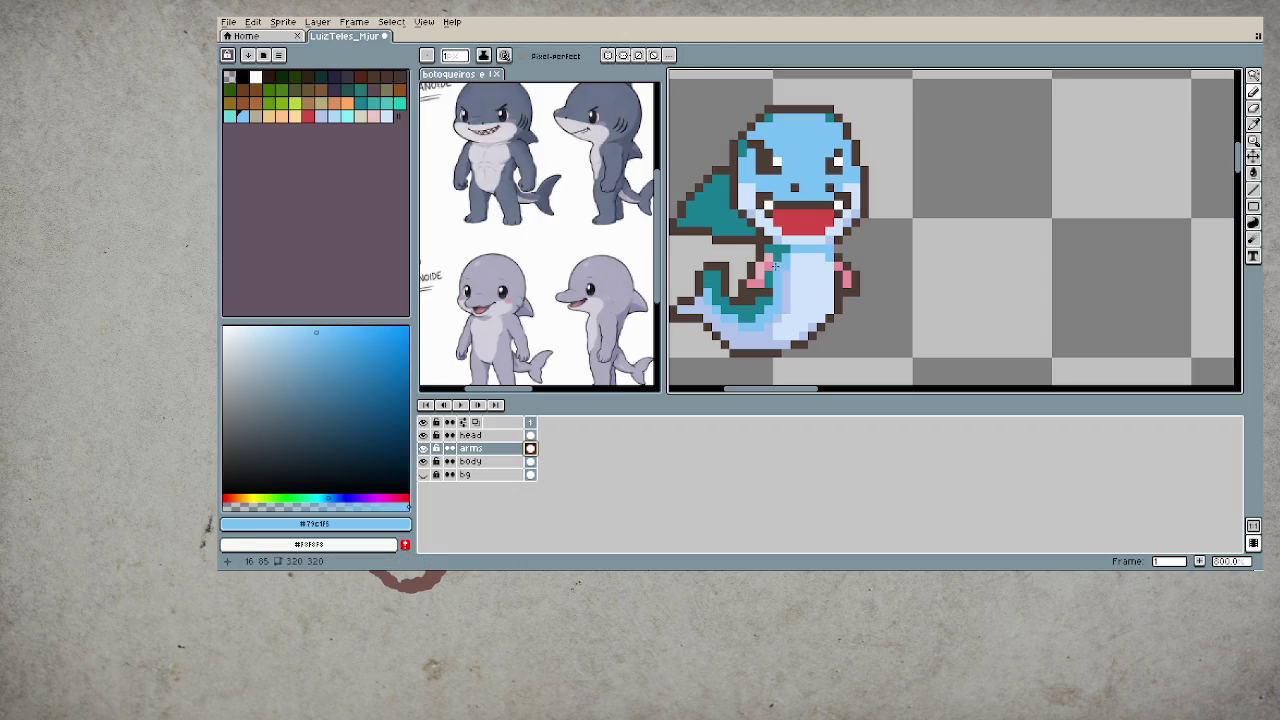
- Sample teal from the sprite and paint it over the pink left arm
{"action": "key", "text": "g"}
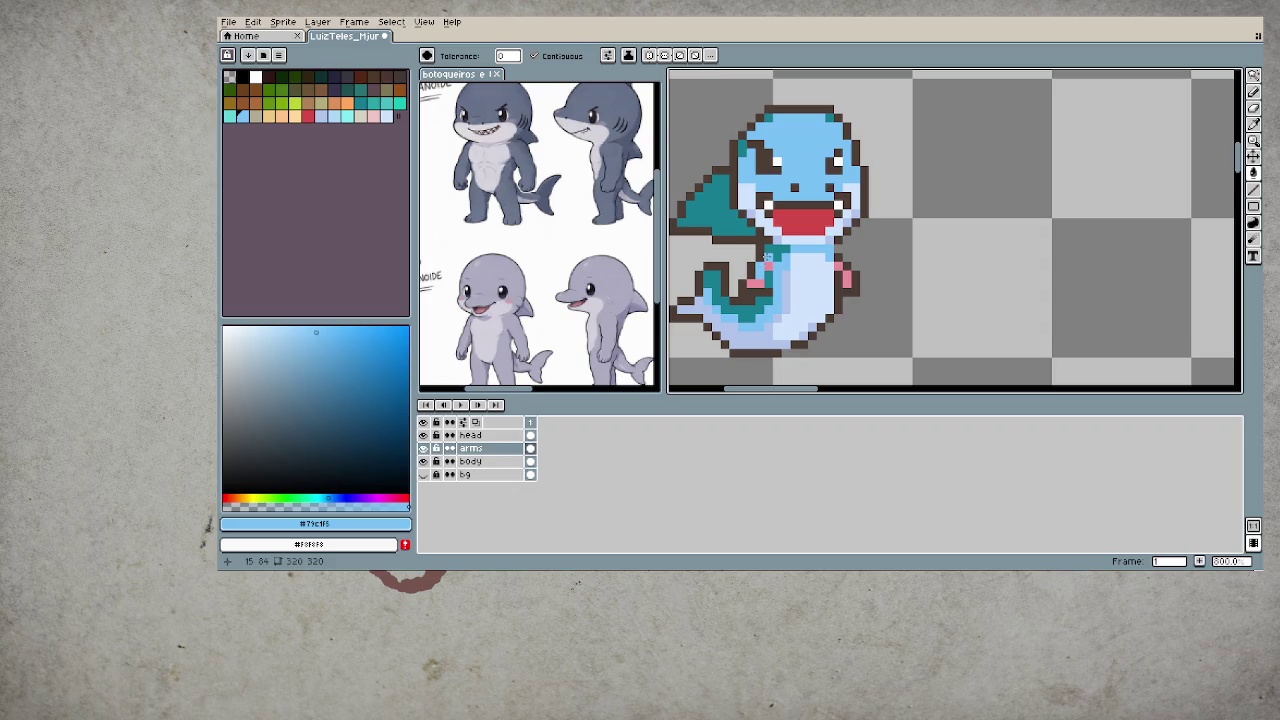
{"action": "scroll", "coordinate": [820, 243], "scroll_direction": "down", "scroll_amount": 5}
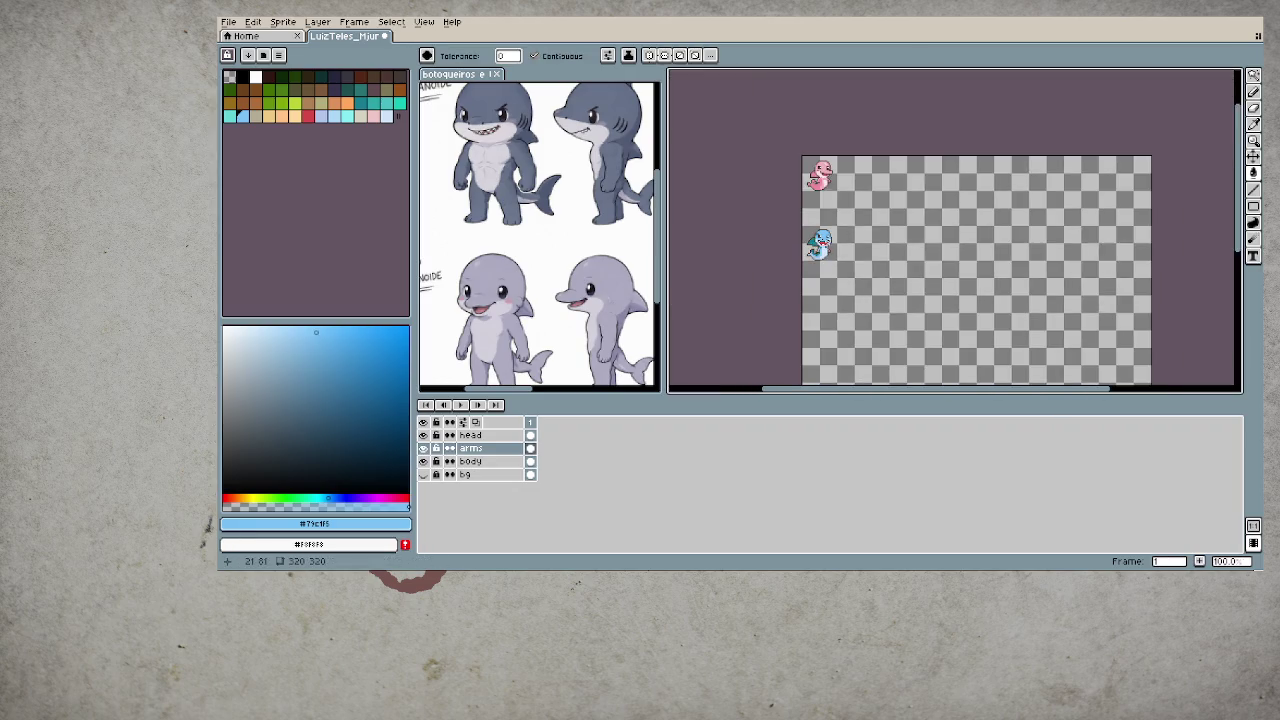
{"action": "scroll", "coordinate": [818, 240], "scroll_direction": "up", "scroll_amount": 4}
{"action": "scroll", "coordinate": [818, 240], "scroll_direction": "up", "scroll_amount": 2}
{"action": "scroll", "coordinate": [818, 240], "scroll_direction": "up", "scroll_amount": 2}
{"action": "key", "text": "alt"}
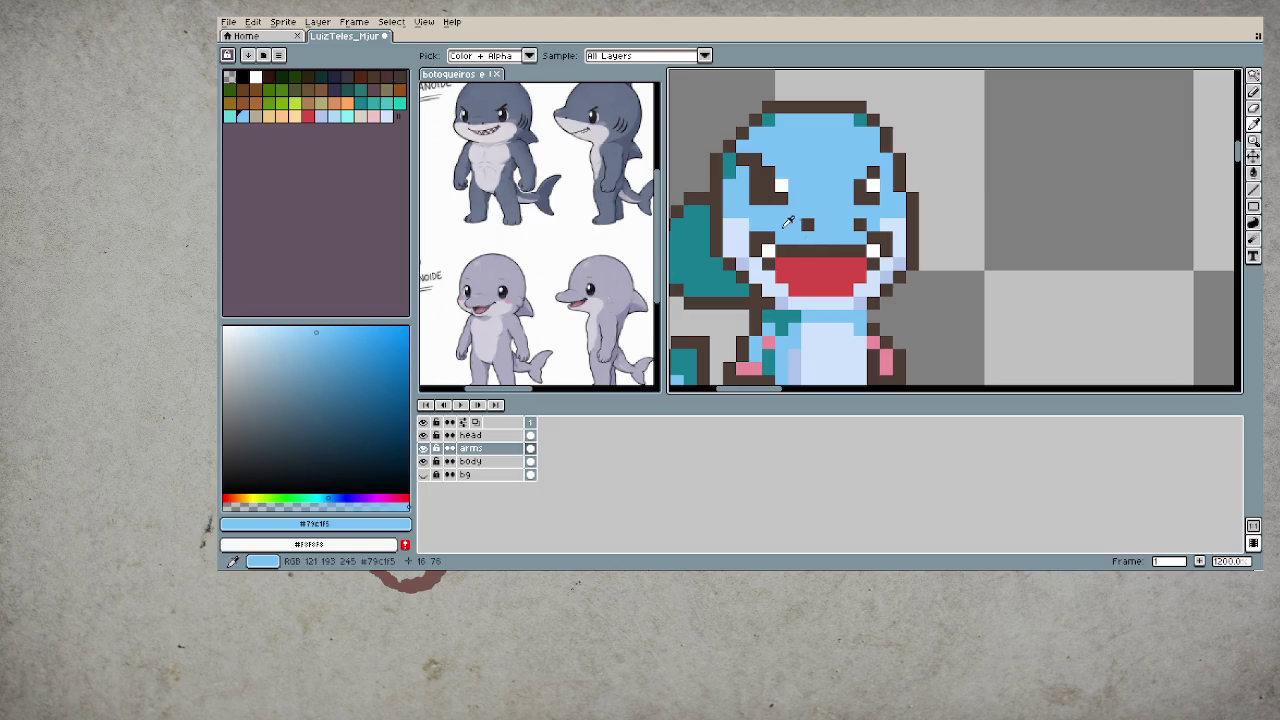
{"action": "left_click", "coordinate": [729, 167], "text": "alt"}
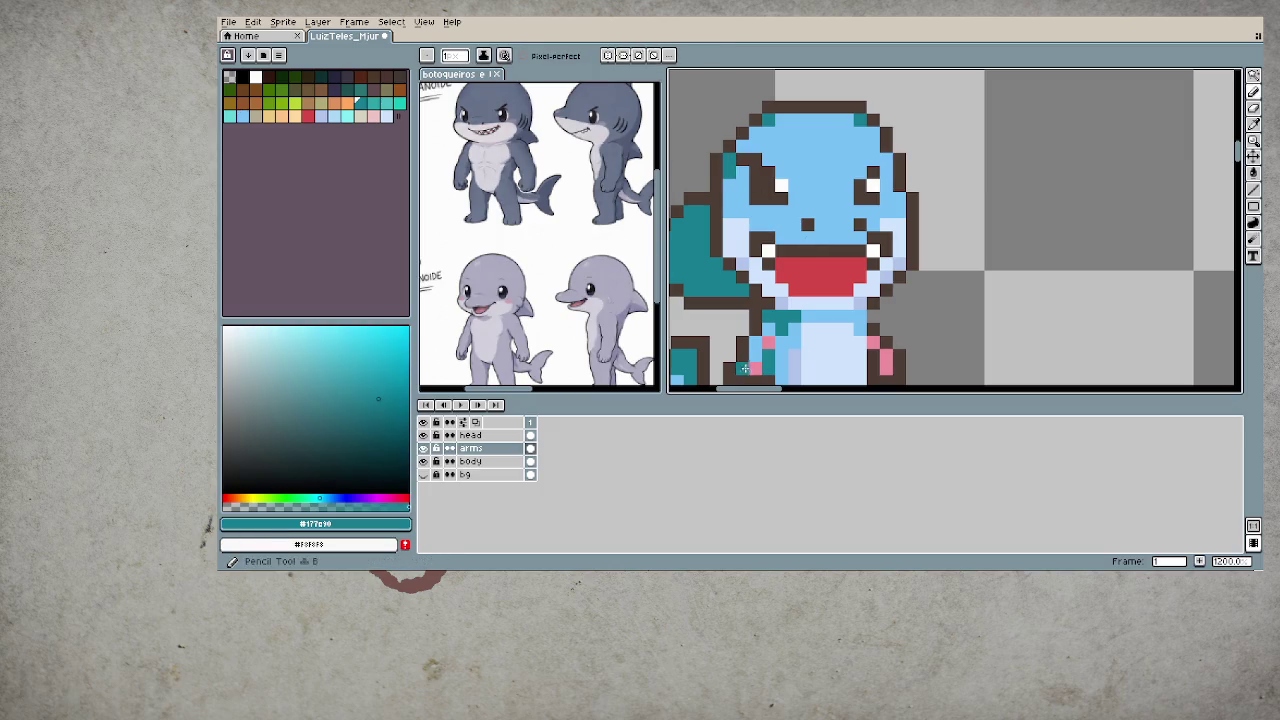
{"action": "left_click_drag", "start_coordinate": [744, 367], "coordinate": [768, 343]}
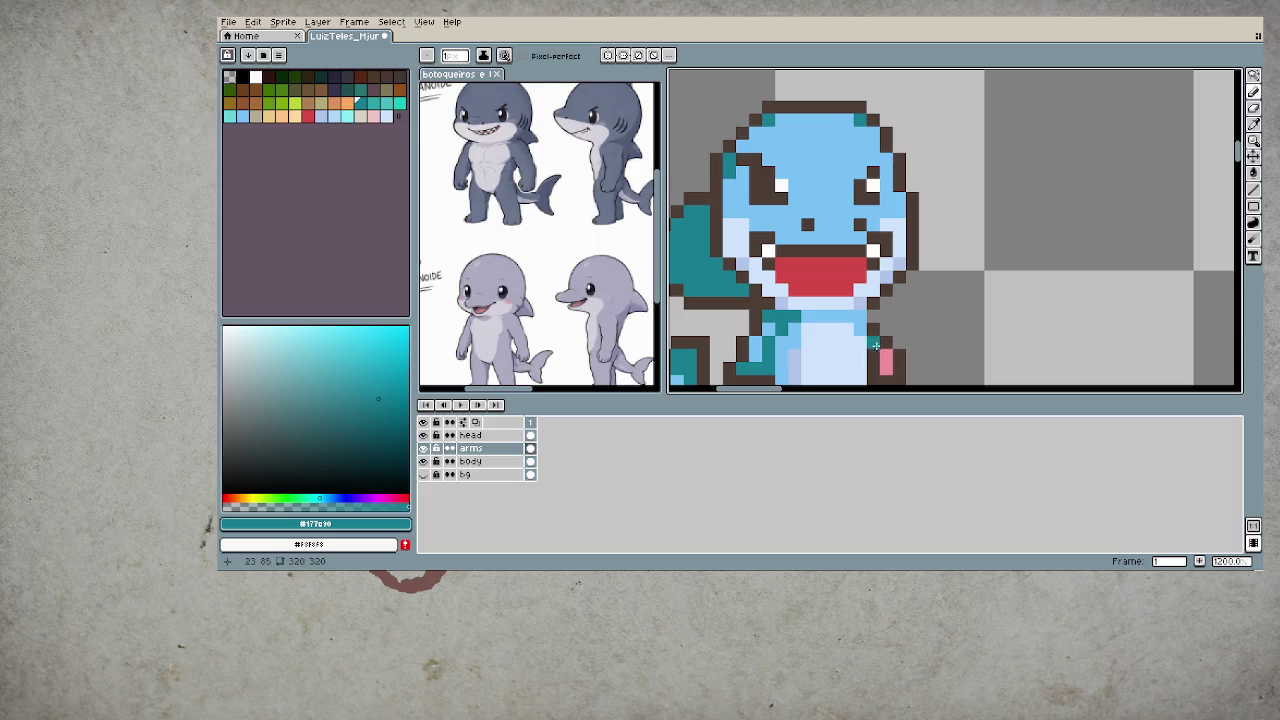
- Review the recoloured arm and make the head layer active
{"action": "scroll", "coordinate": [880, 350], "scroll_direction": "down", "scroll_amount": 6}
{"action": "left_click_drag", "start_coordinate": [924, 313], "coordinate": [916, 306]}
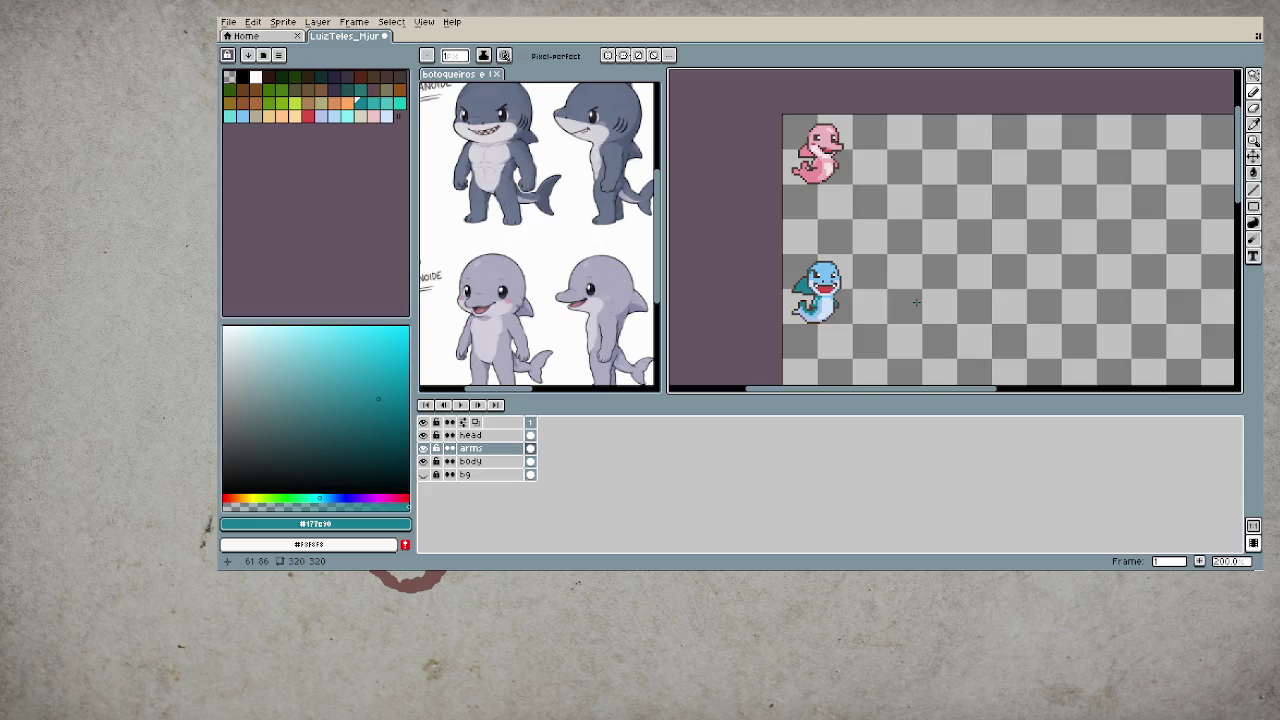
{"action": "scroll", "coordinate": [916, 302], "scroll_direction": "down", "scroll_amount": 1}
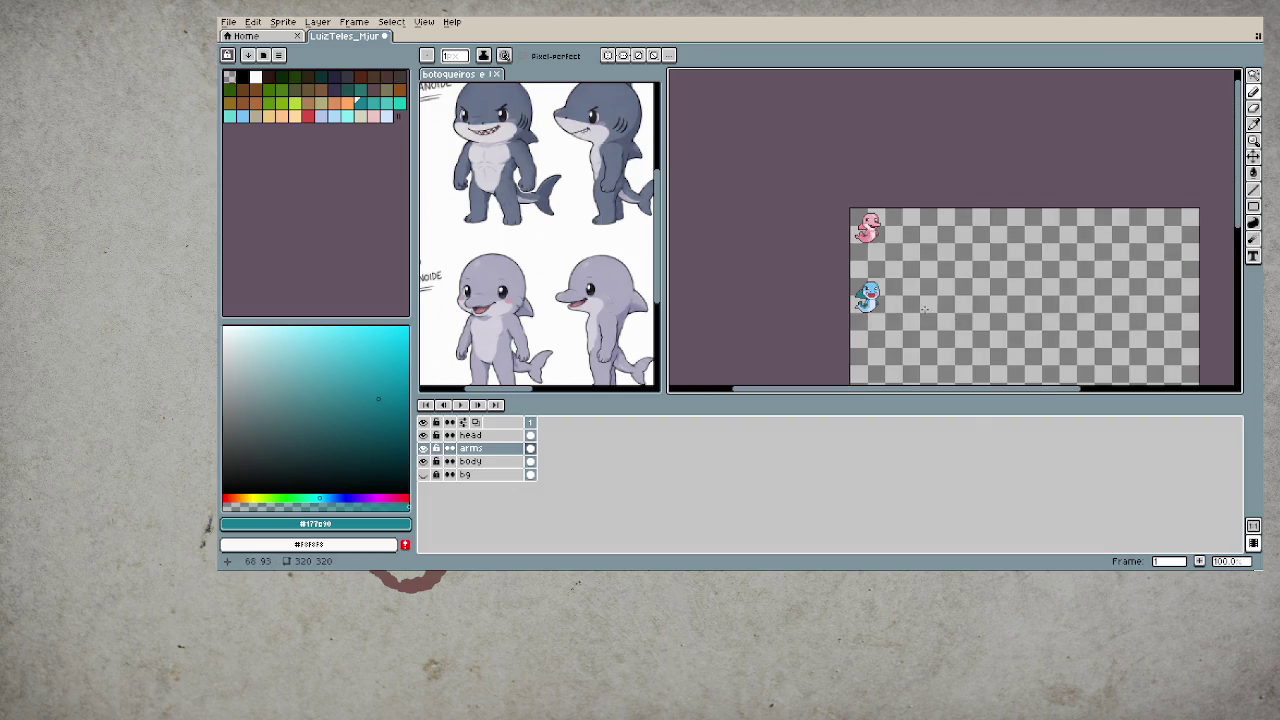
{"action": "scroll", "coordinate": [920, 320], "scroll_direction": "up", "scroll_amount": 1}
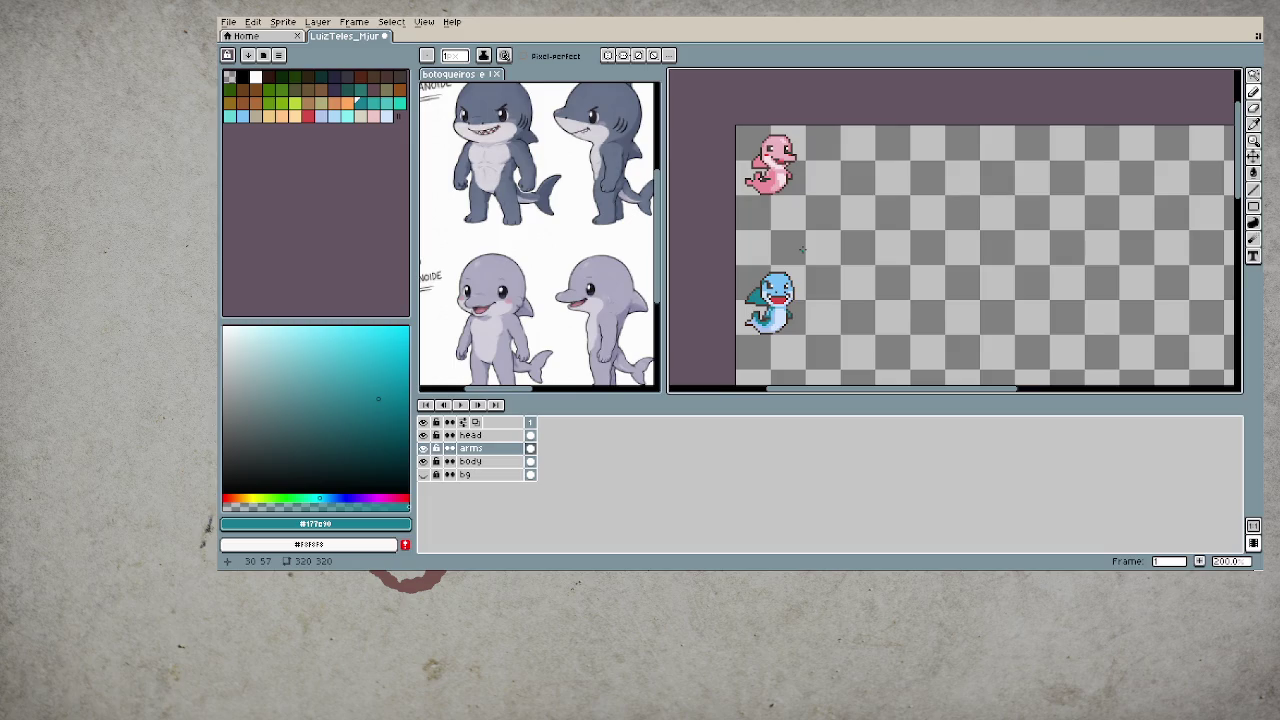
{"action": "scroll", "coordinate": [775, 302], "scroll_direction": "up", "scroll_amount": 1}
{"action": "scroll", "coordinate": [775, 302], "scroll_direction": "up", "scroll_amount": 1}
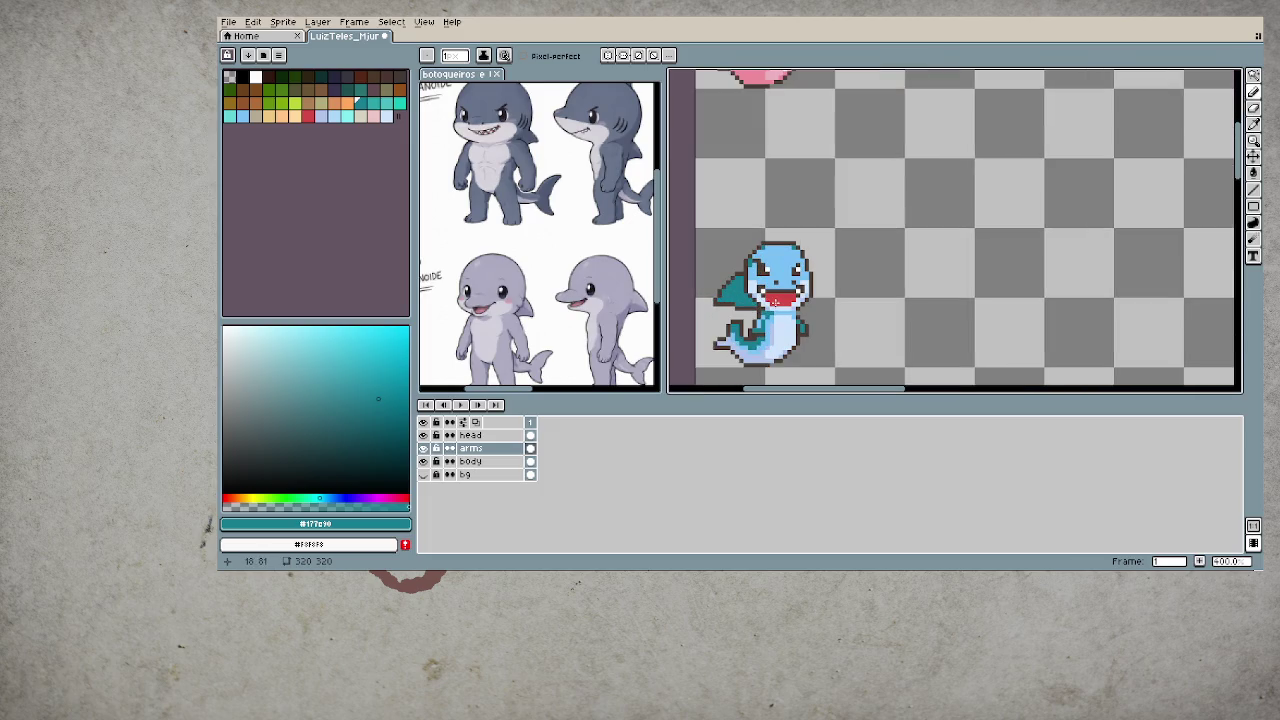
{"action": "scroll", "coordinate": [770, 270], "scroll_direction": "up", "scroll_amount": 1}
{"action": "left_click", "coordinate": [762, 268], "text": "ctrl"}
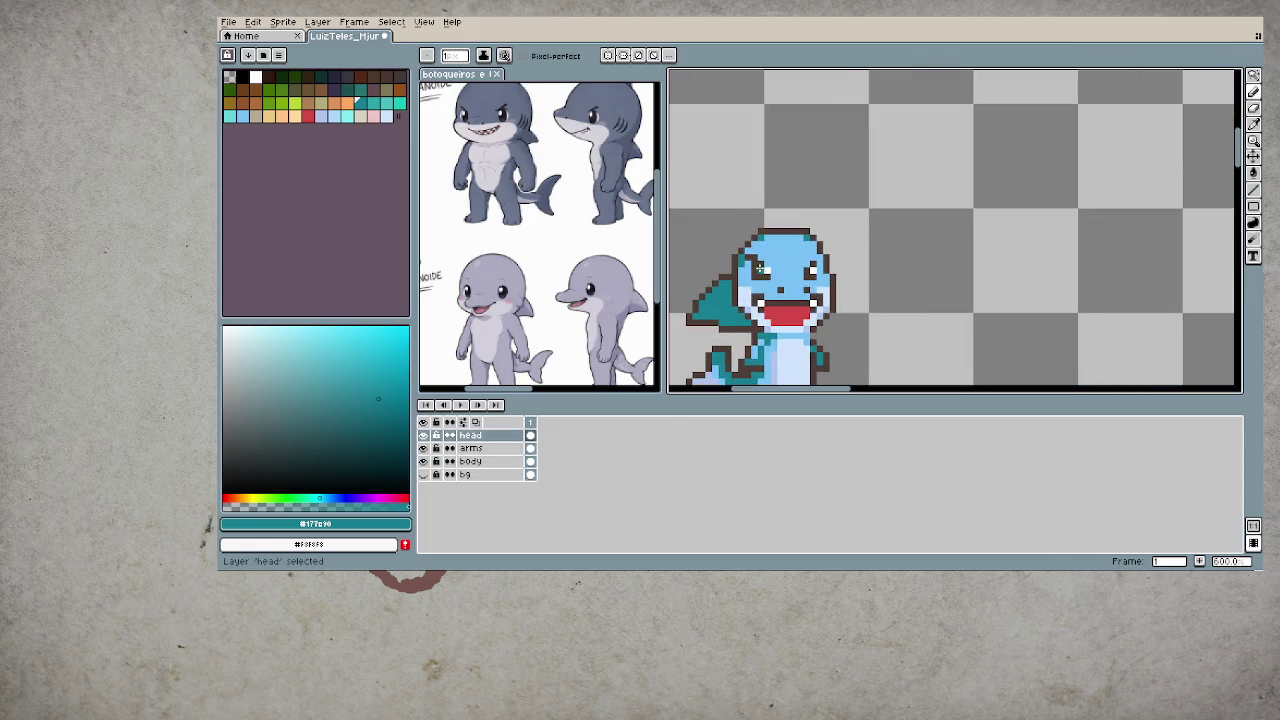
- Sample the head's light blue, bring the shark's body into view and save the file
{"action": "scroll", "coordinate": [735, 213], "scroll_direction": "up", "scroll_amount": 3}
{"action": "left_click", "coordinate": [735, 213], "text": "alt"}
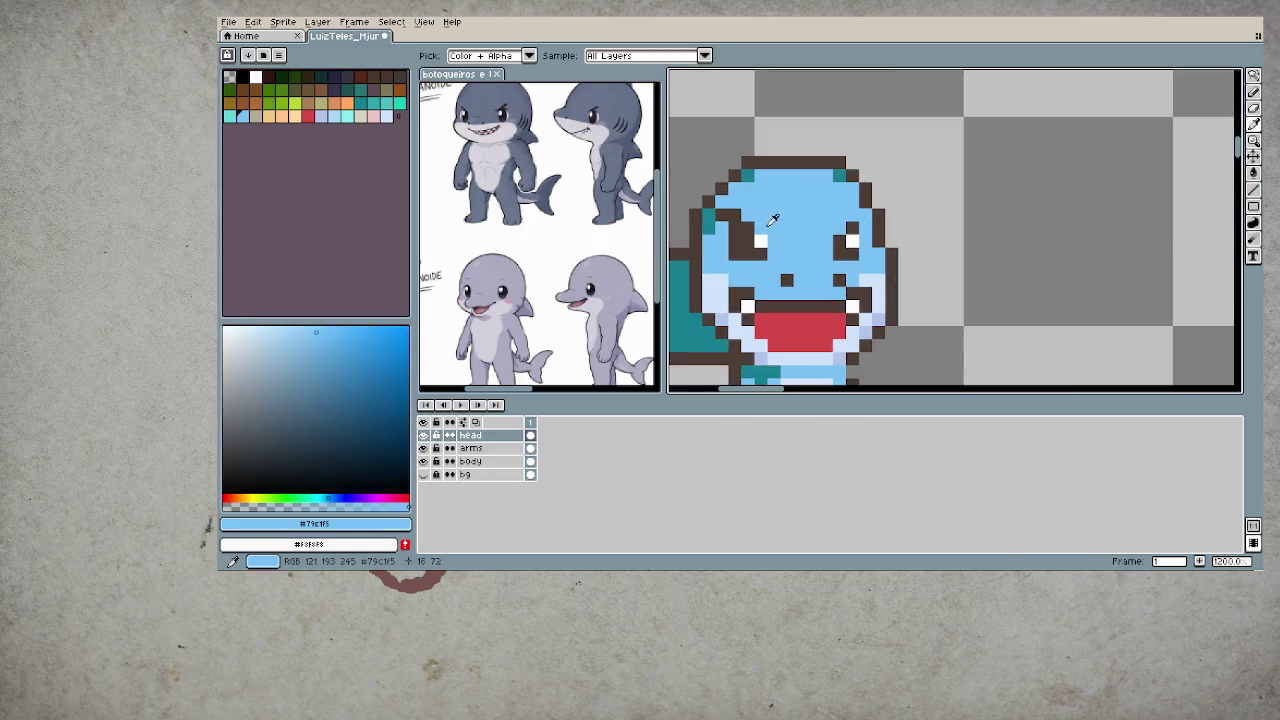
{"action": "scroll", "coordinate": [795, 342], "scroll_direction": "down", "scroll_amount": 3}
{"action": "scroll", "coordinate": [788, 337], "scroll_direction": "down", "scroll_amount": 2}
{"action": "scroll", "coordinate": [788, 336], "scroll_direction": "down", "scroll_amount": 1}
{"action": "scroll", "coordinate": [788, 334], "scroll_direction": "down", "scroll_amount": 1}
{"action": "scroll", "coordinate": [788, 318], "scroll_direction": "up", "scroll_amount": 2}
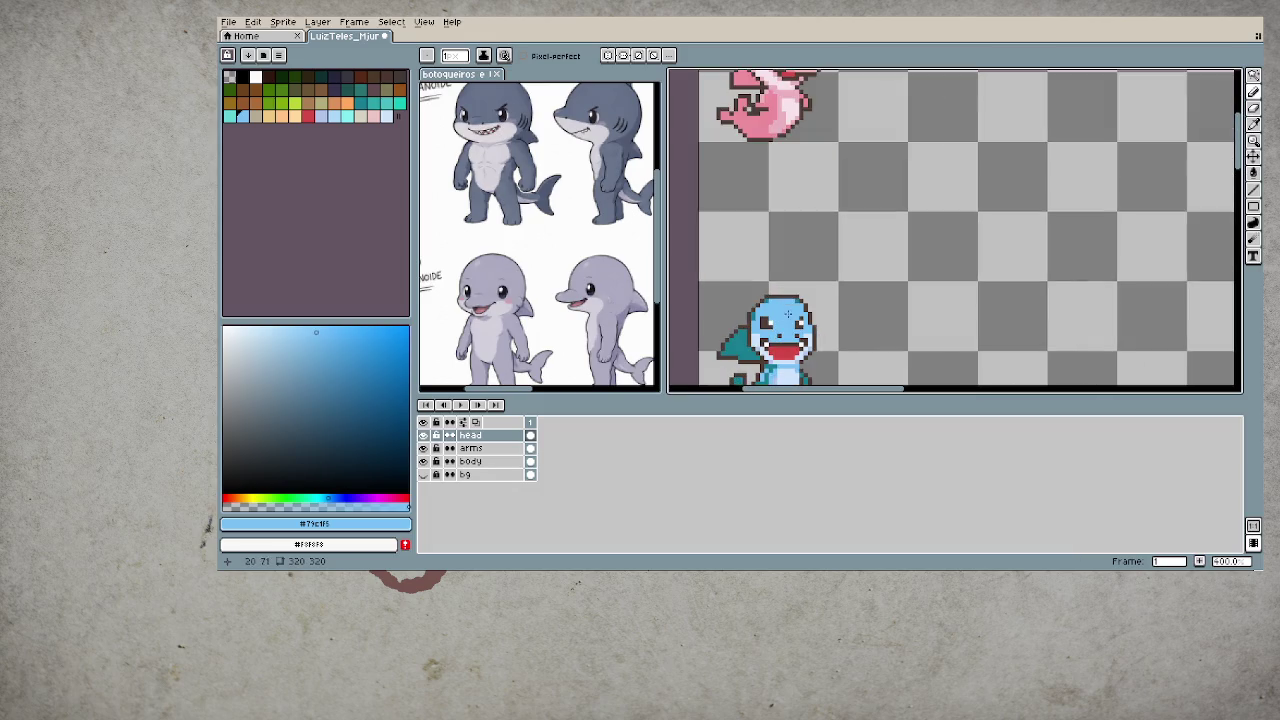
{"action": "scroll", "coordinate": [790, 326], "scroll_direction": "up", "scroll_amount": 2}
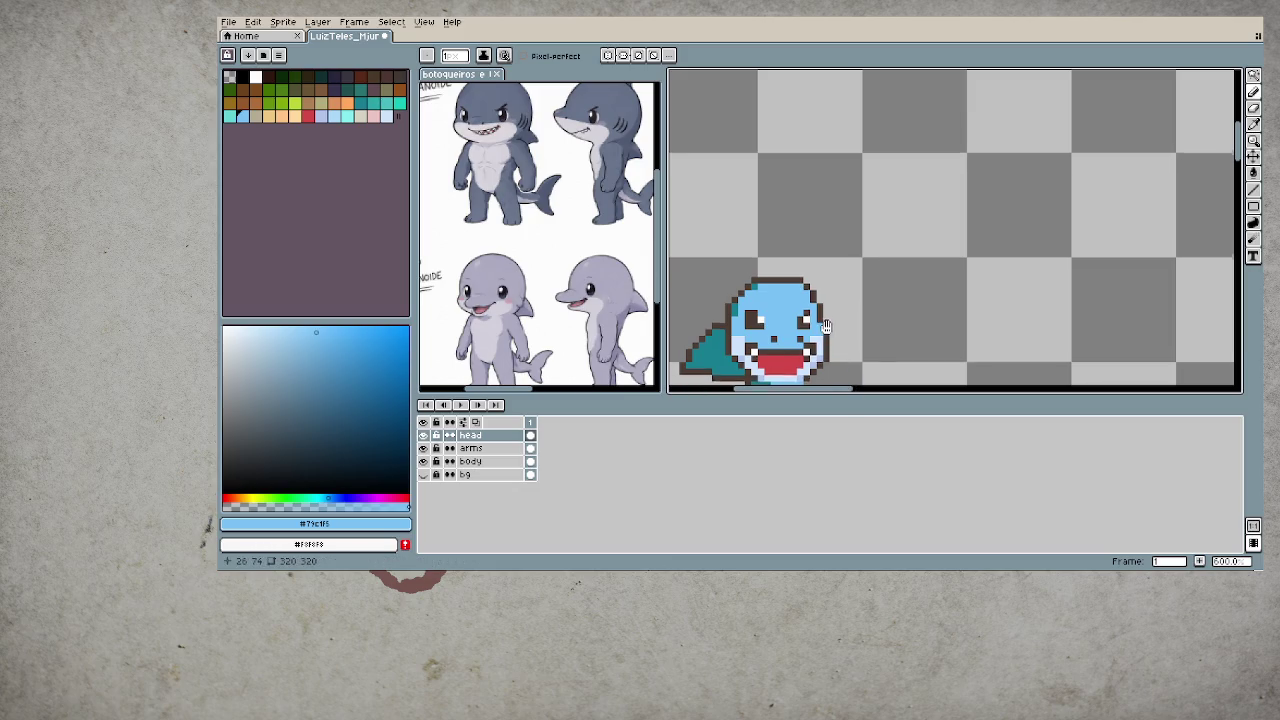
{"action": "left_click_drag", "start_coordinate": [826, 328], "coordinate": [843, 277]}
{"action": "scroll", "coordinate": [830, 316], "scroll_direction": "down", "scroll_amount": 3}
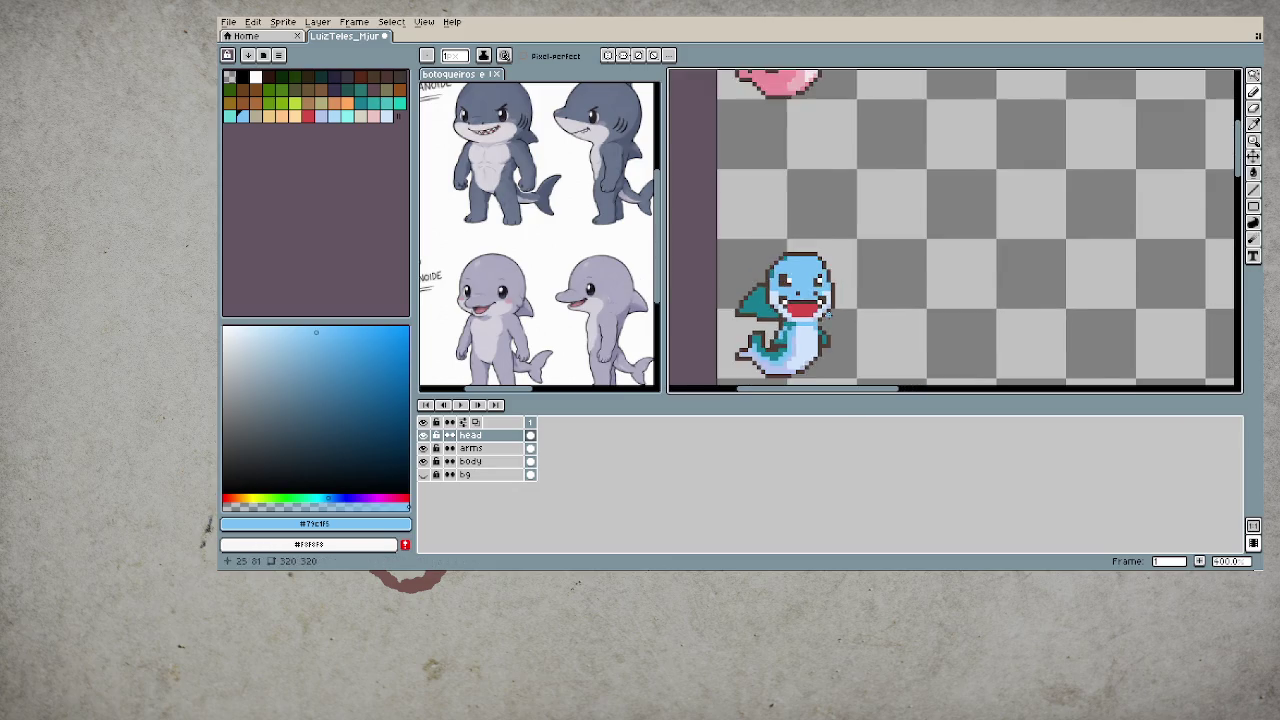
{"action": "scroll", "coordinate": [830, 316], "scroll_direction": "down", "scroll_amount": 1}
{"action": "key", "text": "ctrl+s"}
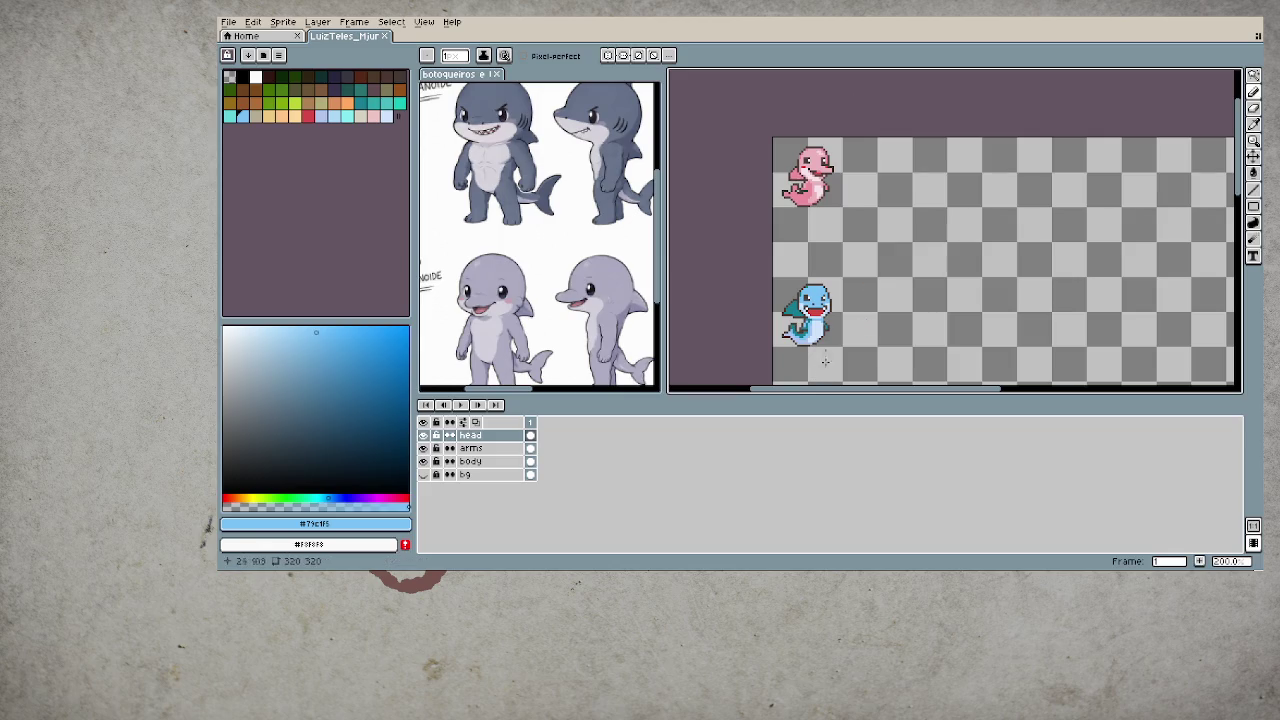
- Add a dark outline pixel at the mouth's left edge
{"action": "scroll", "coordinate": [850, 310], "scroll_direction": "up", "scroll_amount": 3}
{"action": "scroll", "coordinate": [845, 298], "scroll_direction": "up", "scroll_amount": 1}
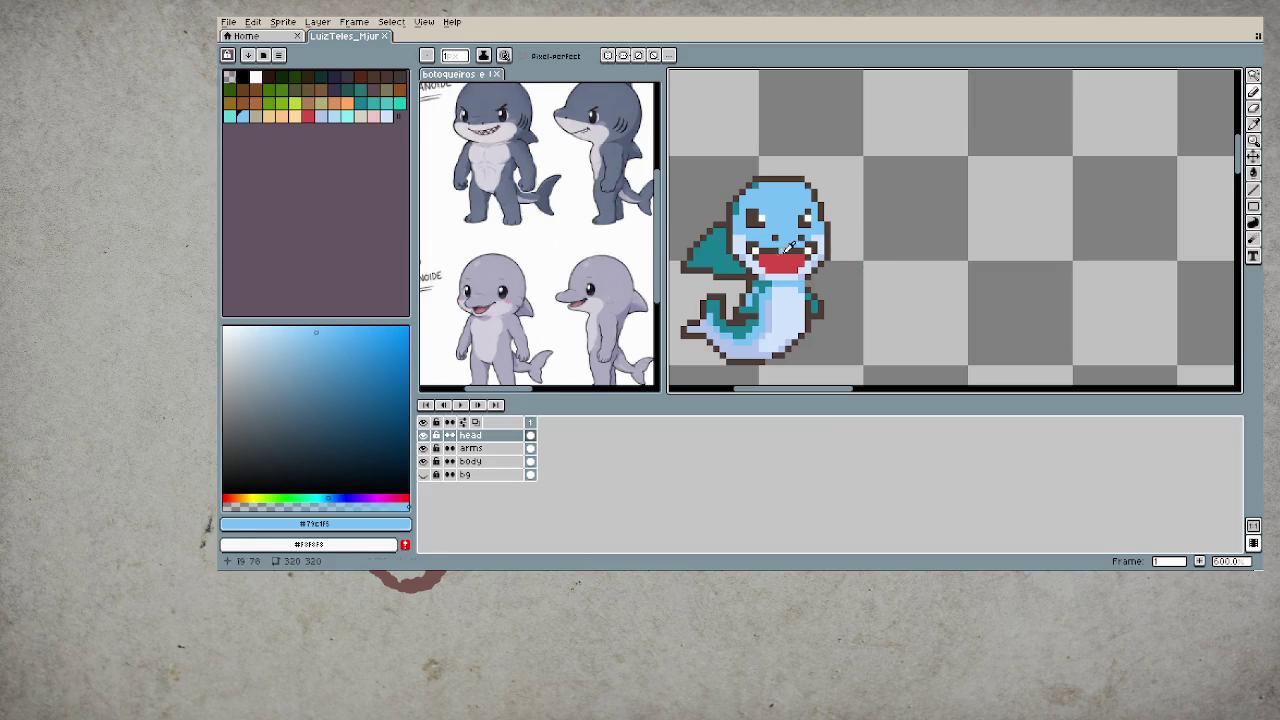
{"action": "left_click", "coordinate": [786, 248], "text": "alt"}
{"action": "left_click", "coordinate": [752, 262]}
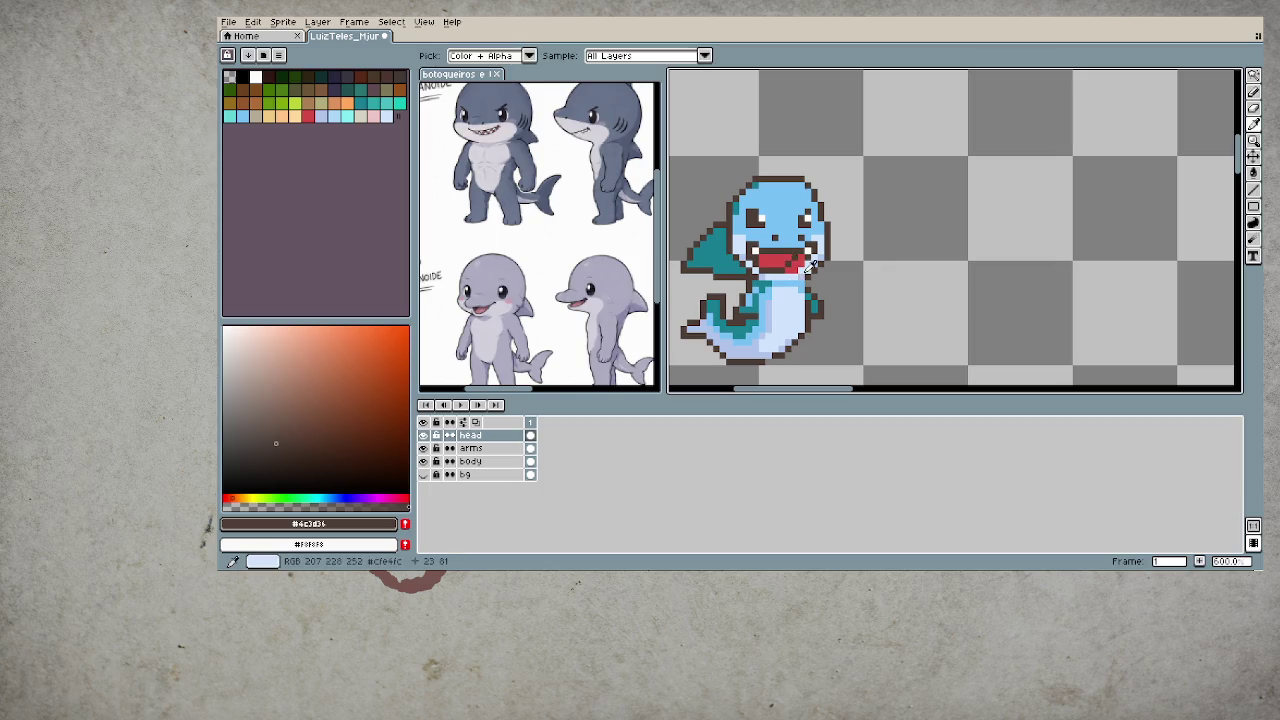
{"action": "left_click", "coordinate": [790, 272], "text": "alt"}
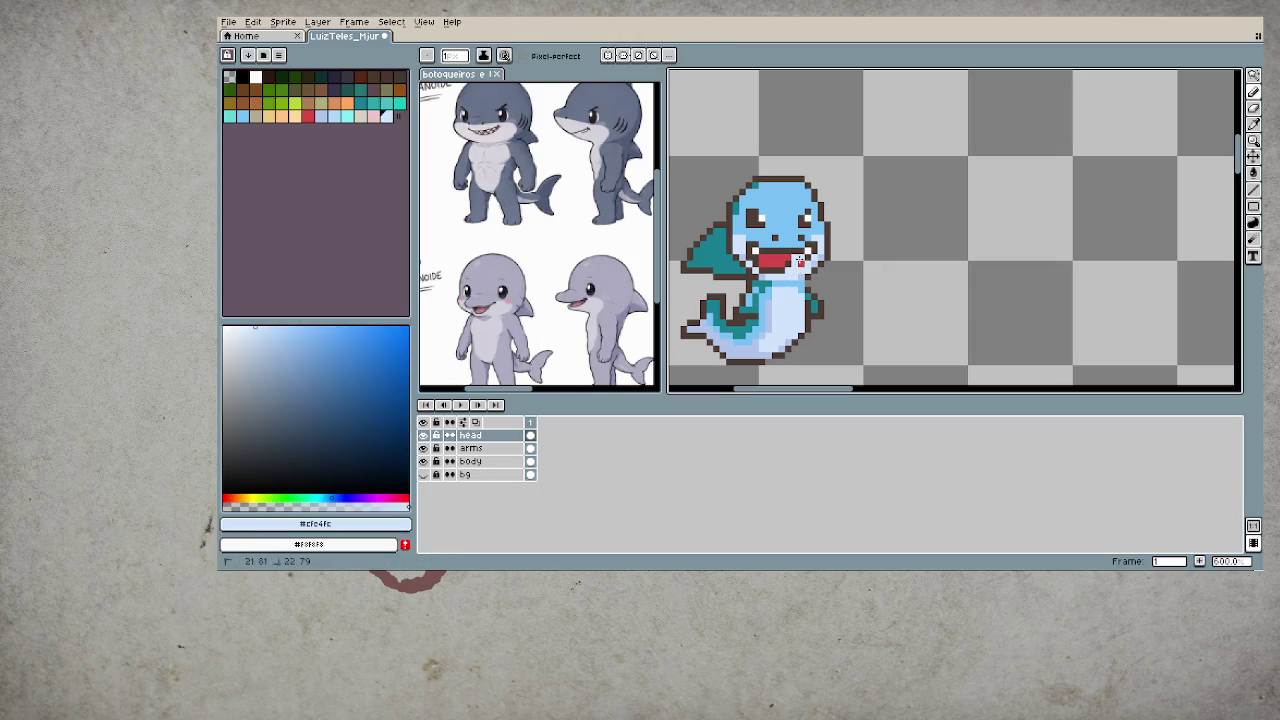
{"action": "left_click", "coordinate": [801, 259], "text": "alt"}
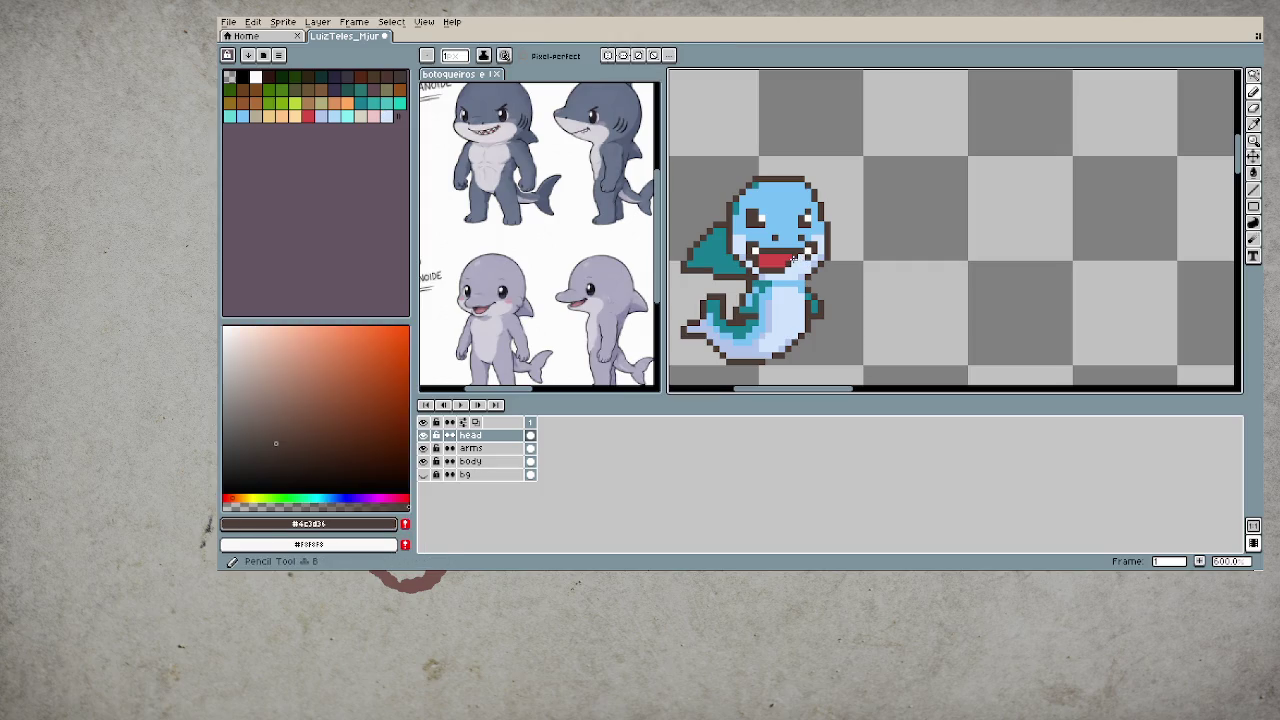
{"action": "left_click", "coordinate": [798, 261], "text": "alt"}
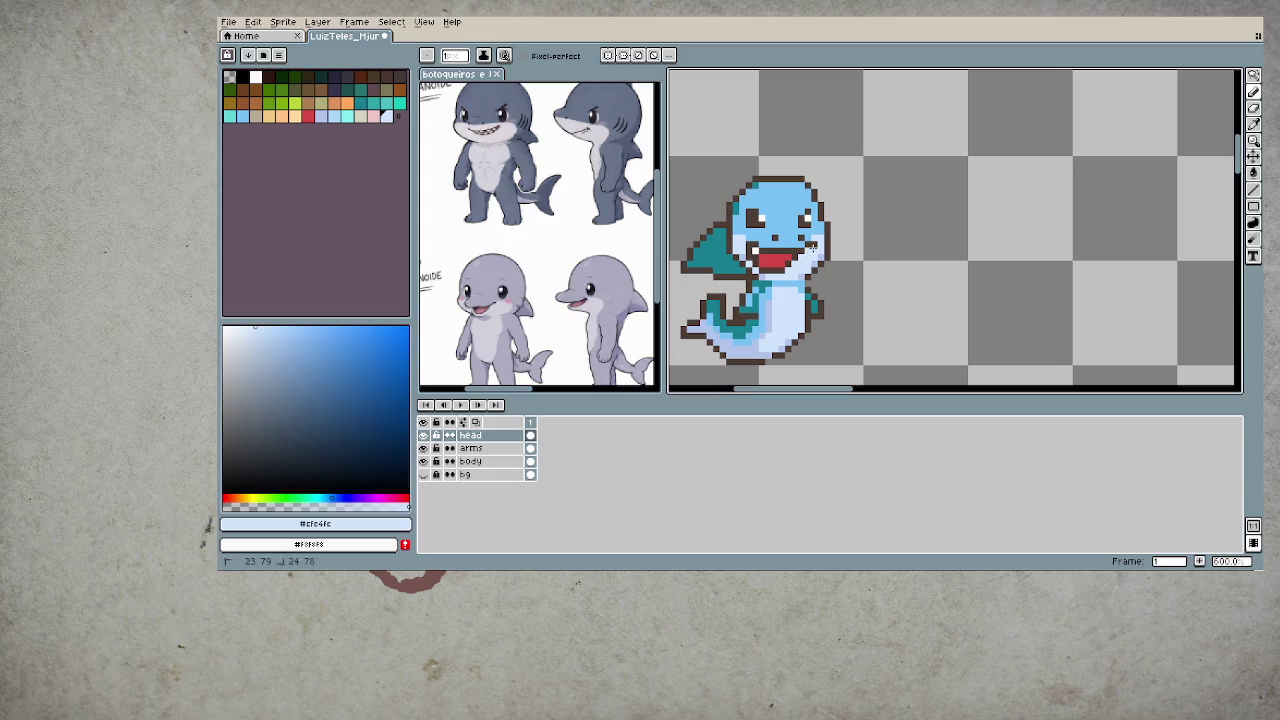
{"action": "scroll", "coordinate": [785, 311], "scroll_direction": "up", "scroll_amount": 3}
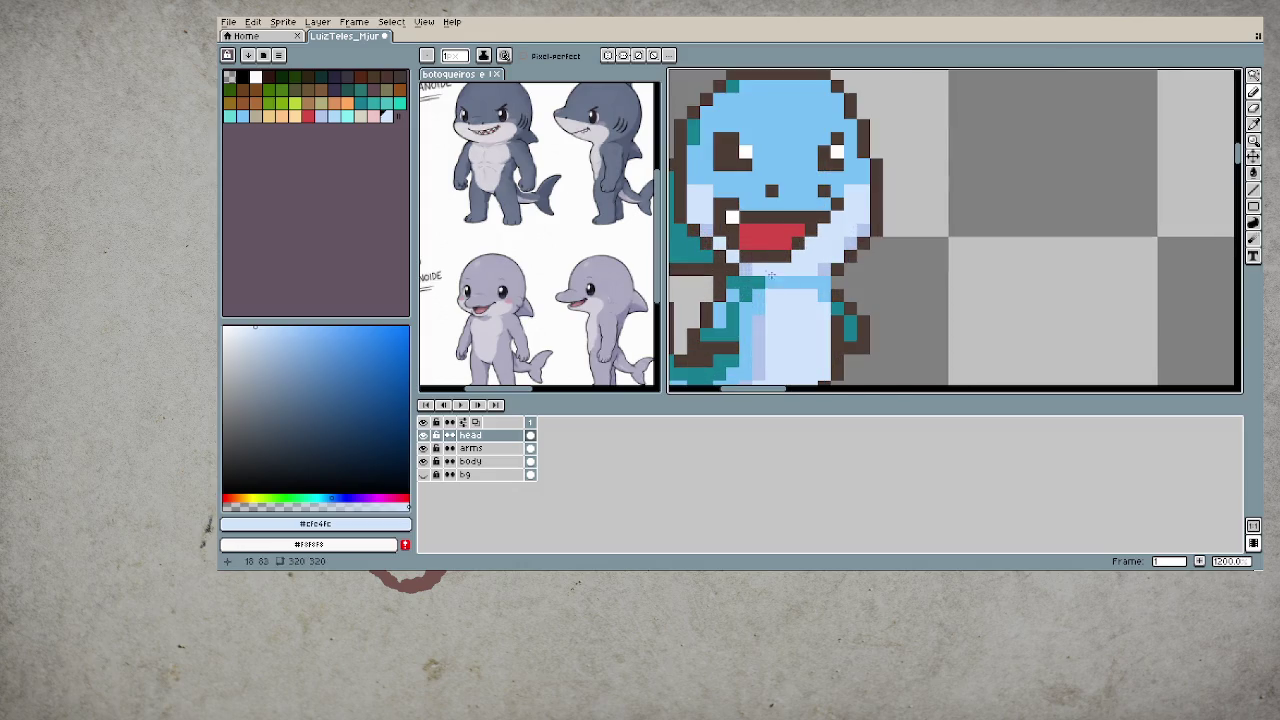
- Try red pixels beside the teeth, then undo to keep the teeth white
{"action": "left_click", "coordinate": [740, 215], "text": "alt"}
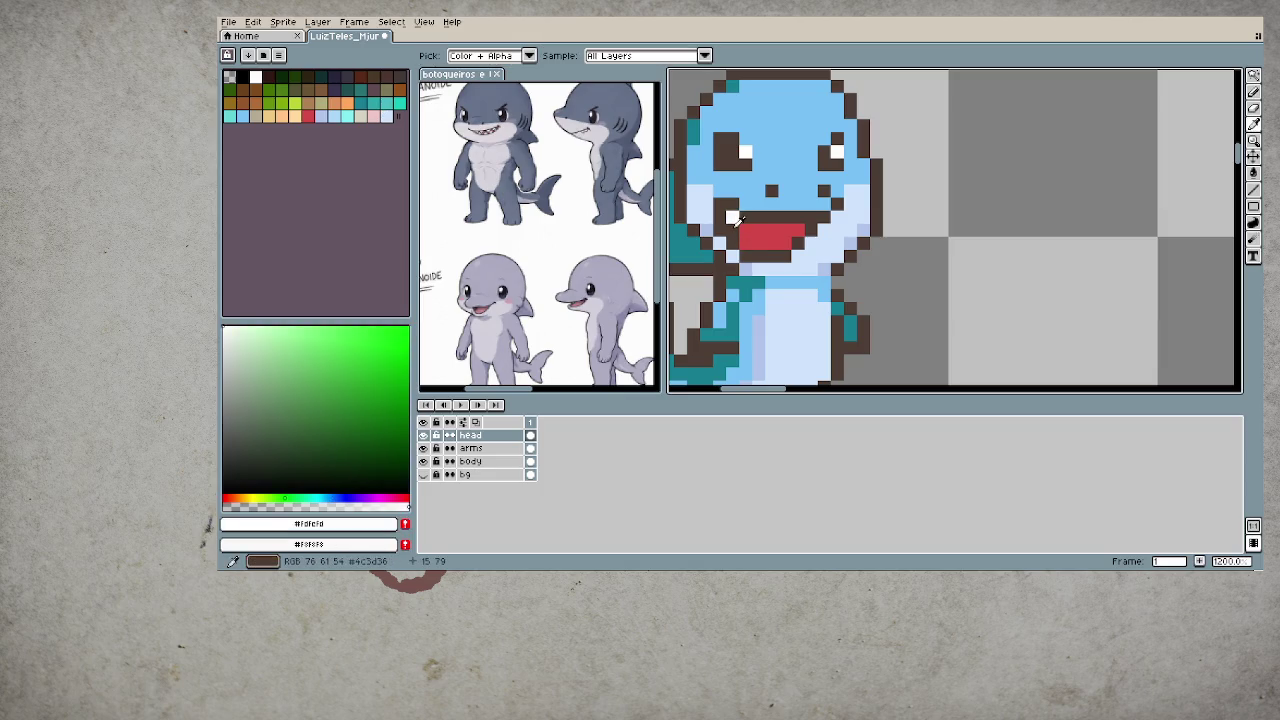
{"action": "left_click", "coordinate": [746, 216], "text": "alt"}
{"action": "left_click", "coordinate": [746, 216]}
{"action": "key", "text": "ctrl+z"}
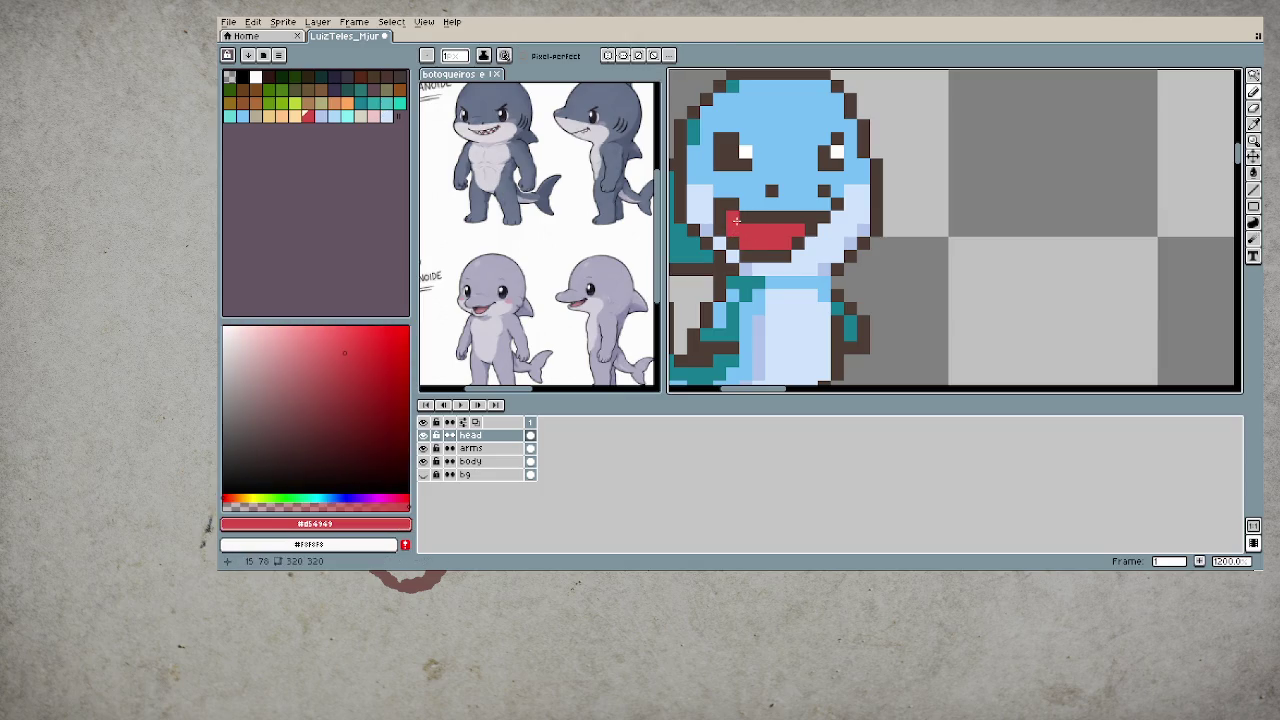
{"action": "key", "text": "alt"}
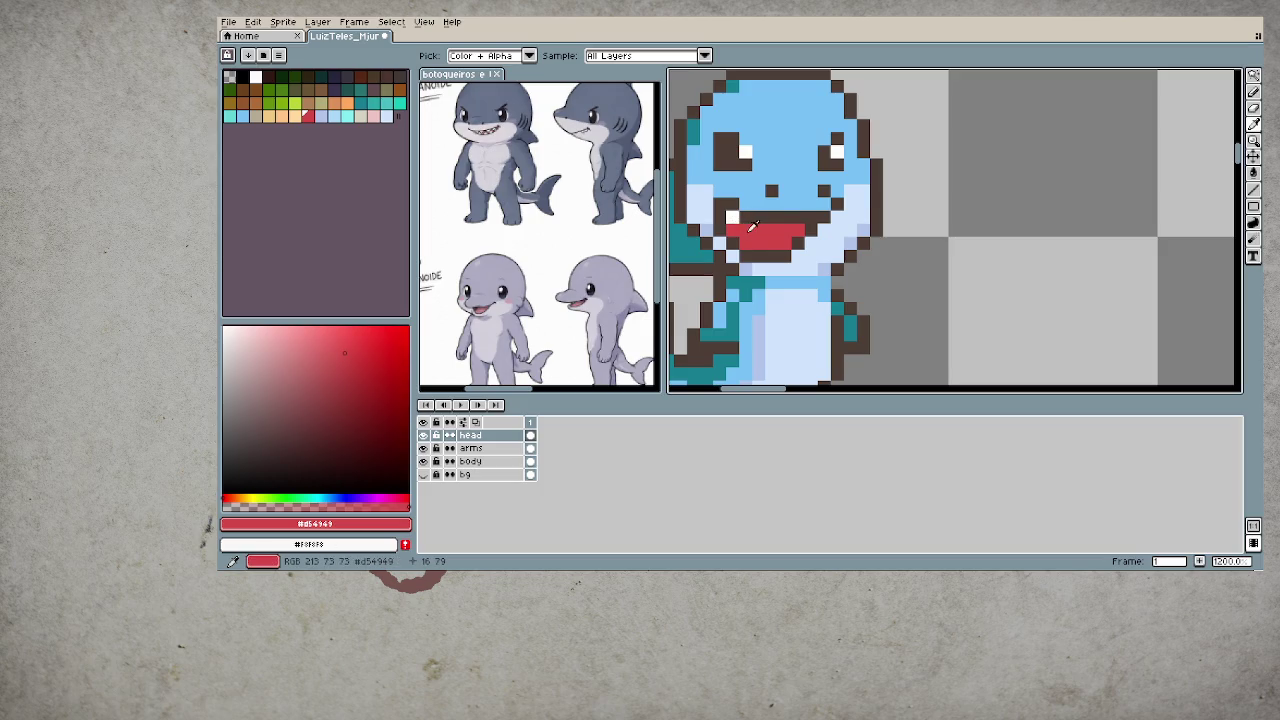
{"action": "left_click", "coordinate": [741, 218]}
{"action": "left_click", "coordinate": [838, 151], "text": "alt"}
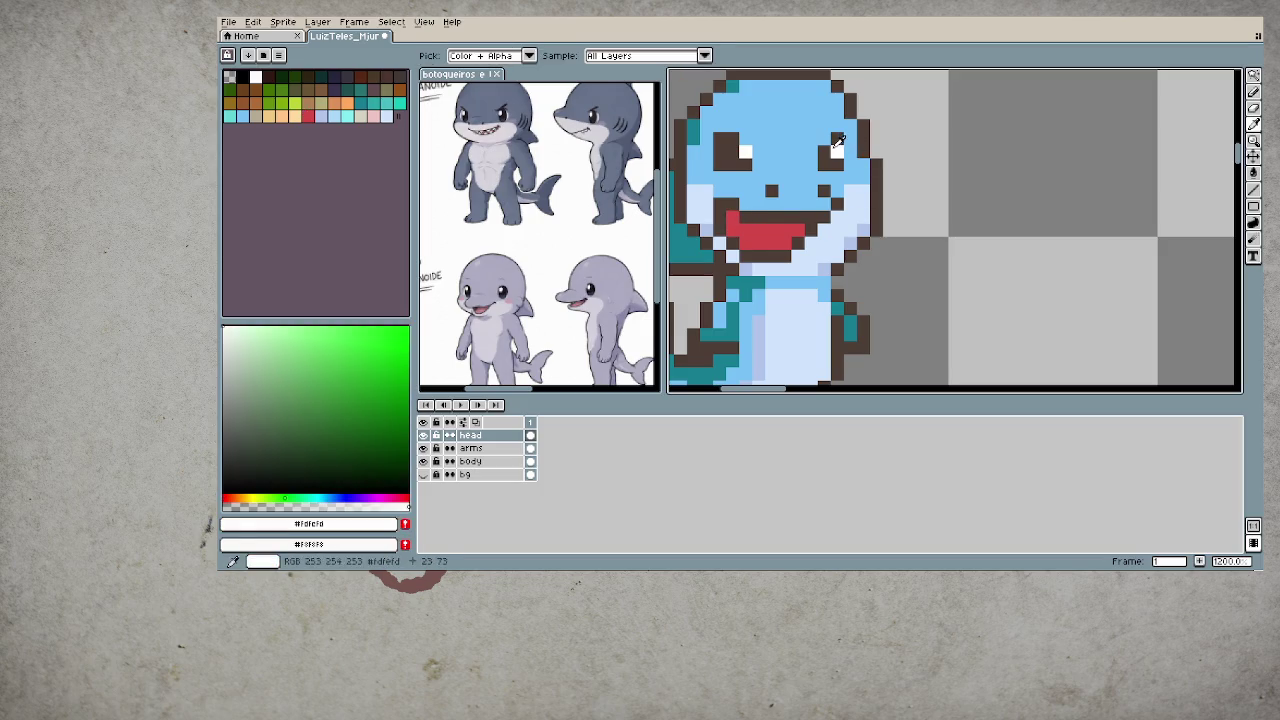
{"action": "key", "text": "ctrl+z"}
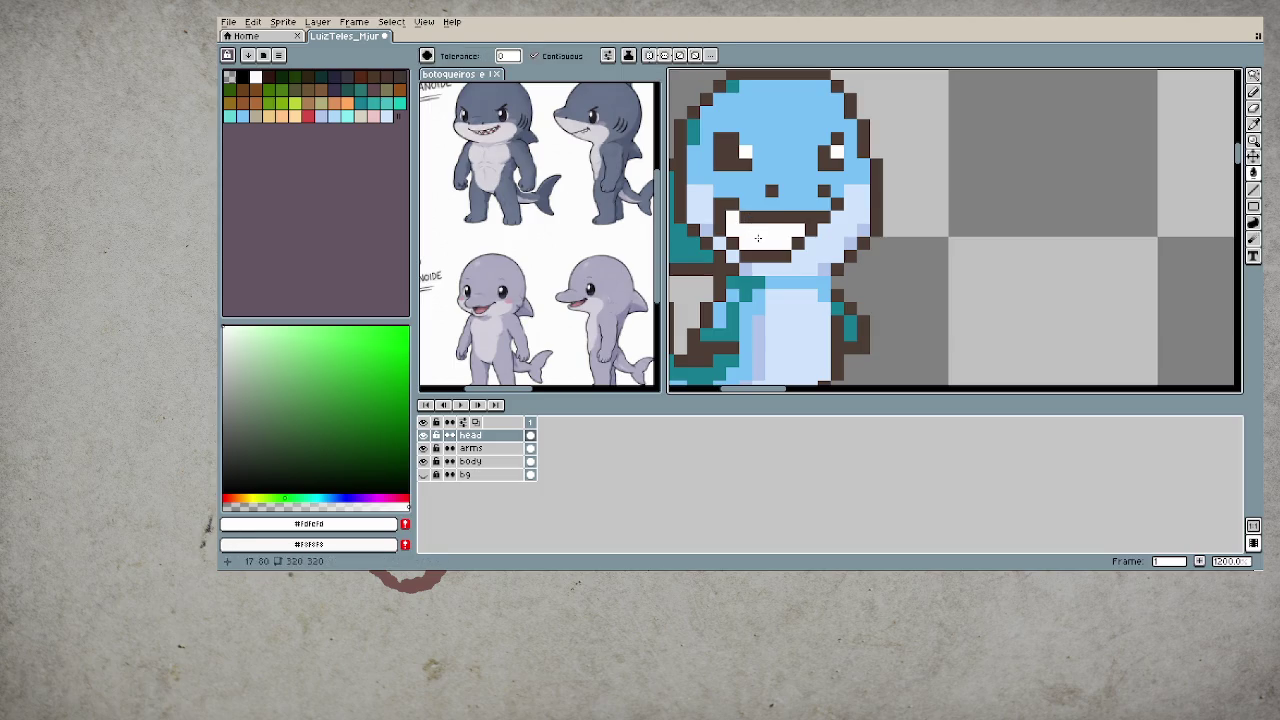
- Add dark brown pixels as gaps between the white teeth
{"action": "left_click", "coordinate": [748, 230], "text": "alt"}
{"action": "left_click", "coordinate": [759, 241]}
{"action": "left_click", "coordinate": [748, 244]}
{"action": "scroll", "coordinate": [785, 320], "scroll_direction": "down", "scroll_amount": 2}
{"action": "scroll", "coordinate": [785, 320], "scroll_direction": "down", "scroll_amount": 5}
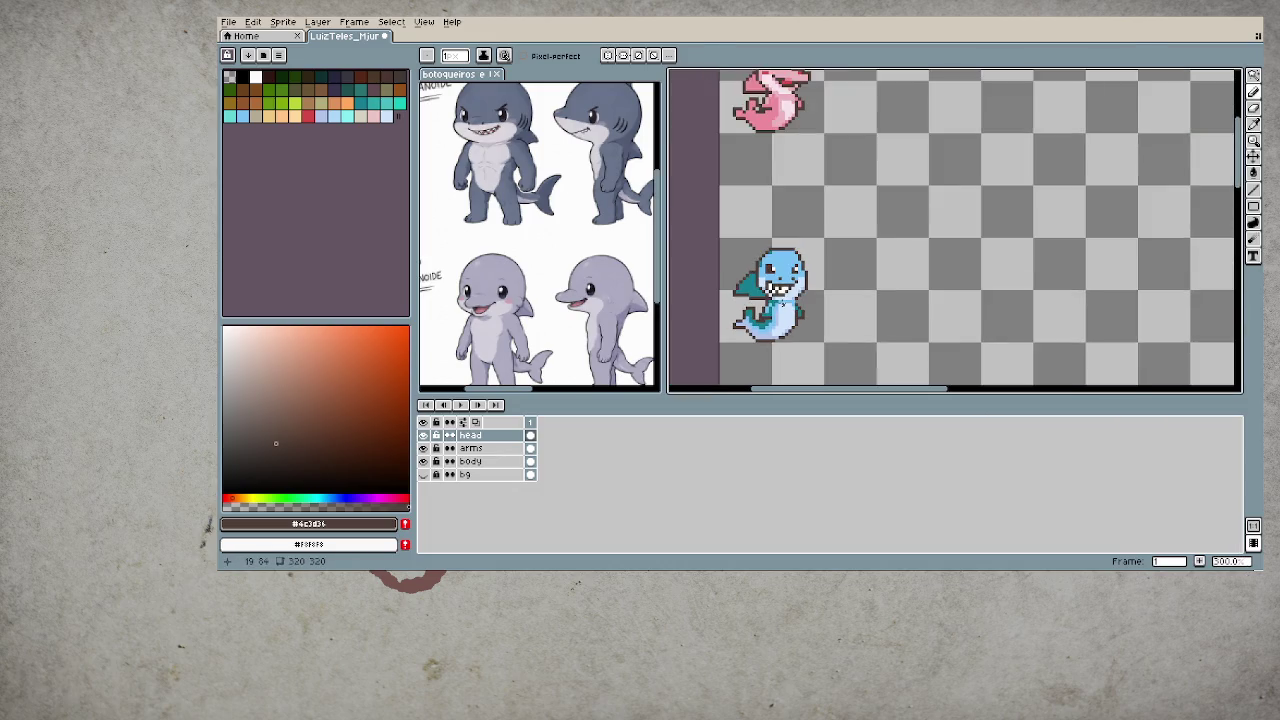
- Zoom in on the grin and eyedrop the teeth white and the dark outline colour
{"action": "scroll", "coordinate": [808, 322], "scroll_direction": "up", "scroll_amount": 4}
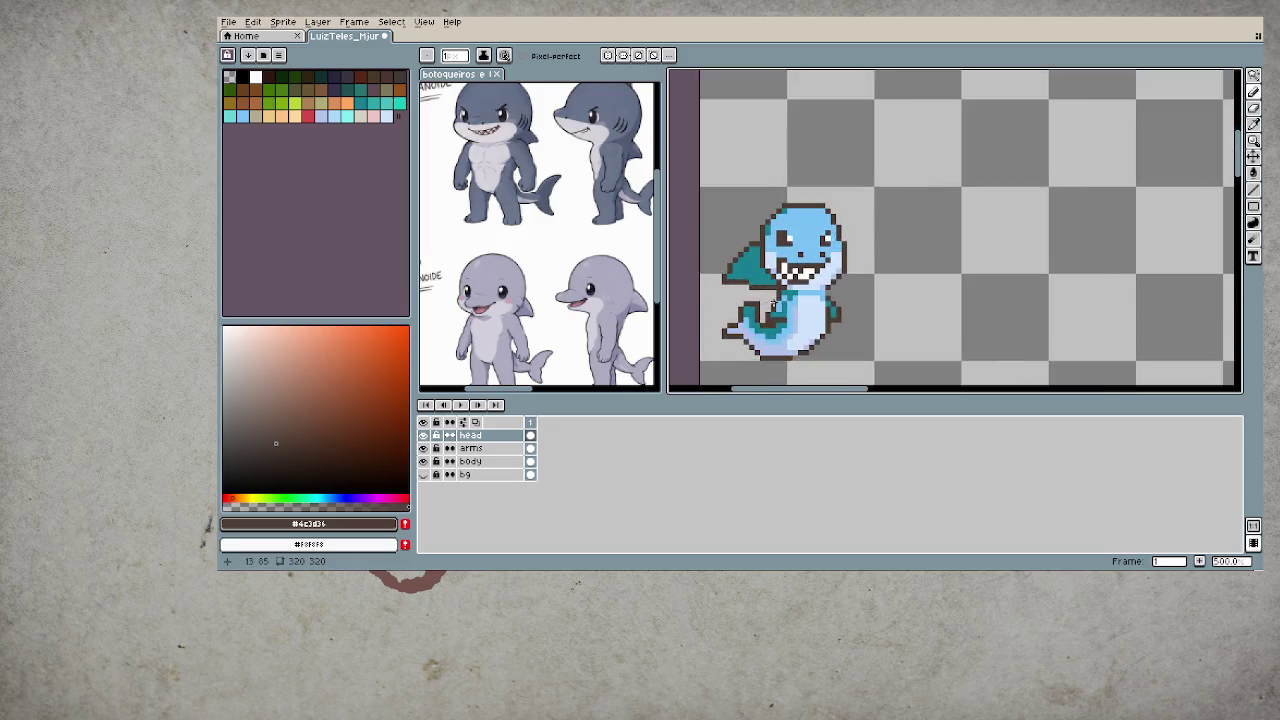
{"action": "scroll", "coordinate": [790, 302], "scroll_direction": "up", "scroll_amount": 1}
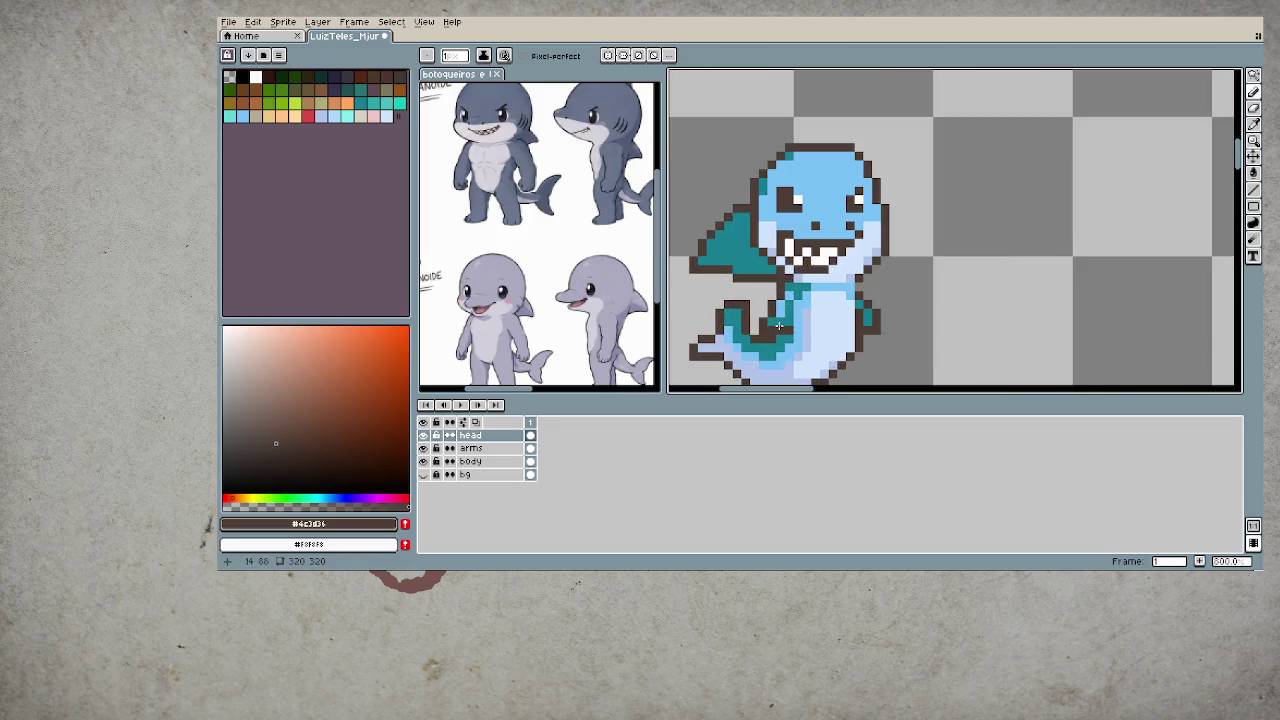
{"action": "key", "text": "i"}
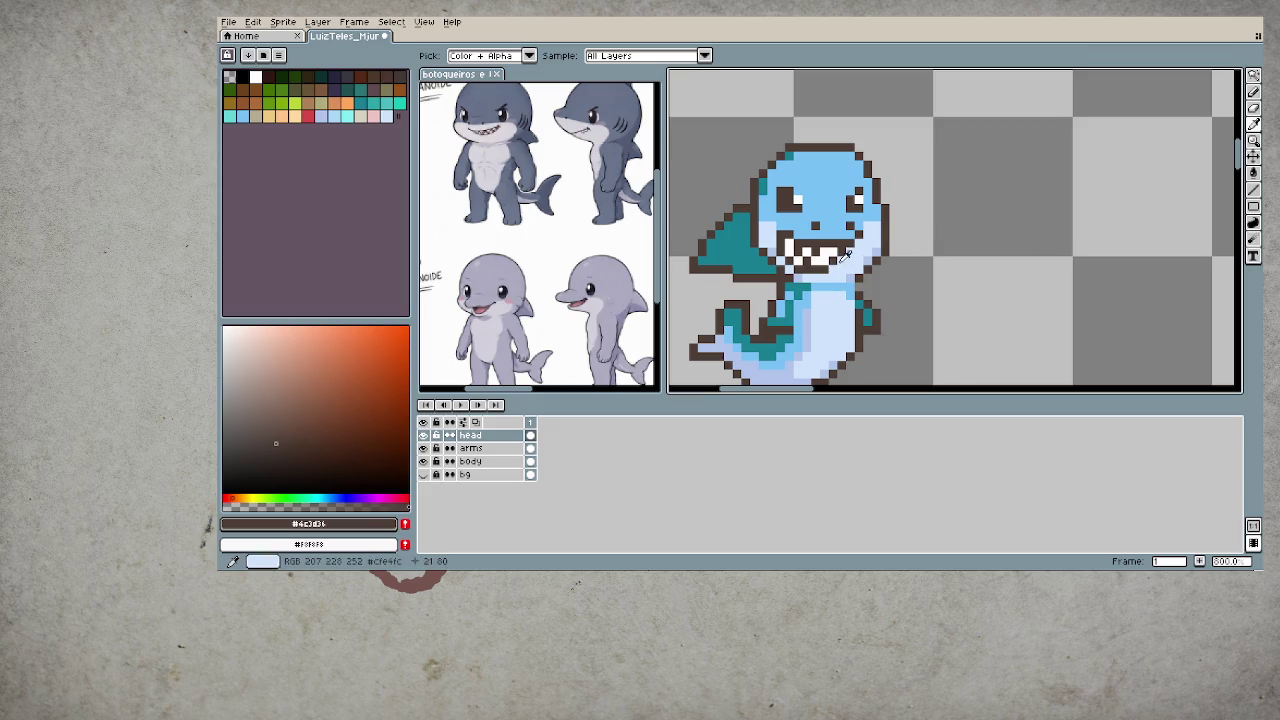
{"action": "left_click", "coordinate": [822, 257]}
{"action": "key", "text": "b"}
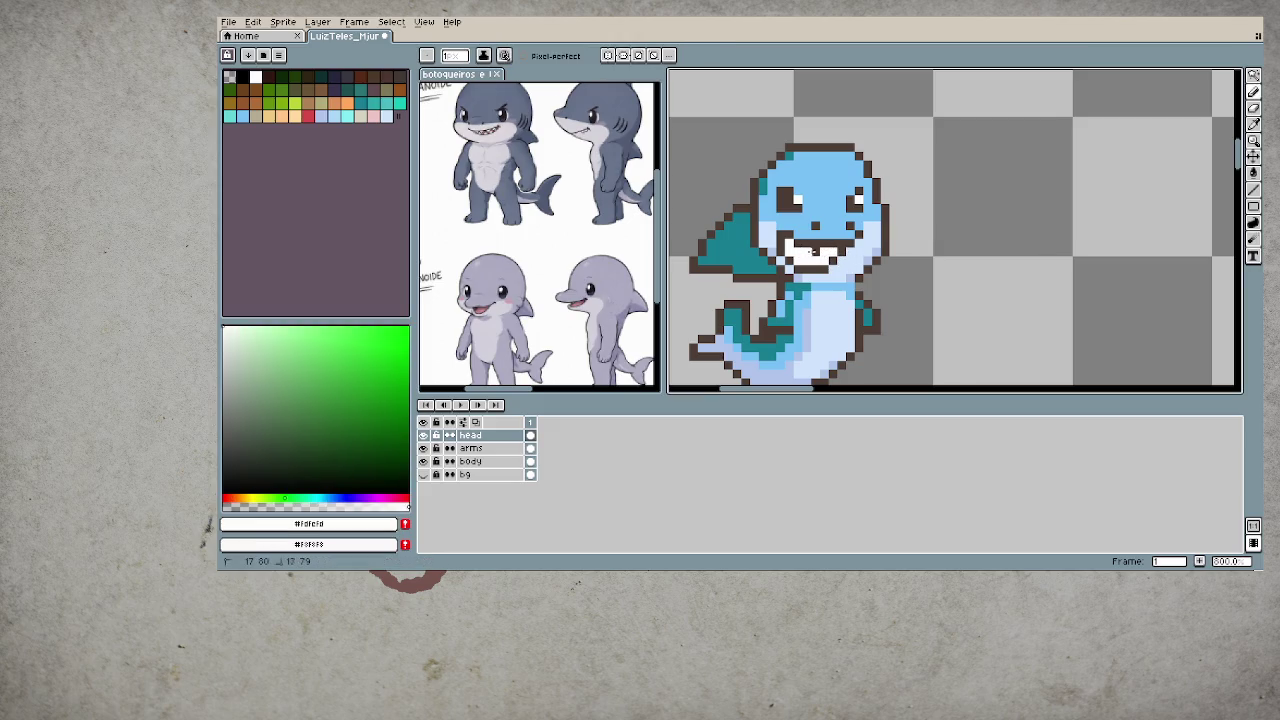
{"action": "left_click", "coordinate": [805, 252], "text": "alt"}
{"action": "left_click", "coordinate": [800, 255], "text": "alt"}
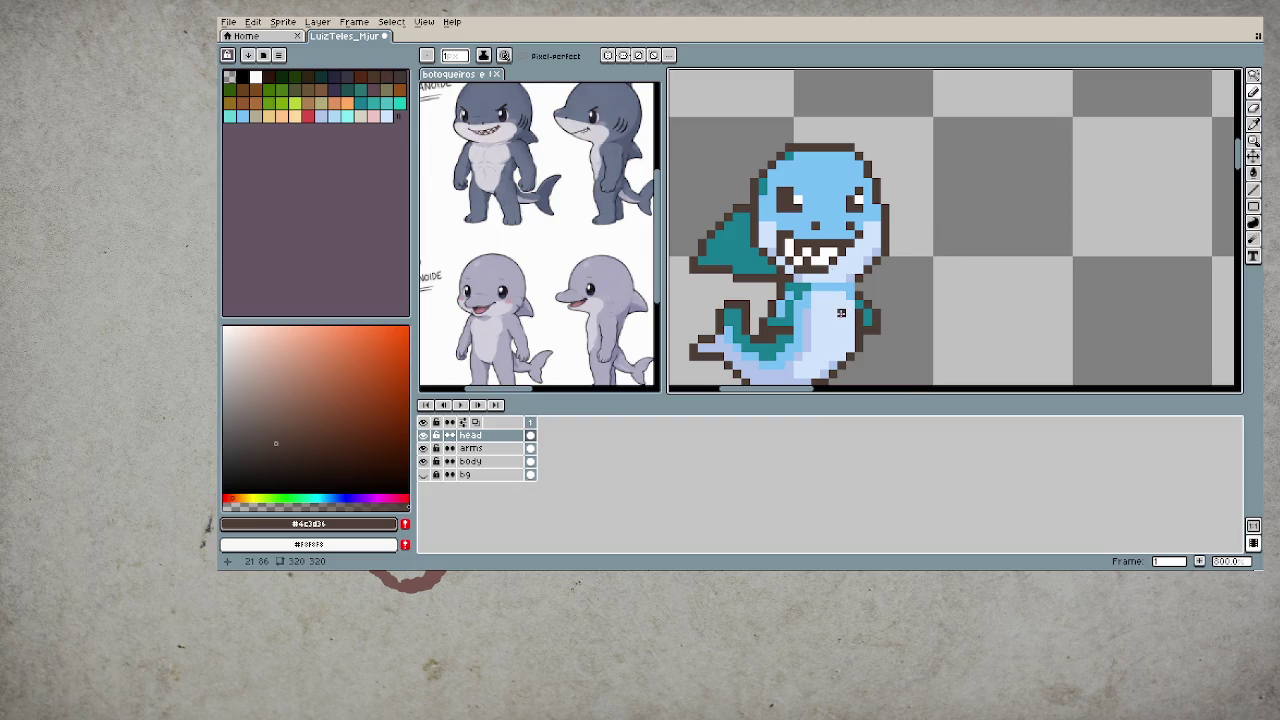
- Zoom out and back in to check the grin, resampling the teeth white
{"action": "scroll", "coordinate": [841, 313], "scroll_direction": "down", "scroll_amount": 2}
{"action": "scroll", "coordinate": [841, 311], "scroll_direction": "down", "scroll_amount": 2}
{"action": "scroll", "coordinate": [841, 309], "scroll_direction": "down", "scroll_amount": 1}
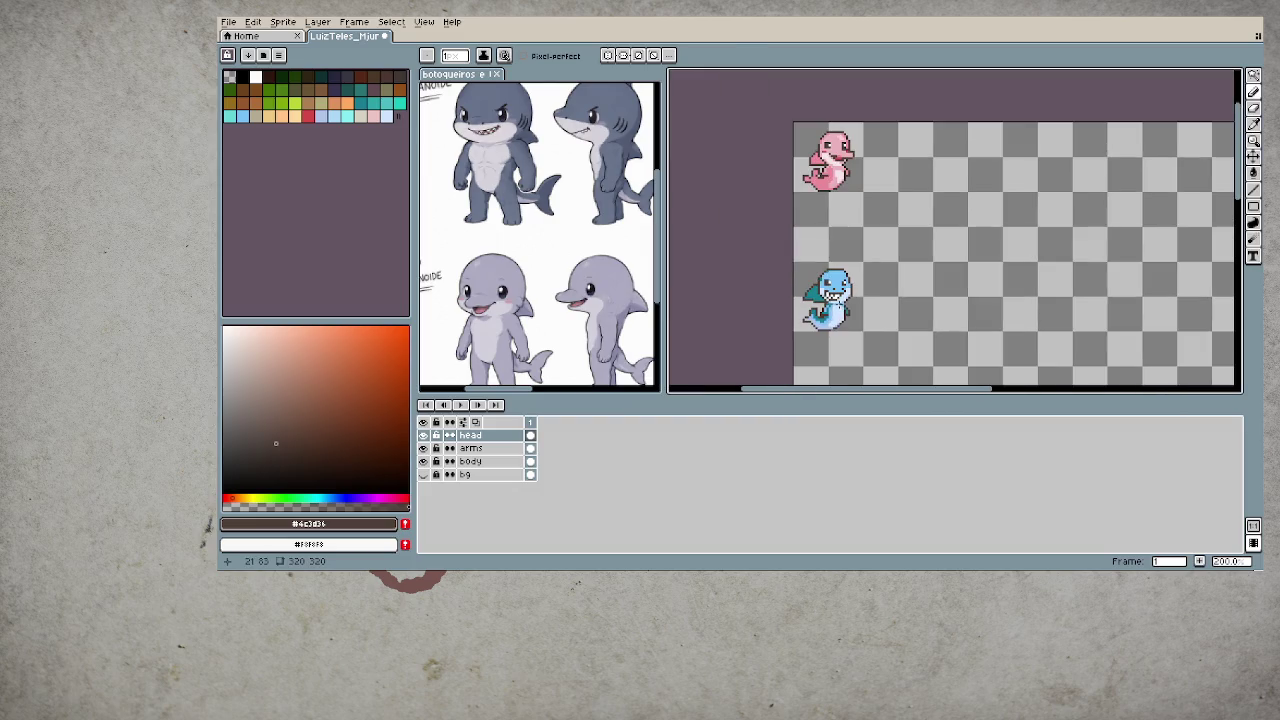
{"action": "scroll", "coordinate": [841, 309], "scroll_direction": "up", "scroll_amount": 1}
{"action": "scroll", "coordinate": [841, 309], "scroll_direction": "up", "scroll_amount": 2}
{"action": "scroll", "coordinate": [850, 310], "scroll_direction": "up", "scroll_amount": 2}
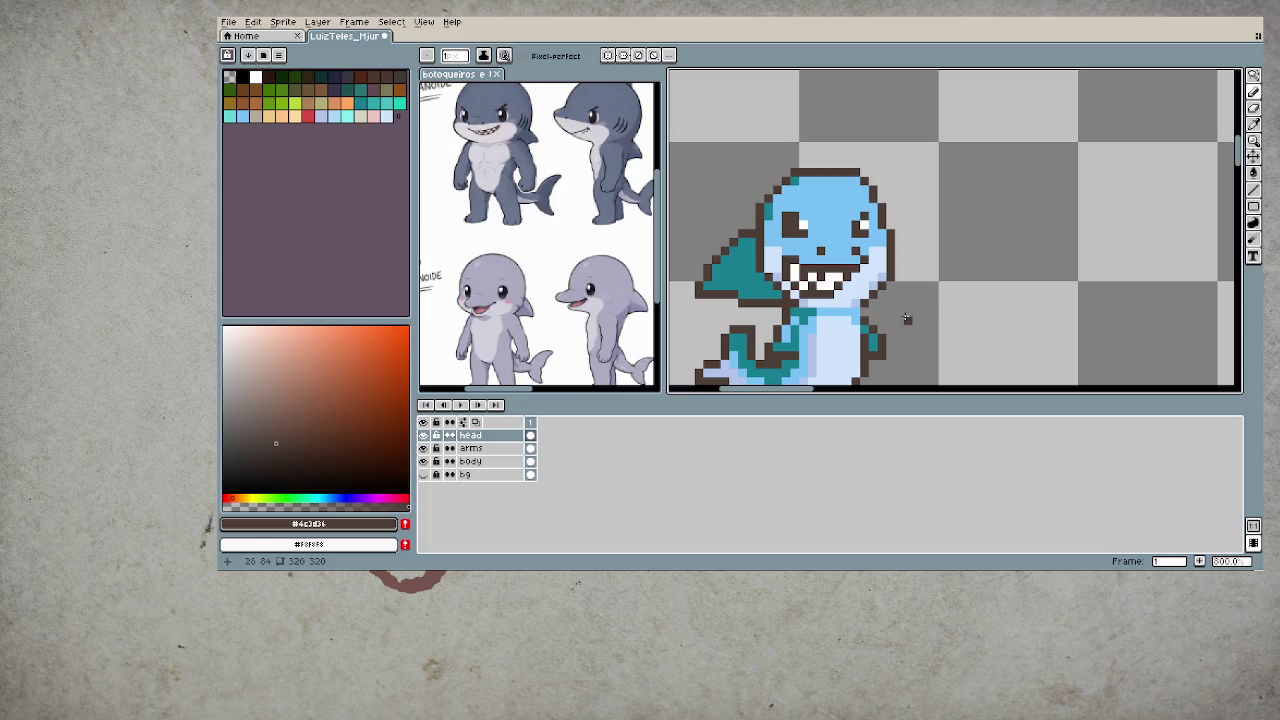
{"action": "left_click", "coordinate": [844, 281], "text": "alt"}
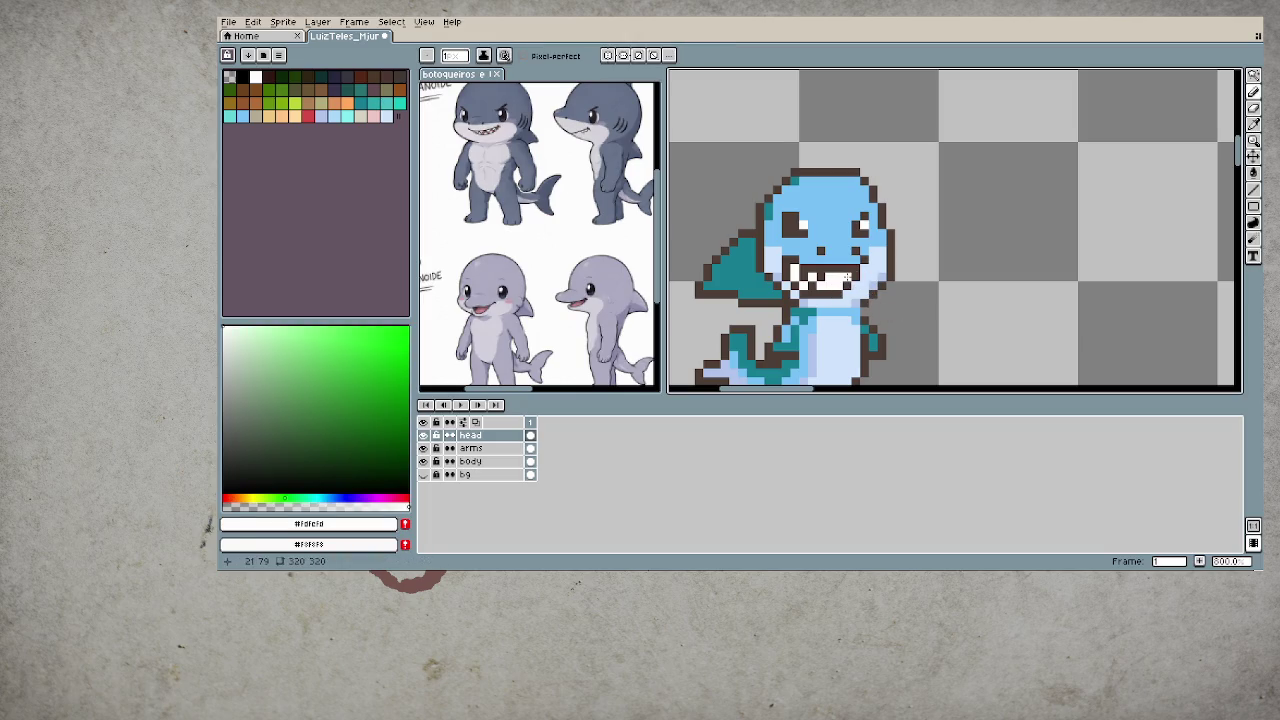
{"action": "scroll", "coordinate": [848, 311], "scroll_direction": "down", "scroll_amount": 5}
{"action": "scroll", "coordinate": [864, 318], "scroll_direction": "down", "scroll_amount": 1}
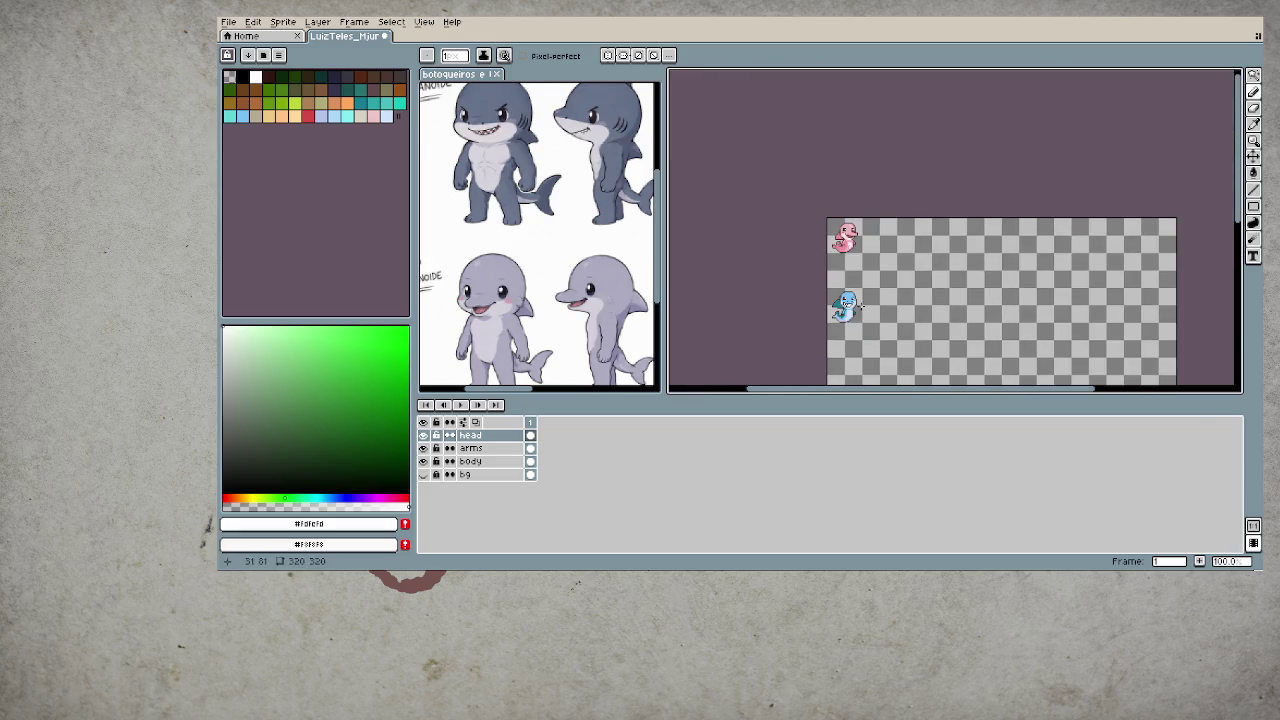
{"action": "scroll", "coordinate": [929, 327], "scroll_direction": "up", "scroll_amount": 1}
- Centre the shark in the view and set the head's light blue #79c1f5 as drawing colour
{"action": "left_click_drag", "start_coordinate": [929, 327], "coordinate": [900, 288]}
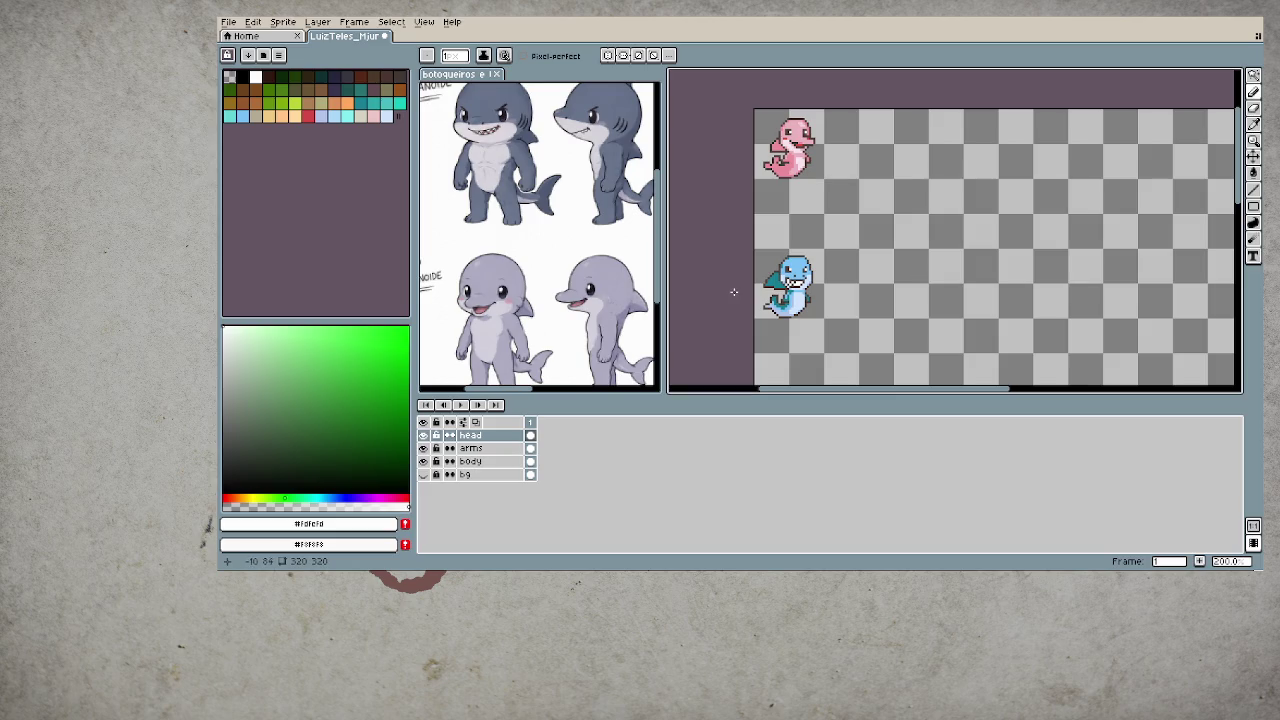
{"action": "scroll", "coordinate": [790, 285], "scroll_direction": "up", "scroll_amount": 3}
{"action": "scroll", "coordinate": [820, 292], "scroll_direction": "up", "scroll_amount": 1}
{"action": "left_click_drag", "start_coordinate": [851, 304], "coordinate": [838, 281]}
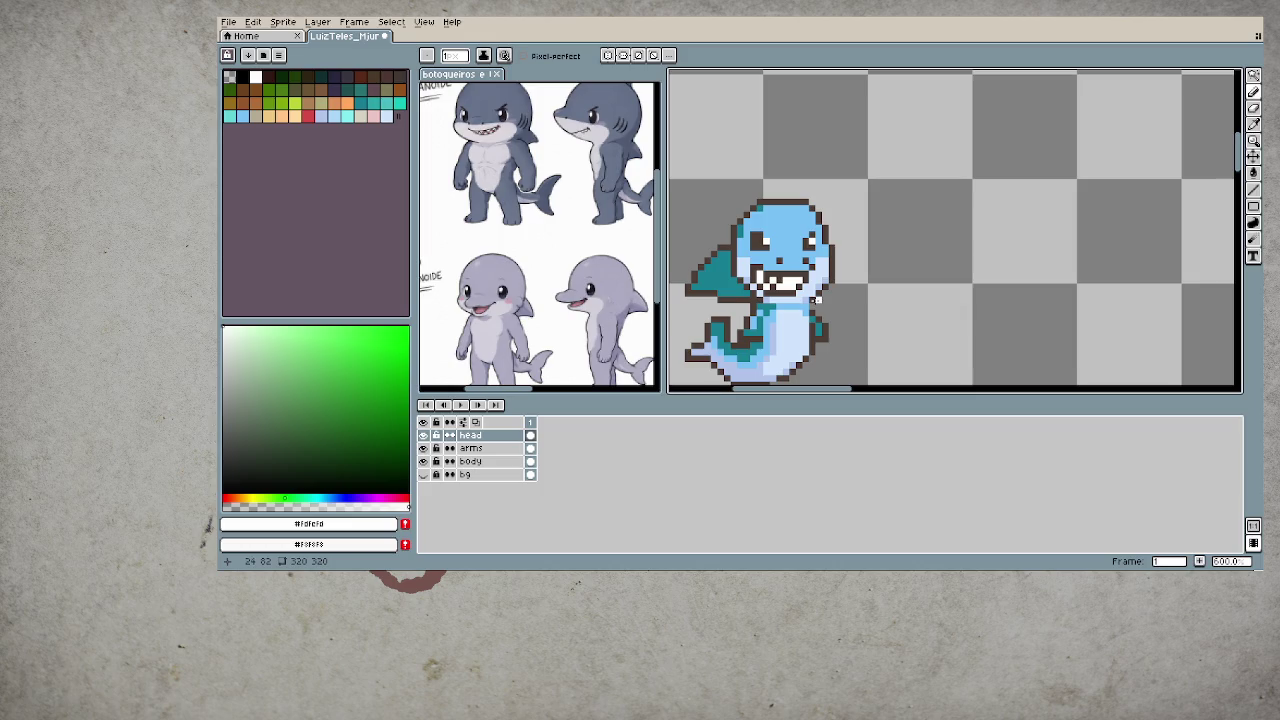
{"action": "scroll", "coordinate": [817, 298], "scroll_direction": "down", "scroll_amount": 2}
{"action": "scroll", "coordinate": [810, 292], "scroll_direction": "down", "scroll_amount": 2}
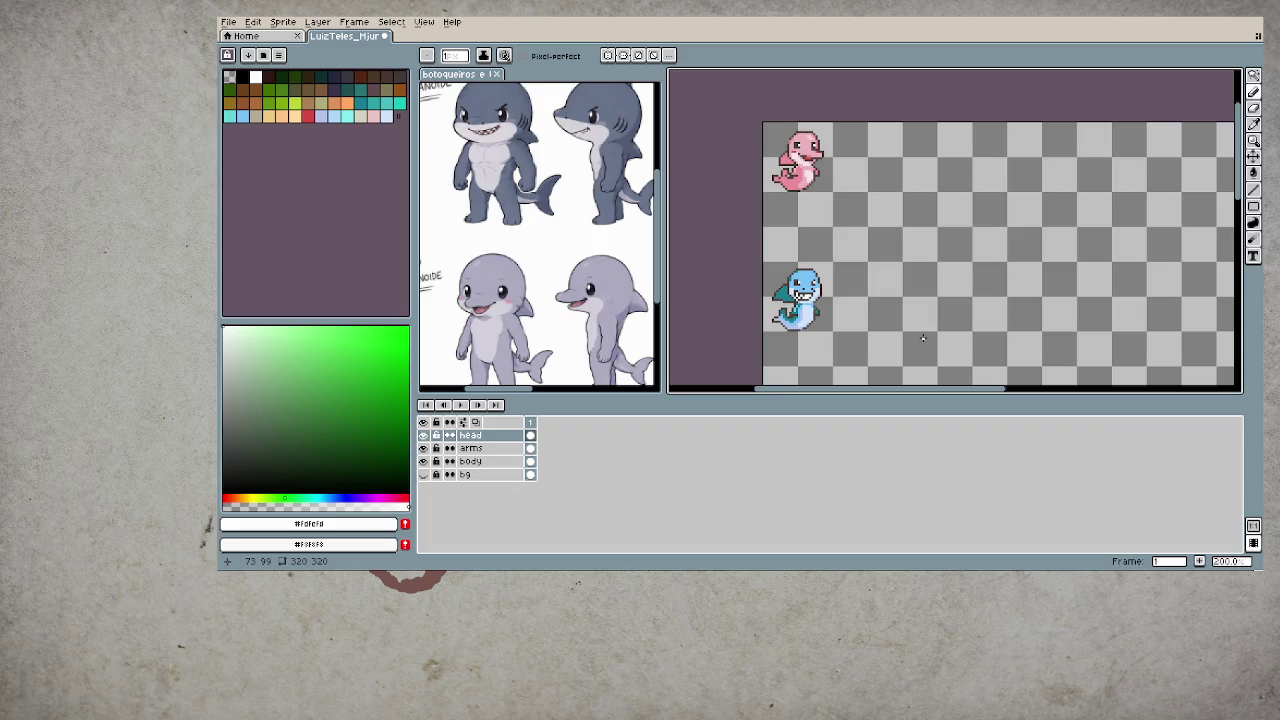
{"action": "scroll", "coordinate": [817, 295], "scroll_direction": "up", "scroll_amount": 2}
{"action": "scroll", "coordinate": [817, 295], "scroll_direction": "up", "scroll_amount": 1}
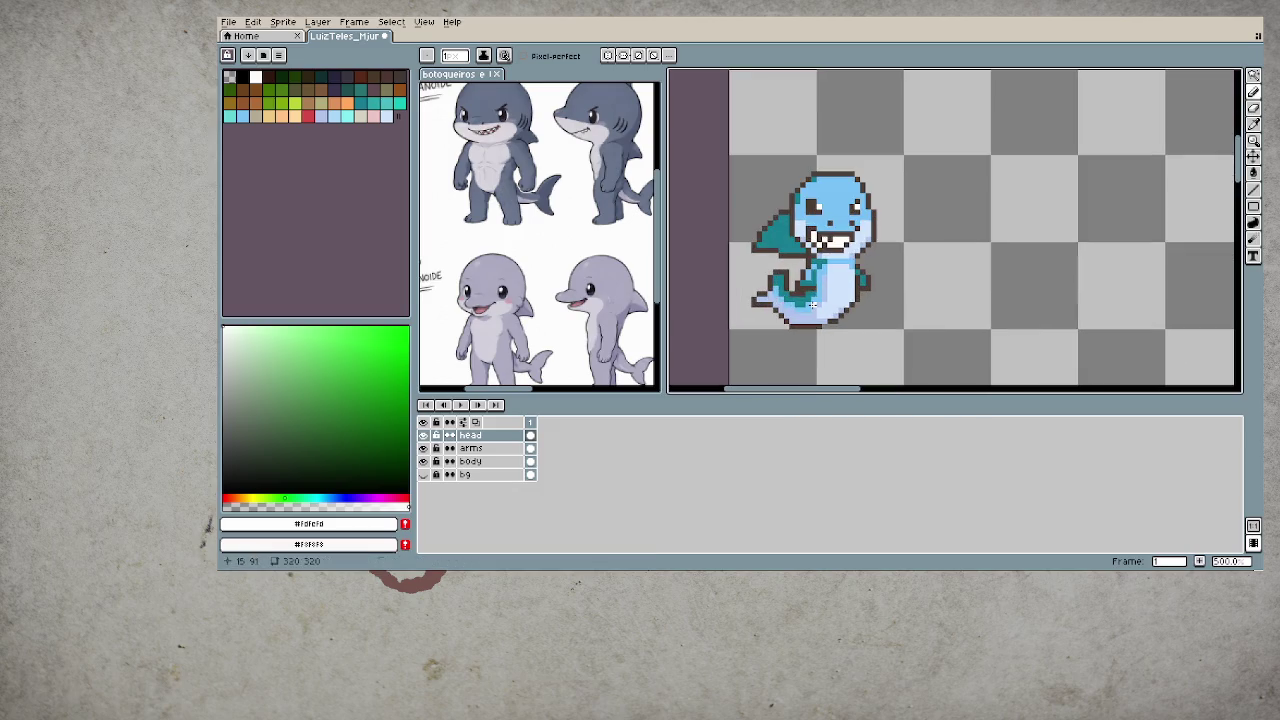
{"action": "left_click", "coordinate": [242, 116]}
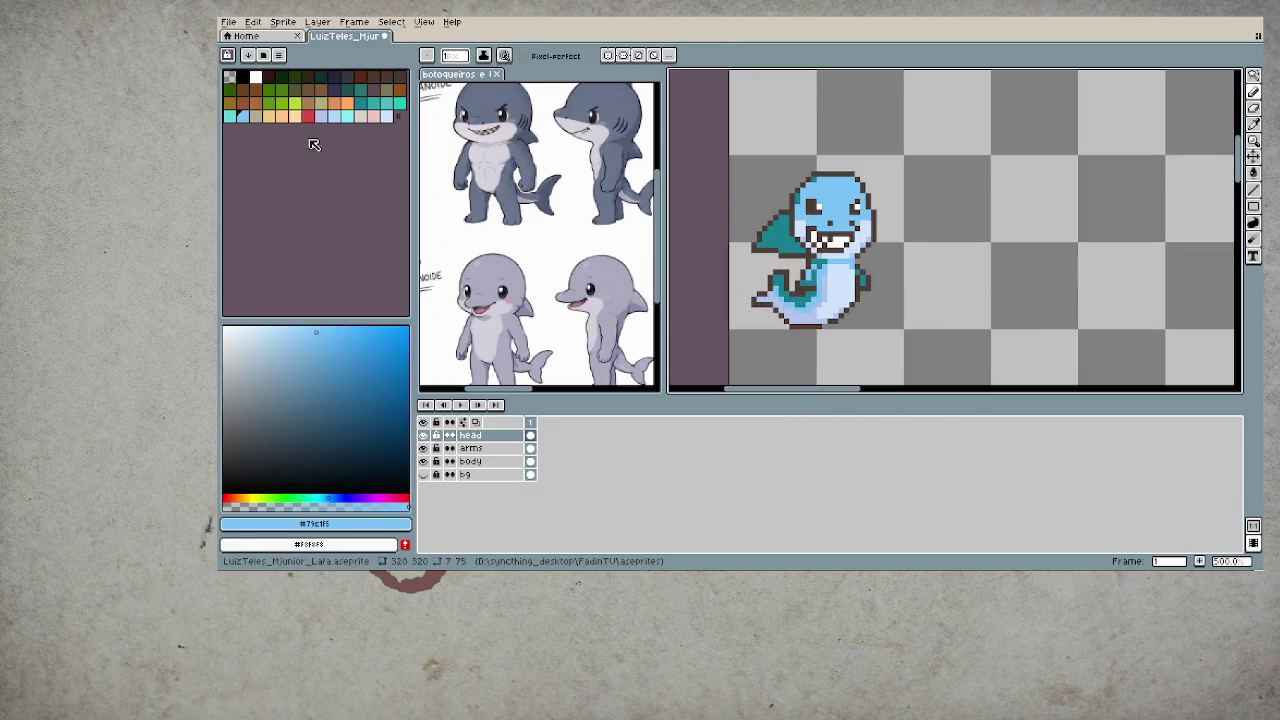
{"action": "left_click", "coordinate": [364, 350]}
{"action": "key", "text": "w"}
{"action": "left_click", "coordinate": [778, 236]}
{"action": "scroll", "coordinate": [845, 255], "scroll_direction": "down", "scroll_amount": 1}
{"action": "scroll", "coordinate": [860, 258], "scroll_direction": "down", "scroll_amount": 1}
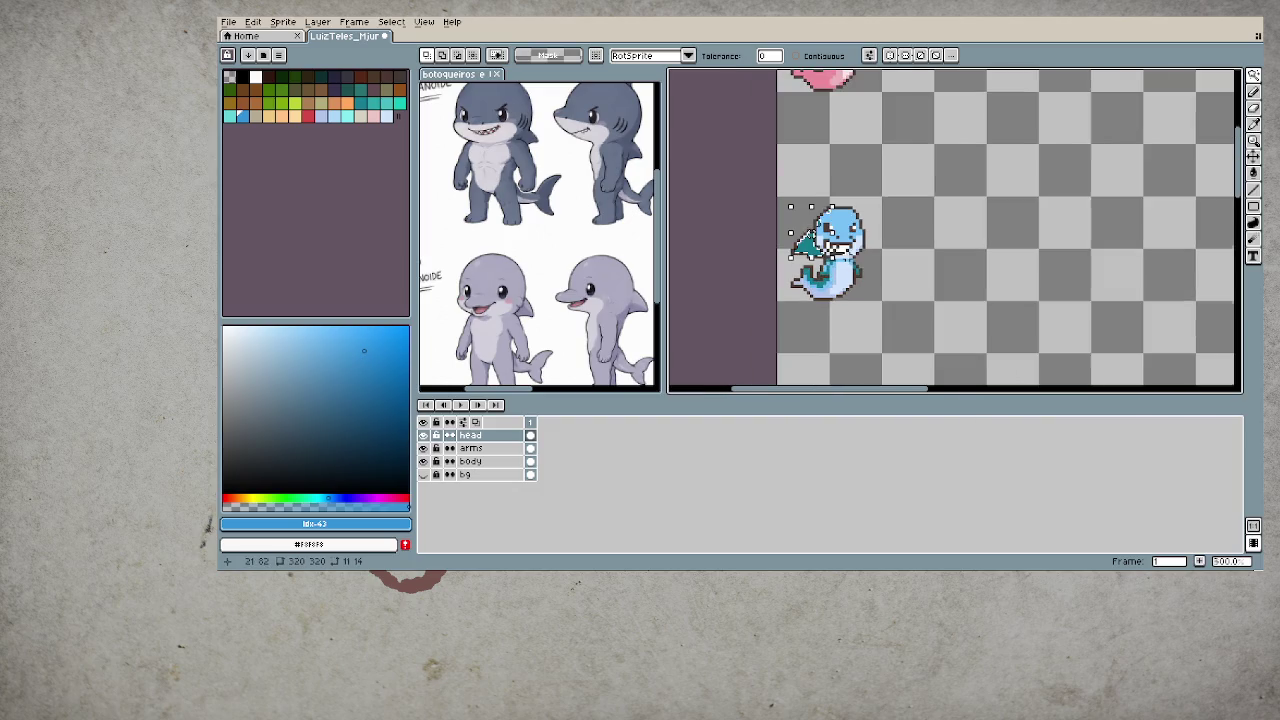
{"action": "scroll", "coordinate": [883, 262], "scroll_direction": "down", "scroll_amount": 1}
{"action": "scroll", "coordinate": [883, 262], "scroll_direction": "down", "scroll_amount": 1}
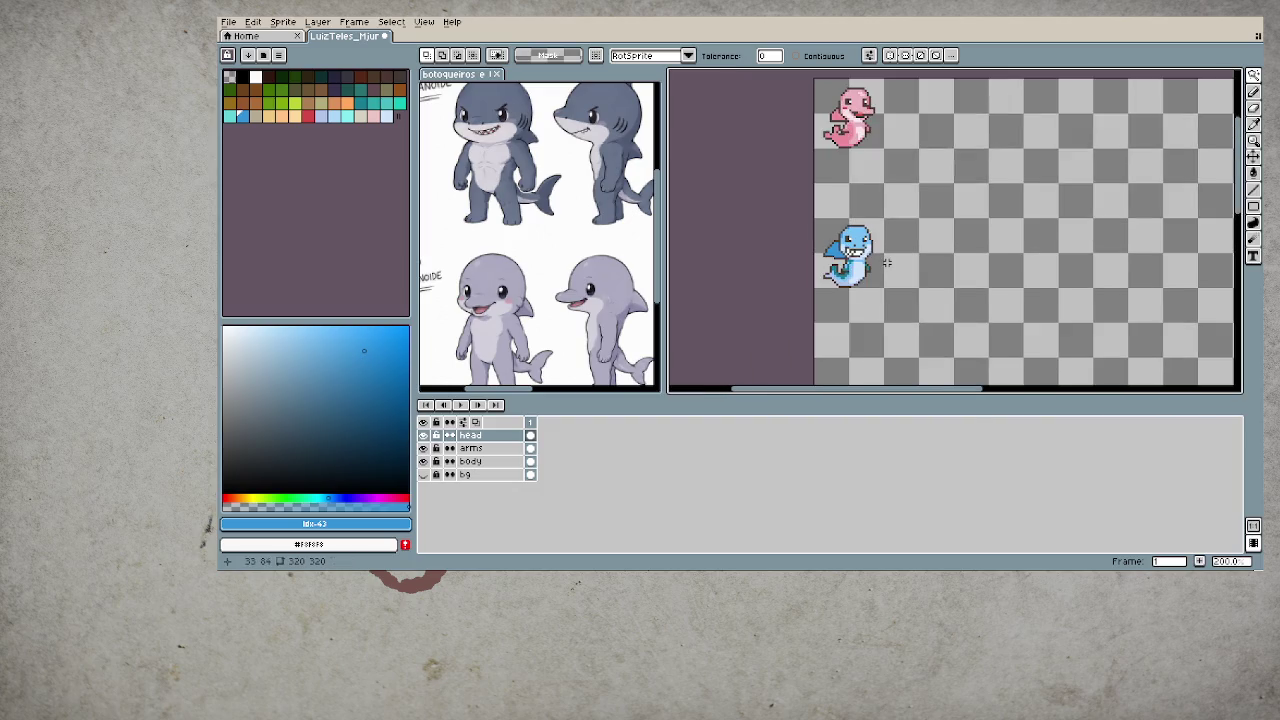
{"action": "scroll", "coordinate": [880, 265], "scroll_direction": "down", "scroll_amount": 2}
{"action": "scroll", "coordinate": [880, 266], "scroll_direction": "up", "scroll_amount": 4}
{"action": "scroll", "coordinate": [880, 266], "scroll_direction": "up", "scroll_amount": 1}
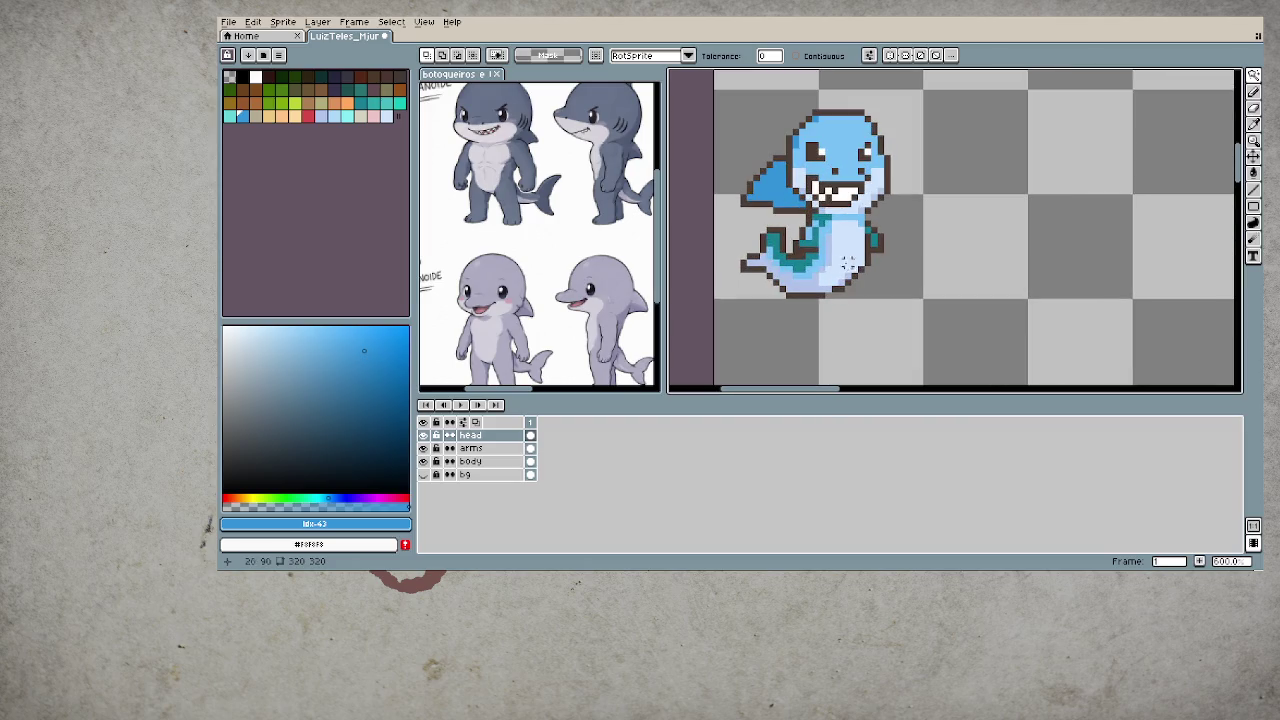
{"action": "key", "text": "Down"}
{"action": "key", "text": "Down"}
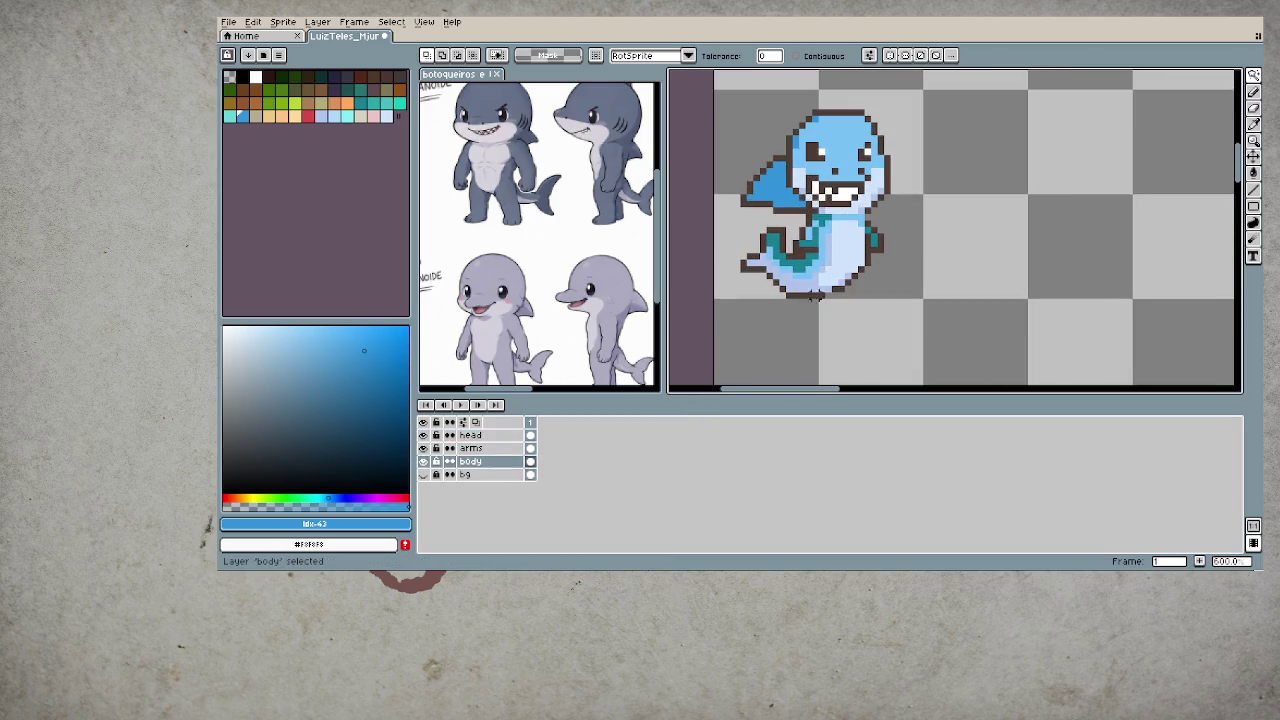
{"action": "left_click", "coordinate": [806, 268]}
{"action": "left_click", "coordinate": [900, 308]}
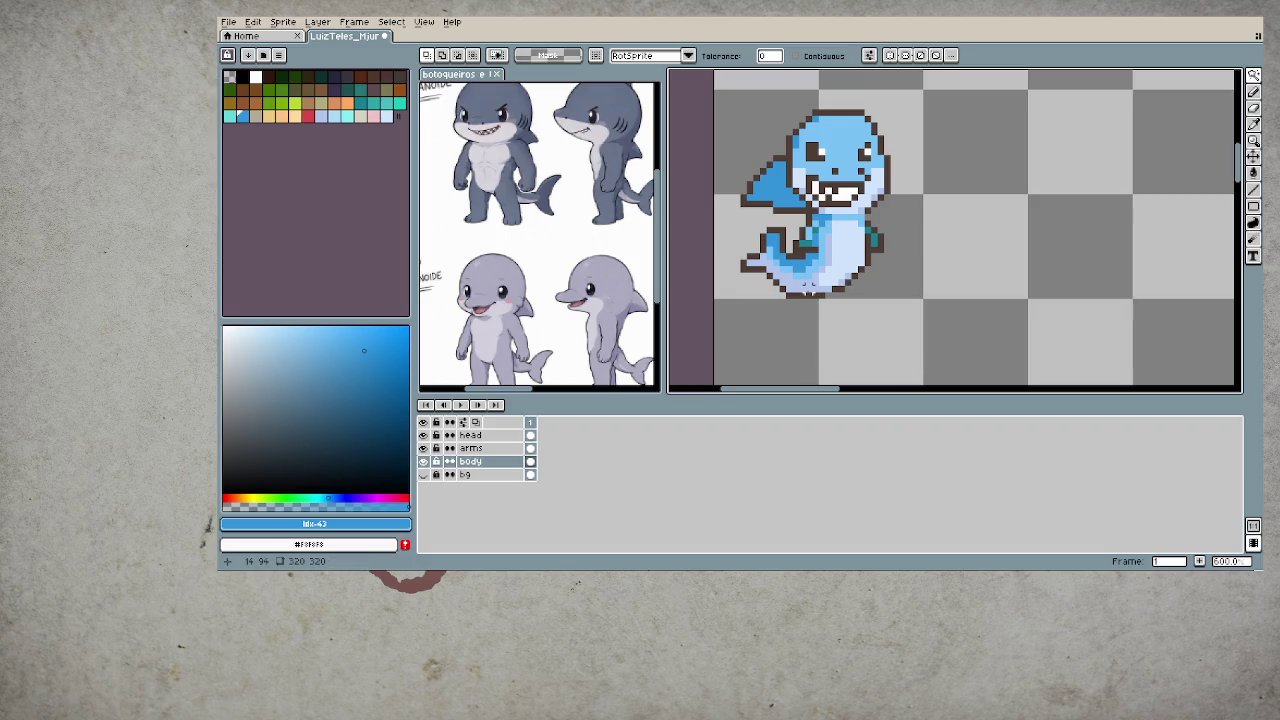
{"action": "key", "text": "Up"}
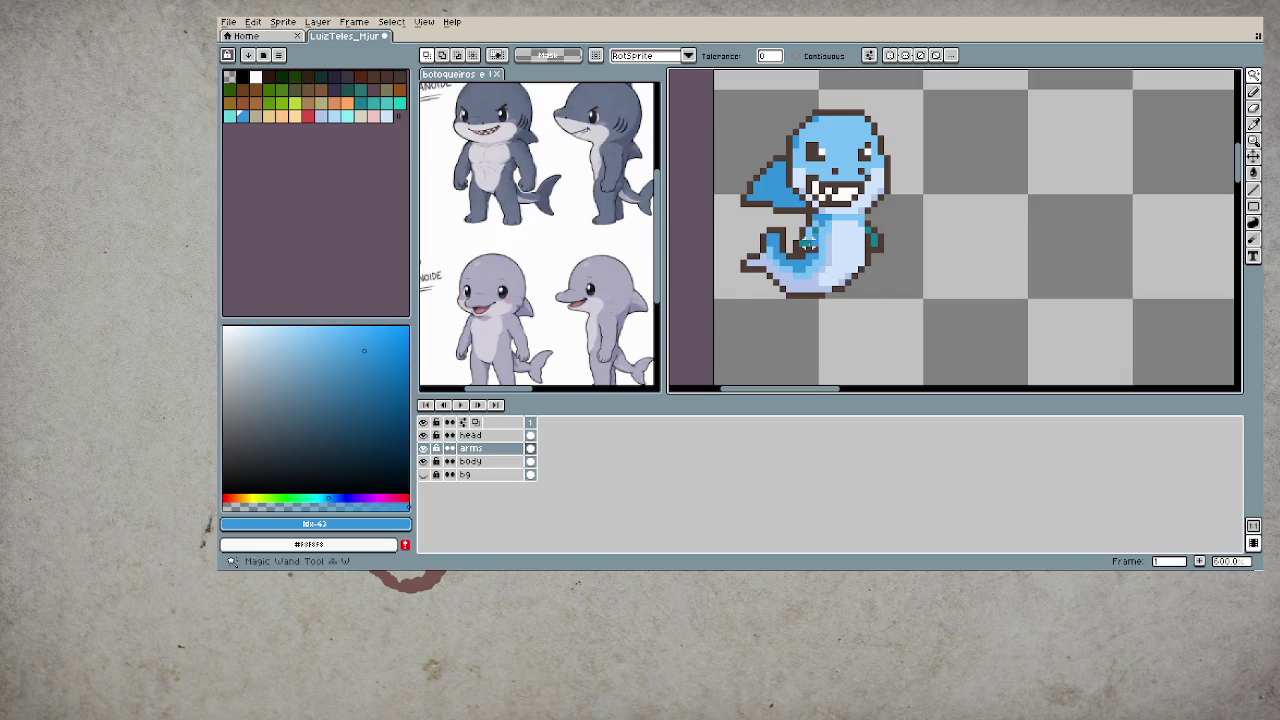
{"action": "scroll", "coordinate": [965, 302], "scroll_direction": "down", "scroll_amount": 4}
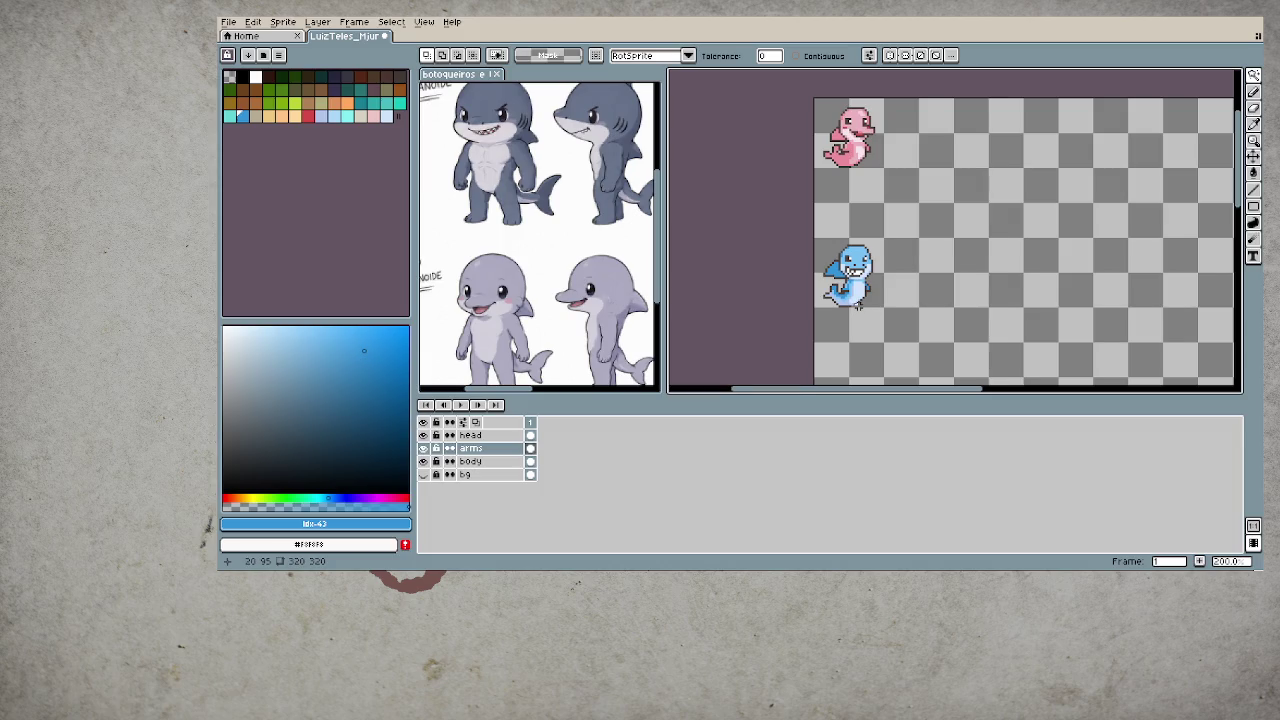
{"action": "scroll", "coordinate": [857, 305], "scroll_direction": "down", "scroll_amount": 1}
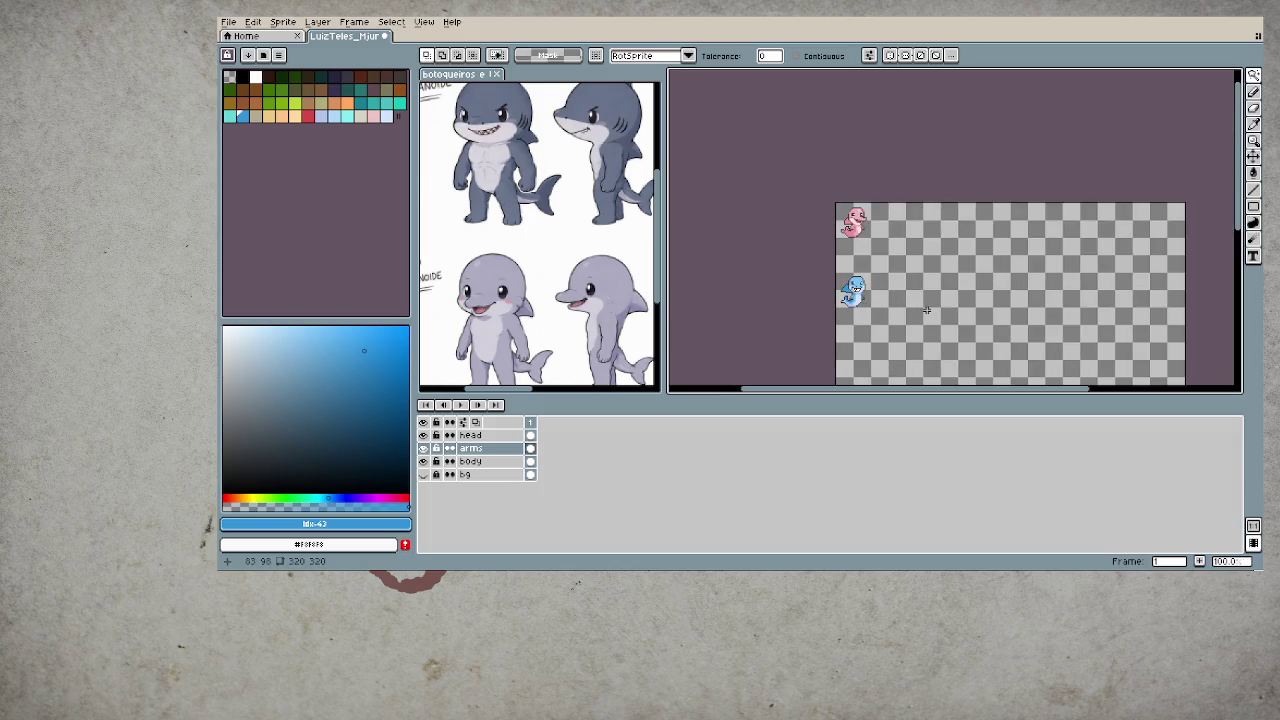
{"action": "scroll", "coordinate": [871, 318], "scroll_direction": "up", "scroll_amount": 4}
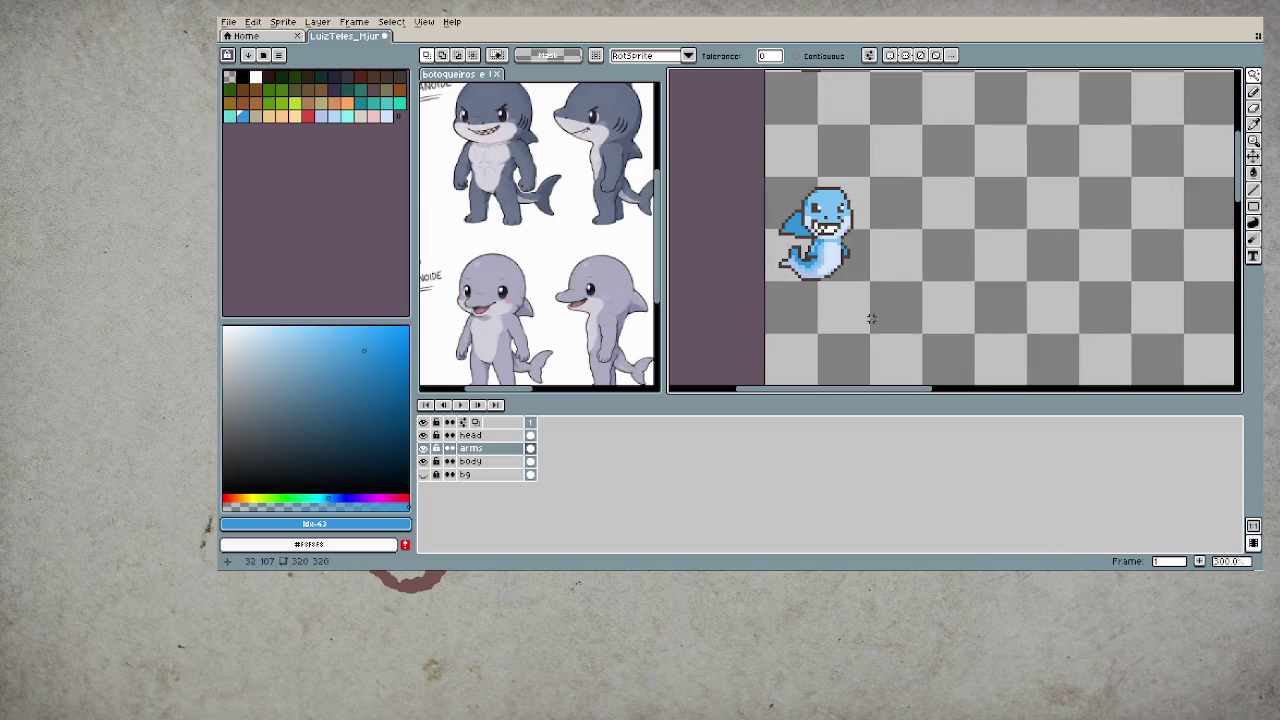
{"action": "left_click_drag", "start_coordinate": [926, 207], "coordinate": [886, 271]}
{"action": "scroll", "coordinate": [792, 312], "scroll_direction": "up", "scroll_amount": 2}
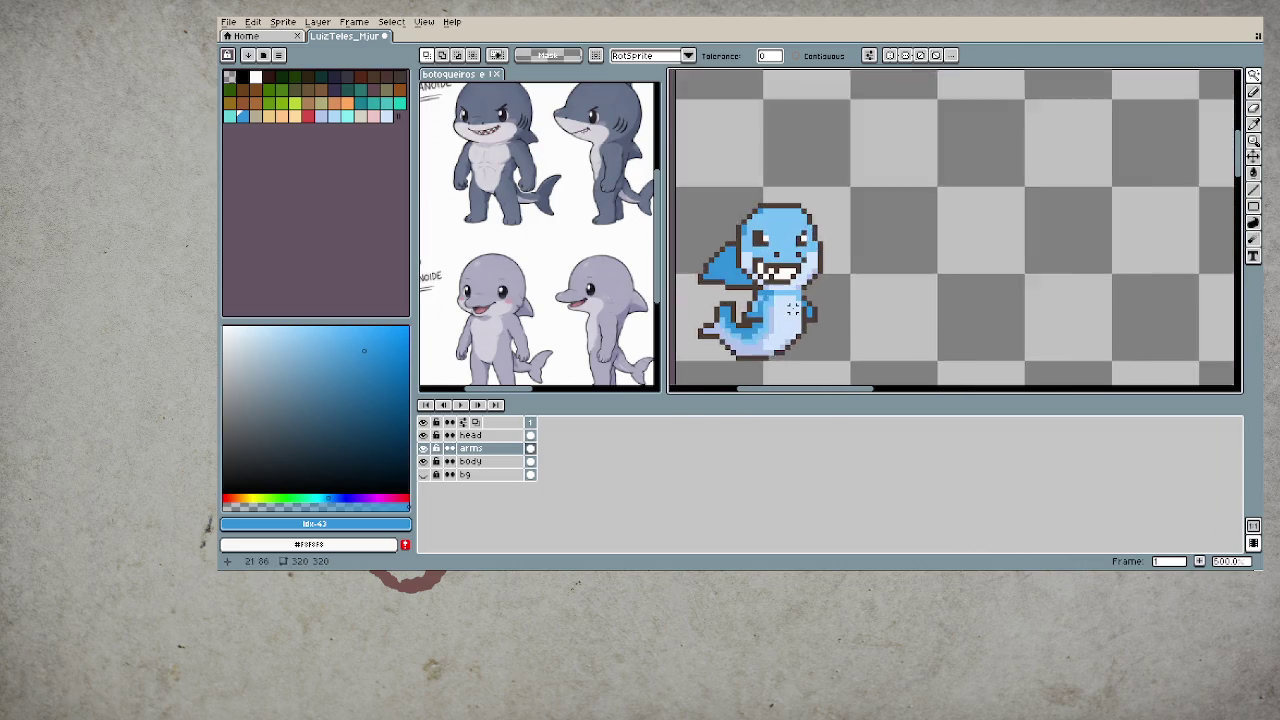
{"action": "key", "text": "m"}
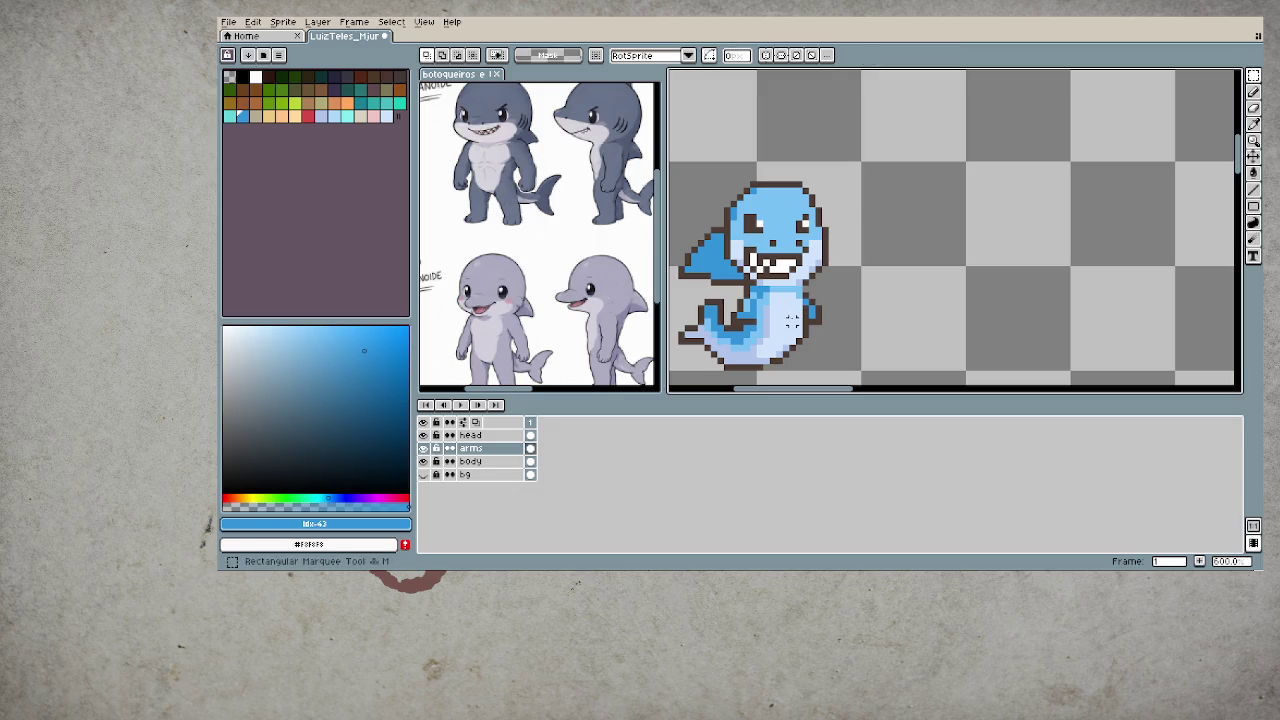
- Select the mouth on the head layer and nudge it one pixel down
{"action": "key", "text": "Up"}
{"action": "scroll", "coordinate": [760, 265], "scroll_direction": "up", "scroll_amount": 1}
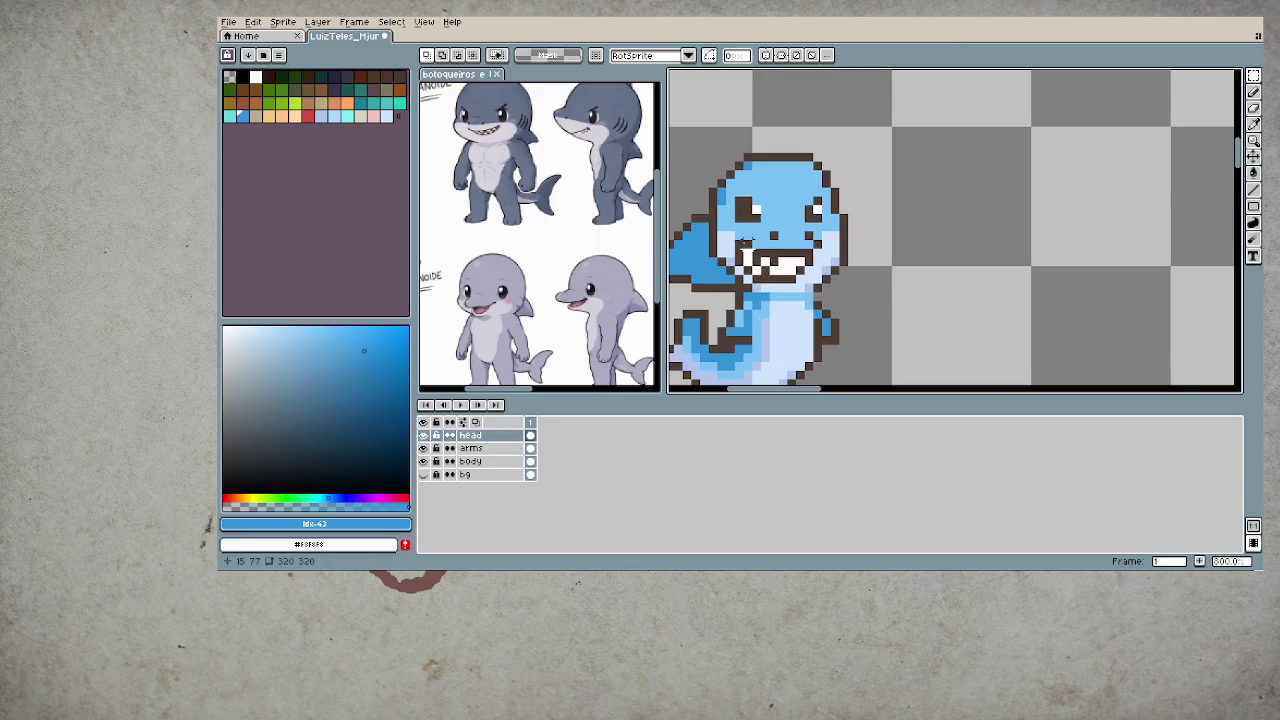
{"action": "left_click_drag", "start_coordinate": [740, 244], "coordinate": [826, 269]}
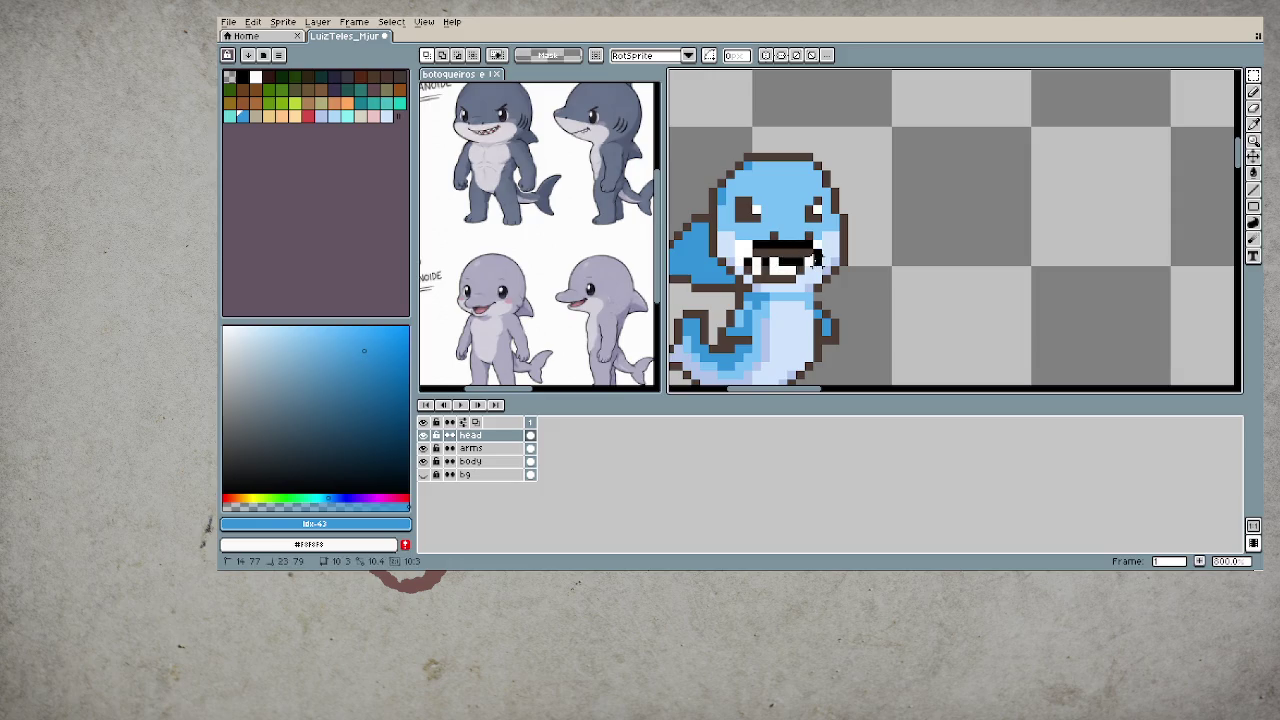
{"action": "scroll", "coordinate": [800, 272], "scroll_direction": "up", "scroll_amount": 3}
{"action": "mouse_move", "coordinate": [767, 240]}
{"action": "left_mouse_down"}
{"action": "mouse_move", "coordinate": [767, 256]}
{"action": "mouse_move", "coordinate": [818, 263]}
{"action": "left_mouse_up"}
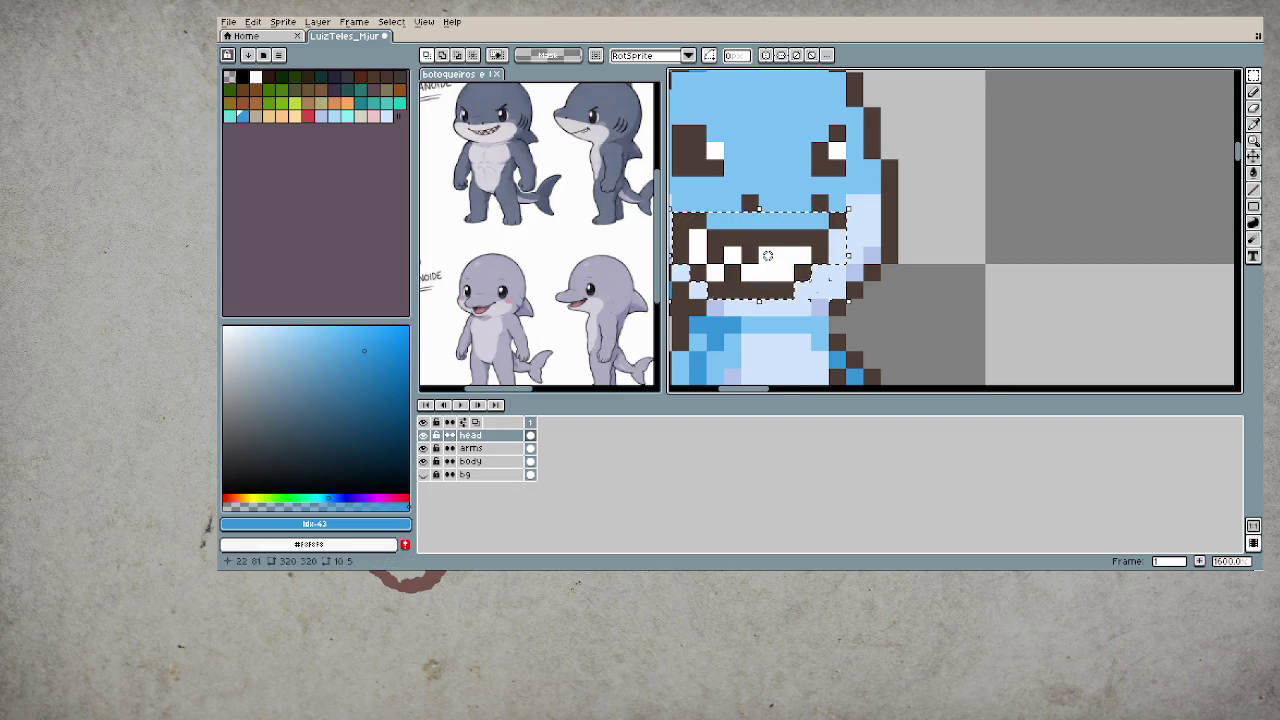
{"action": "scroll", "coordinate": [818, 263], "scroll_direction": "down", "scroll_amount": 1}
{"action": "key", "text": "Down"}
{"action": "key", "text": "Return"}
- Eyedrop the pale blue #cfe4fc from the sprite
{"action": "key", "text": "i"}
{"action": "left_click", "coordinate": [763, 297], "text": "alt"}
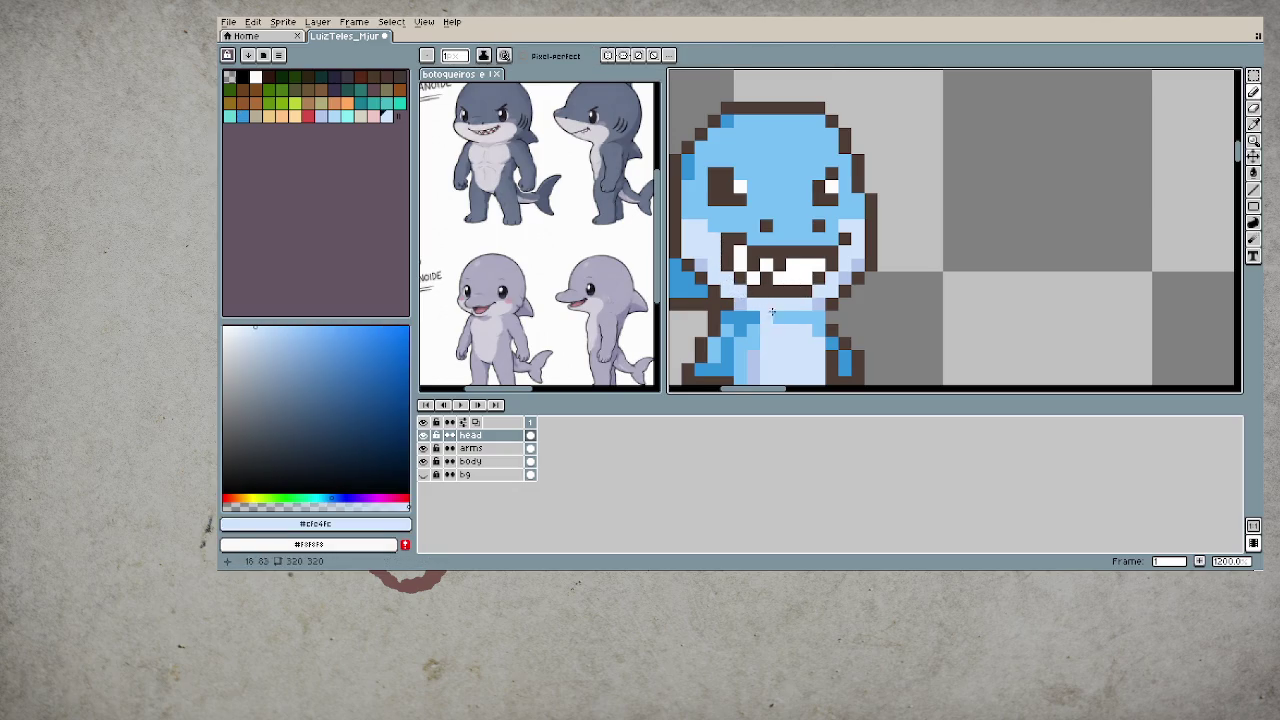
{"action": "scroll", "coordinate": [864, 255], "scroll_direction": "down", "scroll_amount": 5}
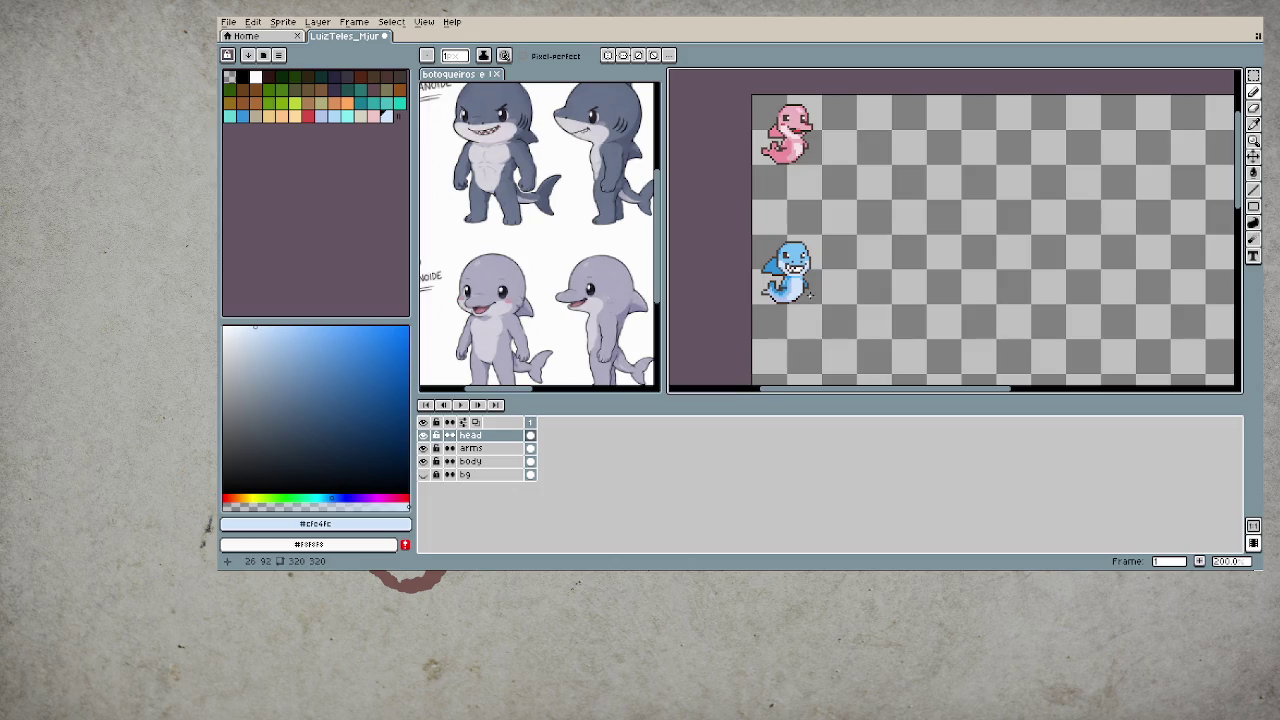
- Eyedrop the fin blue #3393d9 from the shark sprite
{"action": "scroll", "coordinate": [766, 277], "scroll_direction": "up", "scroll_amount": 2}
{"action": "scroll", "coordinate": [772, 229], "scroll_direction": "up", "scroll_amount": 1}
{"action": "key", "text": "i"}
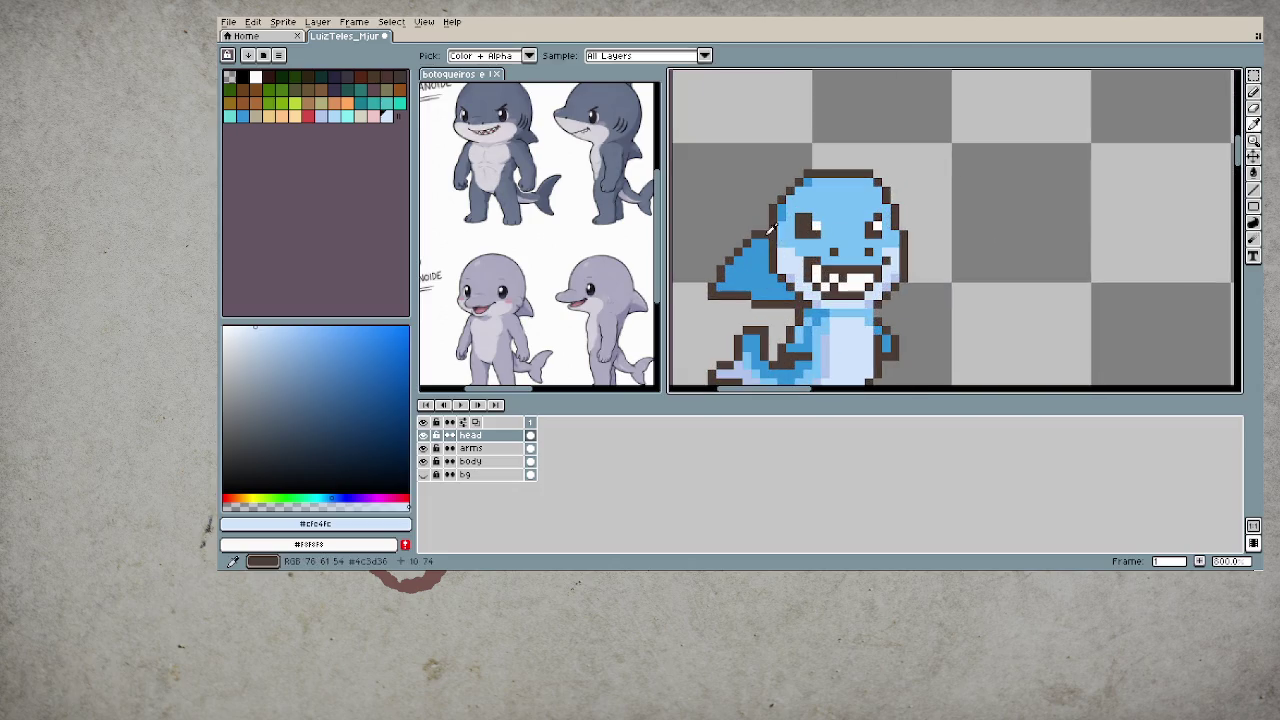
{"action": "left_click", "coordinate": [772, 229]}
{"action": "key", "text": "b"}
{"action": "left_click", "coordinate": [764, 234], "text": "alt"}
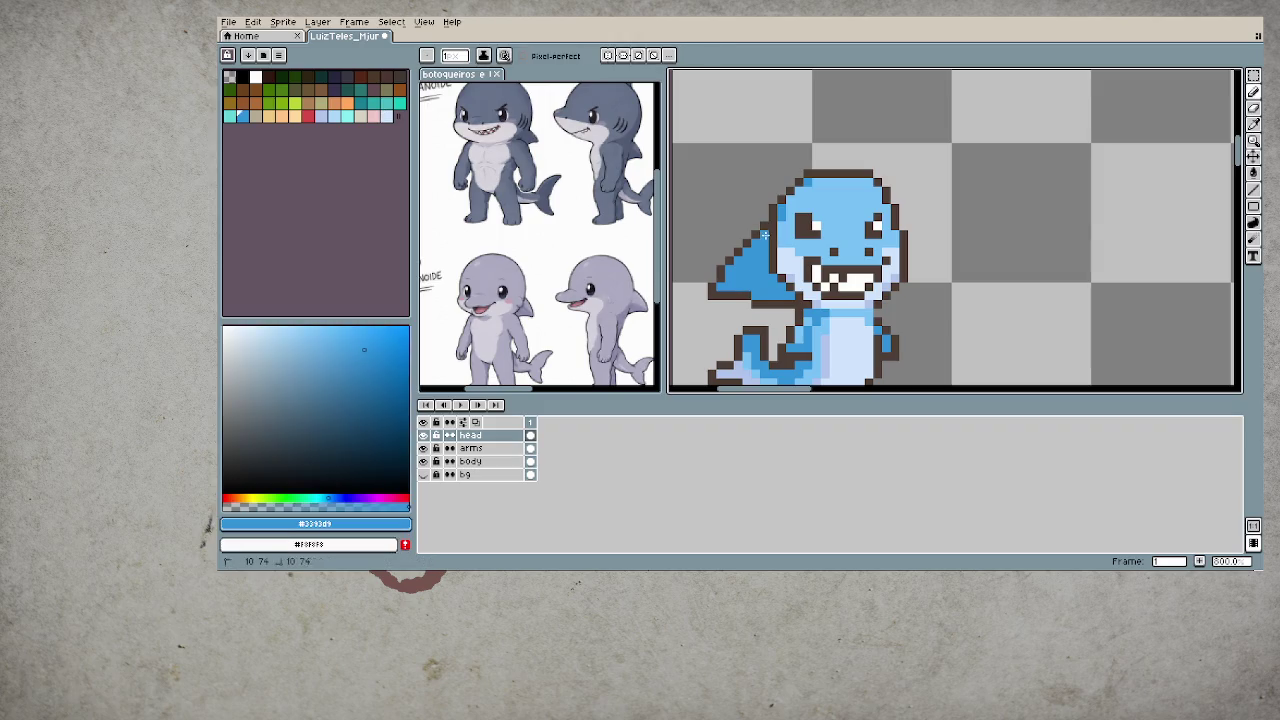
{"action": "scroll", "coordinate": [764, 234], "scroll_direction": "down", "scroll_amount": 1}
{"action": "scroll", "coordinate": [745, 300], "scroll_direction": "down", "scroll_amount": 3}
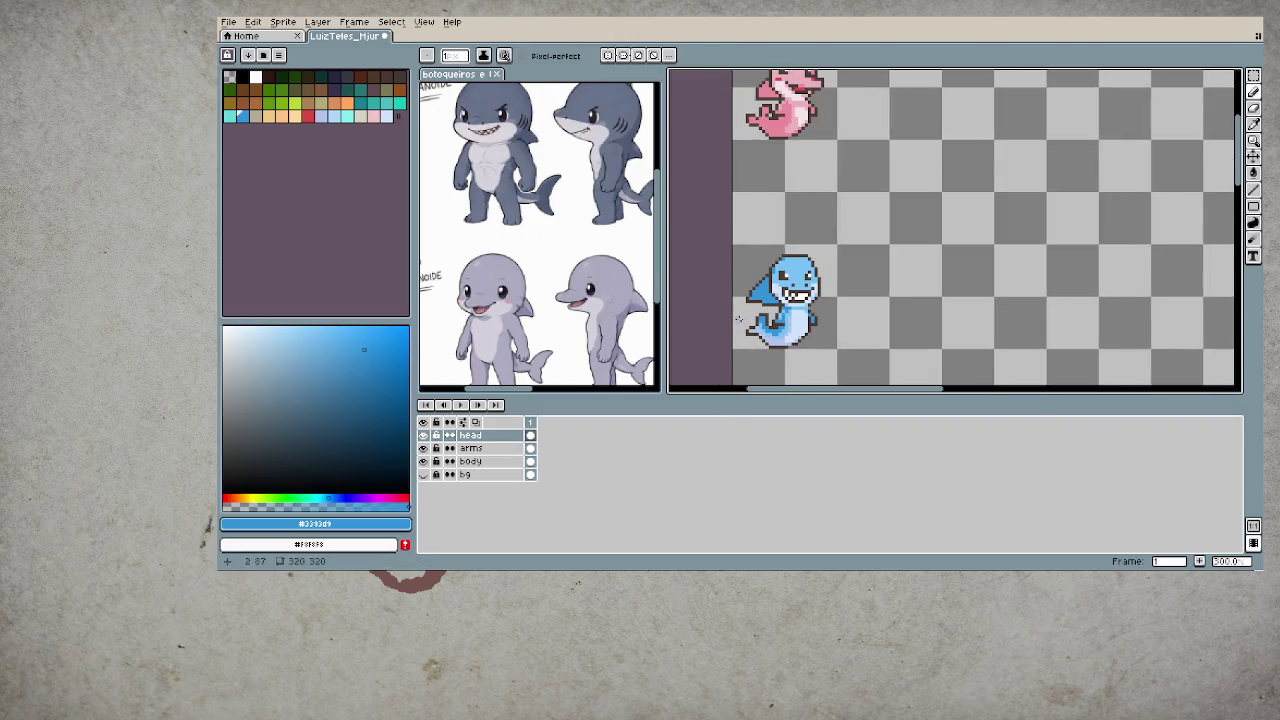
{"action": "scroll", "coordinate": [738, 320], "scroll_direction": "up", "scroll_amount": 2}
{"action": "scroll", "coordinate": [759, 295], "scroll_direction": "up", "scroll_amount": 1}
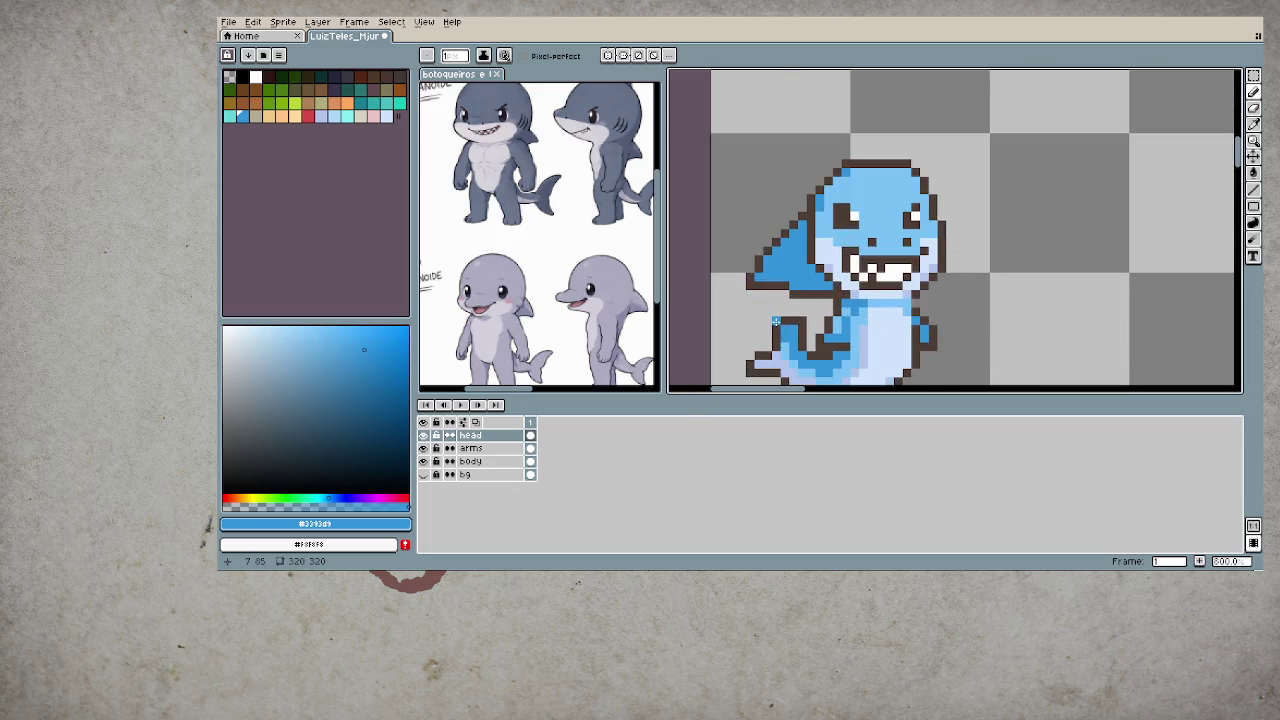
- Repaint the dark outline row under the fin in fin blue and save the file
{"action": "left_click", "coordinate": [777, 293], "text": "alt"}
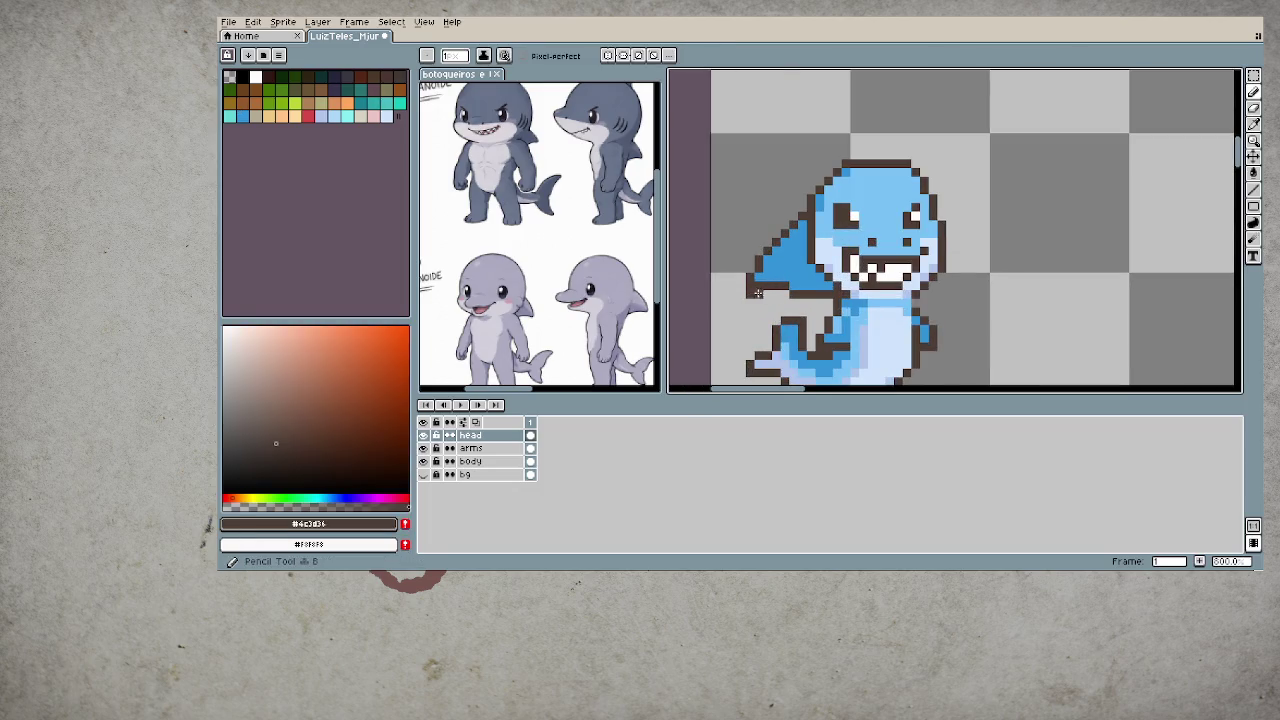
{"action": "left_click", "coordinate": [799, 280], "text": "alt"}
{"action": "left_click_drag", "start_coordinate": [786, 286], "coordinate": [757, 286]}
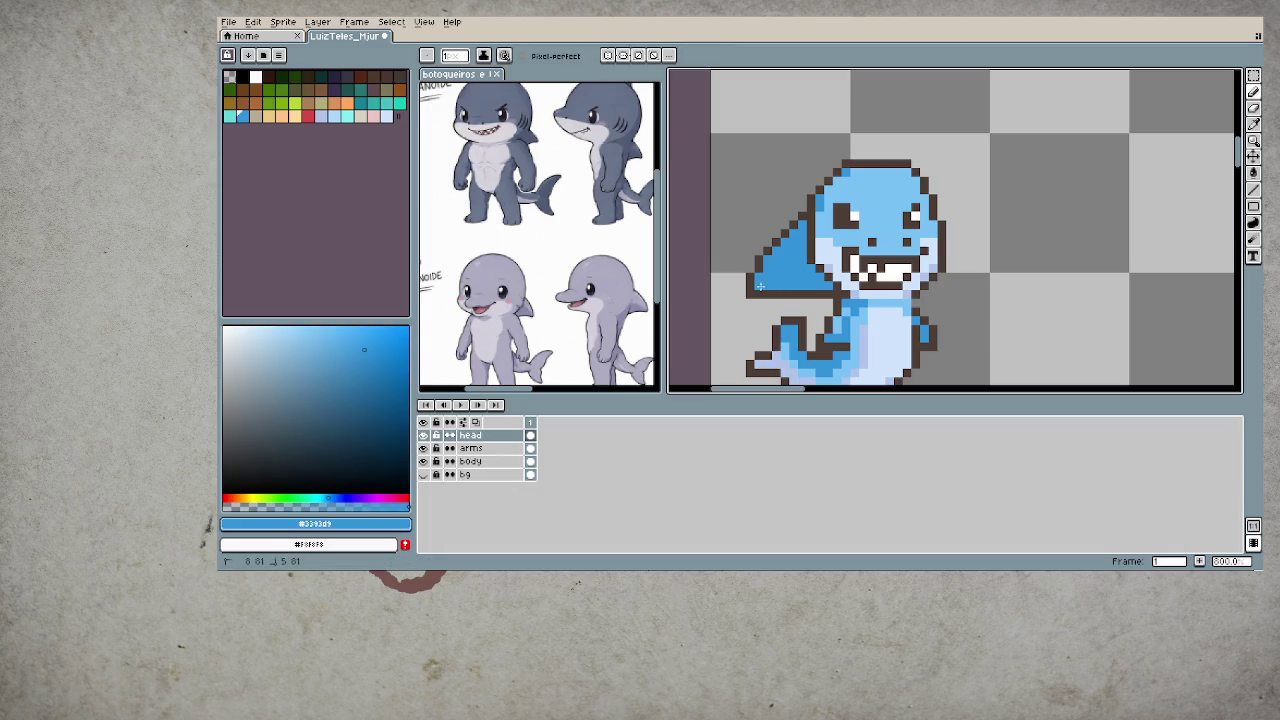
{"action": "scroll", "coordinate": [766, 320], "scroll_direction": "down", "scroll_amount": 2}
{"action": "scroll", "coordinate": [790, 320], "scroll_direction": "down", "scroll_amount": 2}
{"action": "scroll", "coordinate": [820, 318], "scroll_direction": "down", "scroll_amount": 1}
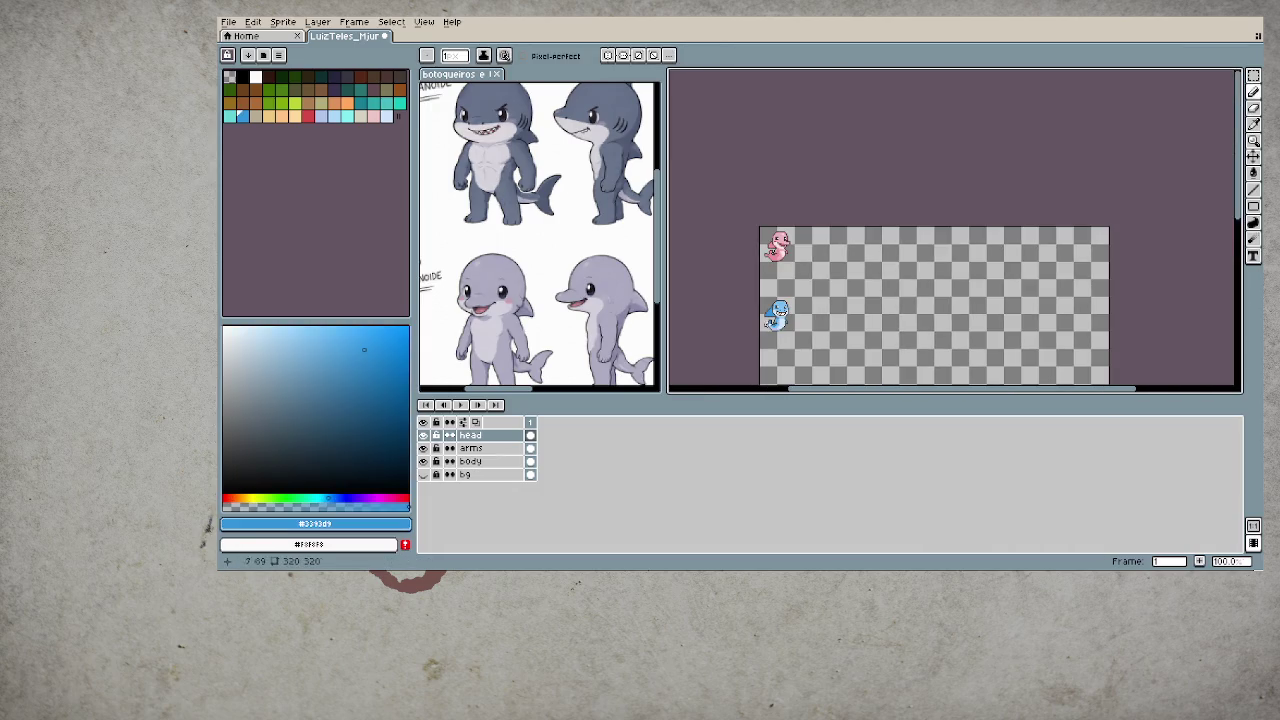
{"action": "key", "text": "ctrl+s"}
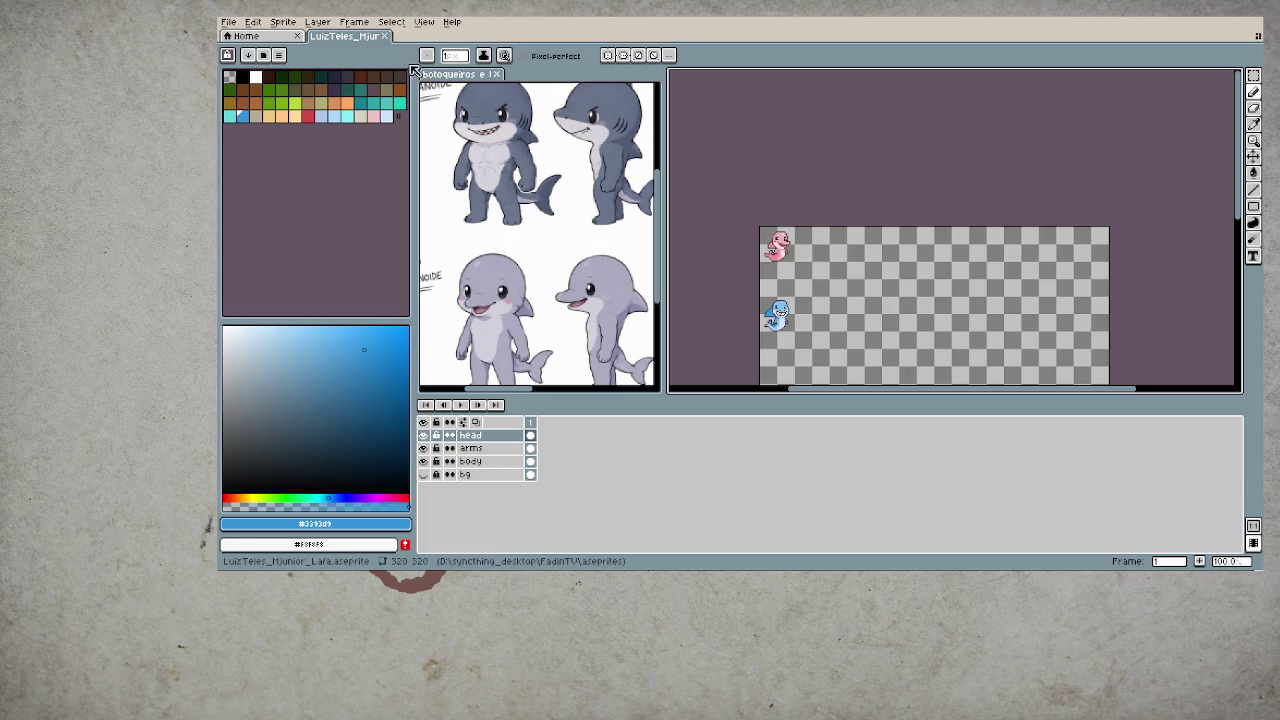
- Close the shark and dolphin reference image and save the sprite
{"action": "left_click", "coordinate": [495, 74]}
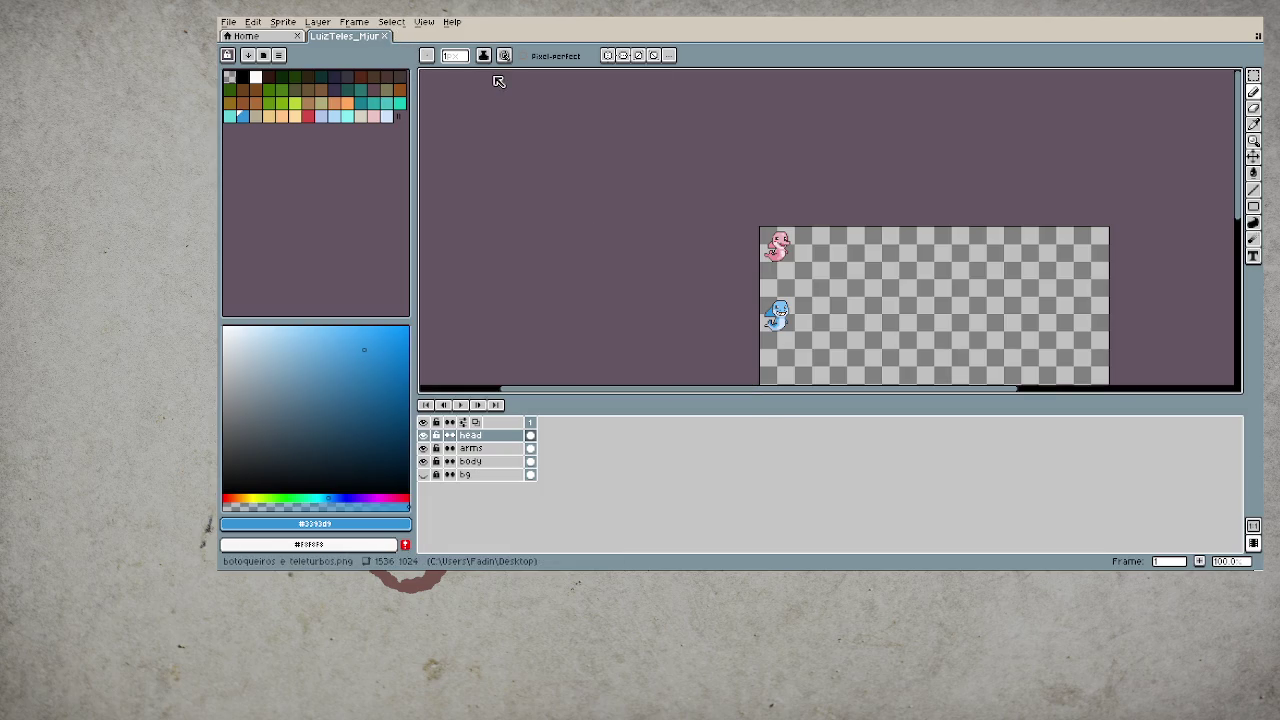
{"action": "scroll", "coordinate": [841, 328], "scroll_direction": "up", "scroll_amount": 4}
{"action": "key", "text": "ctrl+s"}
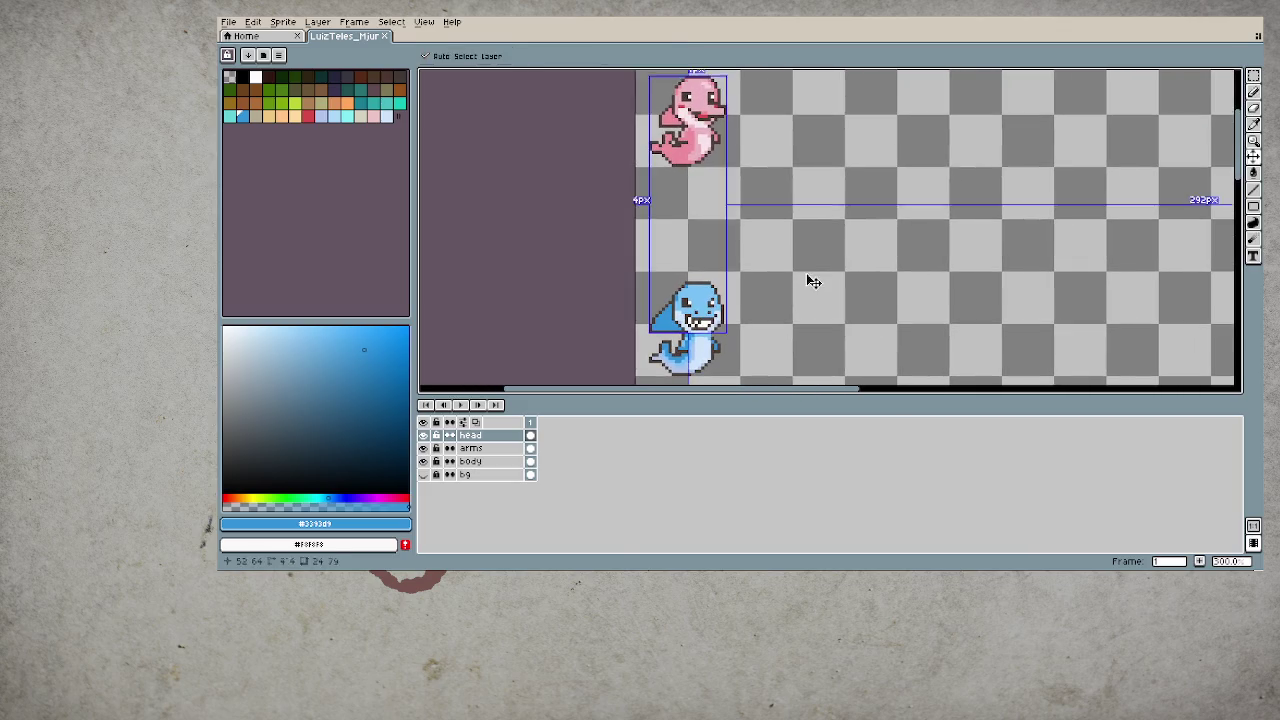
- Pan and zoom the view to frame both characters
{"action": "key", "text": "h"}
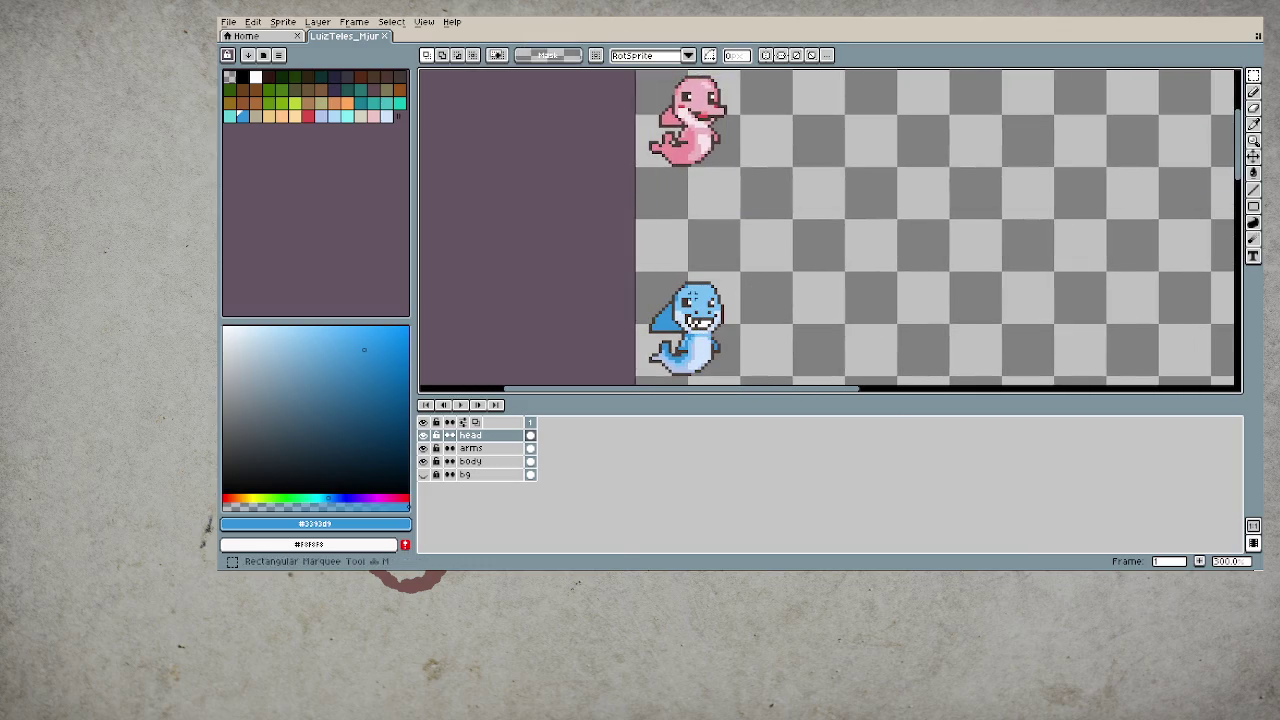
{"action": "left_click_drag", "start_coordinate": [800, 300], "coordinate": [761, 289]}
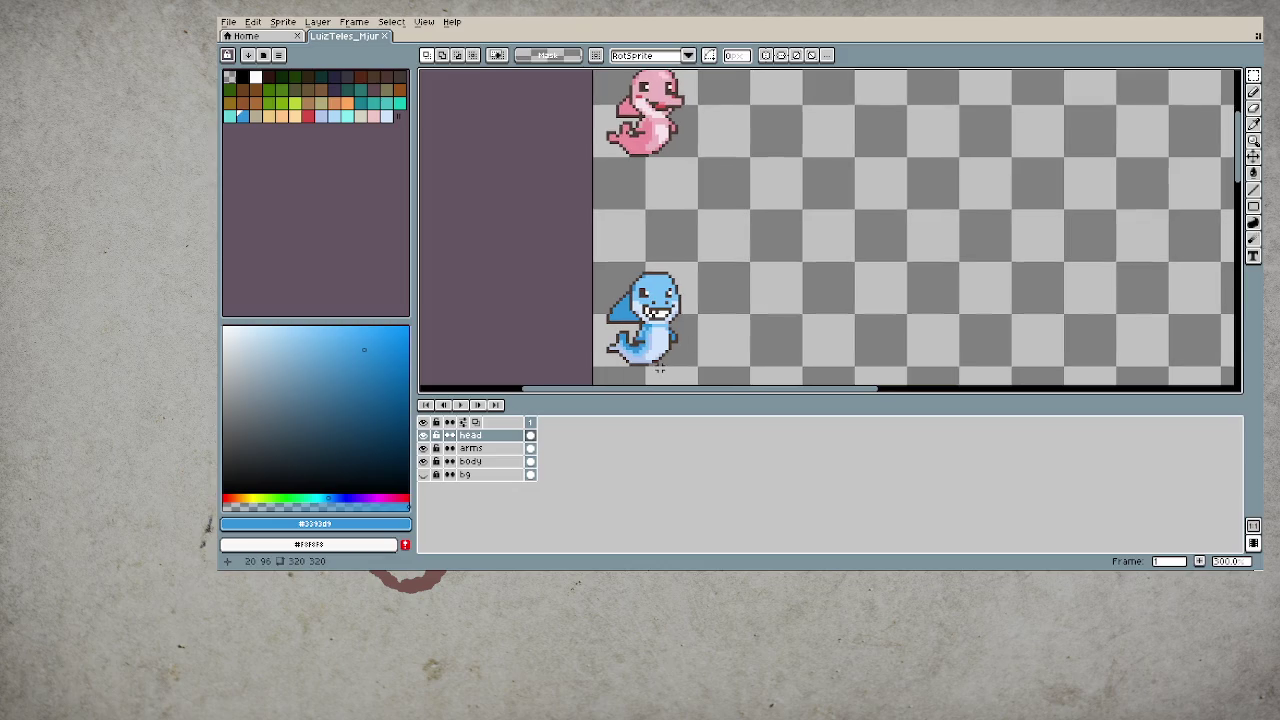
{"action": "scroll", "coordinate": [658, 364], "scroll_direction": "up", "scroll_amount": 1}
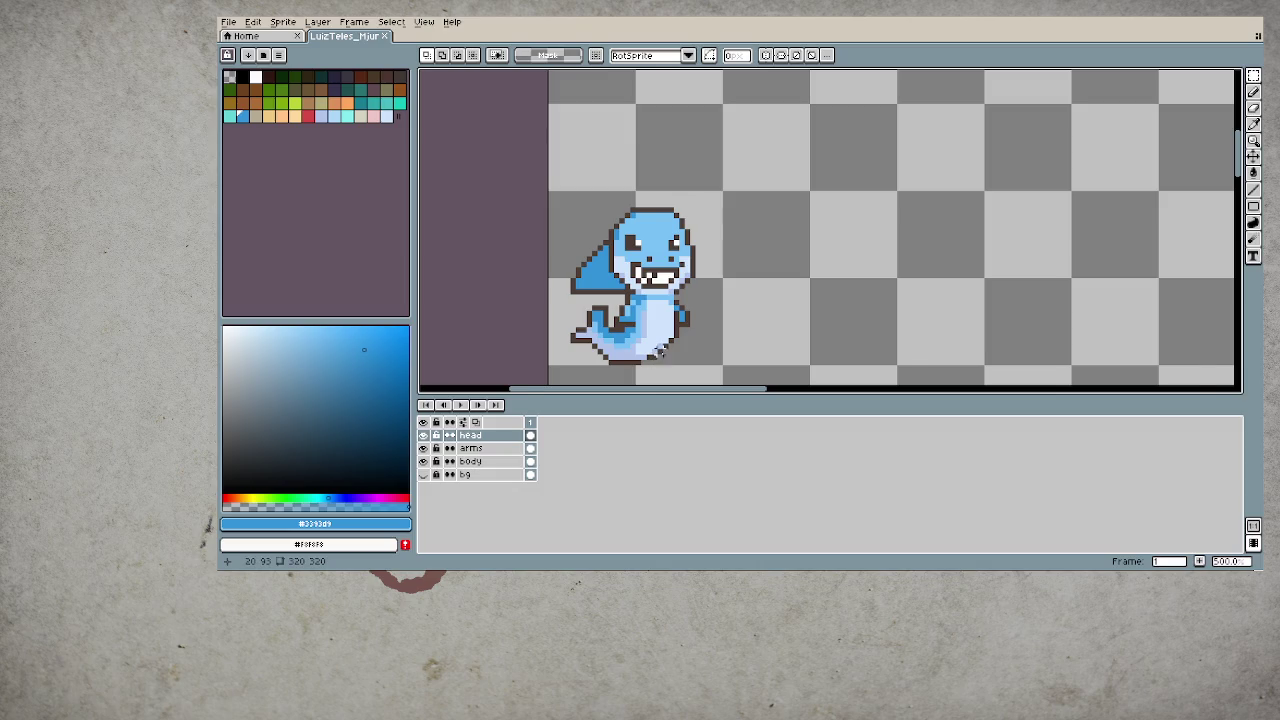
{"action": "scroll", "coordinate": [653, 363], "scroll_direction": "down", "scroll_amount": 3}
{"action": "scroll", "coordinate": [657, 330], "scroll_direction": "down", "scroll_amount": 1}
{"action": "scroll", "coordinate": [658, 328], "scroll_direction": "up", "scroll_amount": 1}
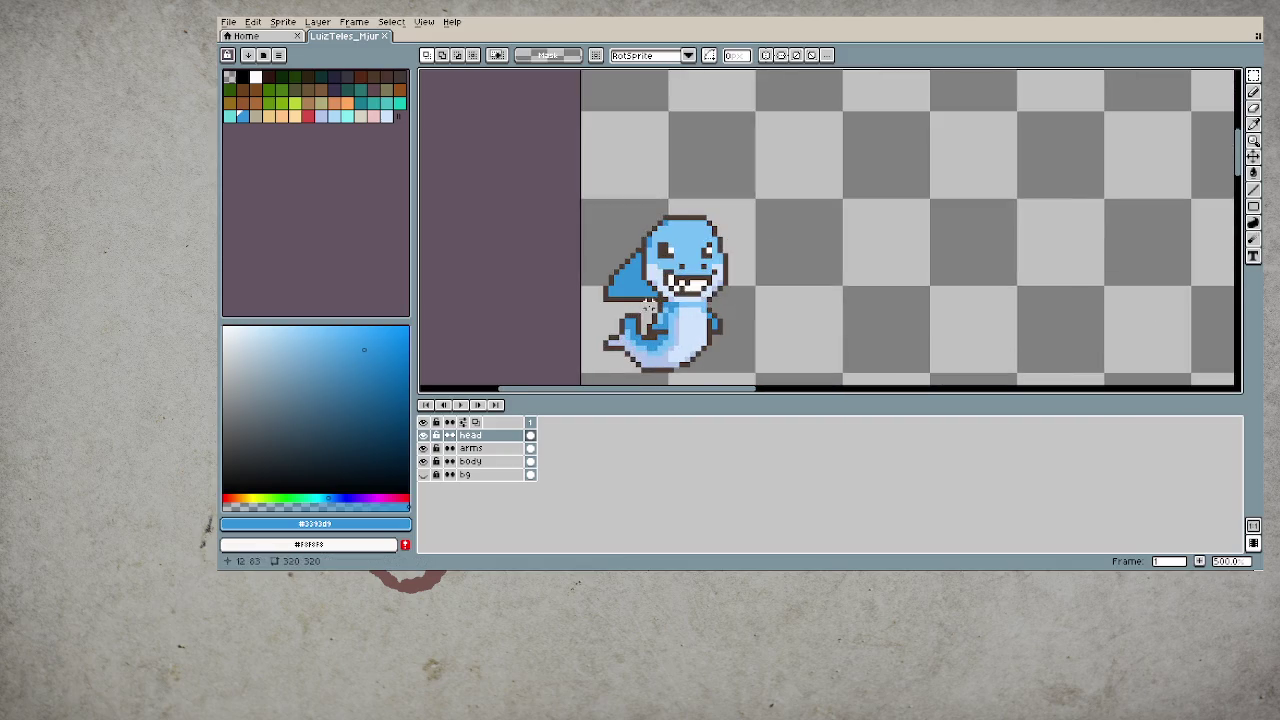
{"action": "scroll", "coordinate": [655, 331], "scroll_direction": "up", "scroll_amount": 2}
{"action": "scroll", "coordinate": [645, 310], "scroll_direction": "up", "scroll_amount": 1}
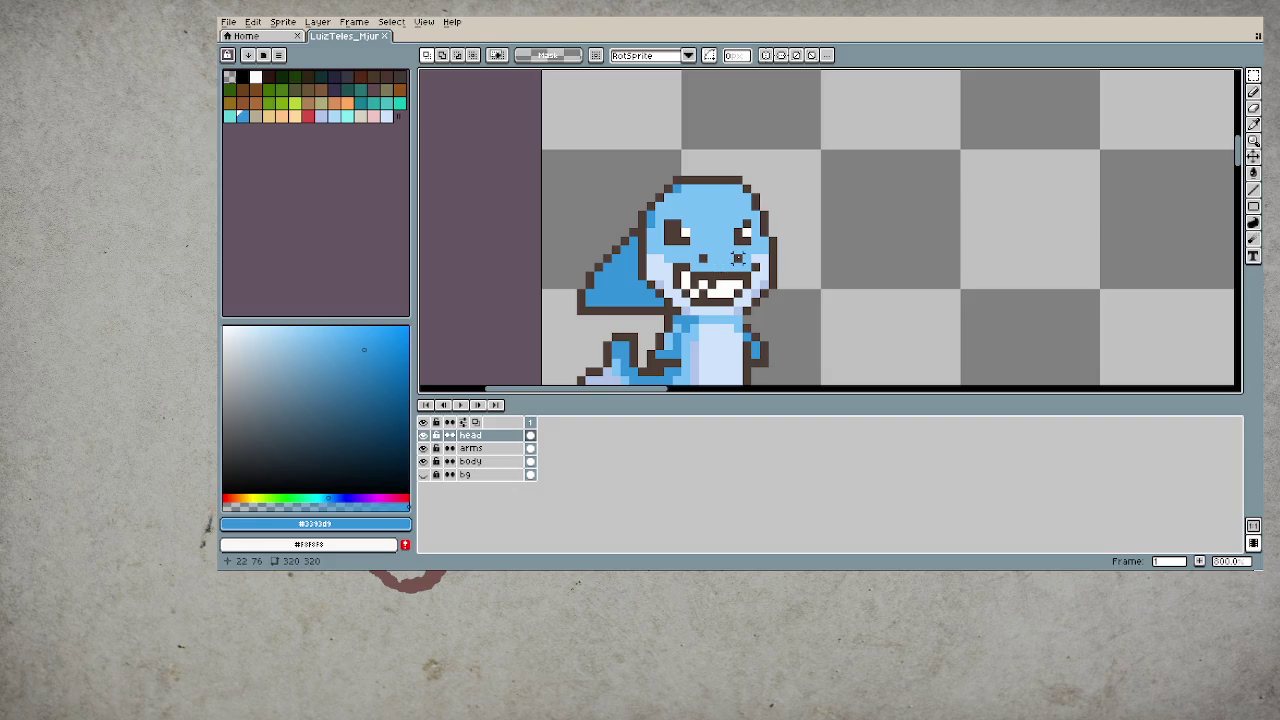
- Extend the brown outline down the head's left edge and repaint the left cheek pale blue
{"action": "key", "text": "b"}
{"action": "left_click", "coordinate": [640, 240], "text": "alt"}
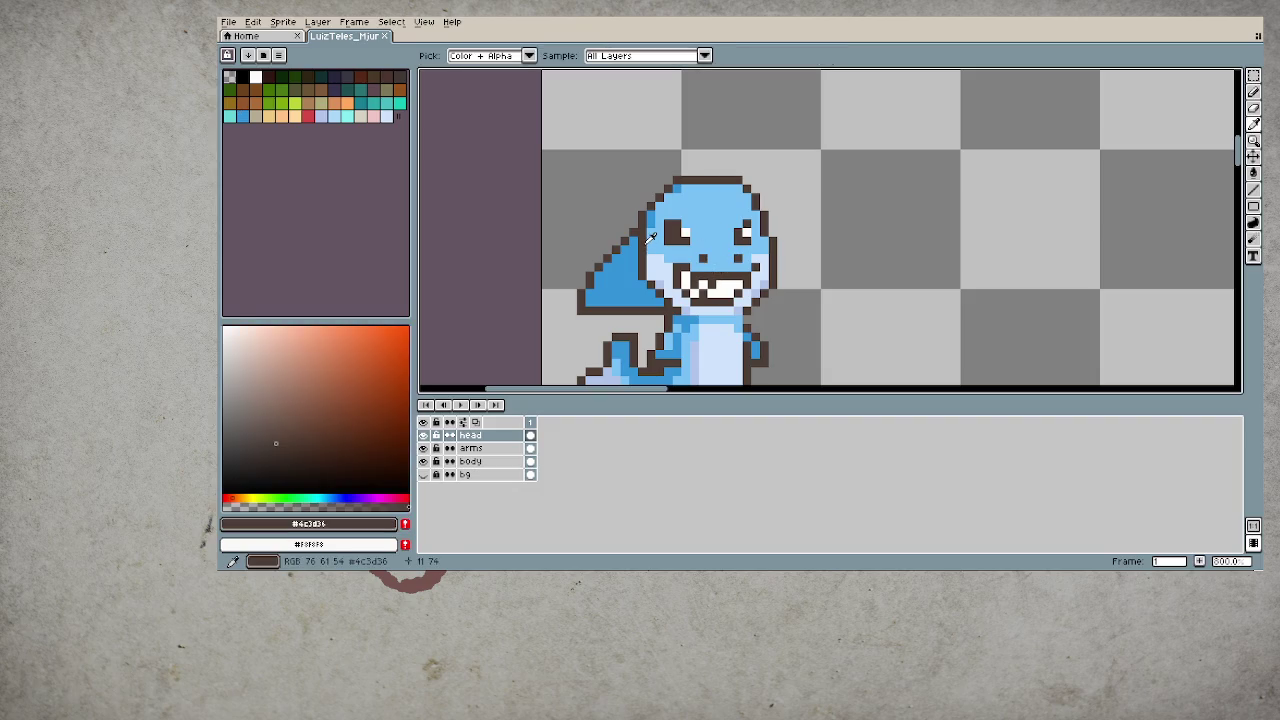
{"action": "left_click_drag", "start_coordinate": [640, 240], "coordinate": [642, 284]}
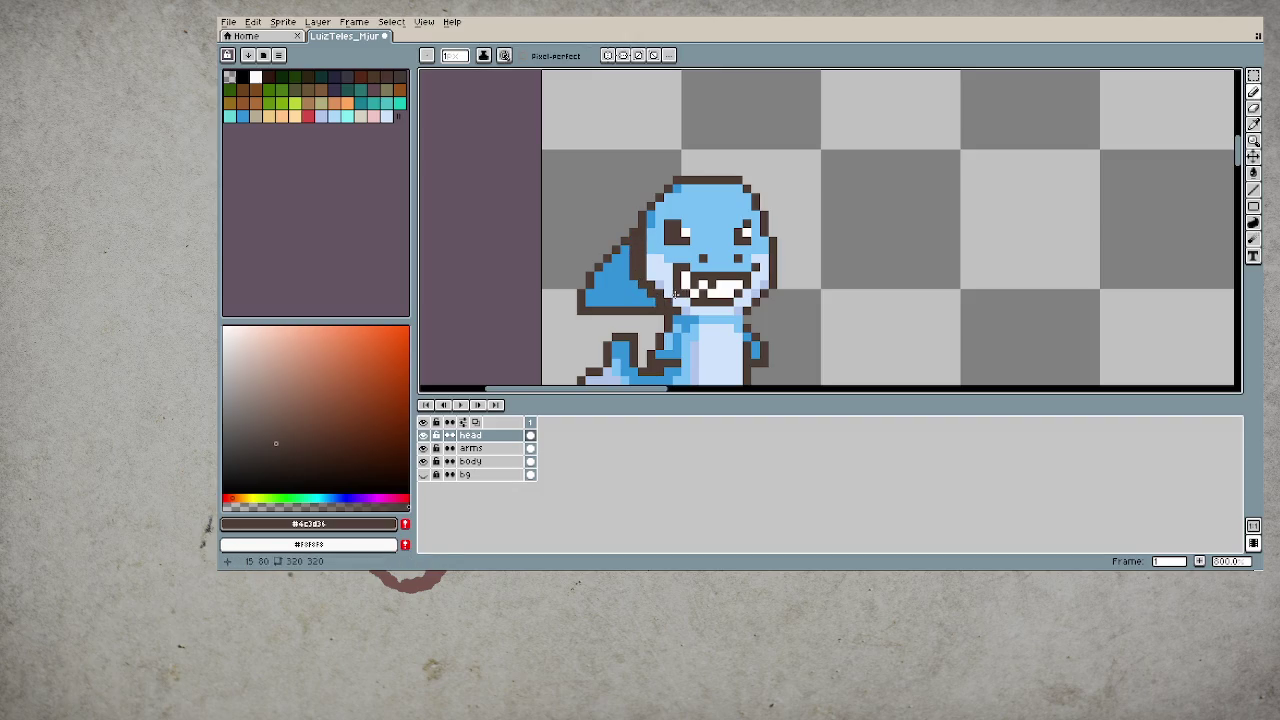
{"action": "key", "text": "alt"}
{"action": "left_click", "coordinate": [677, 298], "text": "alt"}
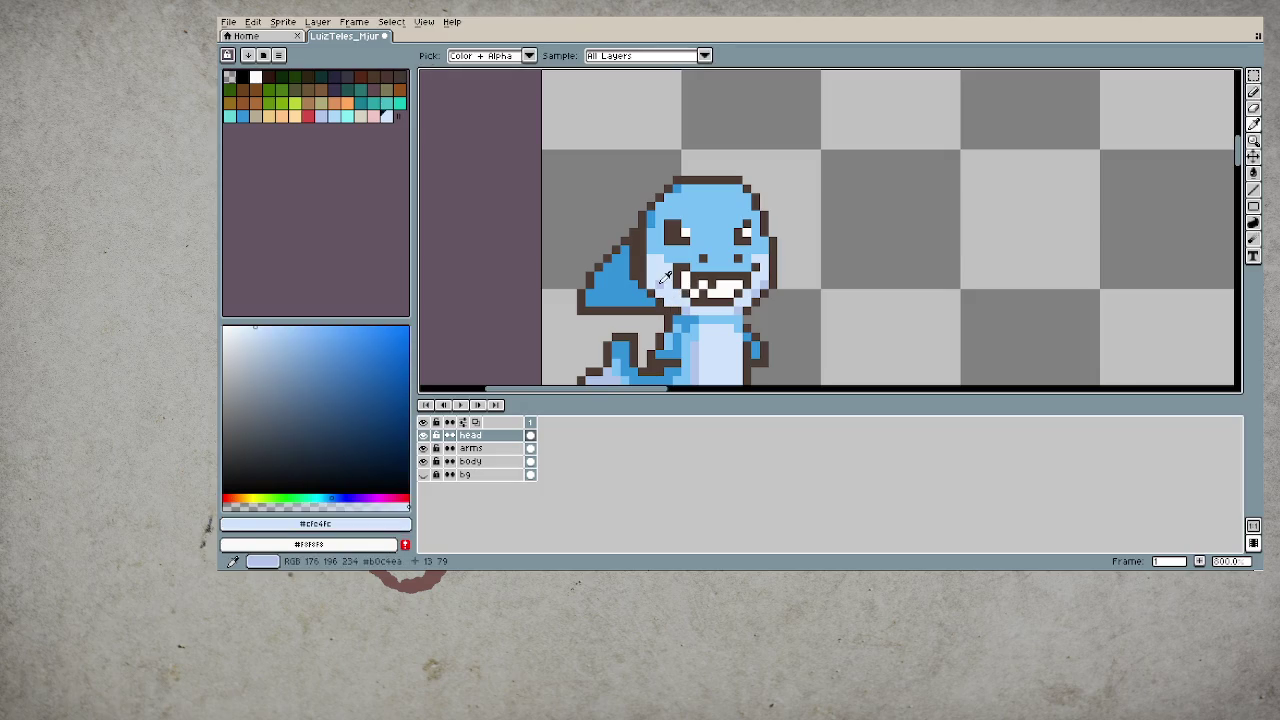
{"action": "left_click", "coordinate": [651, 284], "text": "alt"}
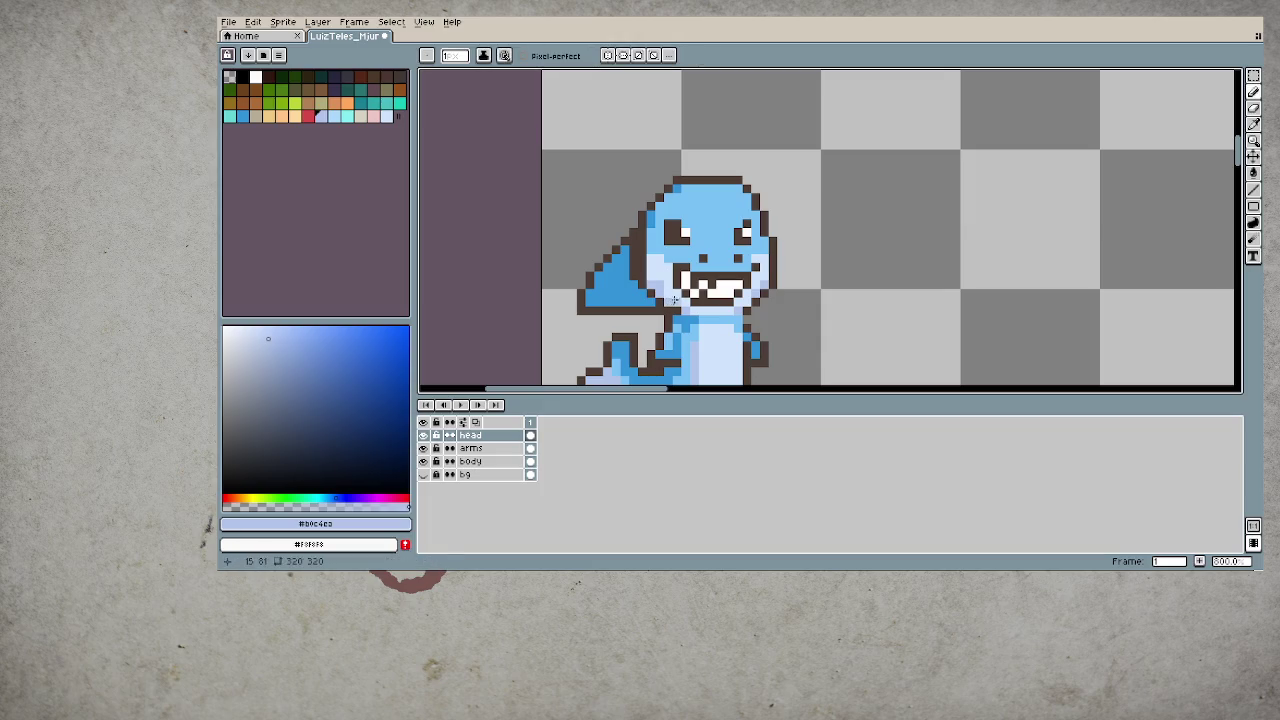
{"action": "left_click", "coordinate": [663, 293], "text": "alt"}
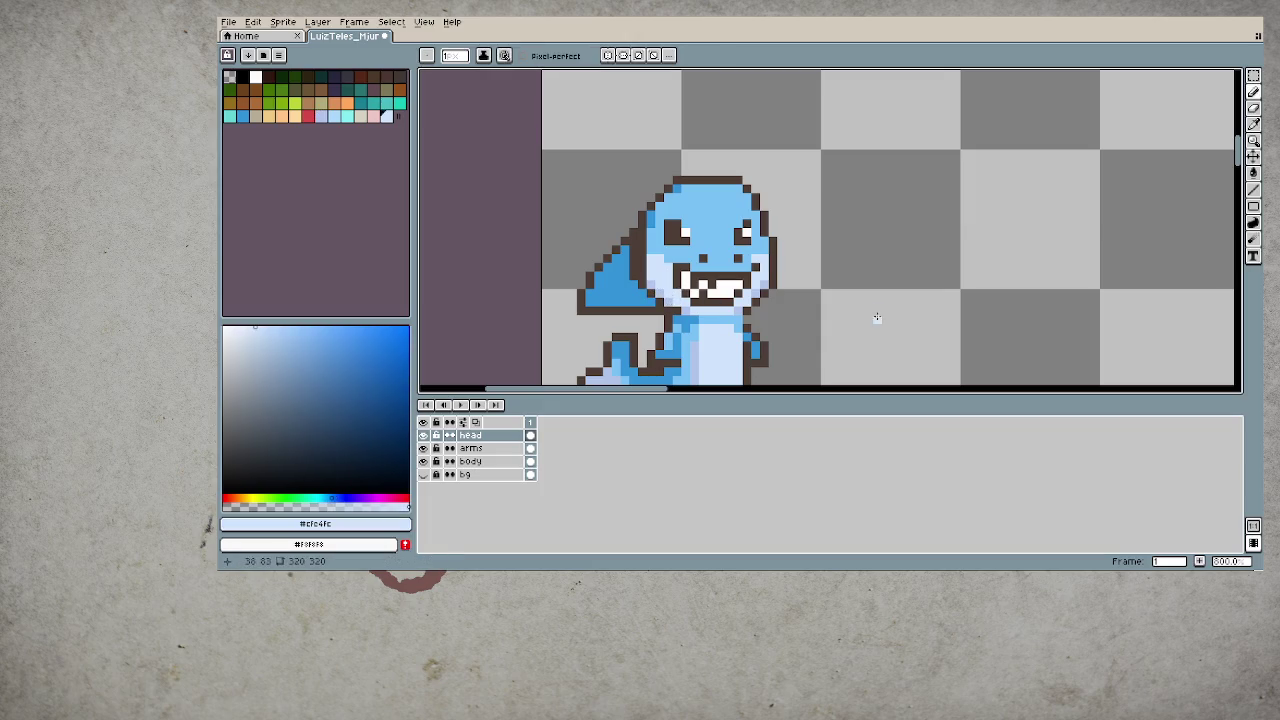
{"action": "left_click", "coordinate": [650, 273], "text": "alt"}
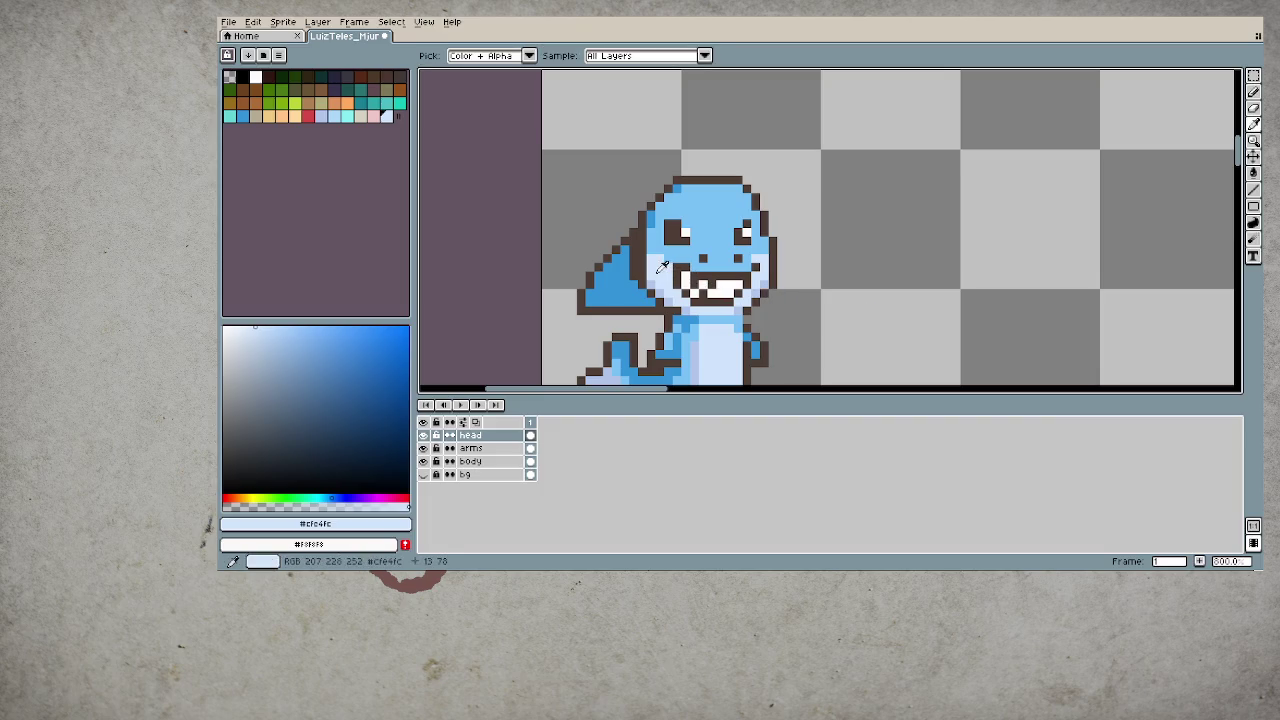
{"action": "mouse_move", "coordinate": [650, 273]}
{"action": "left_mouse_down"}
{"action": "mouse_move", "coordinate": [640, 276]}
{"action": "mouse_move", "coordinate": [642, 255]}
{"action": "left_mouse_up"}
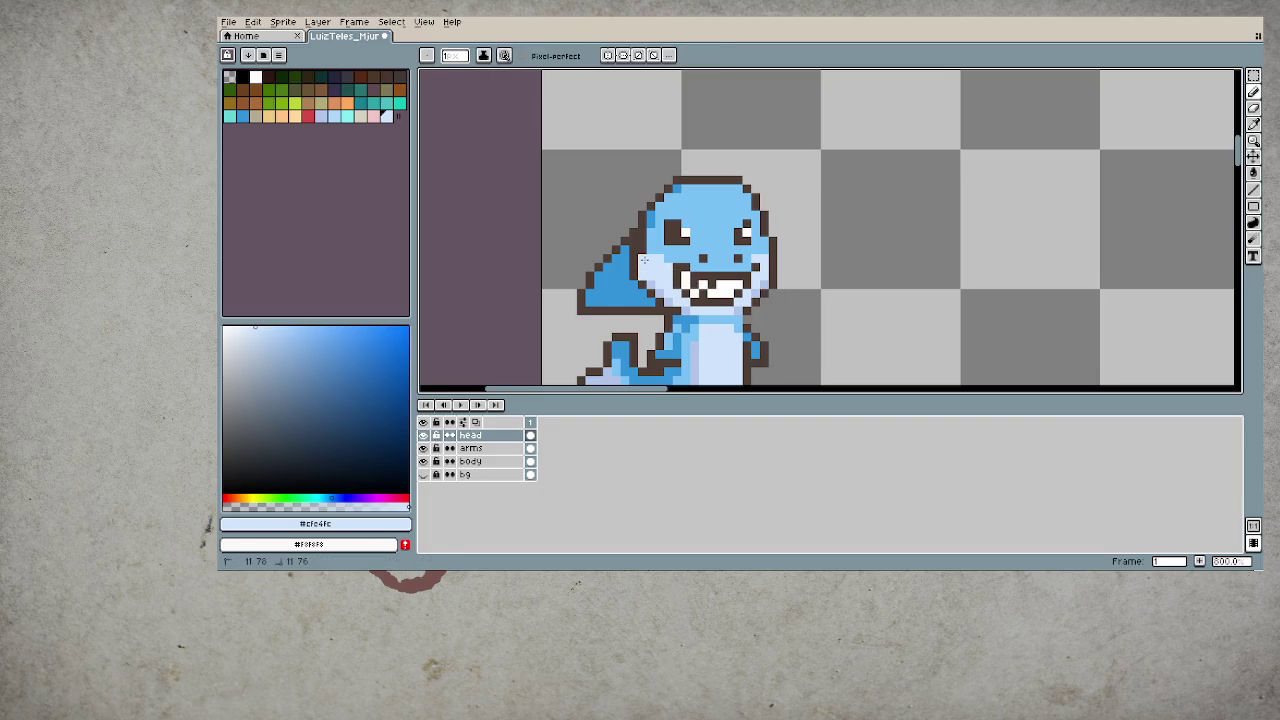
{"action": "left_click", "coordinate": [653, 246], "text": "alt"}
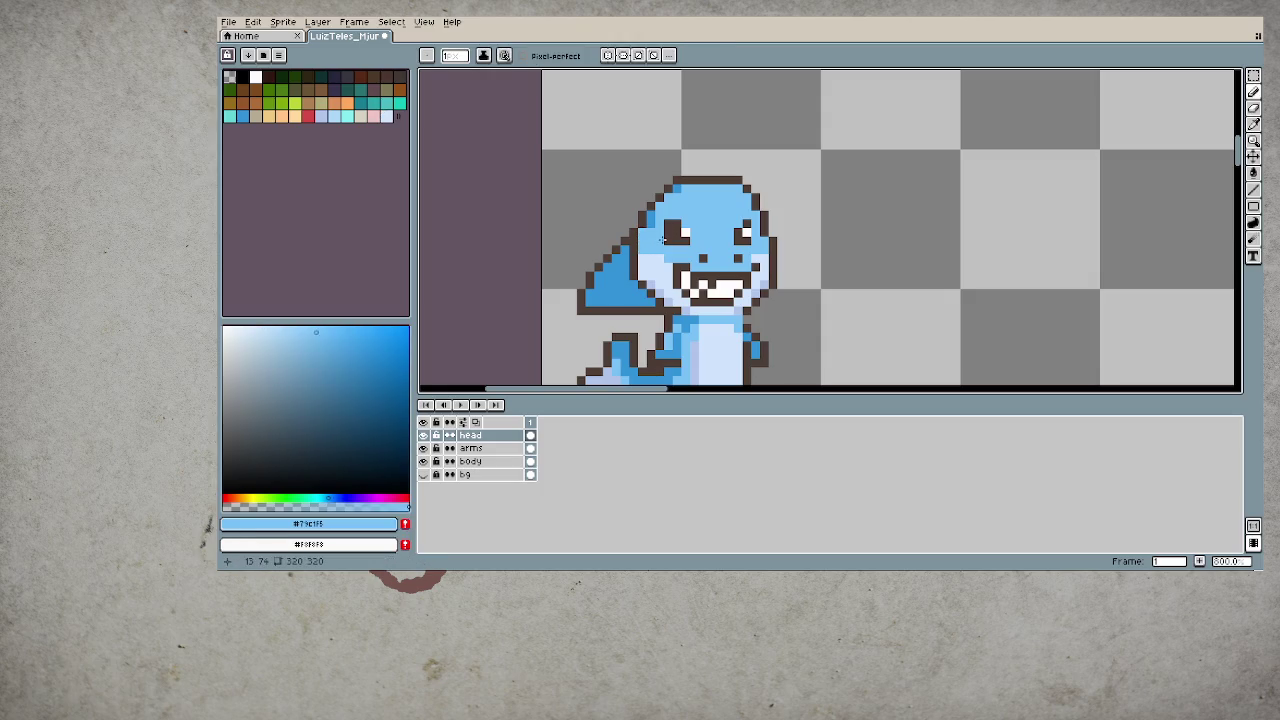
- Sample the shark's darker blue, light blue and pale belly colours while panning over it
{"action": "key", "text": "alt"}
{"action": "left_click", "coordinate": [660, 218], "text": "alt"}
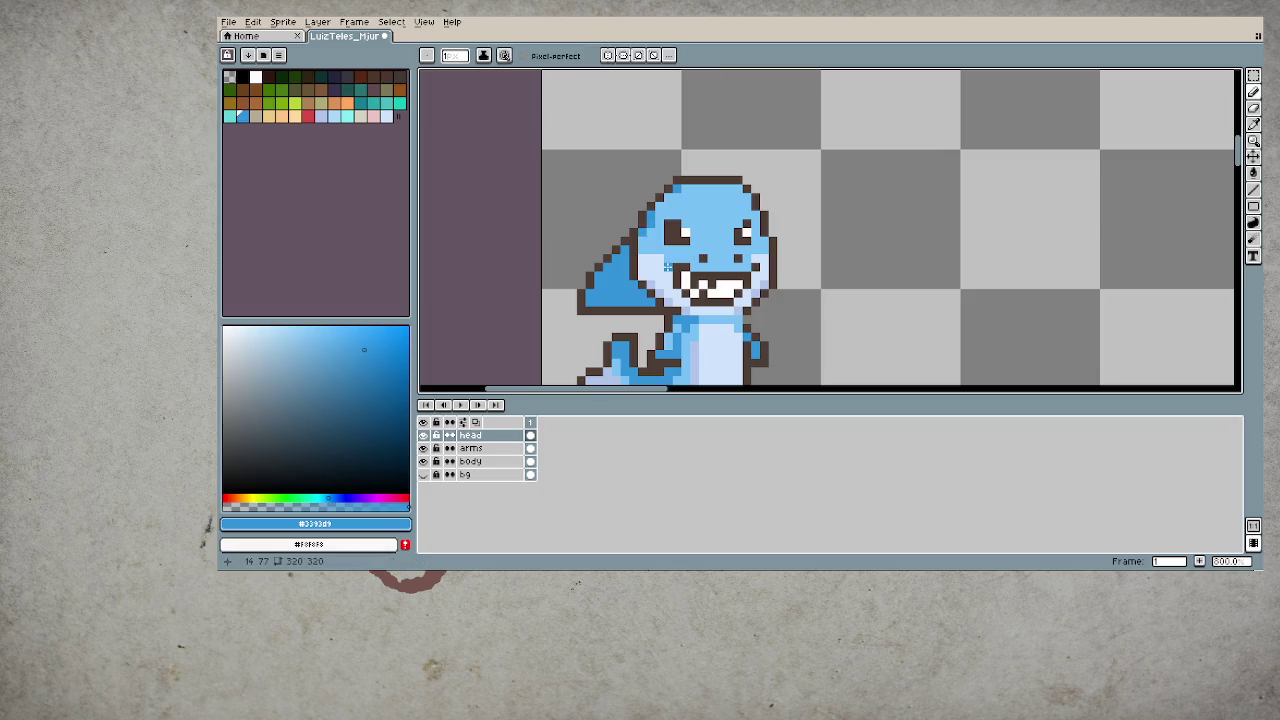
{"action": "left_click", "coordinate": [655, 250], "text": "alt"}
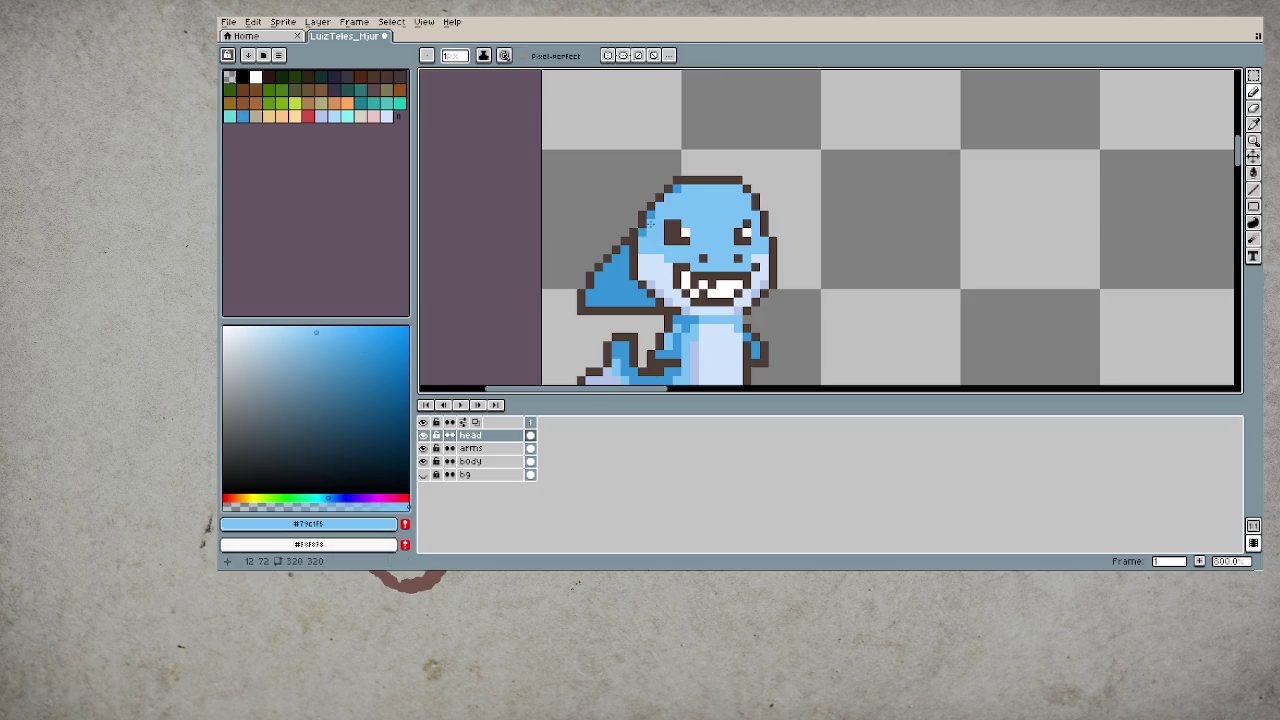
{"action": "scroll", "coordinate": [768, 294], "scroll_direction": "down", "scroll_amount": 1}
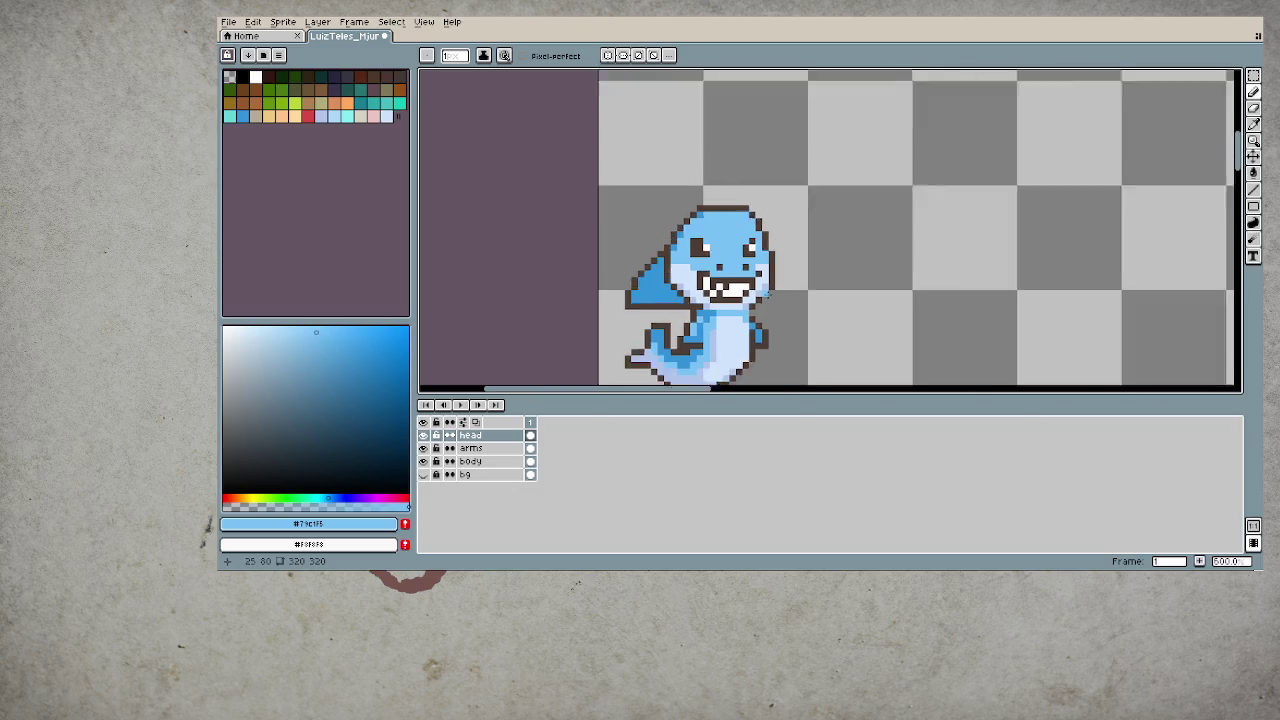
{"action": "scroll", "coordinate": [768, 294], "scroll_direction": "down", "scroll_amount": 1}
{"action": "mouse_move", "coordinate": [770, 282]}
{"action": "left_mouse_down"}
{"action": "mouse_move", "coordinate": [764, 238]}
{"action": "mouse_move", "coordinate": [814, 187]}
{"action": "left_mouse_up"}
{"action": "scroll", "coordinate": [762, 235], "scroll_direction": "up", "scroll_amount": 1}
{"action": "scroll", "coordinate": [810, 176], "scroll_direction": "up", "scroll_amount": 1}
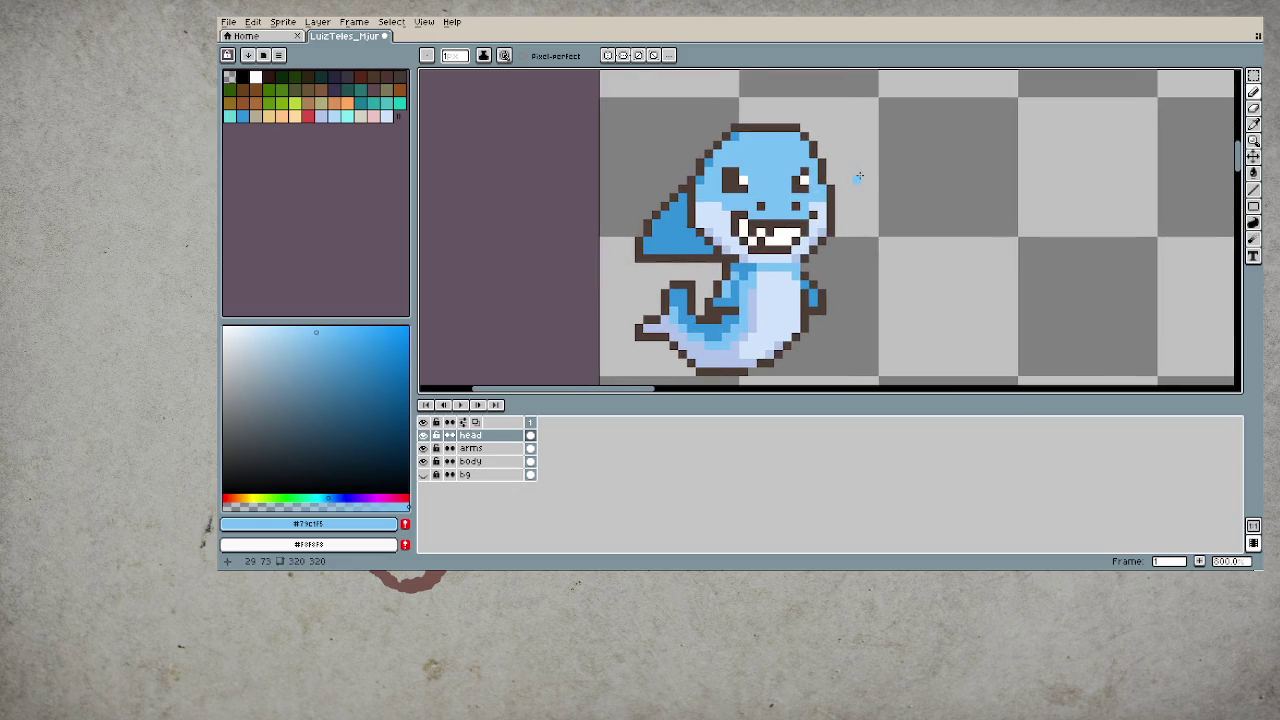
{"action": "key", "text": "i"}
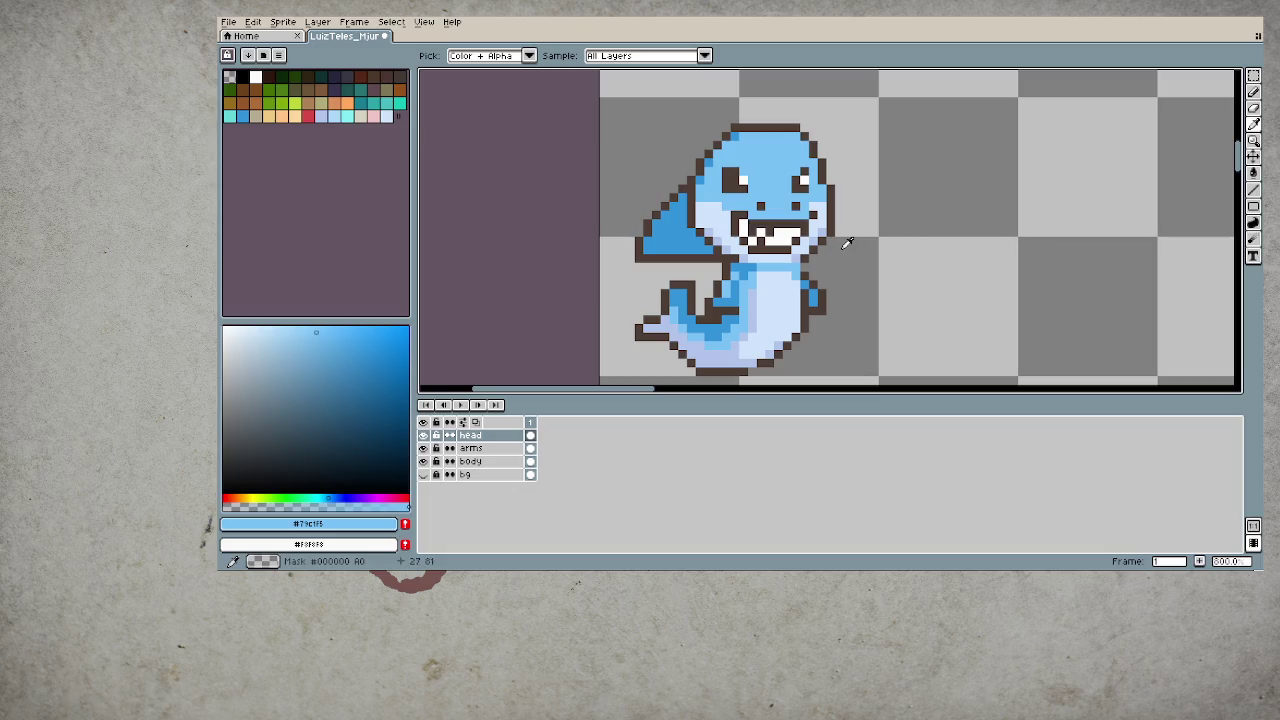
{"action": "left_click", "coordinate": [708, 232], "text": "alt"}
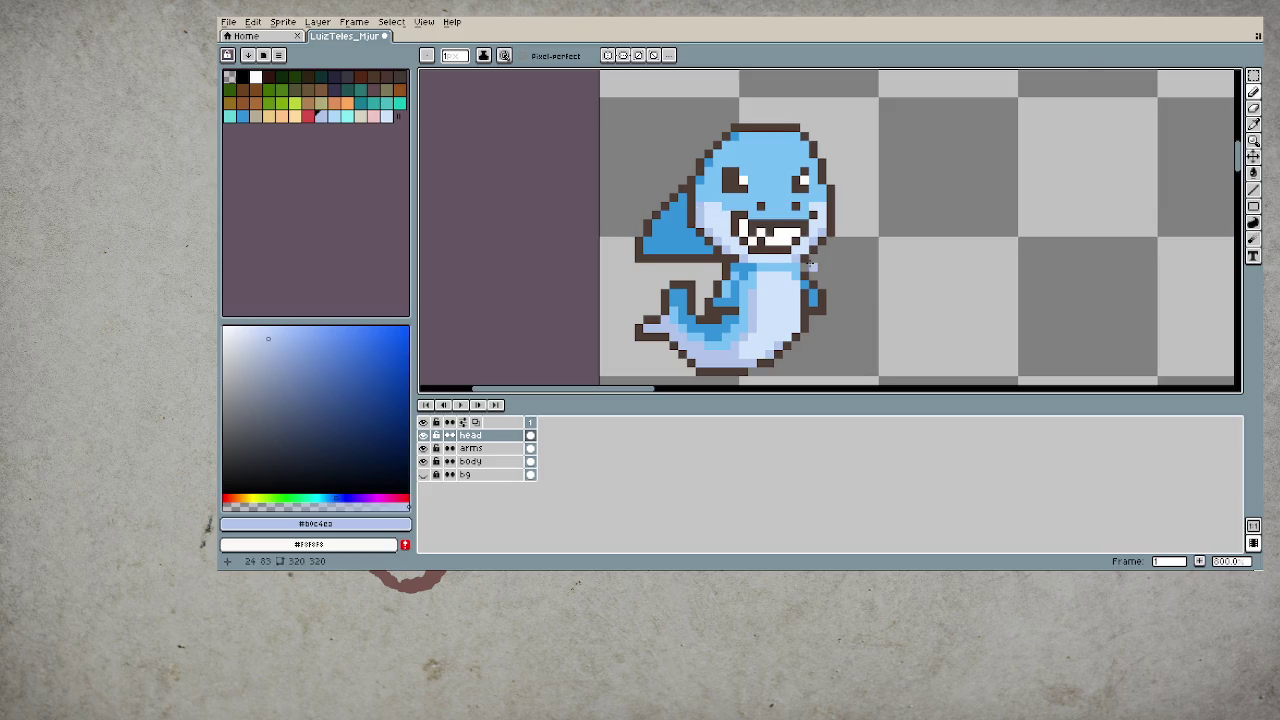
{"action": "scroll", "coordinate": [760, 235], "scroll_direction": "down", "scroll_amount": 2}
{"action": "scroll", "coordinate": [790, 248], "scroll_direction": "down", "scroll_amount": 1}
{"action": "scroll", "coordinate": [792, 249], "scroll_direction": "up", "scroll_amount": 1}
{"action": "scroll", "coordinate": [790, 248], "scroll_direction": "up", "scroll_amount": 1}
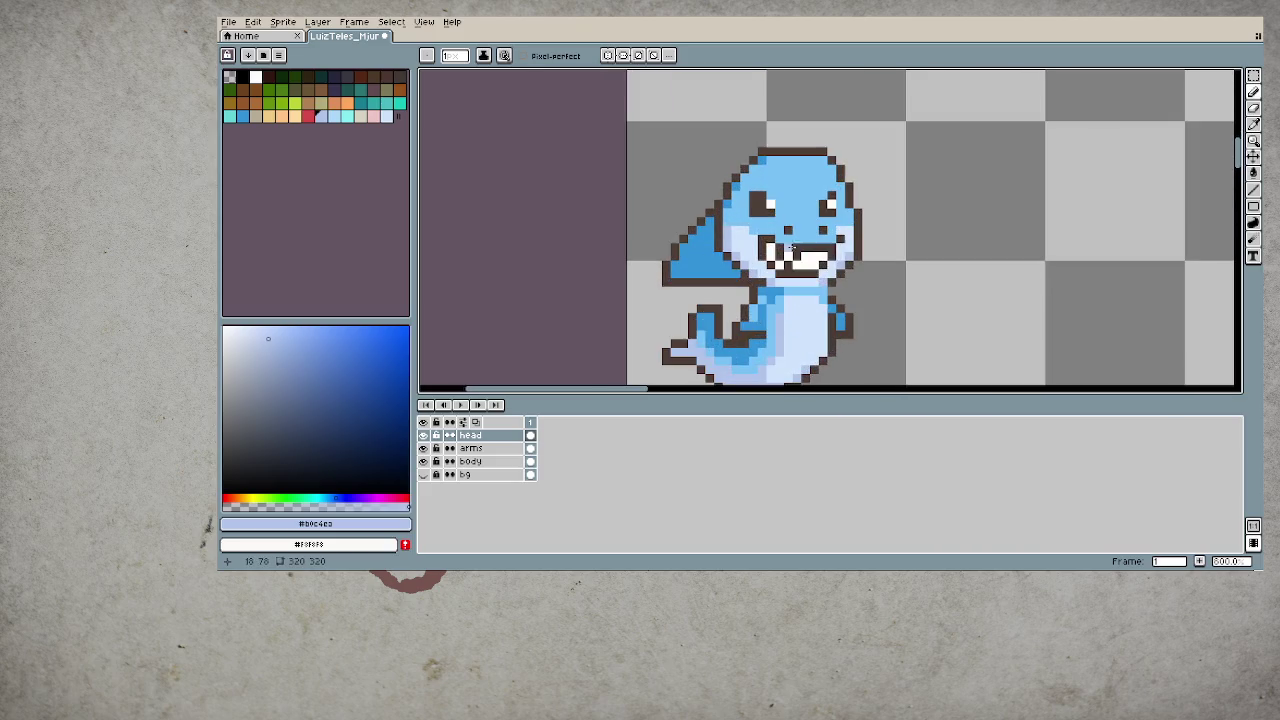
- Sample the dark brown and light blue, finishing on the darker blue #3393d9
{"action": "left_click", "coordinate": [727, 210], "text": "alt"}
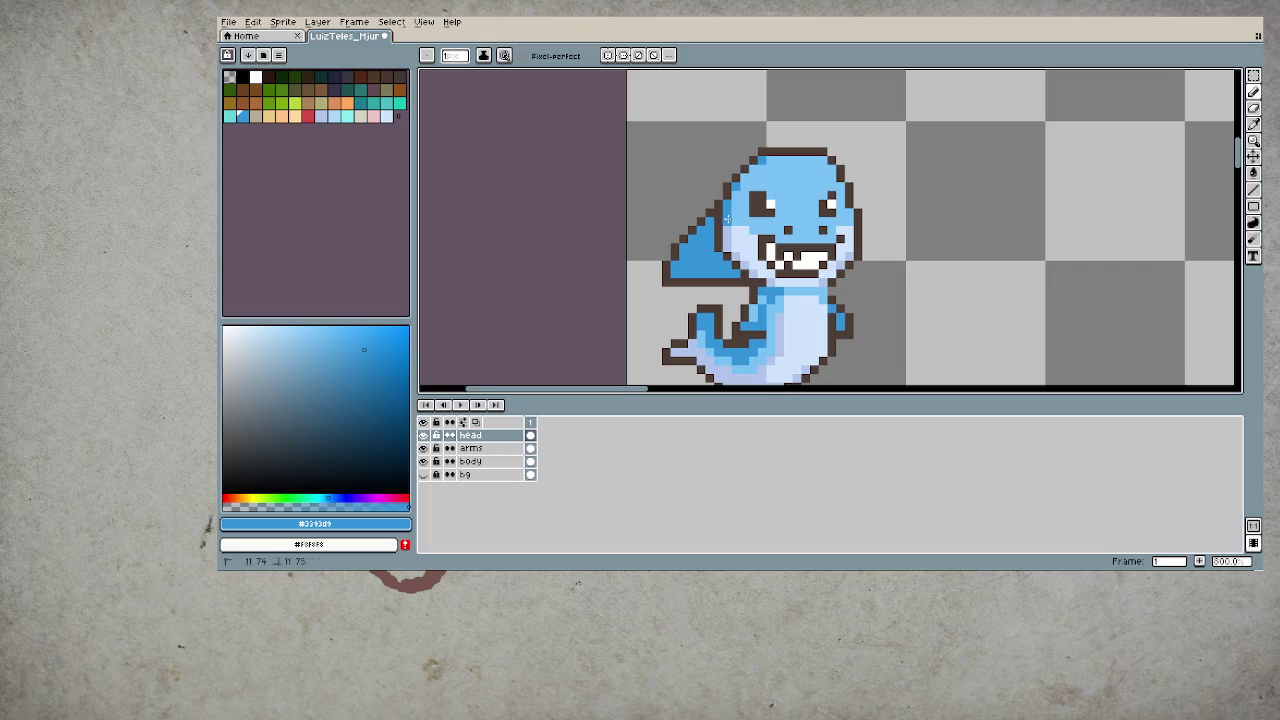
{"action": "scroll", "coordinate": [780, 250], "scroll_direction": "down", "scroll_amount": 1}
{"action": "scroll", "coordinate": [780, 250], "scroll_direction": "down", "scroll_amount": 2}
{"action": "left_click_drag", "start_coordinate": [851, 253], "coordinate": [835, 240]}
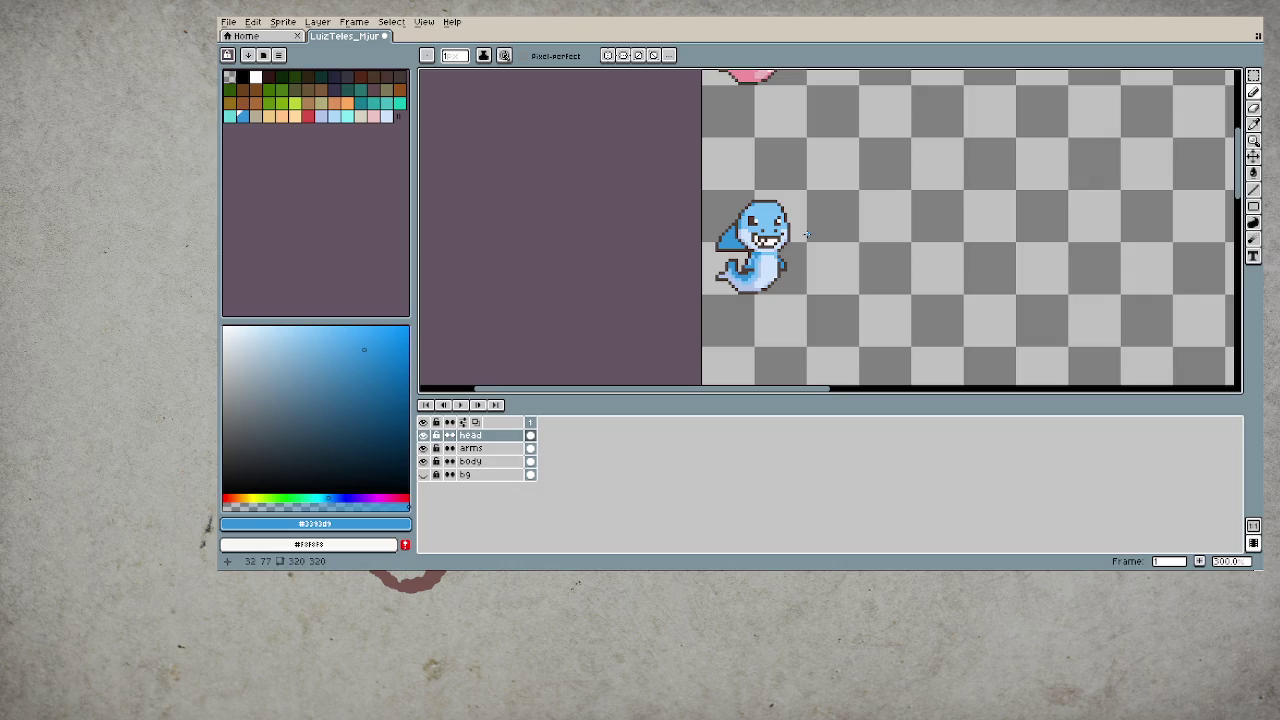
{"action": "scroll", "coordinate": [806, 234], "scroll_direction": "up", "scroll_amount": 1}
{"action": "scroll", "coordinate": [801, 231], "scroll_direction": "up", "scroll_amount": 1}
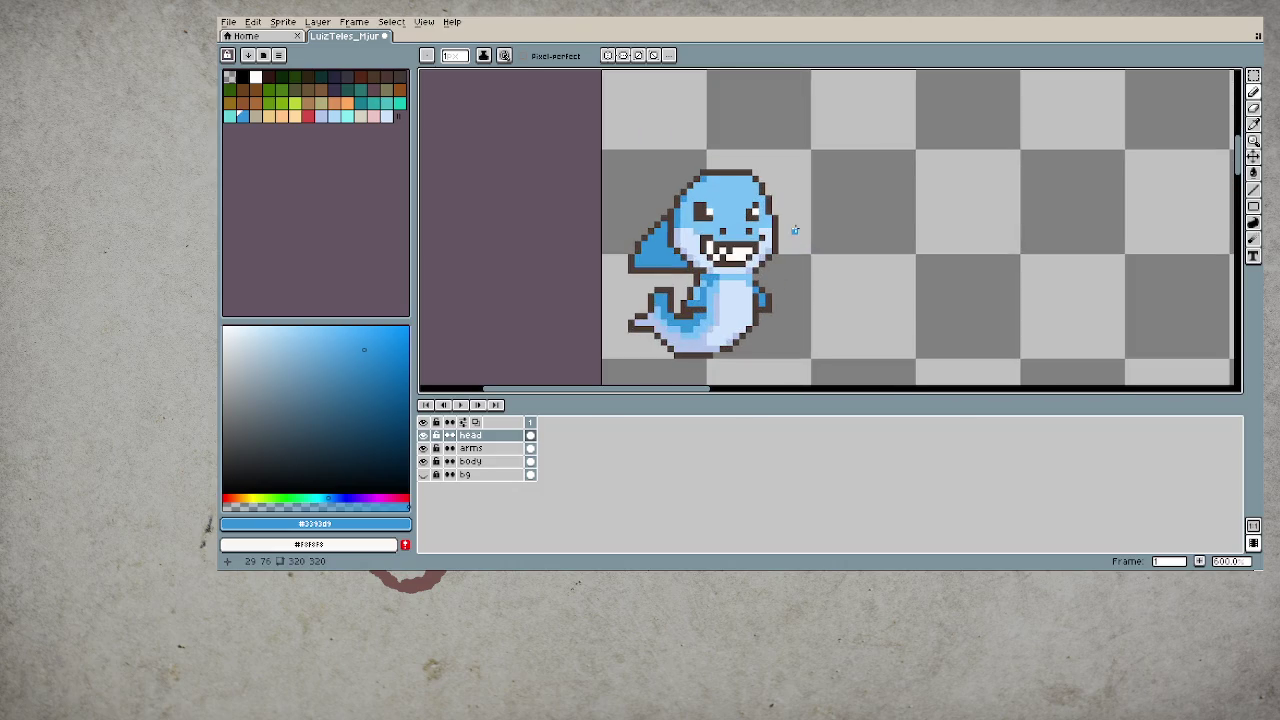
{"action": "left_click", "coordinate": [773, 213], "text": "alt"}
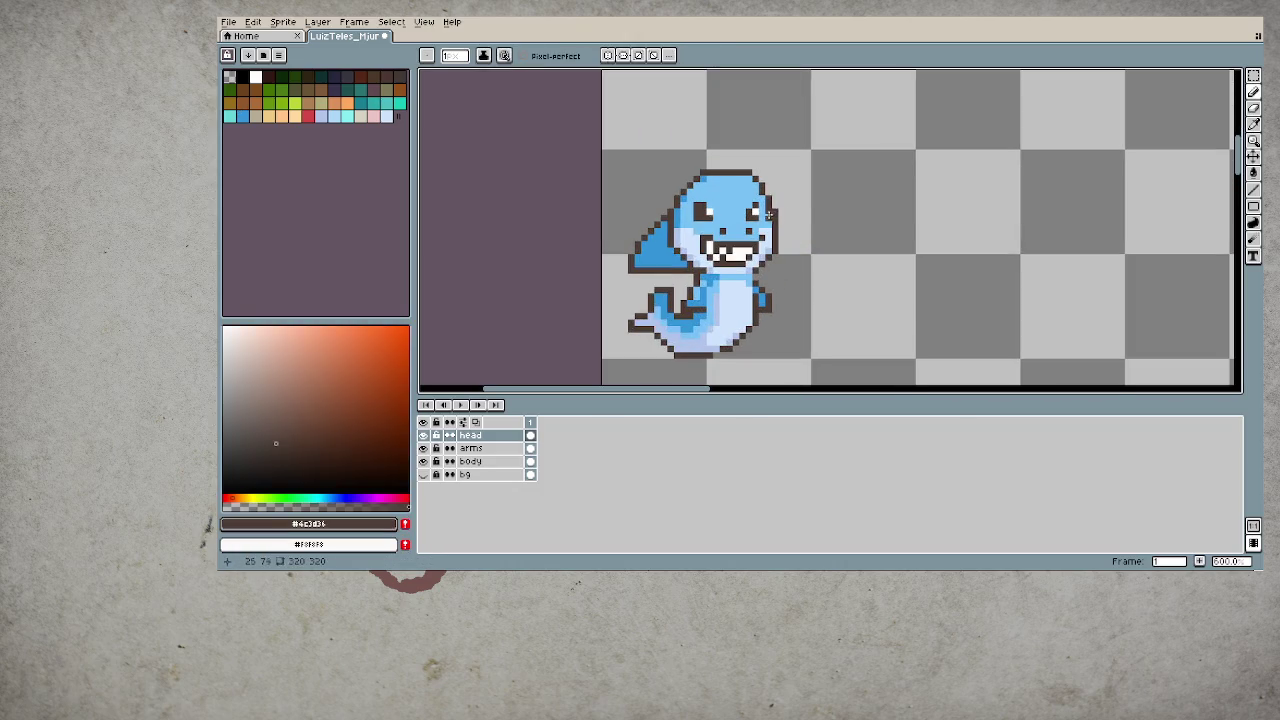
{"action": "left_click", "coordinate": [767, 216], "text": "alt"}
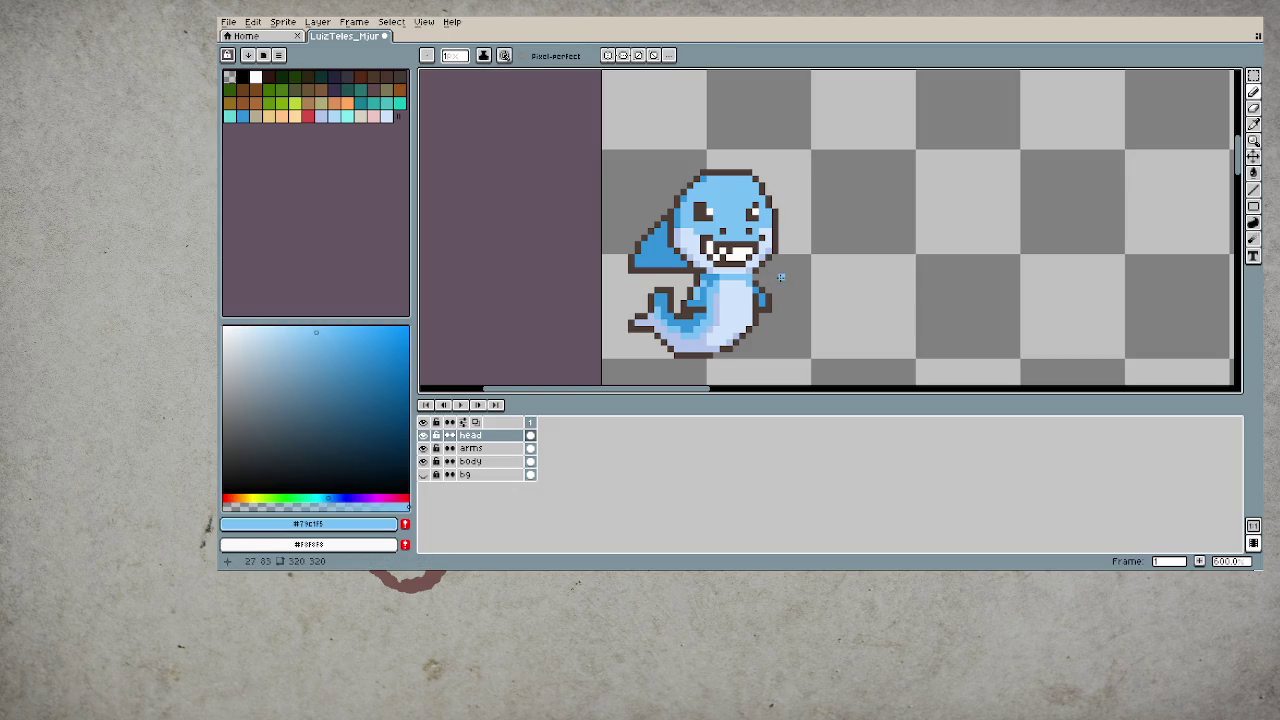
{"action": "scroll", "coordinate": [781, 277], "scroll_direction": "down", "scroll_amount": 3}
{"action": "scroll", "coordinate": [844, 291], "scroll_direction": "down", "scroll_amount": 1}
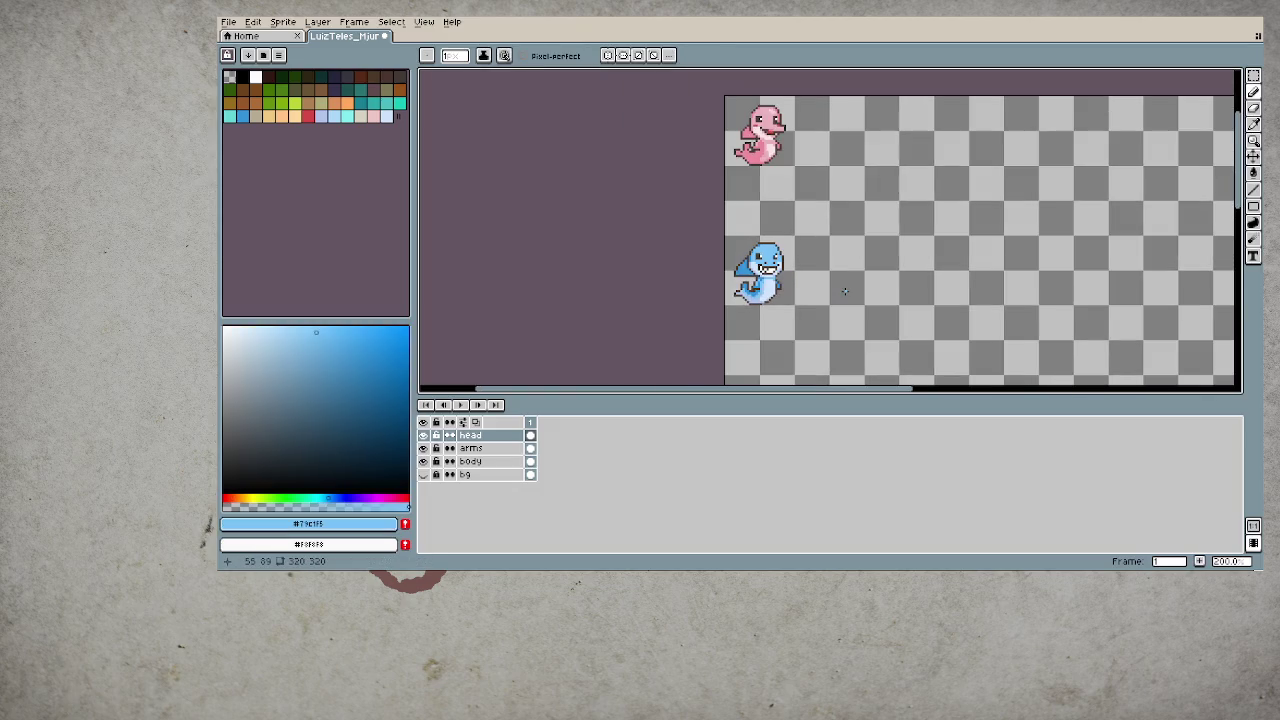
{"action": "scroll", "coordinate": [785, 262], "scroll_direction": "up", "scroll_amount": 2}
{"action": "scroll", "coordinate": [785, 262], "scroll_direction": "up", "scroll_amount": 2}
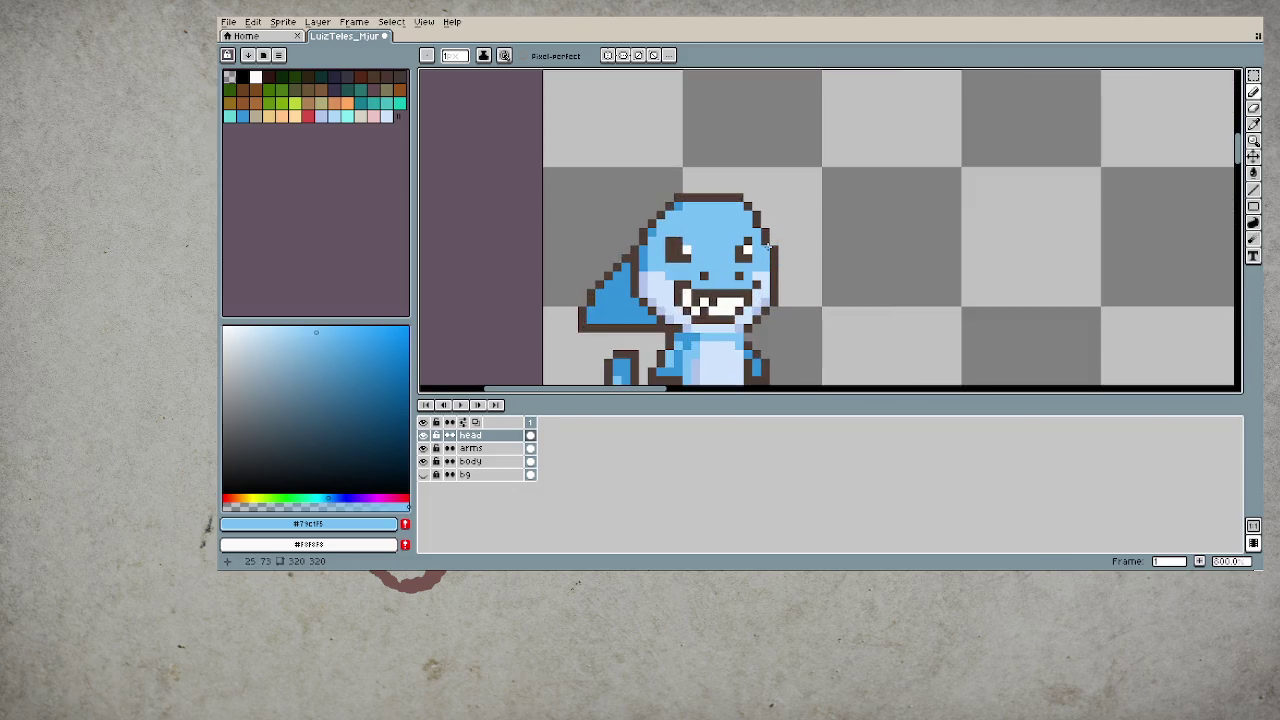
{"action": "left_click", "coordinate": [711, 224], "text": "alt"}
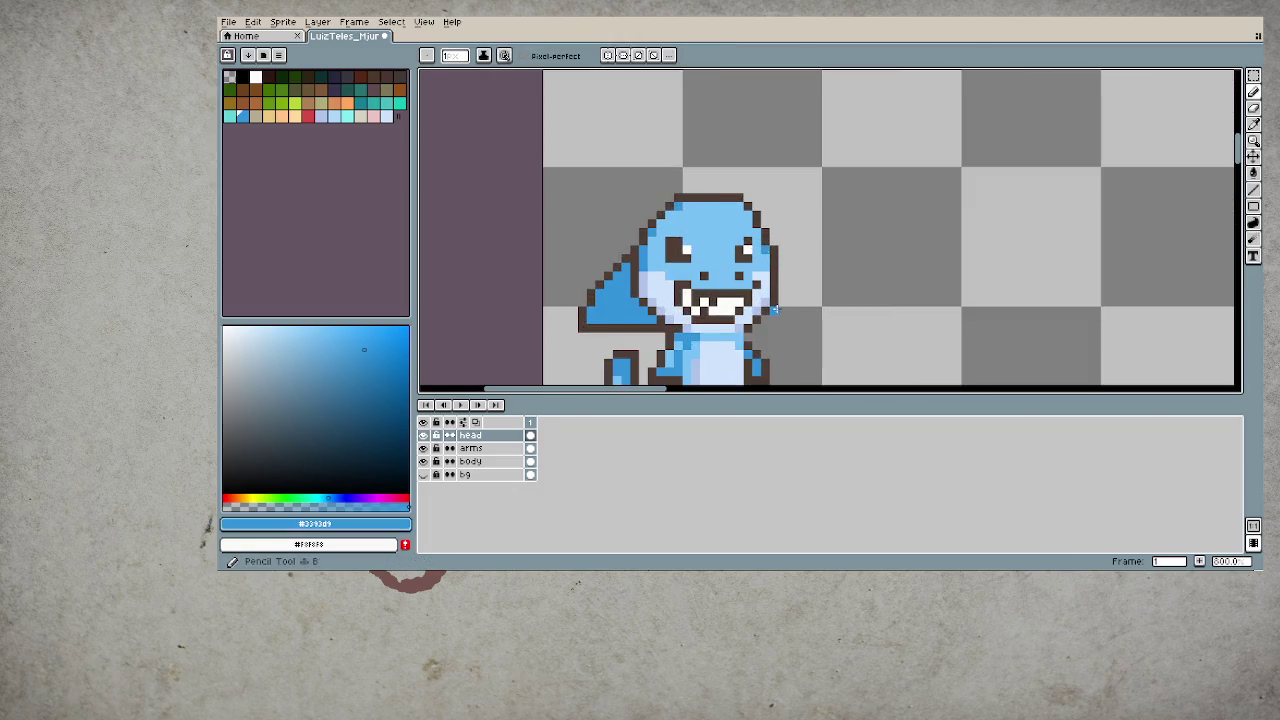
{"action": "scroll", "coordinate": [776, 303], "scroll_direction": "down", "scroll_amount": 4}
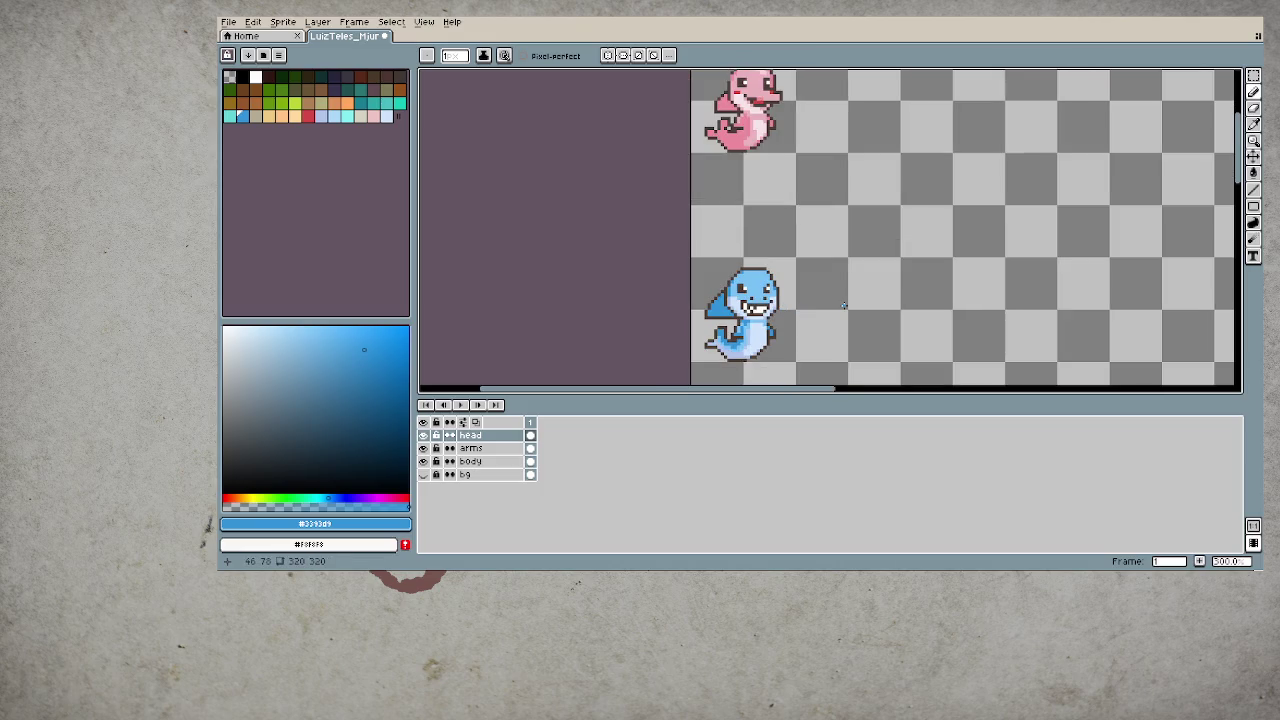
- Save the sprite, make a single pencil click on the shark, and save again
{"action": "key", "text": "ctrl+s"}
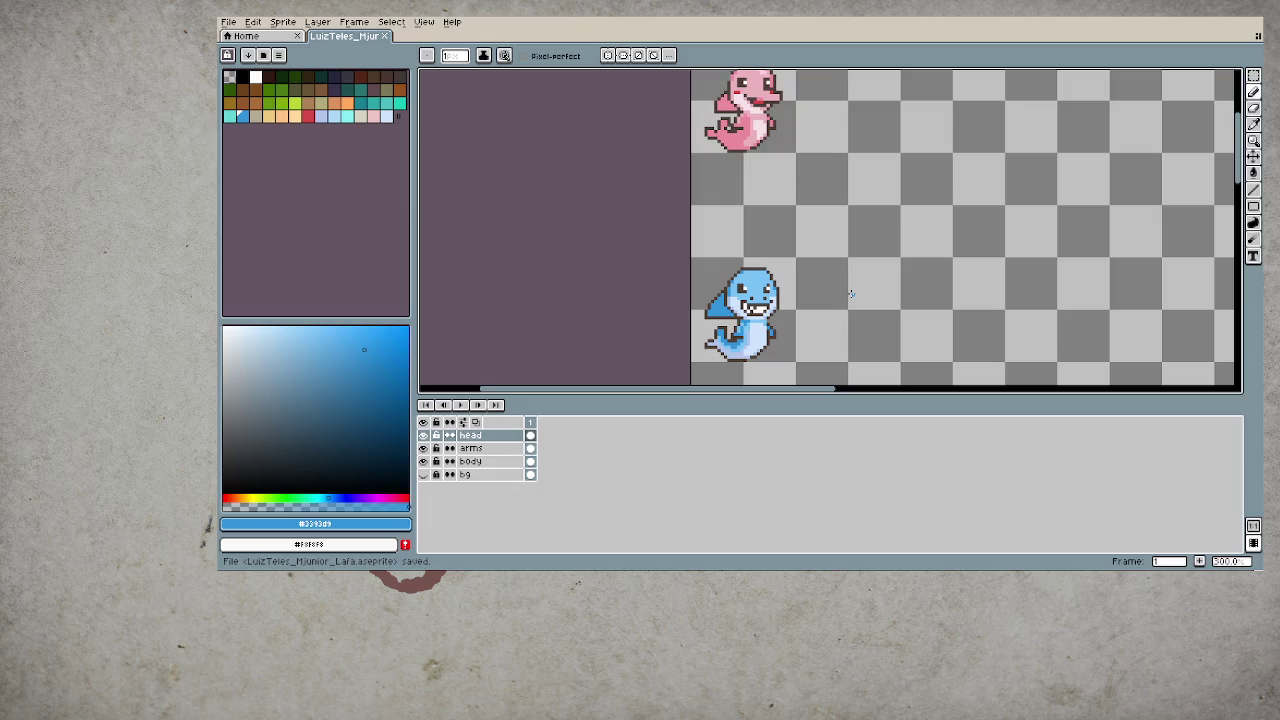
{"action": "key", "text": "b"}
{"action": "left_click", "coordinate": [765, 250]}
{"action": "scroll", "coordinate": [771, 249], "scroll_direction": "down", "scroll_amount": 1}
{"action": "key", "text": "ctrl+s"}
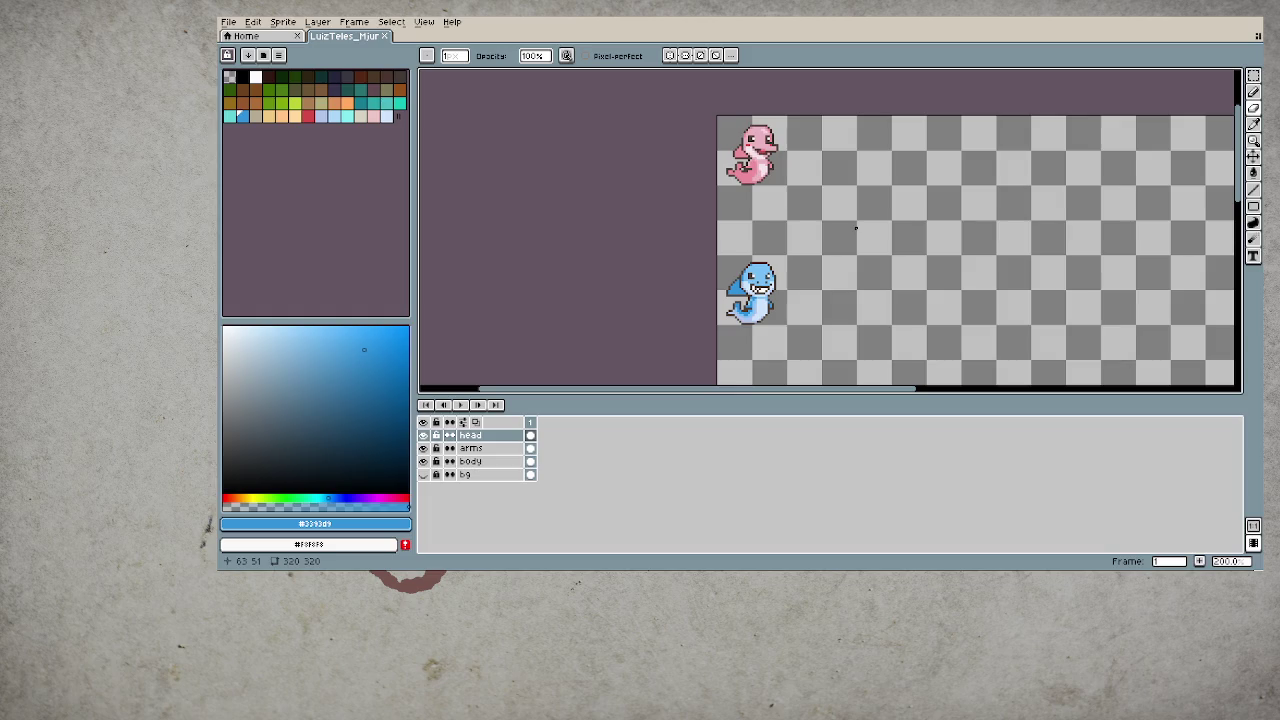
{"action": "scroll", "coordinate": [780, 162], "scroll_direction": "up", "scroll_amount": 2}
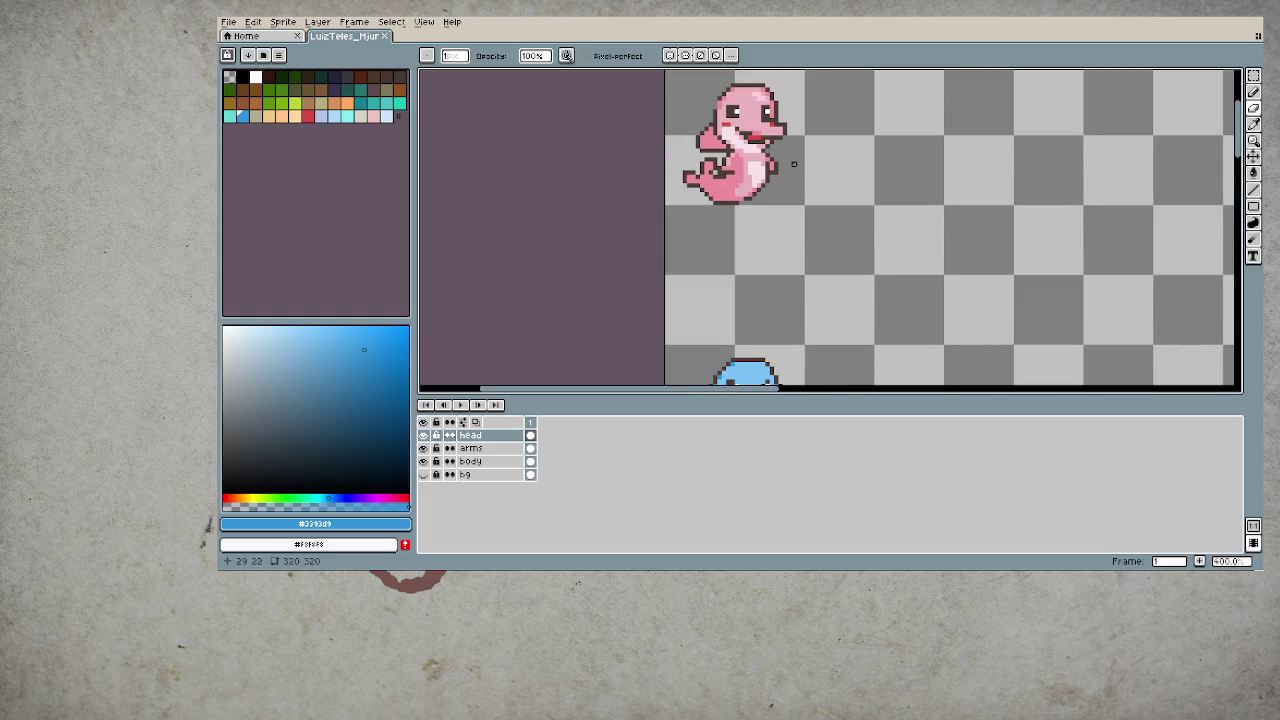
{"action": "scroll", "coordinate": [809, 158], "scroll_direction": "down", "scroll_amount": 2}
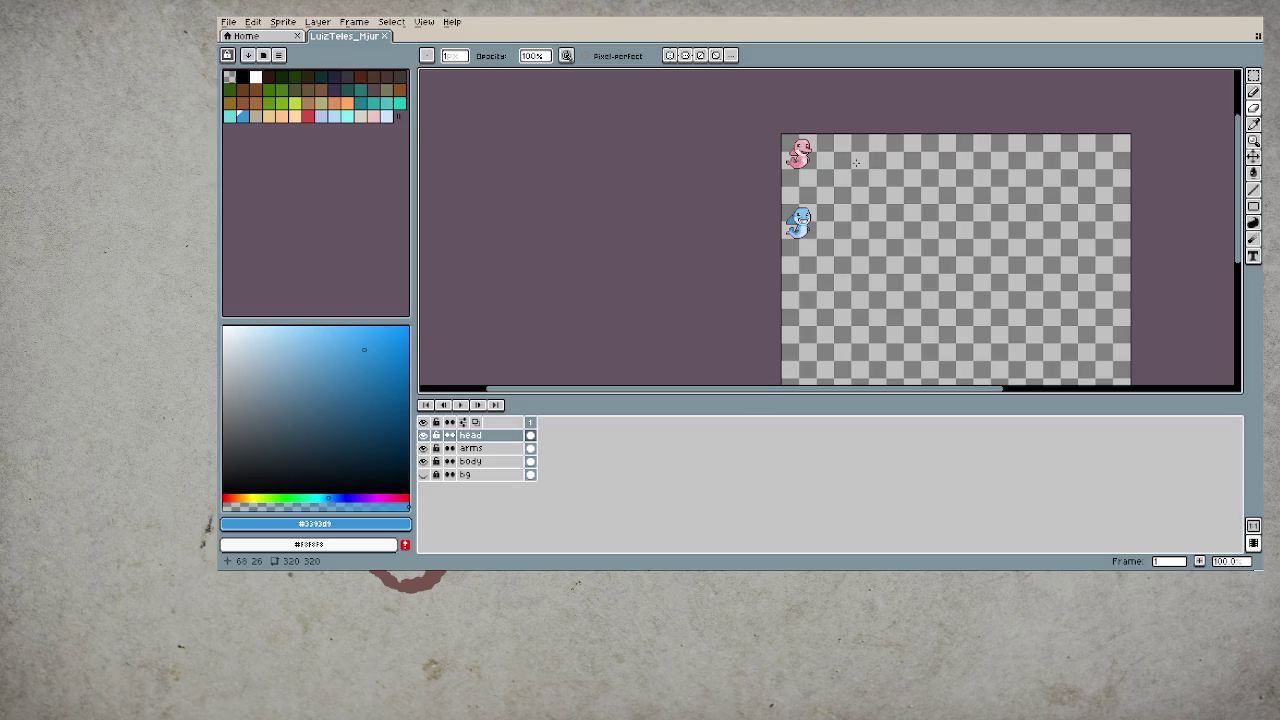
{"action": "scroll", "coordinate": [856, 162], "scroll_direction": "up", "scroll_amount": 1}
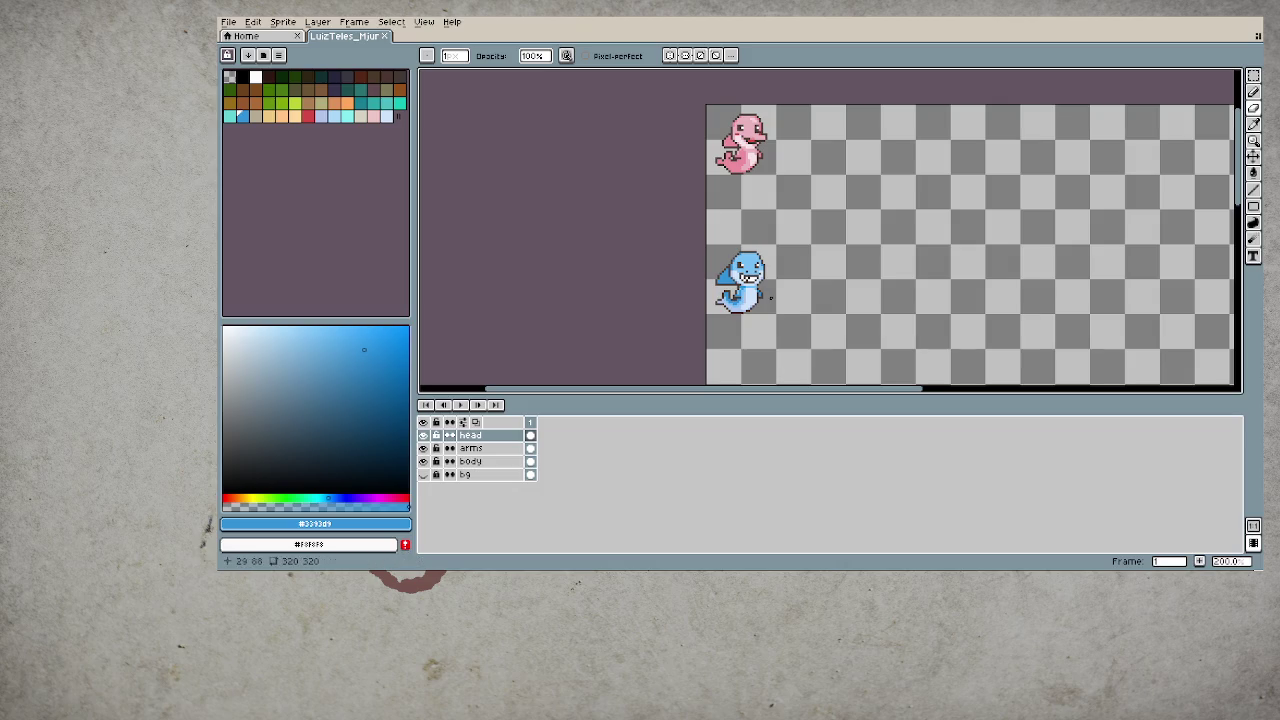
{"action": "scroll", "coordinate": [779, 291], "scroll_direction": "up", "scroll_amount": 3}
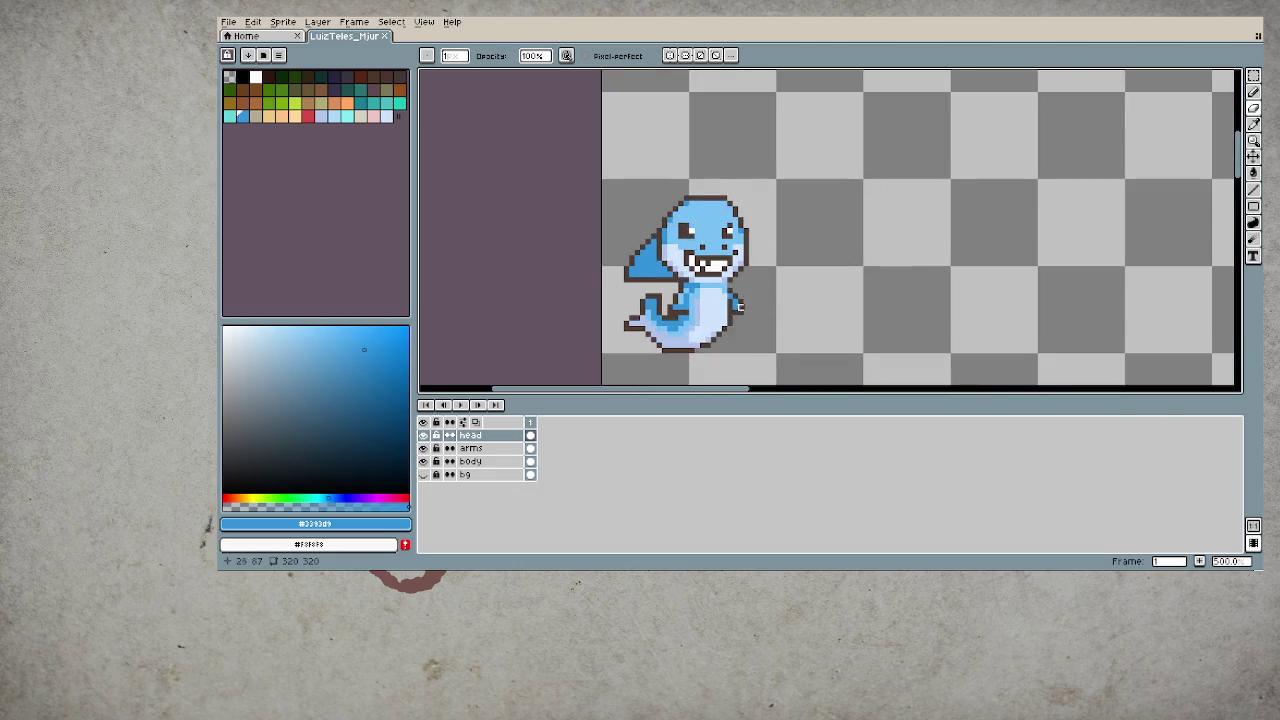
- Magic-wand the light-blue cheeks, paint them orange with a 9px pencil, then deselect
{"action": "scroll", "coordinate": [779, 291], "scroll_direction": "up", "scroll_amount": 1}
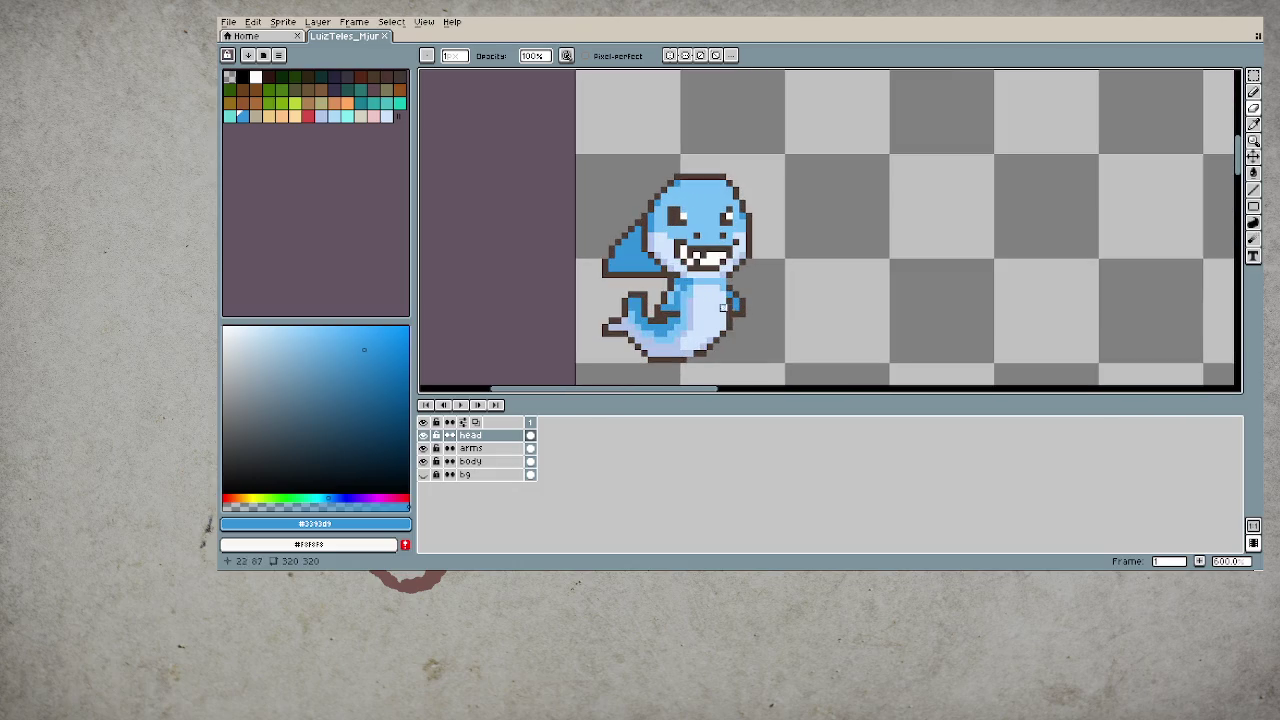
{"action": "left_click", "coordinate": [347, 101]}
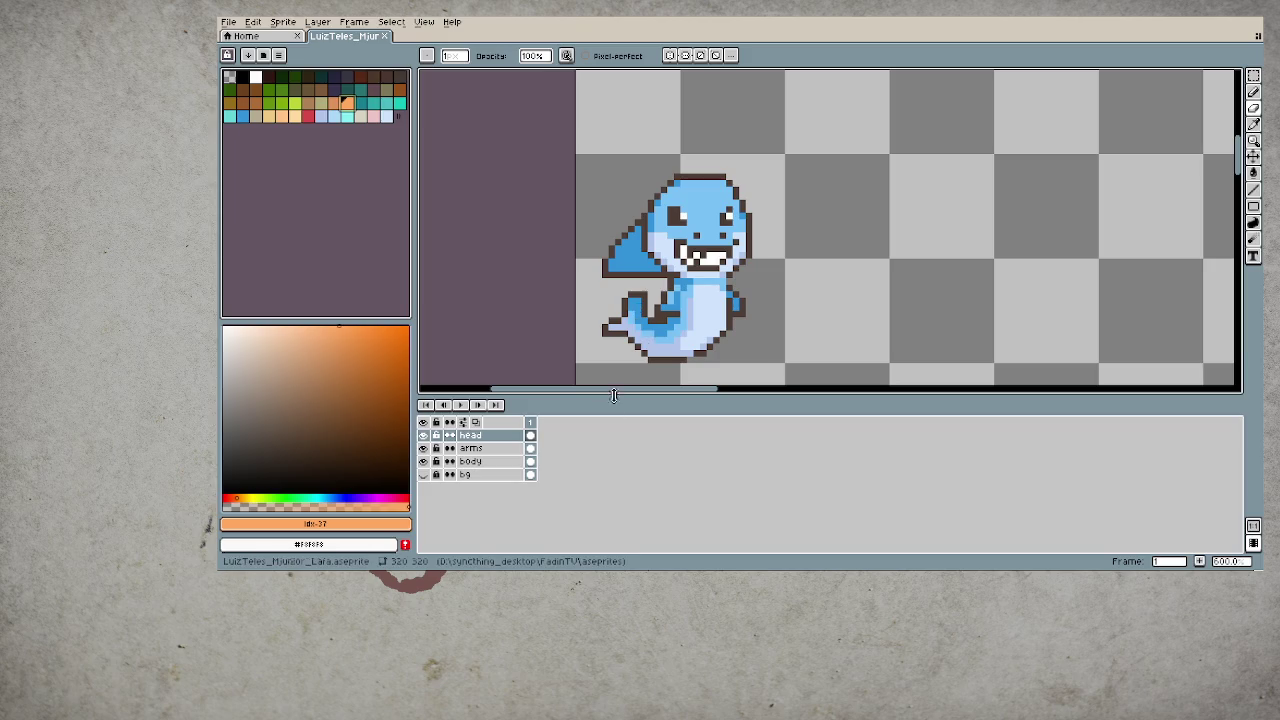
{"action": "key", "text": "g"}
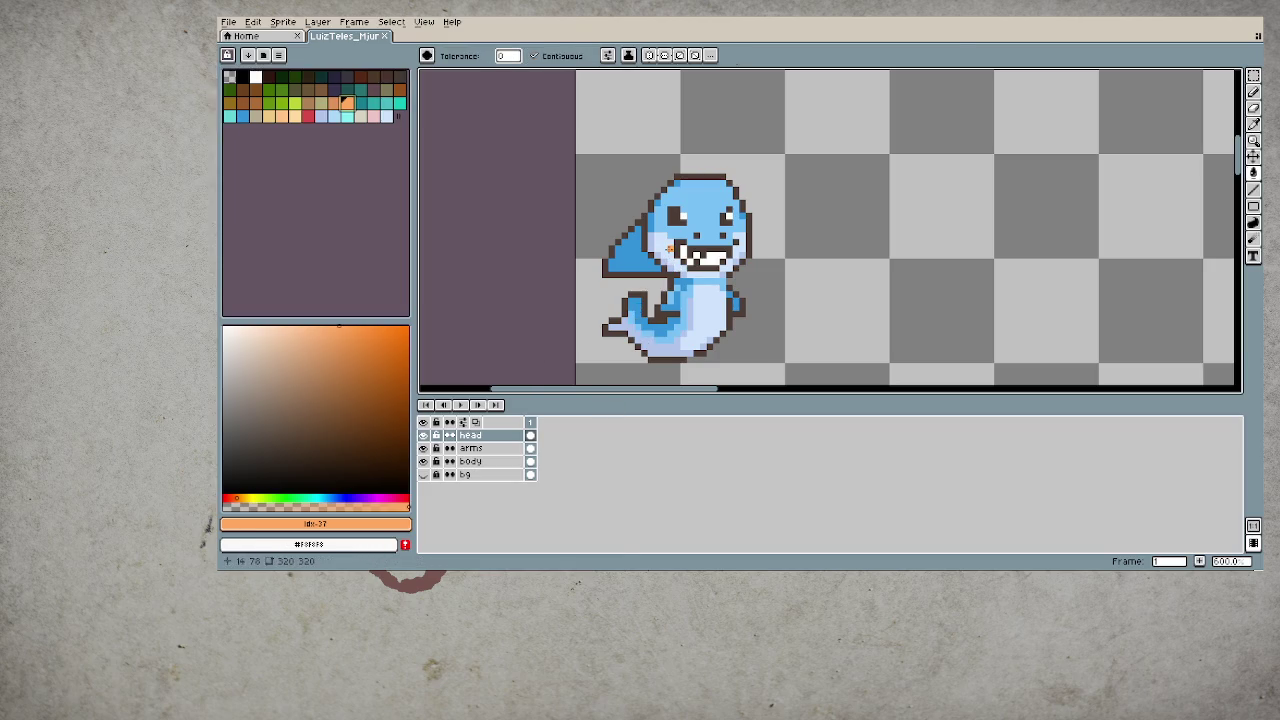
{"action": "key", "text": "w"}
{"action": "left_click", "coordinate": [668, 250]}
{"action": "key", "text": "b"}
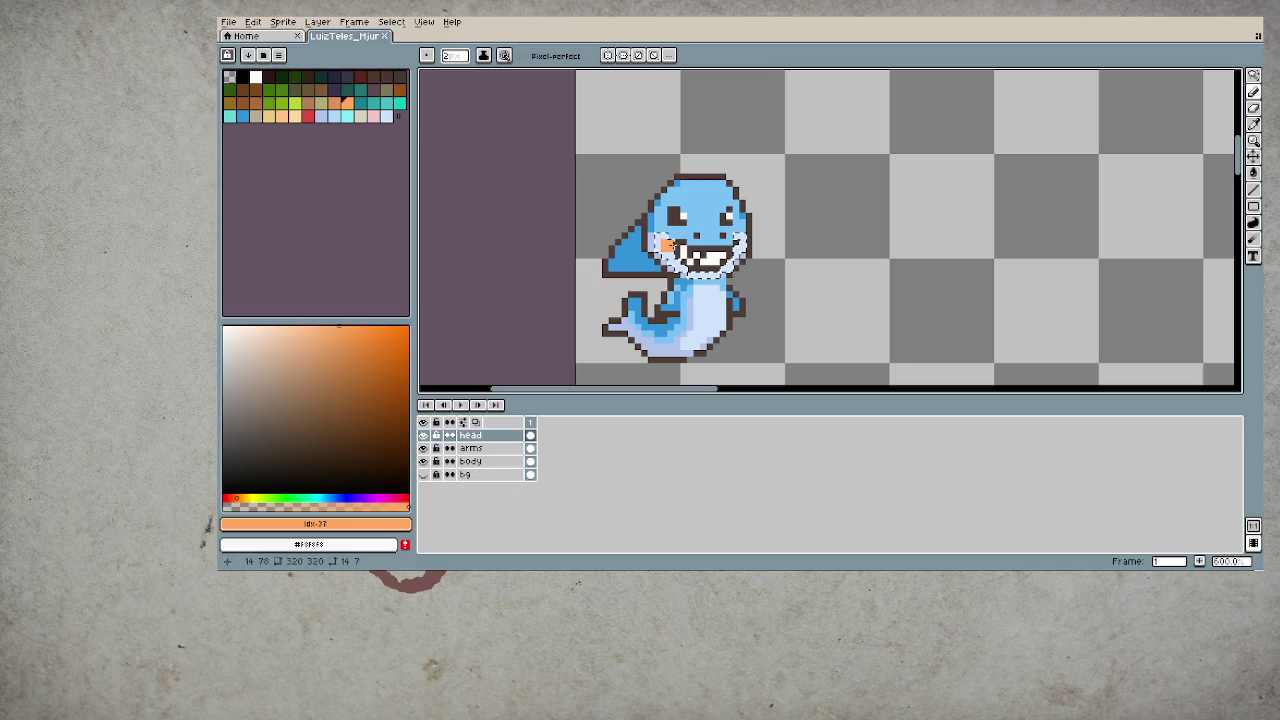
{"action": "left_click_drag", "start_coordinate": [662, 250], "coordinate": [735, 258]}
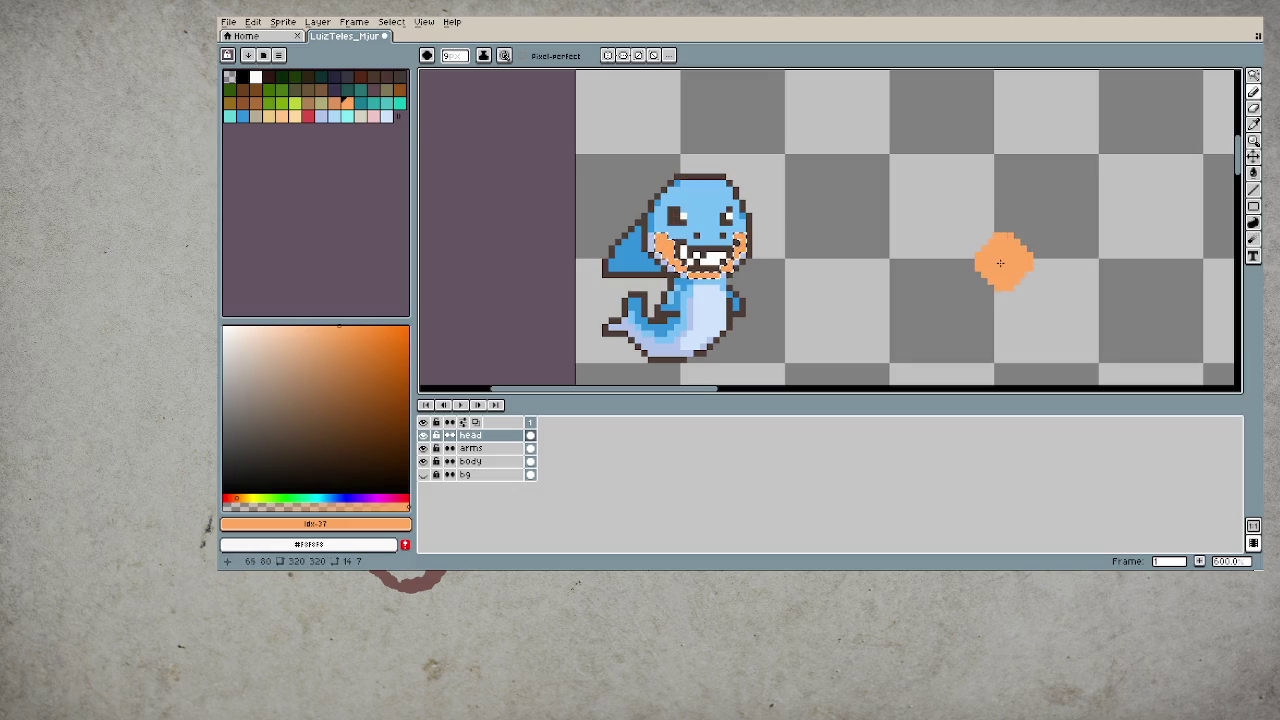
{"action": "key", "text": "ctrl+d"}
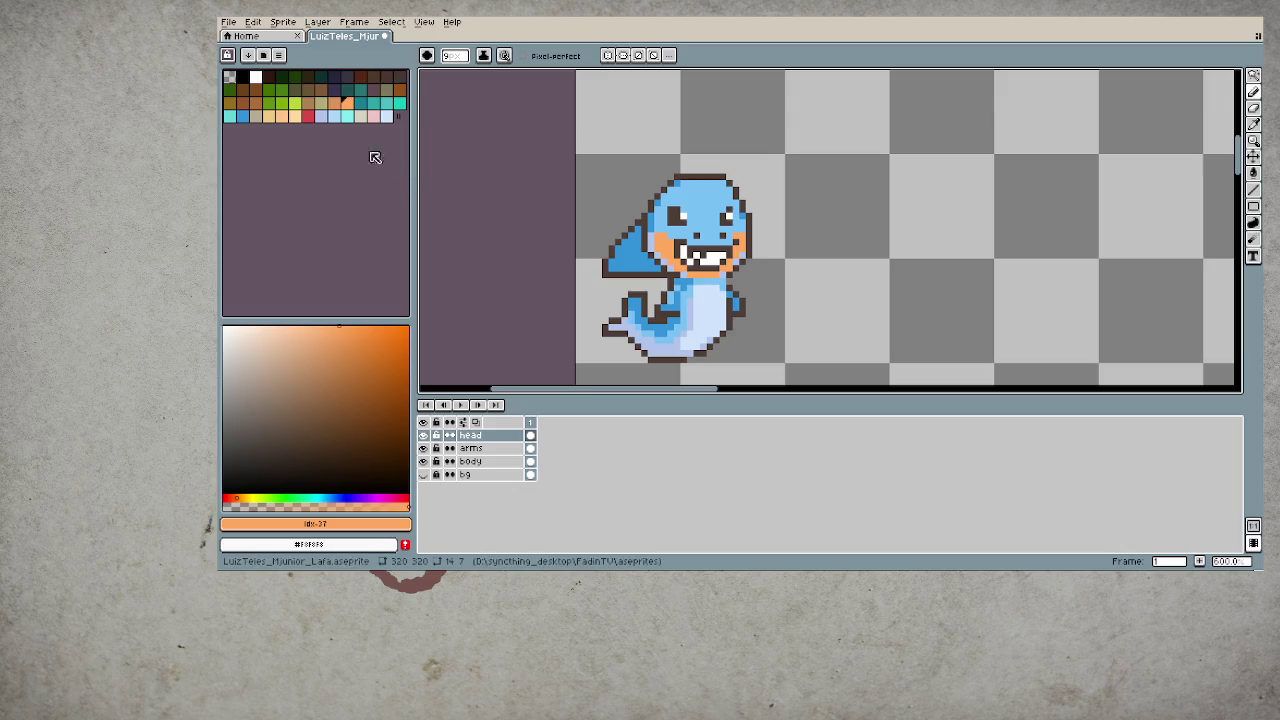